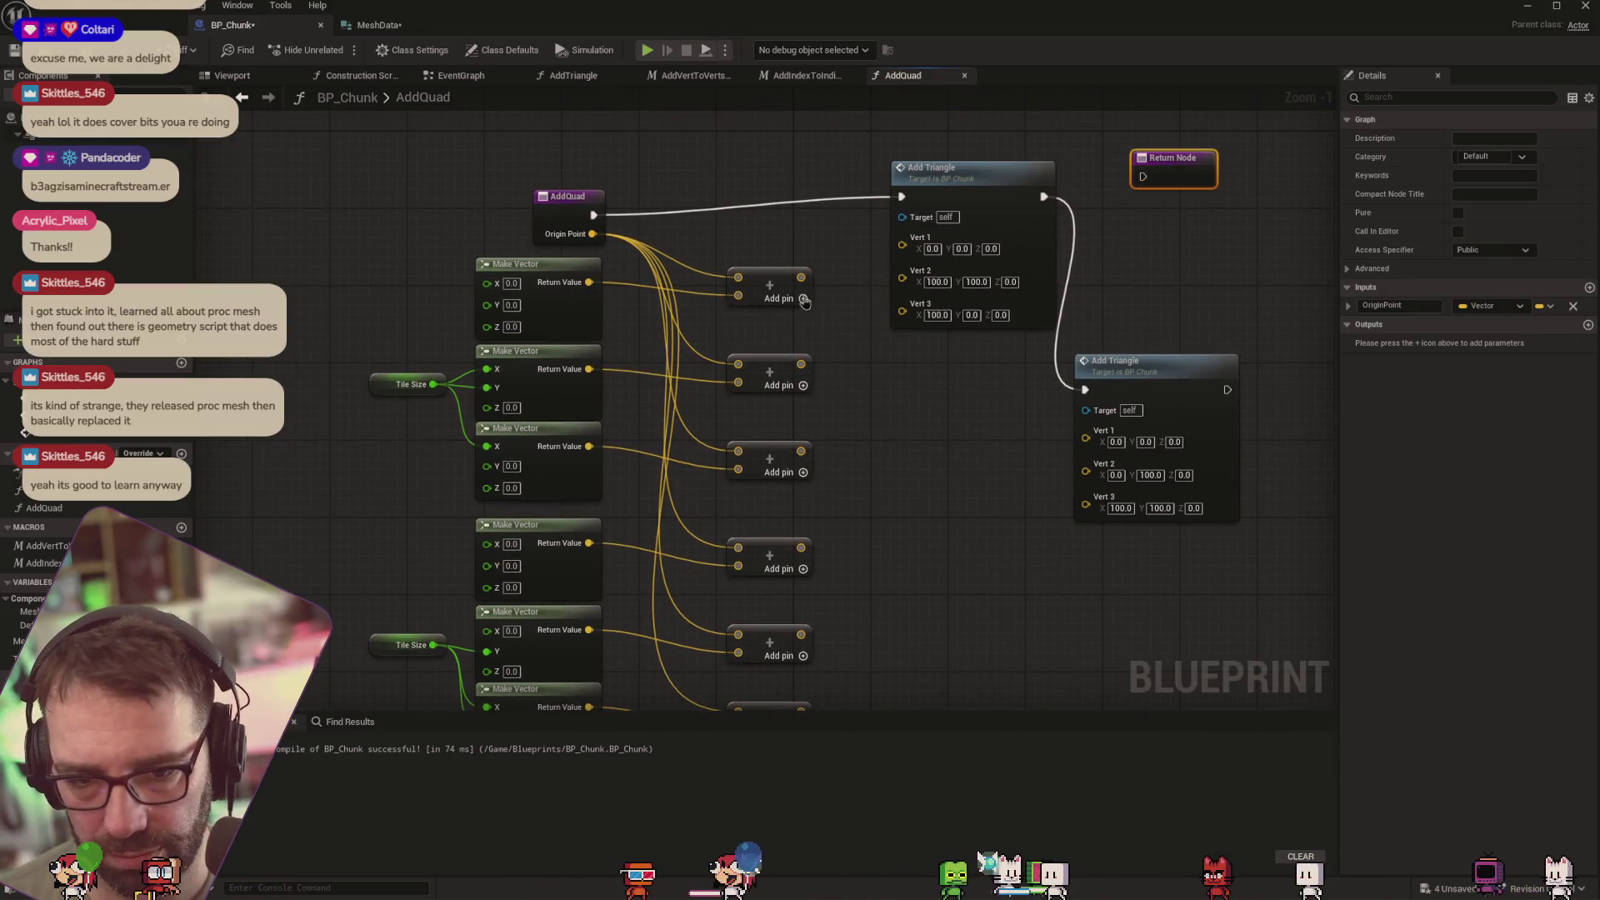
# Wire the first three Add outputs into Vert 1, 2 and 3 of the first Add Triangle node
pyautogui.moveTo(801, 277); pyautogui.dragTo(903, 246)
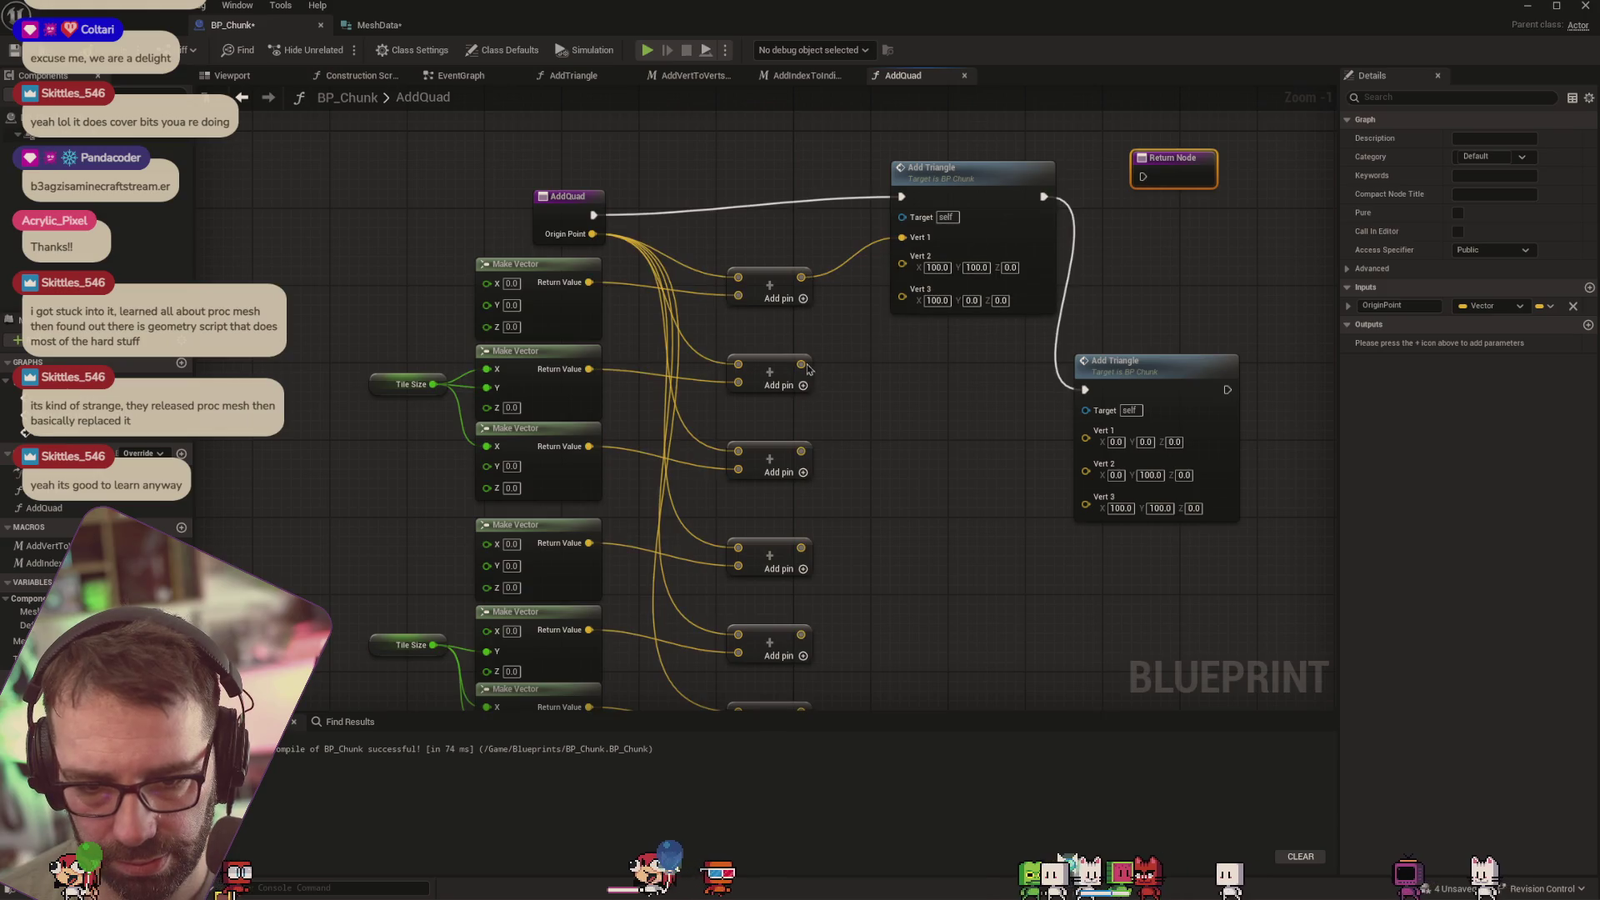
pyautogui.moveTo(801, 364); pyautogui.dragTo(902, 256)
pyautogui.moveTo(801, 451); pyautogui.dragTo(901, 282)
# Reposition the second Add Triangle node and wire the remaining three sums into its Vert 1–3
pyautogui.moveTo(1170, 399)
pyautogui.mouseDown()
pyautogui.moveTo(1059, 509)
pyautogui.moveTo(1015, 435)
pyautogui.mouseUp()
pyautogui.moveTo(817, 402); pyautogui.dragTo(1092, 419)
pyautogui.moveTo(824, 498)
pyautogui.mouseDown()
pyautogui.moveTo(864, 476)
pyautogui.moveTo(1050, 450)
pyautogui.moveTo(828, 482)
pyautogui.moveTo(1075, 457)
pyautogui.moveTo(1095, 440)
pyautogui.mouseUp()
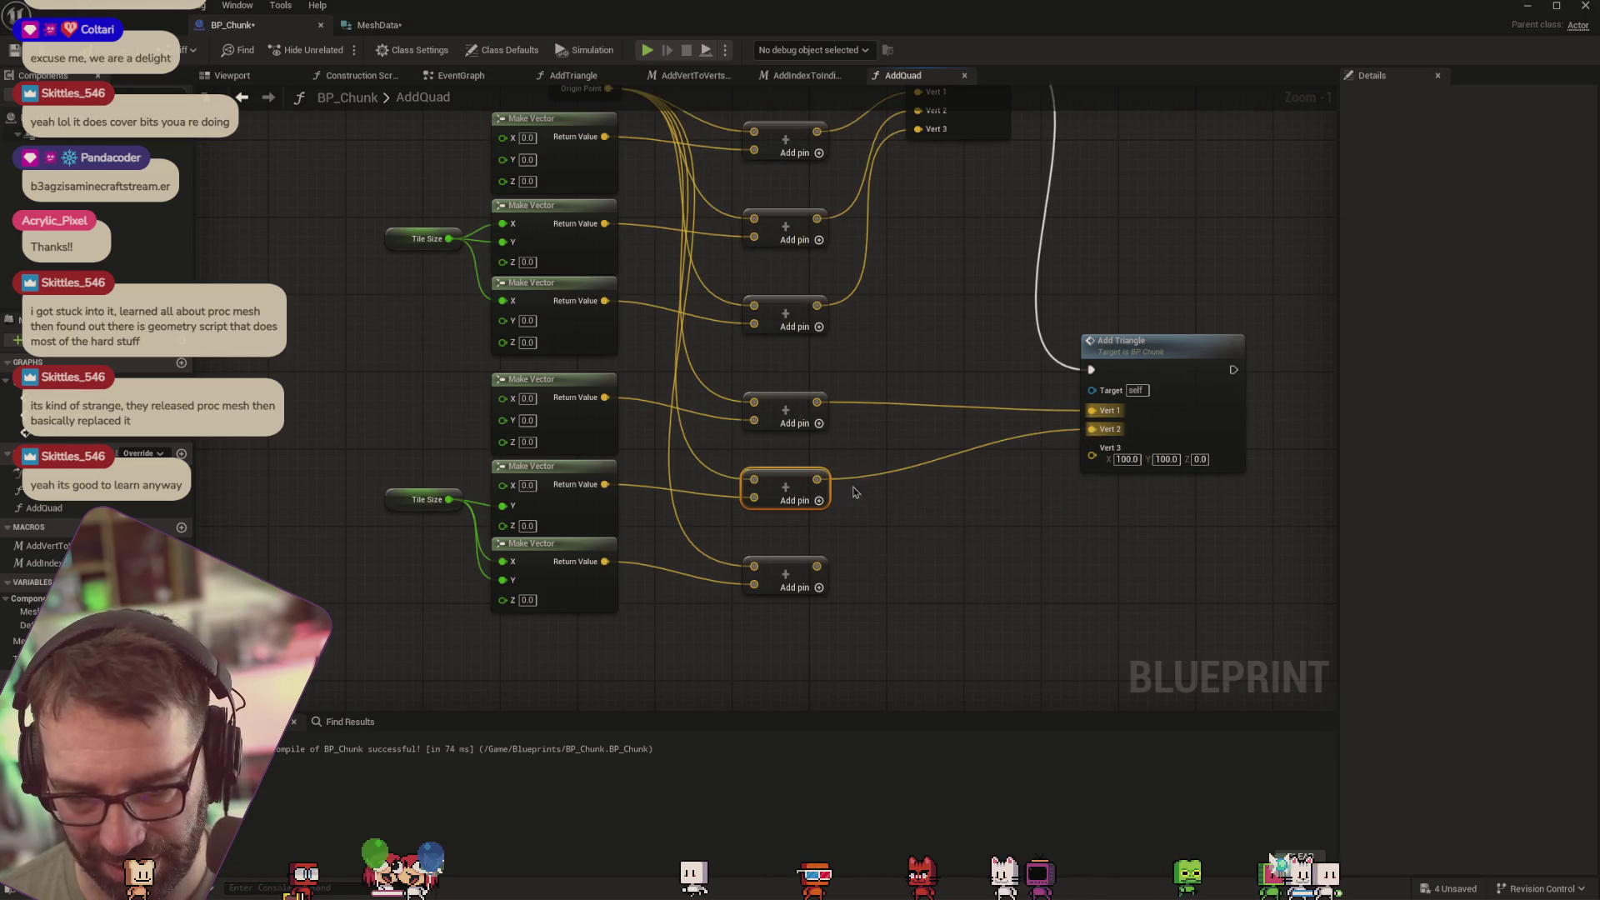
pyautogui.moveTo(787, 475); pyautogui.dragTo(788, 483)
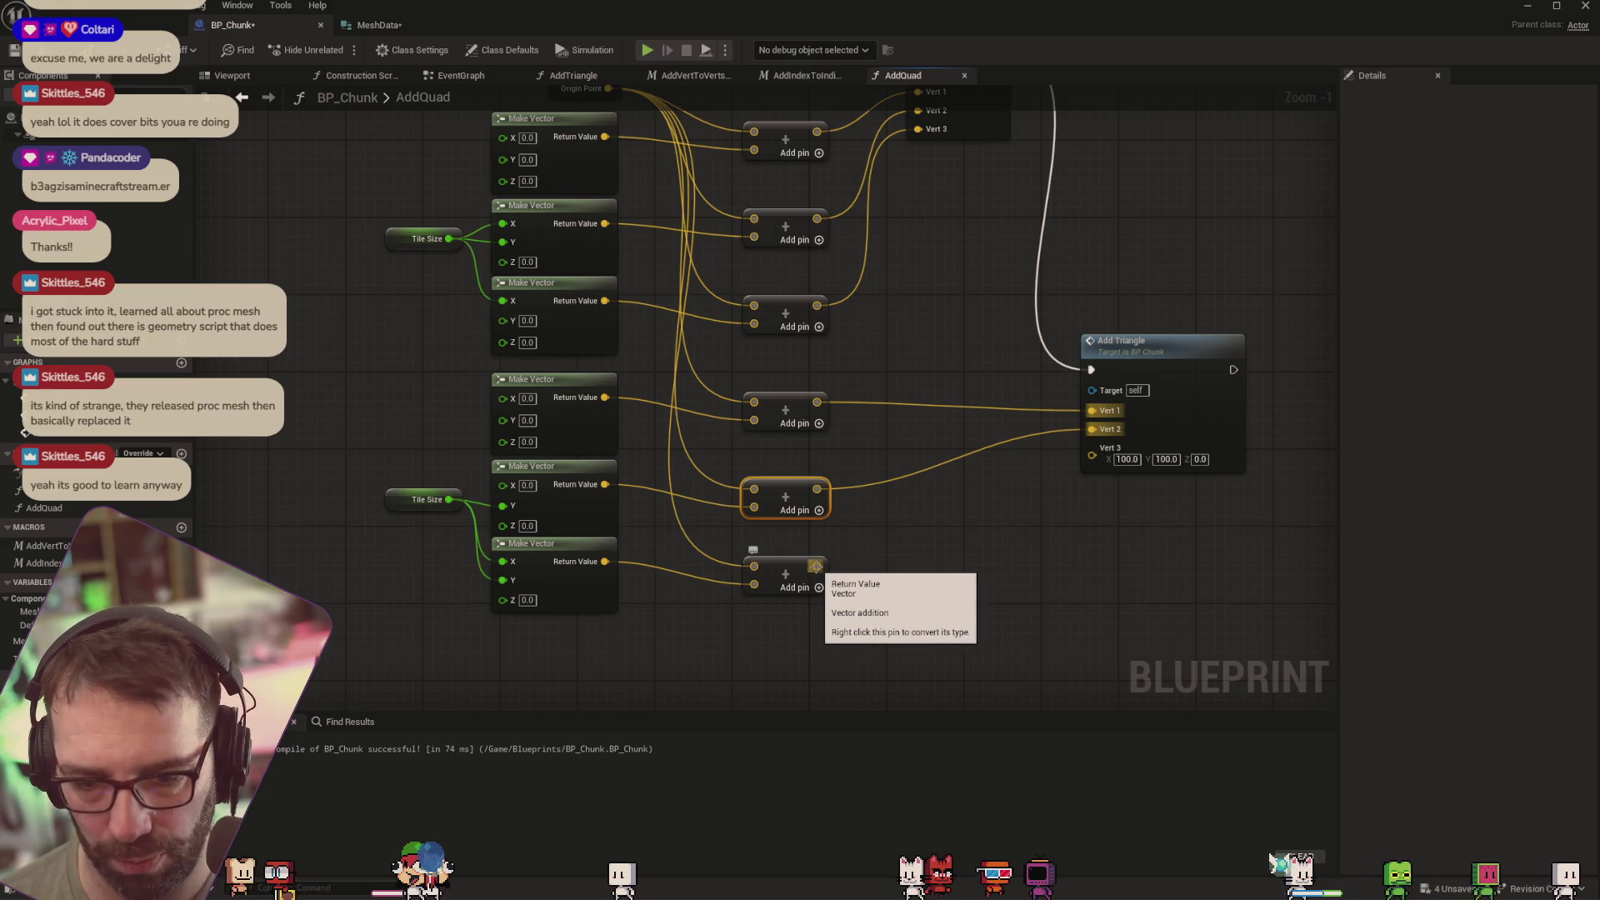
pyautogui.moveTo(816, 566)
pyautogui.mouseDown()
pyautogui.moveTo(838, 575)
pyautogui.moveTo(1093, 448)
pyautogui.mouseUp()
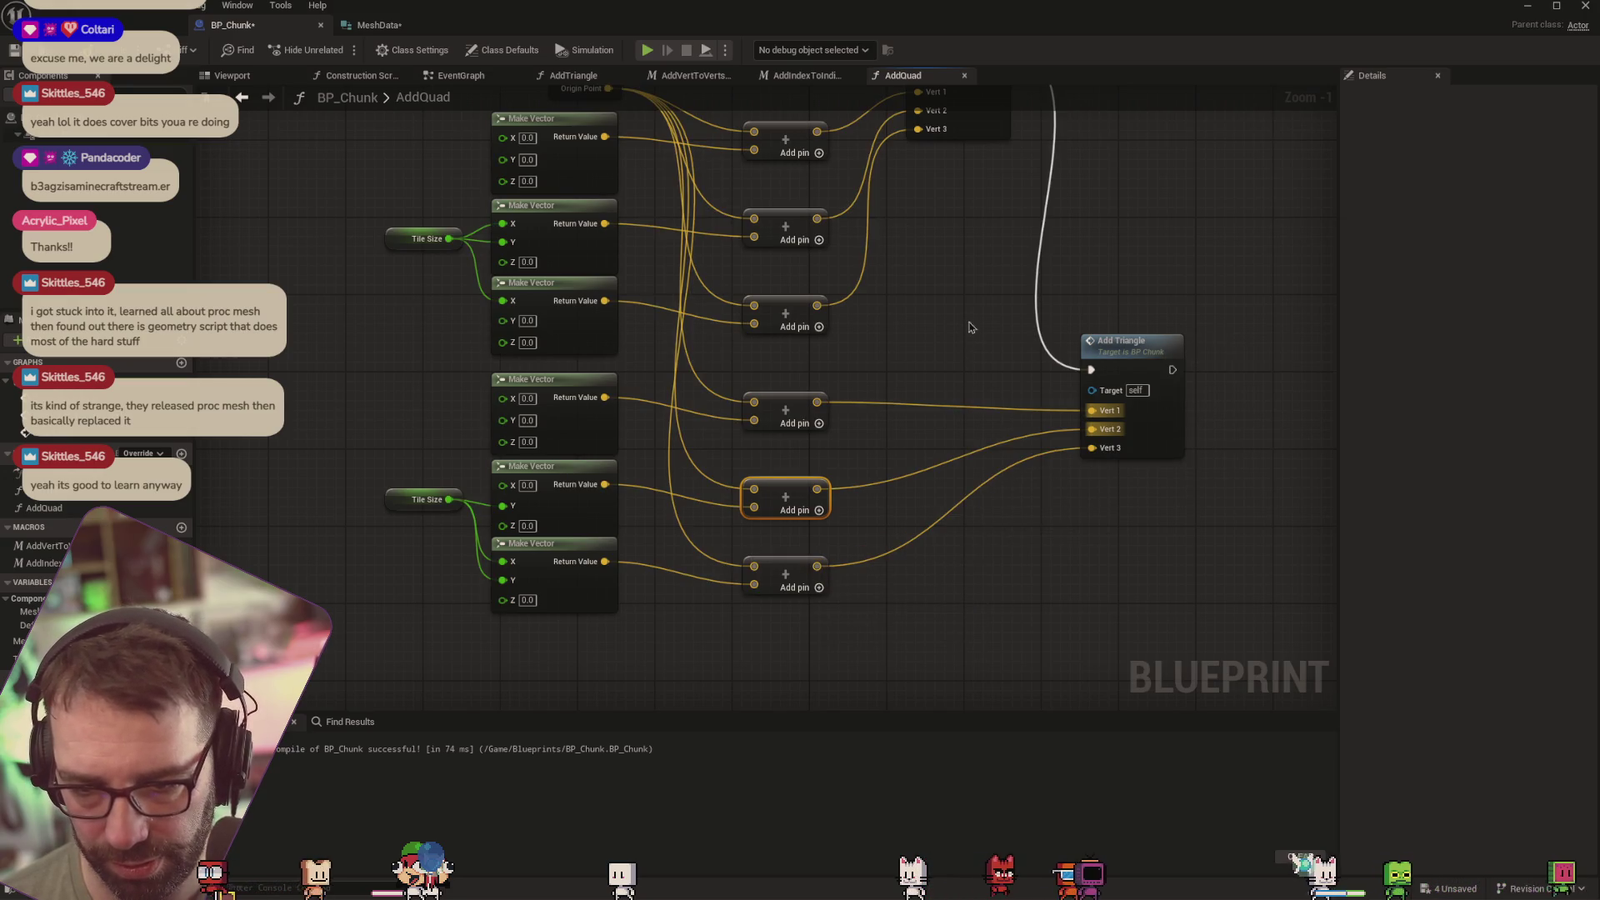
# Connect the second Add Triangle's exec output to the Return Node
pyautogui.moveTo(971, 328); pyautogui.dragTo(973, 385)
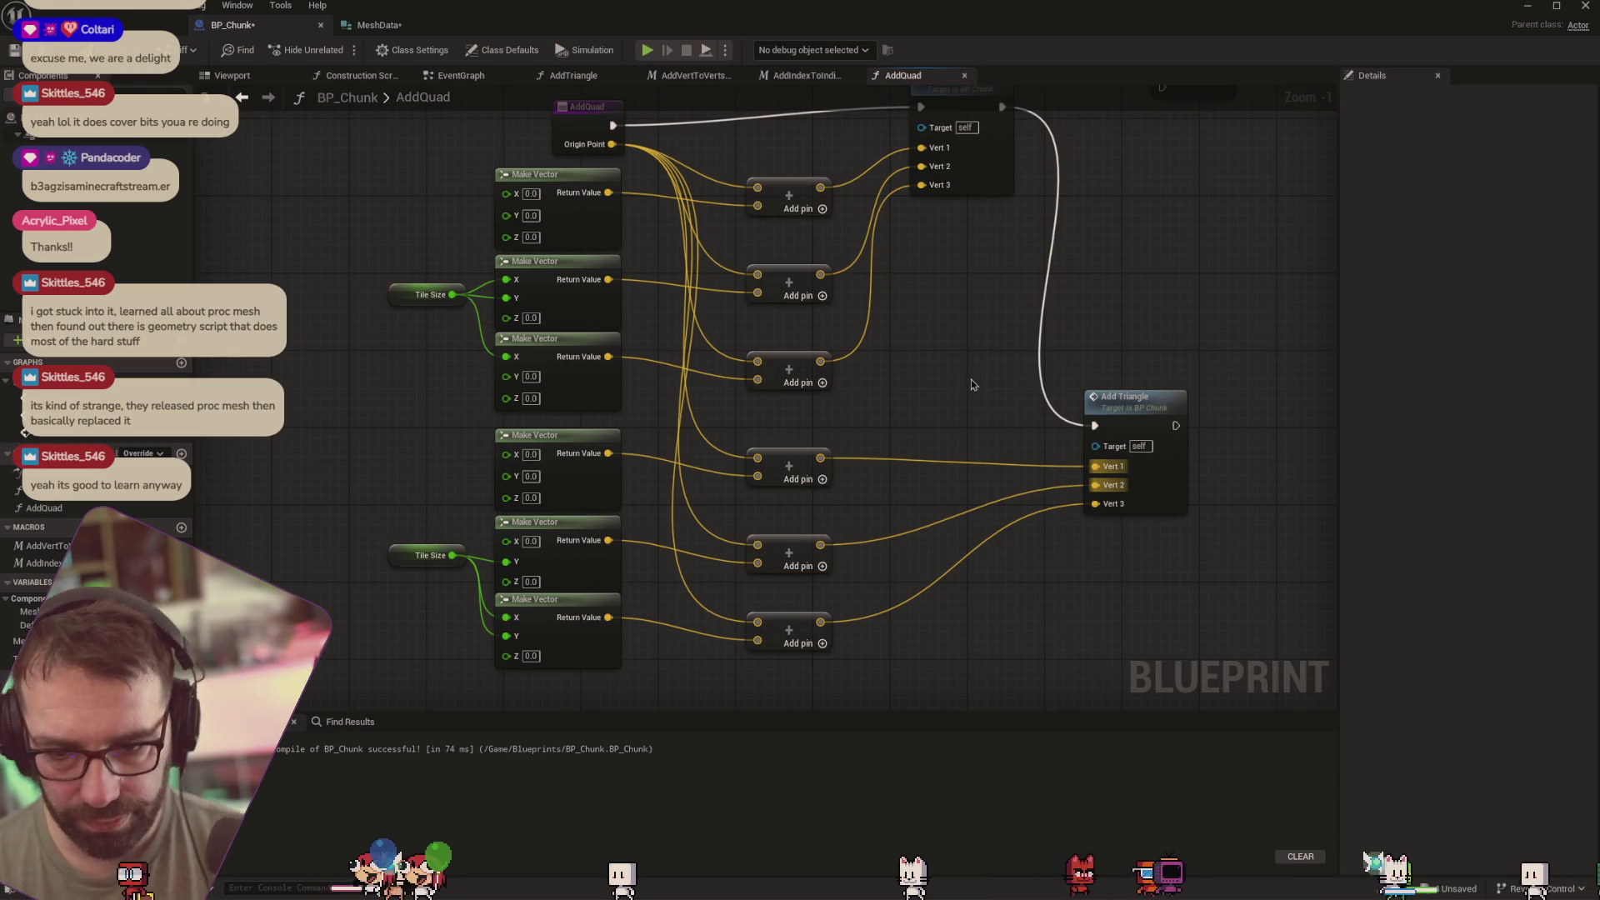
pyautogui.moveTo(973, 385)
pyautogui.mouseDown()
pyautogui.moveTo(961, 463)
pyautogui.moveTo(964, 419)
pyautogui.mouseUp()
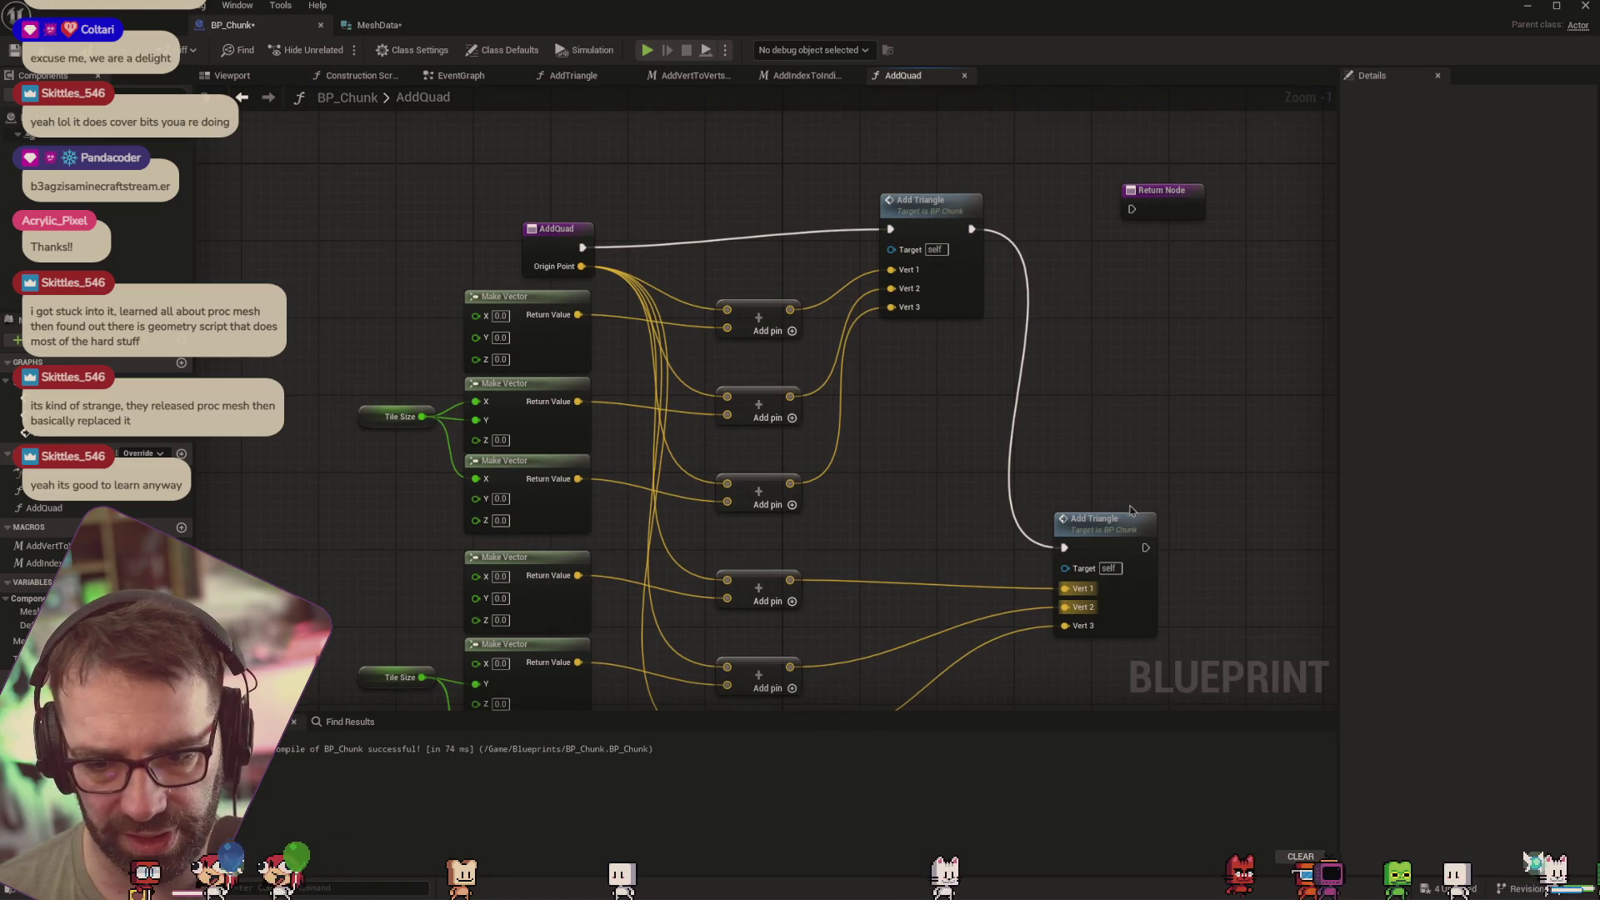
pyautogui.moveTo(1147, 547)
pyautogui.mouseDown()
pyautogui.moveTo(1118, 222)
pyautogui.moveTo(1131, 210)
pyautogui.mouseUp()
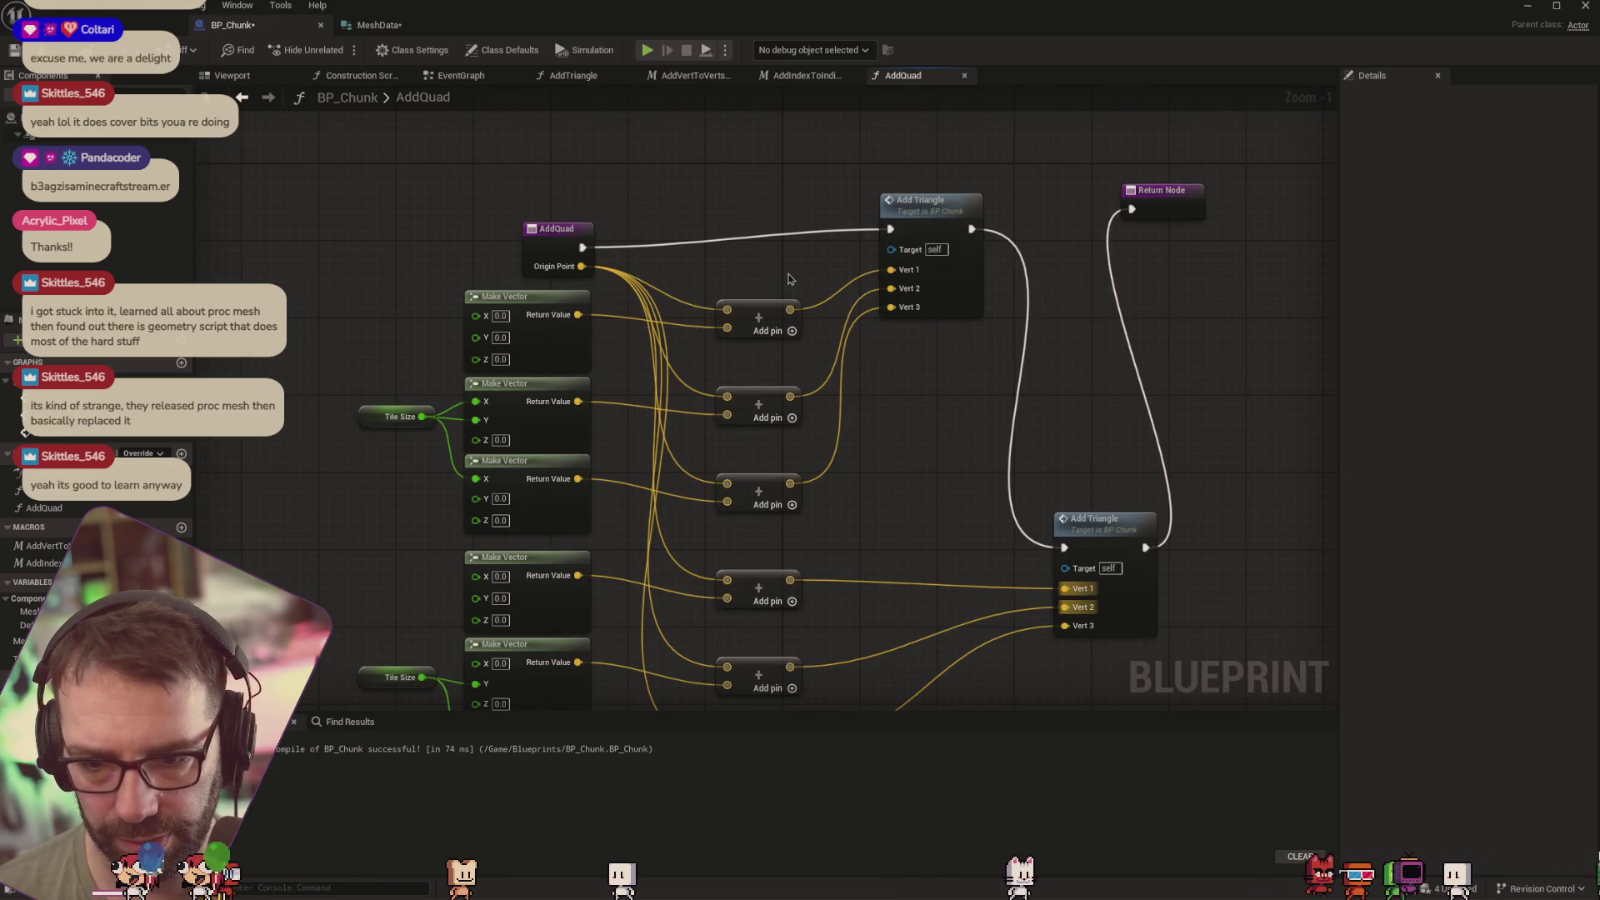
# Recompile BP_Chunk and check the generated quad from the Construction Script in the level
pyautogui.press('F7')
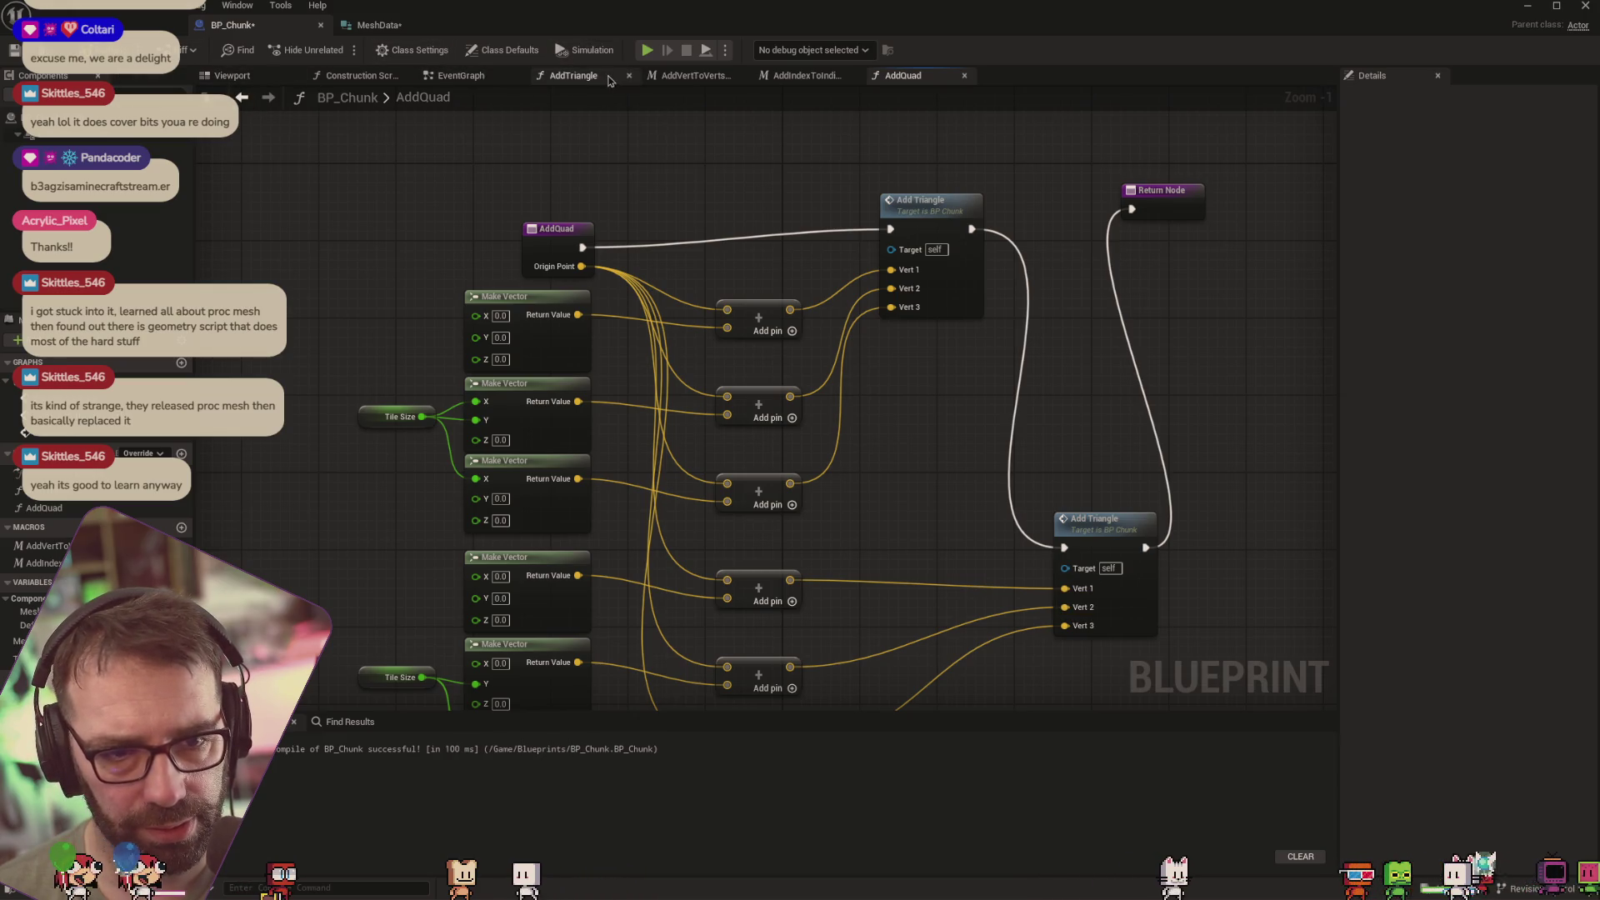
pyautogui.click(362, 76)
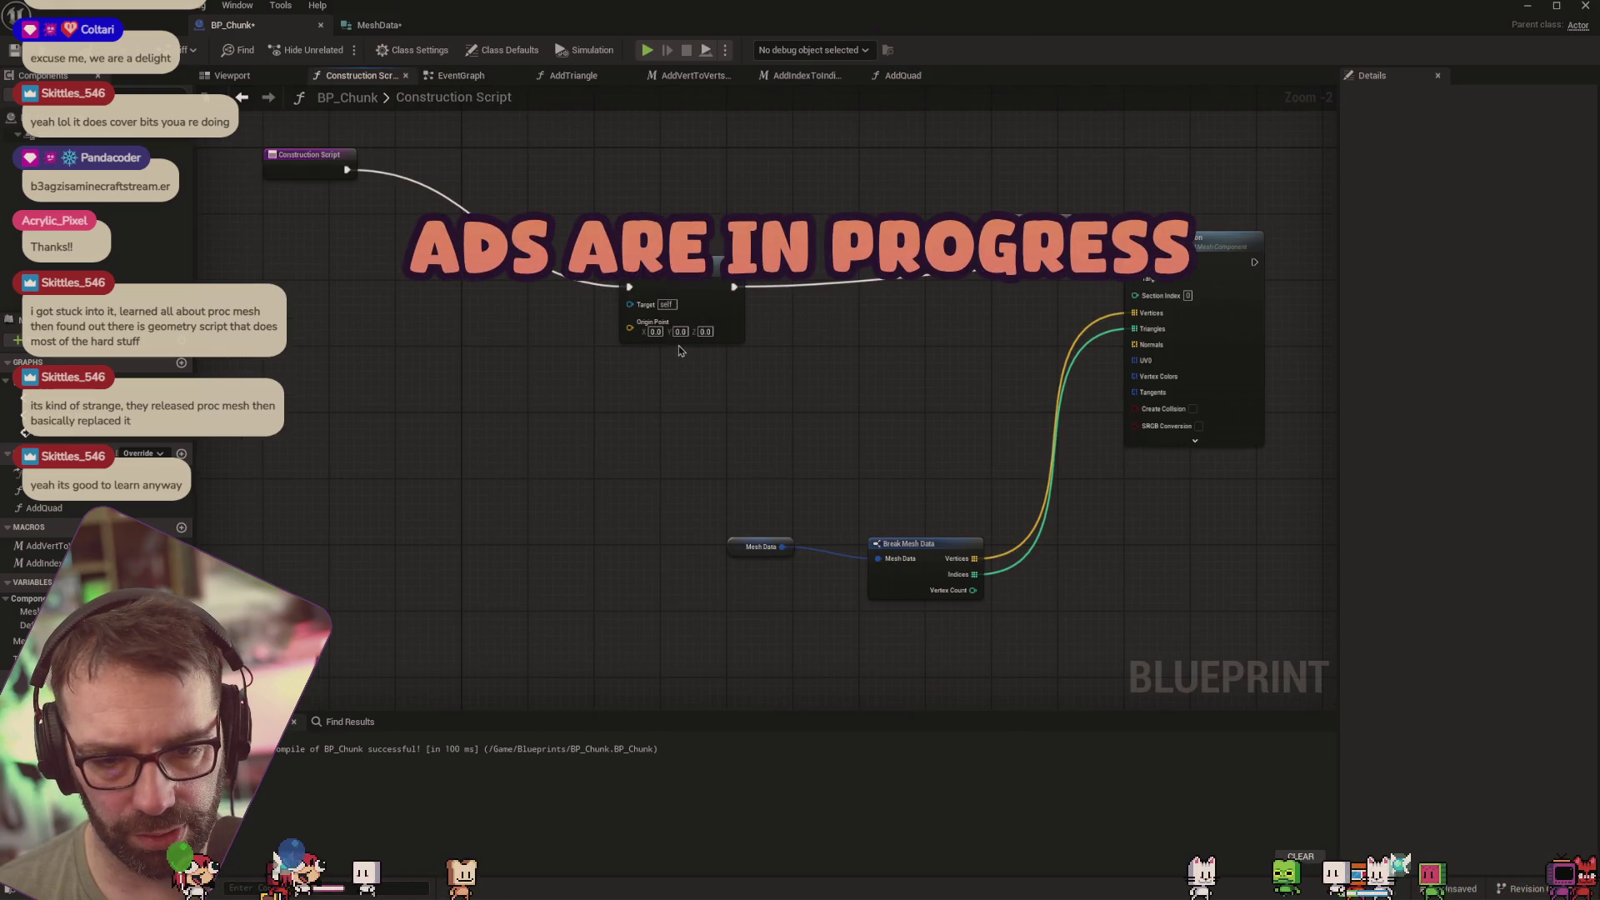
pyautogui.click(134, 28)
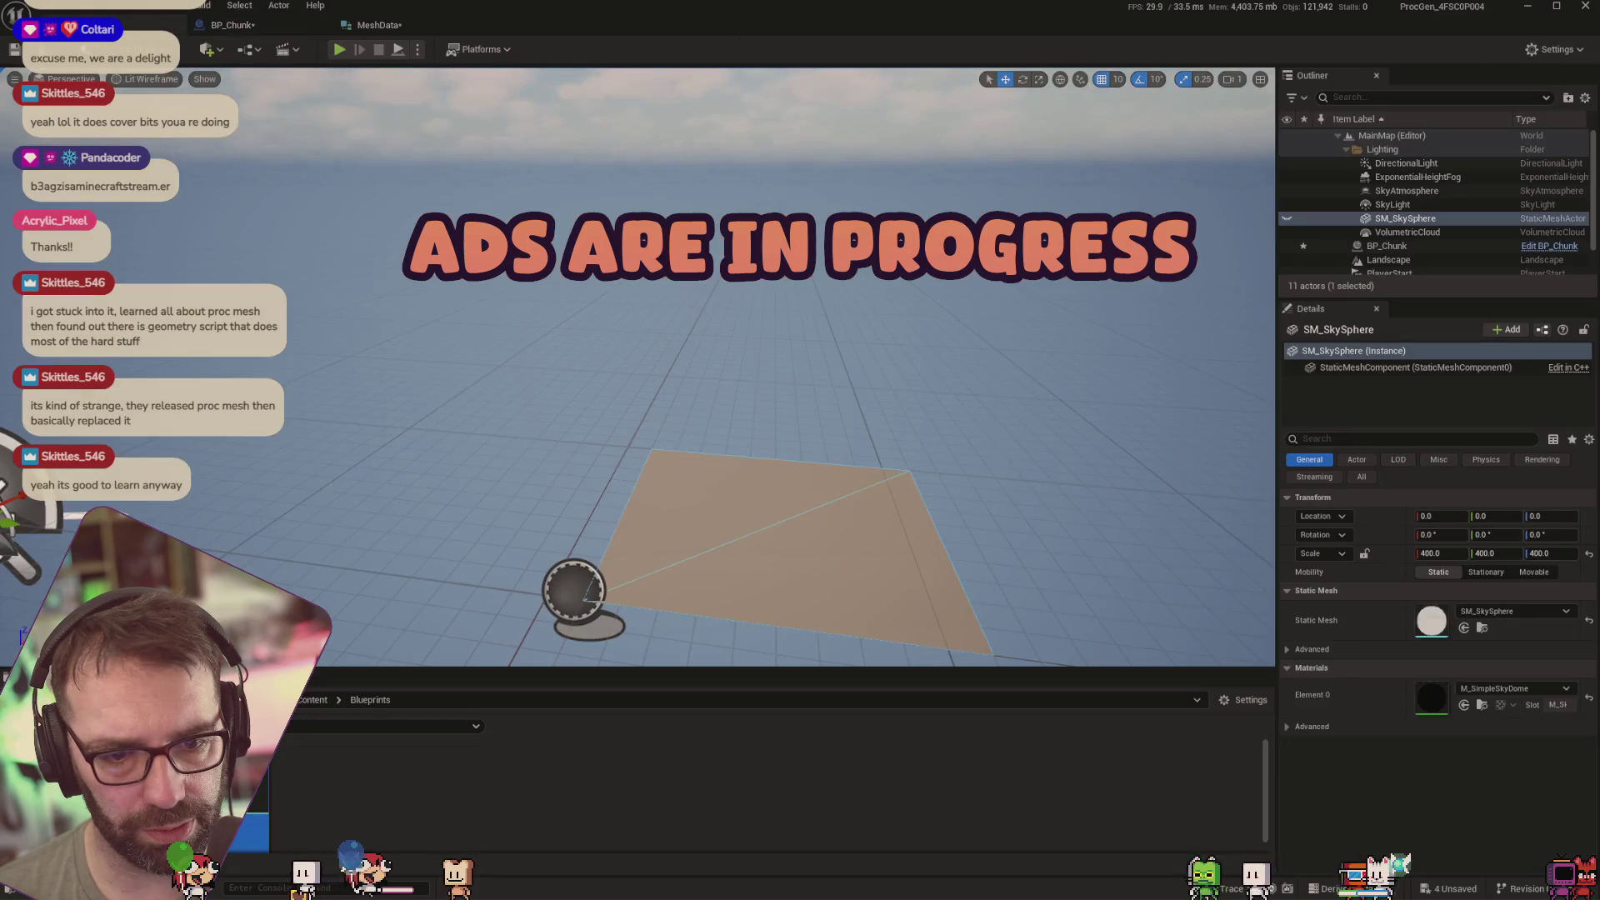
pyautogui.click(233, 27)
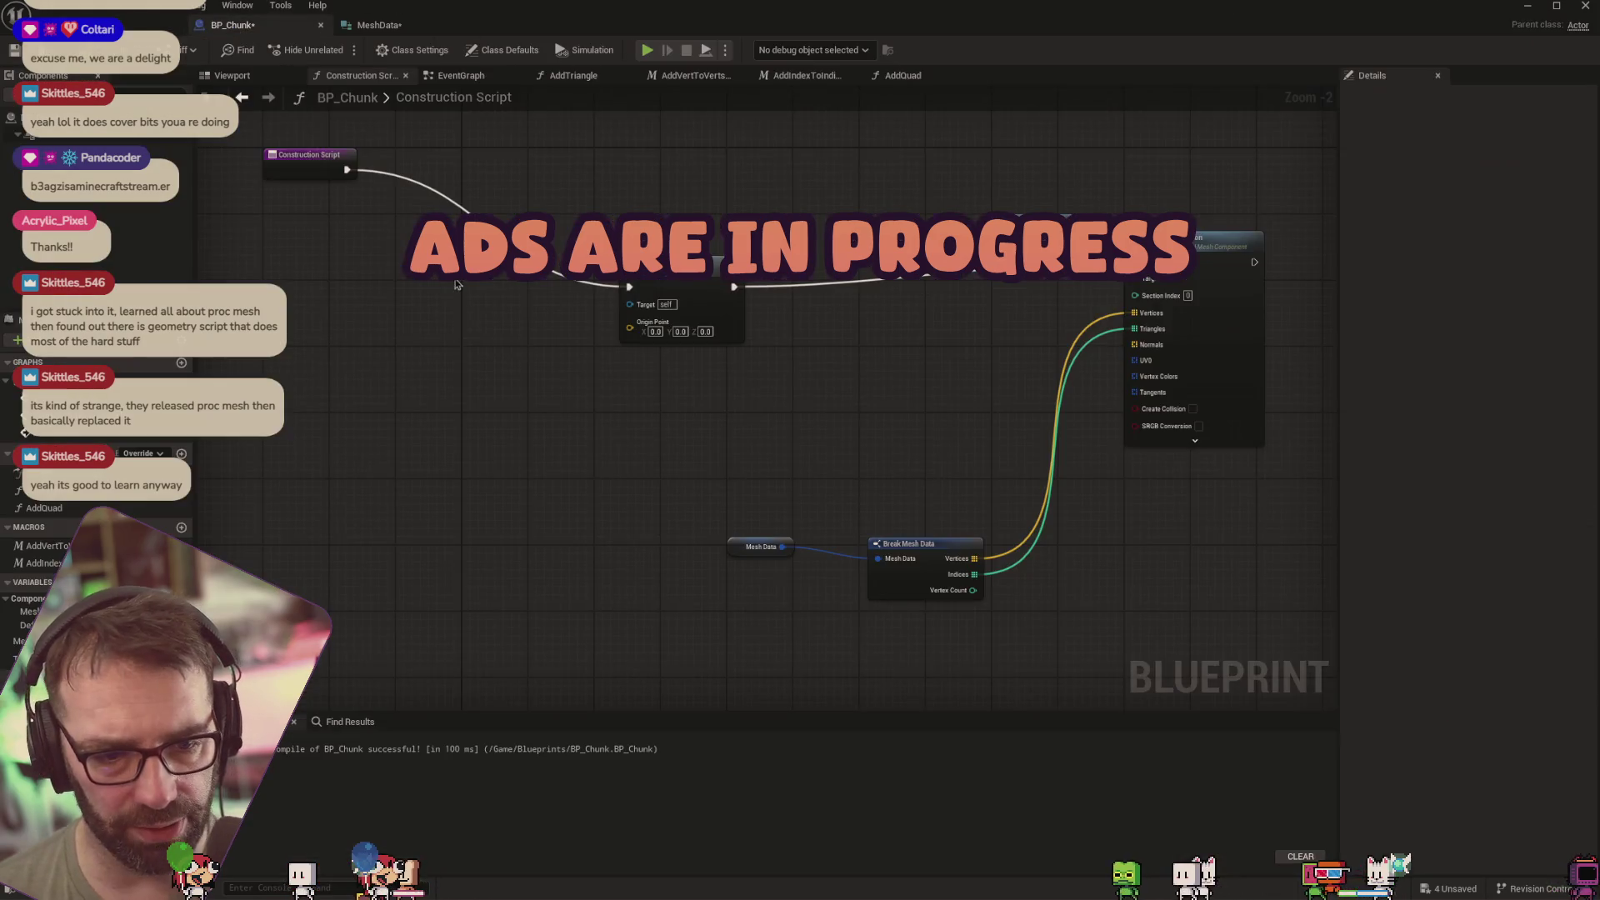
# Change the TileSize variable's default value to 200 and recompile
pyautogui.click(17, 657)
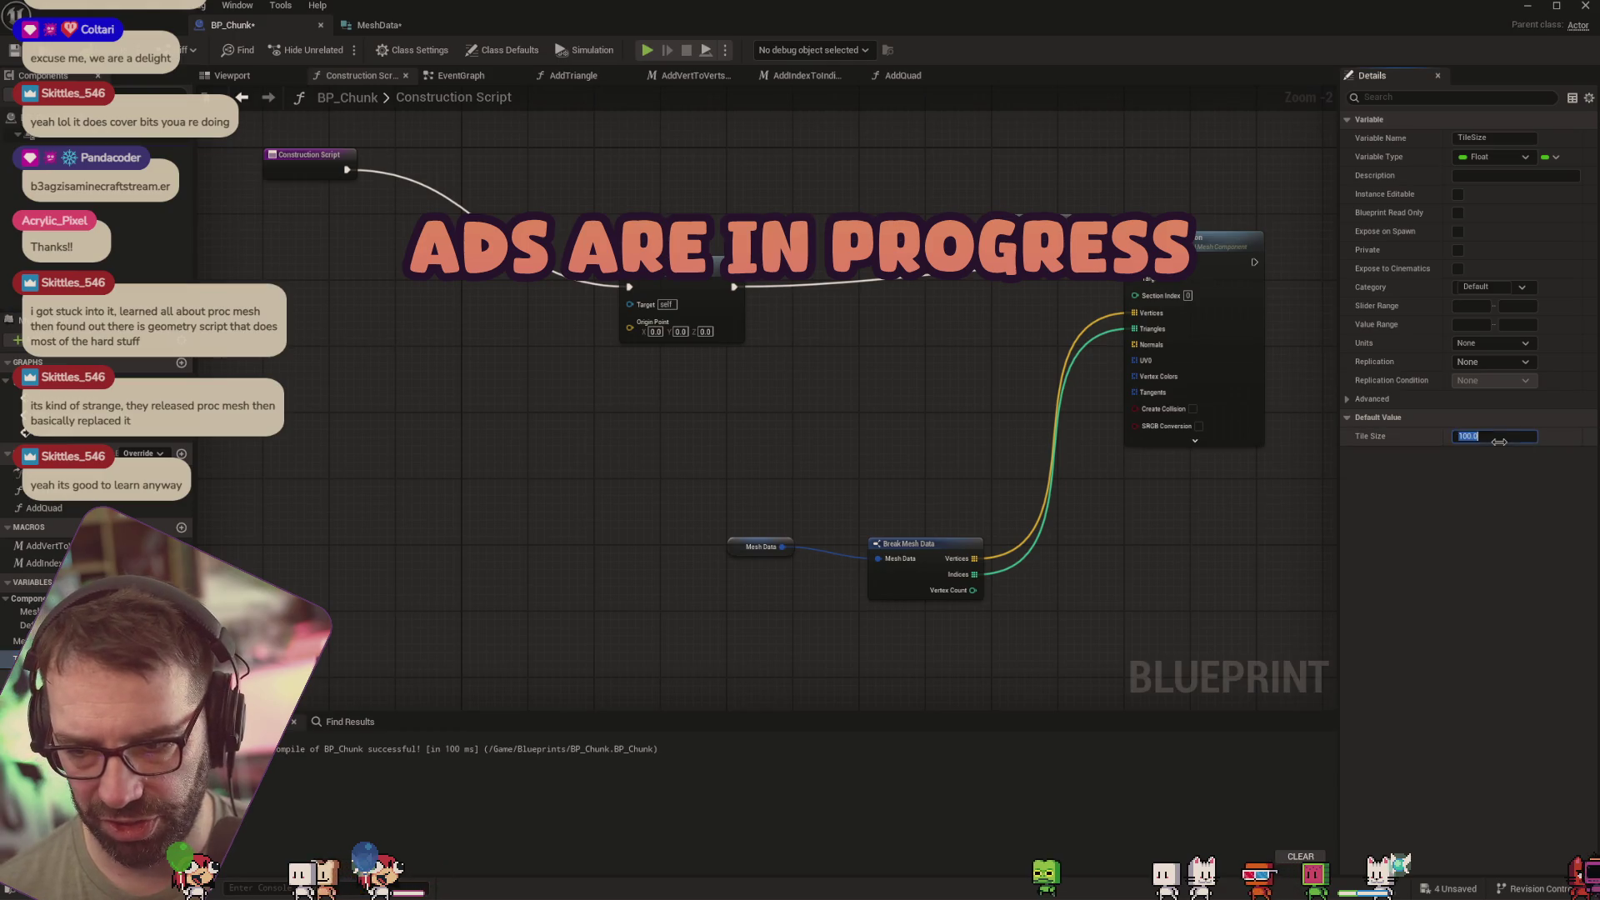
pyautogui.write('200')
pyautogui.press('Return')
pyautogui.press('F7')
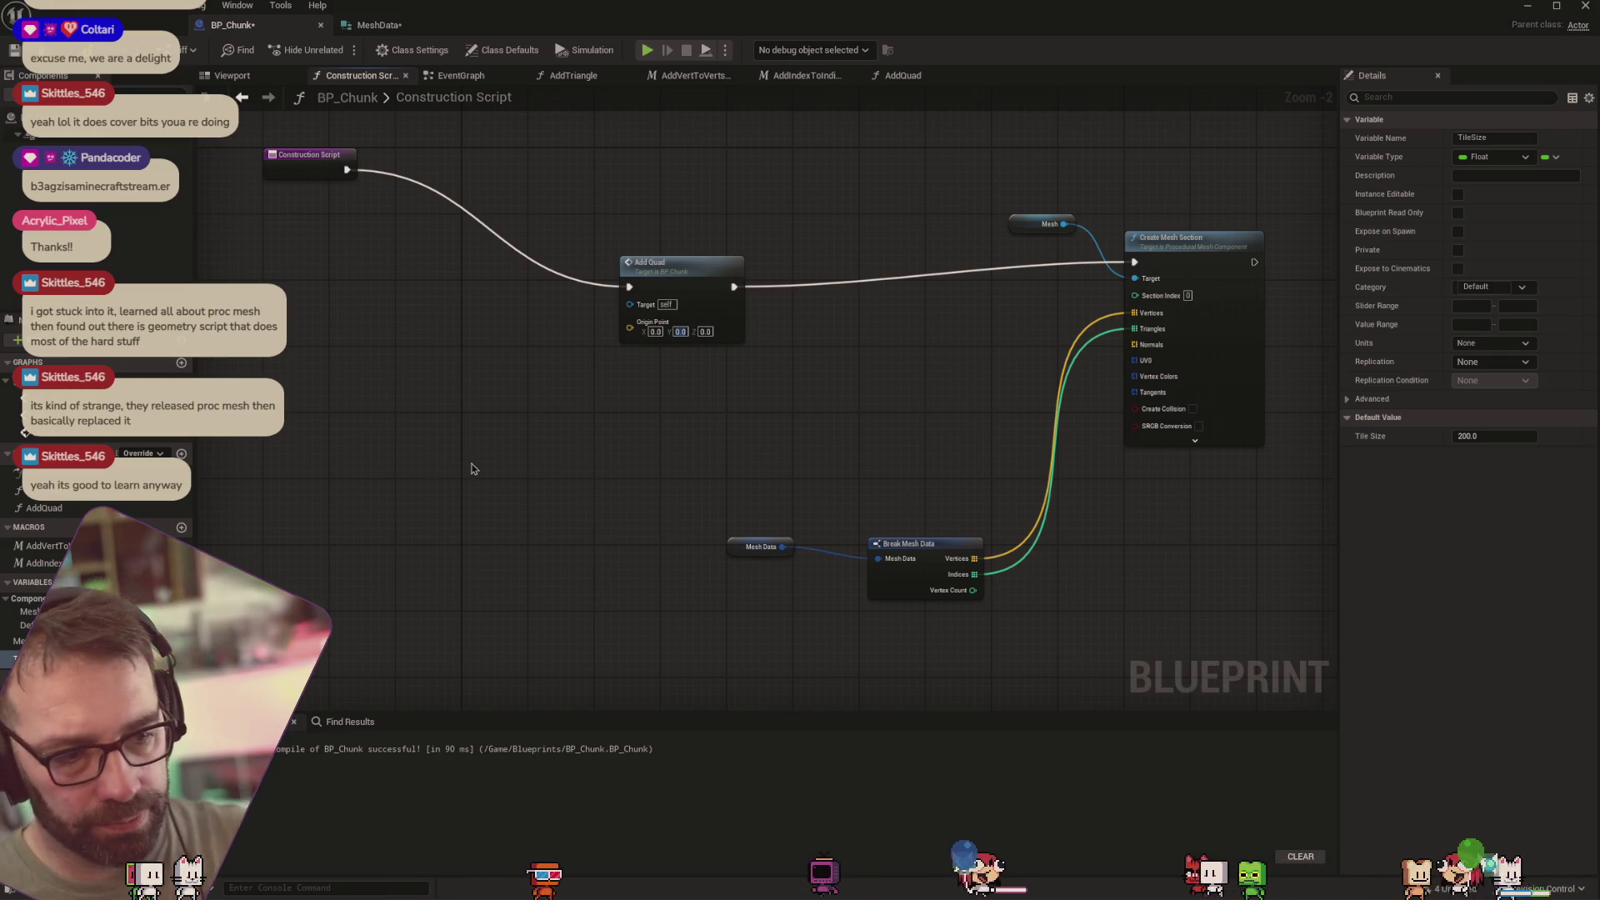
# Add a For Loop node left of the mesh nodes, replacing a mistakenly added ForEach node
pyautogui.rightClick(470, 401)
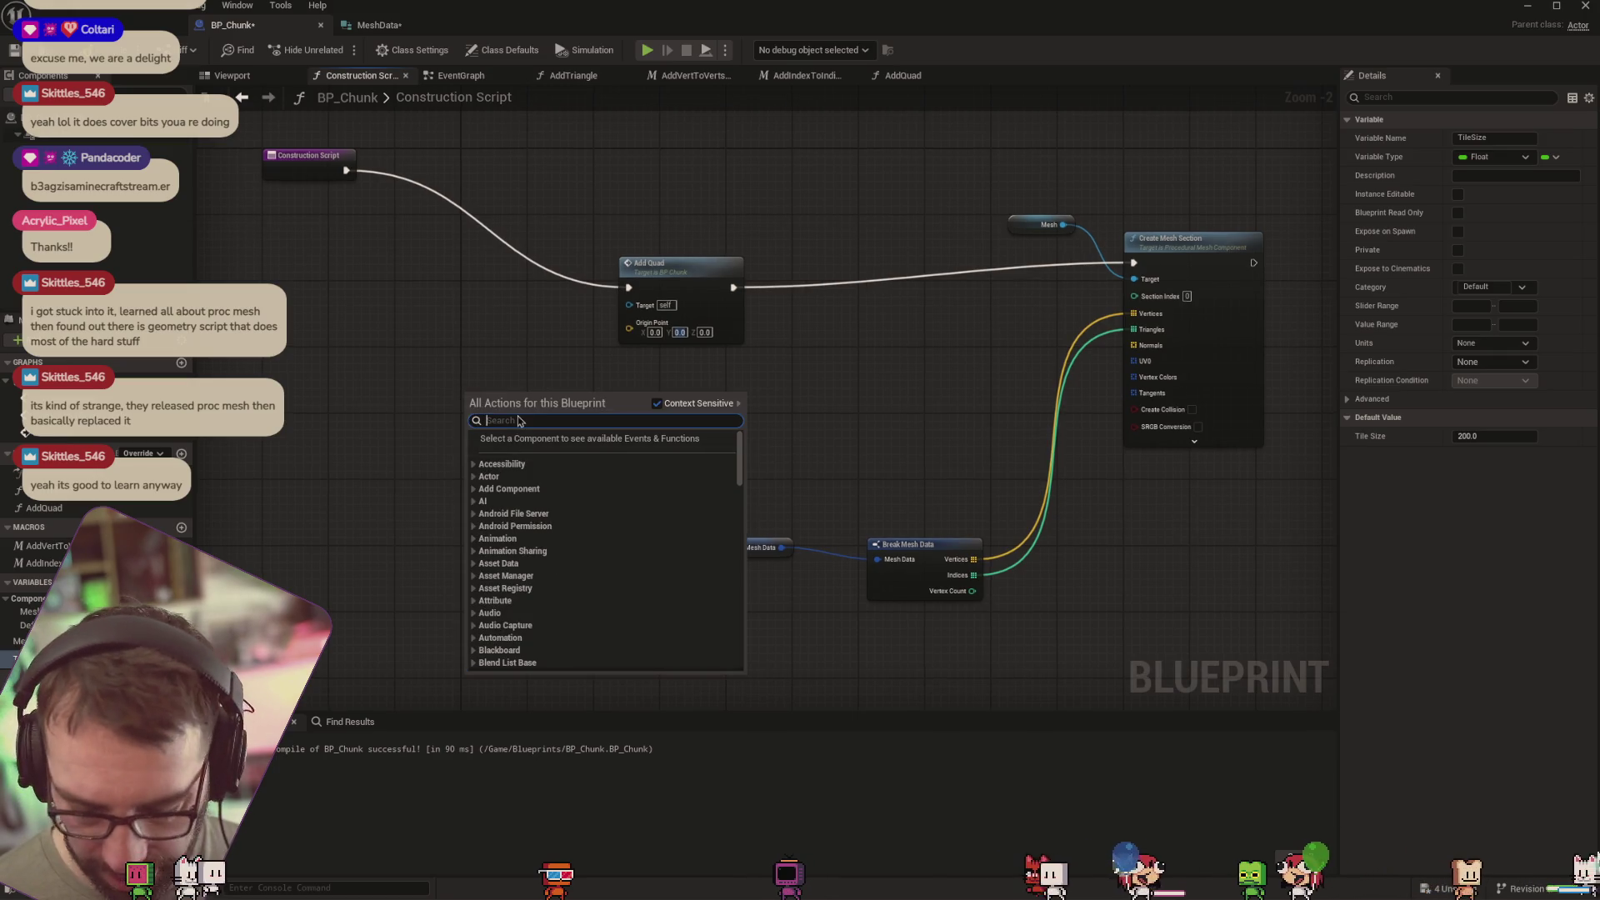
pyautogui.write('for loop')
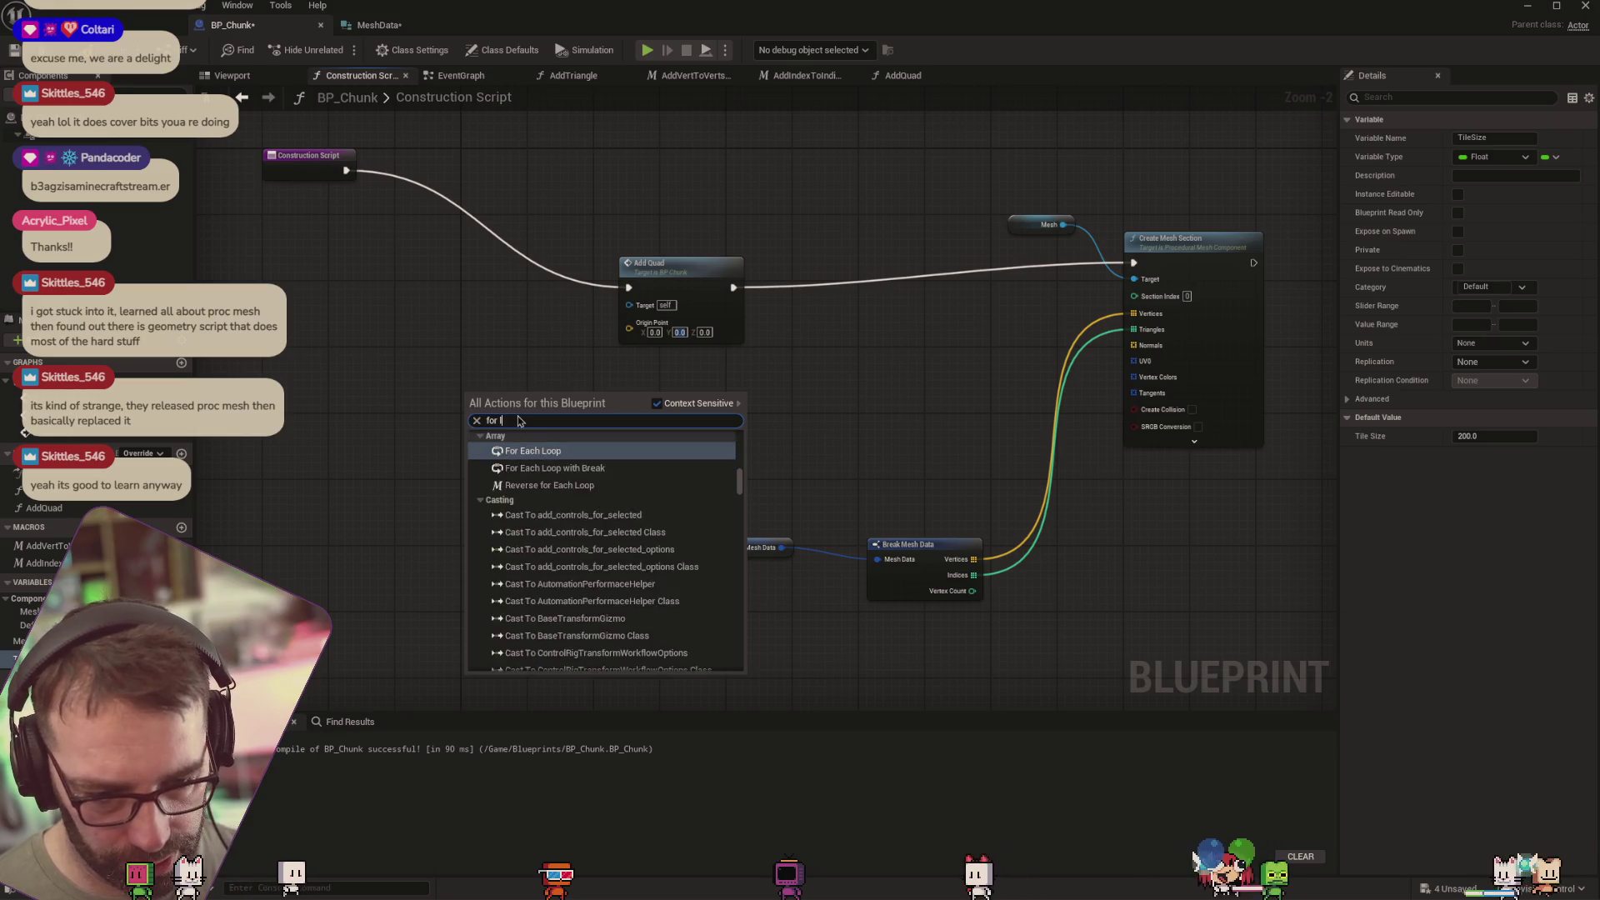
pyautogui.click(567, 591)
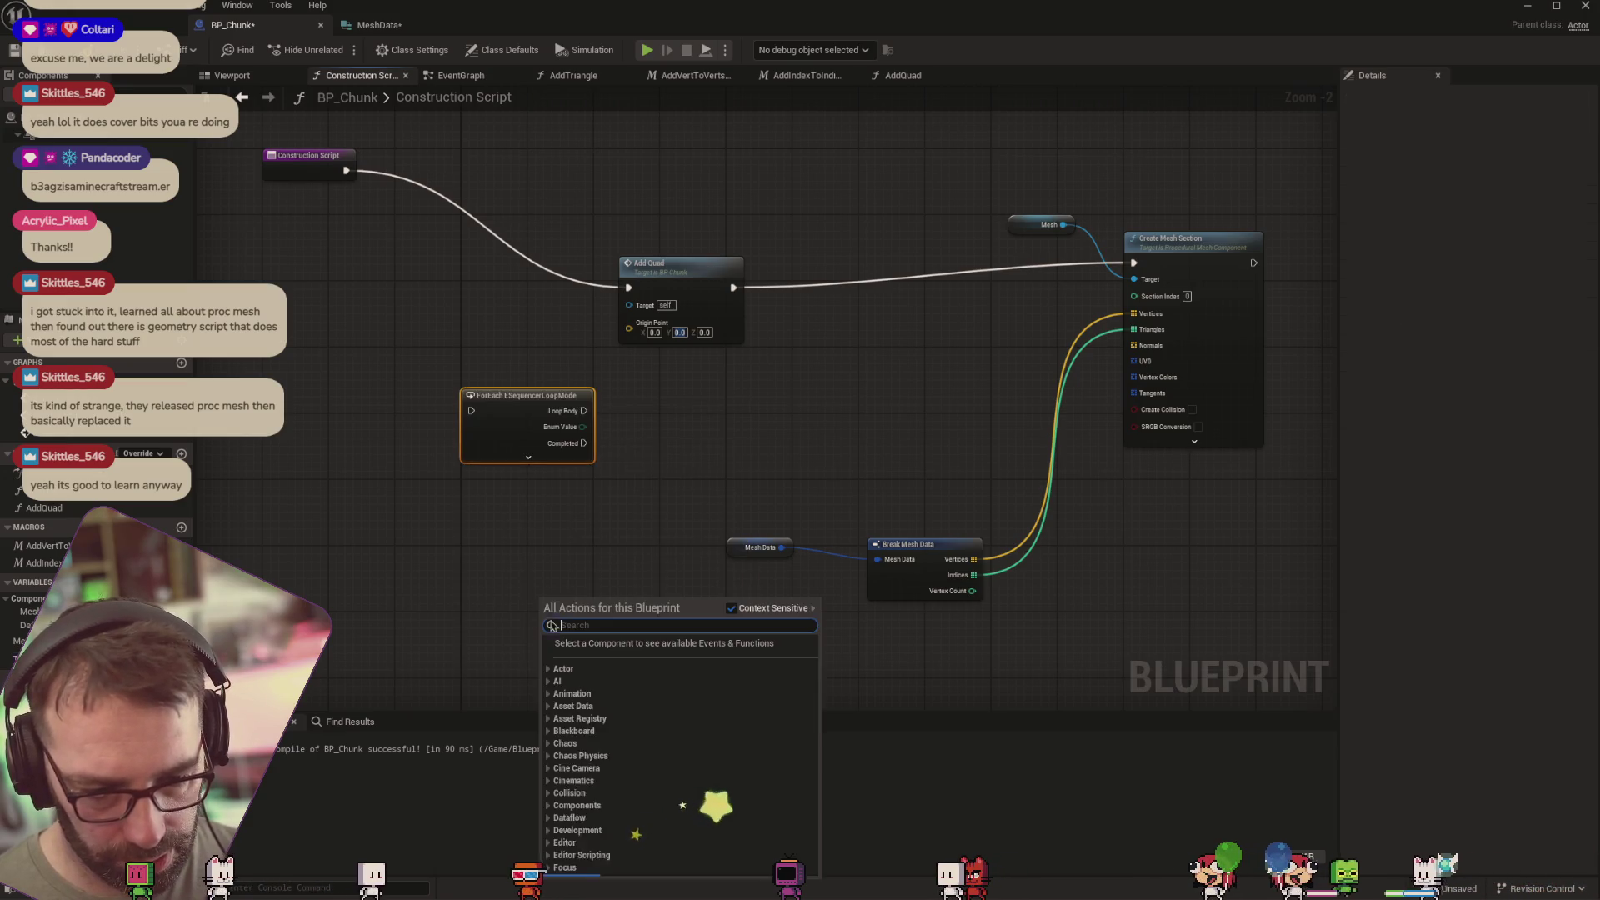
pyautogui.press('Delete')
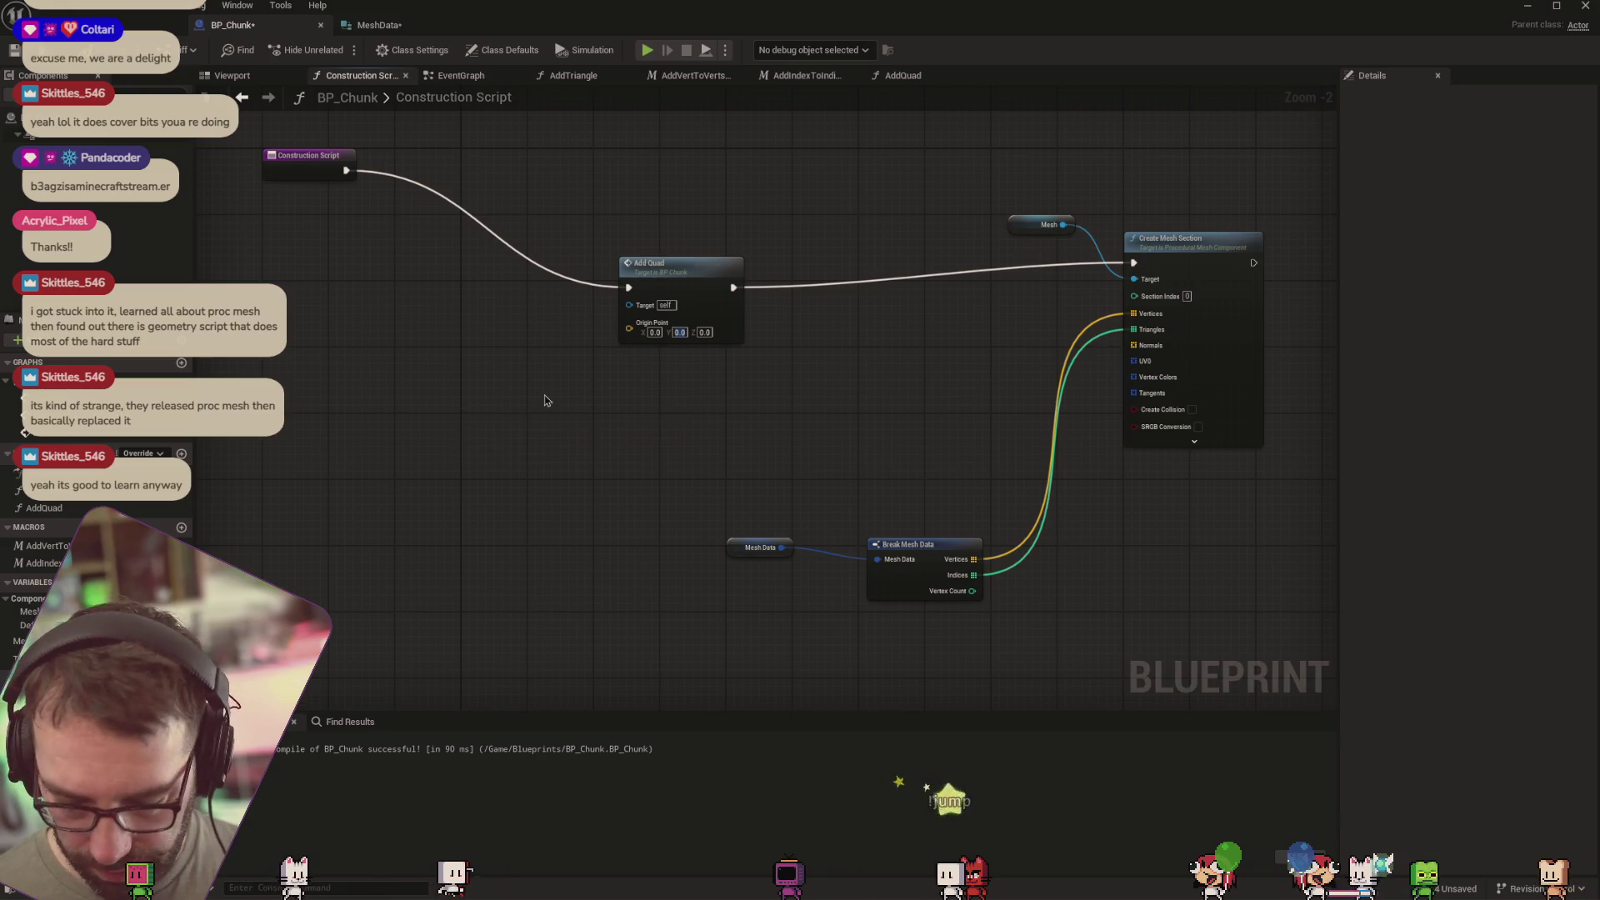
pyautogui.rightClick(455, 398)
pyautogui.write('for lo')
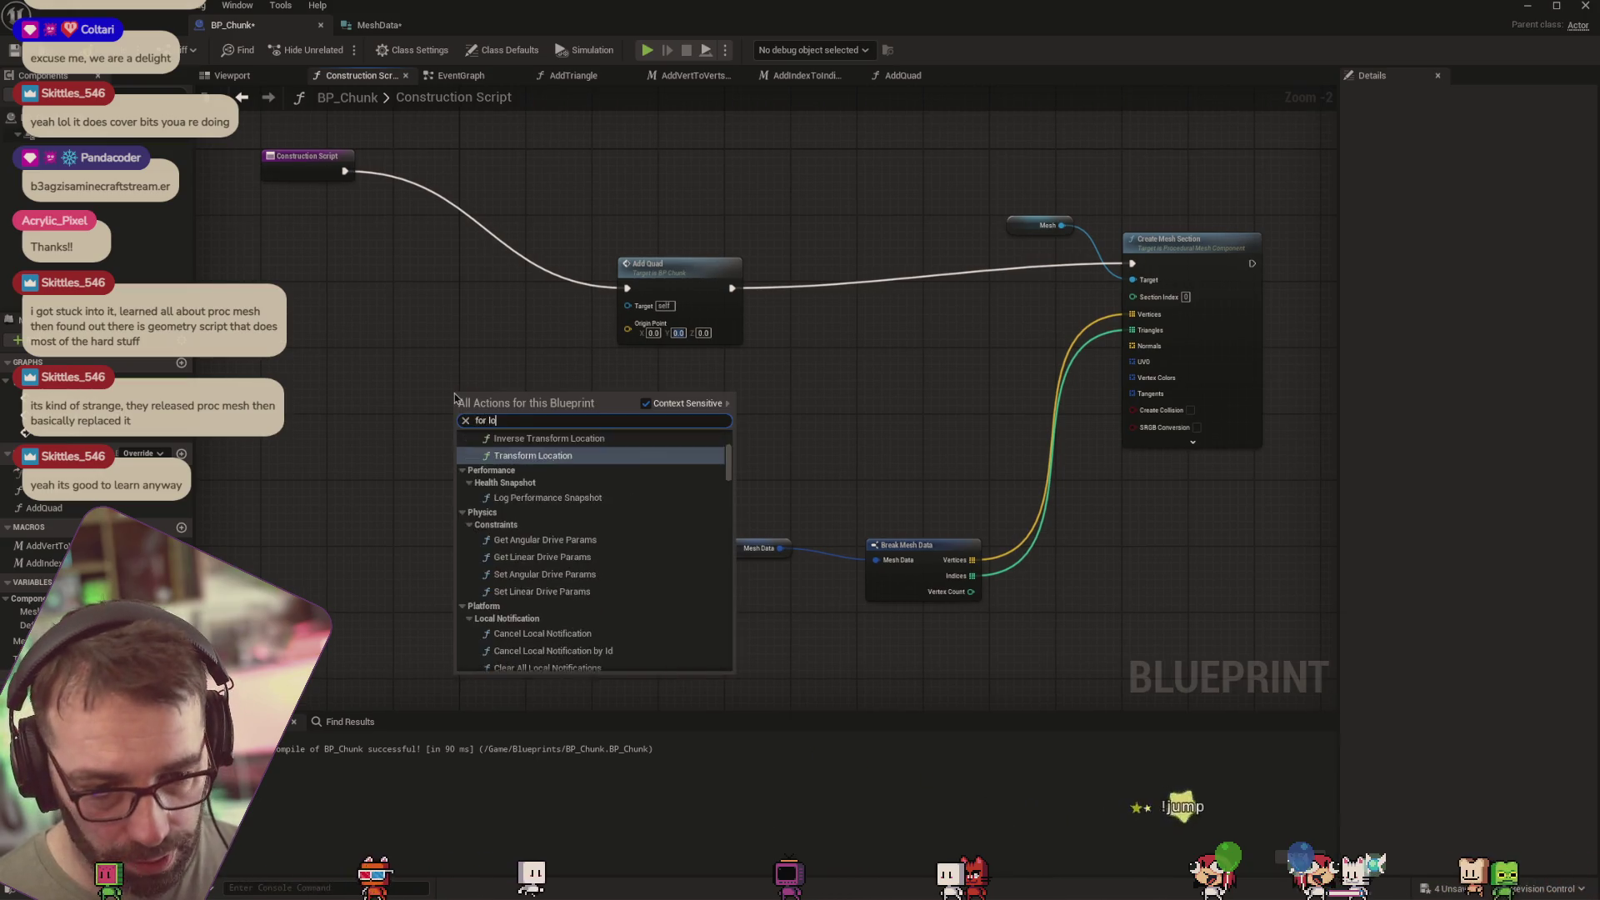
pyautogui.write('op')
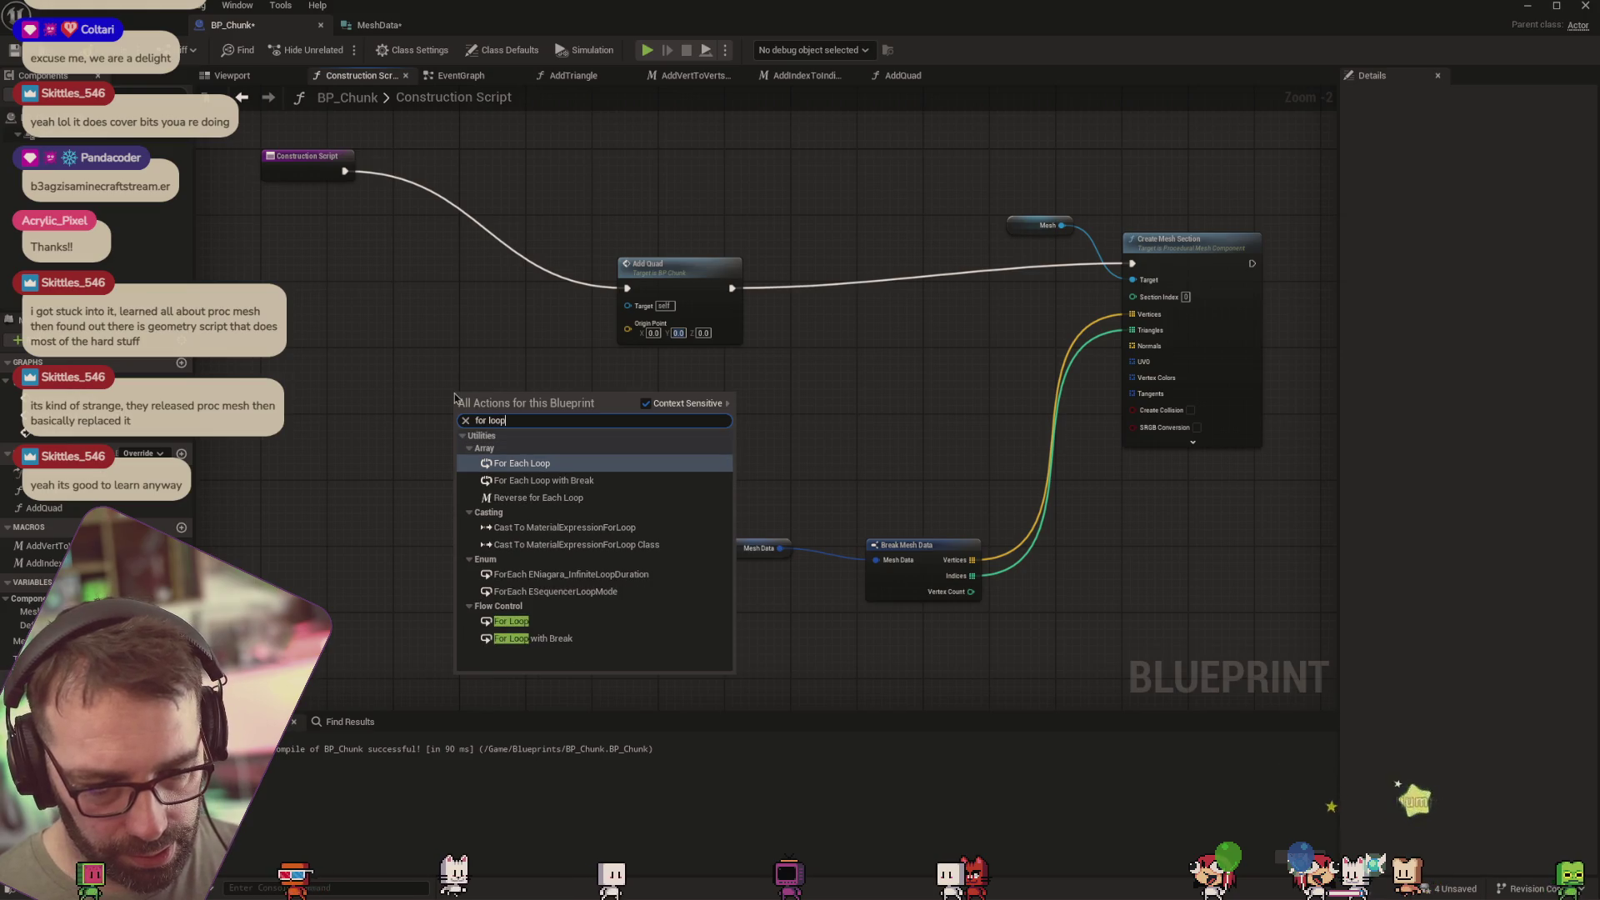
pyautogui.click(475, 627)
pyautogui.moveTo(500, 392)
pyautogui.mouseDown()
pyautogui.moveTo(434, 360)
pyautogui.moveTo(452, 403)
pyautogui.mouseUp()
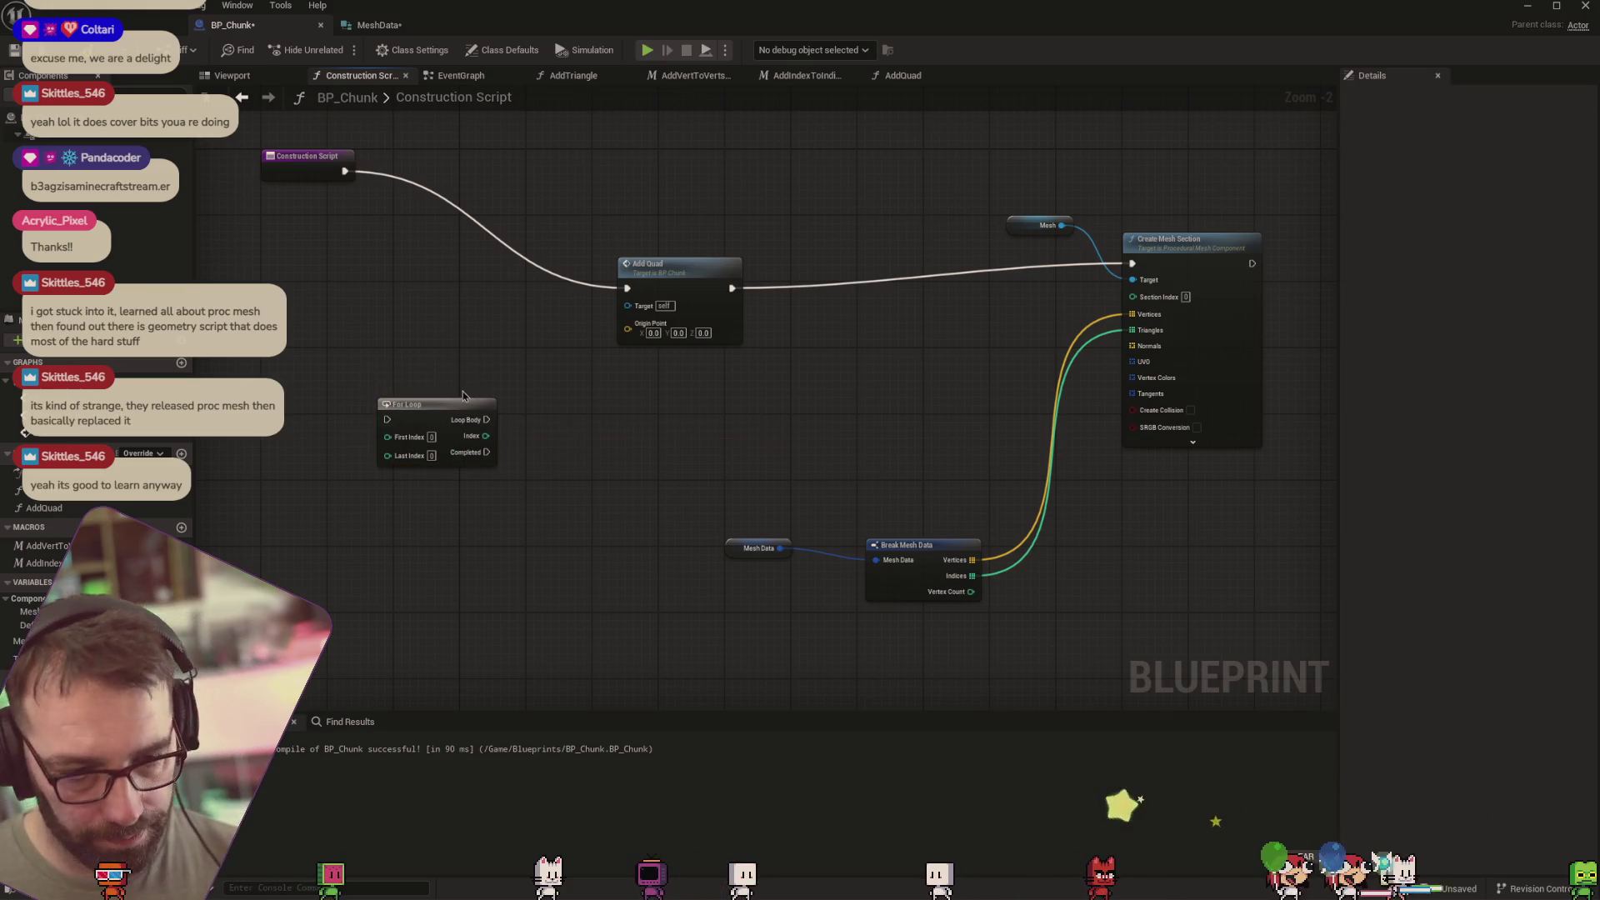
# Duplicate the For Loop node and arrange the two loops side by side
pyautogui.click(458, 407)
pyautogui.hotkey('ctrl', 'd')
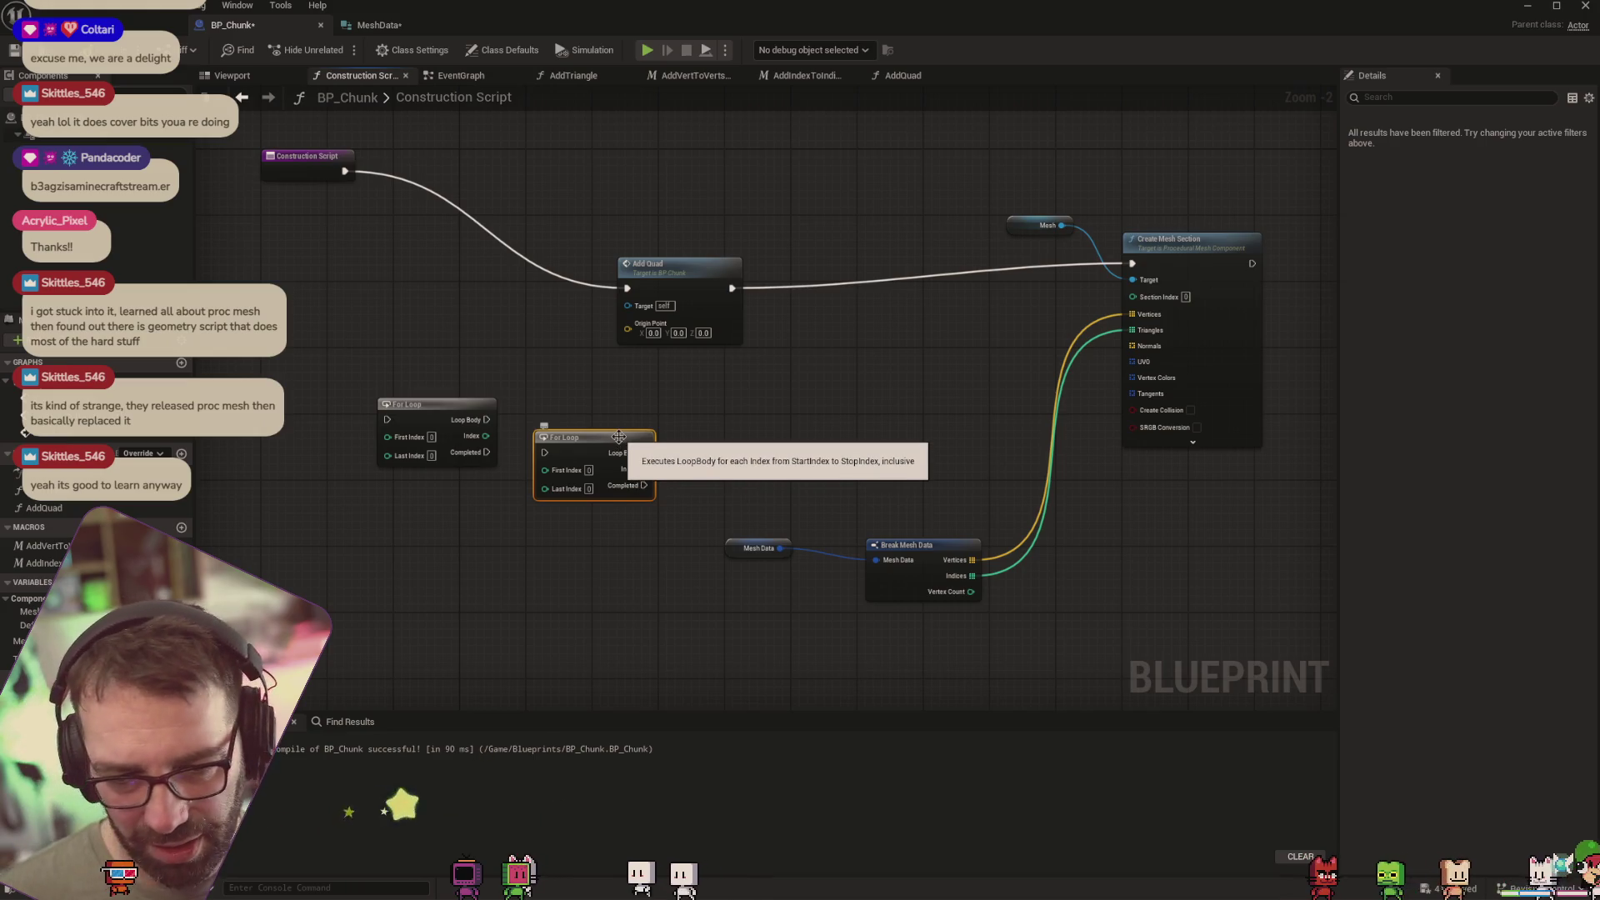
pyautogui.click(434, 407)
pyautogui.hotkey('ctrl', 'd')
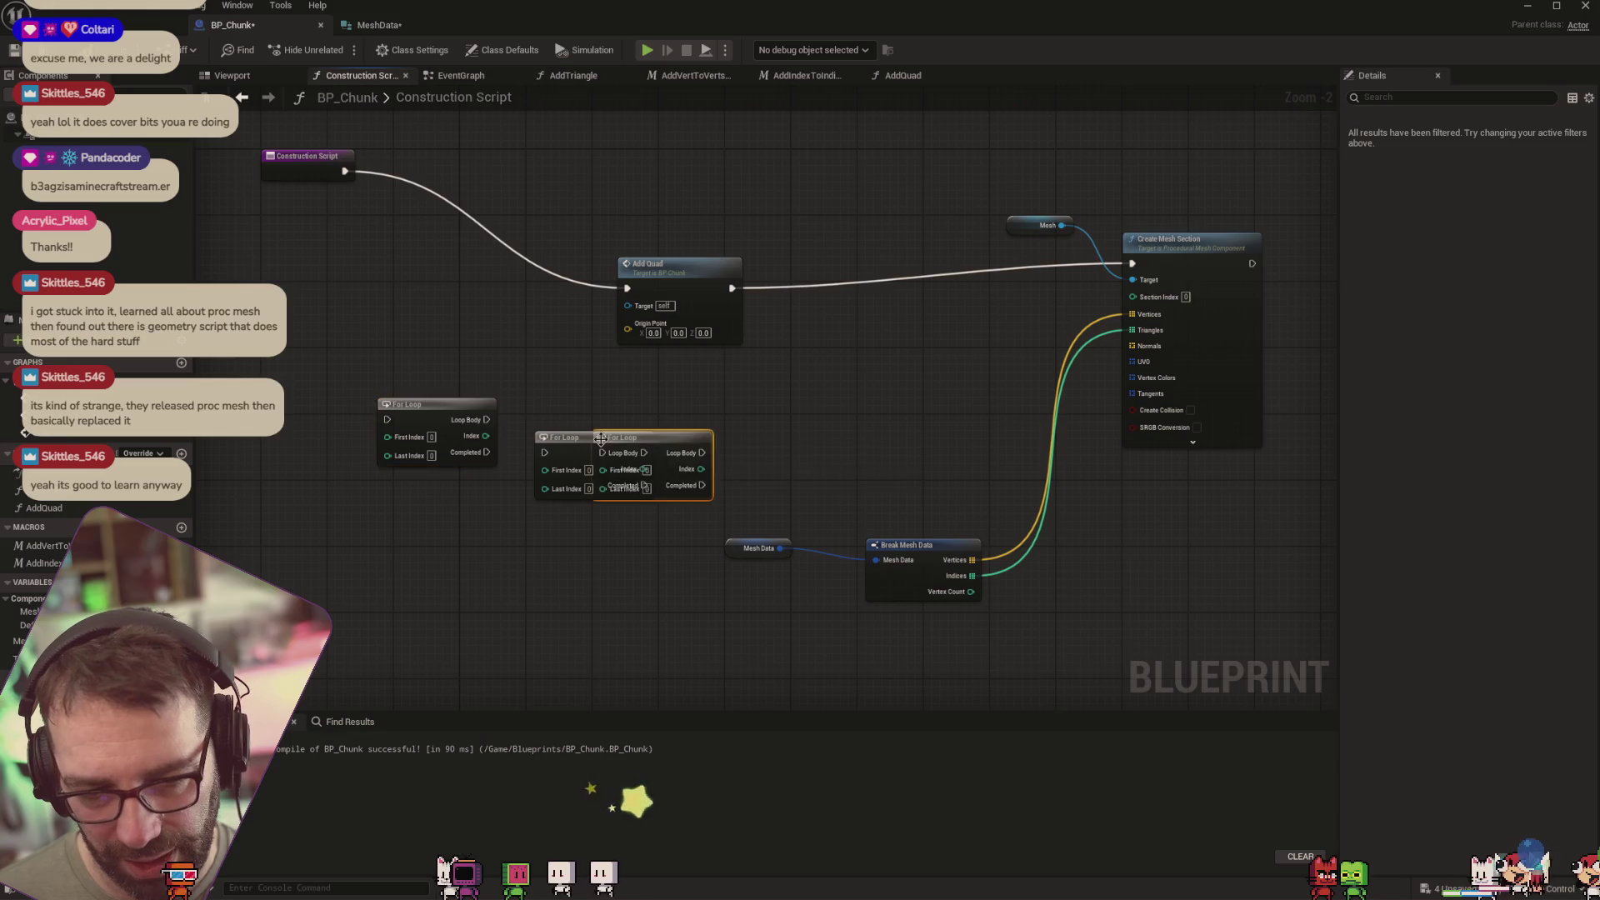
pyautogui.press('Delete')
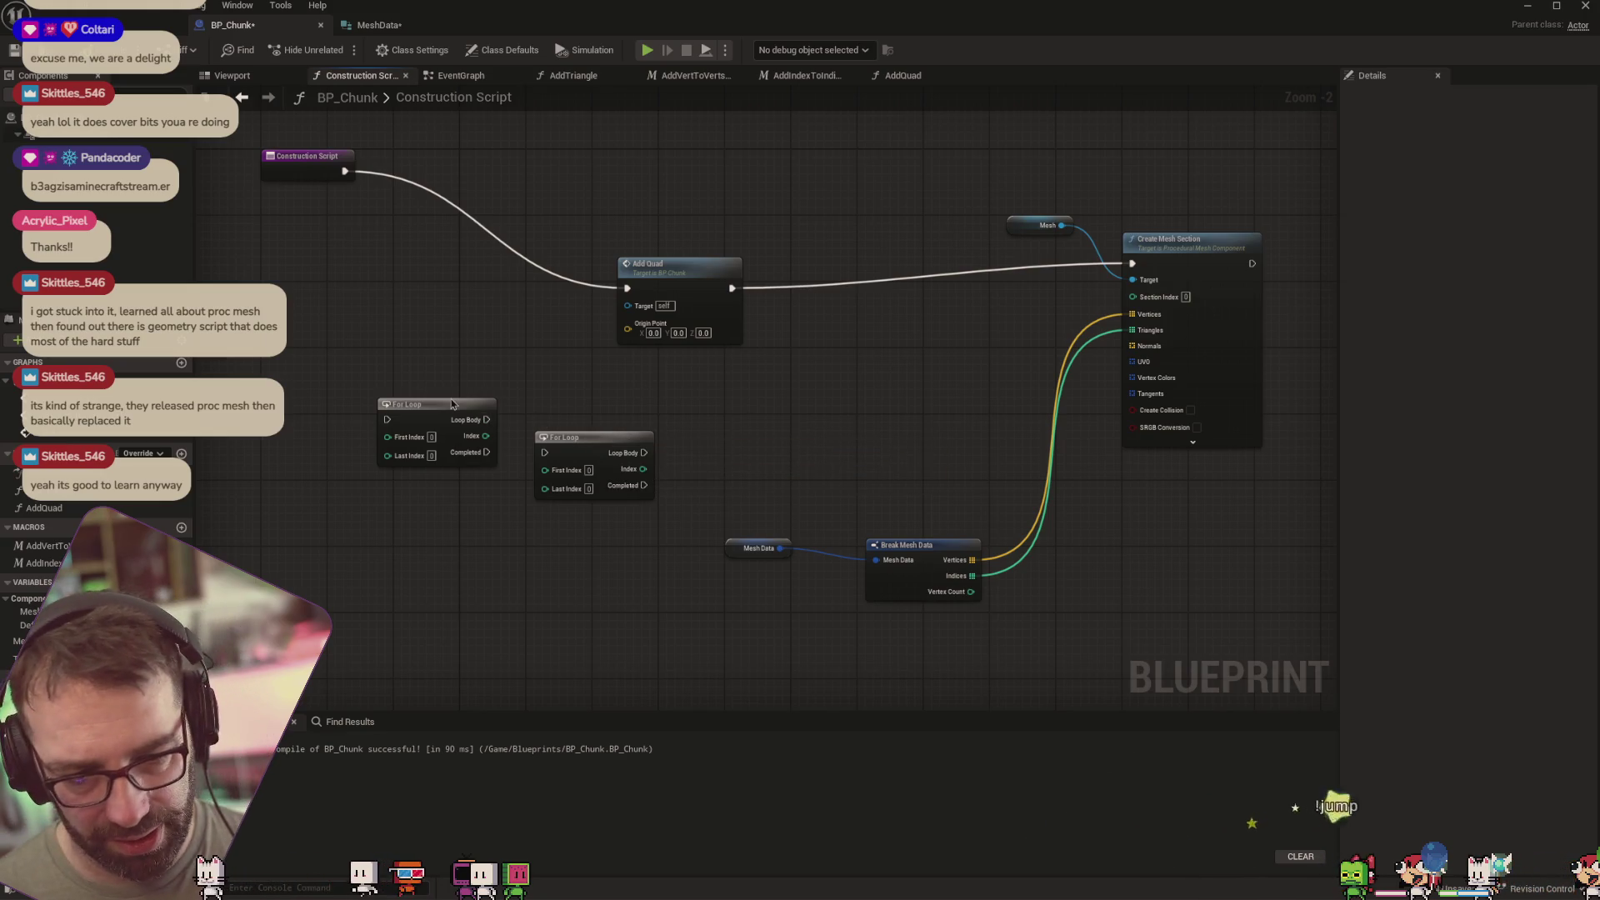
pyautogui.moveTo(451, 405); pyautogui.dragTo(366, 418)
pyautogui.moveTo(618, 435); pyautogui.dragTo(593, 436)
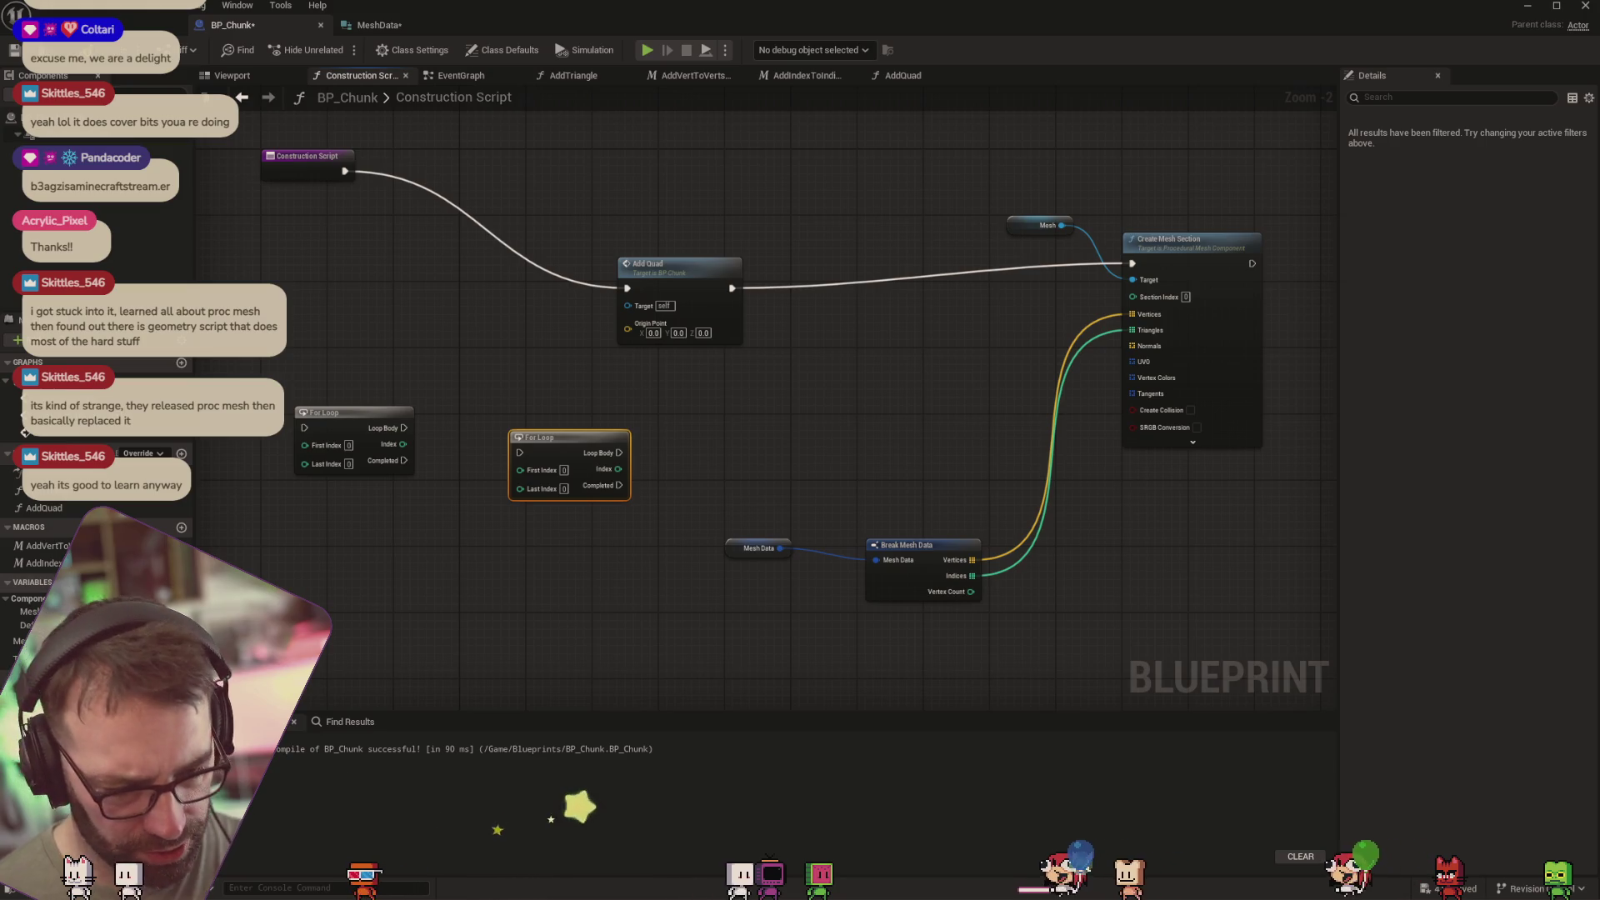
# Create a ChunkSize variable of type Integer, compile, and set its default value to 10
pyautogui.click(181, 582)
pyautogui.write('ChunkSize')
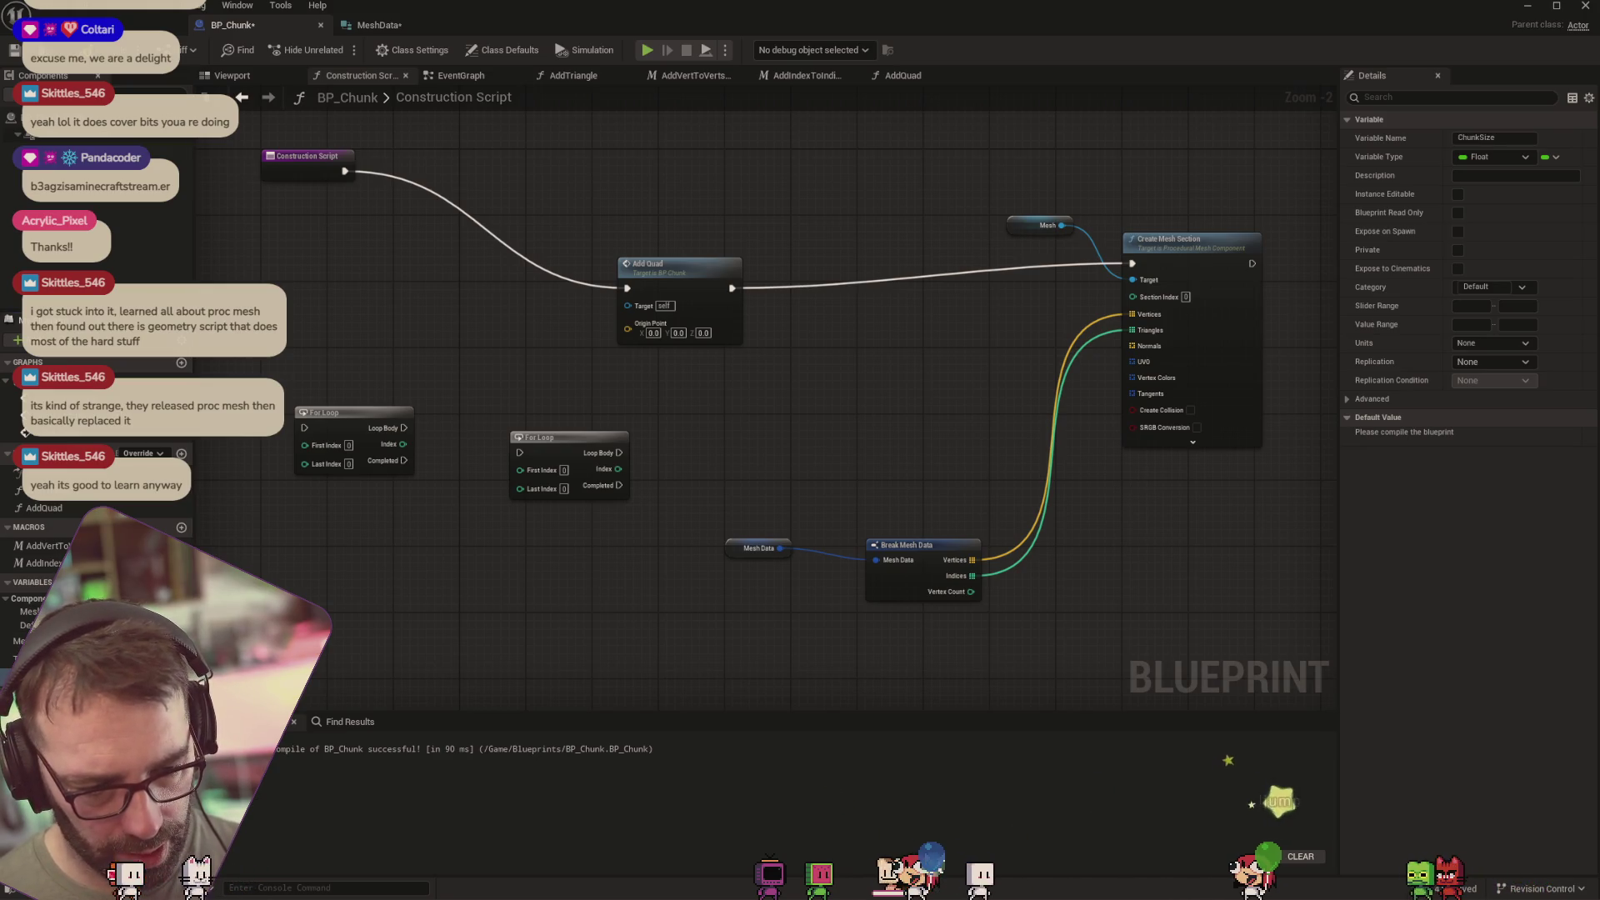
pyautogui.click(179, 659)
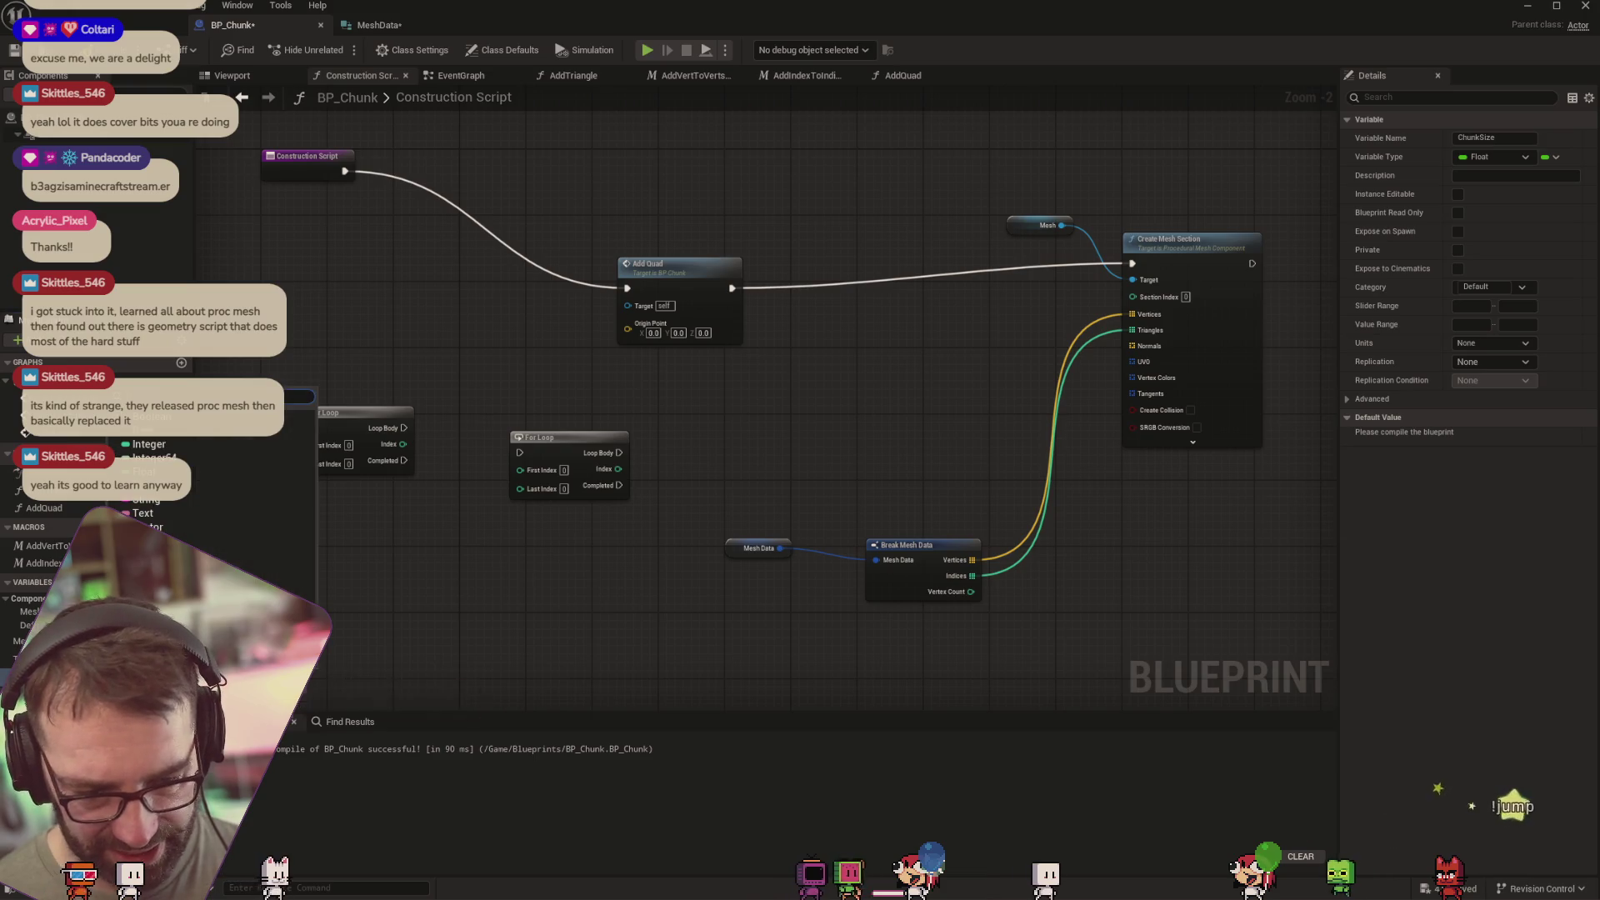
pyautogui.click(296, 446)
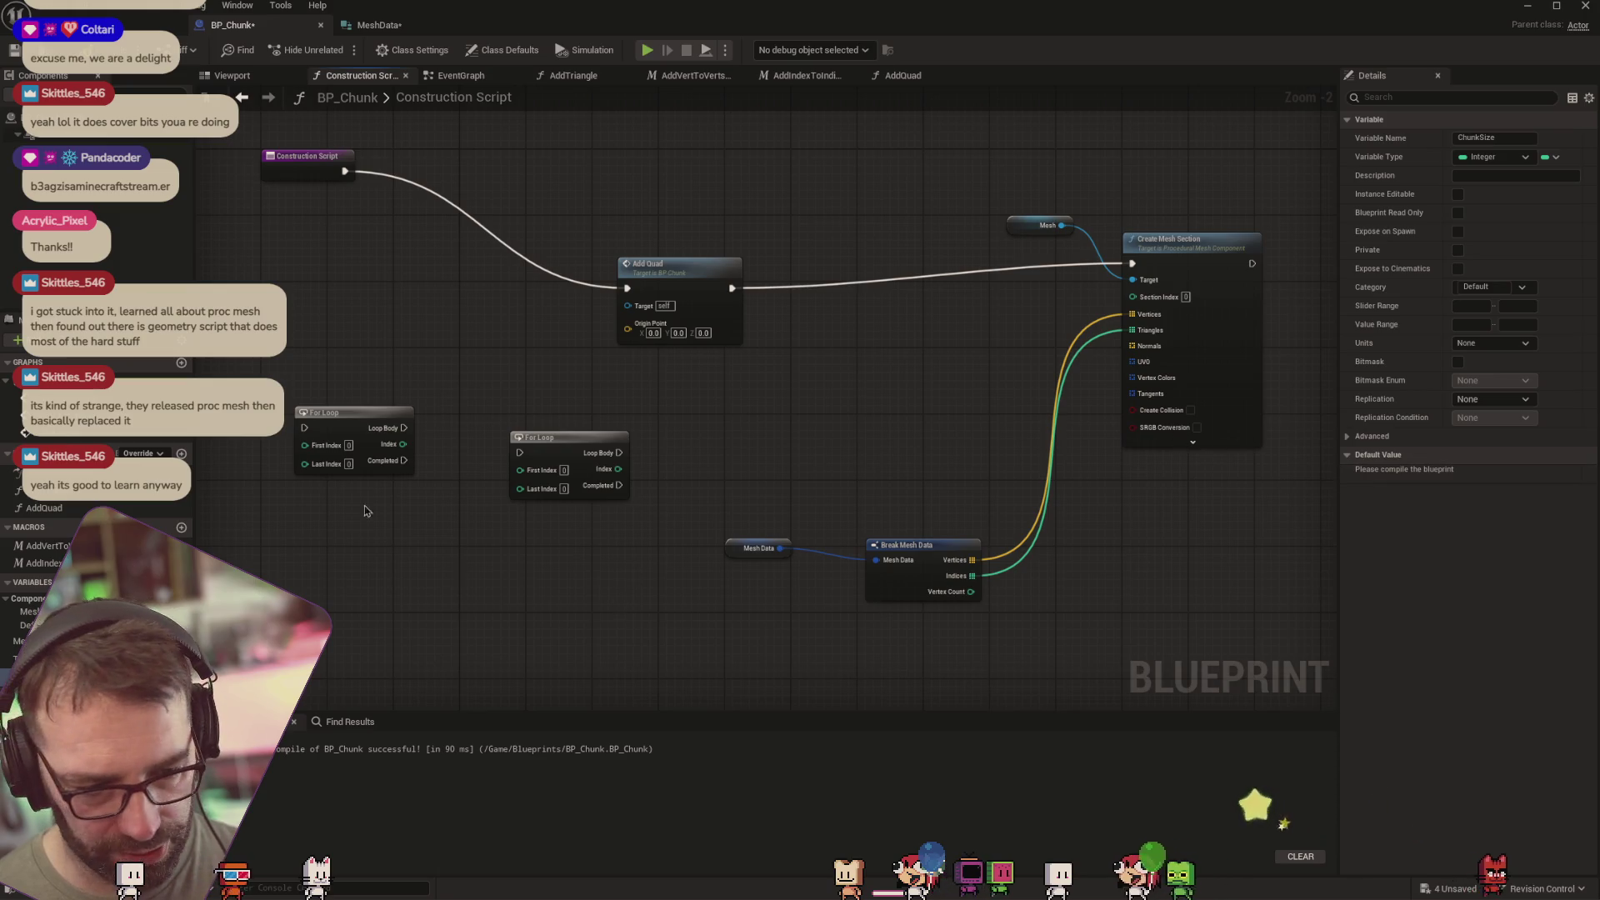
pyautogui.press('F7')
pyautogui.write('10')
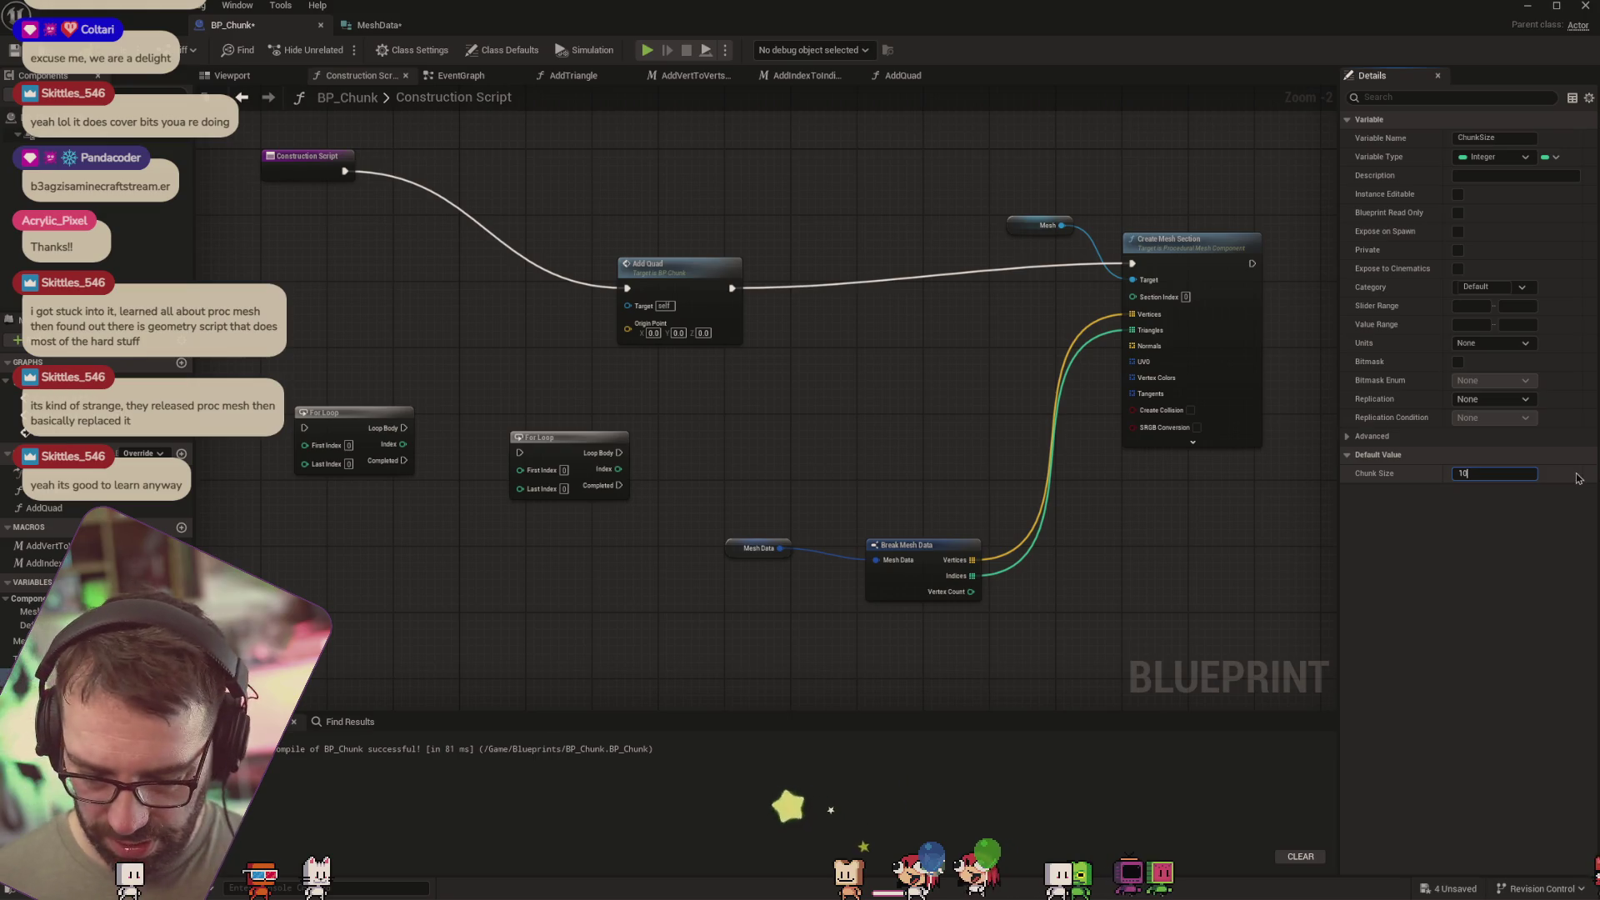
pyautogui.press('Return')
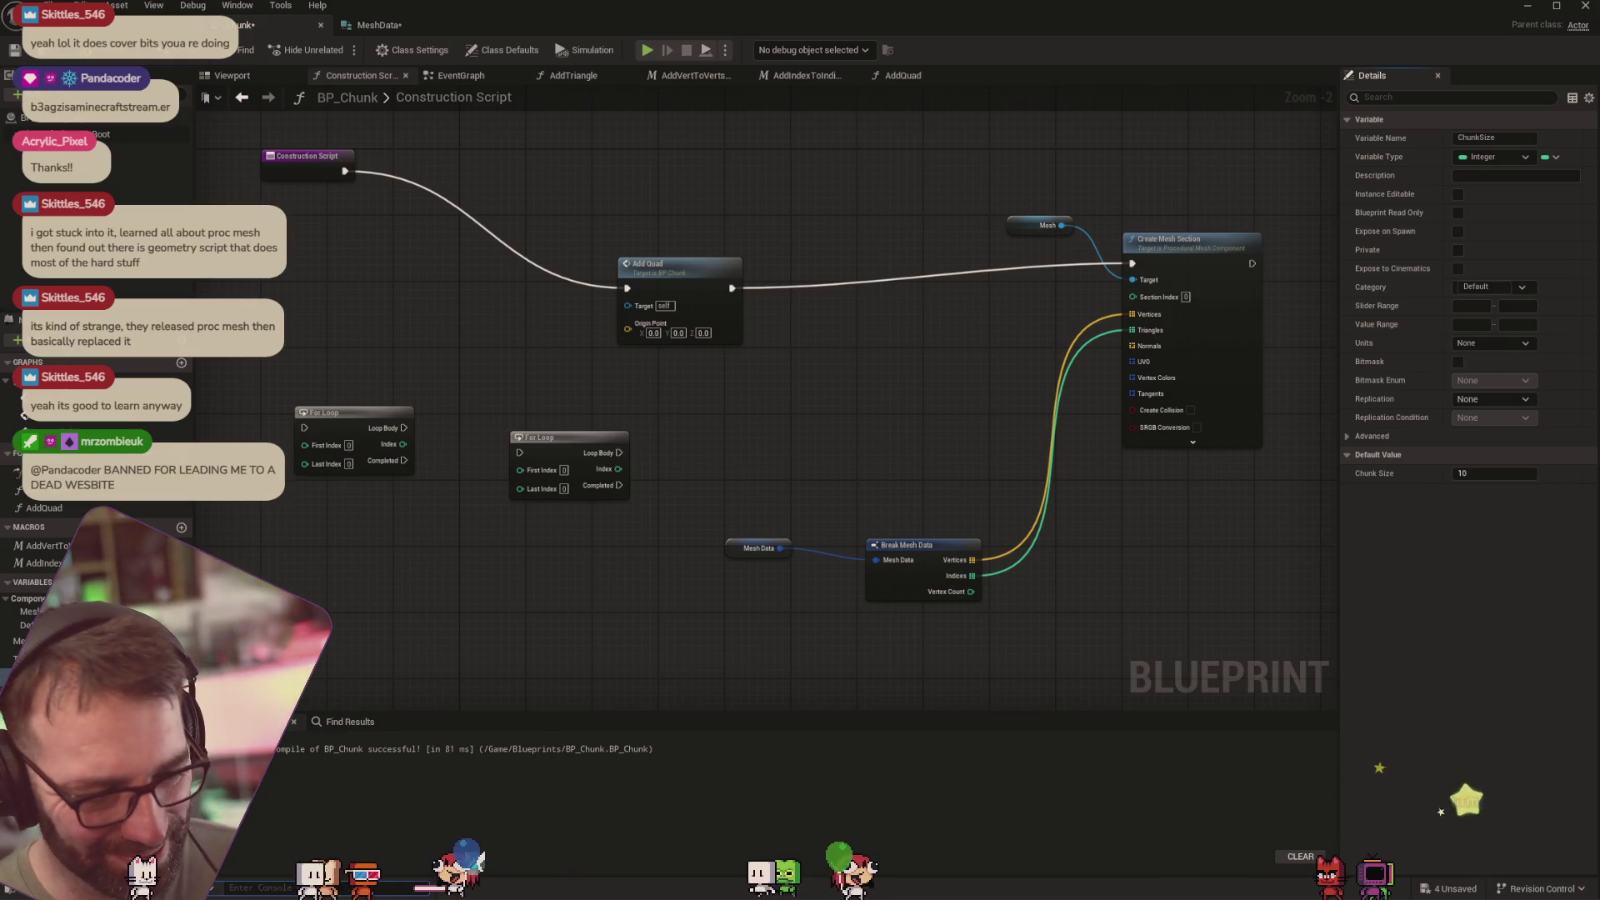
# Place two Chunk Size getters and plug them into the For Loops' Last Index pins
pyautogui.moveTo(50, 675)
pyautogui.mouseDown()
pyautogui.moveTo(324, 546)
pyautogui.moveTo(266, 469)
pyautogui.moveTo(305, 462)
pyautogui.mouseUp()
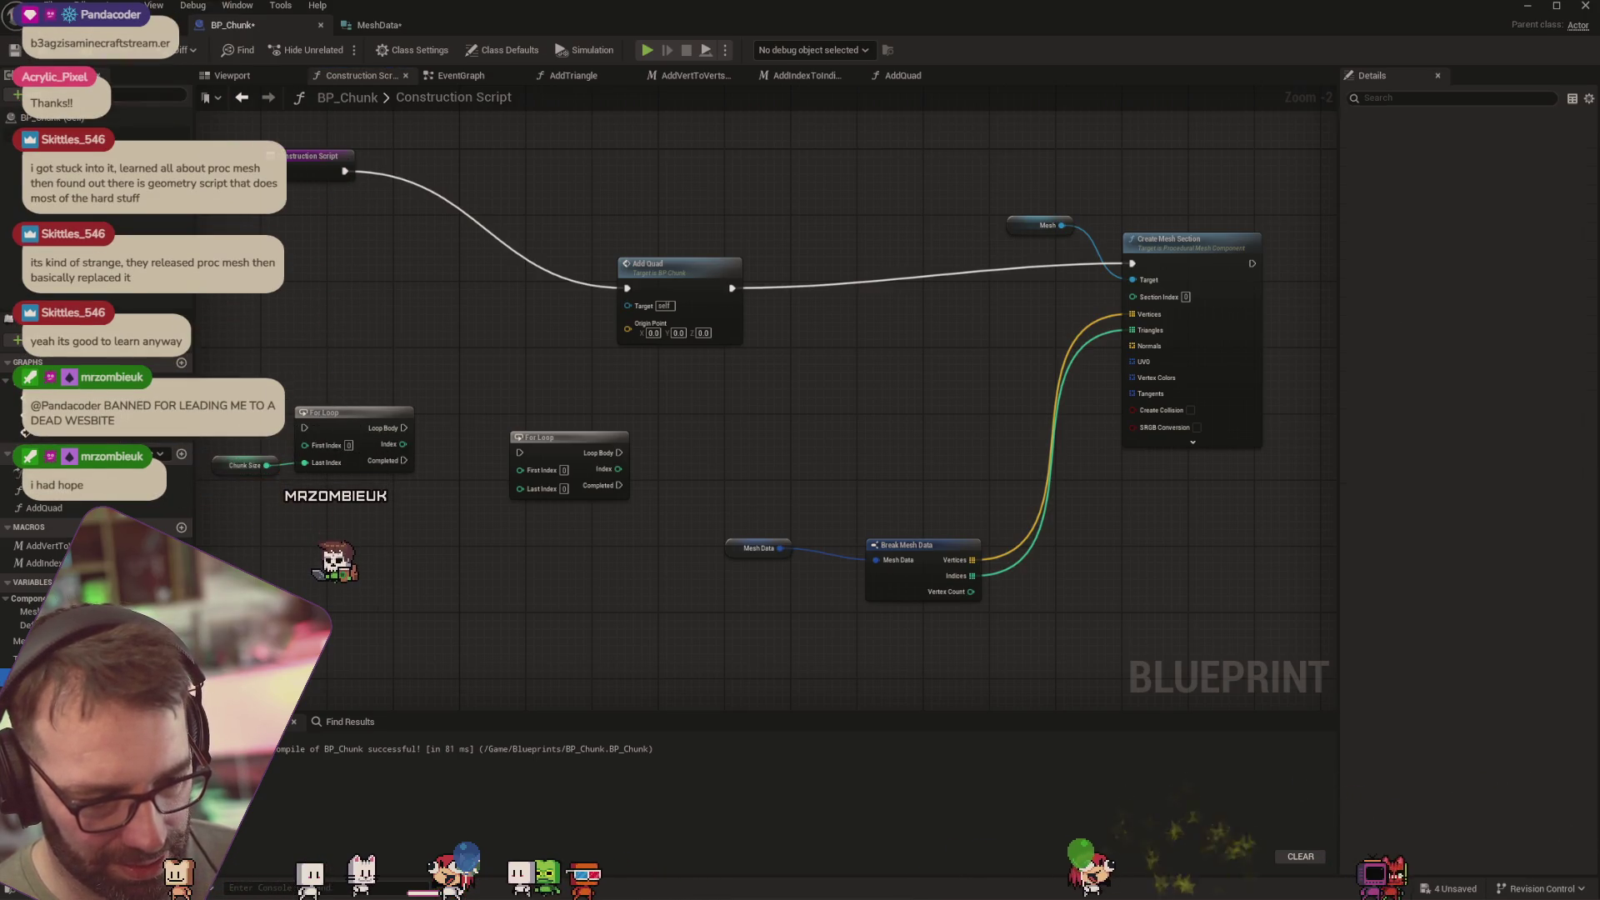
pyautogui.moveTo(50, 675)
pyautogui.mouseDown()
pyautogui.moveTo(471, 549)
pyautogui.moveTo(469, 521)
pyautogui.moveTo(466, 541)
pyautogui.moveTo(491, 509)
pyautogui.moveTo(467, 503)
pyautogui.moveTo(520, 487)
pyautogui.mouseUp()
pyautogui.moveTo(419, 545); pyautogui.dragTo(444, 495)
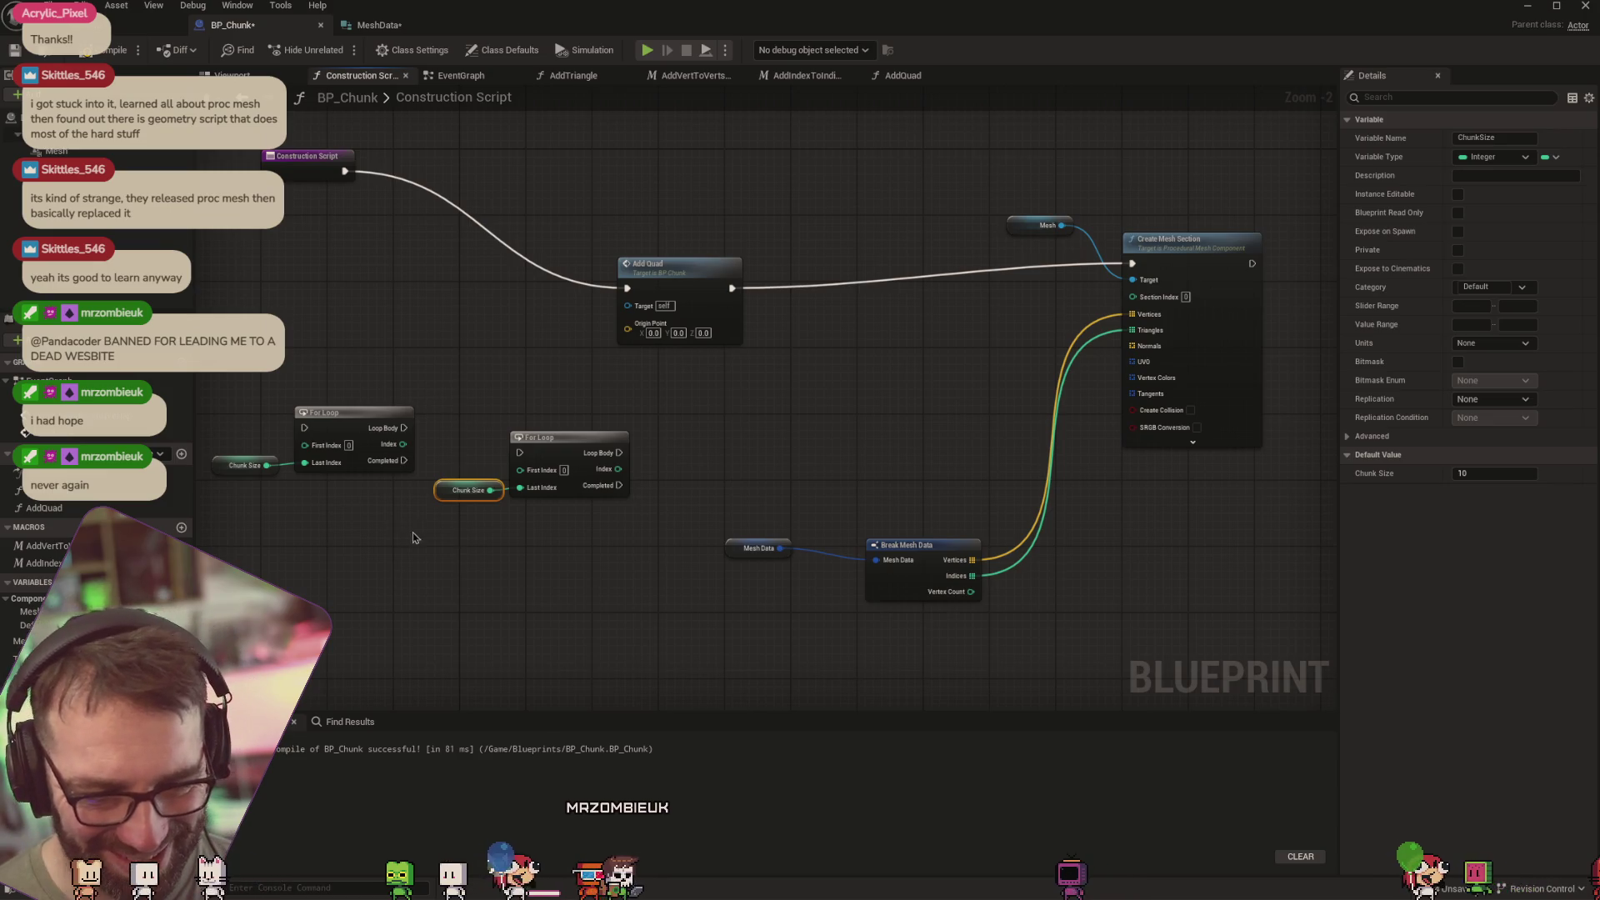
pyautogui.moveTo(734, 551); pyautogui.dragTo(792, 560)
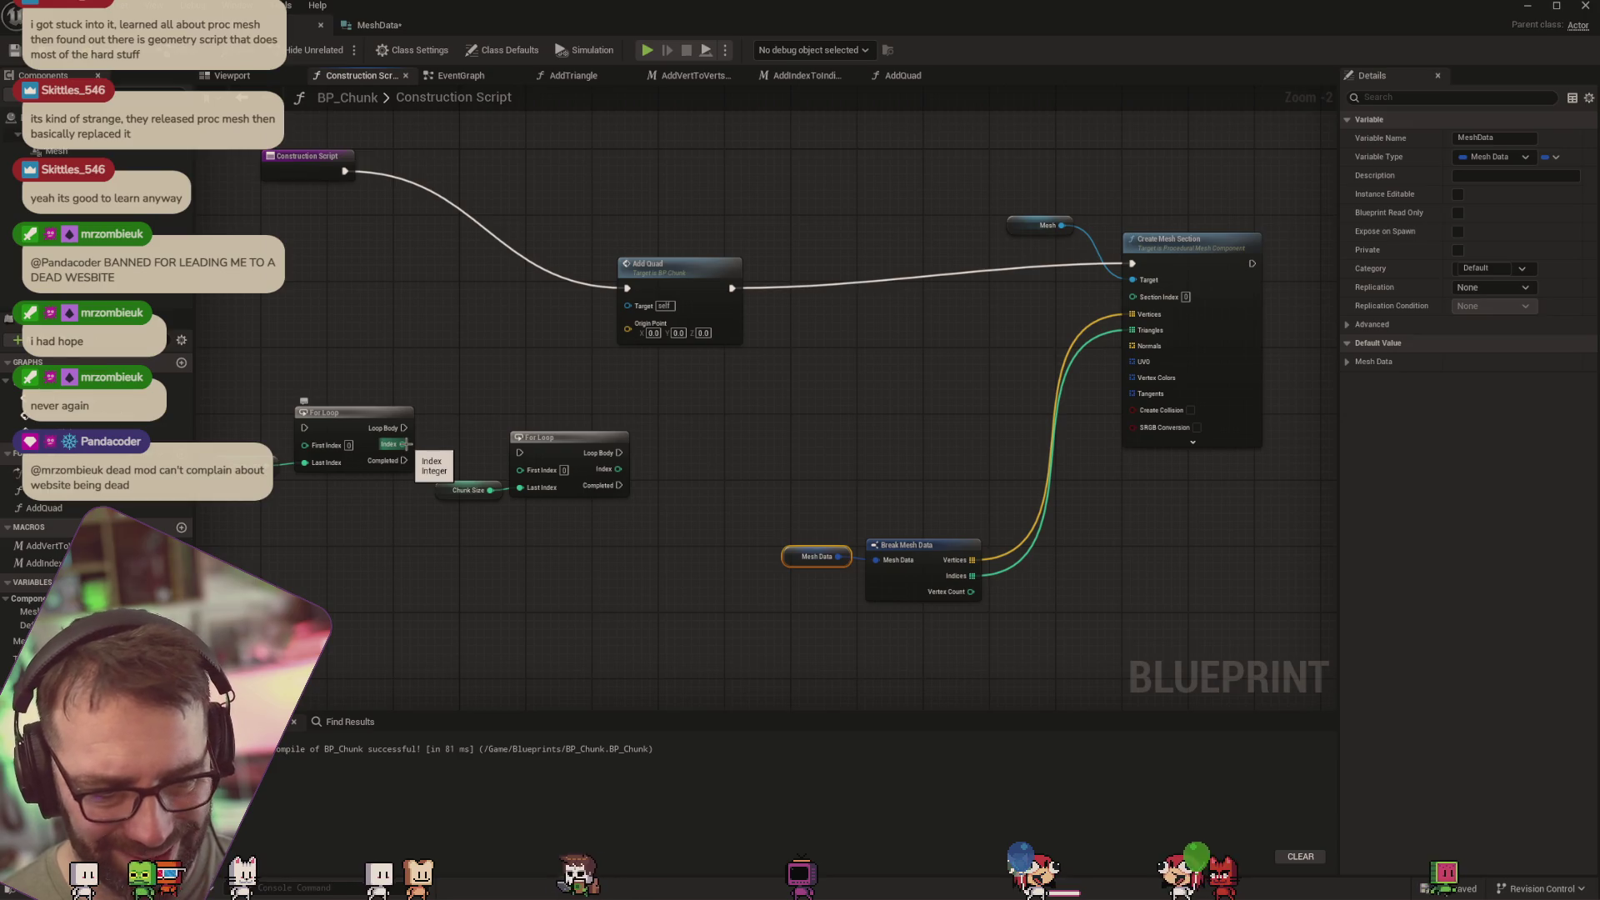
# Multiply each For Loop's Index by a Tile Size getter using two Multiply nodes
pyautogui.click(34, 659)
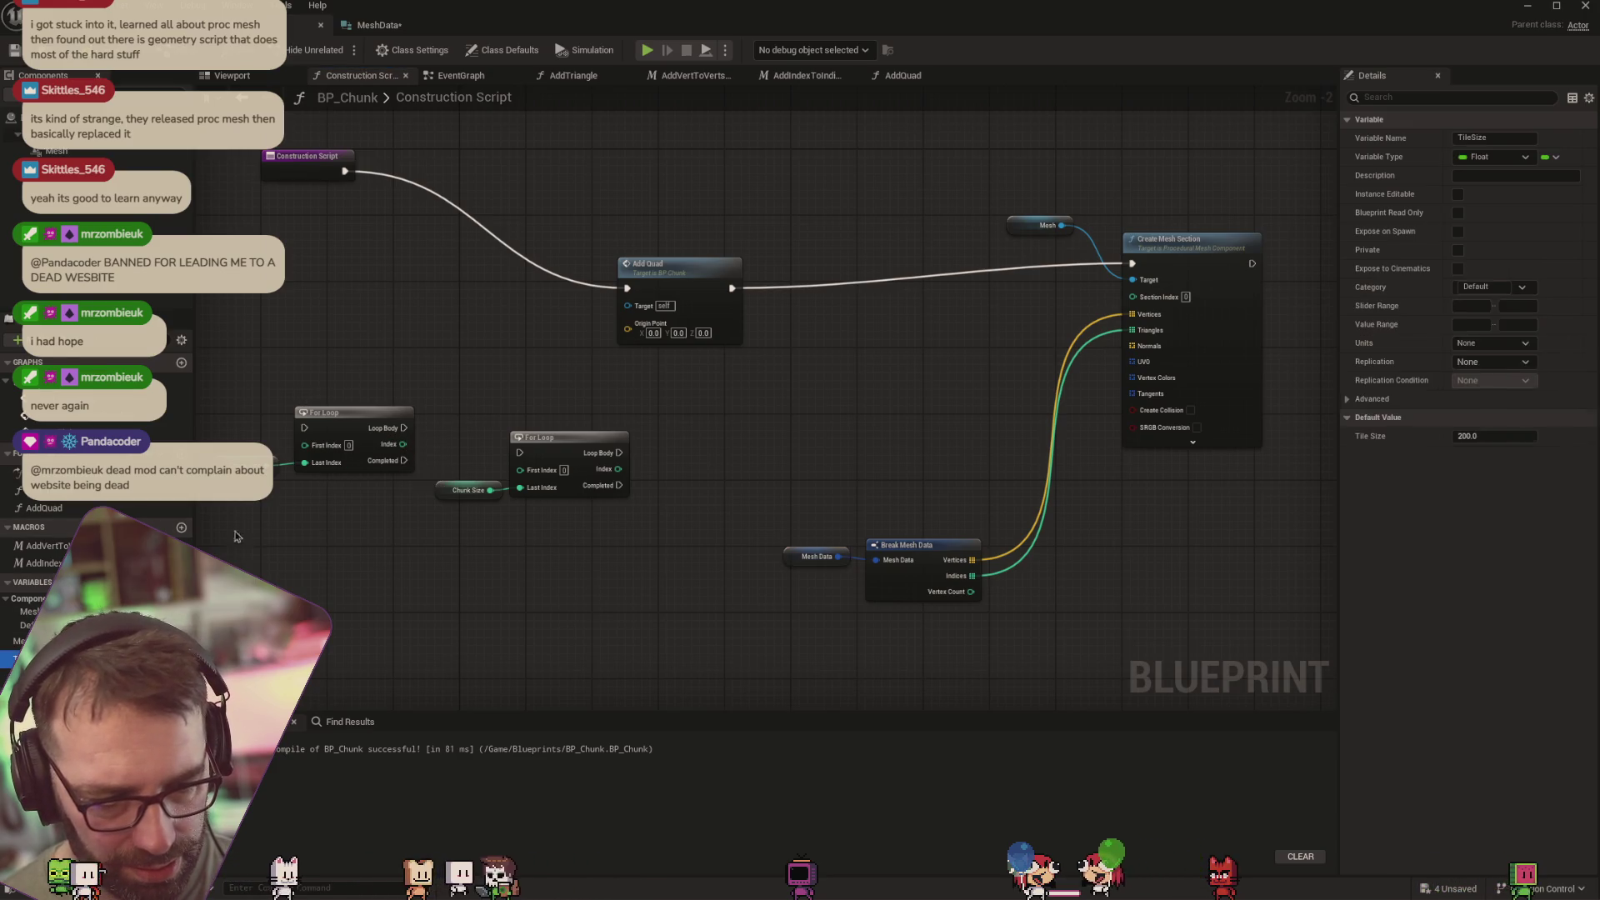
pyautogui.moveTo(349, 376); pyautogui.dragTo(470, 400)
pyautogui.click(376, 383)
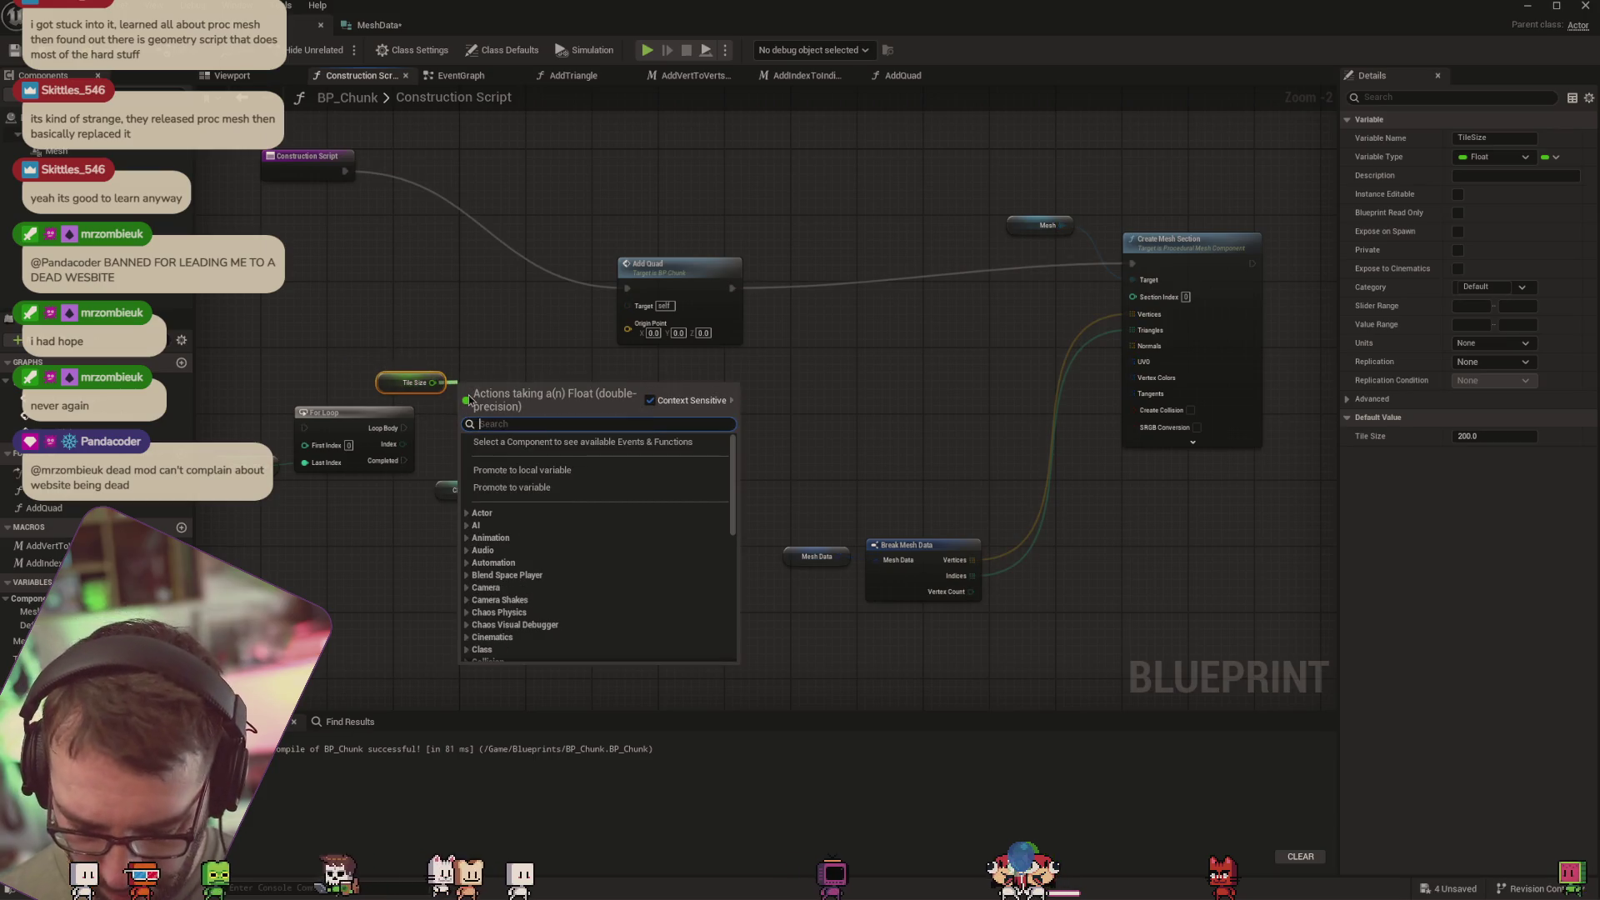
pyautogui.write('*')
pyautogui.press('Return')
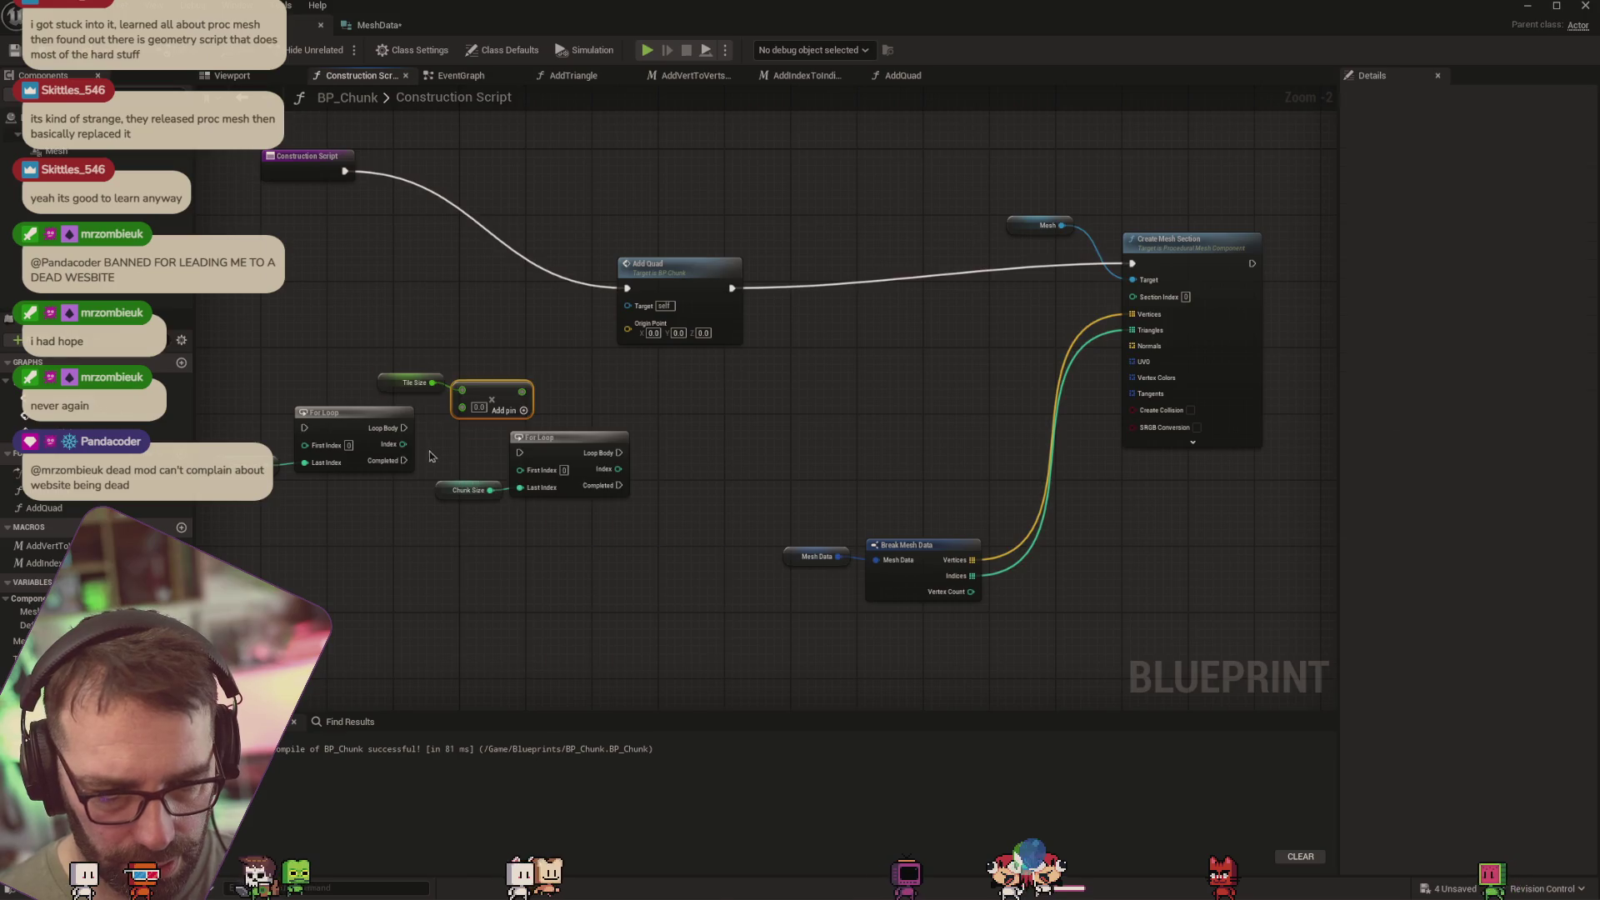
pyautogui.click(405, 458)
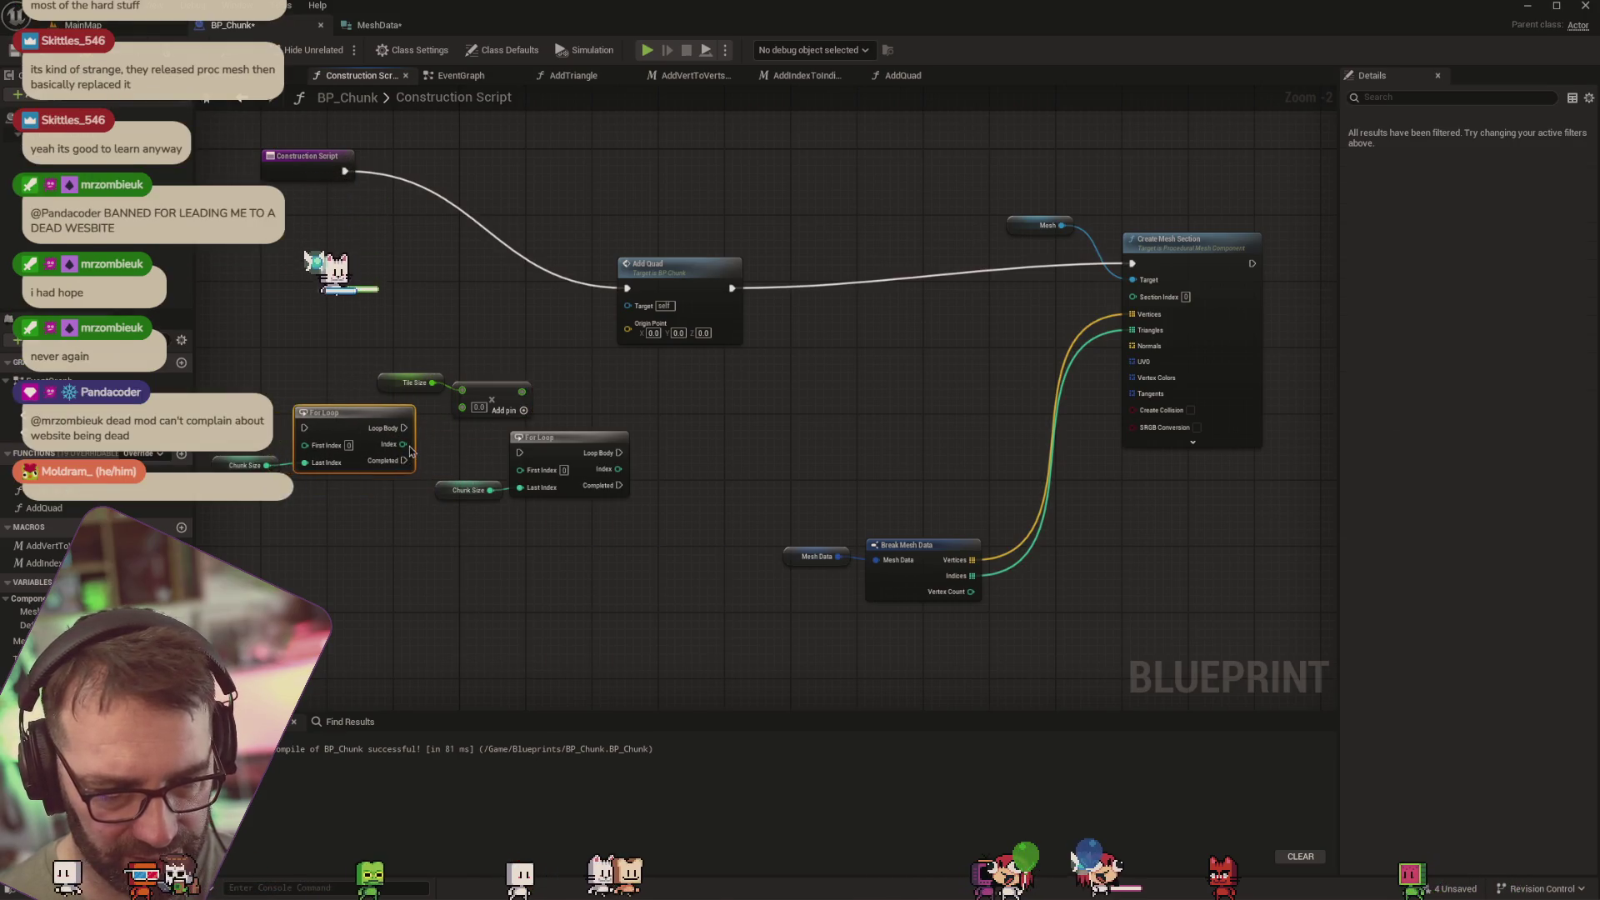
pyautogui.moveTo(403, 444)
pyautogui.mouseDown()
pyautogui.moveTo(500, 398)
pyautogui.moveTo(680, 419)
pyautogui.mouseUp()
pyautogui.hotkey('ctrl', 'c')
pyautogui.hotkey('ctrl', 'v')
pyautogui.moveTo(618, 469)
pyautogui.mouseDown()
pyautogui.moveTo(667, 457)
pyautogui.moveTo(645, 439)
pyautogui.moveTo(674, 427)
pyautogui.mouseUp()
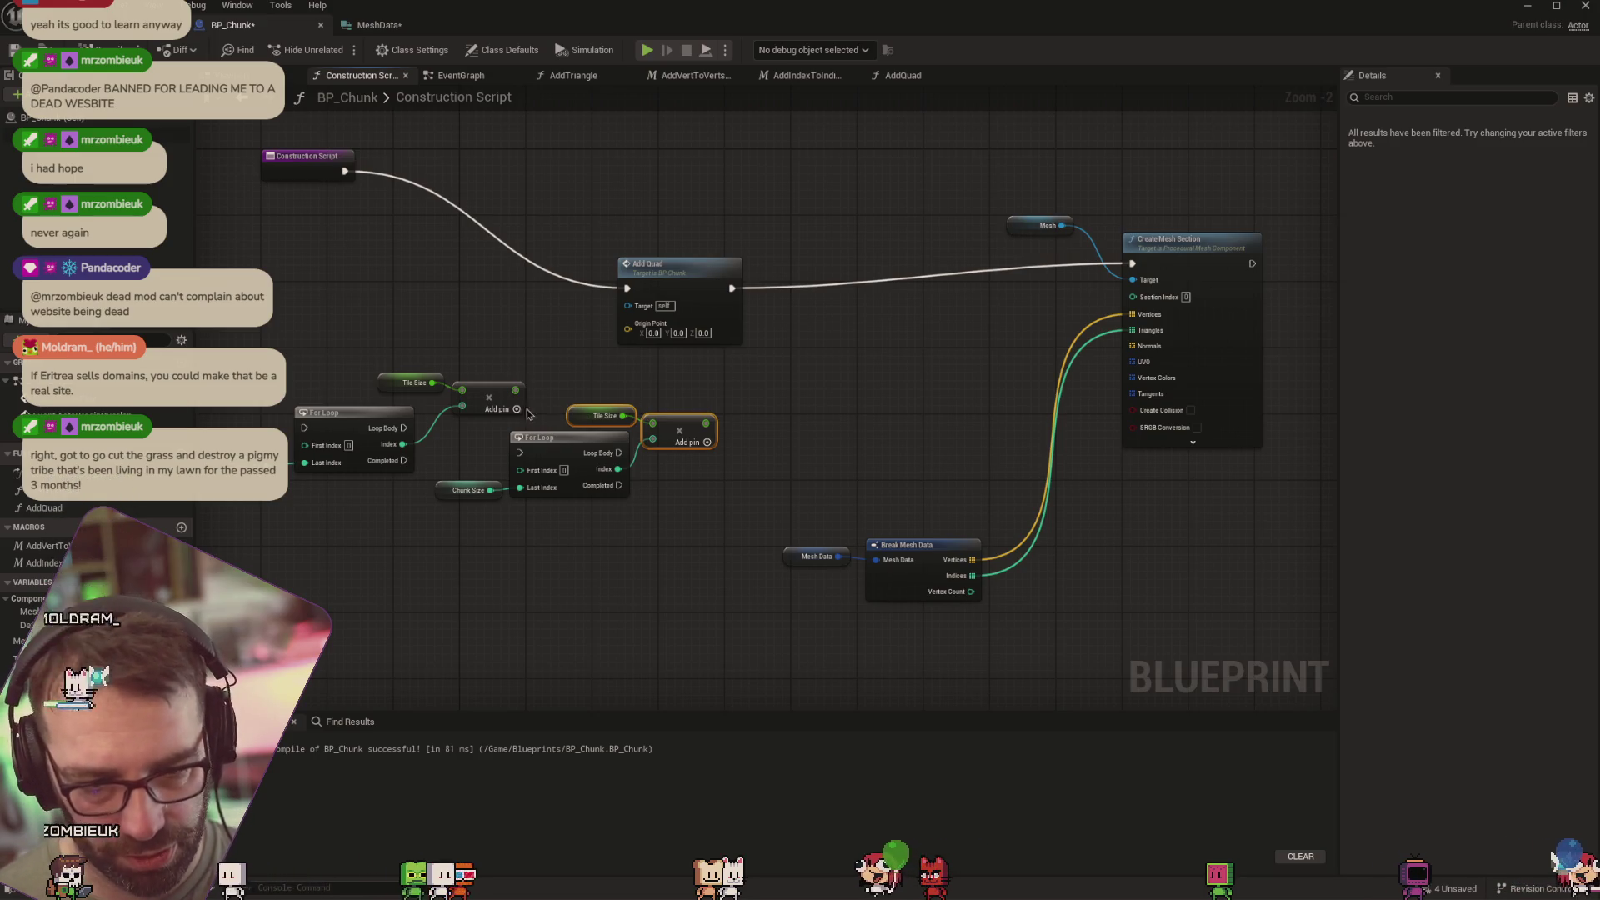
# Run the inner loop from the outer Loop Body and Add Quad from the inner Loop Body
pyautogui.moveTo(403, 334); pyautogui.dragTo(541, 289)
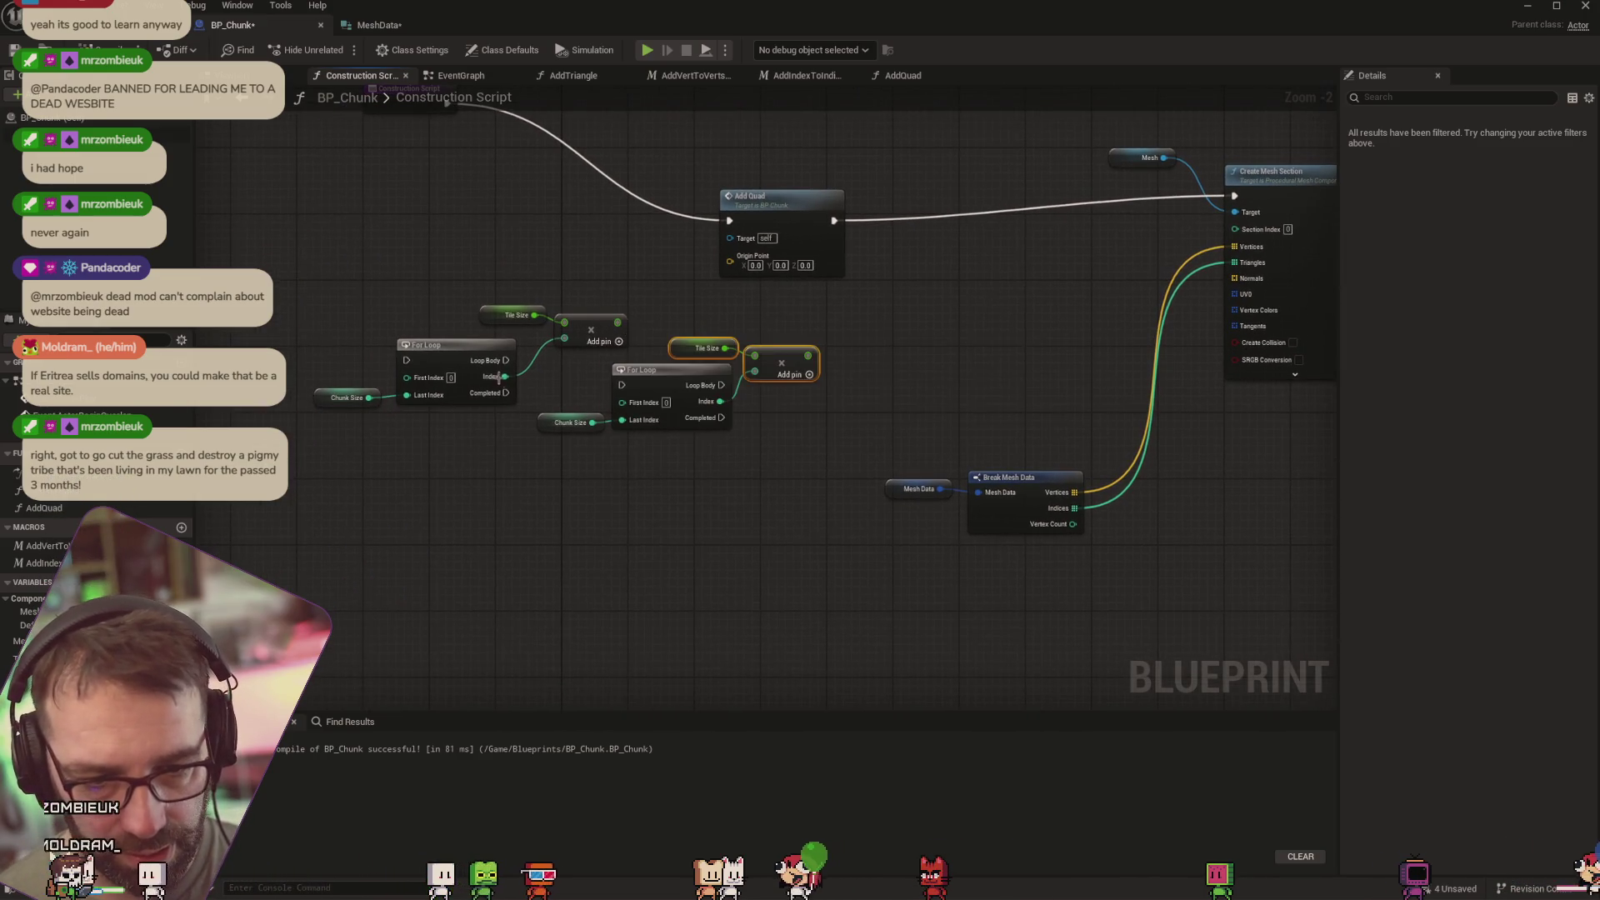
pyautogui.moveTo(506, 360)
pyautogui.mouseDown()
pyautogui.moveTo(630, 407)
pyautogui.moveTo(622, 386)
pyautogui.mouseUp()
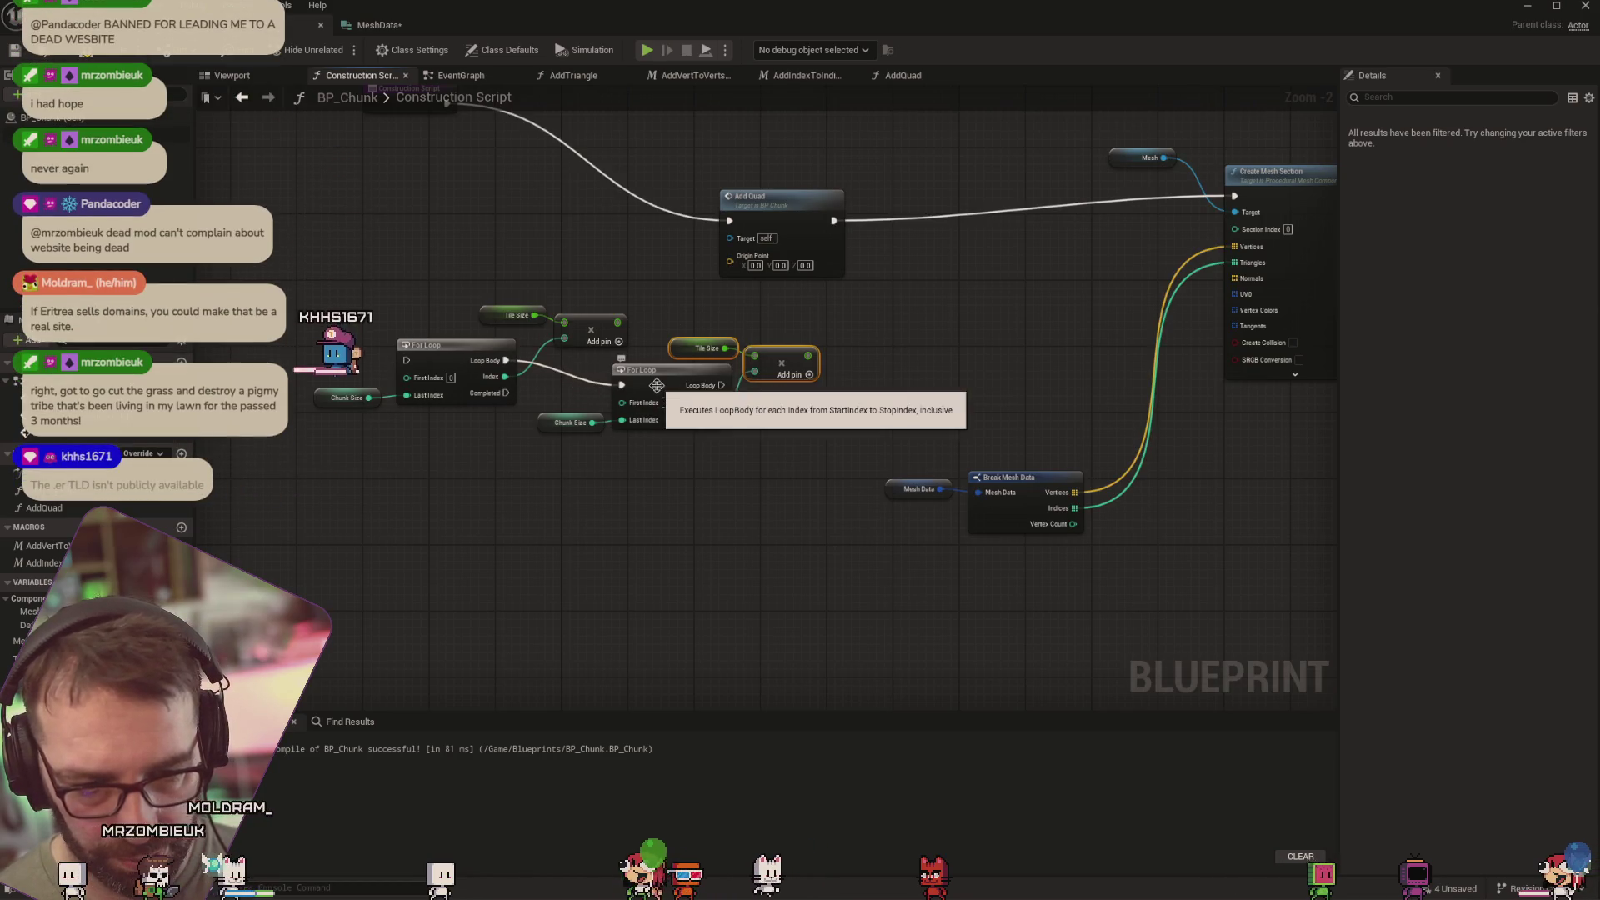
pyautogui.moveTo(625, 283); pyautogui.dragTo(491, 325)
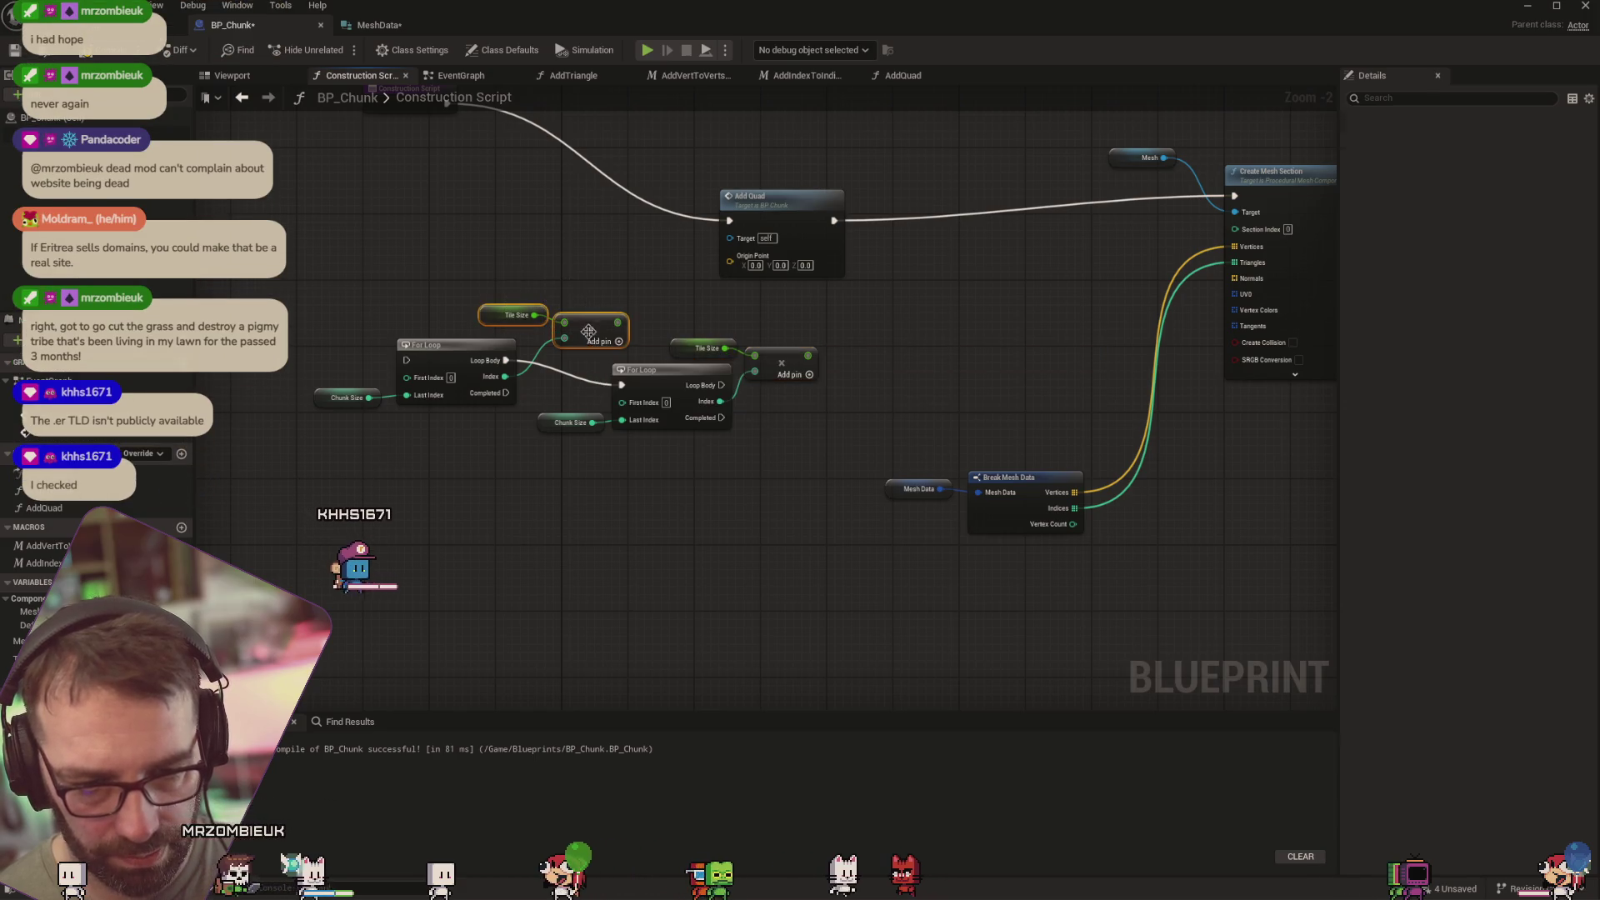
pyautogui.moveTo(602, 345); pyautogui.dragTo(711, 511)
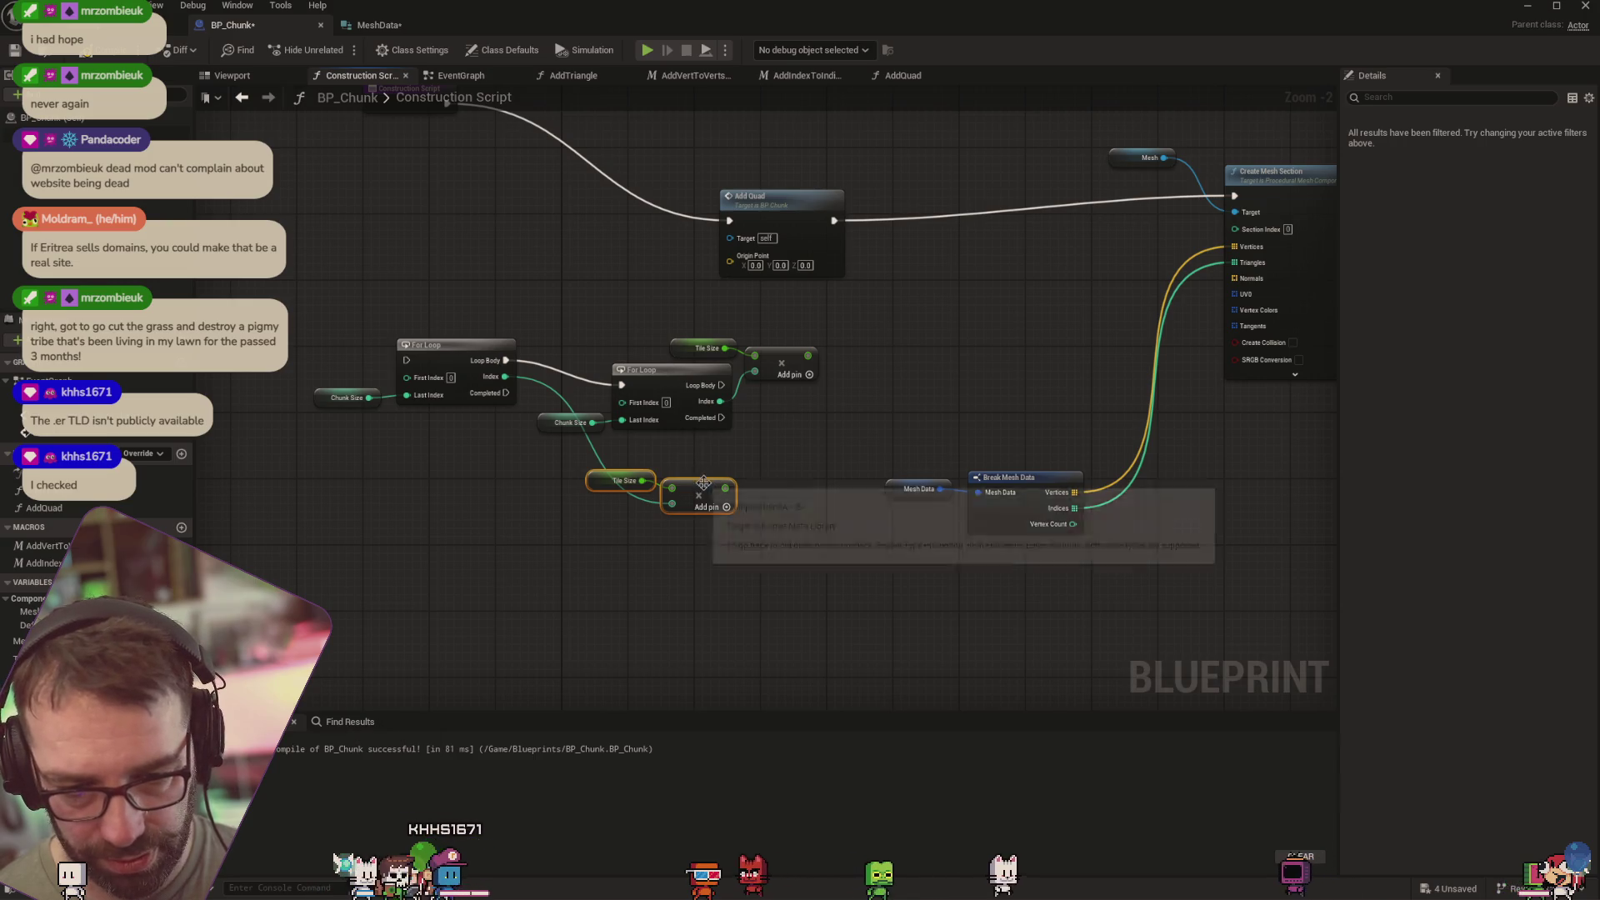
pyautogui.moveTo(703, 490); pyautogui.dragTo(771, 465)
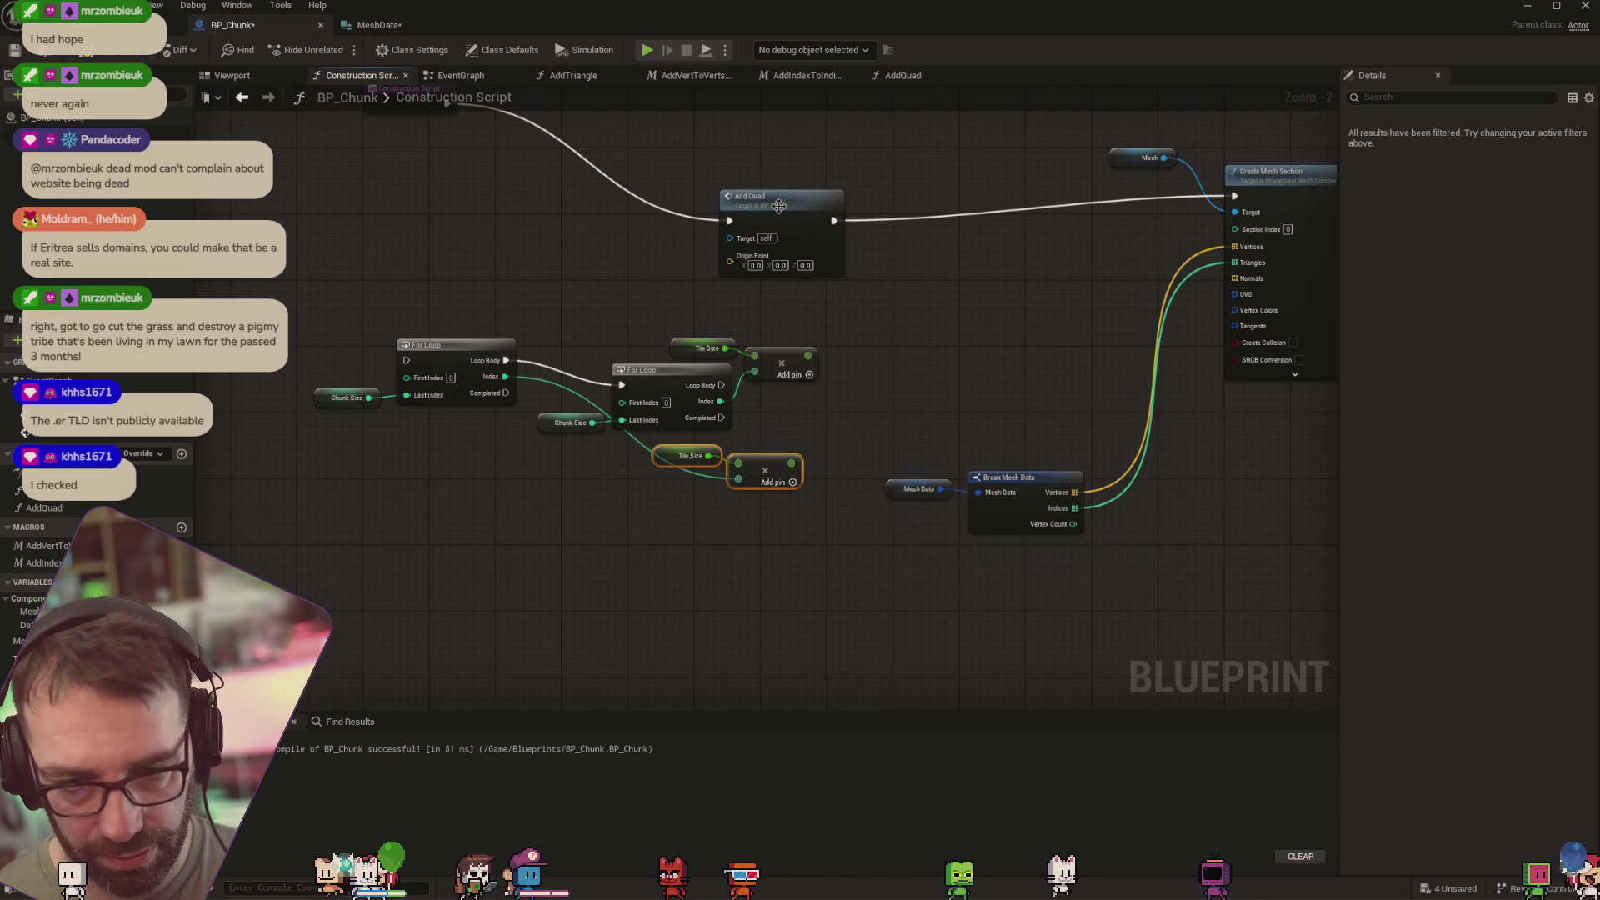
pyautogui.moveTo(794, 215); pyautogui.dragTo(918, 366)
pyautogui.moveTo(721, 386); pyautogui.dragTo(853, 370)
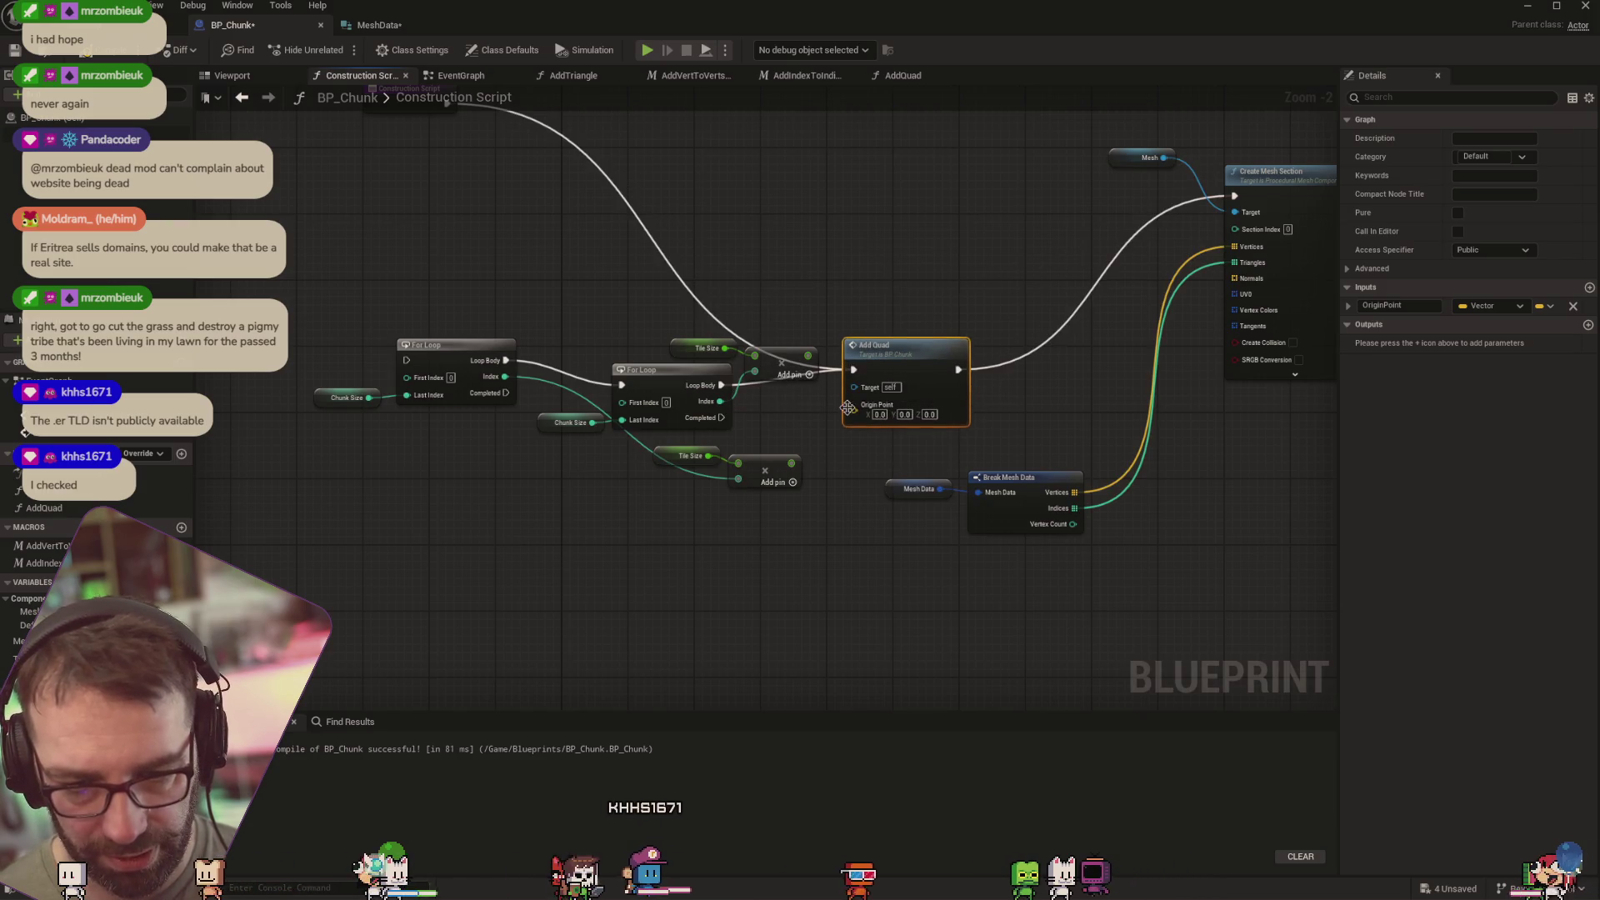
# Break the Construction Script-to-Add Quad exec wire and position Add Quad right of the loops
pyautogui.click(665, 259)
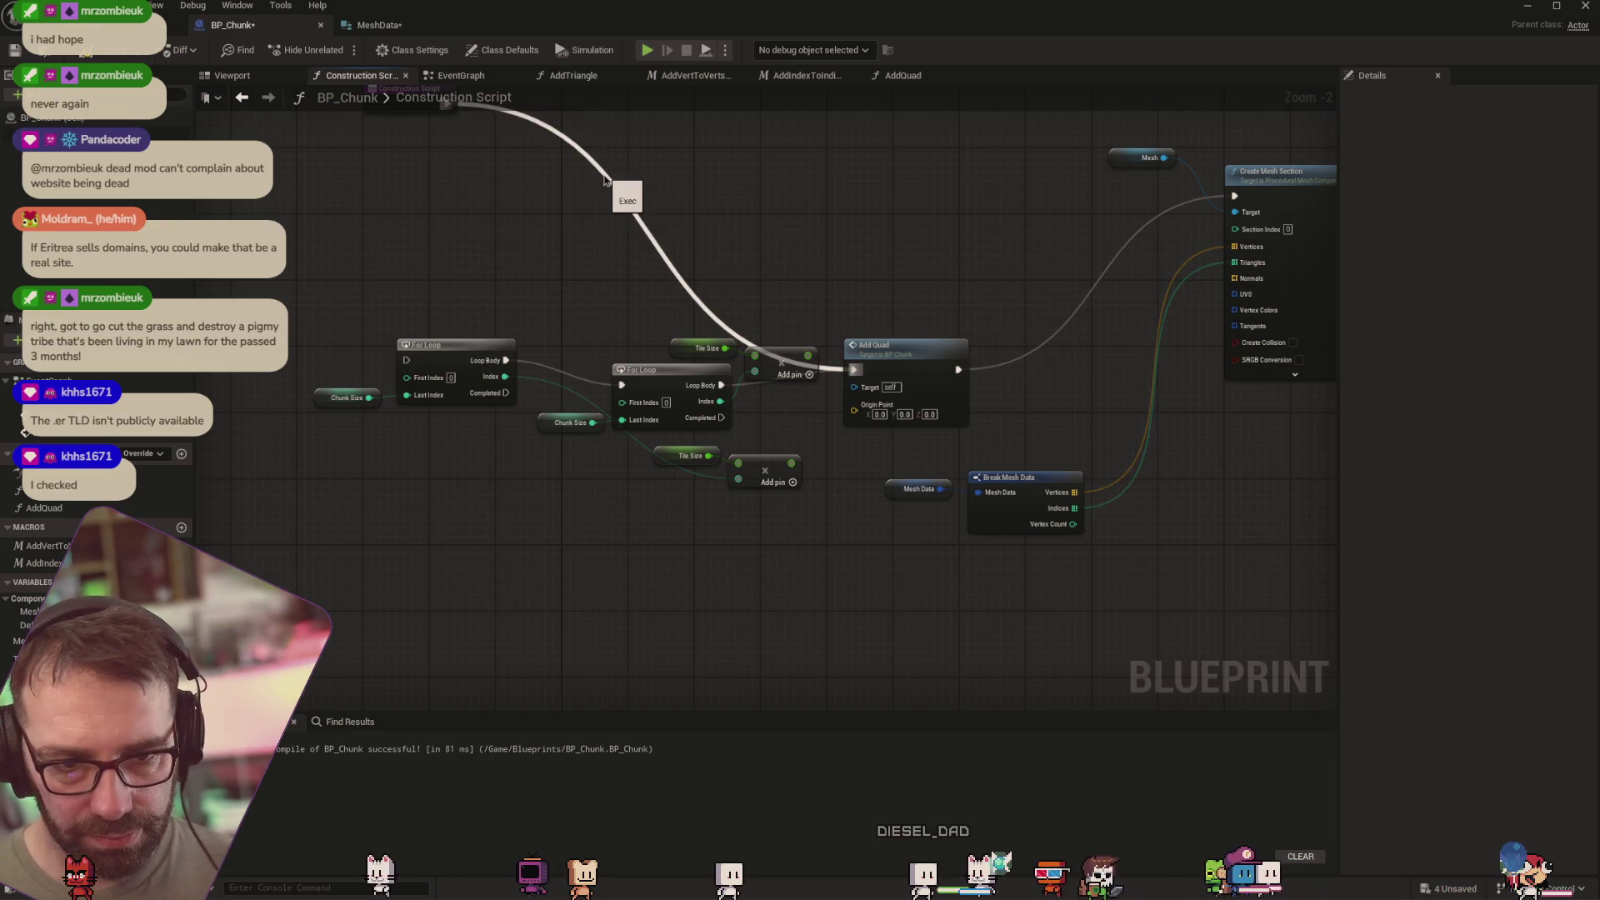
pyautogui.keyDown('alt'); pyautogui.click(607, 182); pyautogui.keyUp('alt')
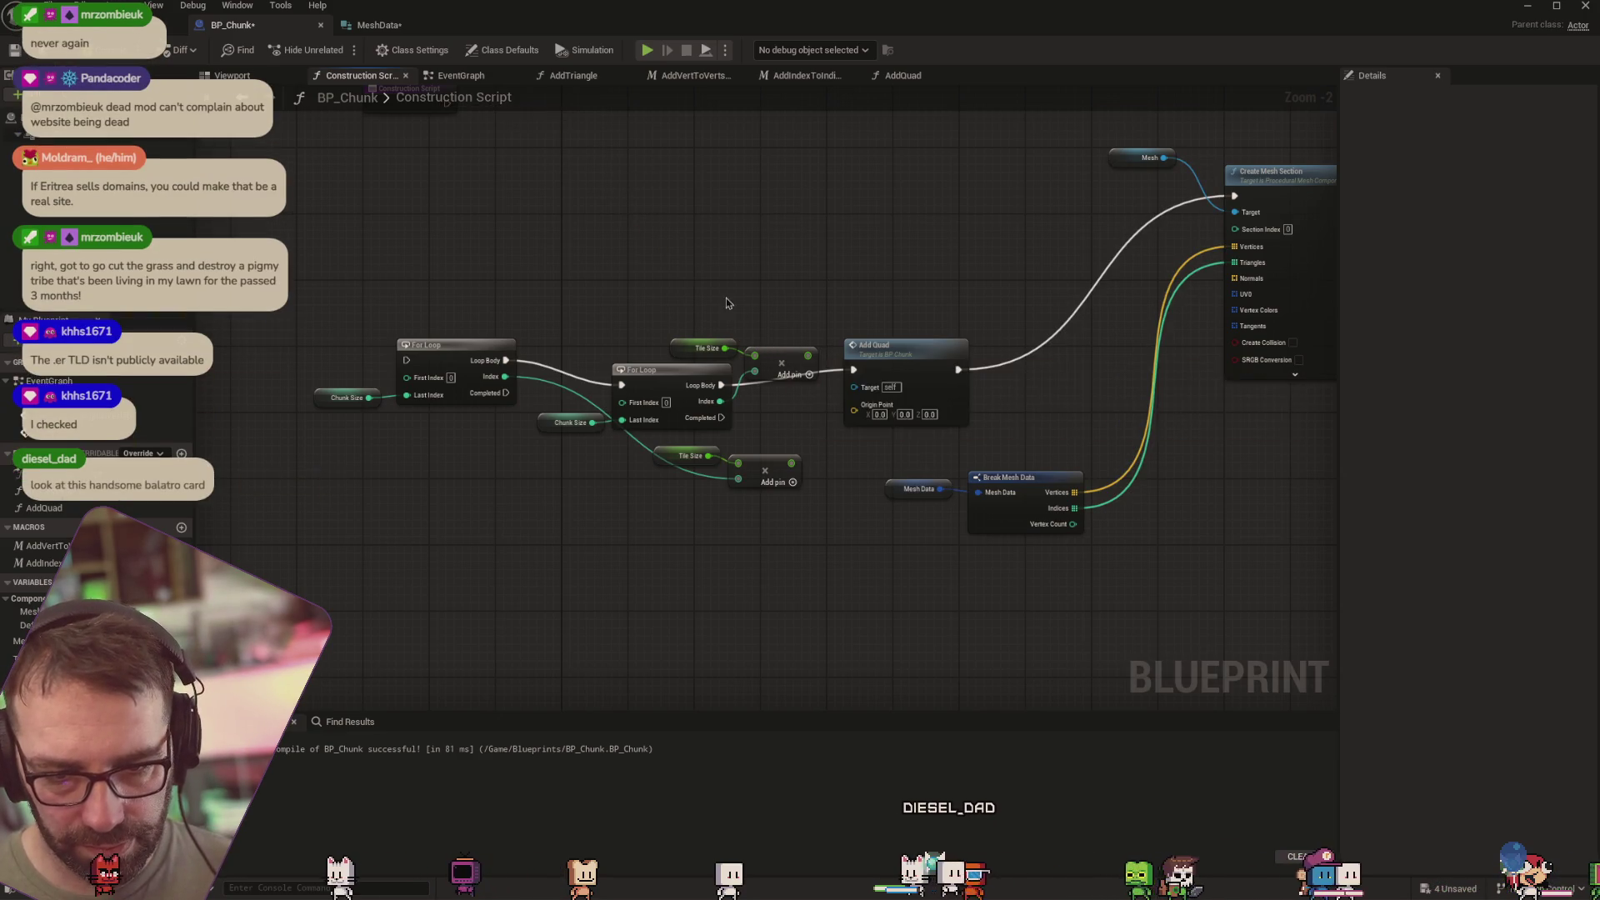
pyautogui.moveTo(911, 352); pyautogui.dragTo(911, 369)
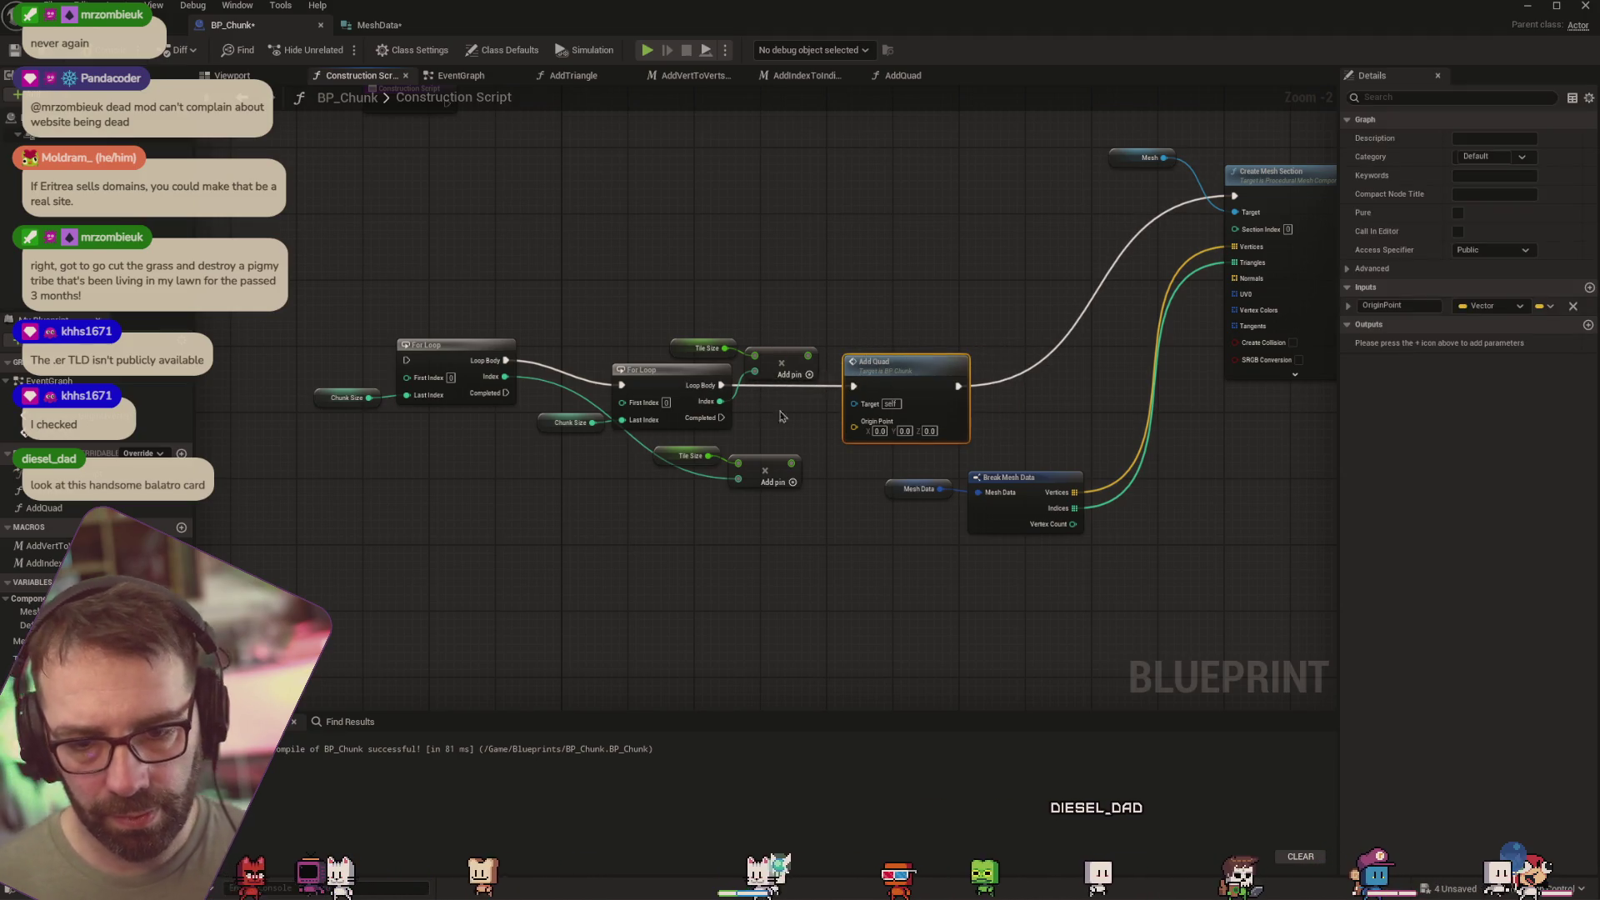
pyautogui.moveTo(931, 368); pyautogui.dragTo(972, 369)
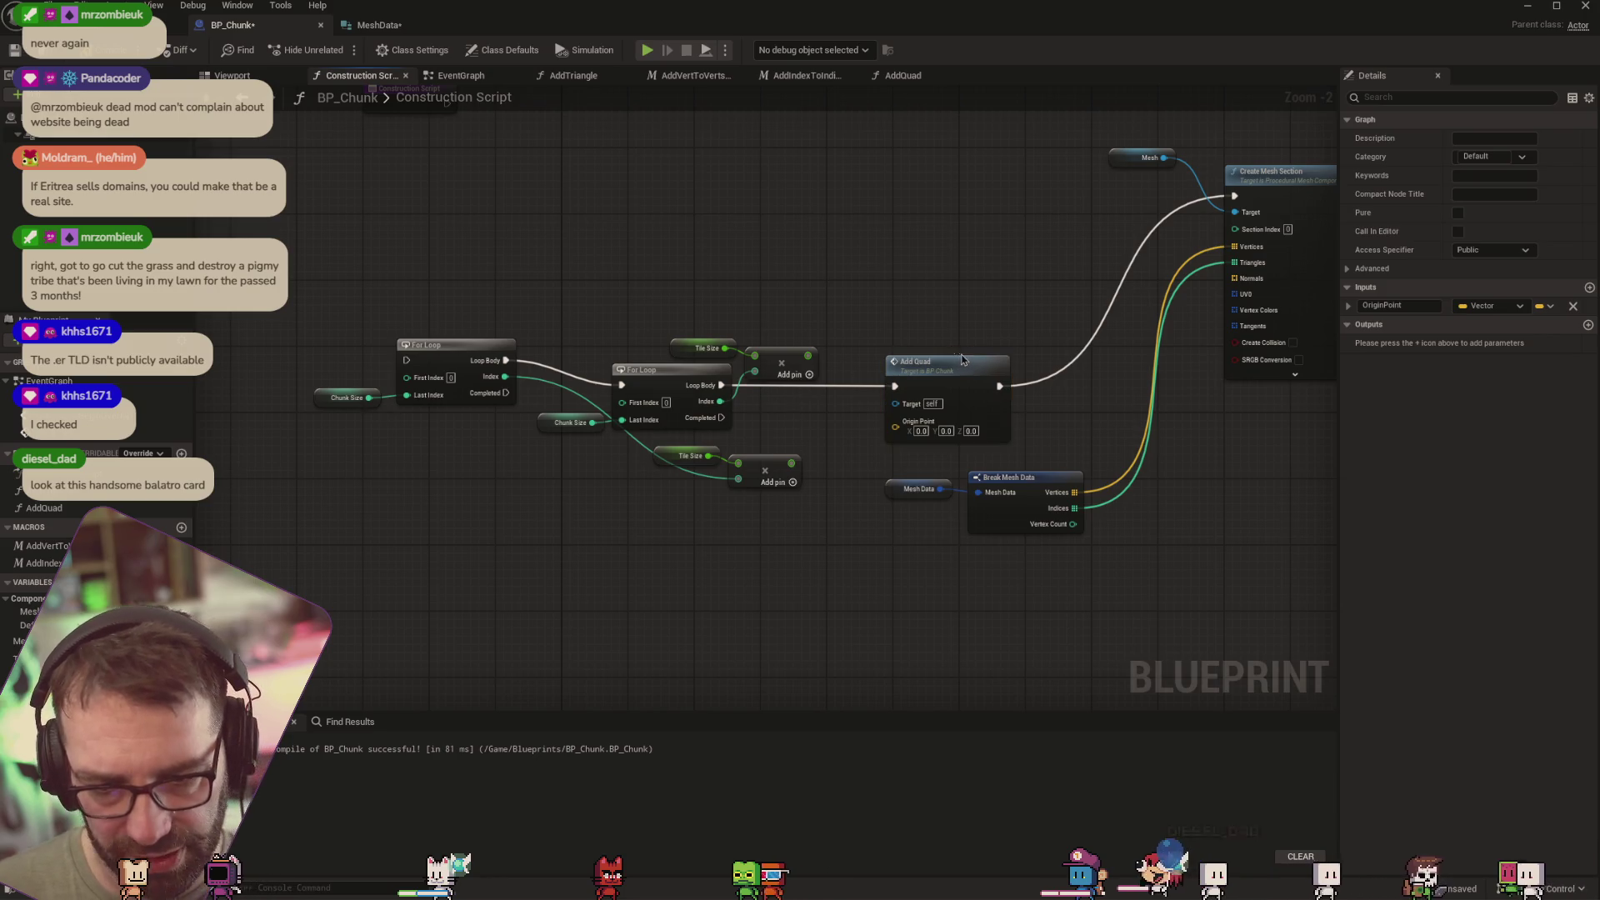
pyautogui.moveTo(963, 366); pyautogui.dragTo(979, 367)
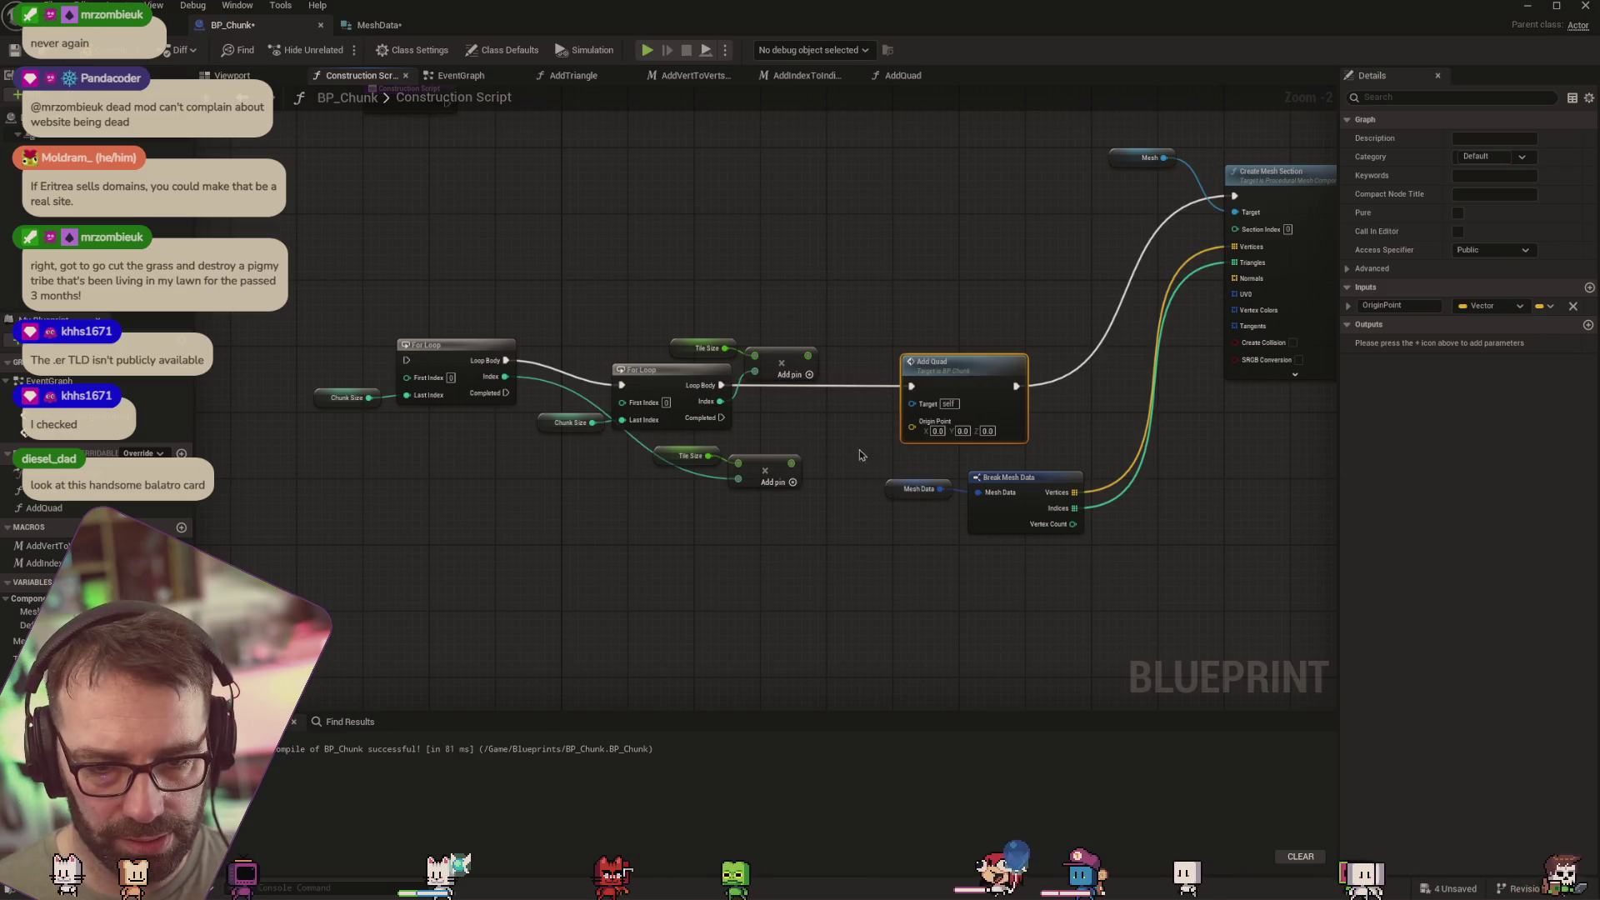
# Build a Make Vector from the two scaled indices and feed it into Add Quad's Origin Point
pyautogui.rightClick(853, 416)
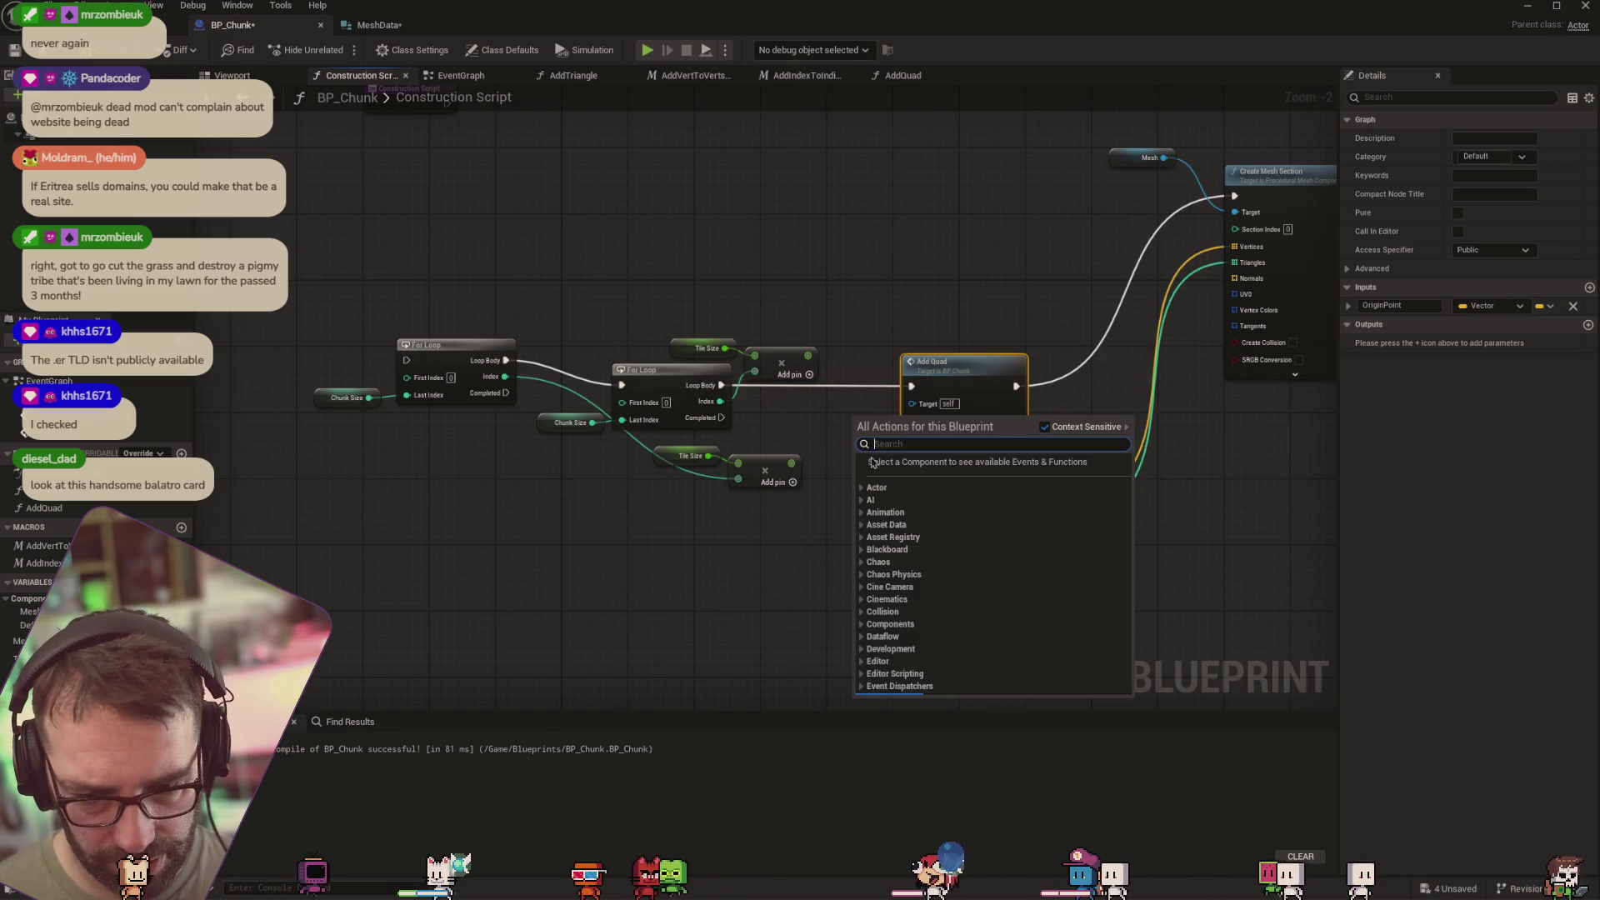
pyautogui.write('make ve')
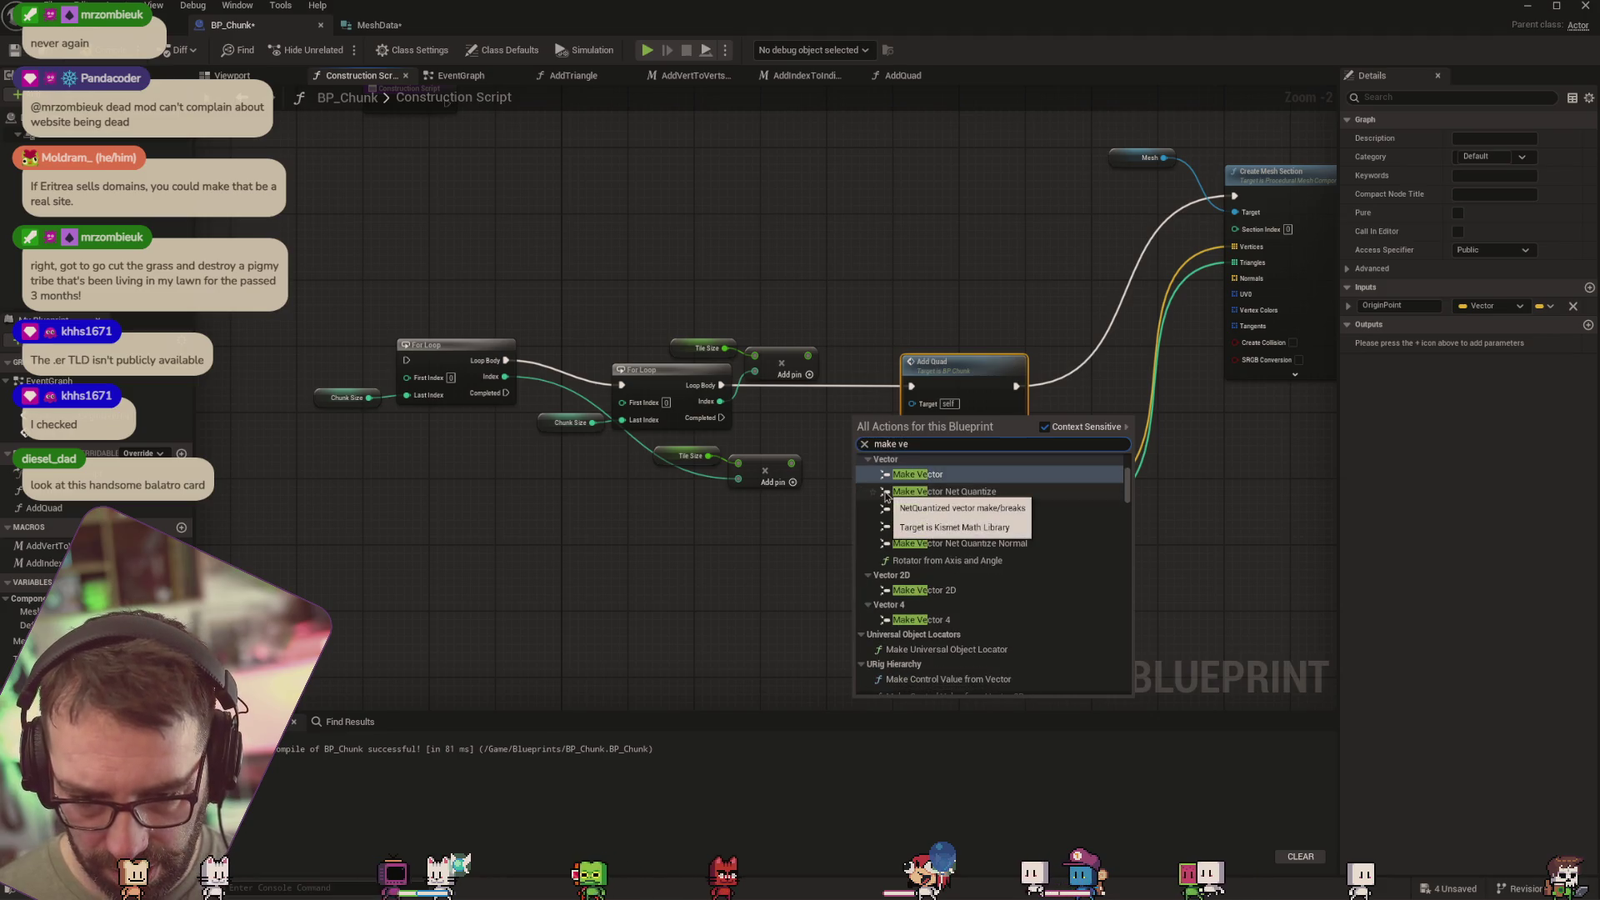
pyautogui.click(917, 474)
pyautogui.moveTo(898, 426)
pyautogui.mouseDown()
pyautogui.moveTo(847, 402)
pyautogui.moveTo(813, 409)
pyautogui.mouseUp()
pyautogui.moveTo(791, 463); pyautogui.dragTo(813, 427)
pyautogui.moveTo(936, 372); pyautogui.dragTo(992, 379)
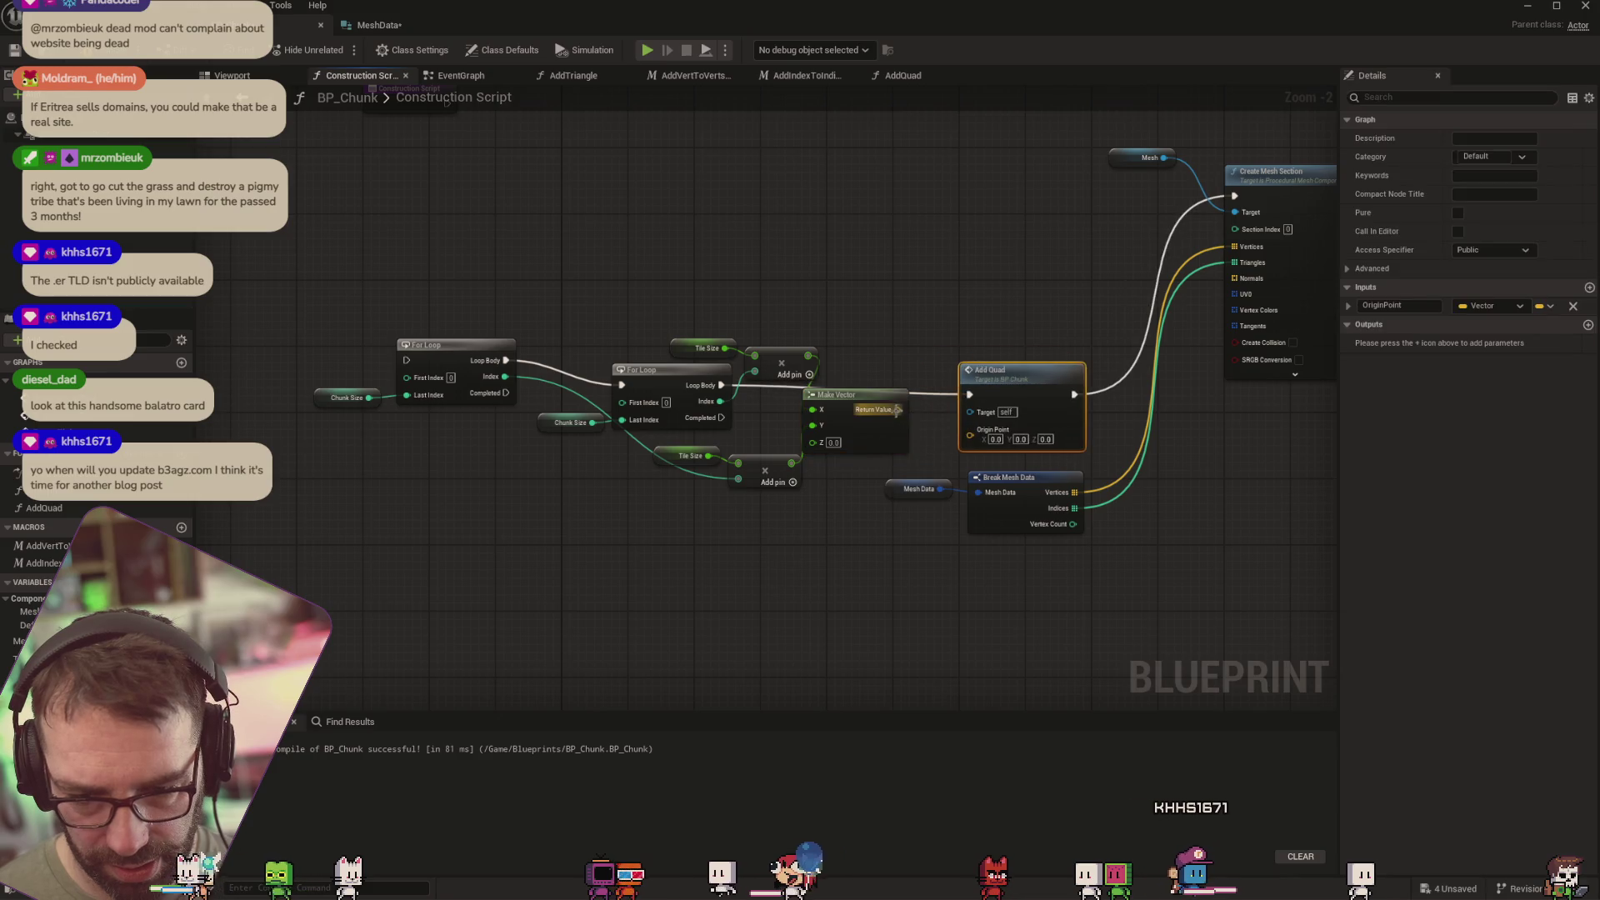
pyautogui.moveTo(898, 409); pyautogui.dragTo(970, 431)
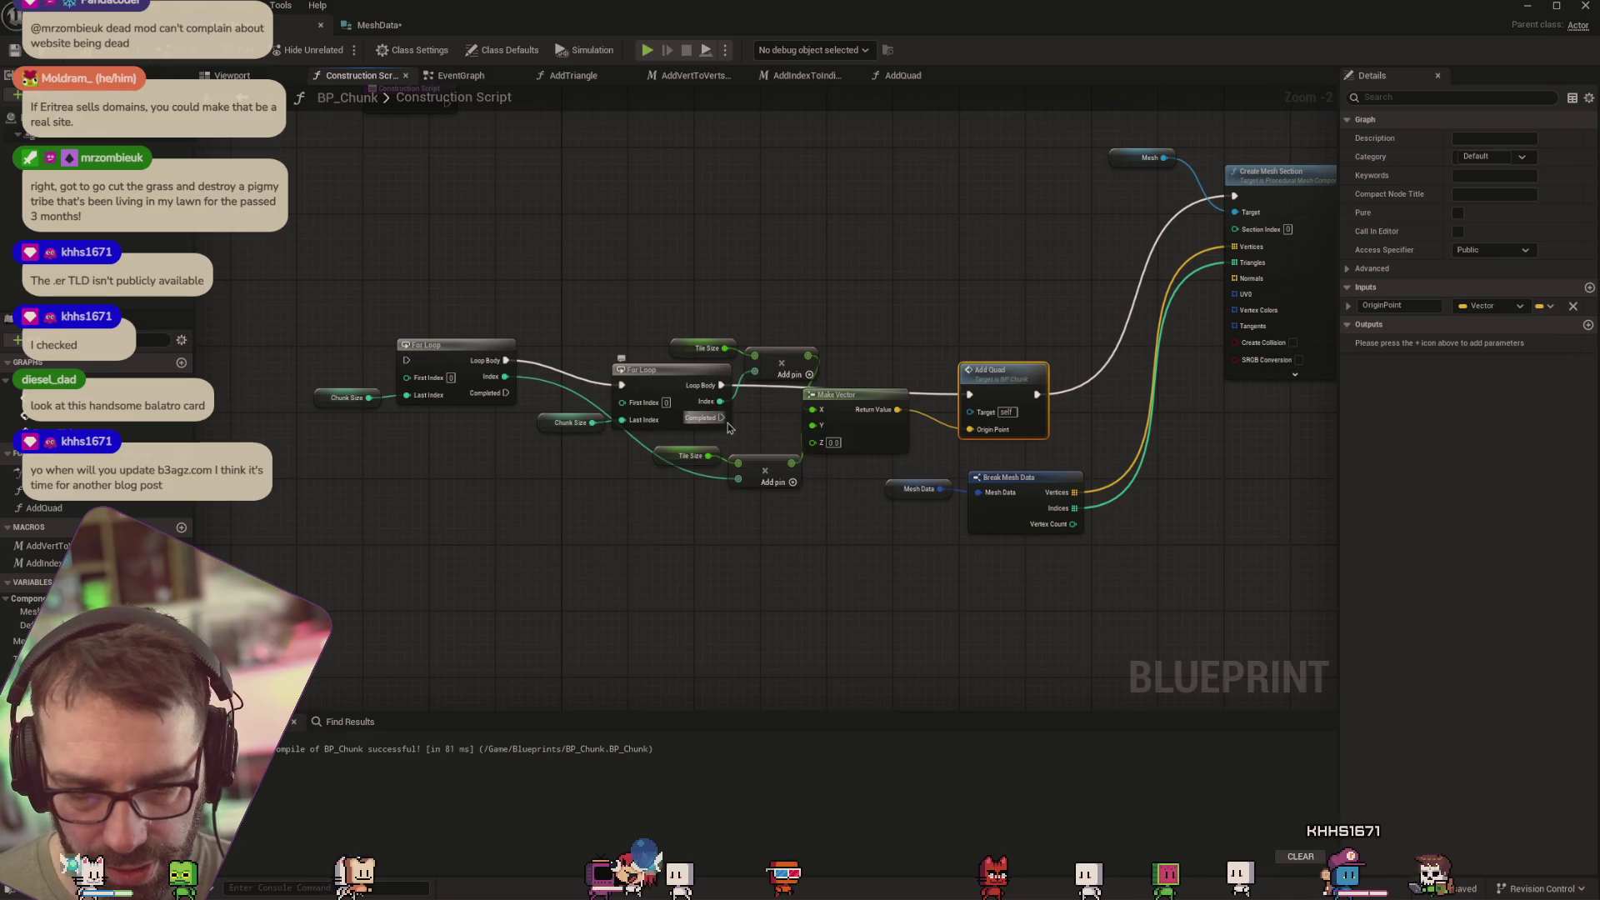
# Run Create Mesh Section from the loop's Completed pin instead of Add Quad, then view the level
pyautogui.moveTo(721, 417); pyautogui.dragTo(1234, 197)
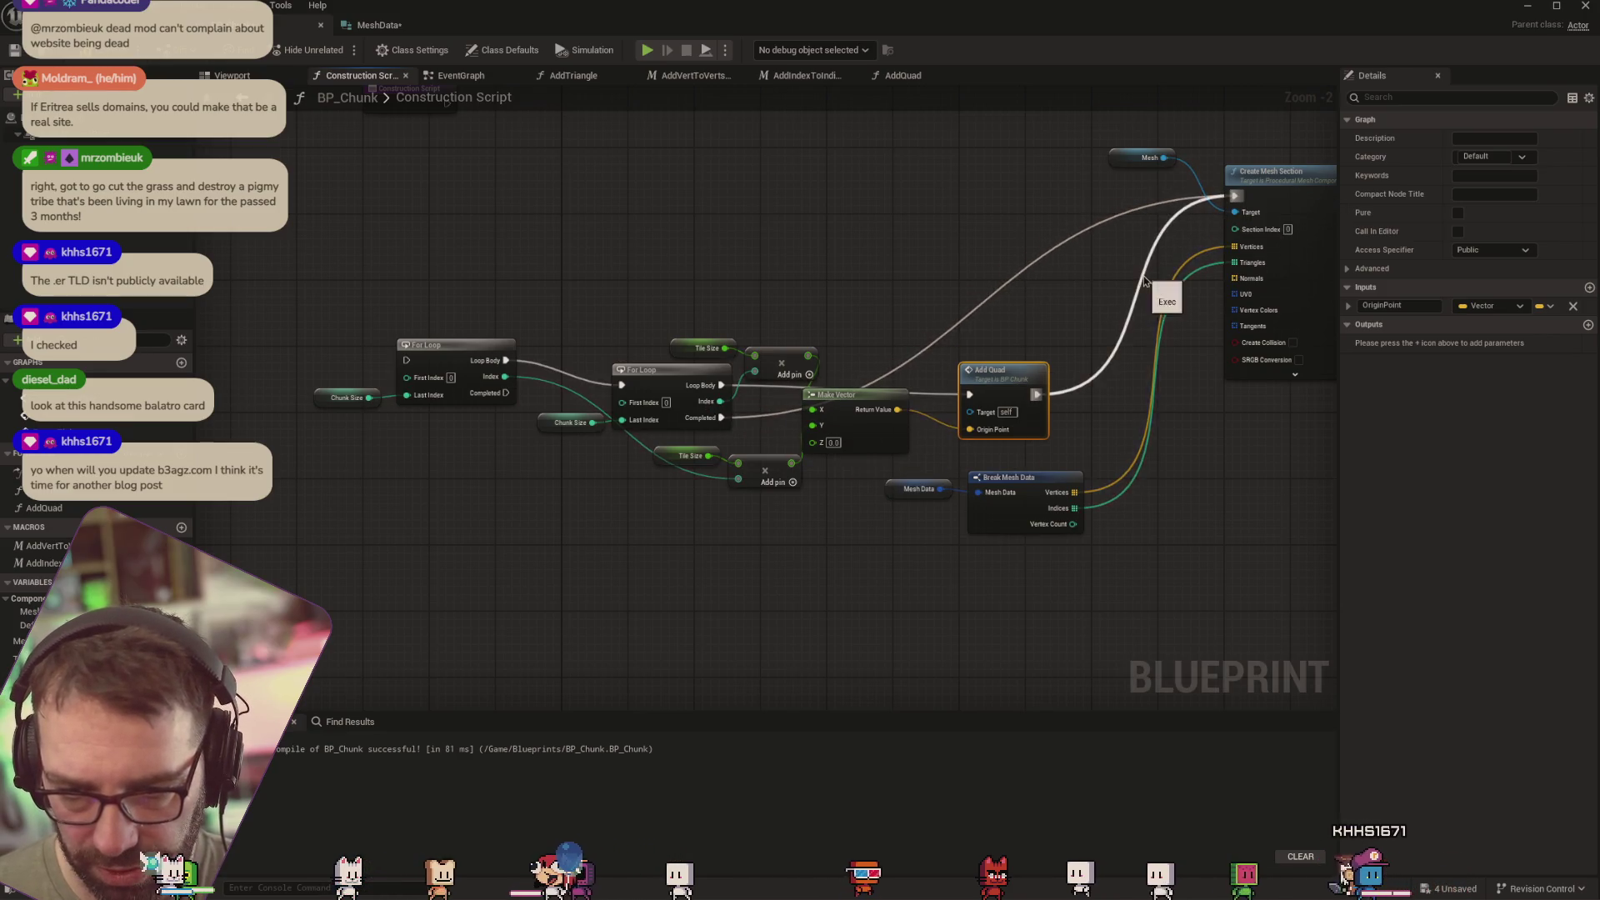
pyautogui.click(1155, 275)
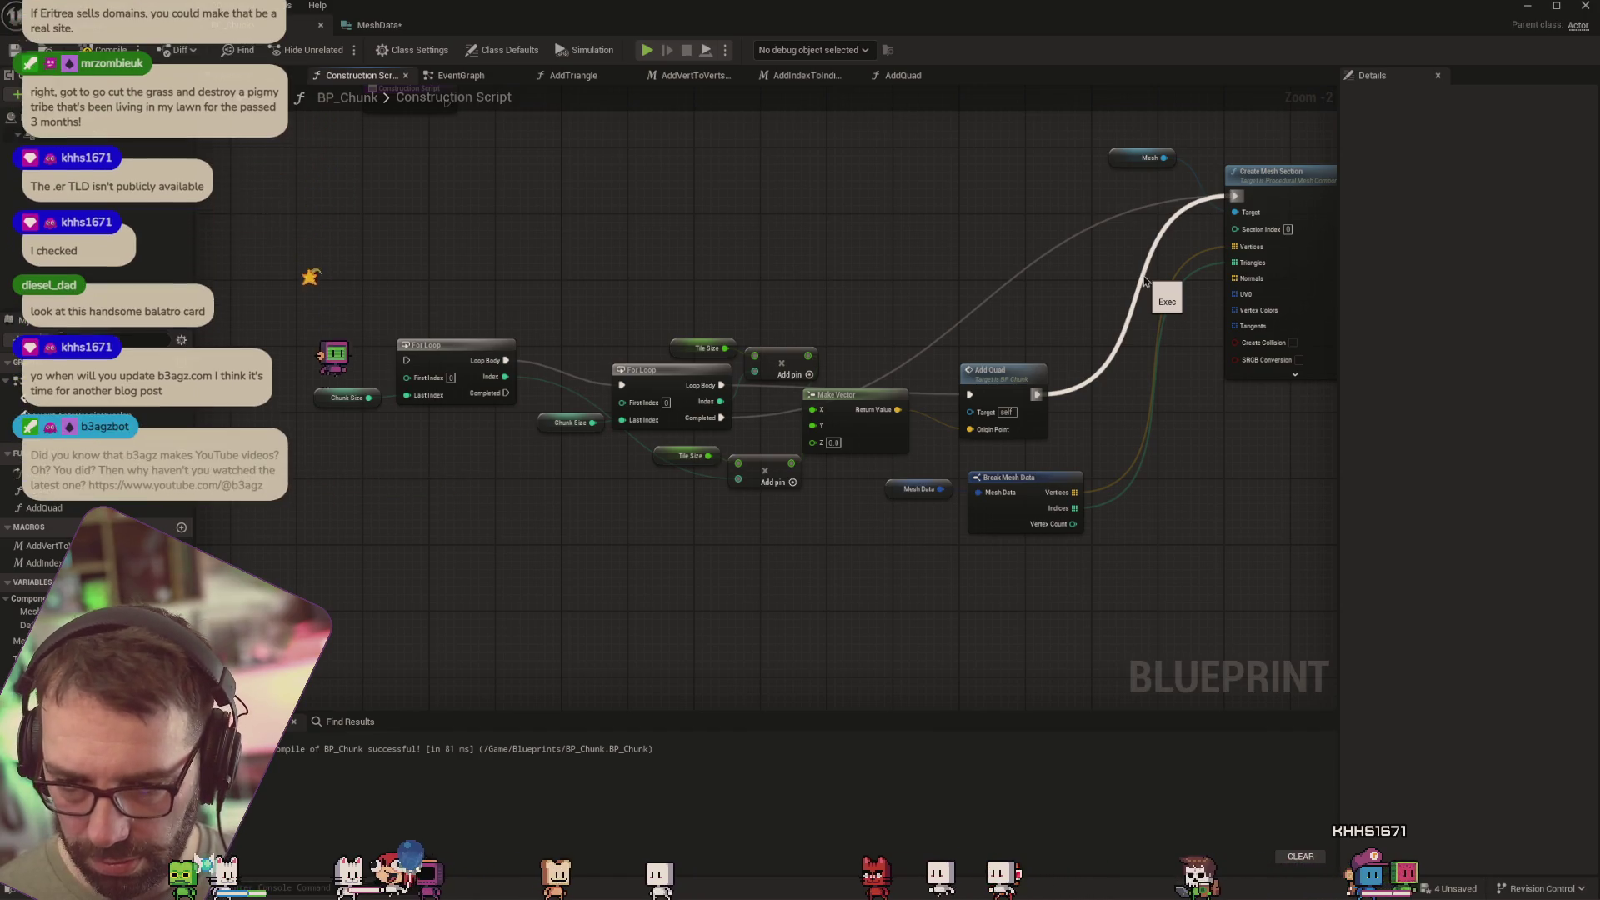
pyautogui.keyDown('alt'); pyautogui.click(1151, 275); pyautogui.keyUp('alt')
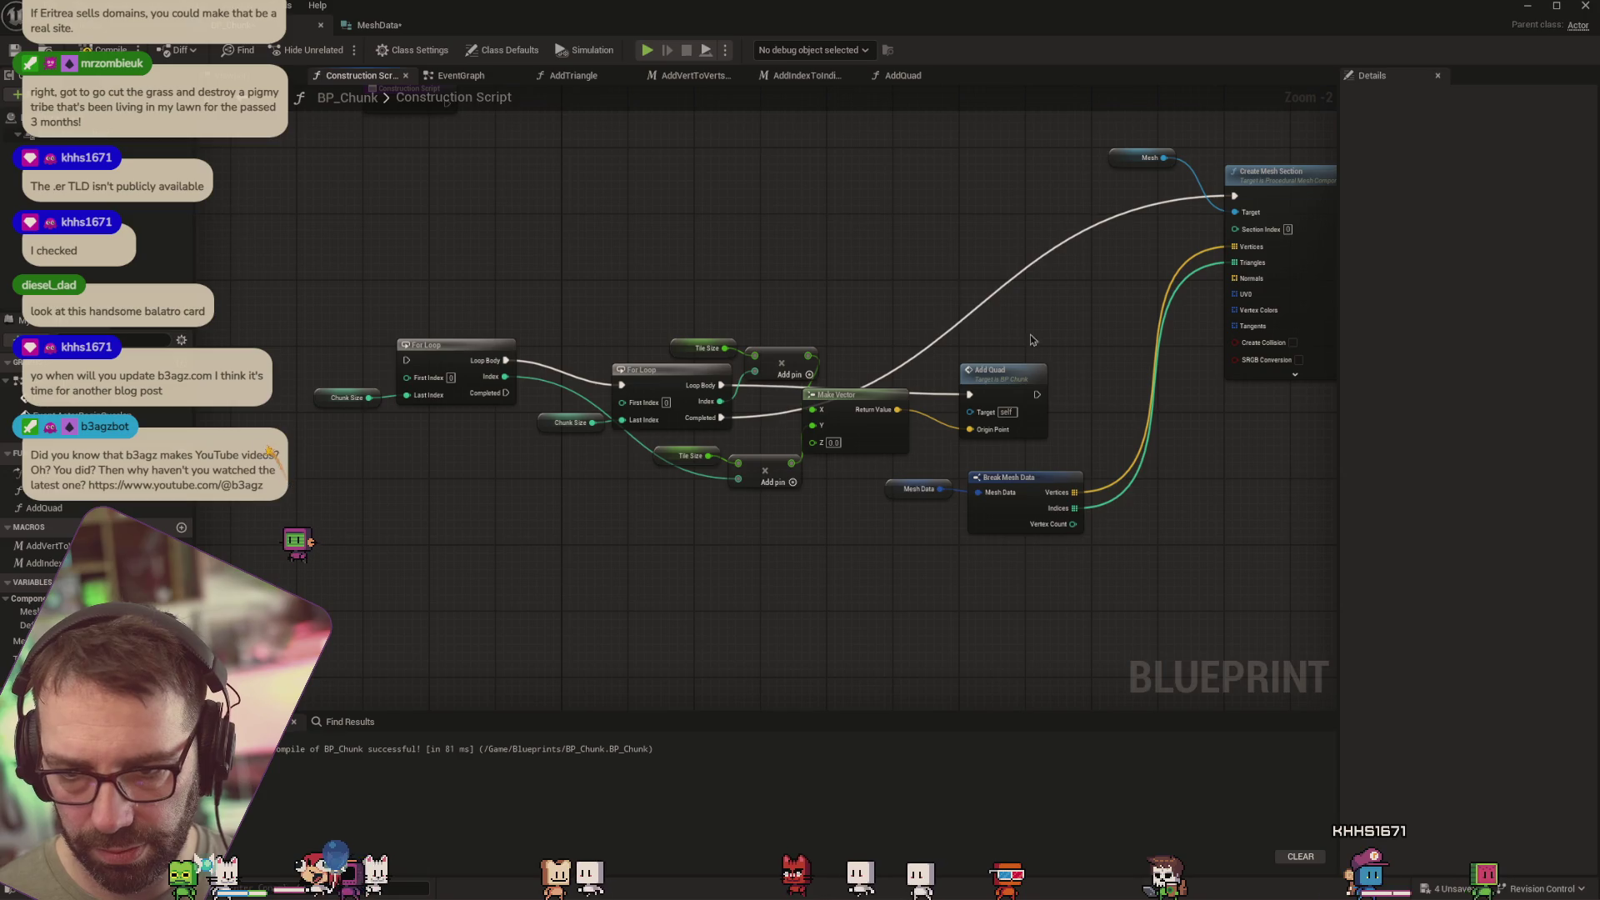
pyautogui.hotkey('ctrl', 'Tab')
pyautogui.press('f')
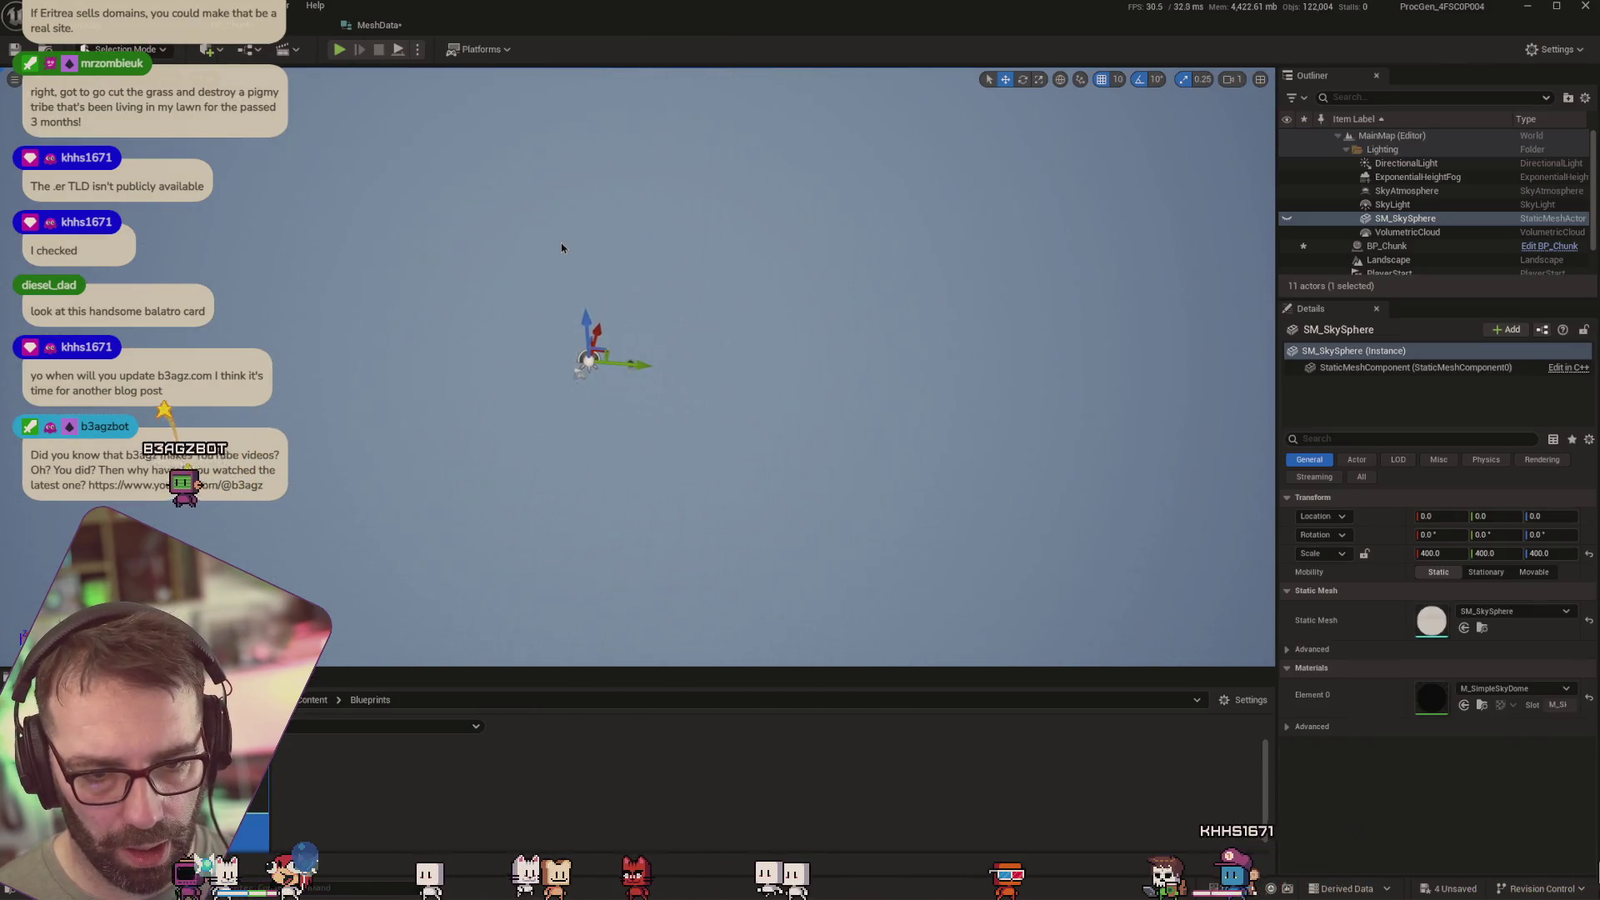
# Compile and save BP_Chunk, and shift the second Chunk Size node slightly left
pyautogui.scroll(5, 561, 248)
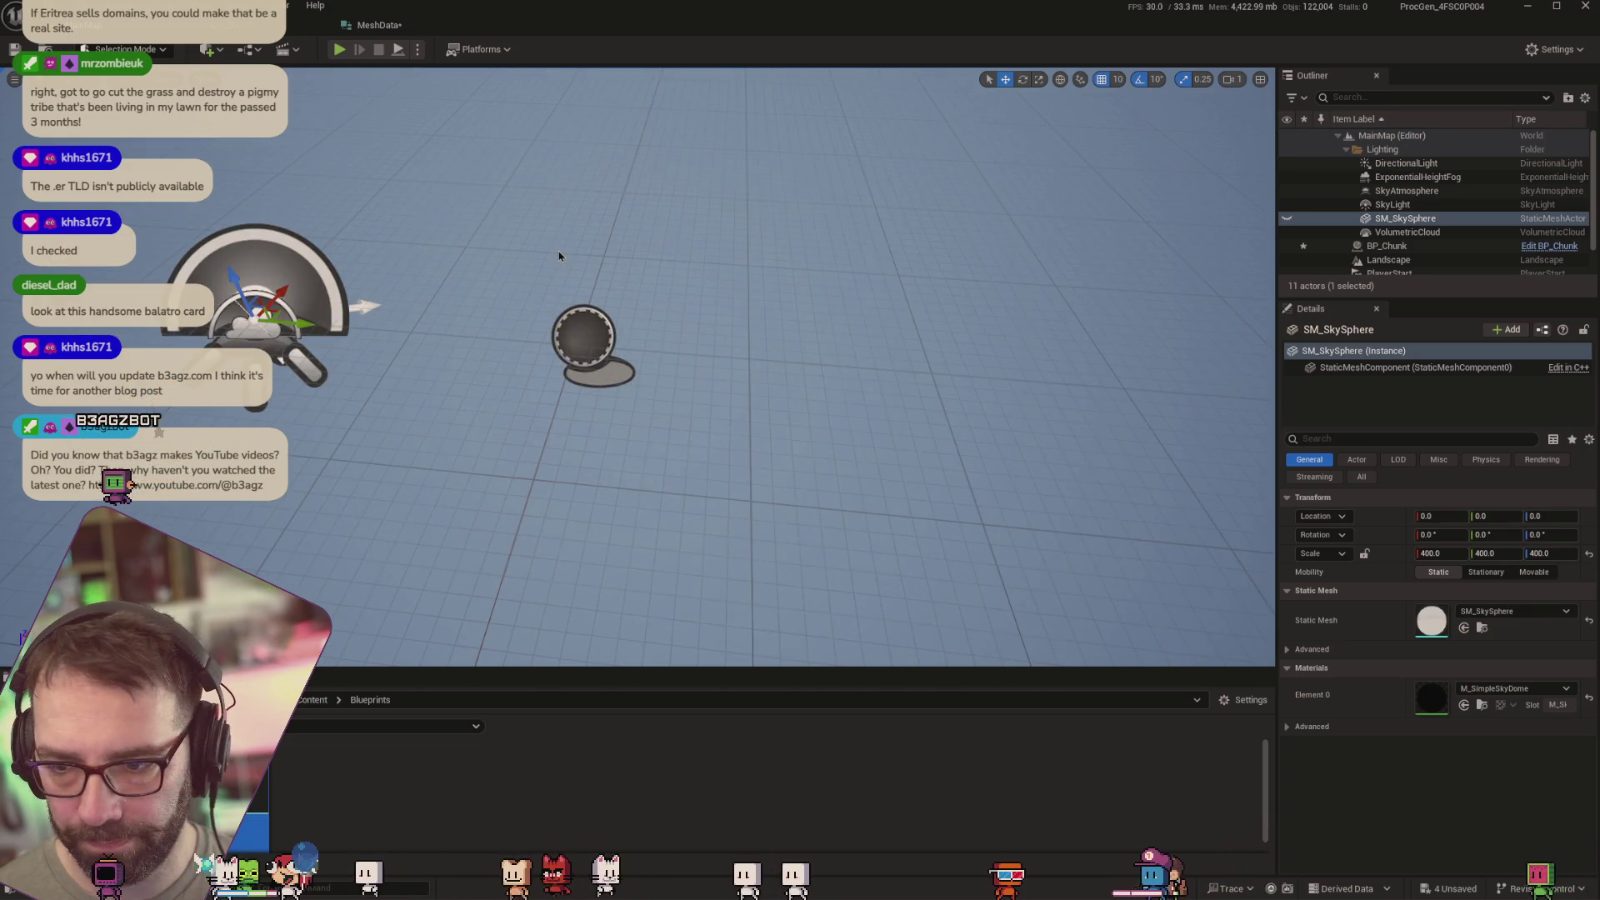
pyautogui.press('Left')
pyautogui.click(250, 25)
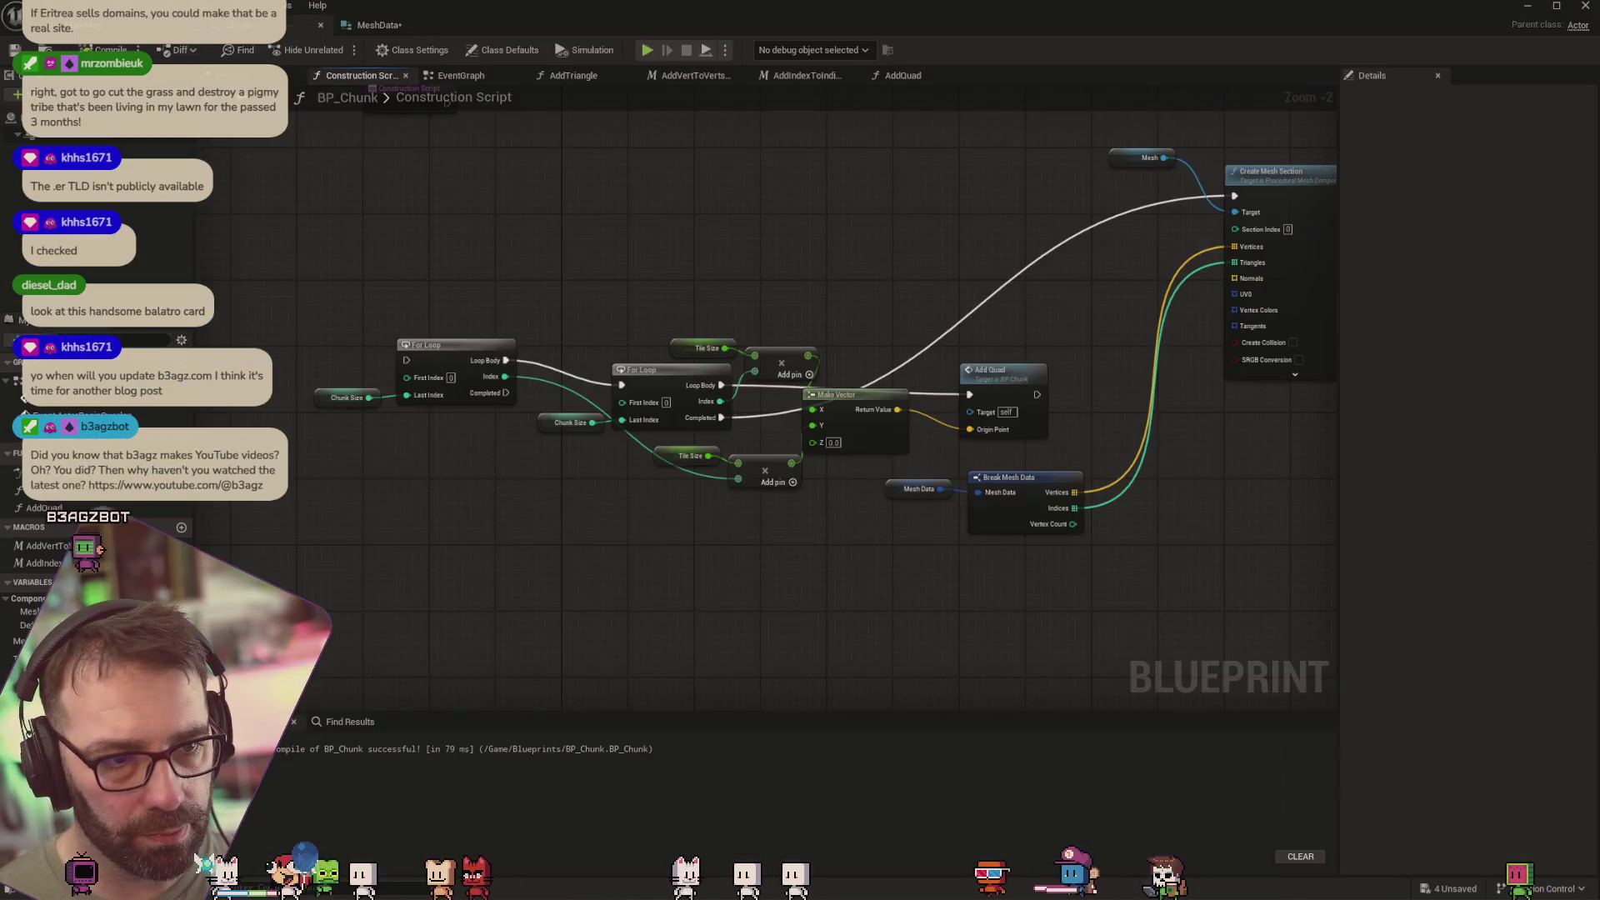
pyautogui.hotkey('ctrl', 's')
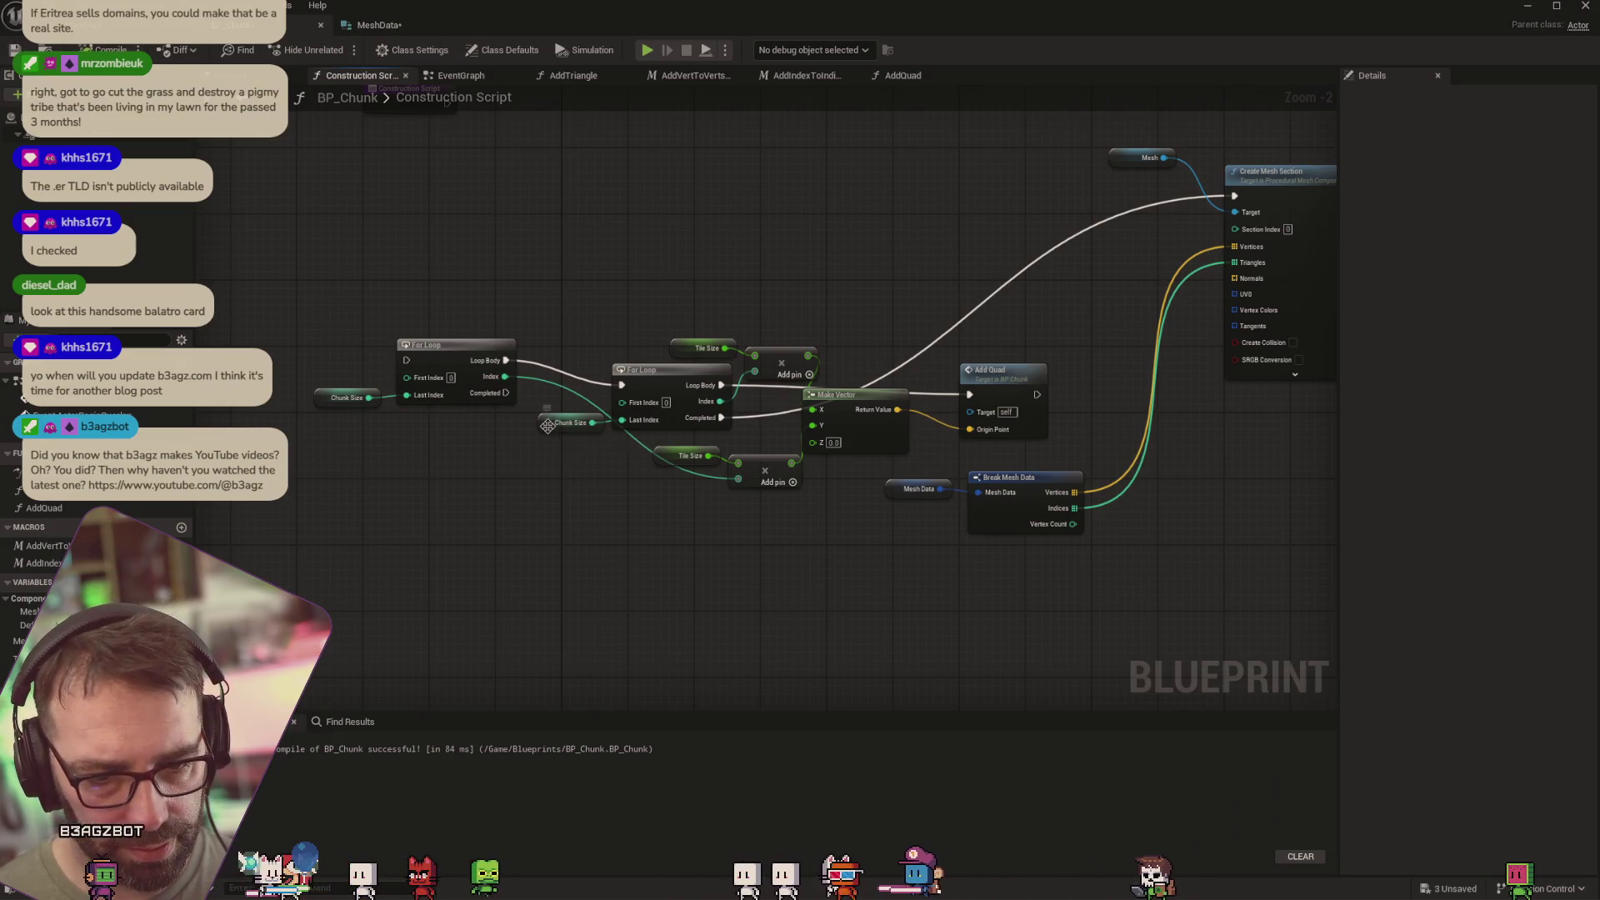
pyautogui.moveTo(548, 426); pyautogui.dragTo(515, 432)
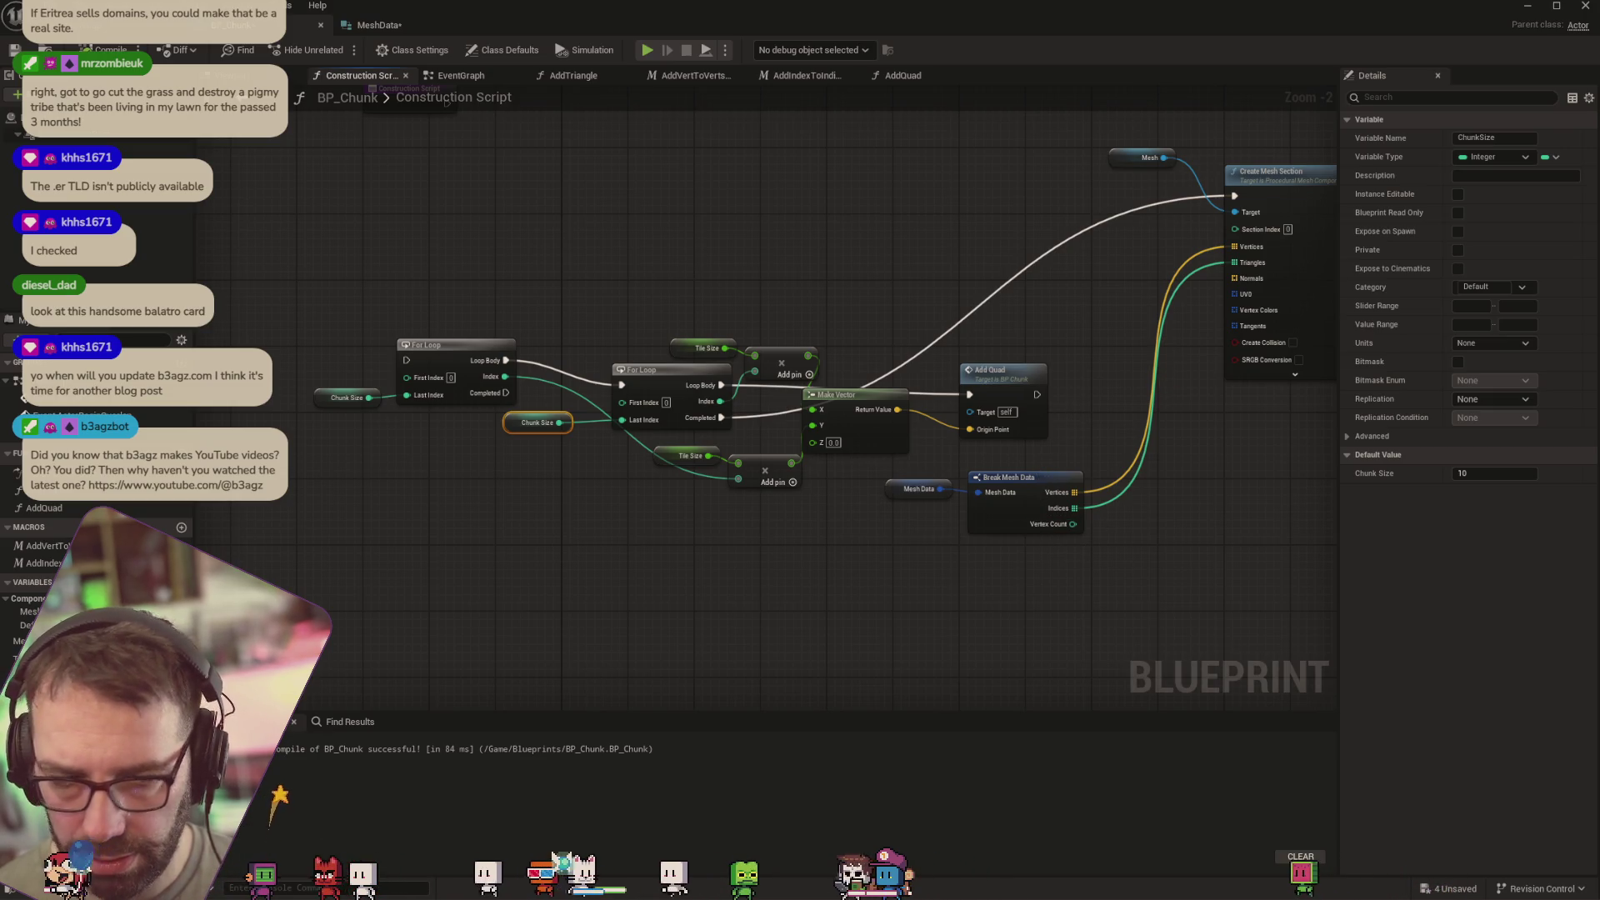
# Select the BP_Chunk actor in the level to inspect it, then return to its graph
pyautogui.hotkey('alt', 'Tab')
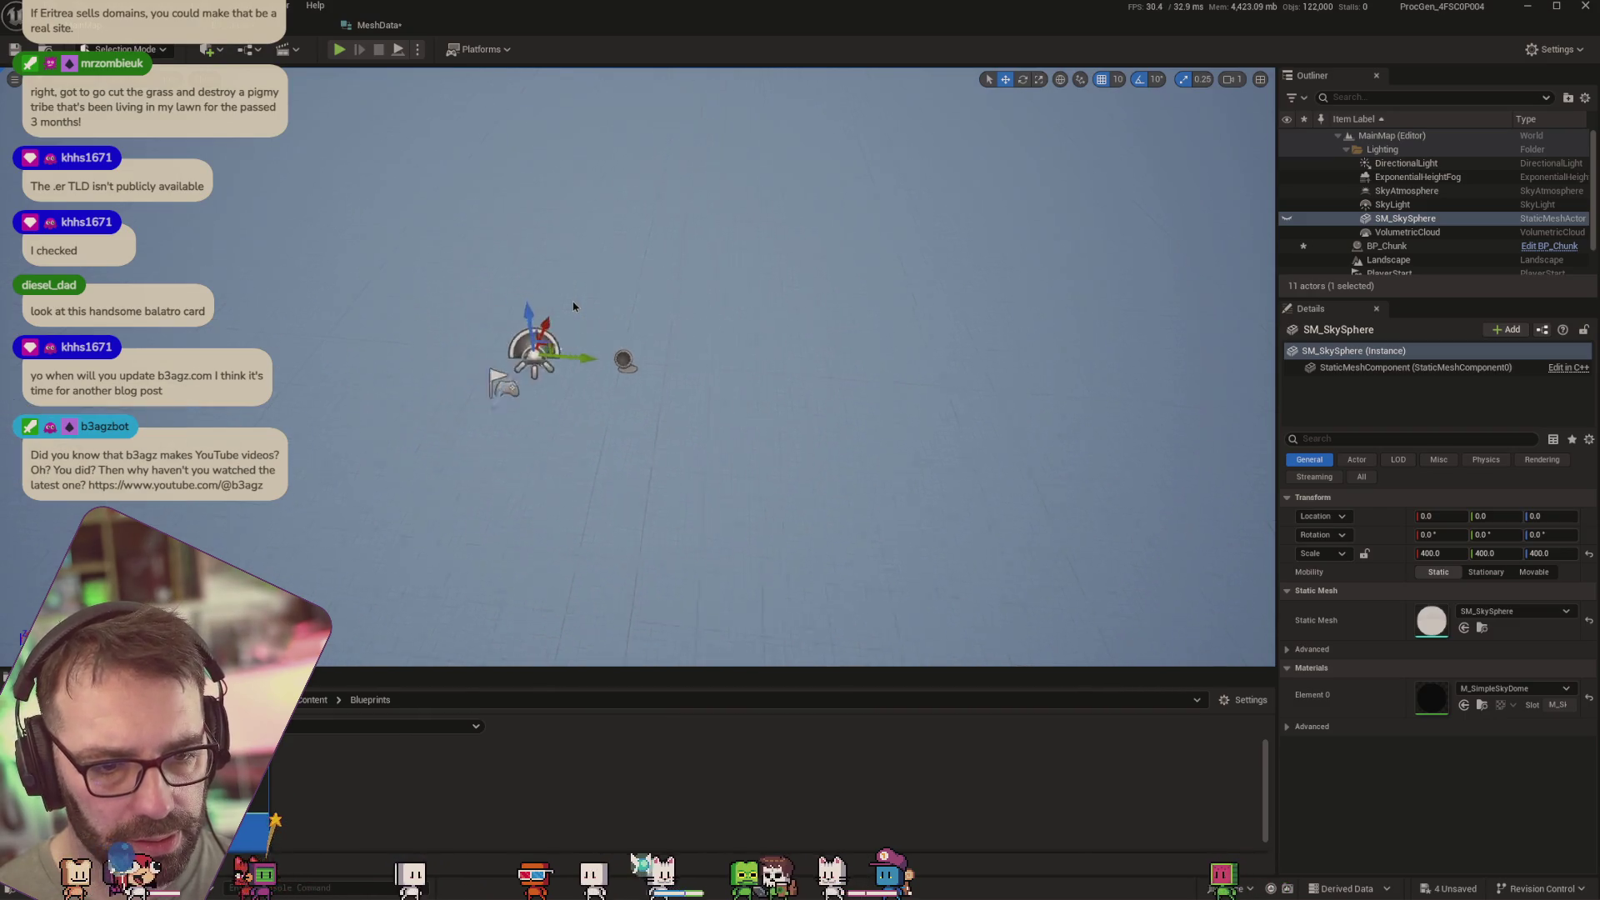
pyautogui.scroll(-2, 1386, 250)
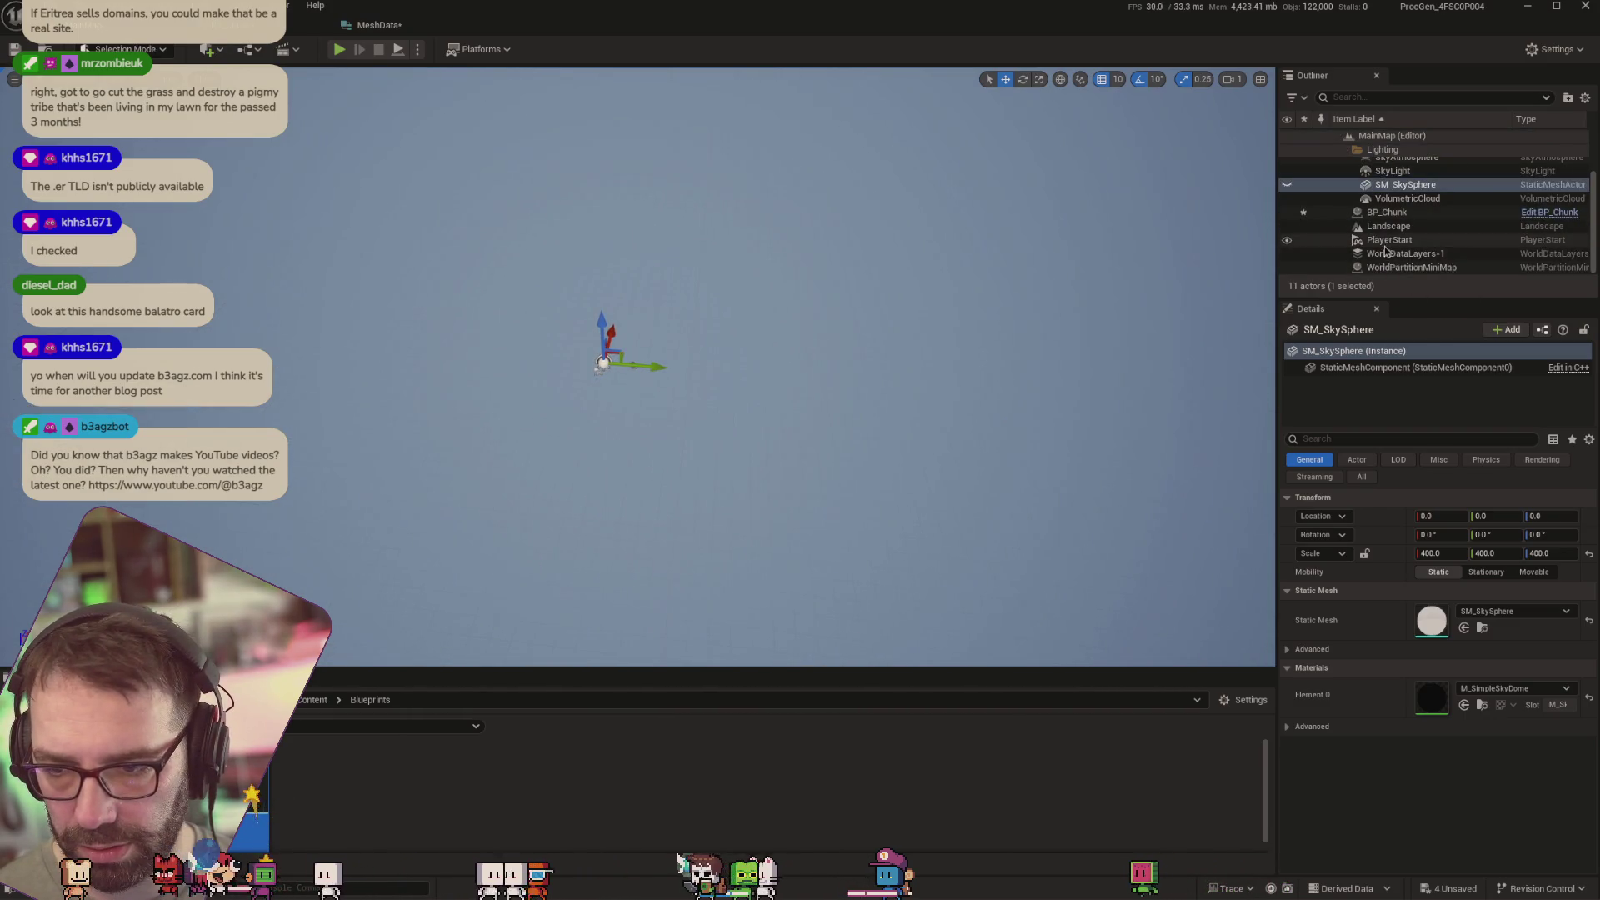
pyautogui.click(1387, 211)
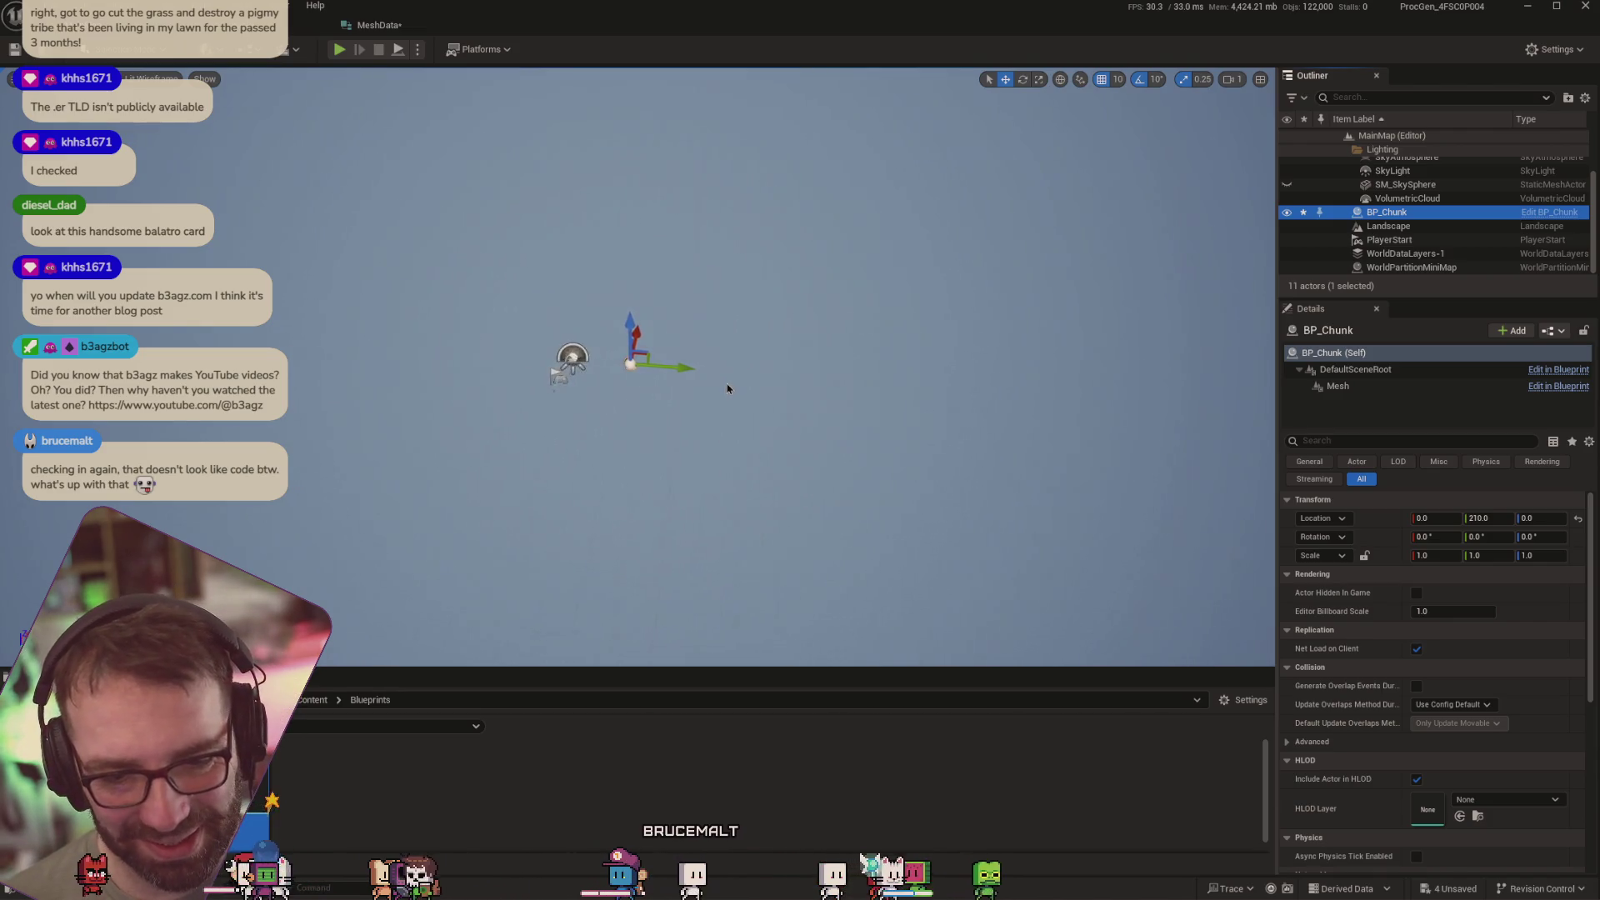
pyautogui.scroll(5, 730, 382)
pyautogui.moveTo(747, 385); pyautogui.dragTo(717, 392)
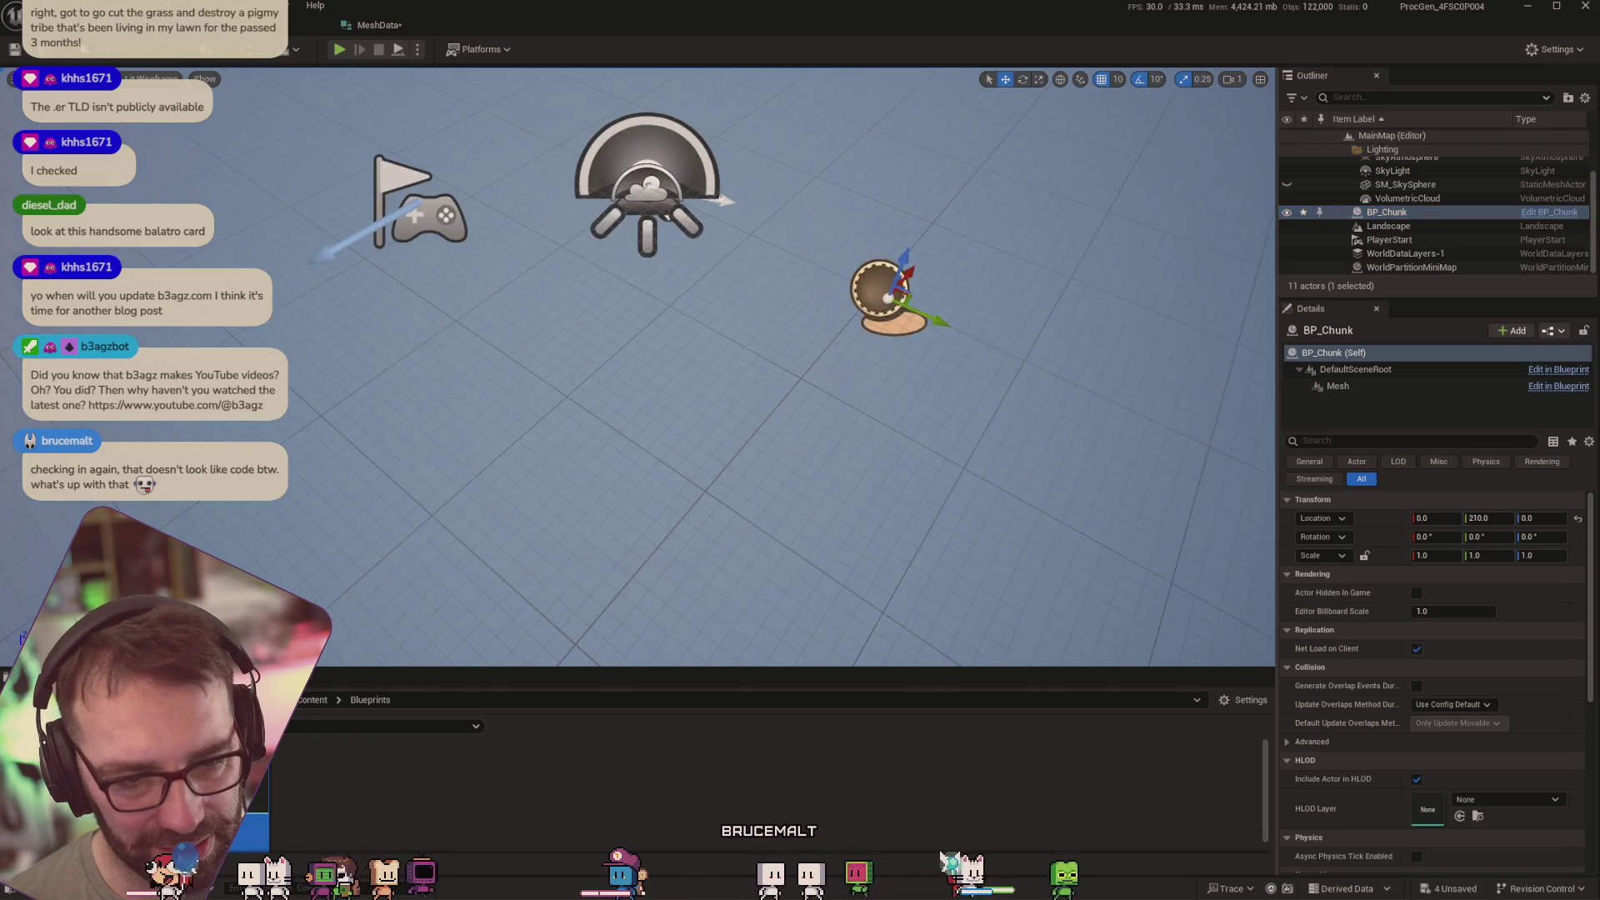
pyautogui.click(275, 25)
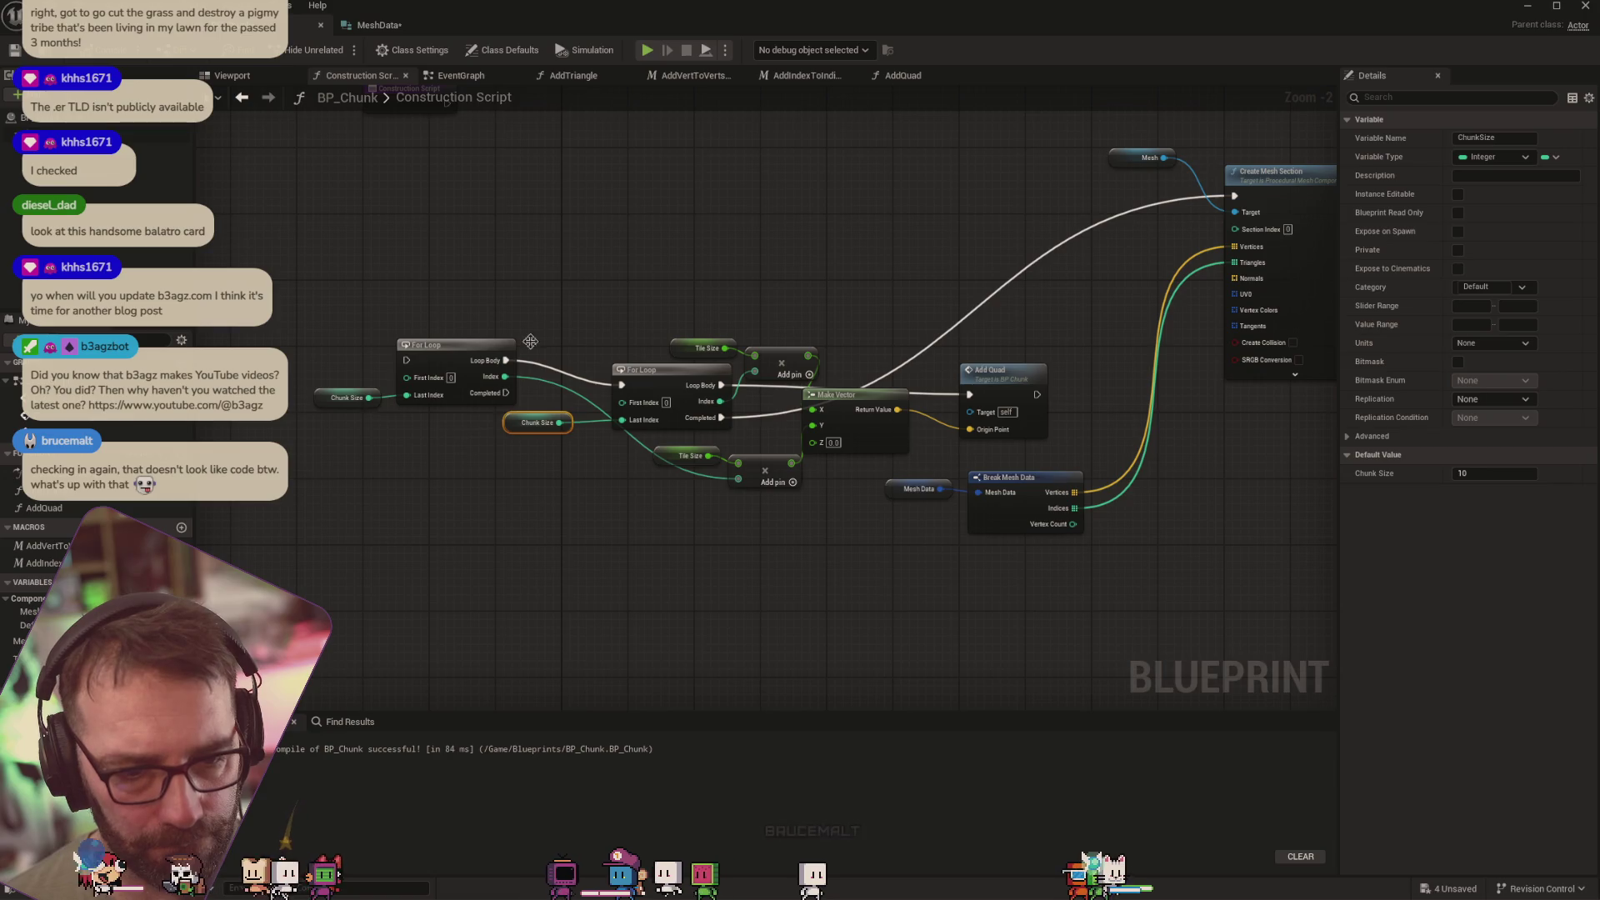
# Wire the Construction Script entry into the outer For Loop and frame the resulting grid plane
pyautogui.moveTo(530, 342)
pyautogui.mouseDown()
pyautogui.moveTo(507, 279)
pyautogui.moveTo(464, 295)
pyautogui.mouseUp()
pyautogui.moveTo(419, 179)
pyautogui.mouseDown()
pyautogui.moveTo(367, 446)
pyautogui.moveTo(381, 430)
pyautogui.mouseUp()
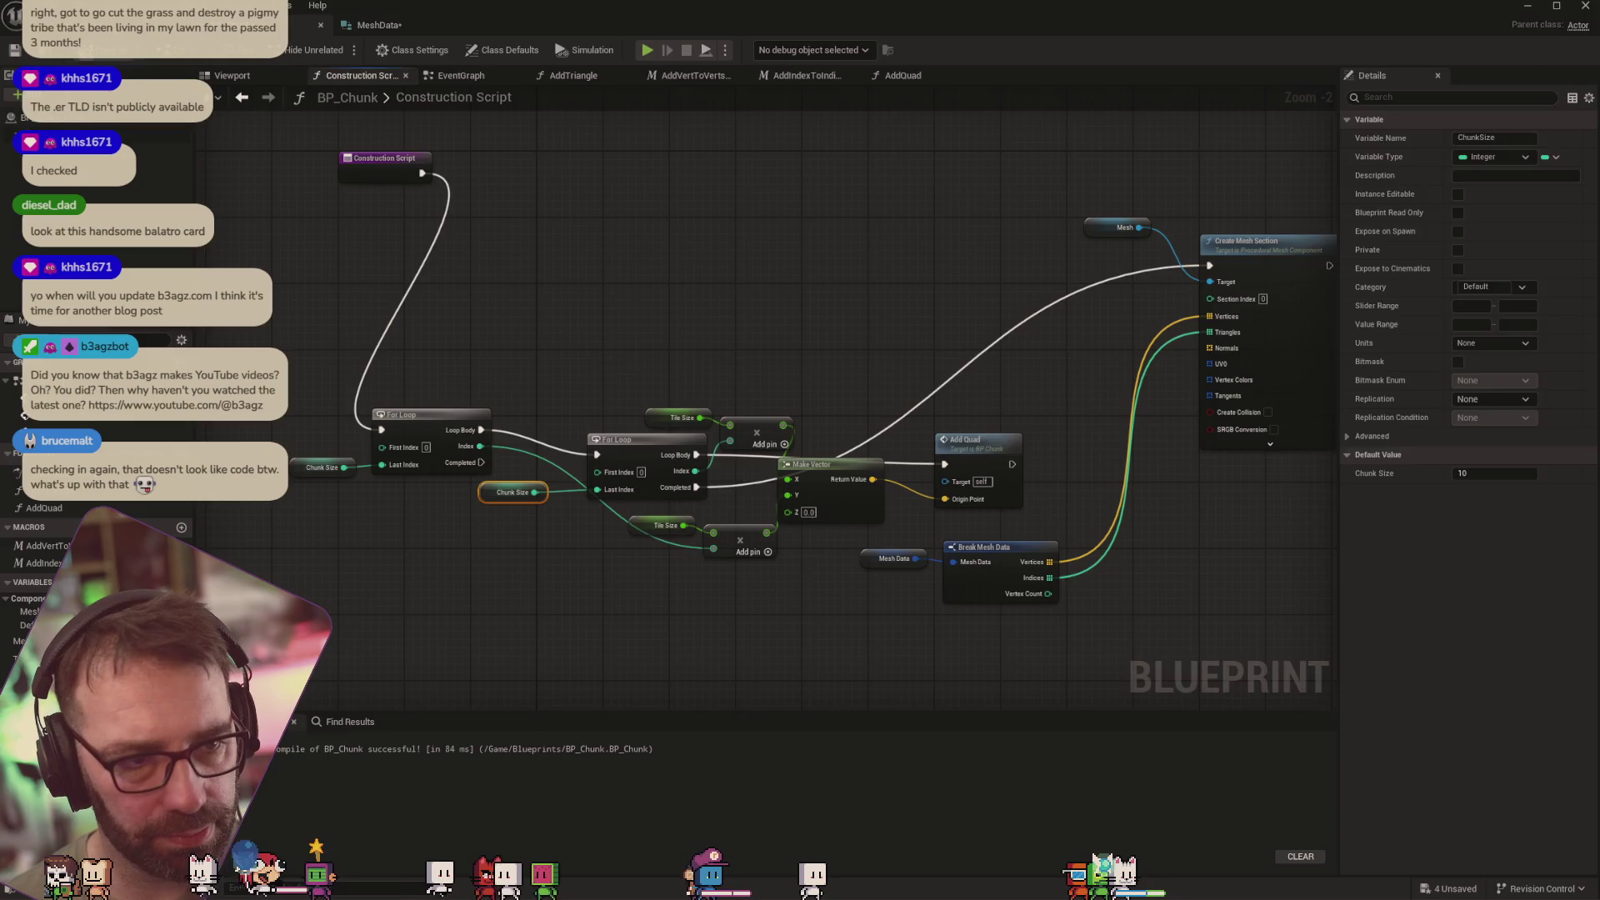
pyautogui.click(150, 25)
pyautogui.press('f')
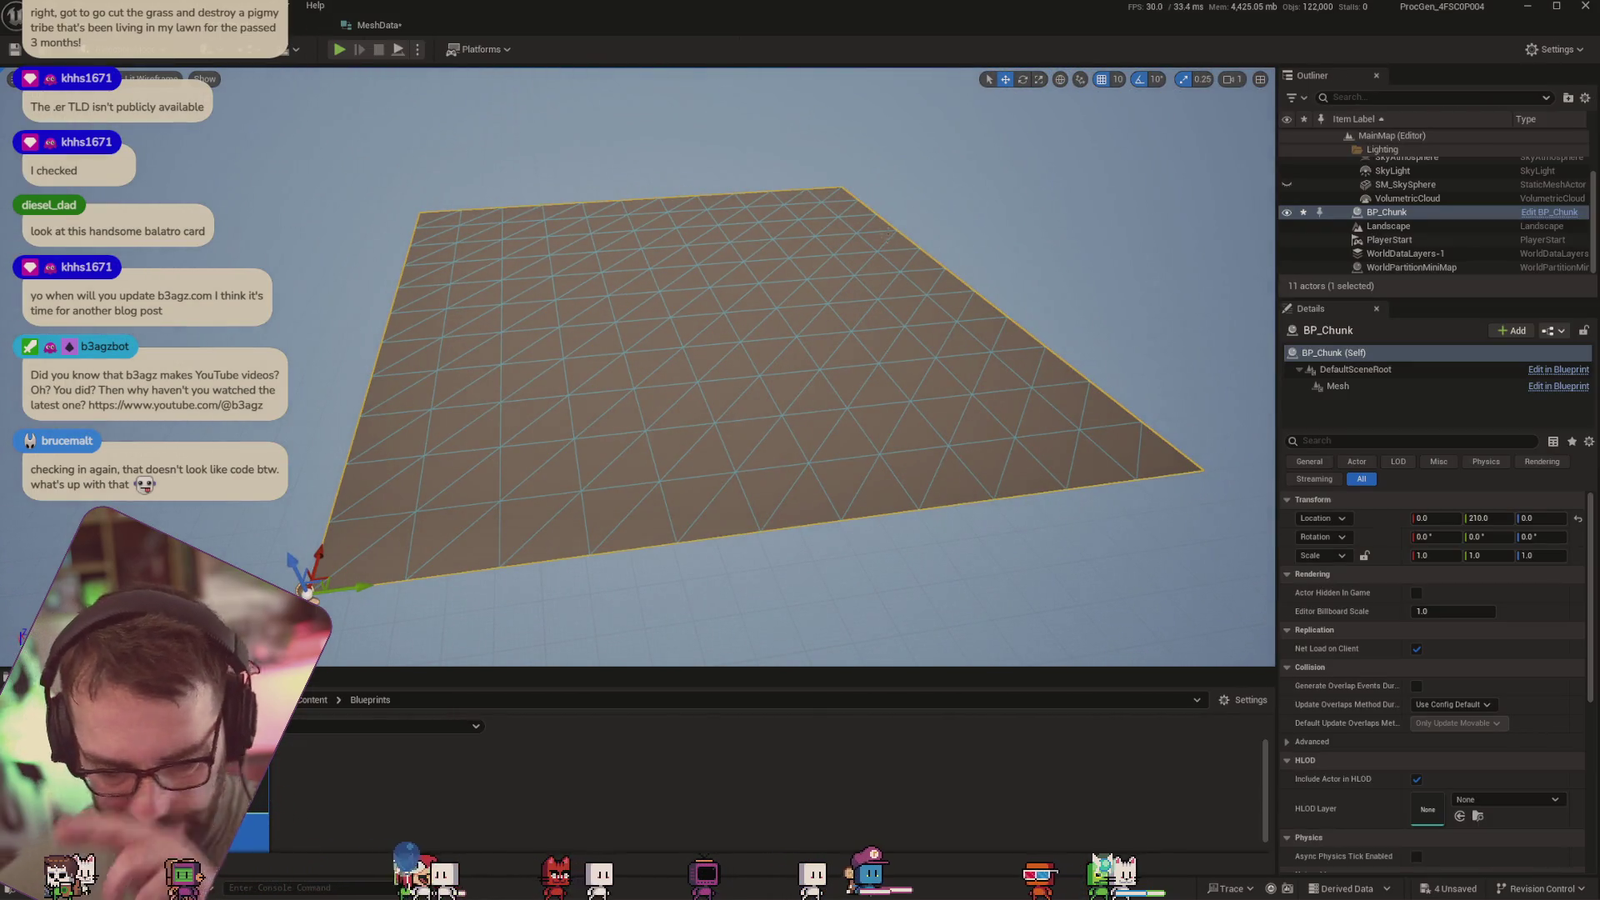
pyautogui.click(296, 25)
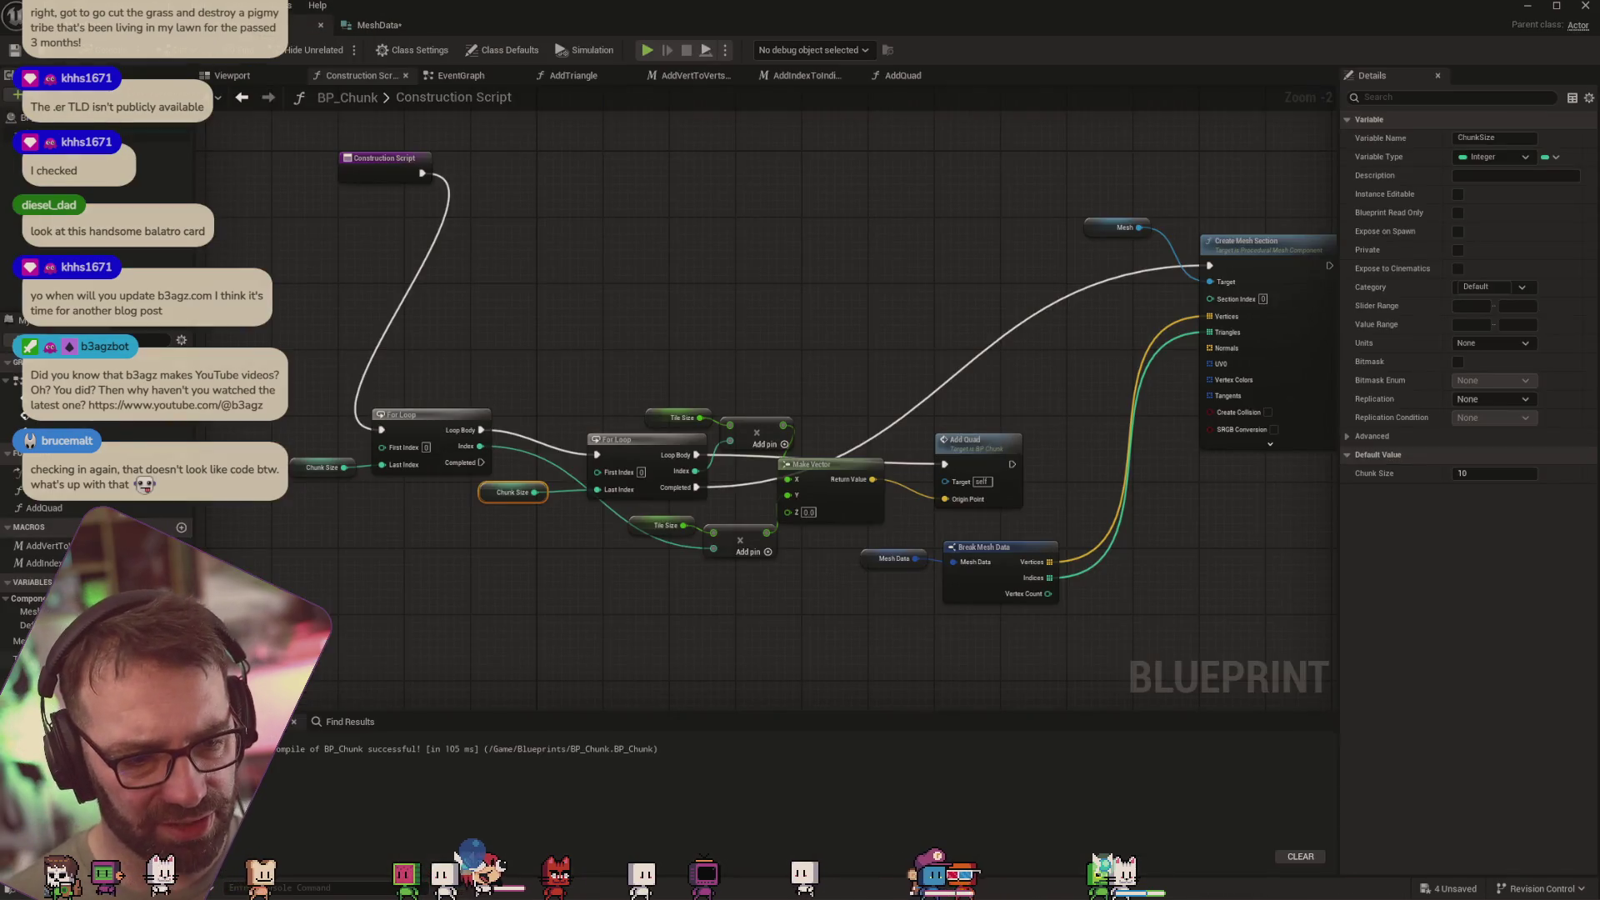
pyautogui.click(15, 658)
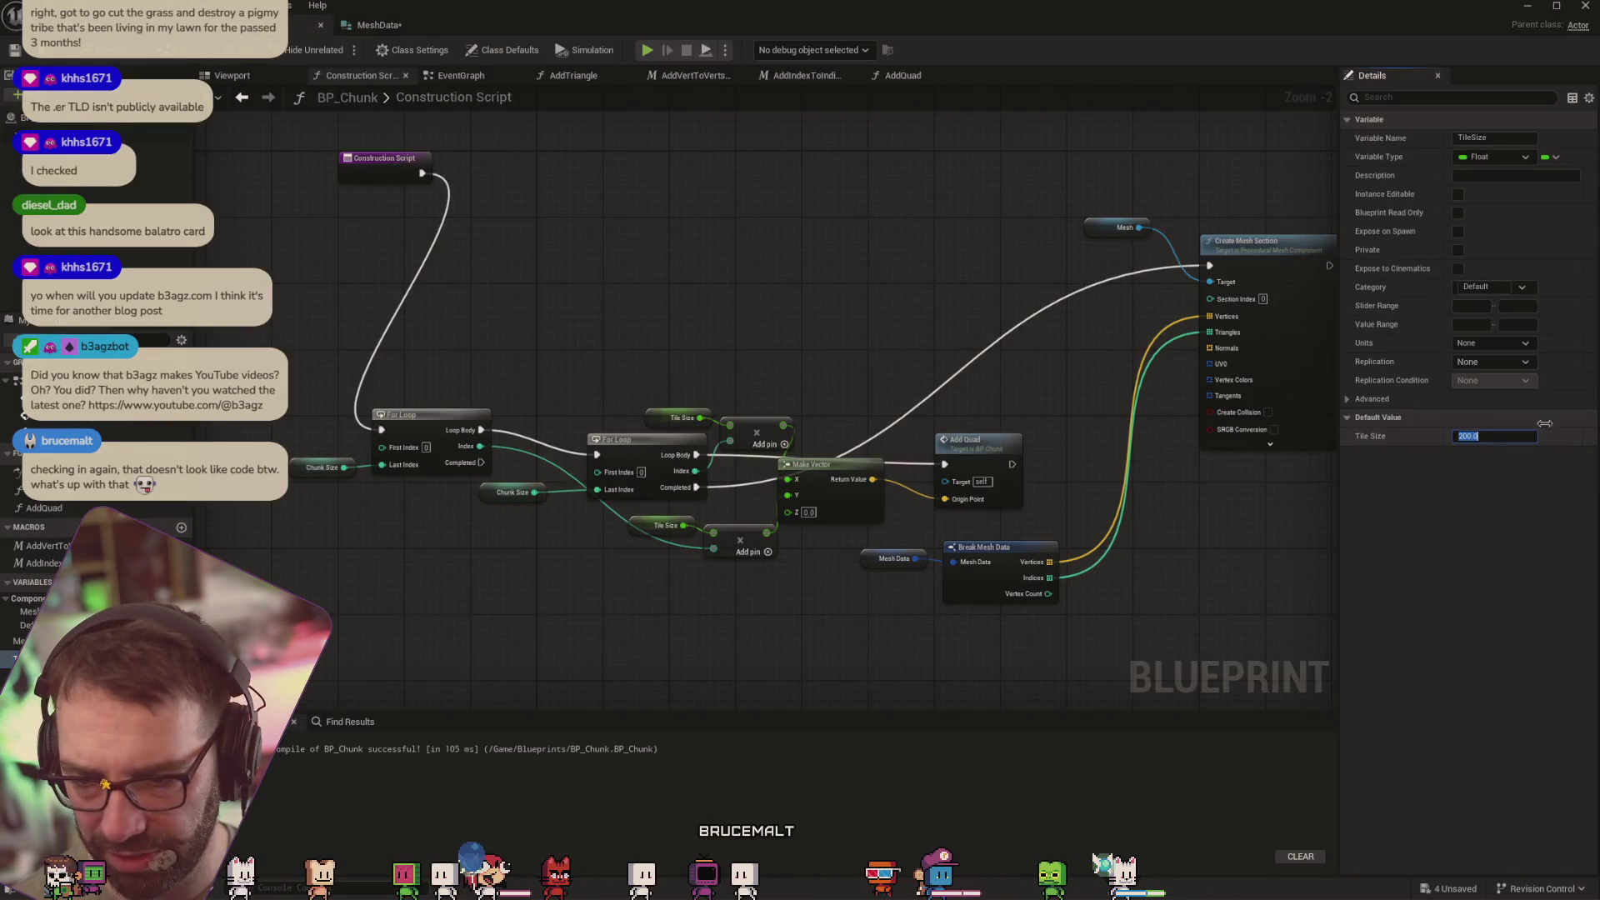
pyautogui.write('100')
# Set Tile Size to 100.0 and inspect the smaller grid plane in the level viewport
pyautogui.press('Return')
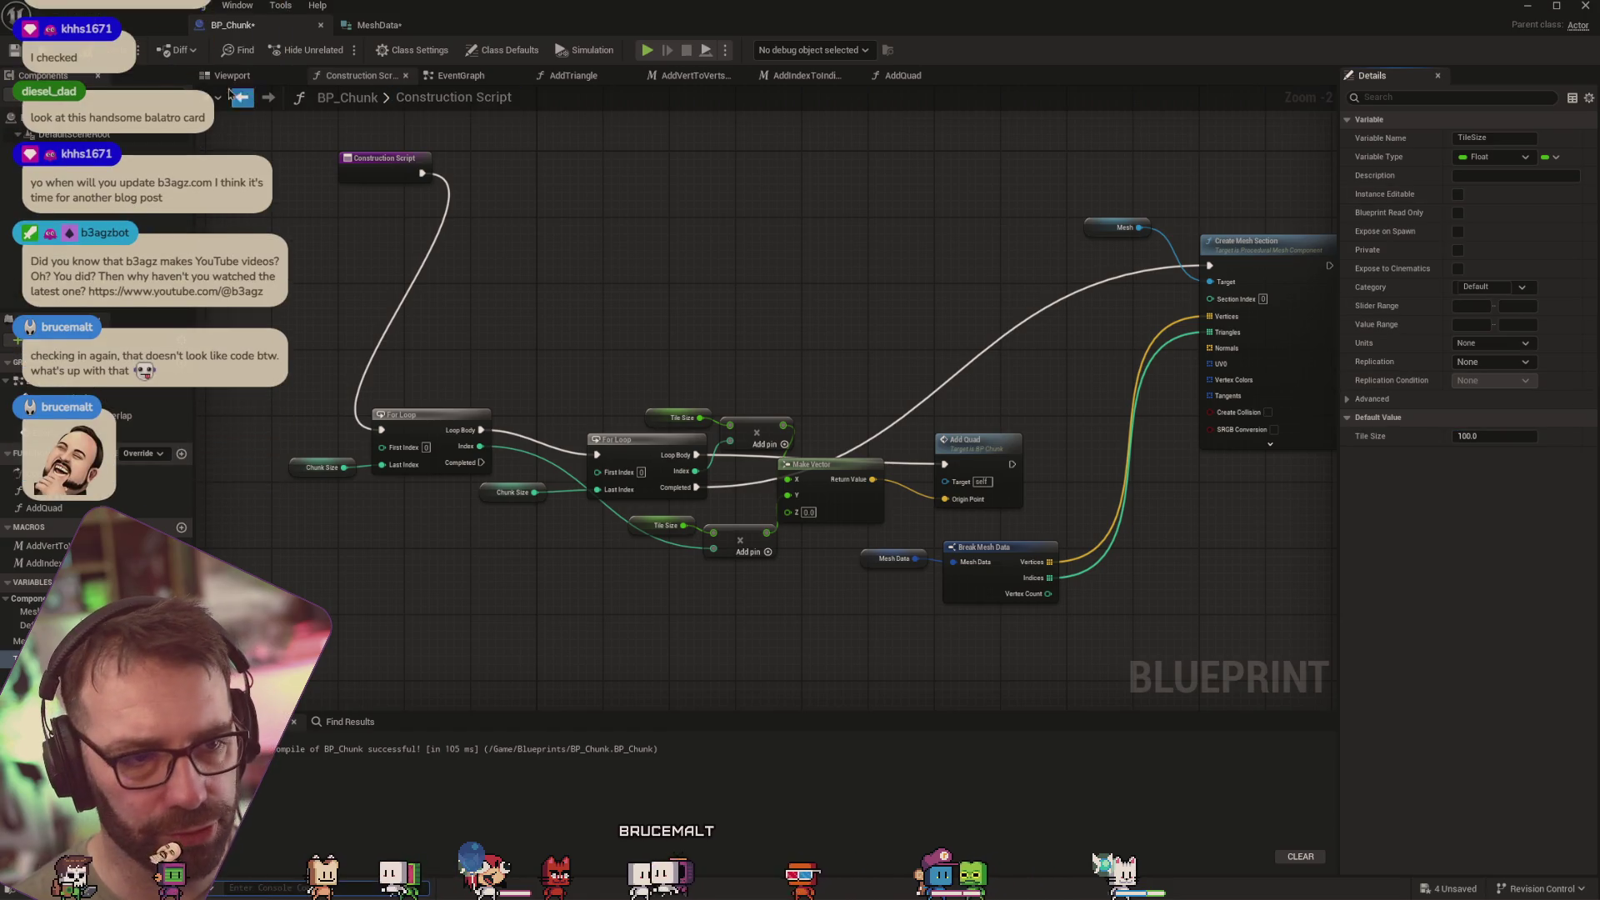
pyautogui.click(108, 25)
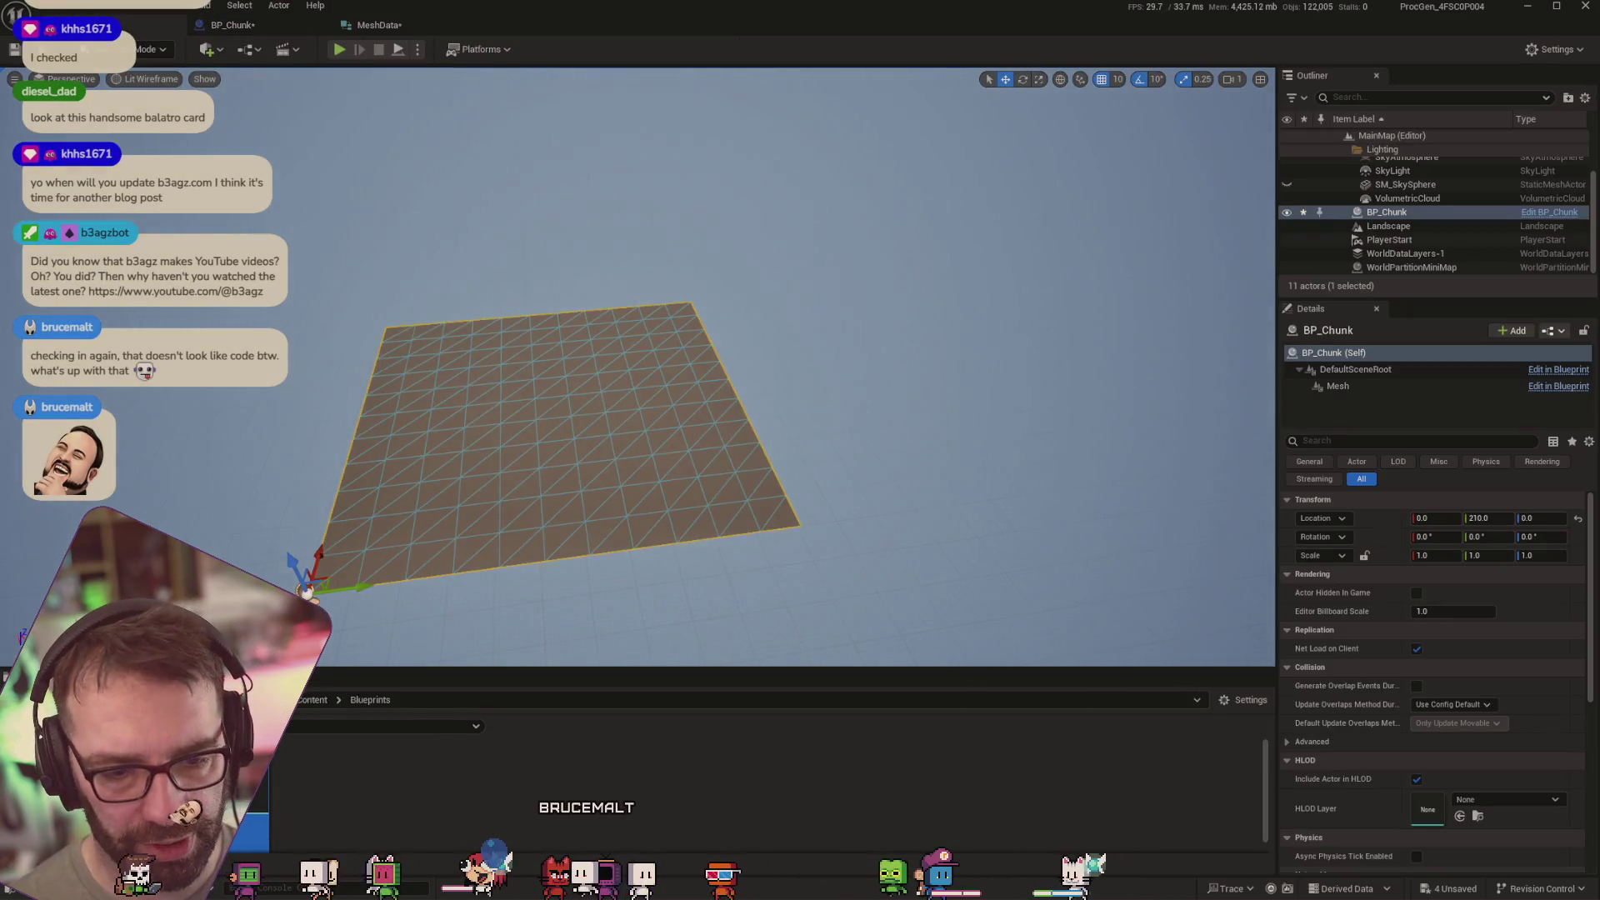
pyautogui.moveTo(637, 367); pyautogui.dragTo(583, 367)
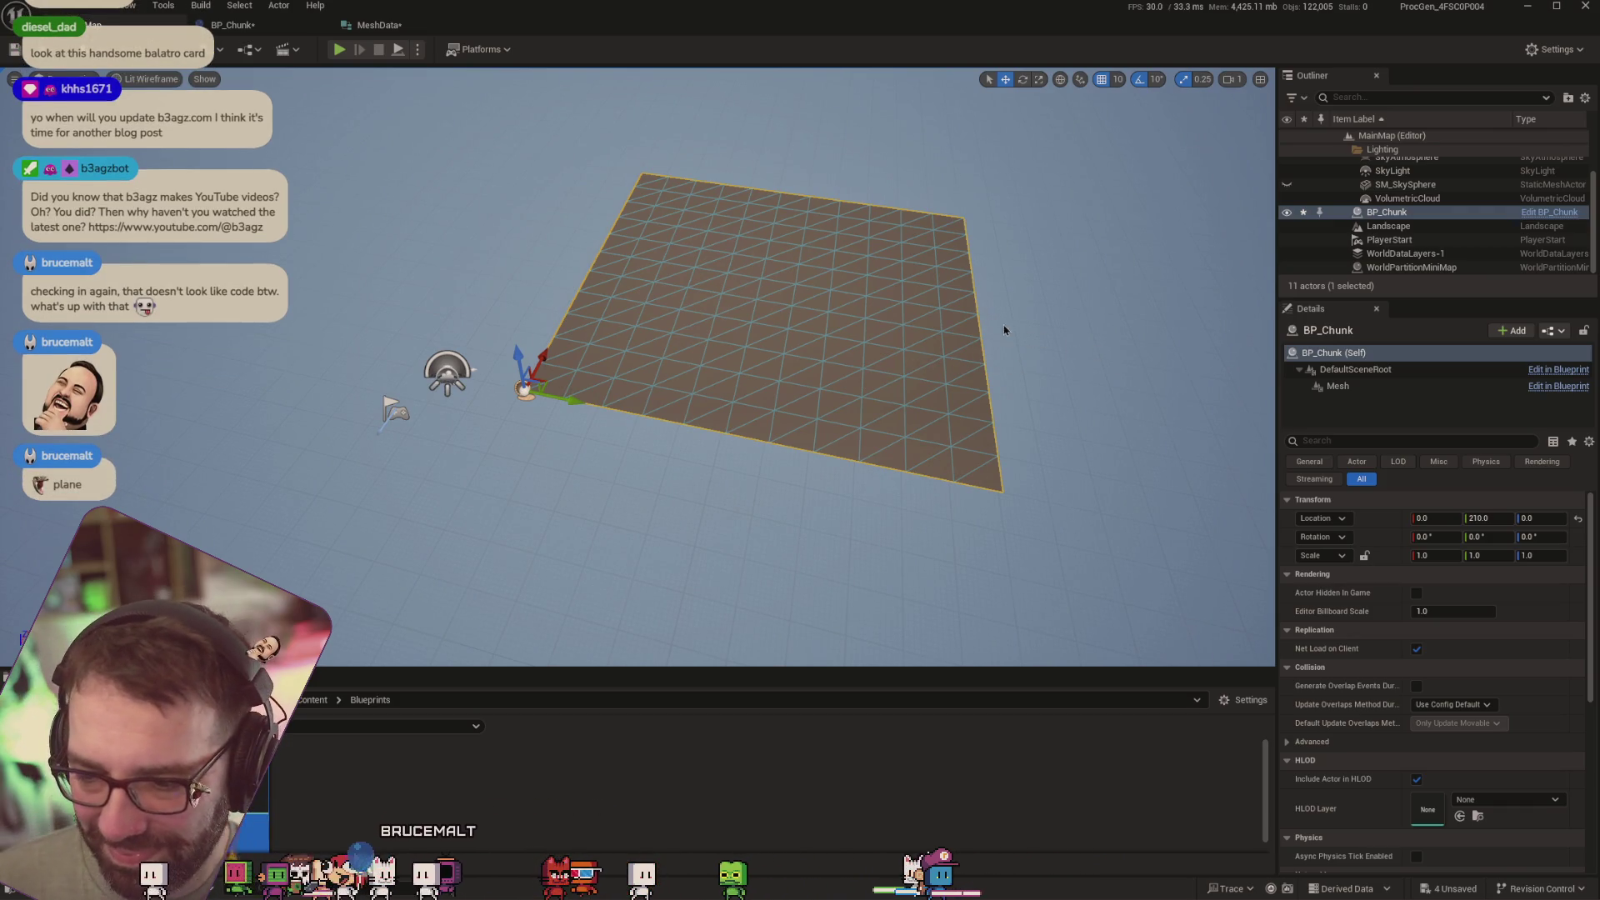
pyautogui.moveTo(1004, 331); pyautogui.dragTo(1004, 326)
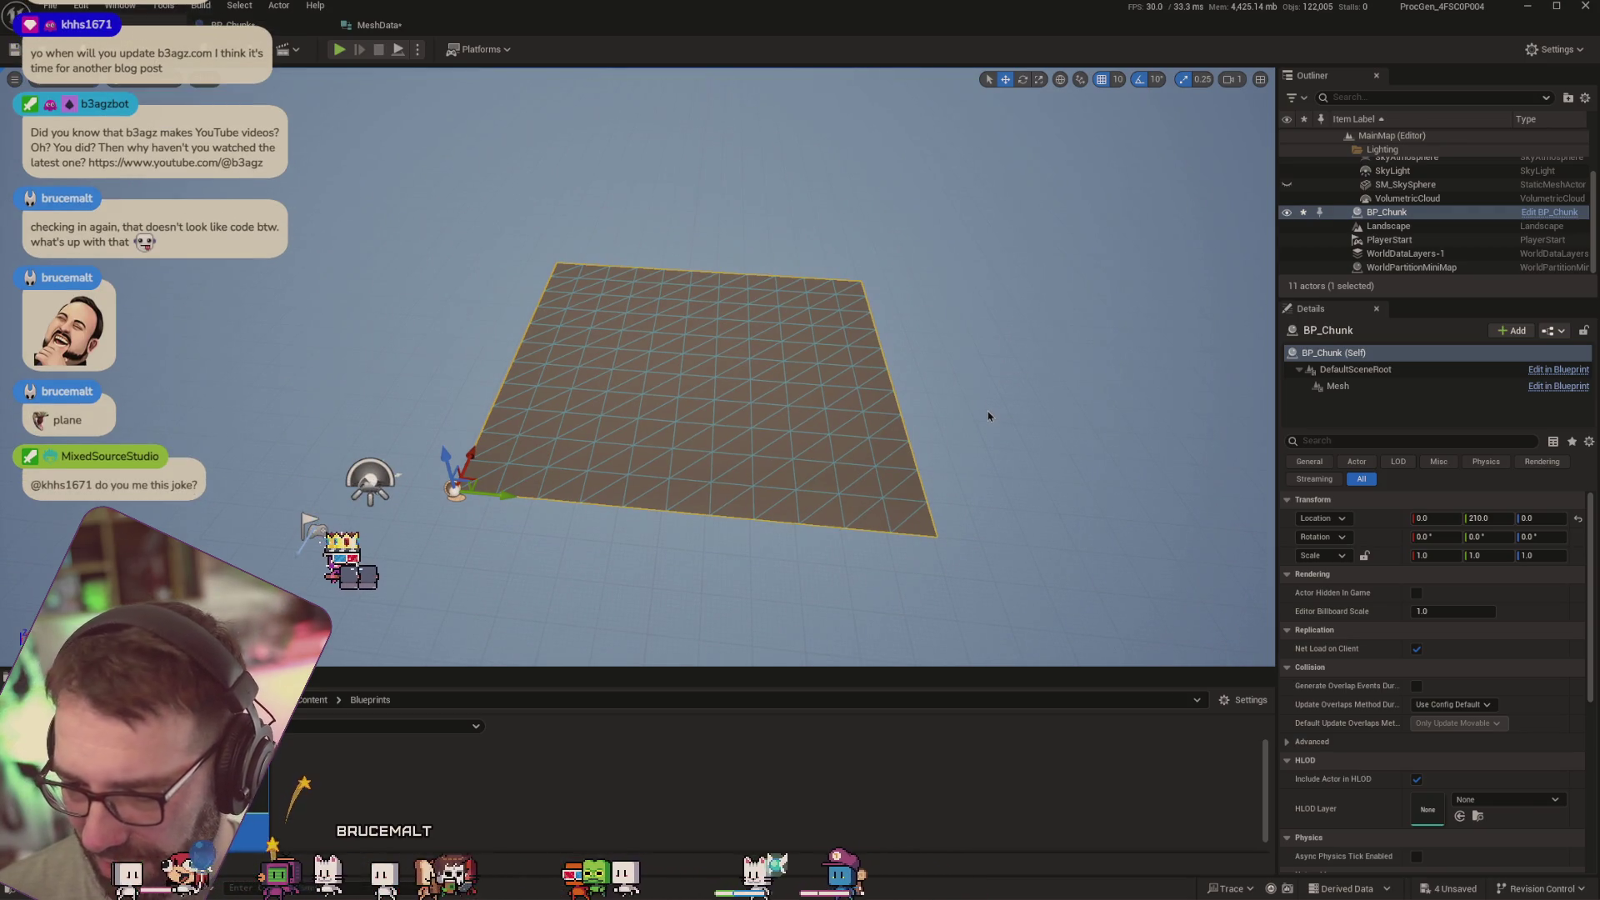
pyautogui.scroll(5, 856, 389)
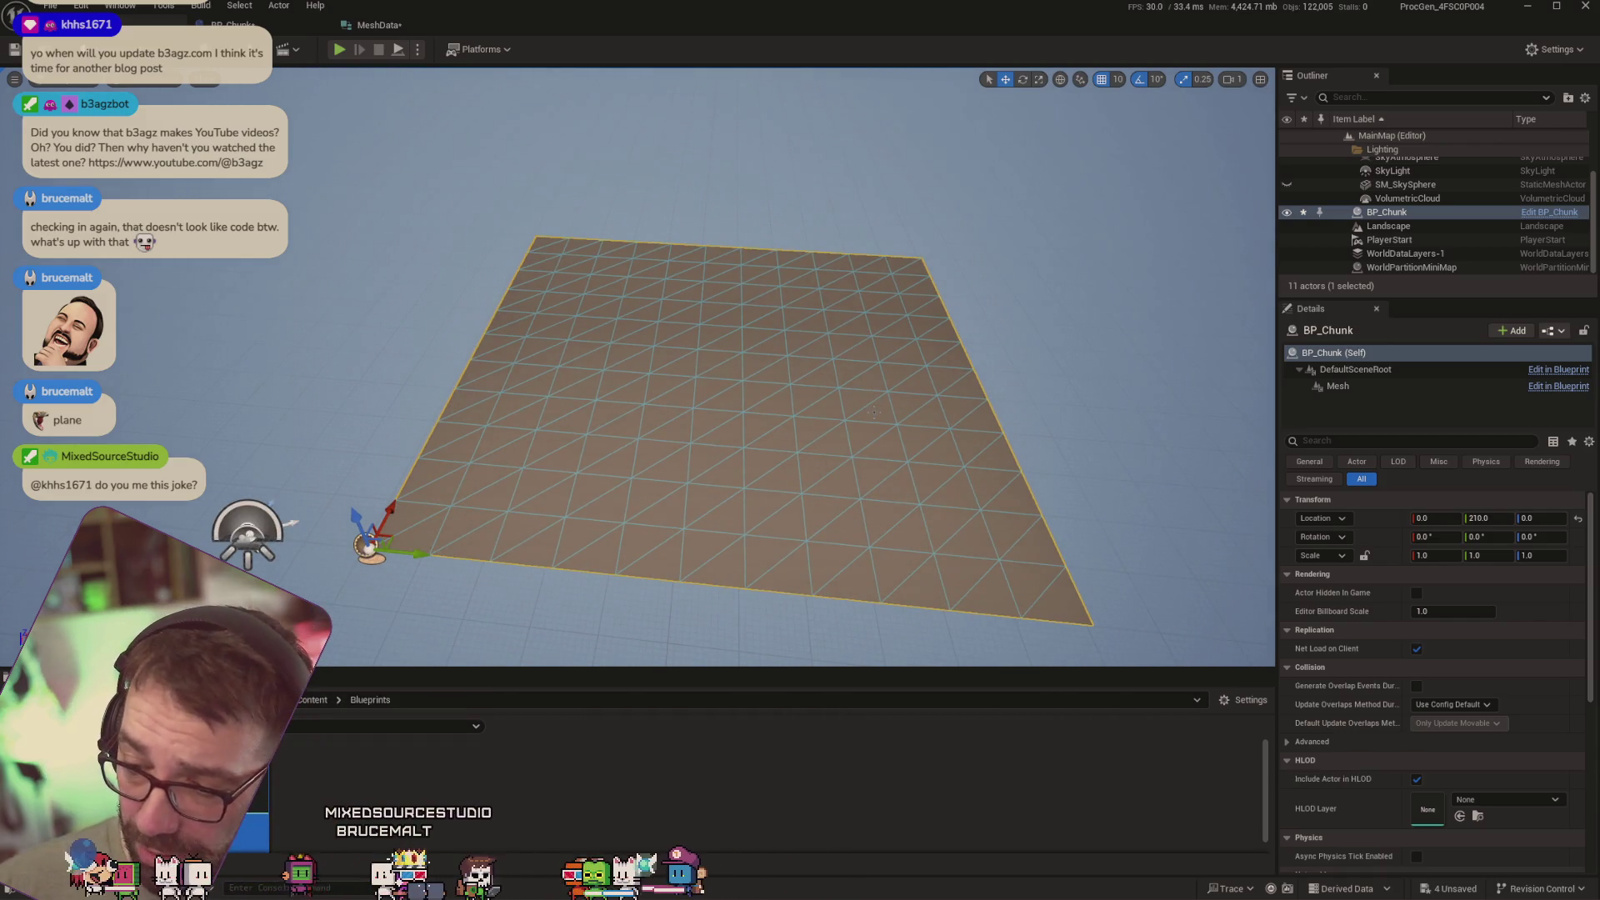
pyautogui.moveTo(873, 411); pyautogui.dragTo(962, 413)
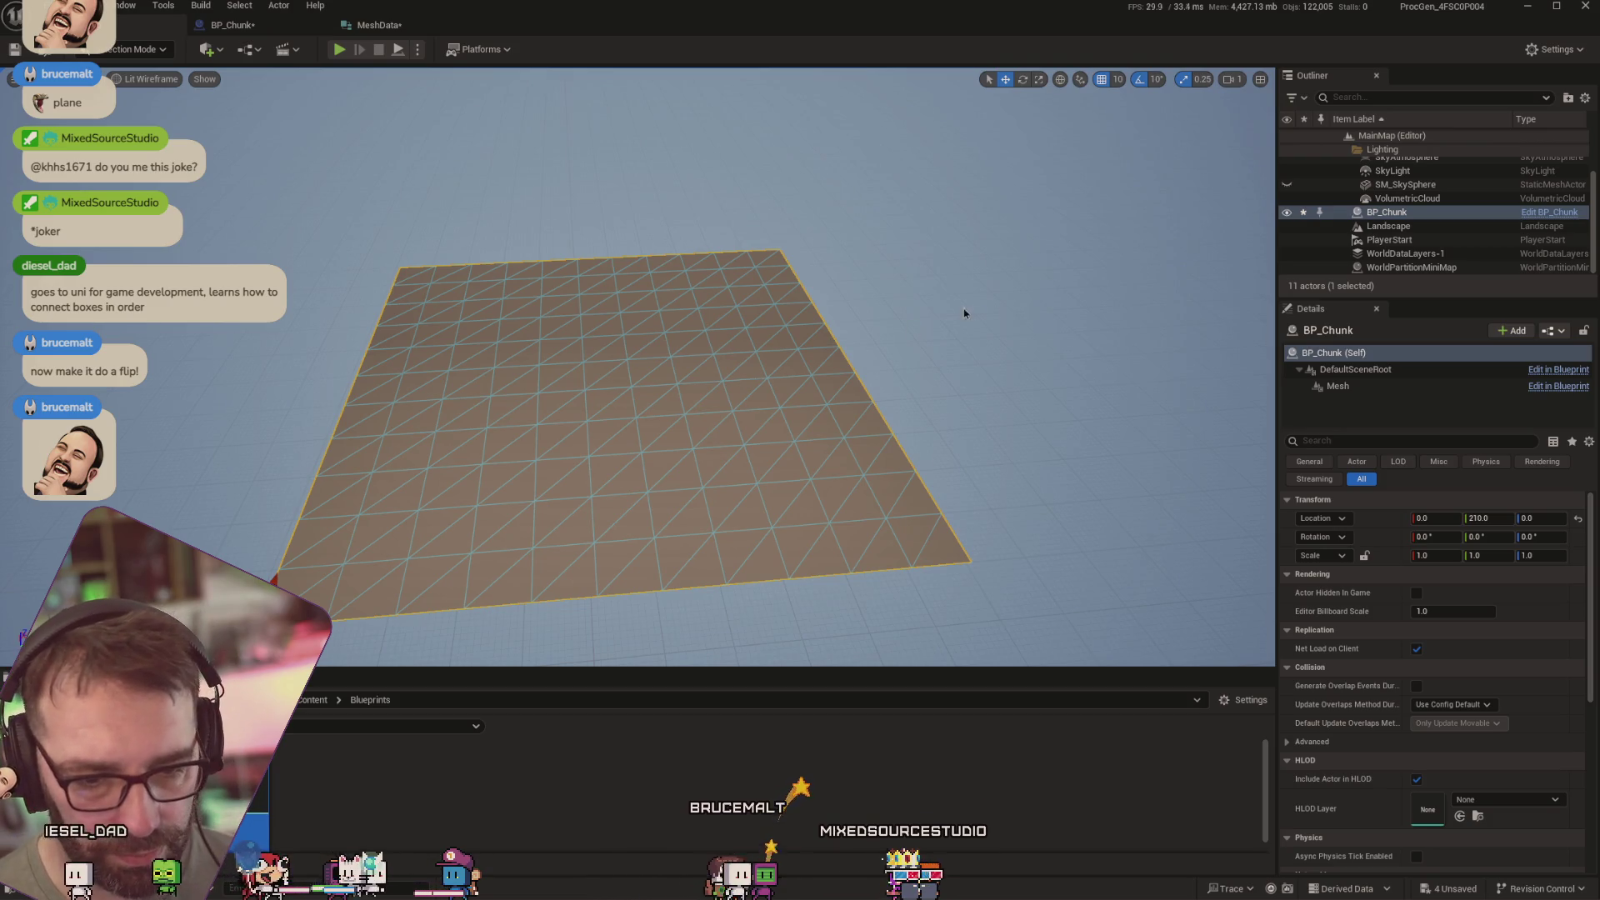
pyautogui.press('Left')
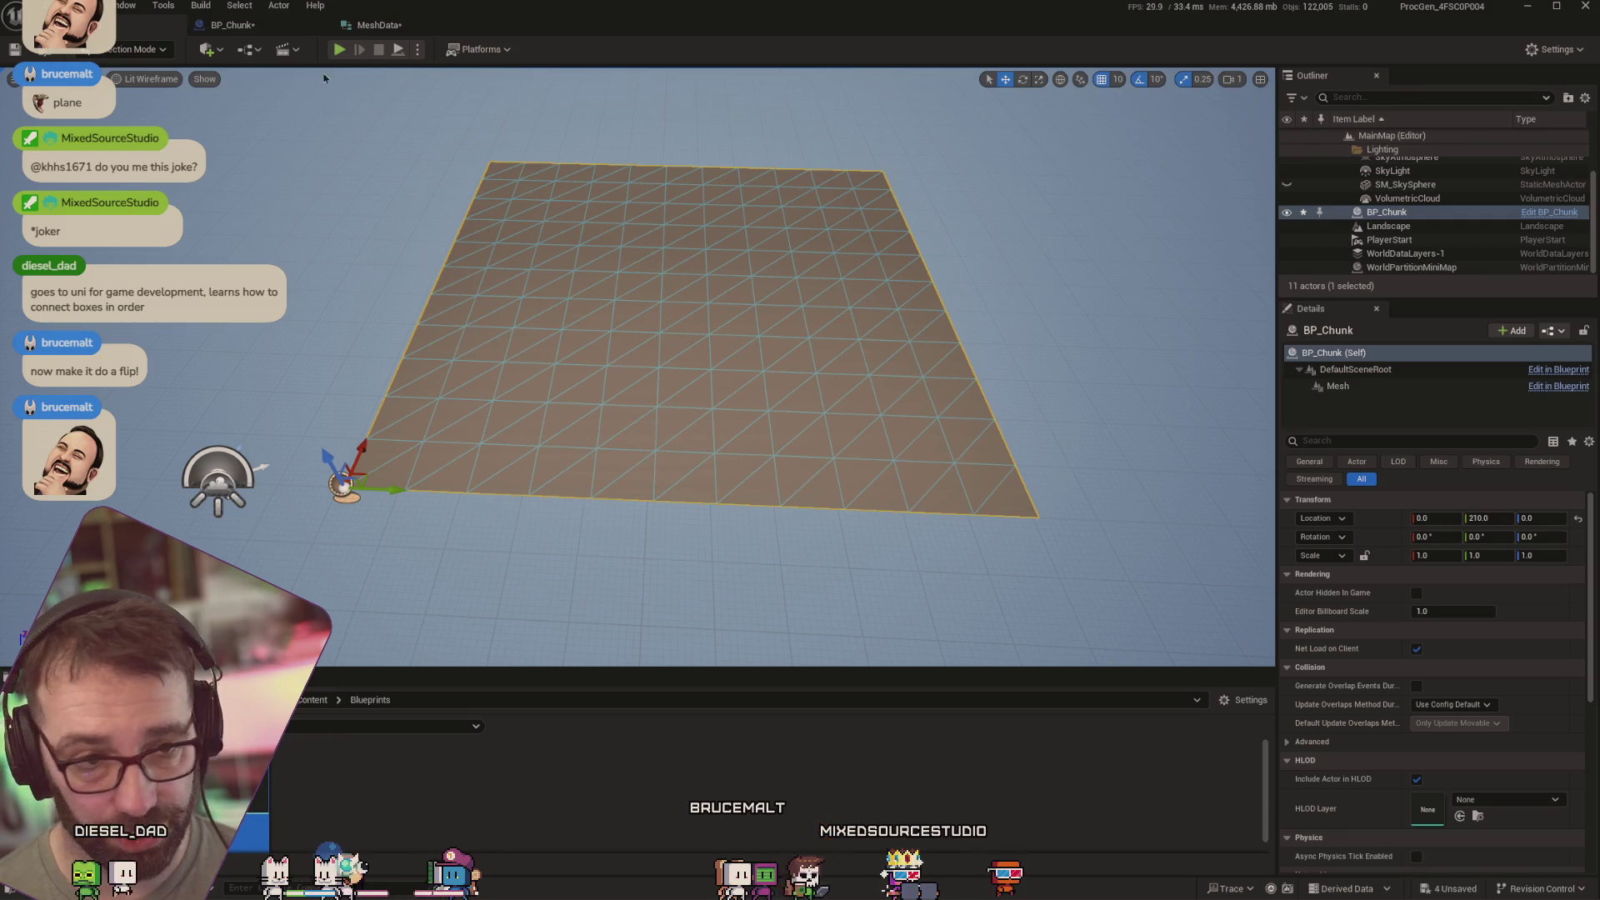
pyautogui.click(264, 29)
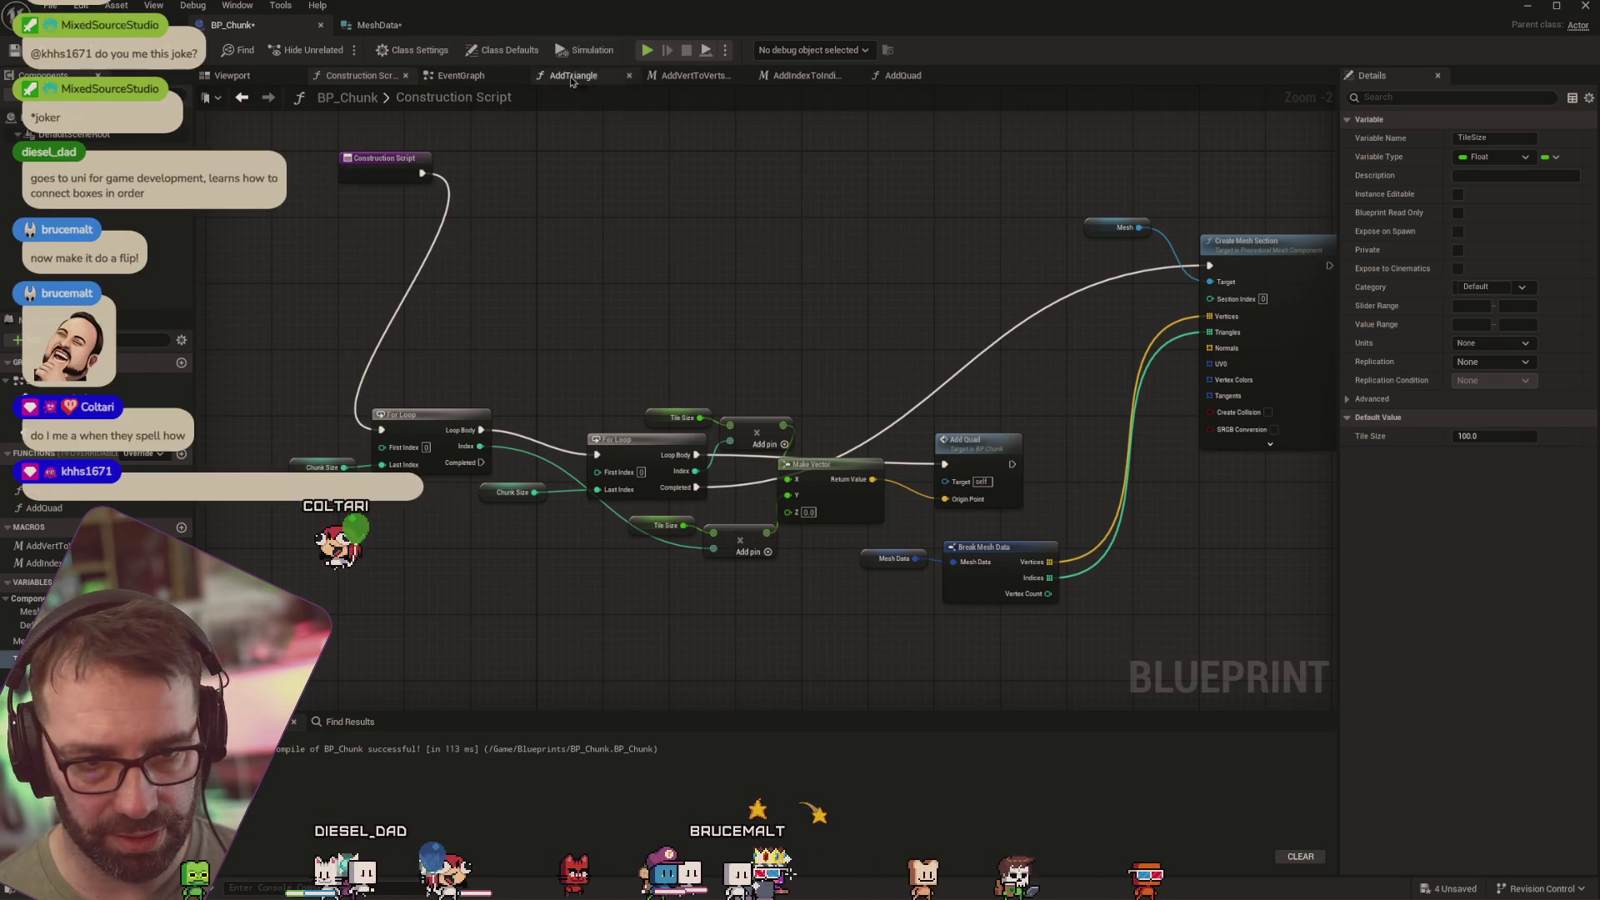
# Nudge the AddQuad function's entry node upward
pyautogui.click(902, 76)
pyautogui.scroll(-2, 1006, 310)
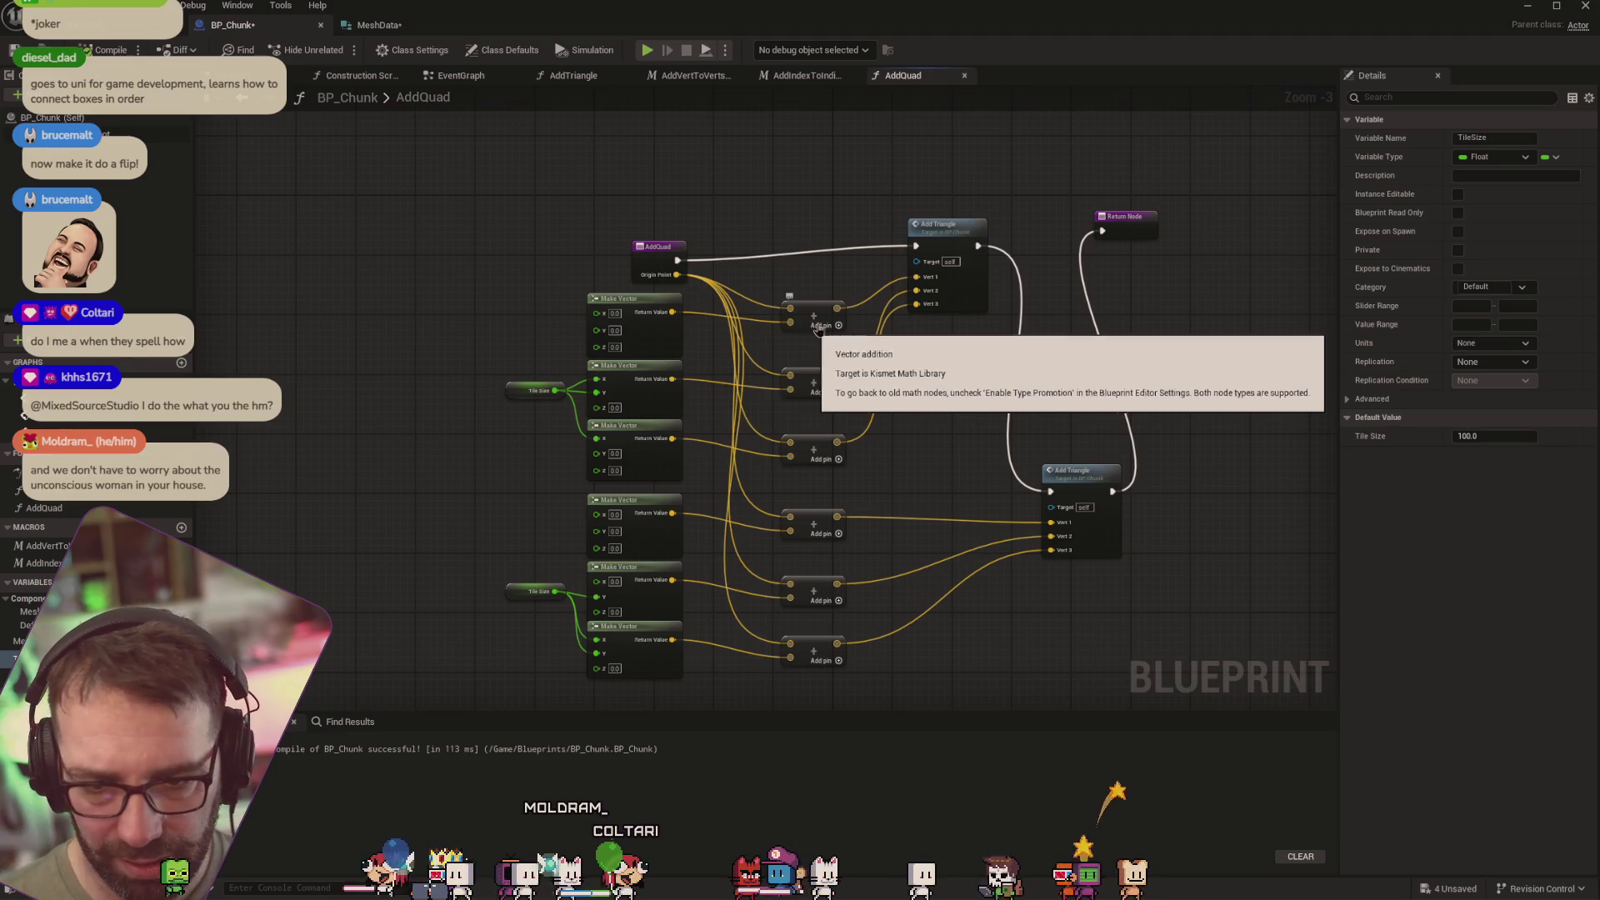
pyautogui.moveTo(663, 257); pyautogui.dragTo(658, 233)
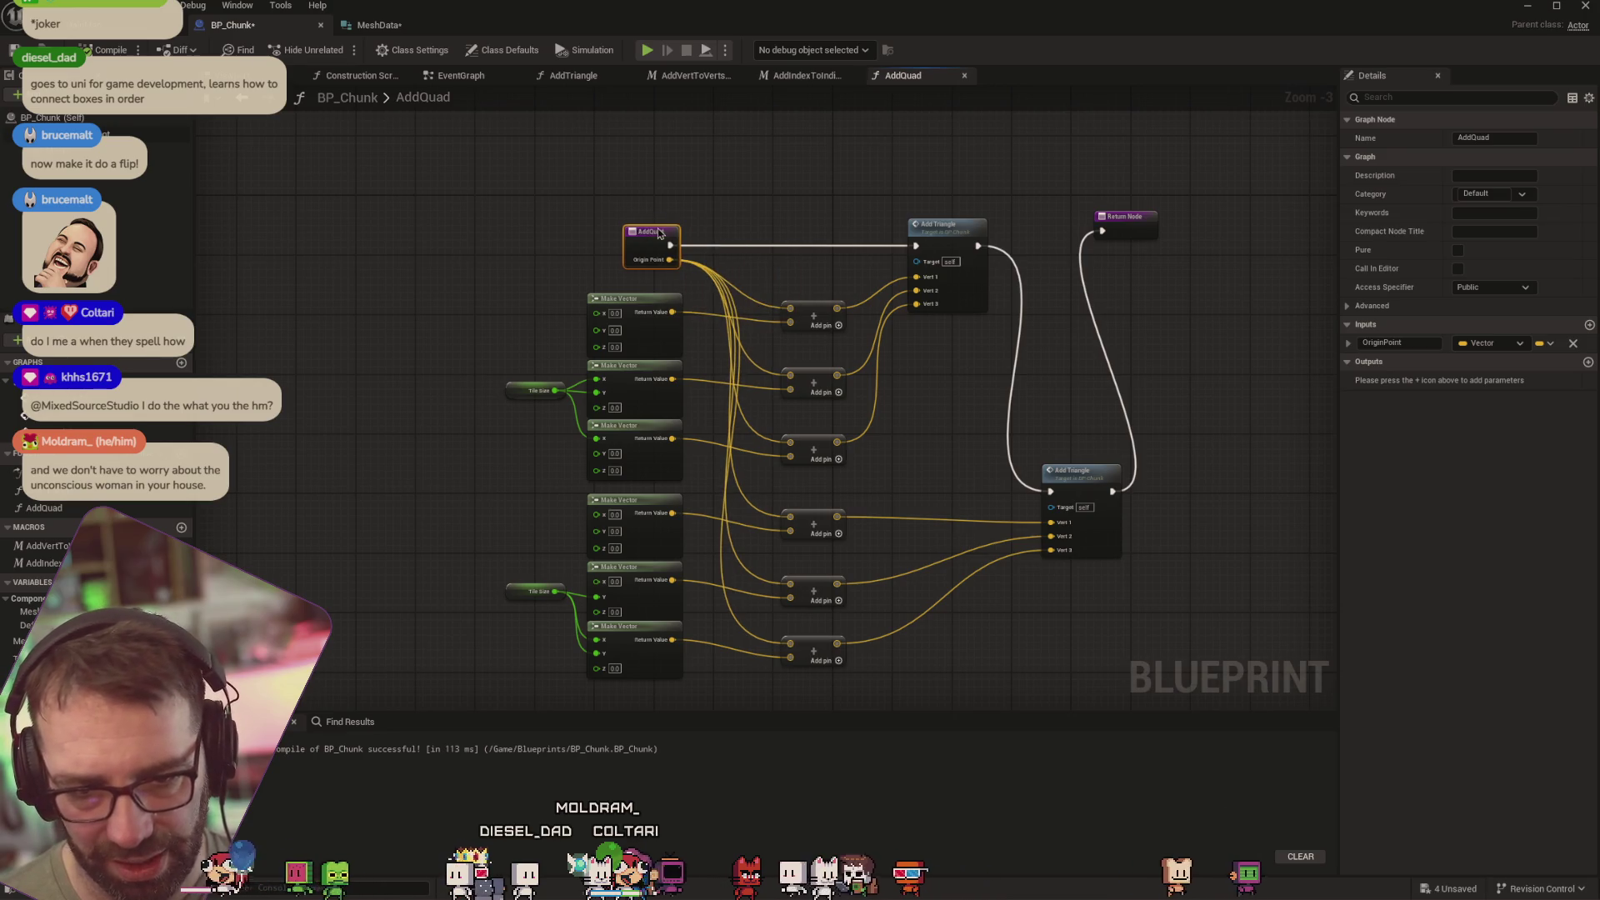
# Reposition the addition and Mesh Data nodes in the AddIndexToIndicesArray macro
pyautogui.click(812, 77)
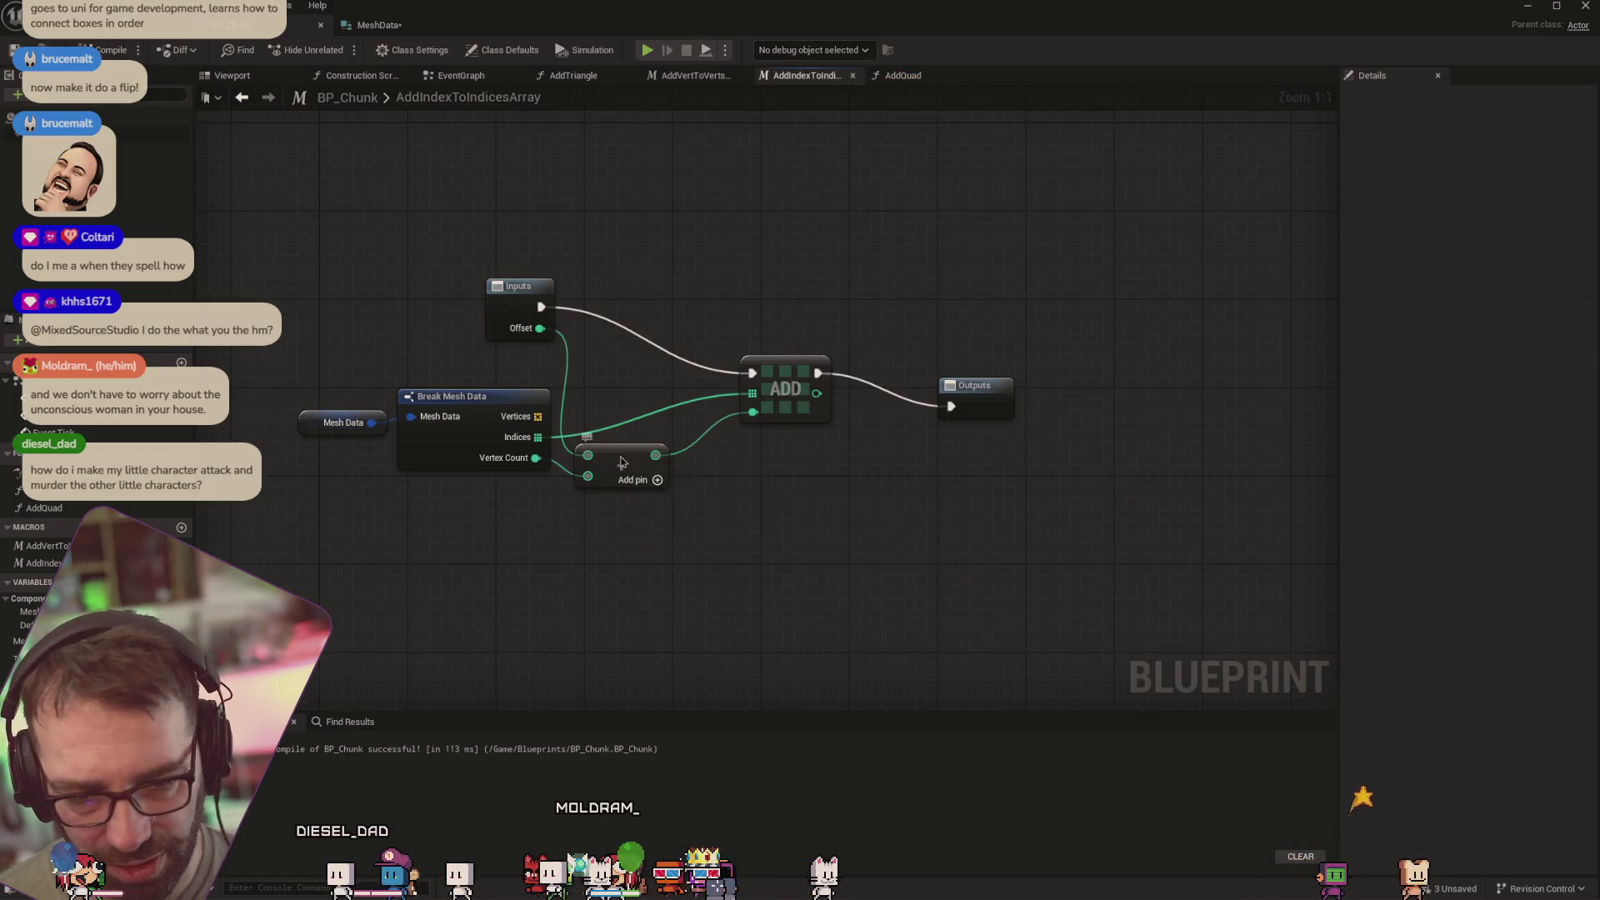
pyautogui.moveTo(621, 463); pyautogui.dragTo(654, 450)
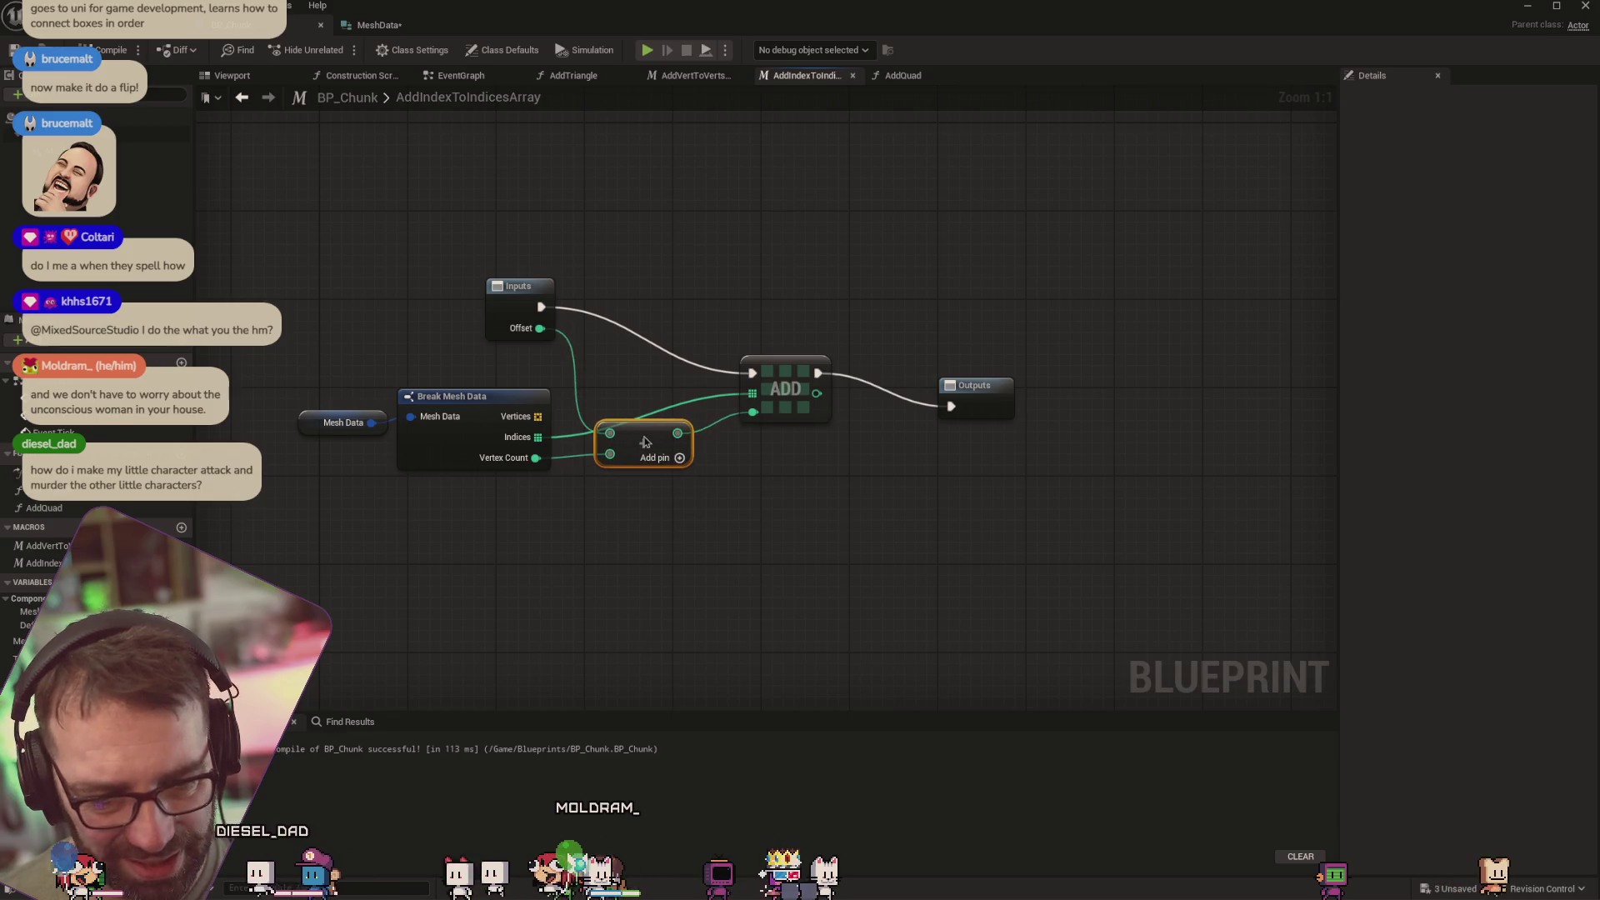
pyautogui.moveTo(304, 418); pyautogui.dragTo(310, 410)
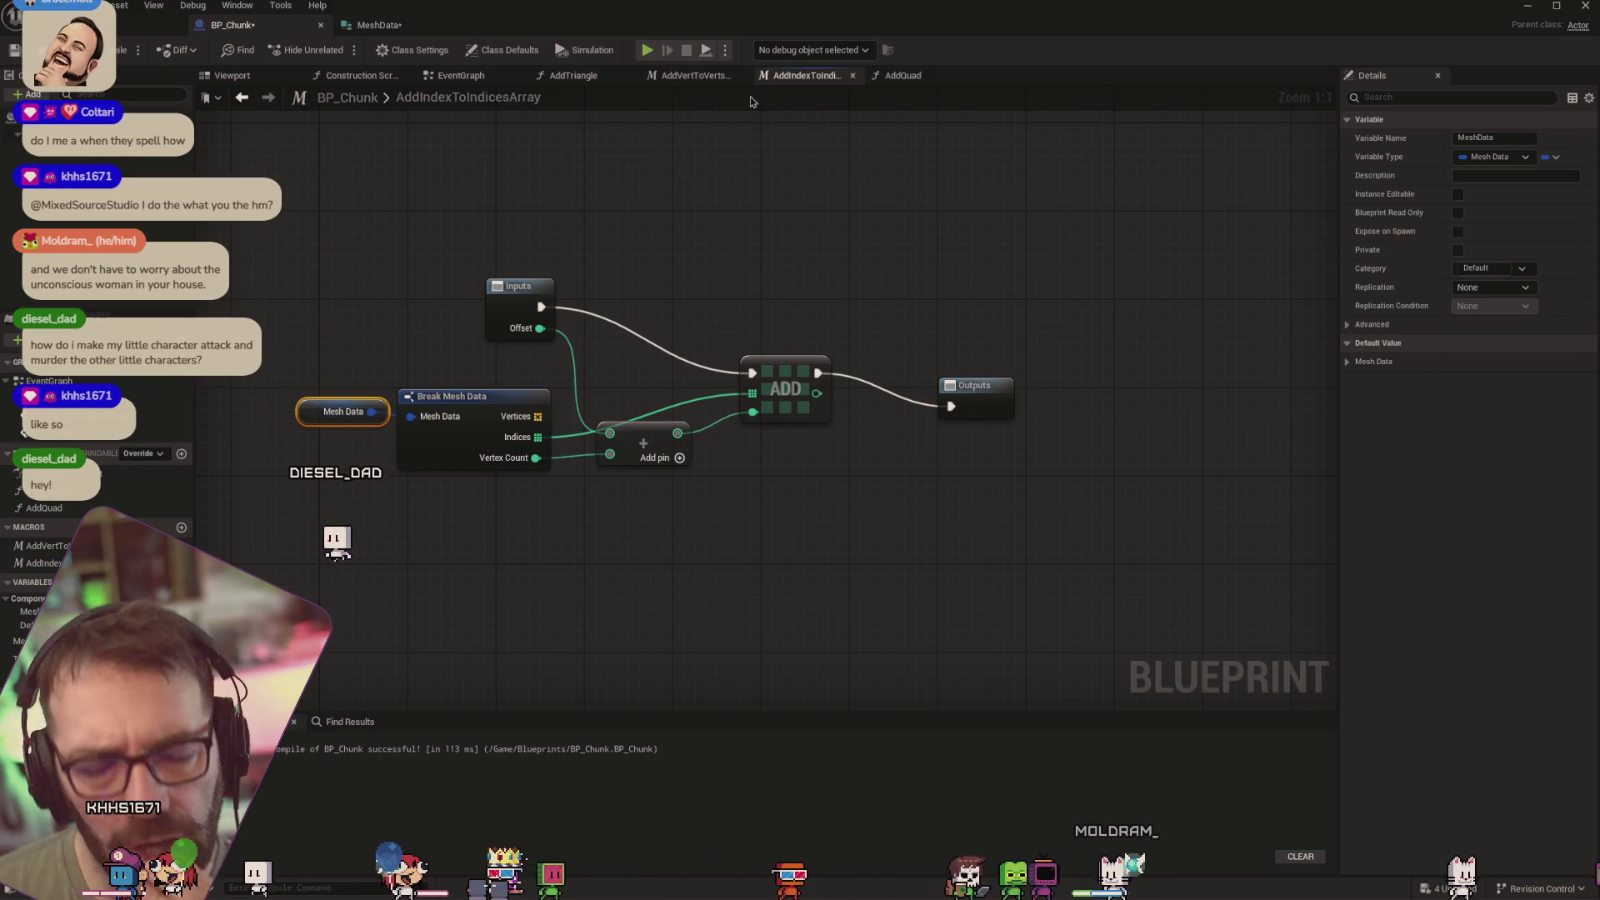
# Check AddVertToVertsArray, then select AddTriangle's three Add Vert To Verts Array nodes
pyautogui.click(700, 76)
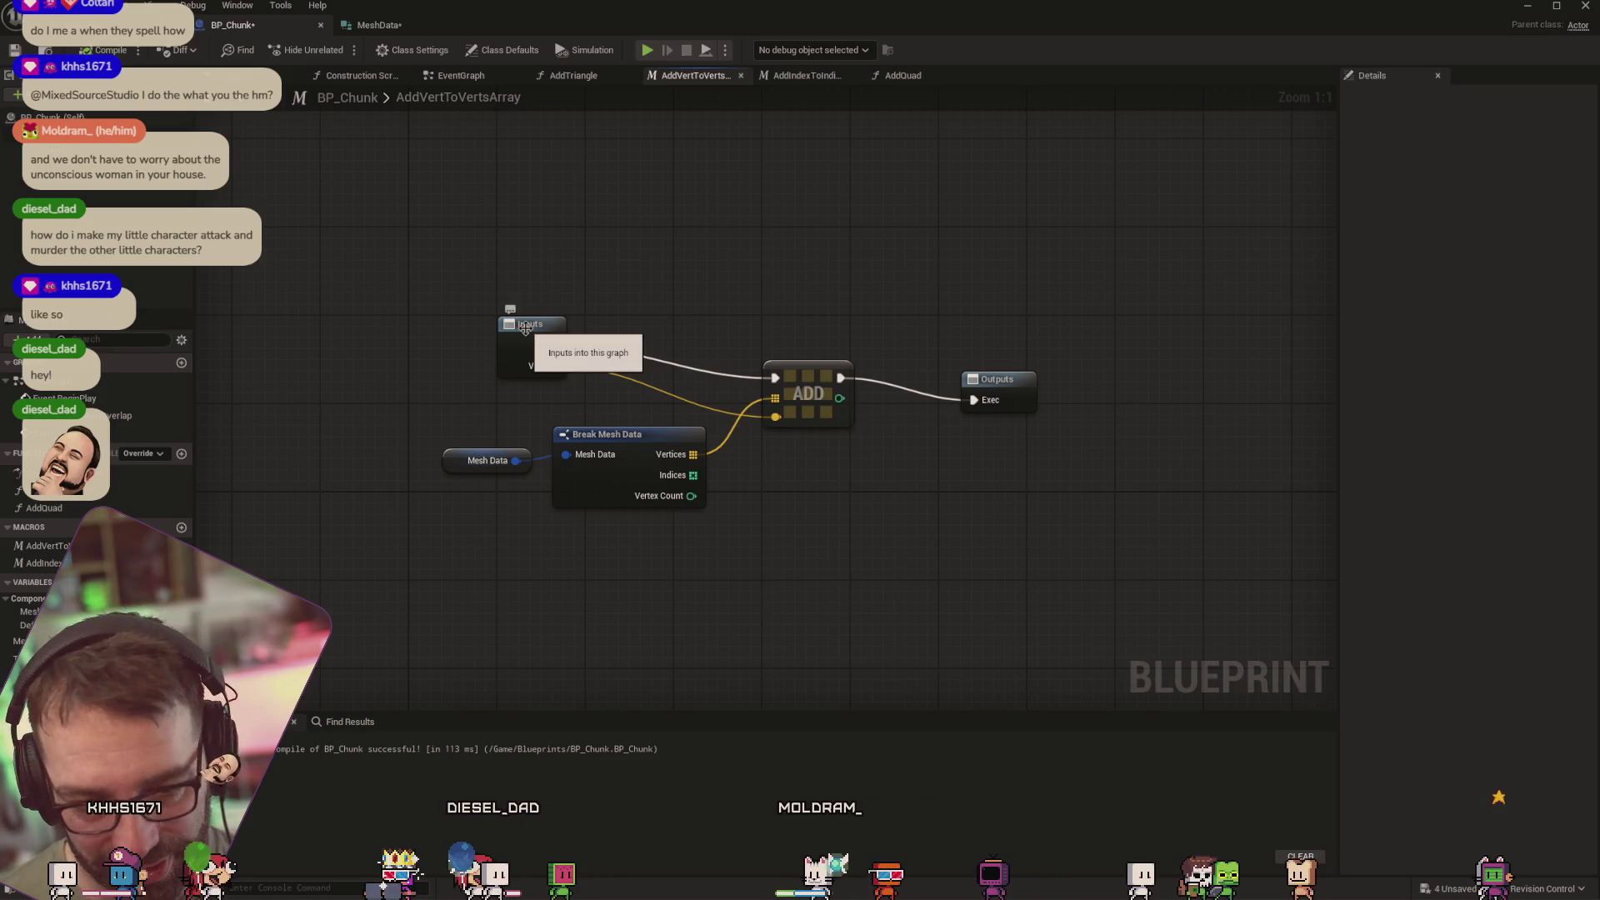
pyautogui.click(575, 75)
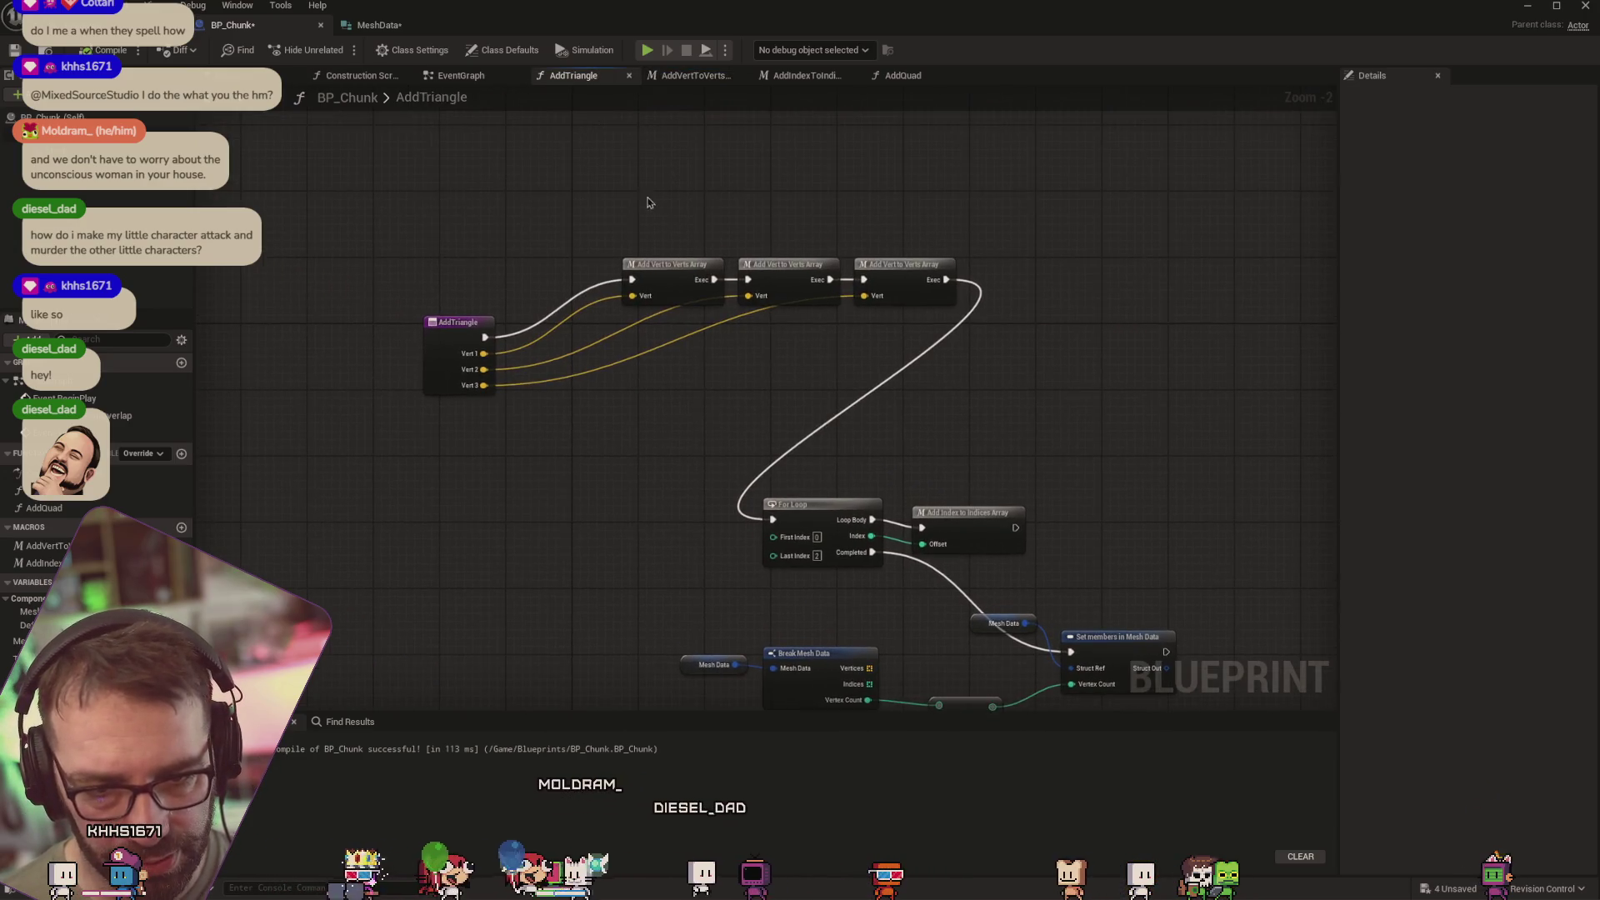
pyautogui.moveTo(572, 181); pyautogui.dragTo(1049, 375)
# Wrap the three Add Vert nodes in a comment reading 'Add the triangles 3 verts in the order which they will be wound.'
pyautogui.rightClick(915, 266)
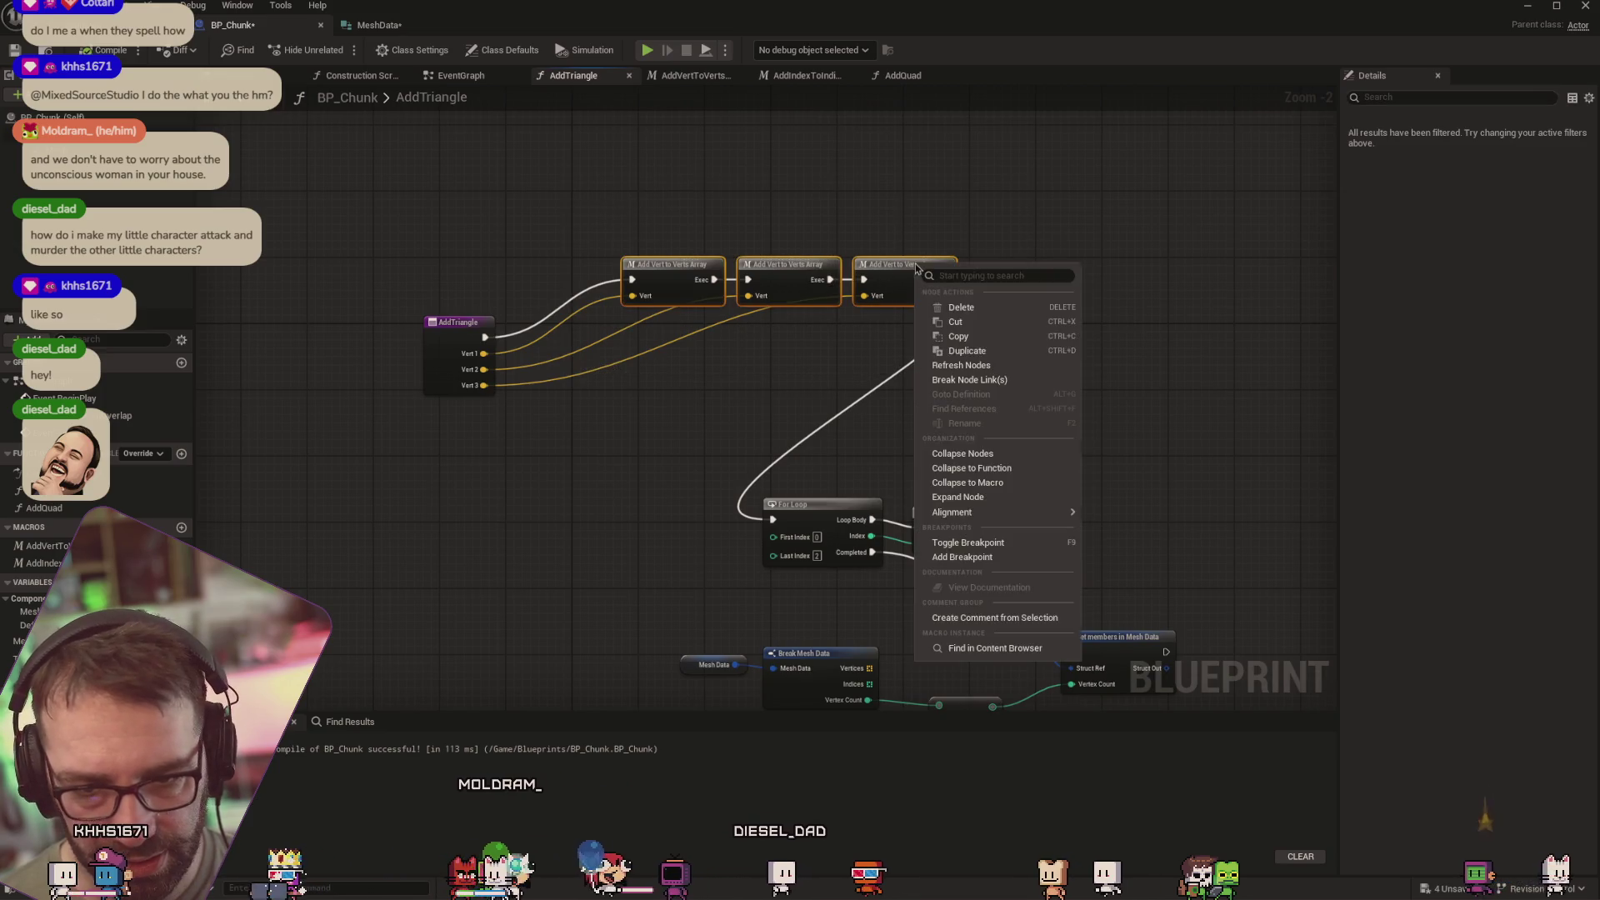
pyautogui.click(1016, 617)
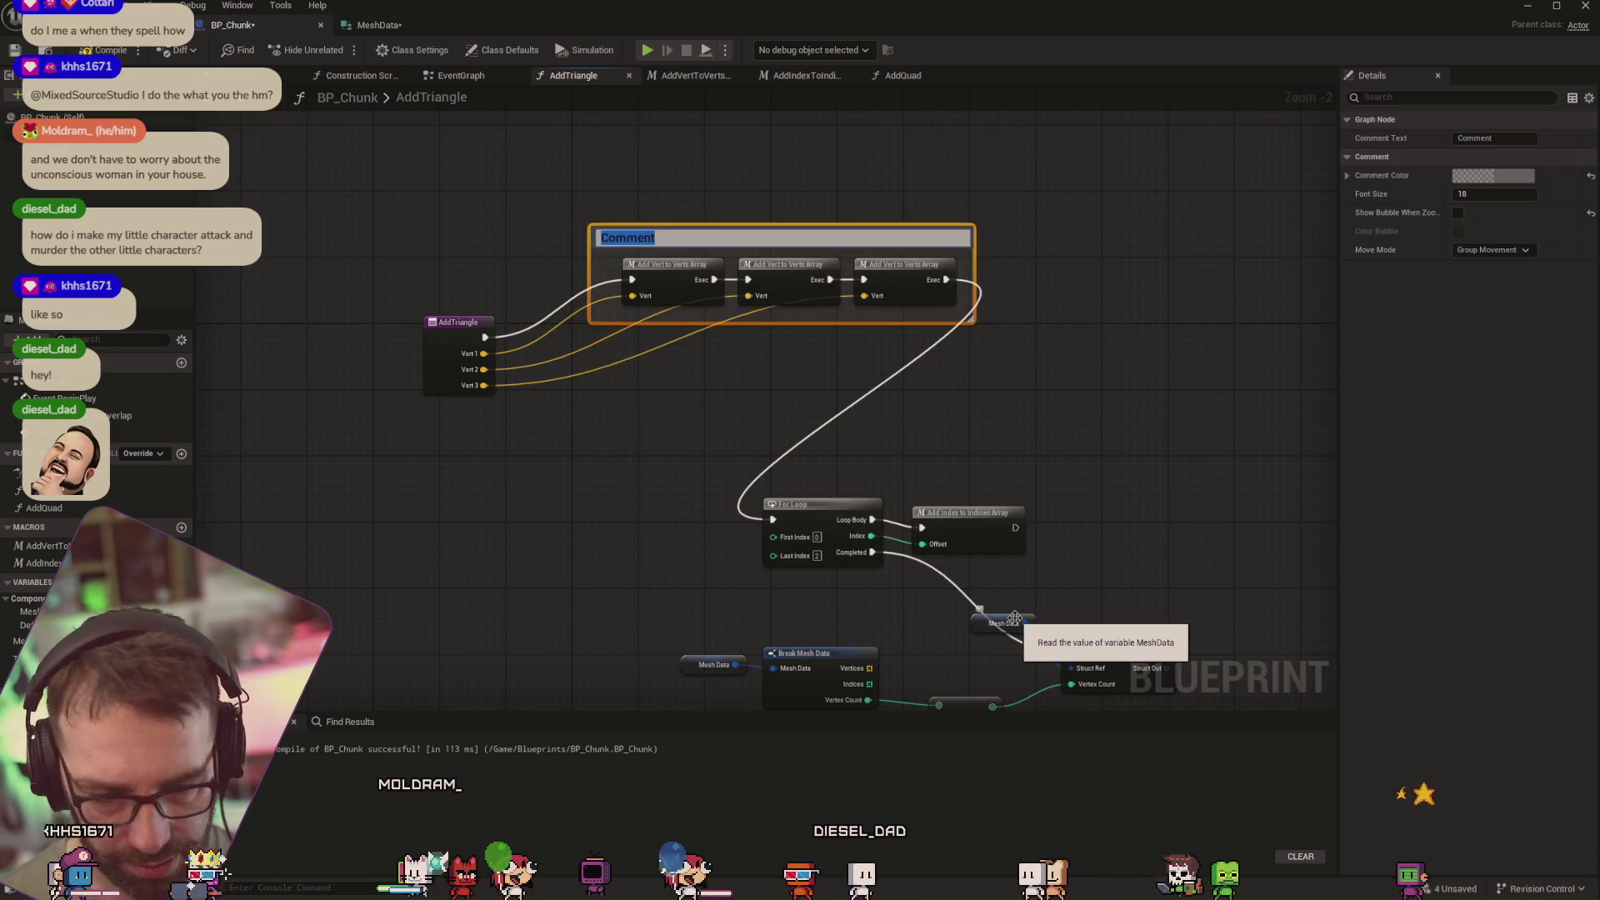
pyautogui.write('Add')
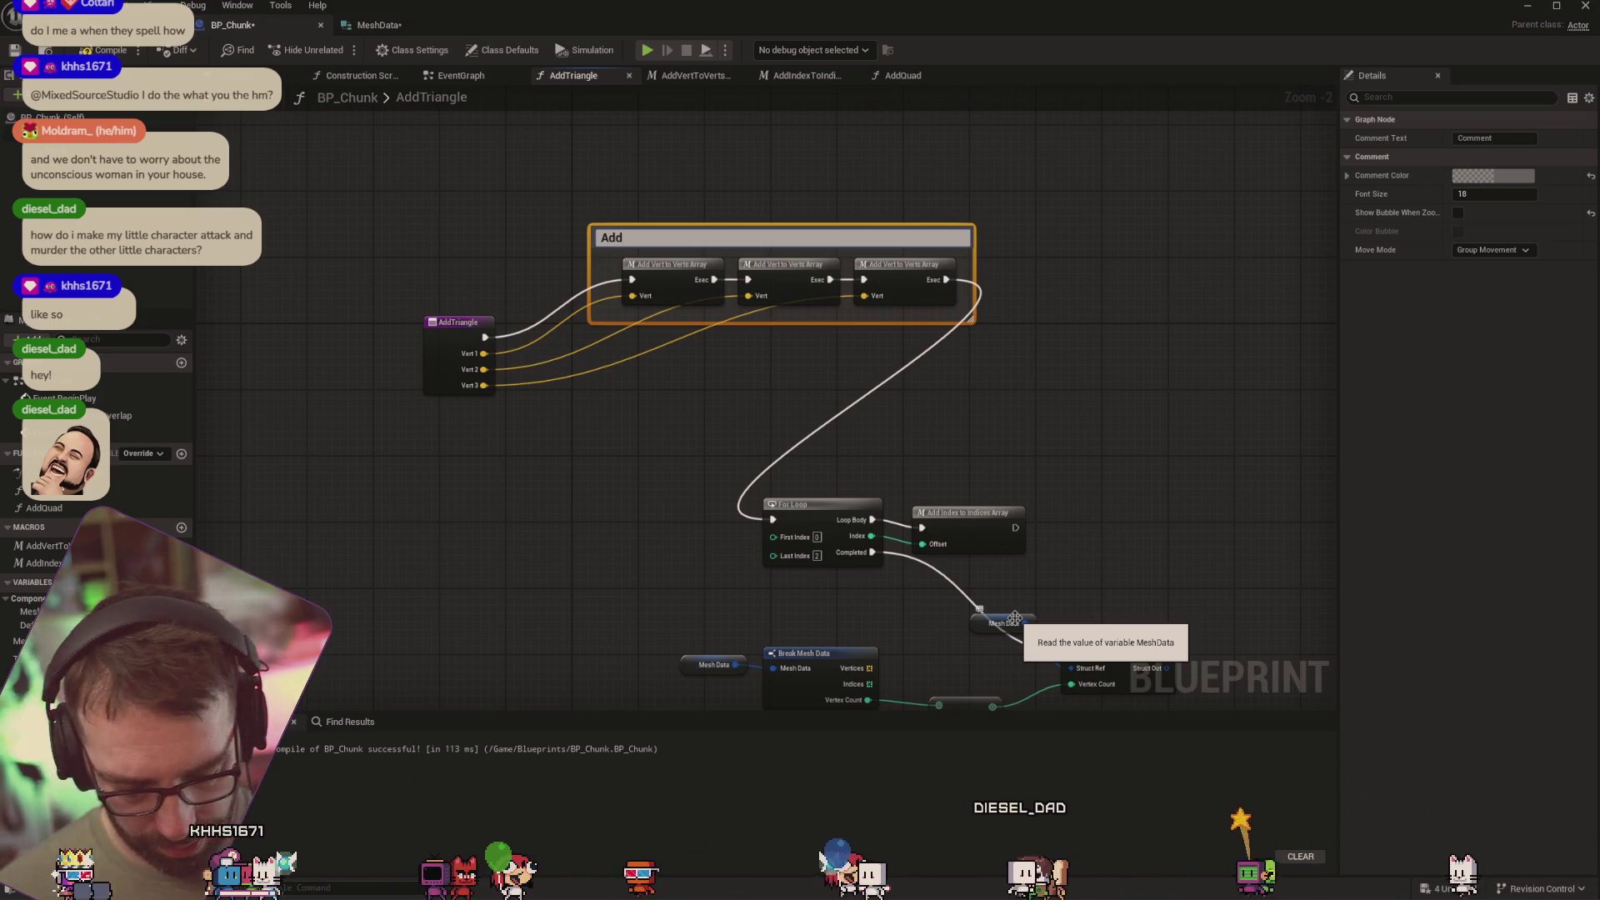
pyautogui.write(' tyh')
pyautogui.press('BackSpace')
pyautogui.press('BackSpace')
pyautogui.write('he ')
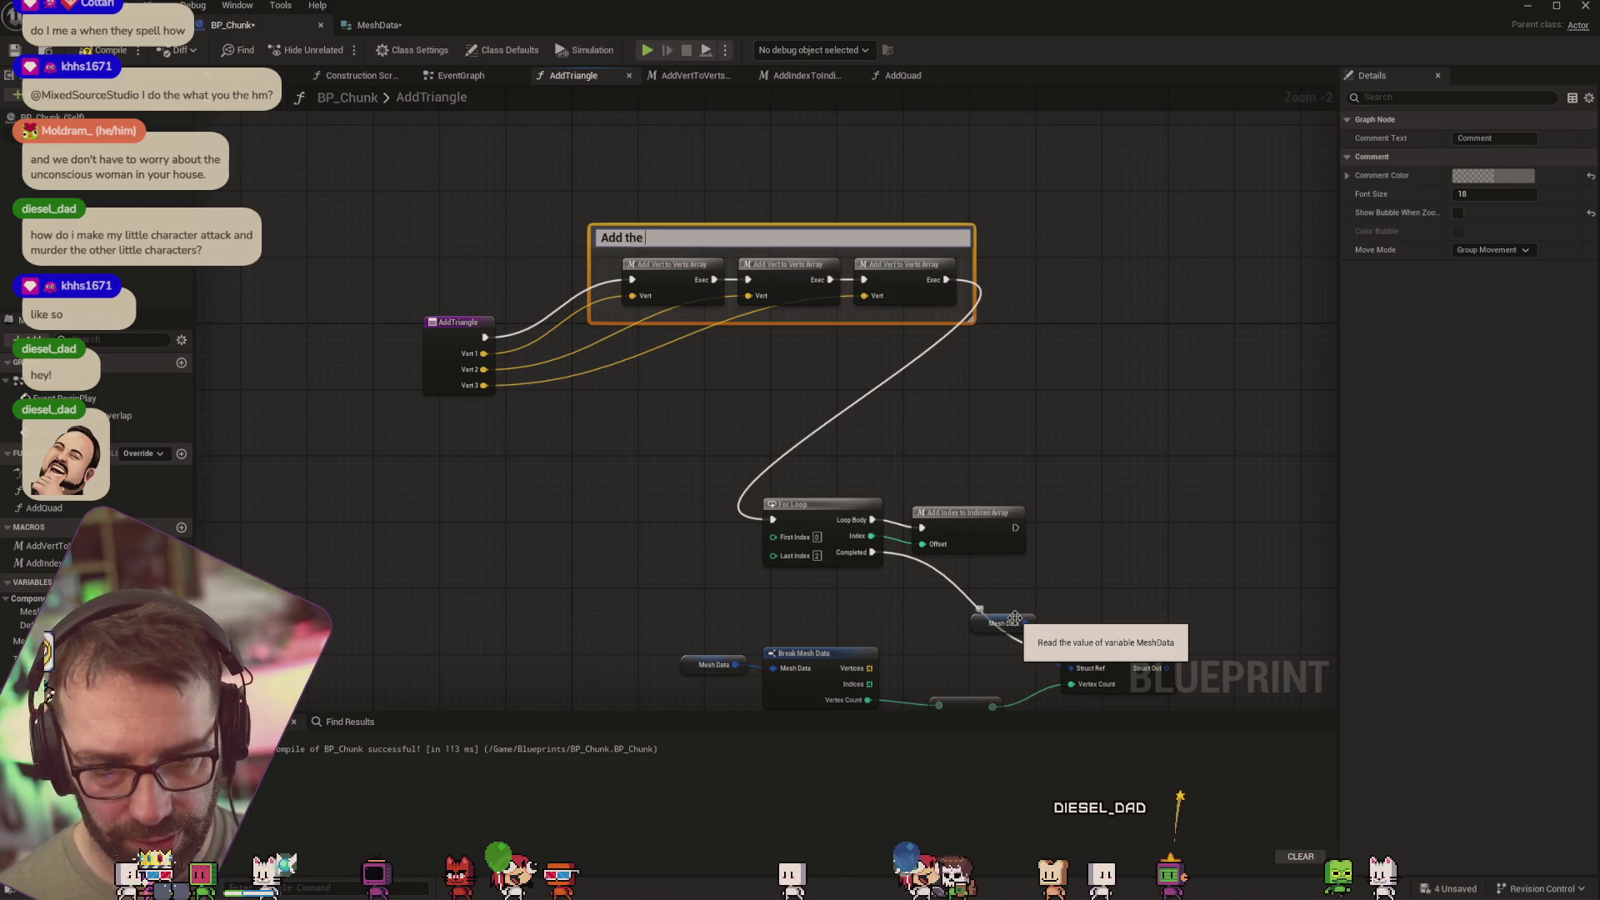
pyautogui.write('triangles 3 verts w')
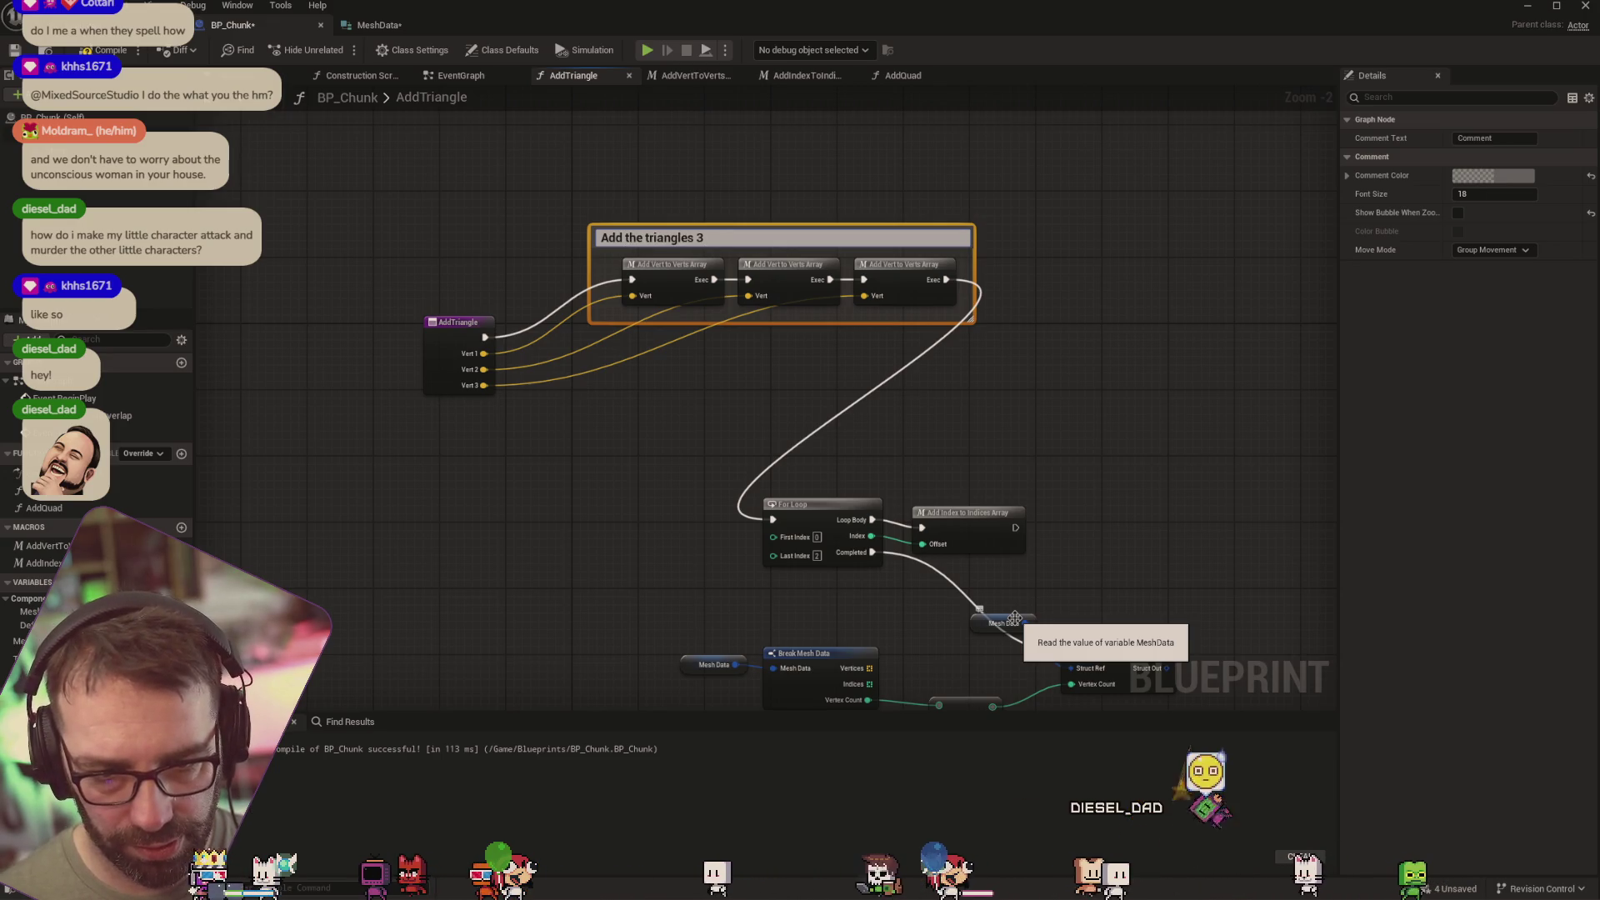
pyautogui.press('BackSpace')
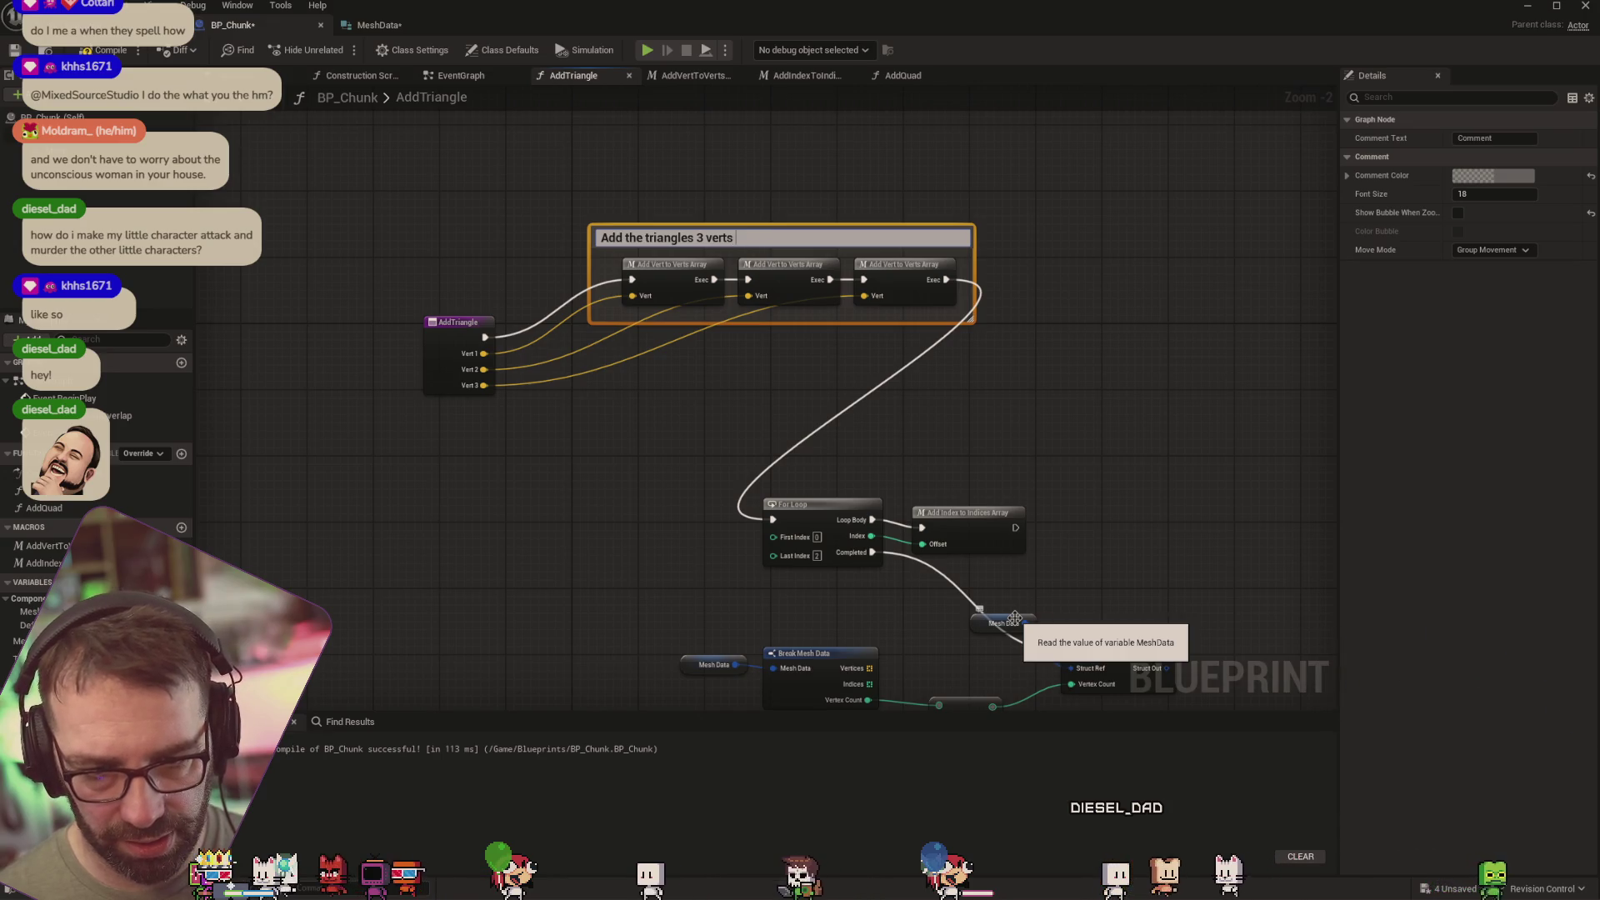
pyautogui.write('r which th')
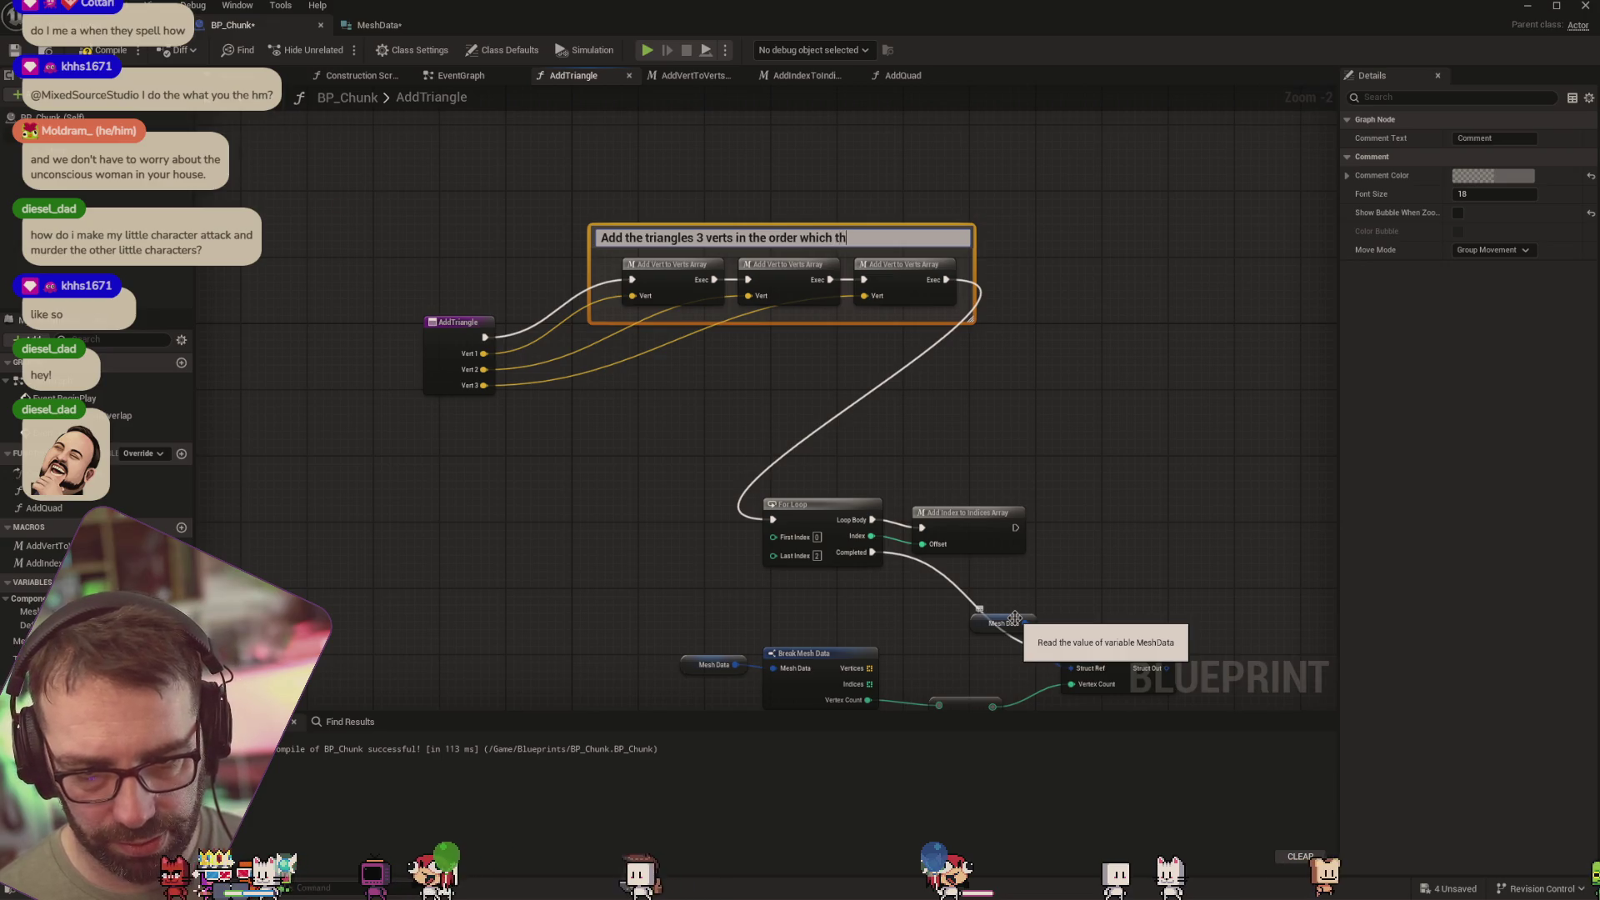
pyautogui.write('ey wil')
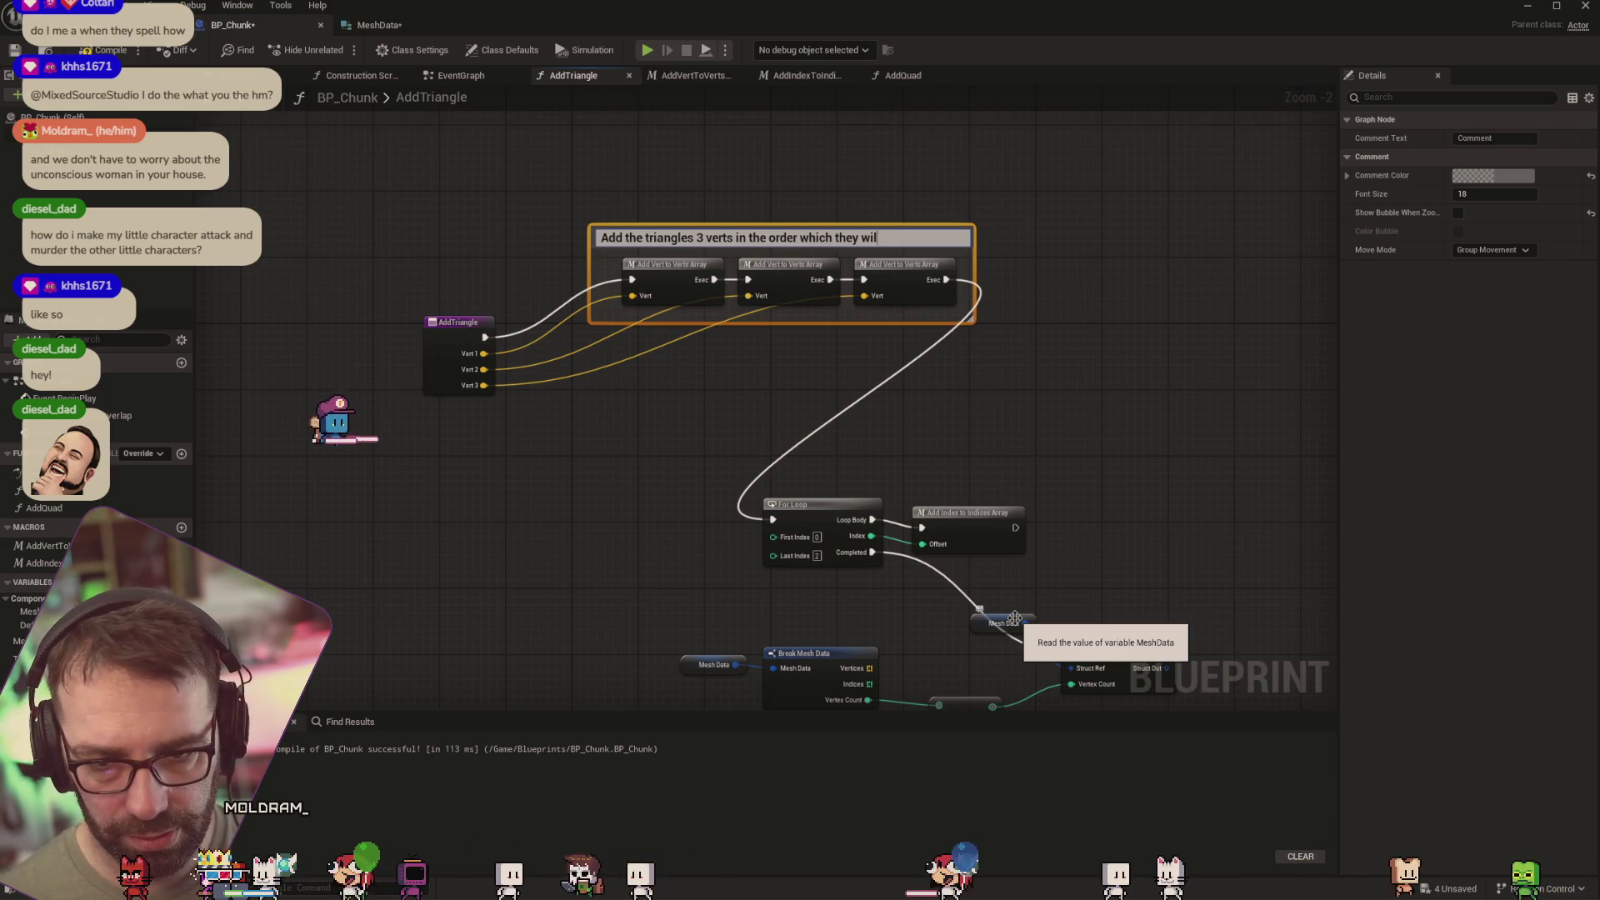
pyautogui.write('l be wound.')
pyautogui.press('Return')
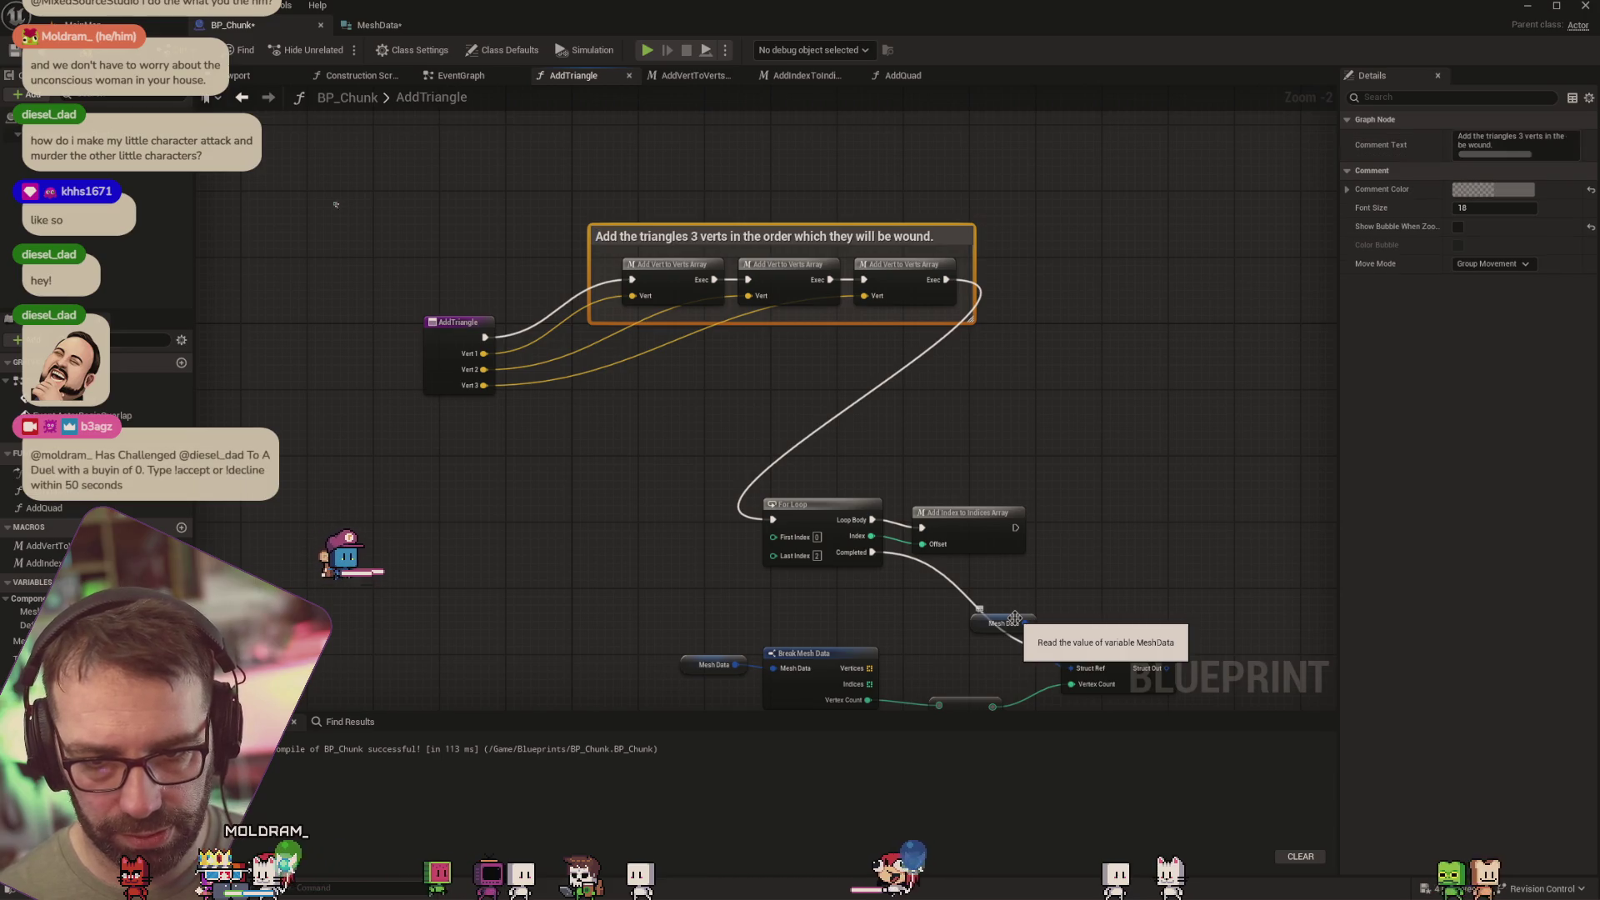
pyautogui.moveTo(1131, 423); pyautogui.dragTo(1045, 327)
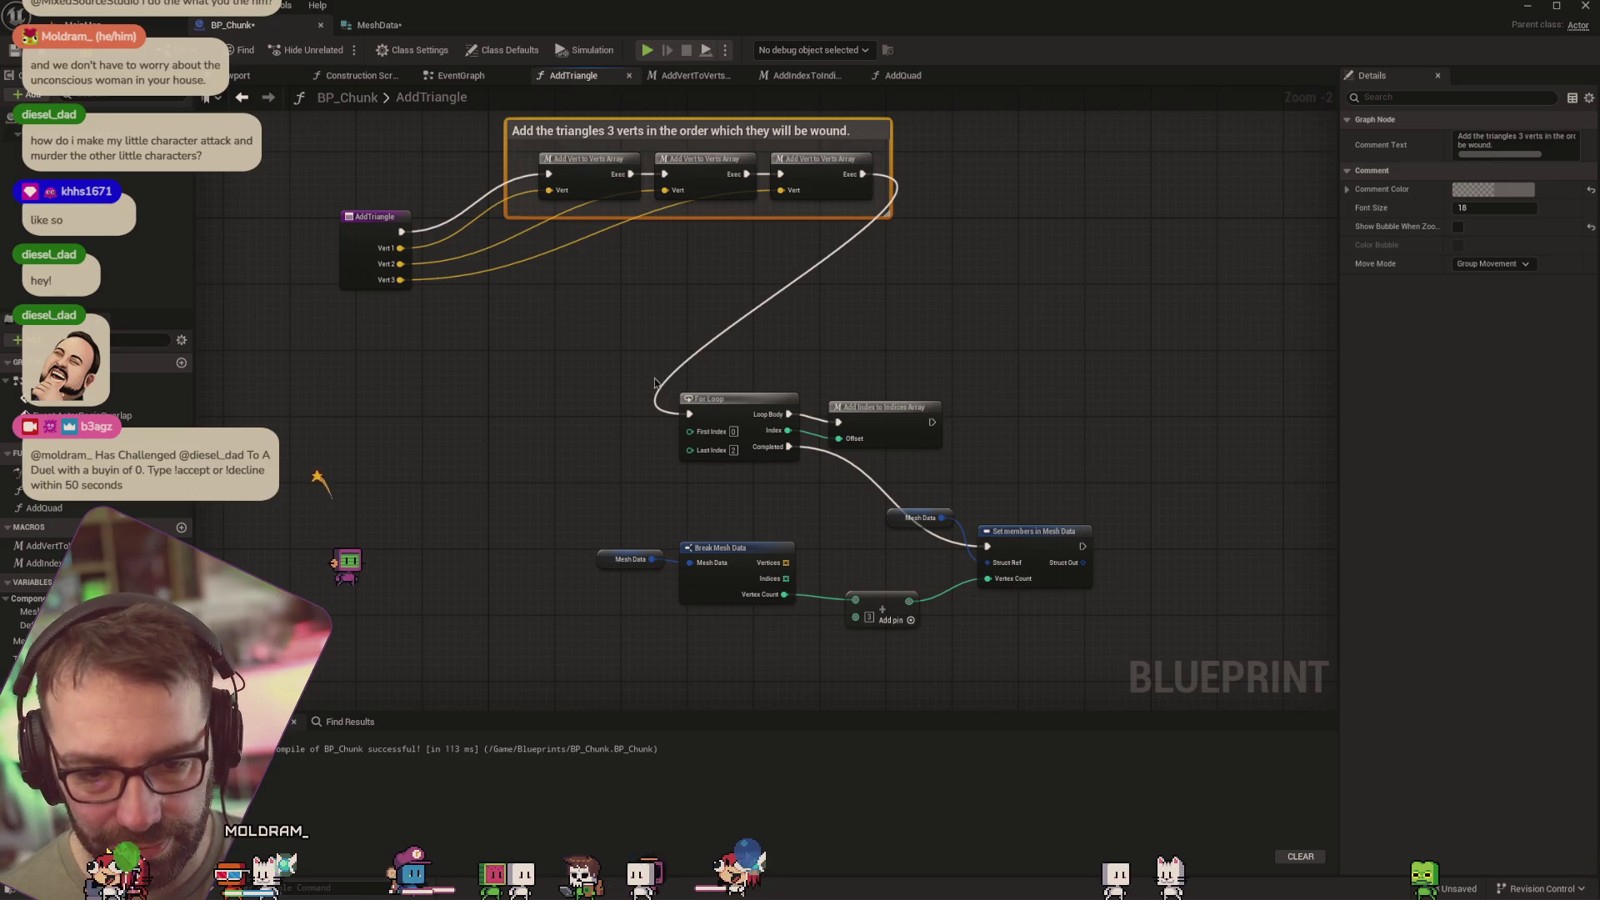
# Comment the For Loop and Add Index nodes about indices referencing MeshData.Vertices, placed beside the vertex comment
pyautogui.moveTo(666, 375); pyautogui.dragTo(913, 467)
pyautogui.rightClick(874, 411)
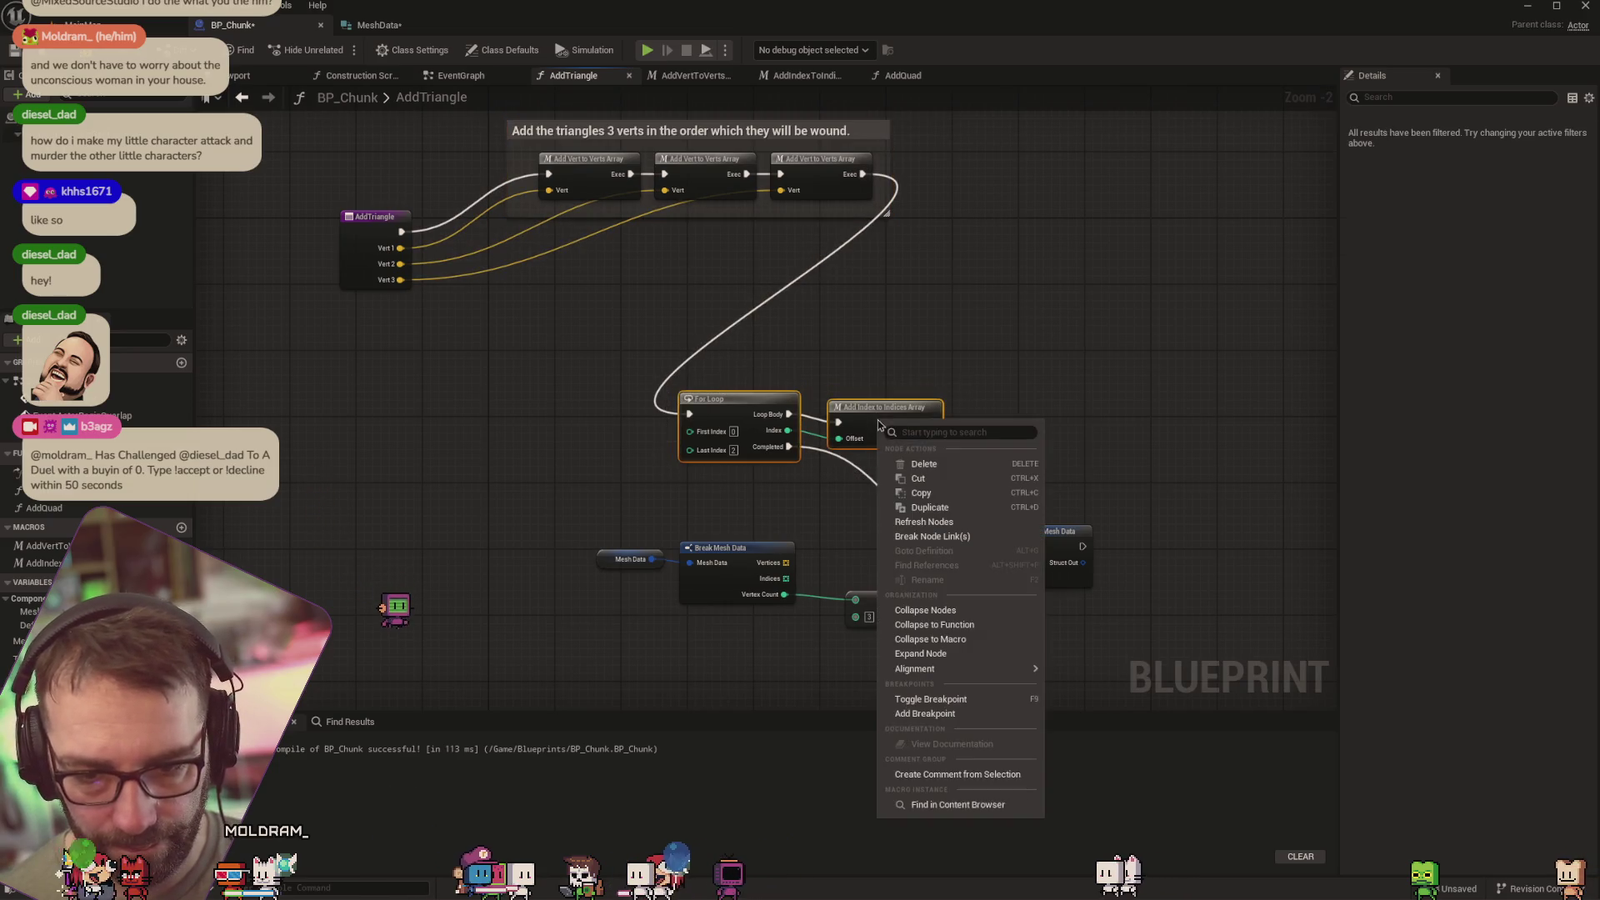
pyautogui.click(925, 771)
pyautogui.write('Add the indic')
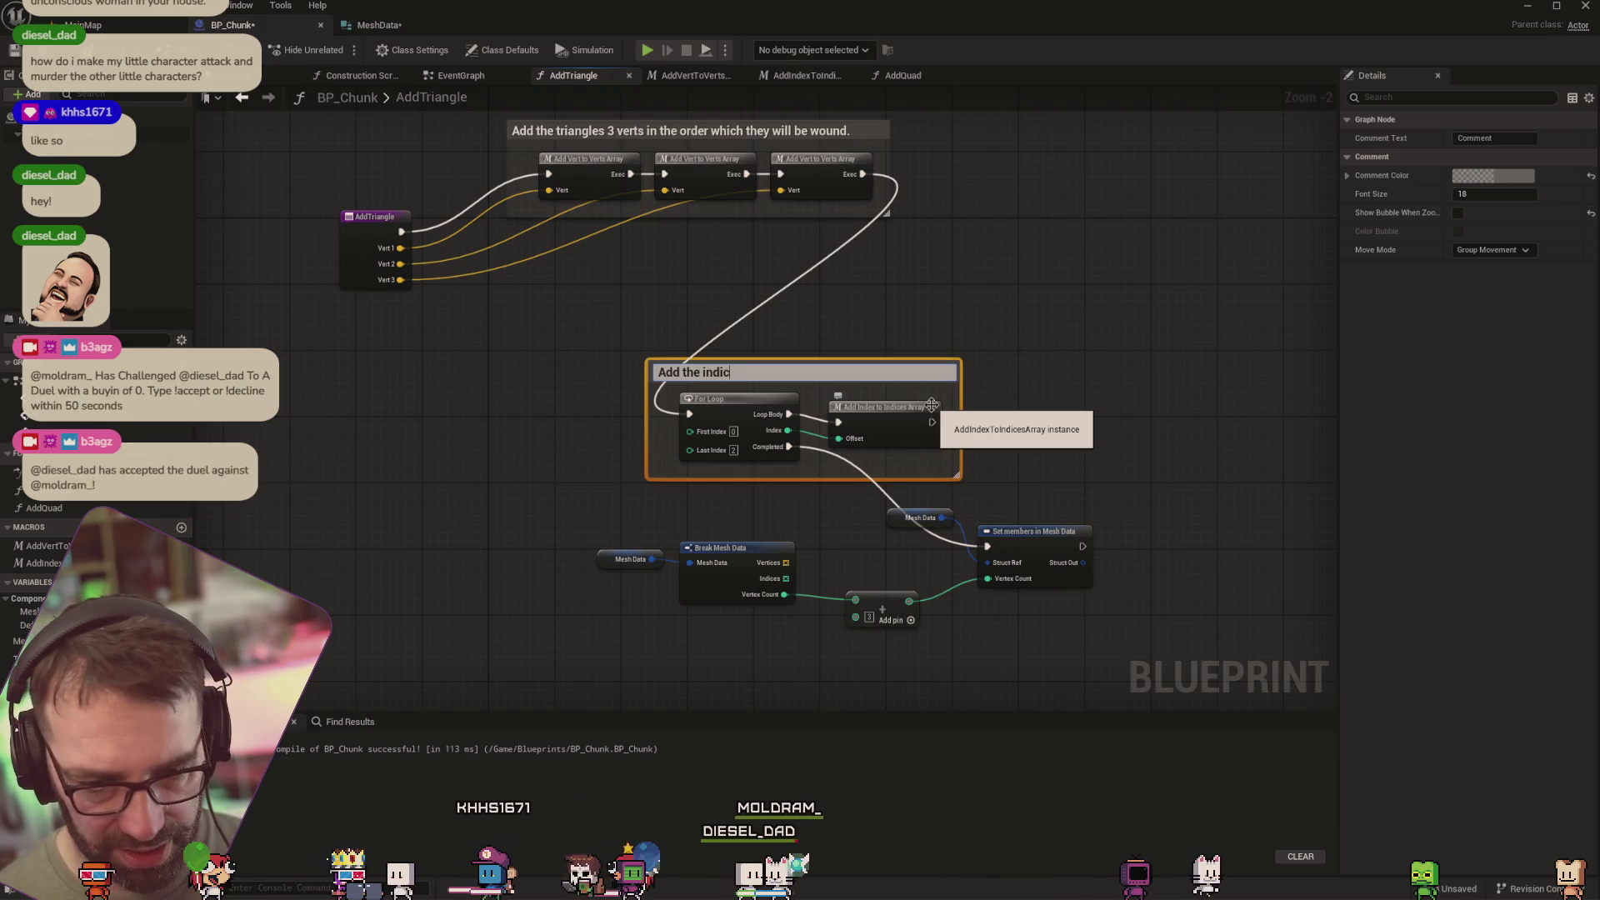
pyautogui.write('the indexc')
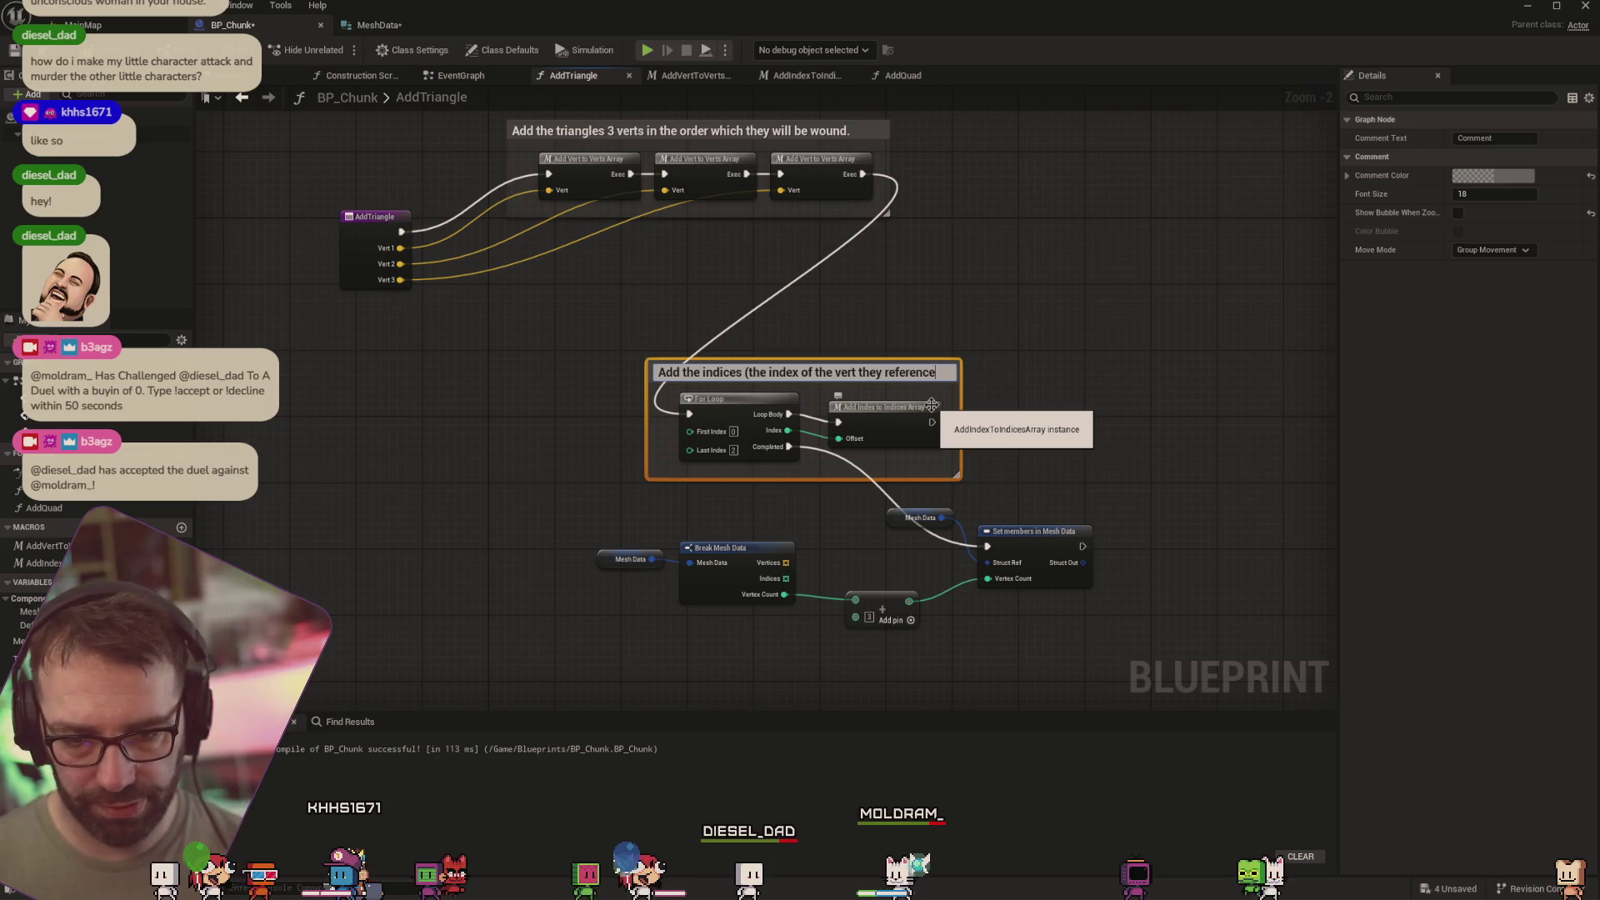
pyautogui.write(' in the ver')
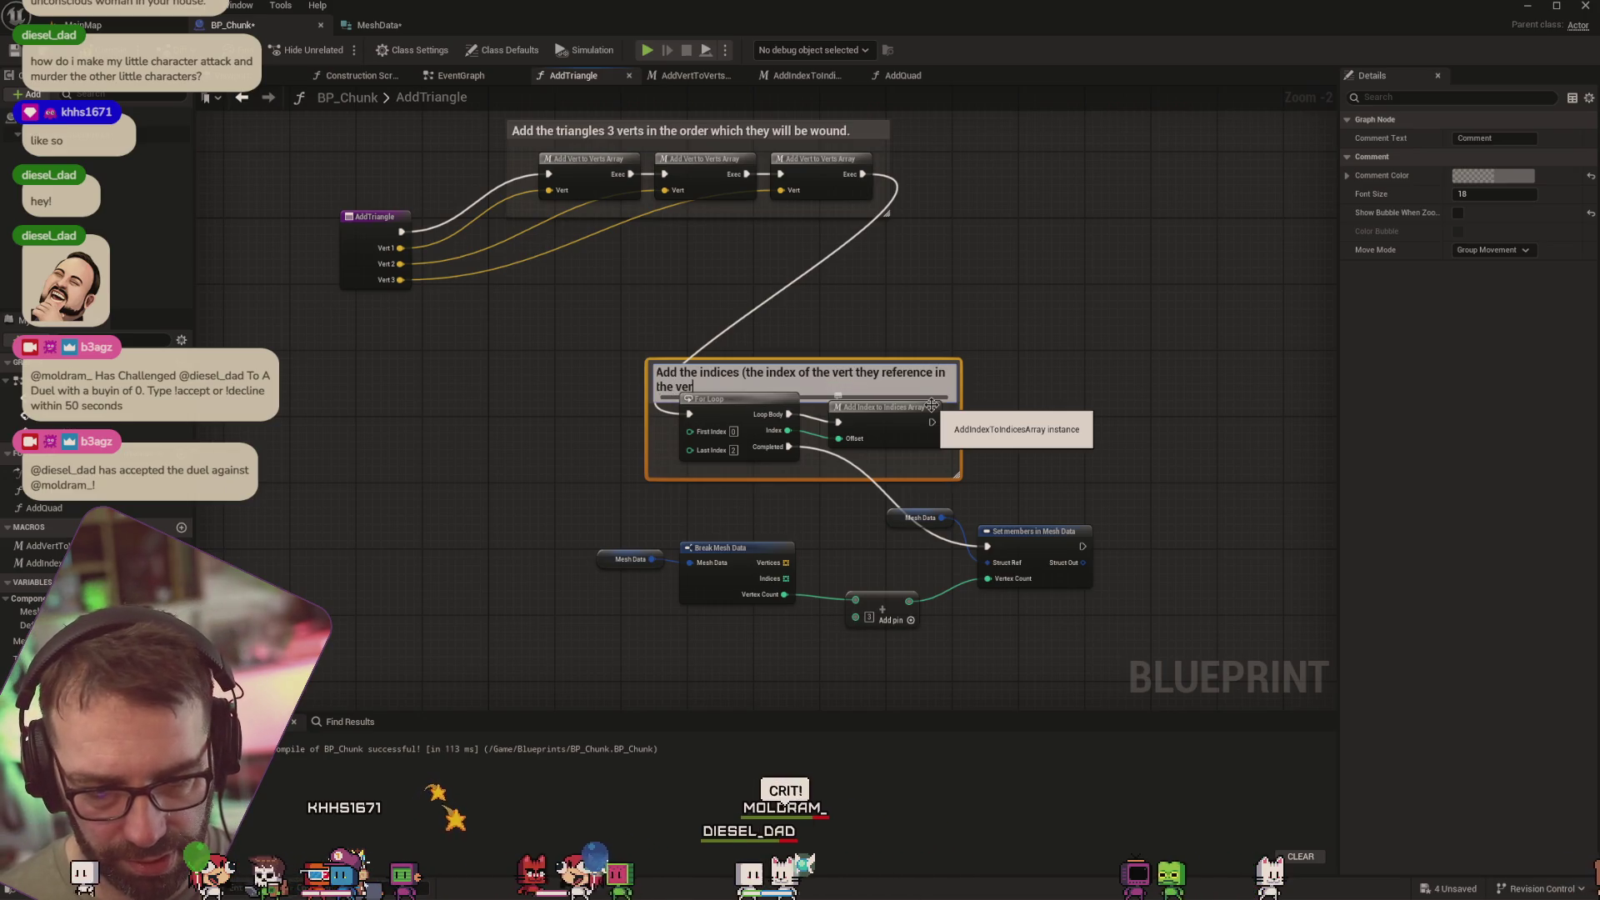
pyautogui.press('BackSpace')
pyautogui.press('BackSpace')
pyautogui.press('BackSpace')
pyautogui.write('MeshData.Vertice')
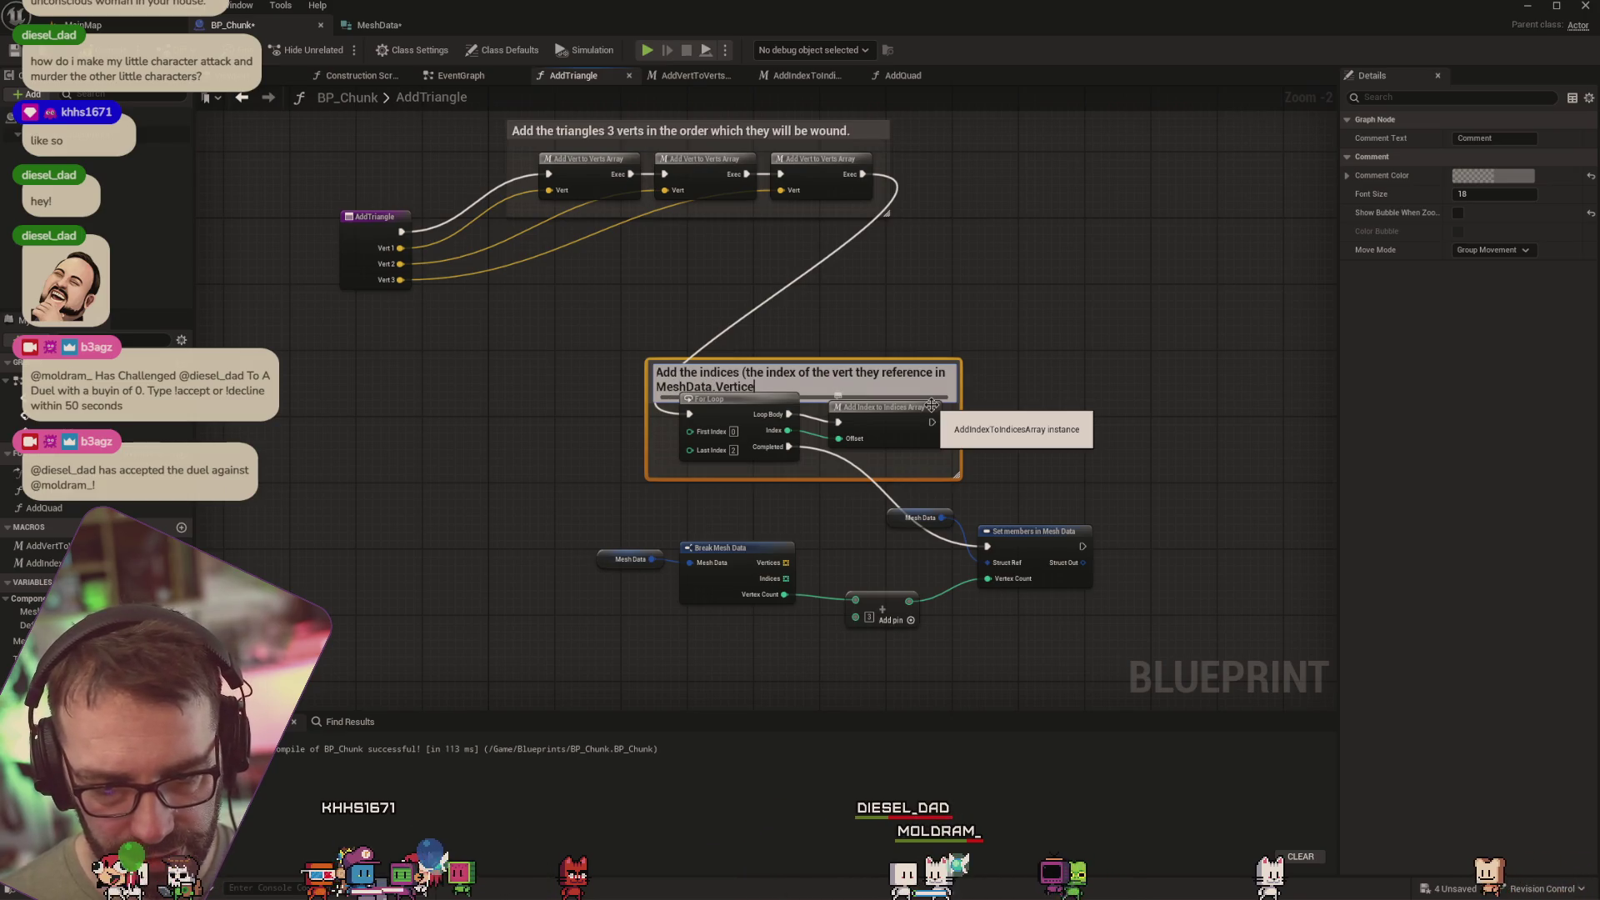
pyautogui.write(')')
pyautogui.press('Return')
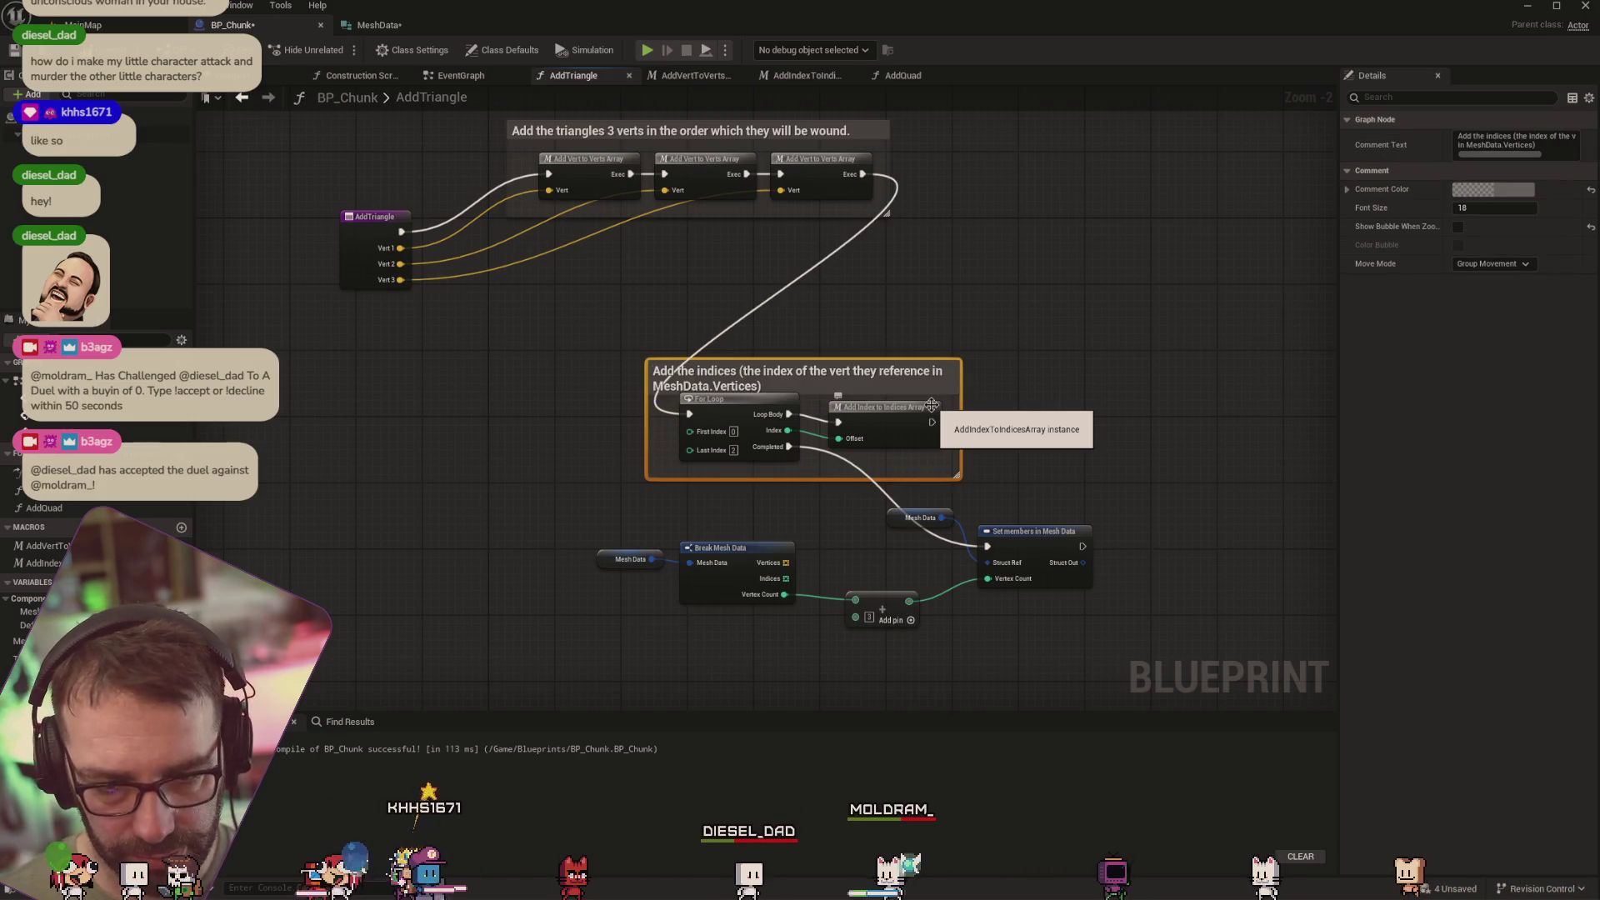
pyautogui.moveTo(874, 480); pyautogui.dragTo(874, 506)
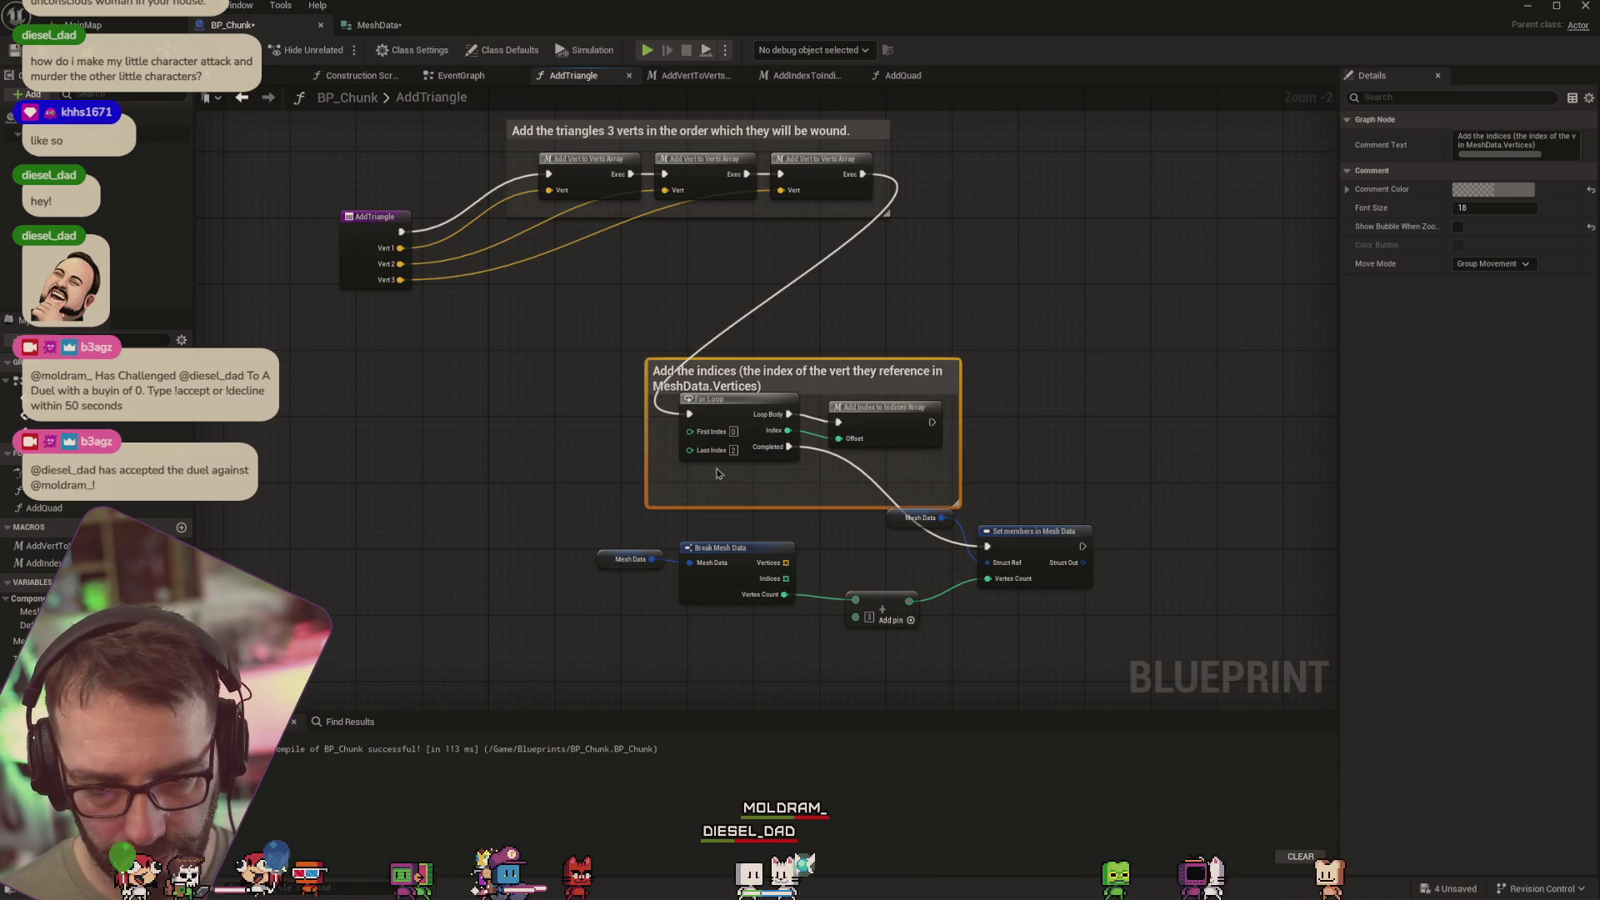
pyautogui.moveTo(885, 415)
pyautogui.mouseDown()
pyautogui.moveTo(1008, 362)
pyautogui.moveTo(1183, 200)
pyautogui.moveTo(1171, 140)
pyautogui.mouseUp()
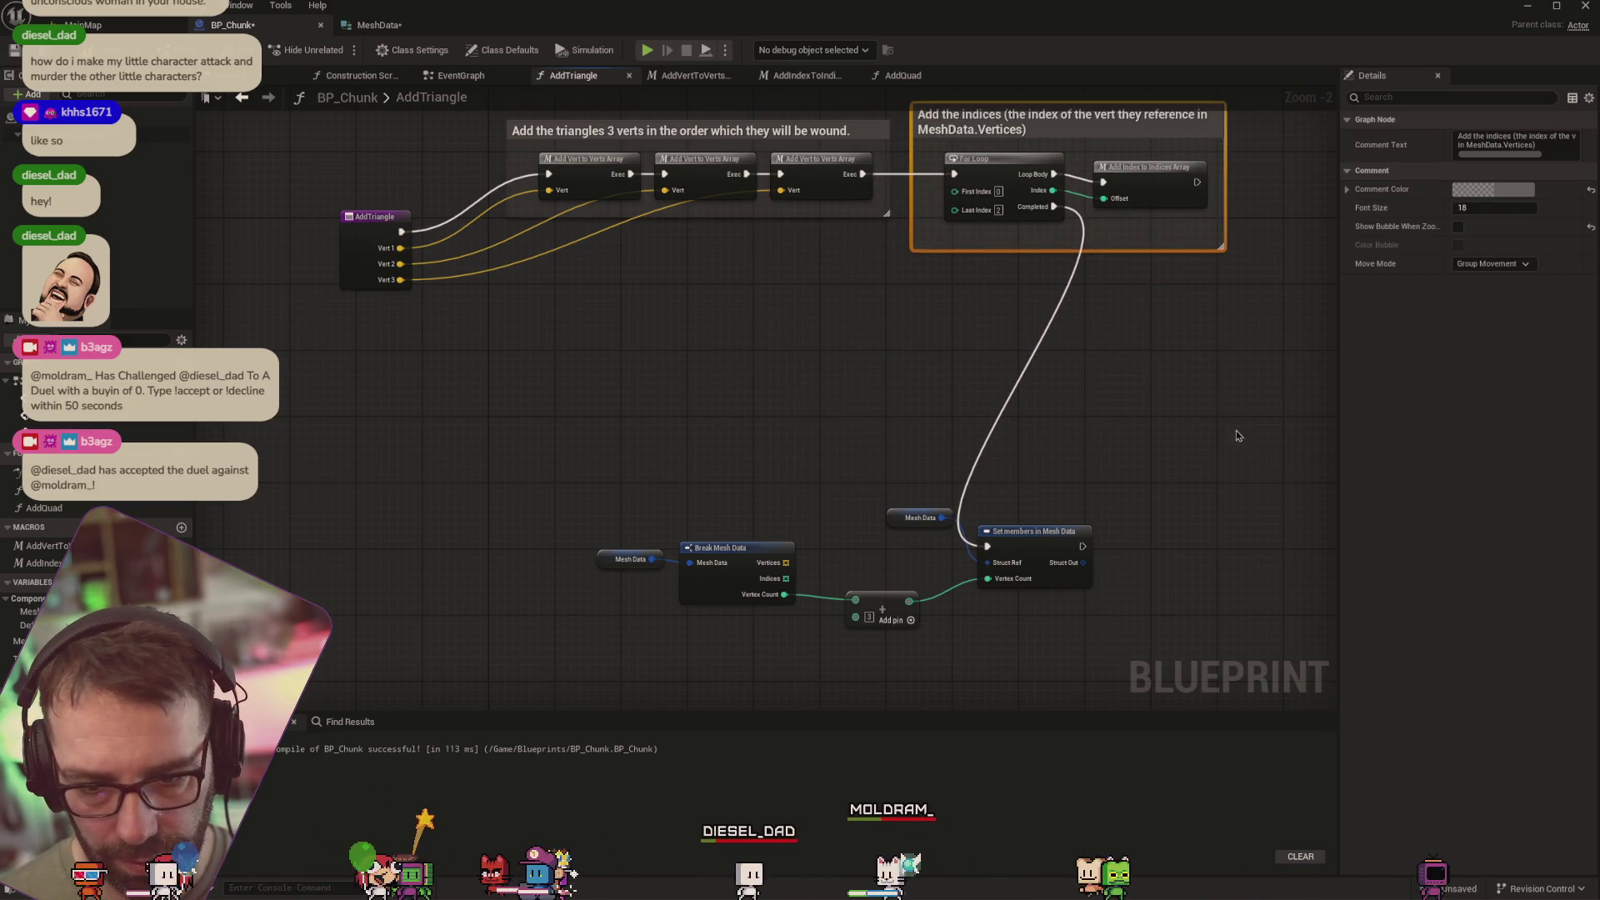
# Line up the Add, Mesh Data and Break Mesh Data vertex-count nodes
pyautogui.moveTo(1237, 434)
pyautogui.mouseDown()
pyautogui.moveTo(825, 464)
pyautogui.moveTo(830, 523)
pyautogui.mouseUp()
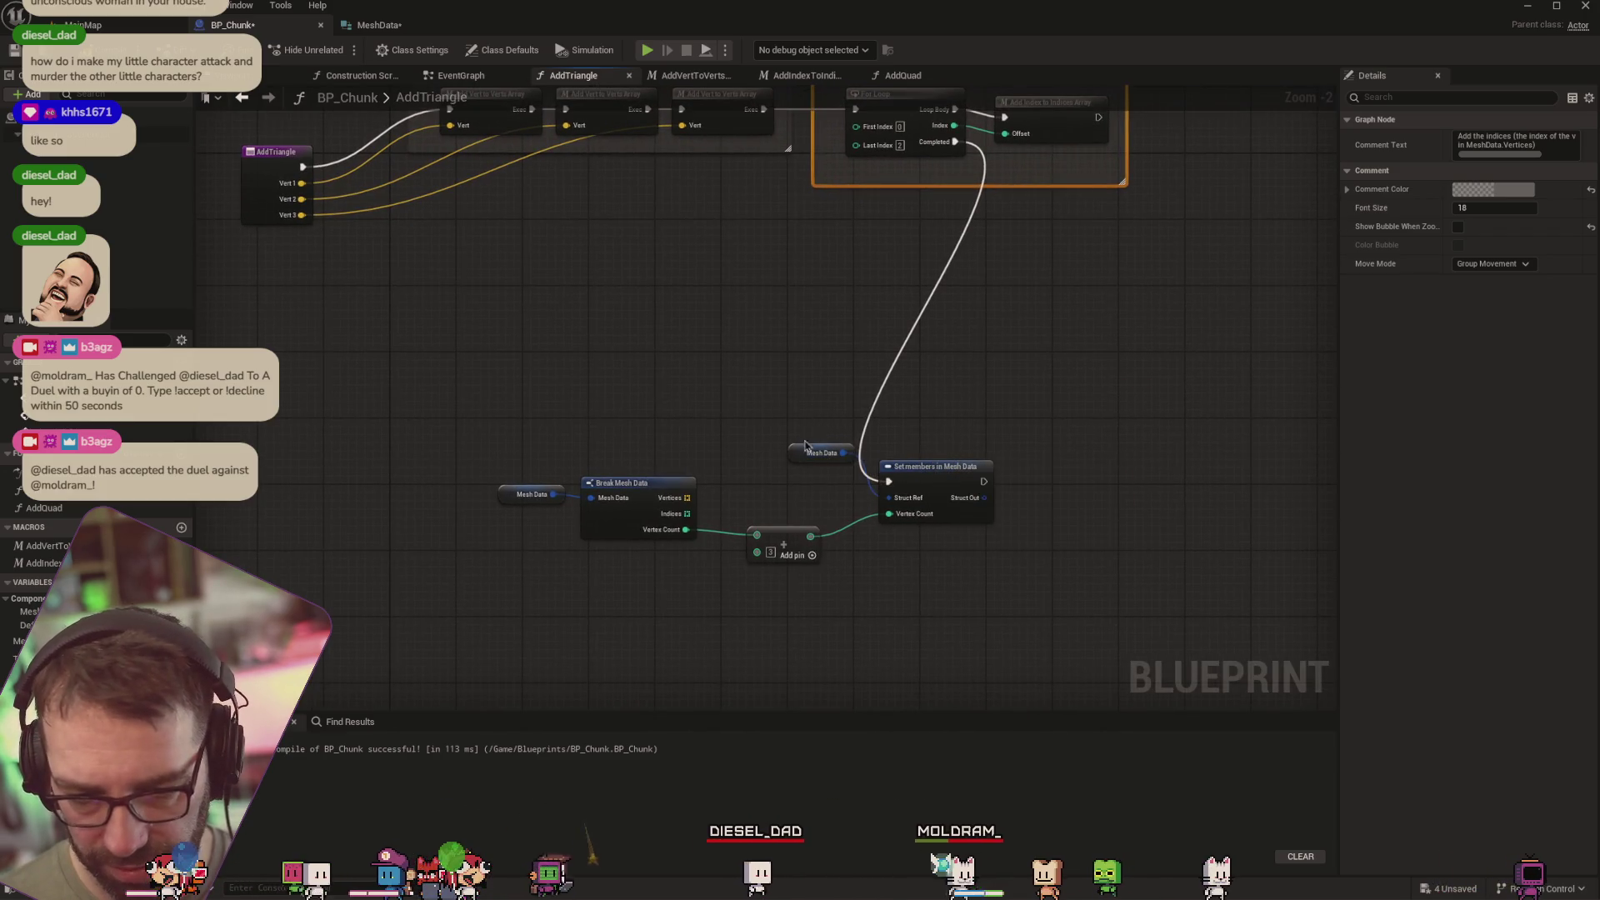
pyautogui.moveTo(801, 534)
pyautogui.mouseDown()
pyautogui.moveTo(817, 514)
pyautogui.moveTo(838, 521)
pyautogui.mouseUp()
pyautogui.moveTo(487, 471); pyautogui.dragTo(700, 541)
pyautogui.moveTo(665, 484)
pyautogui.mouseDown()
pyautogui.moveTo(720, 501)
pyautogui.moveTo(741, 462)
pyautogui.mouseUp()
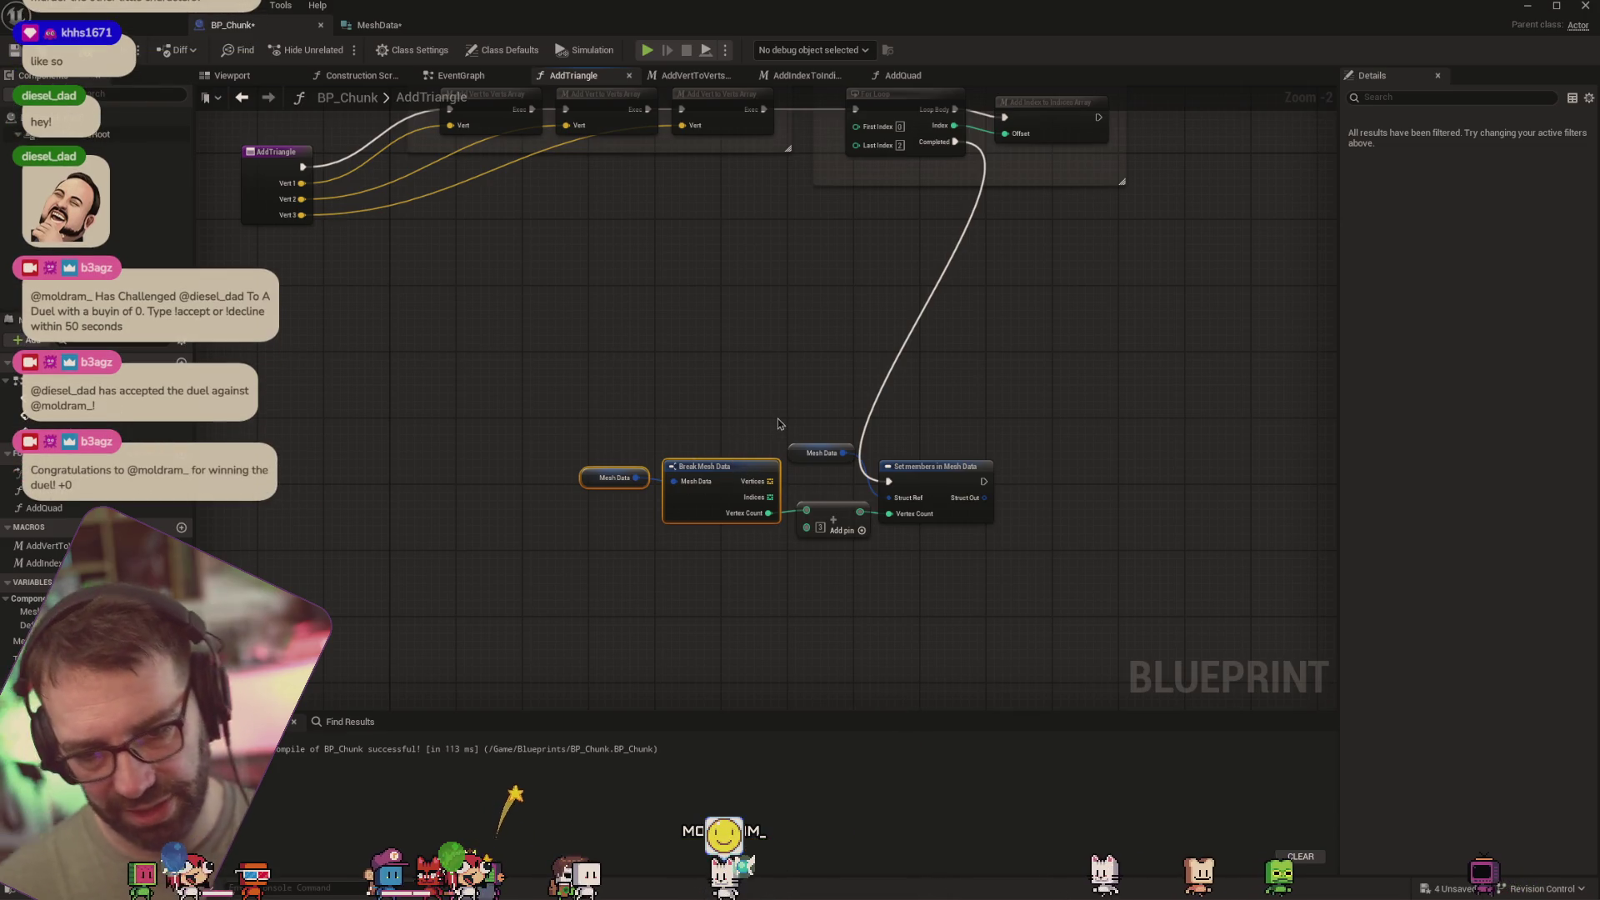
# Enclose the vertex-count nodes in an 'Increment MeshData.VertexCount' comment below the indices comment
pyautogui.moveTo(538, 400); pyautogui.dragTo(1008, 583)
pyautogui.rightClick(940, 472)
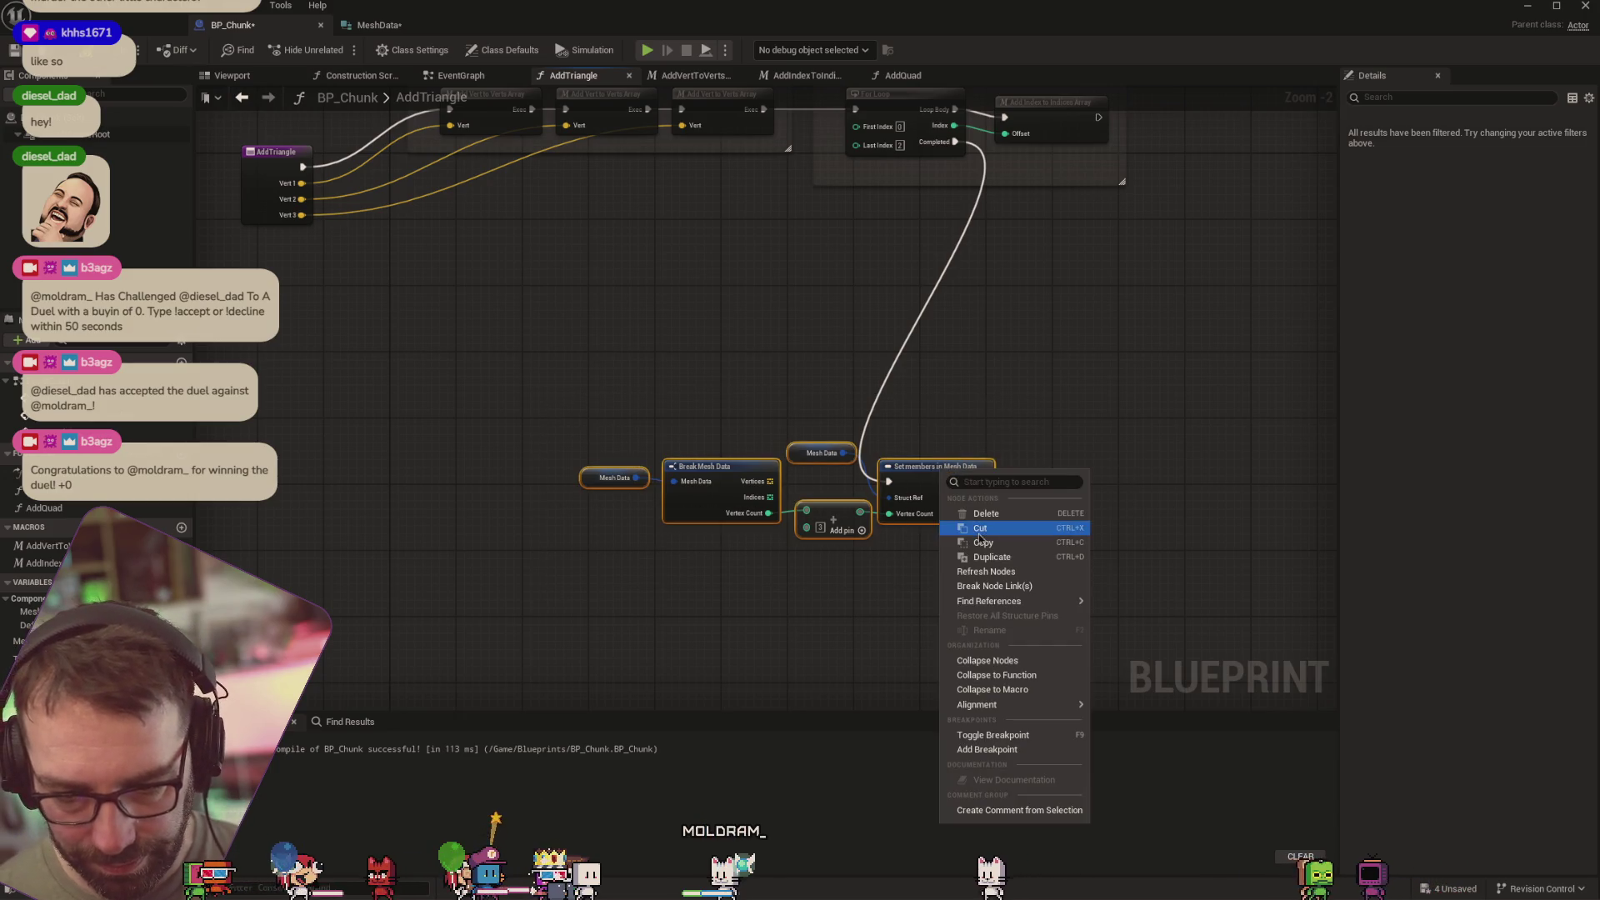
pyautogui.click(1010, 813)
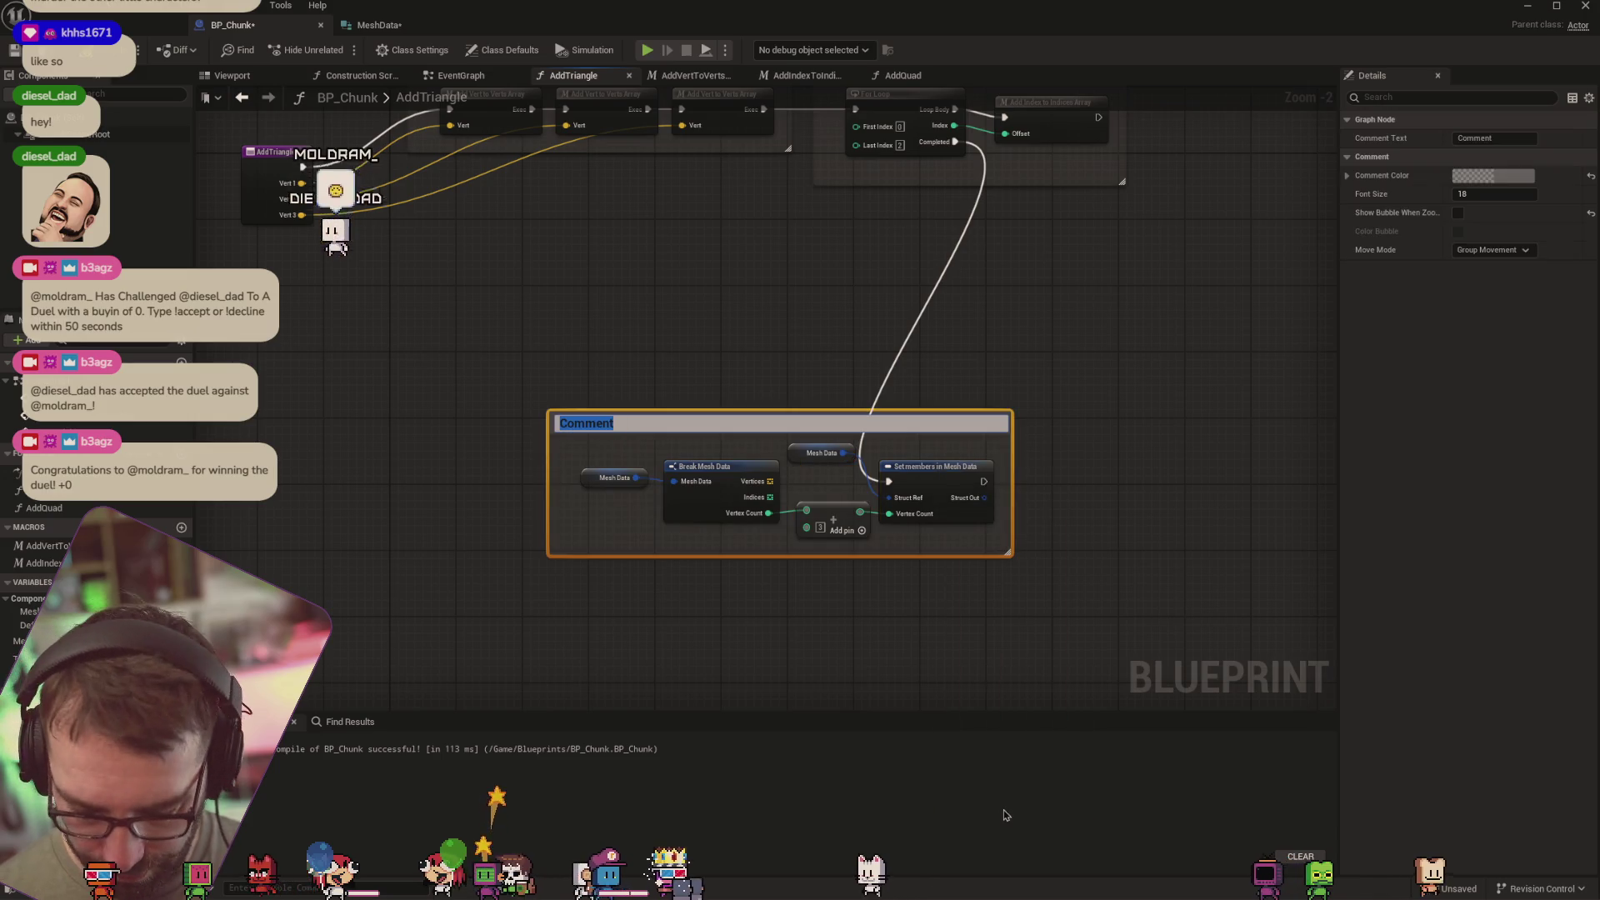
pyautogui.write('Incremem')
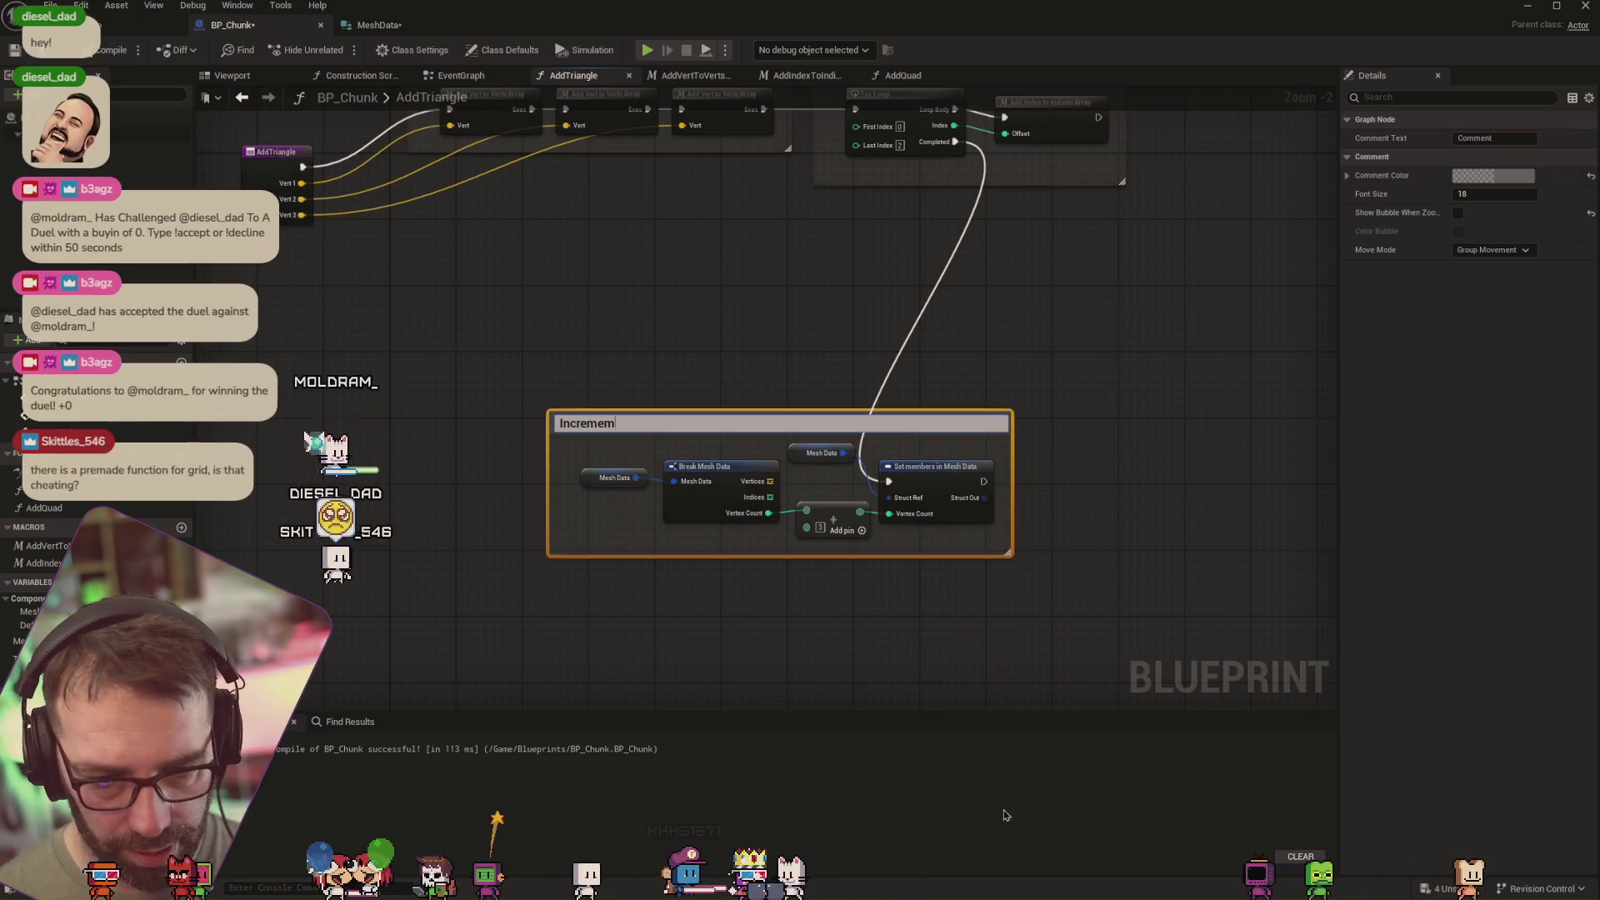
pyautogui.press('BackSpace')
pyautogui.write('nt')
pyautogui.press('Return')
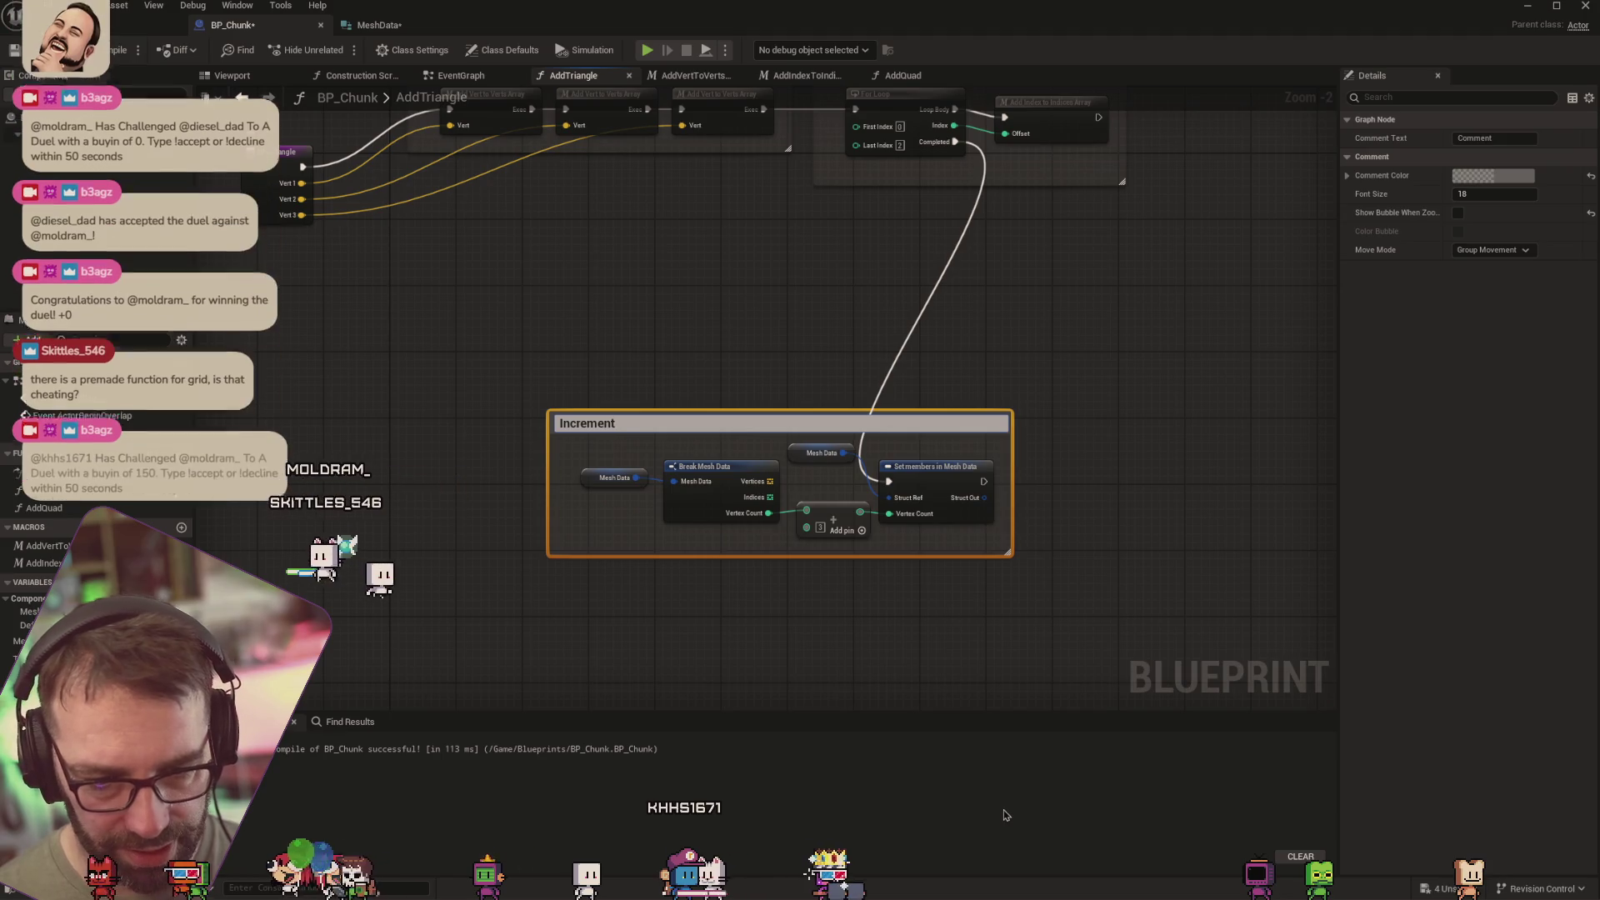
pyautogui.write(' VertexCVou')
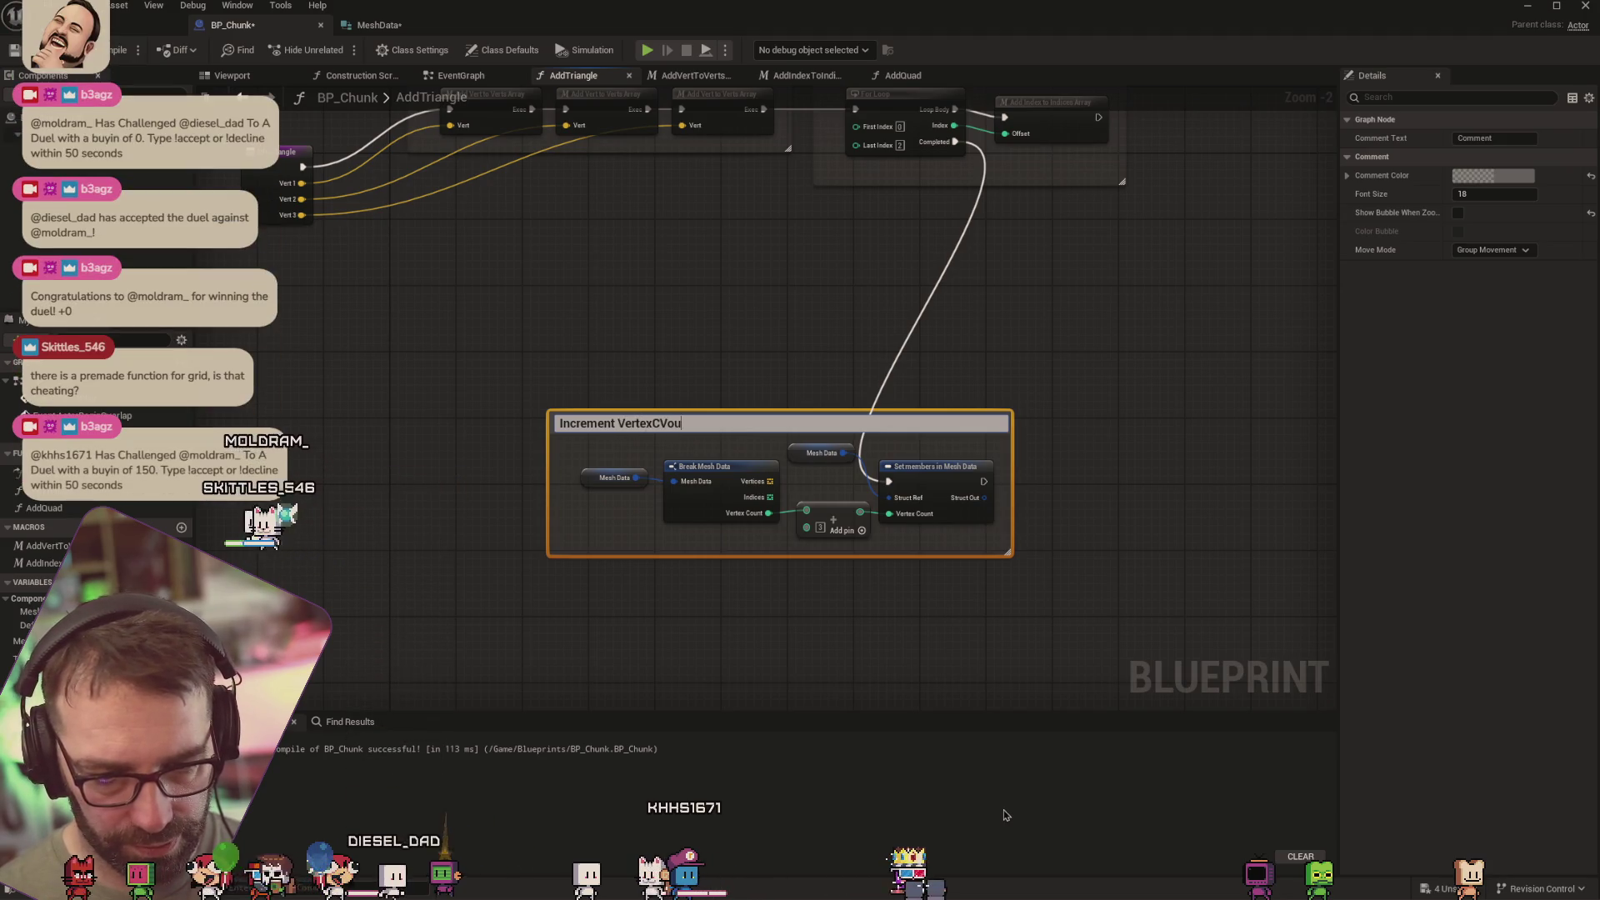
pyautogui.press('BackSpace')
pyautogui.press('BackSpace')
pyautogui.press('BackSpace')
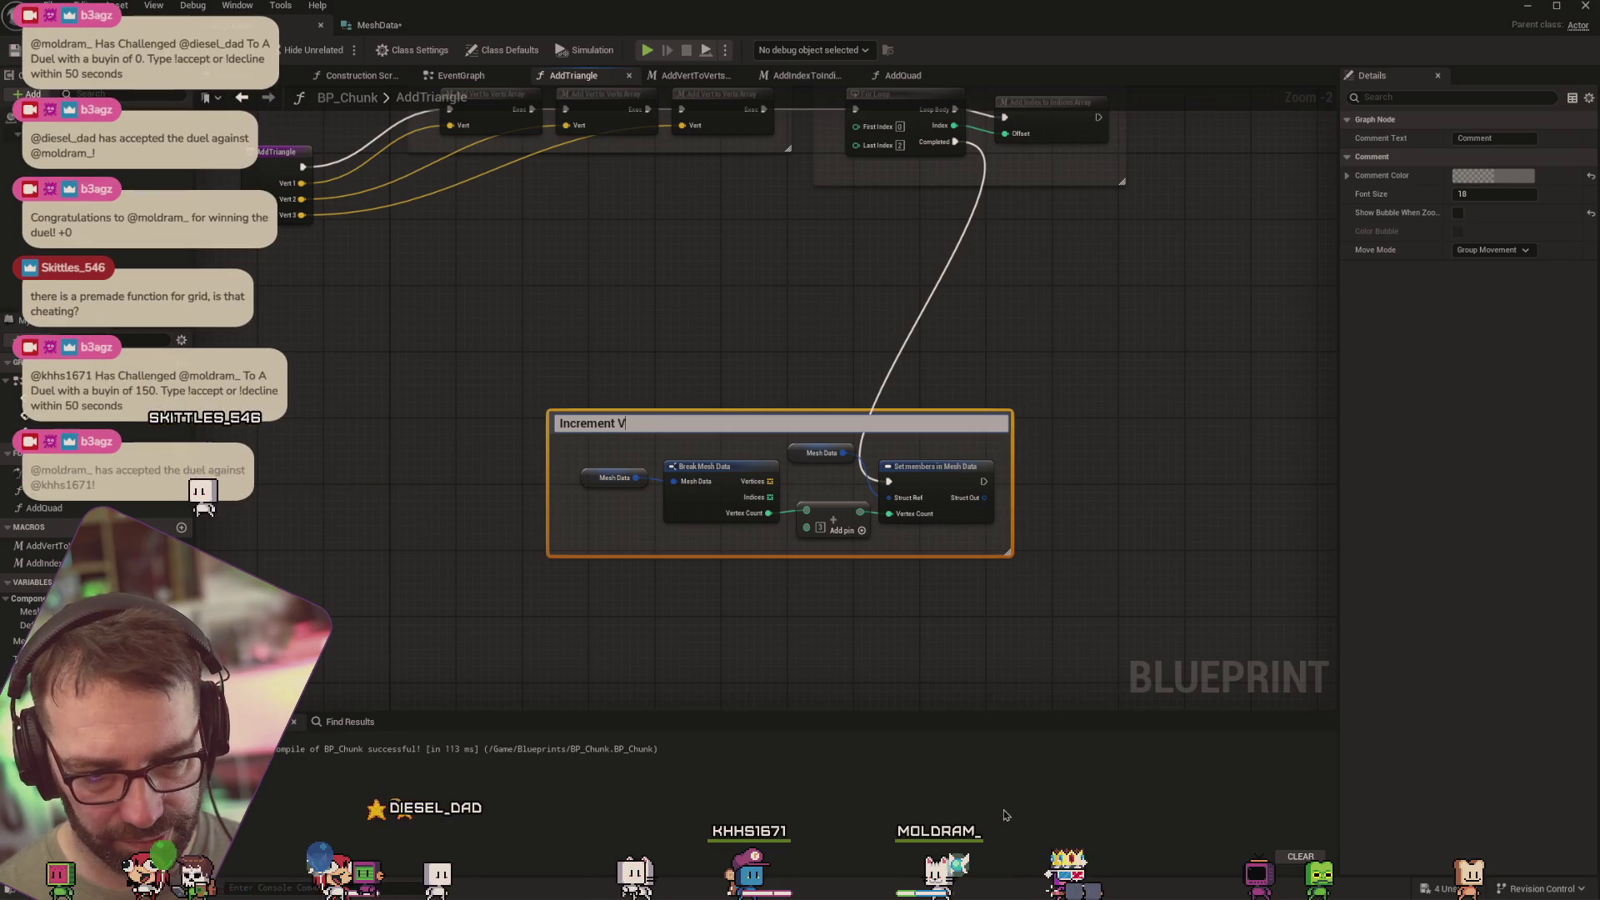
pyautogui.press('BackSpace')
pyautogui.write('MeshData.V')
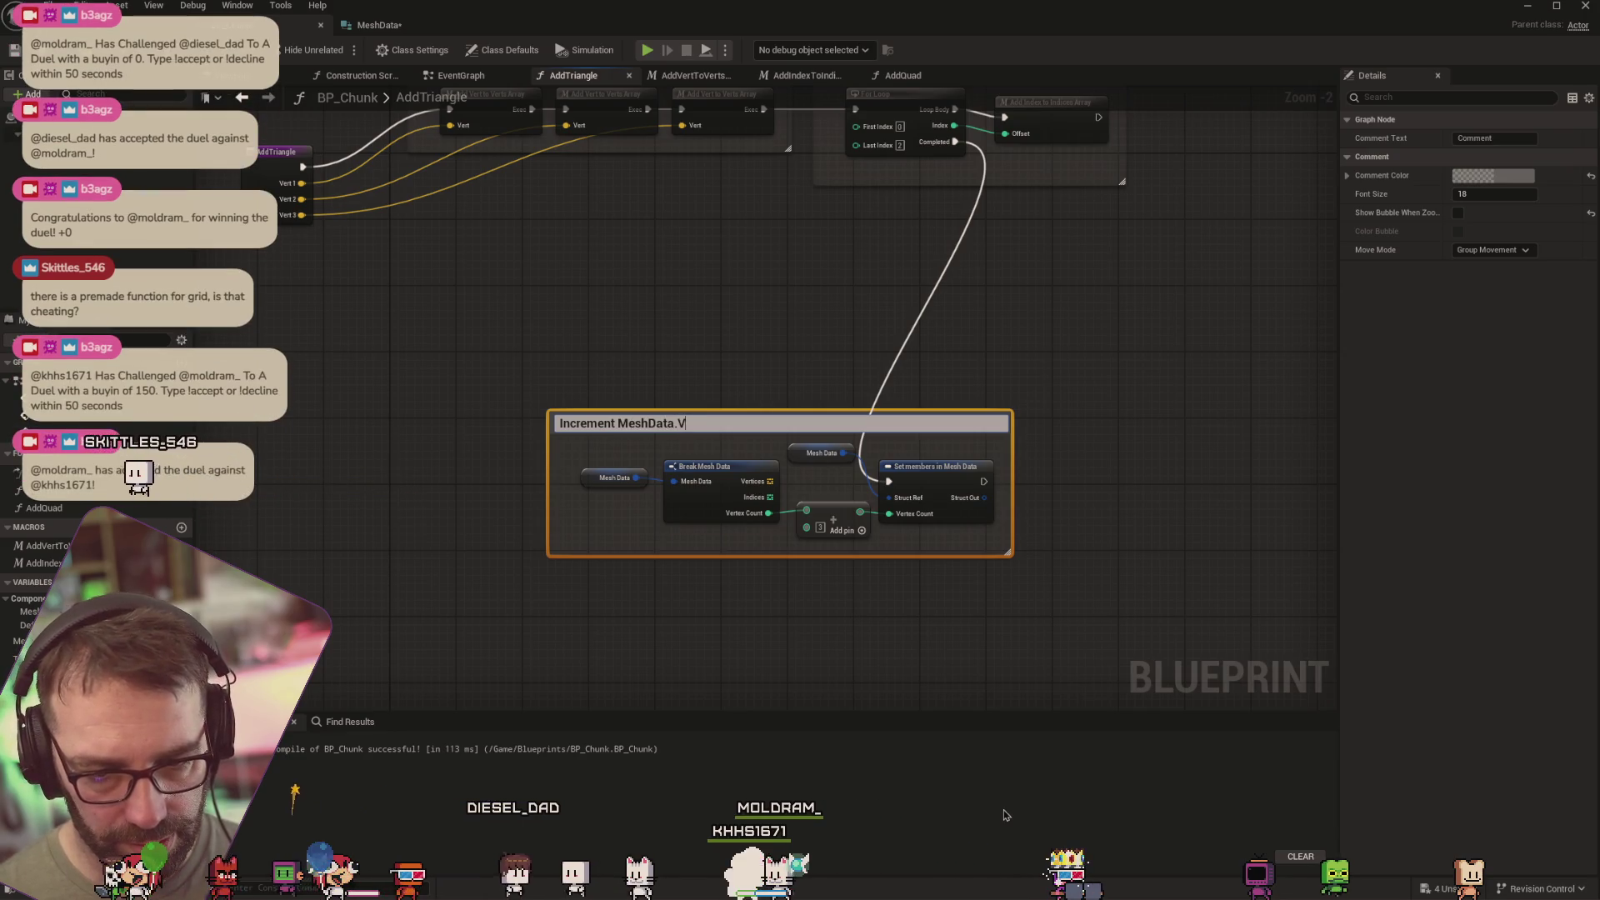
pyautogui.write('ertexCount')
pyautogui.press('Return')
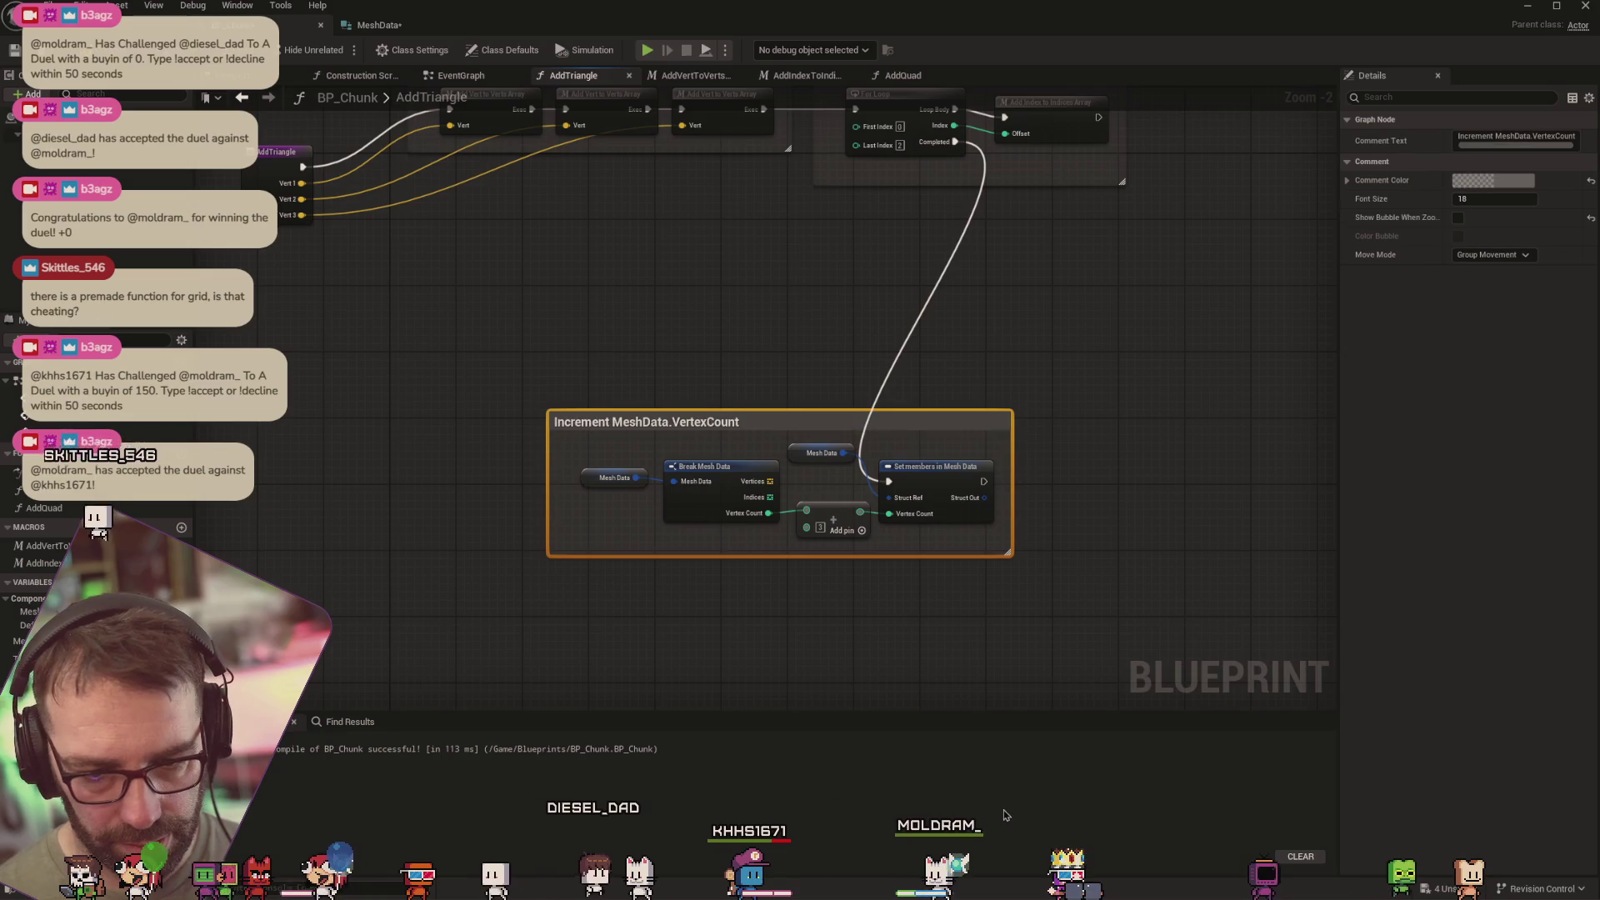
pyautogui.moveTo(750, 517); pyautogui.dragTo(922, 477)
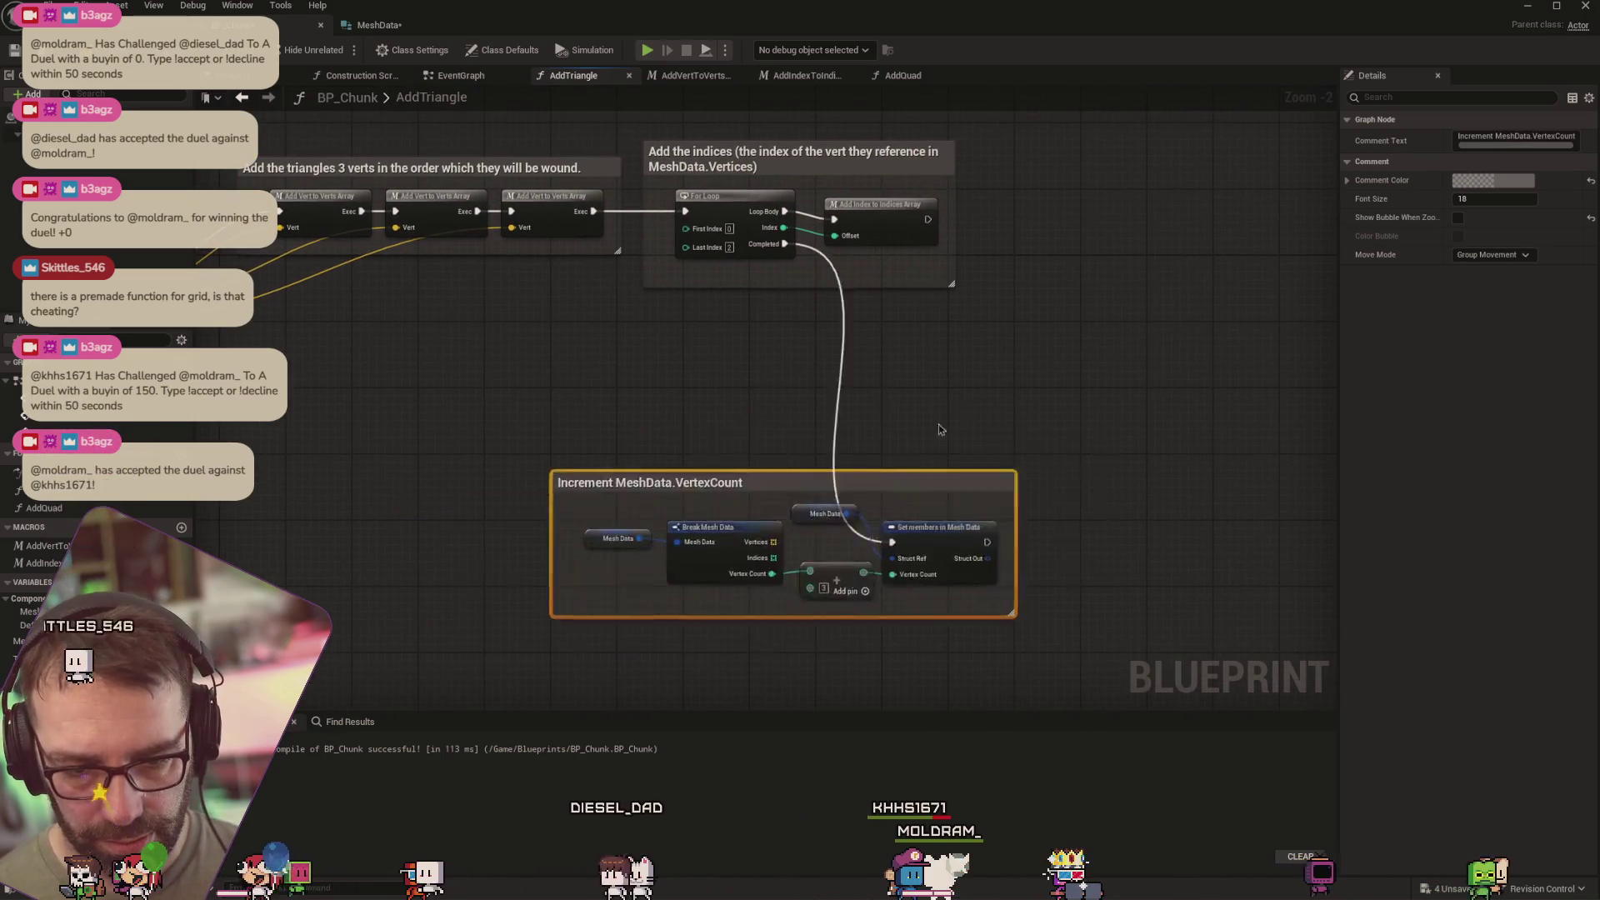
pyautogui.moveTo(806, 491)
pyautogui.mouseDown()
pyautogui.moveTo(1202, 206)
pyautogui.moveTo(1238, 205)
pyautogui.moveTo(1177, 288)
pyautogui.moveTo(1180, 366)
pyautogui.moveTo(847, 335)
pyautogui.mouseUp()
# Realign the AddTriangle entry node with the commented node groups
pyautogui.moveTo(401, 425); pyautogui.dragTo(701, 412)
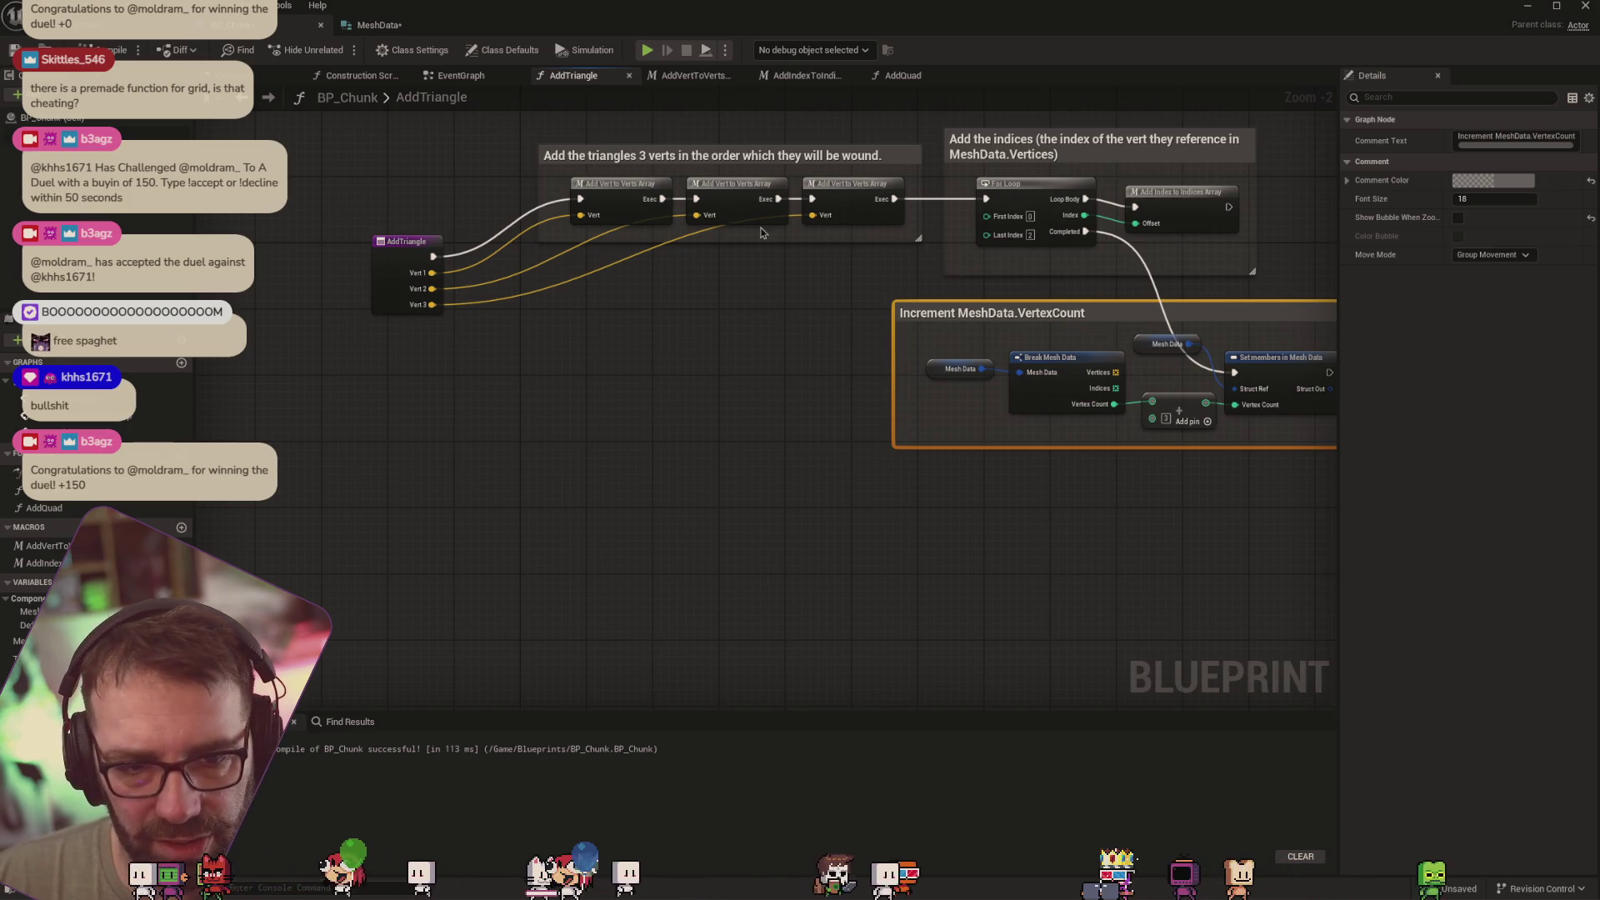
pyautogui.moveTo(407, 253)
pyautogui.mouseDown()
pyautogui.moveTo(410, 165)
pyautogui.moveTo(418, 202)
pyautogui.mouseUp()
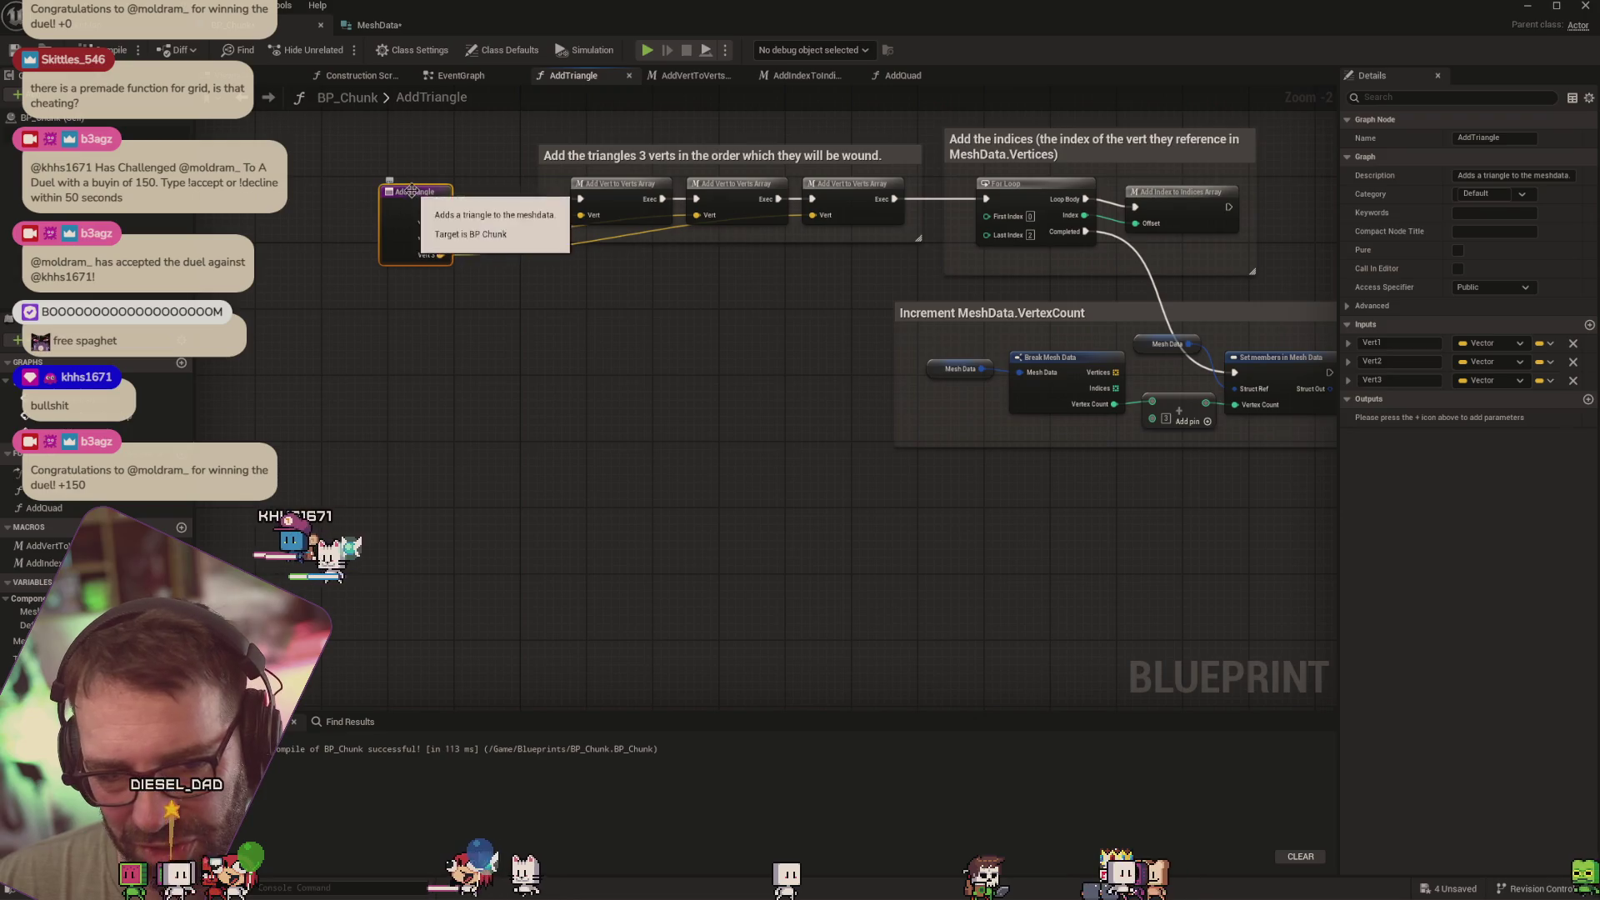
pyautogui.moveTo(437, 188); pyautogui.dragTo(437, 230)
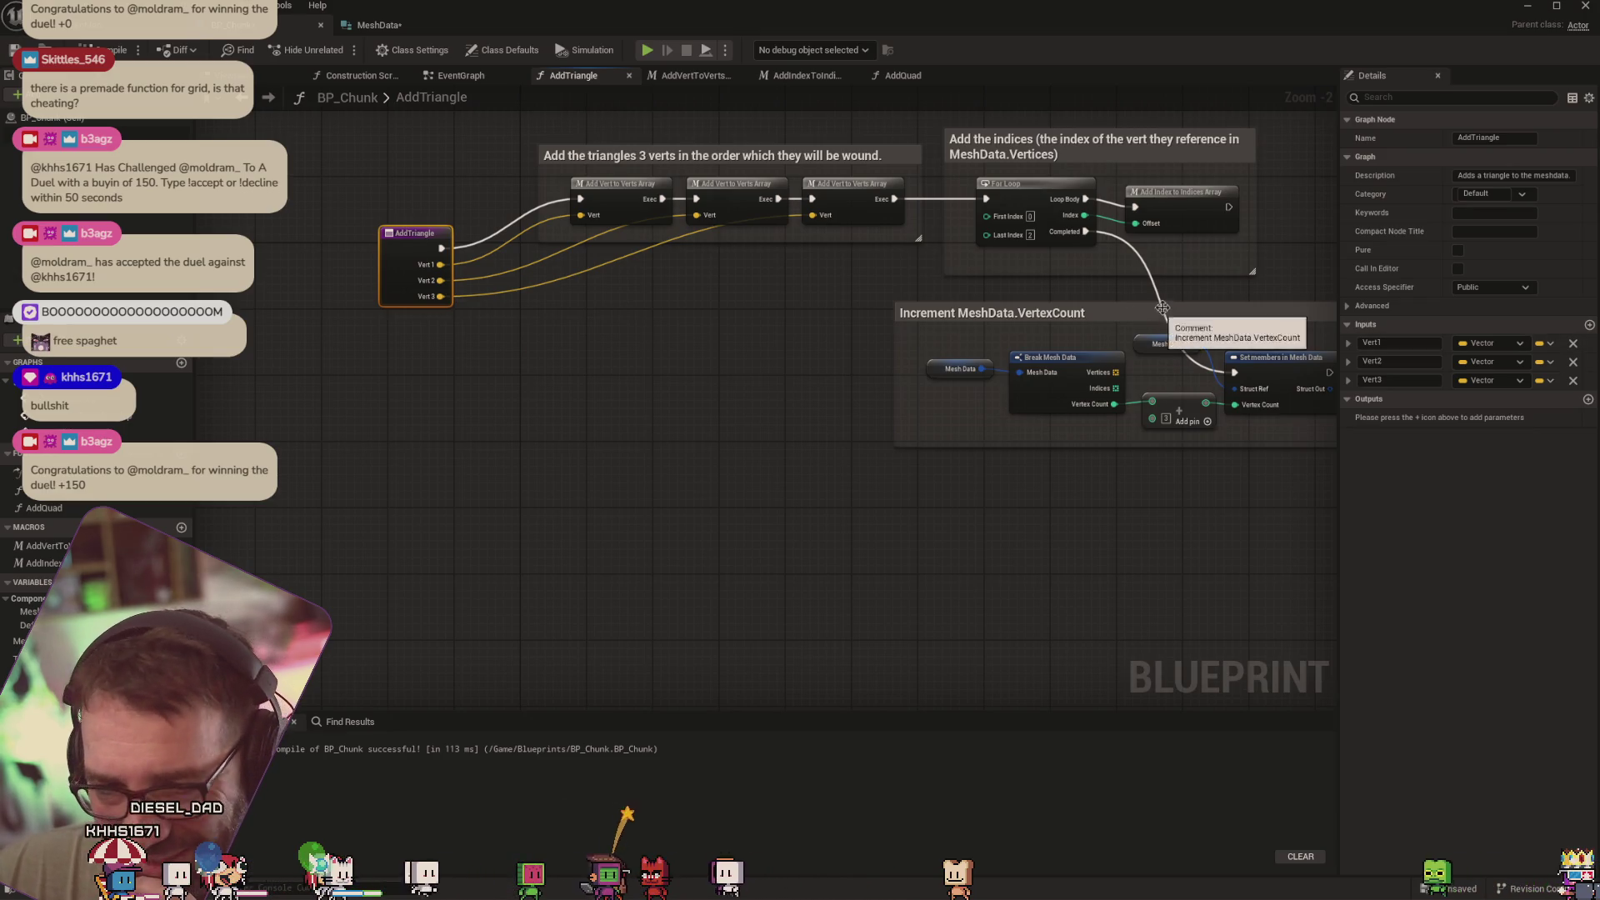
# Recompile BP_Chunk with F7 while viewing the AddQuad graph
pyautogui.click(900, 84)
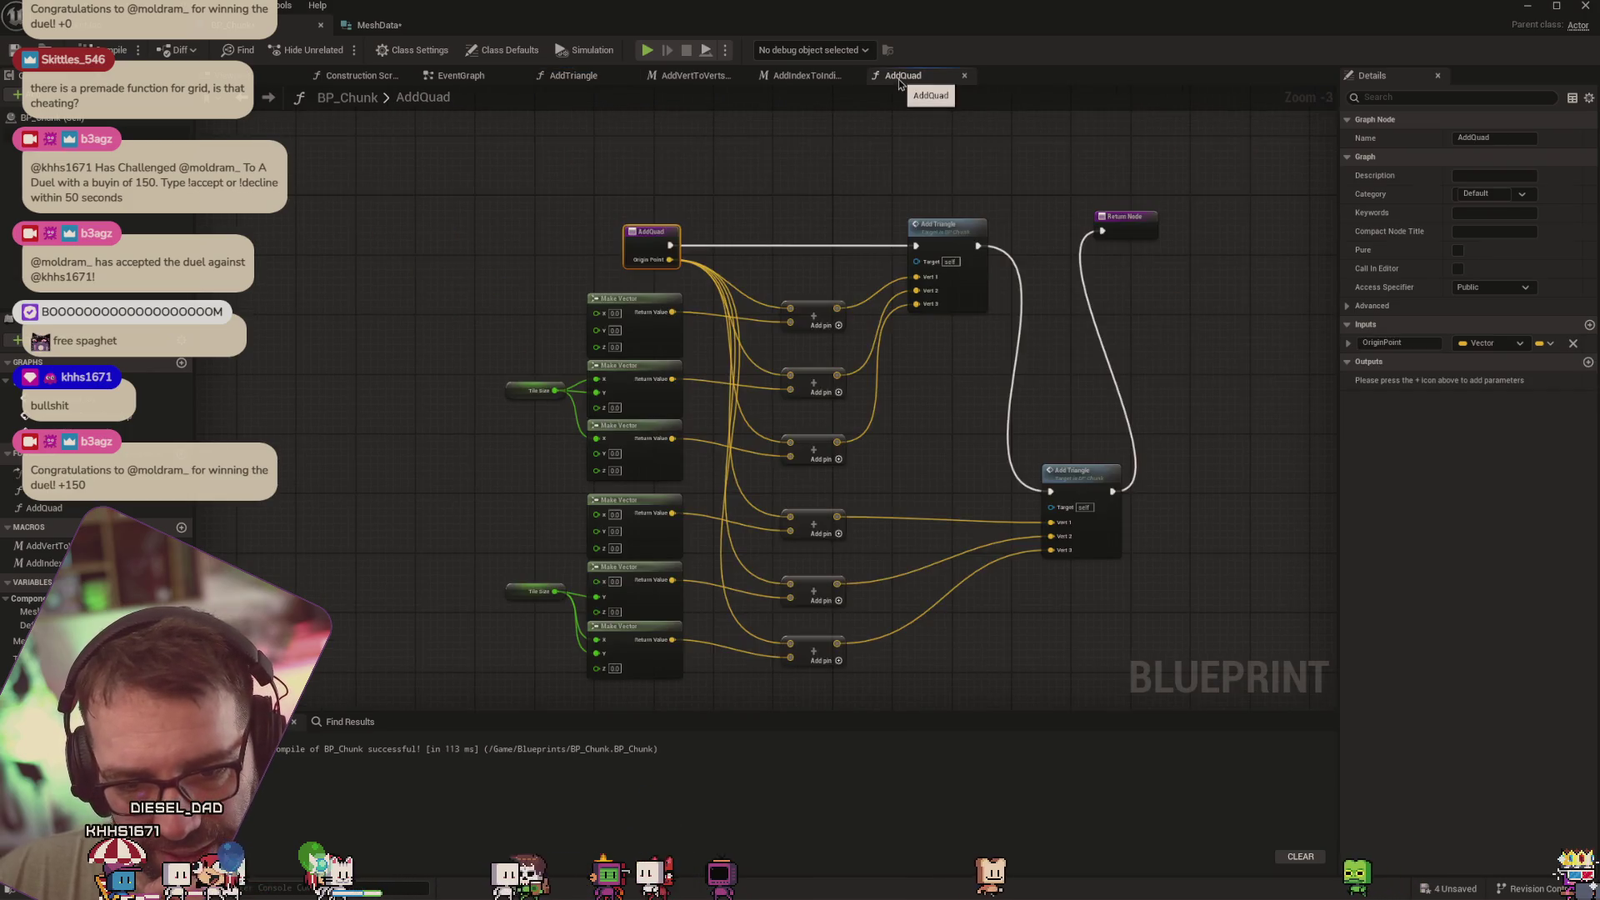
pyautogui.moveTo(1257, 390); pyautogui.dragTo(1188, 352)
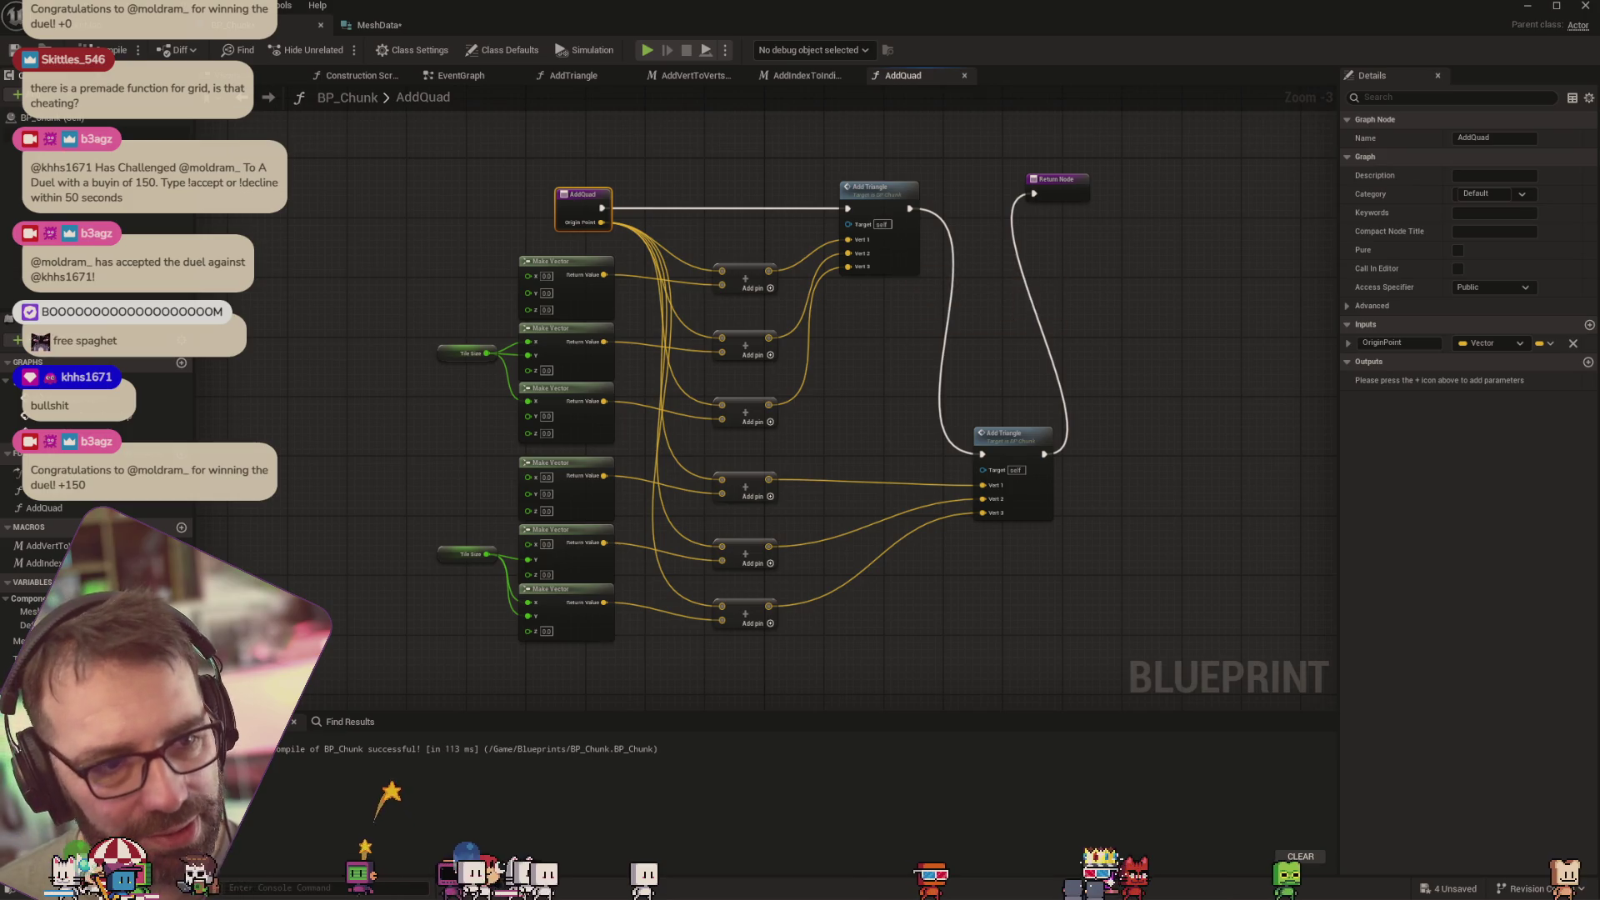
pyautogui.press('F7')
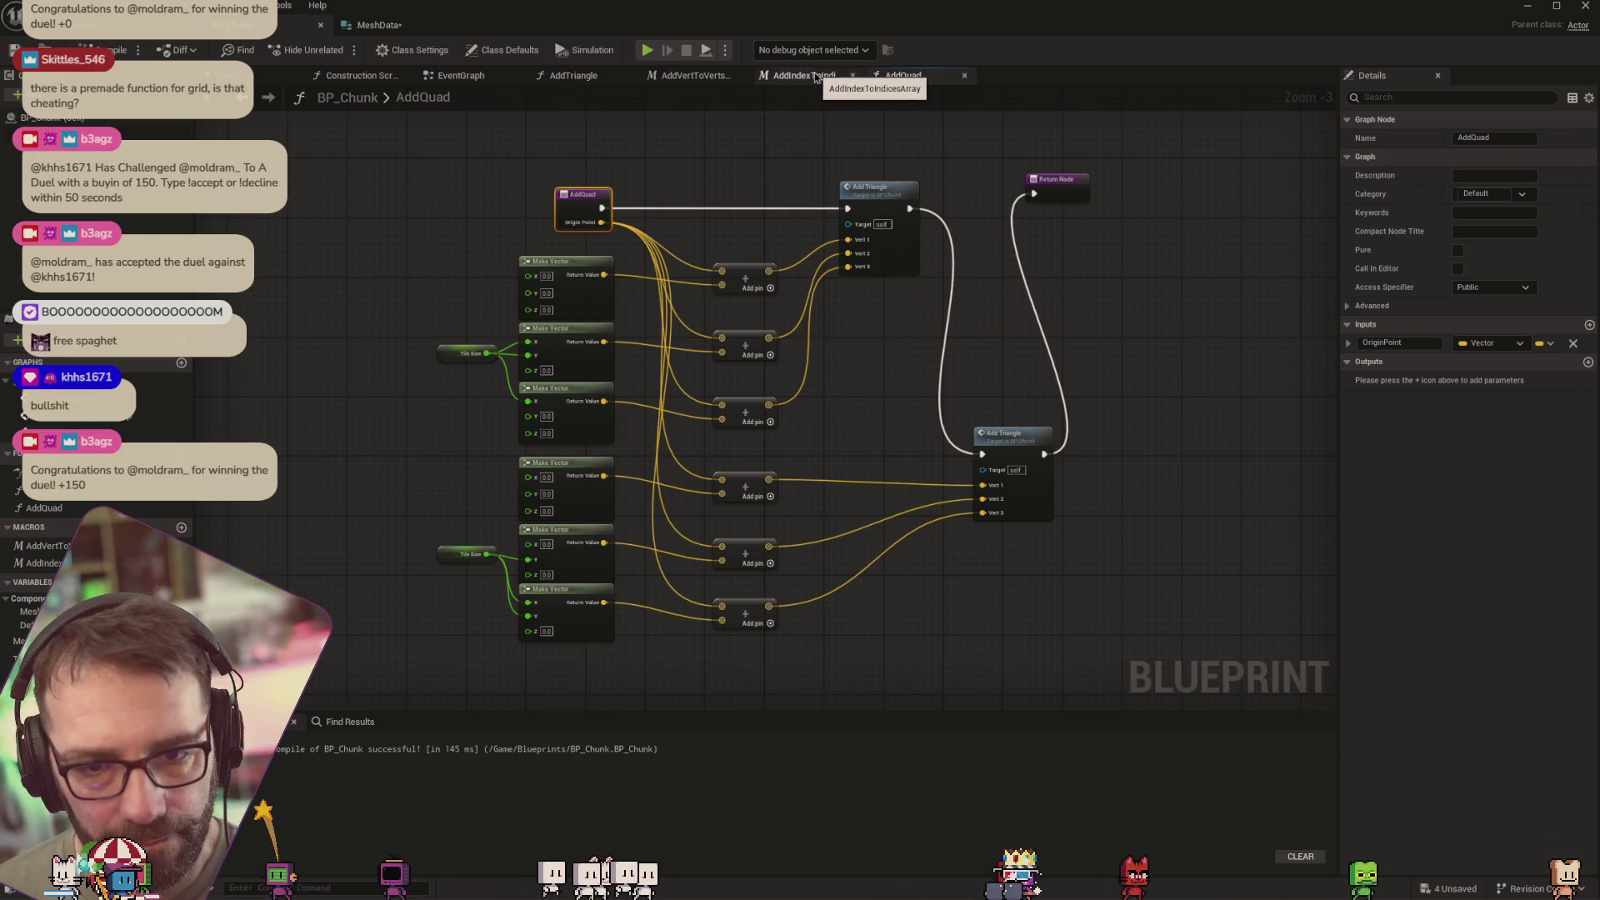
# Review AddIndexToIndicesArray, AddVertToVertsArray, AddTriangle, EventGraph and AddQuad, ending on Construction Script
pyautogui.click(809, 75)
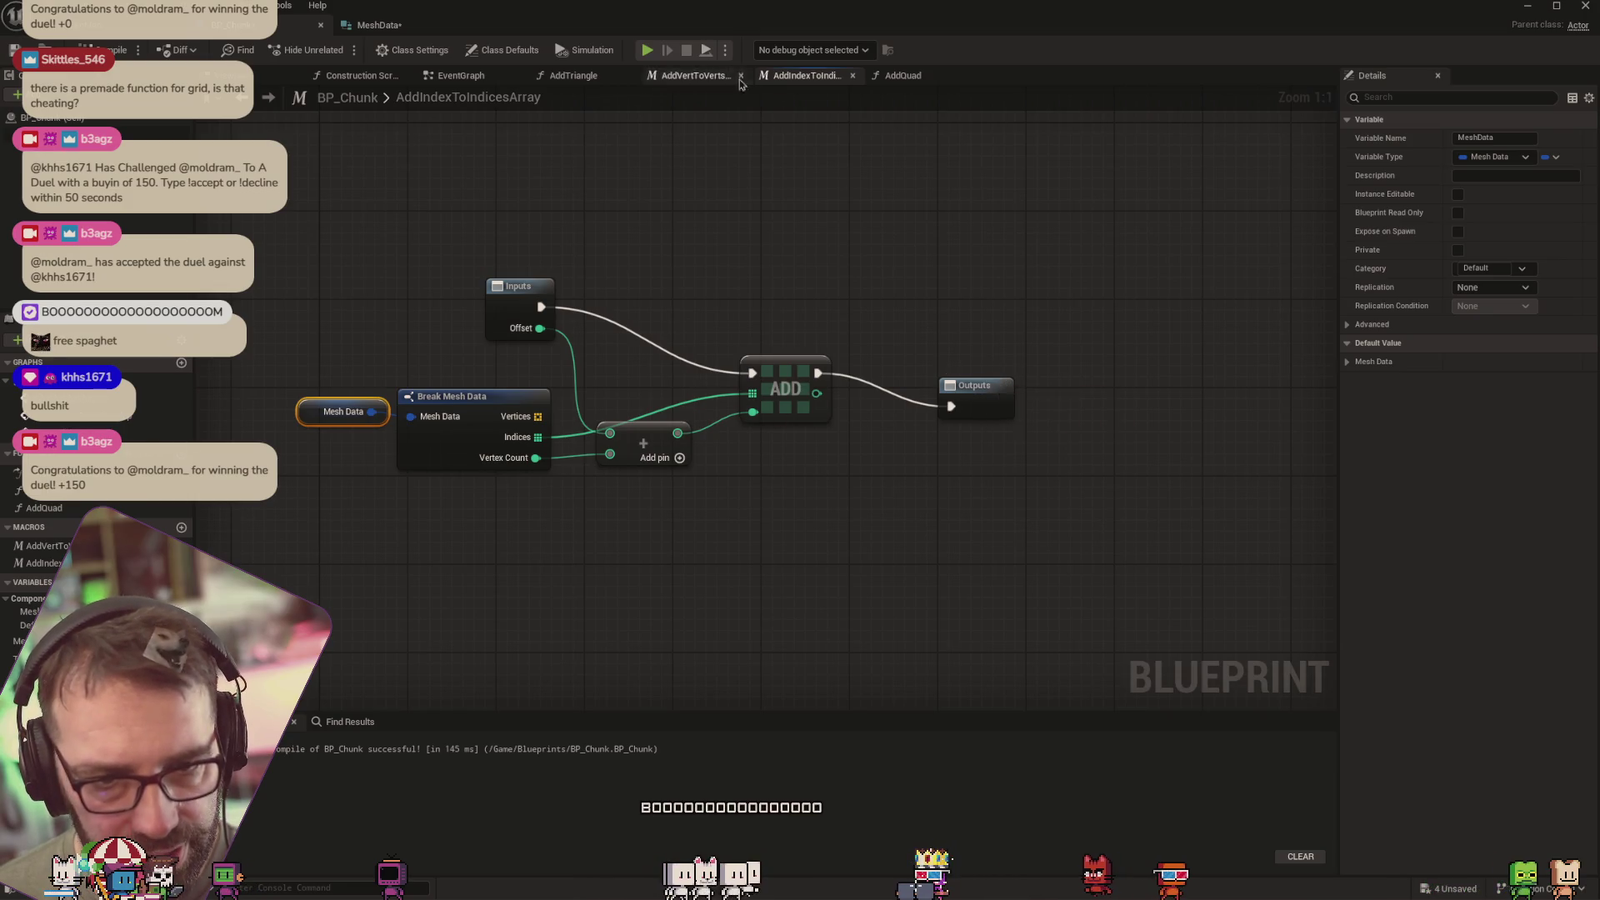
pyautogui.click(696, 75)
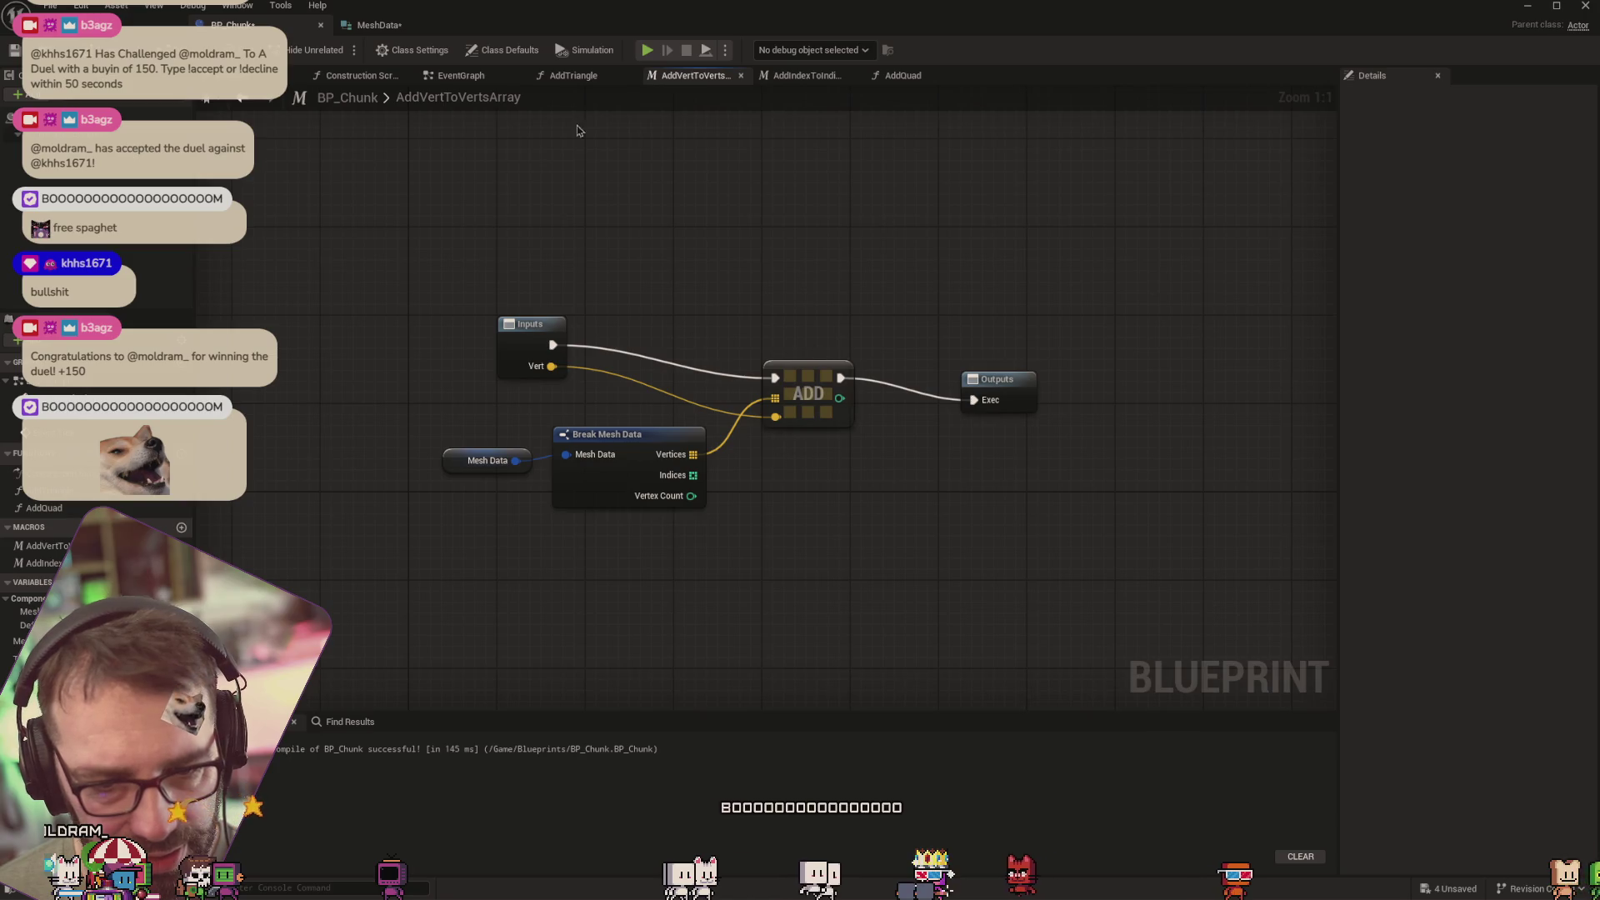
pyautogui.click(564, 80)
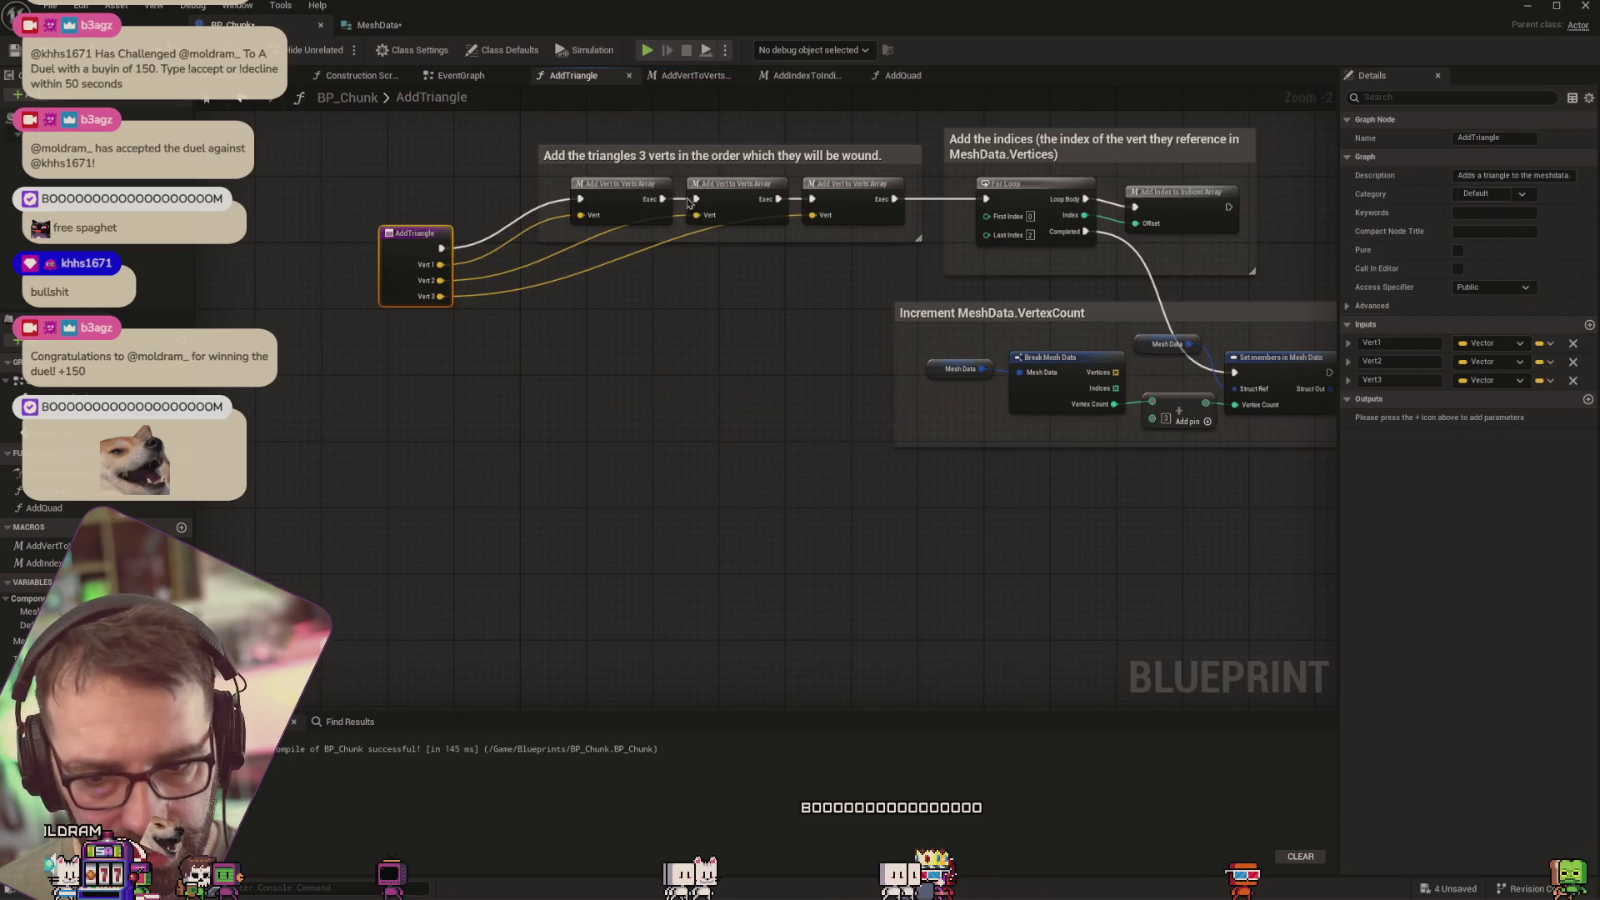
pyautogui.click(448, 77)
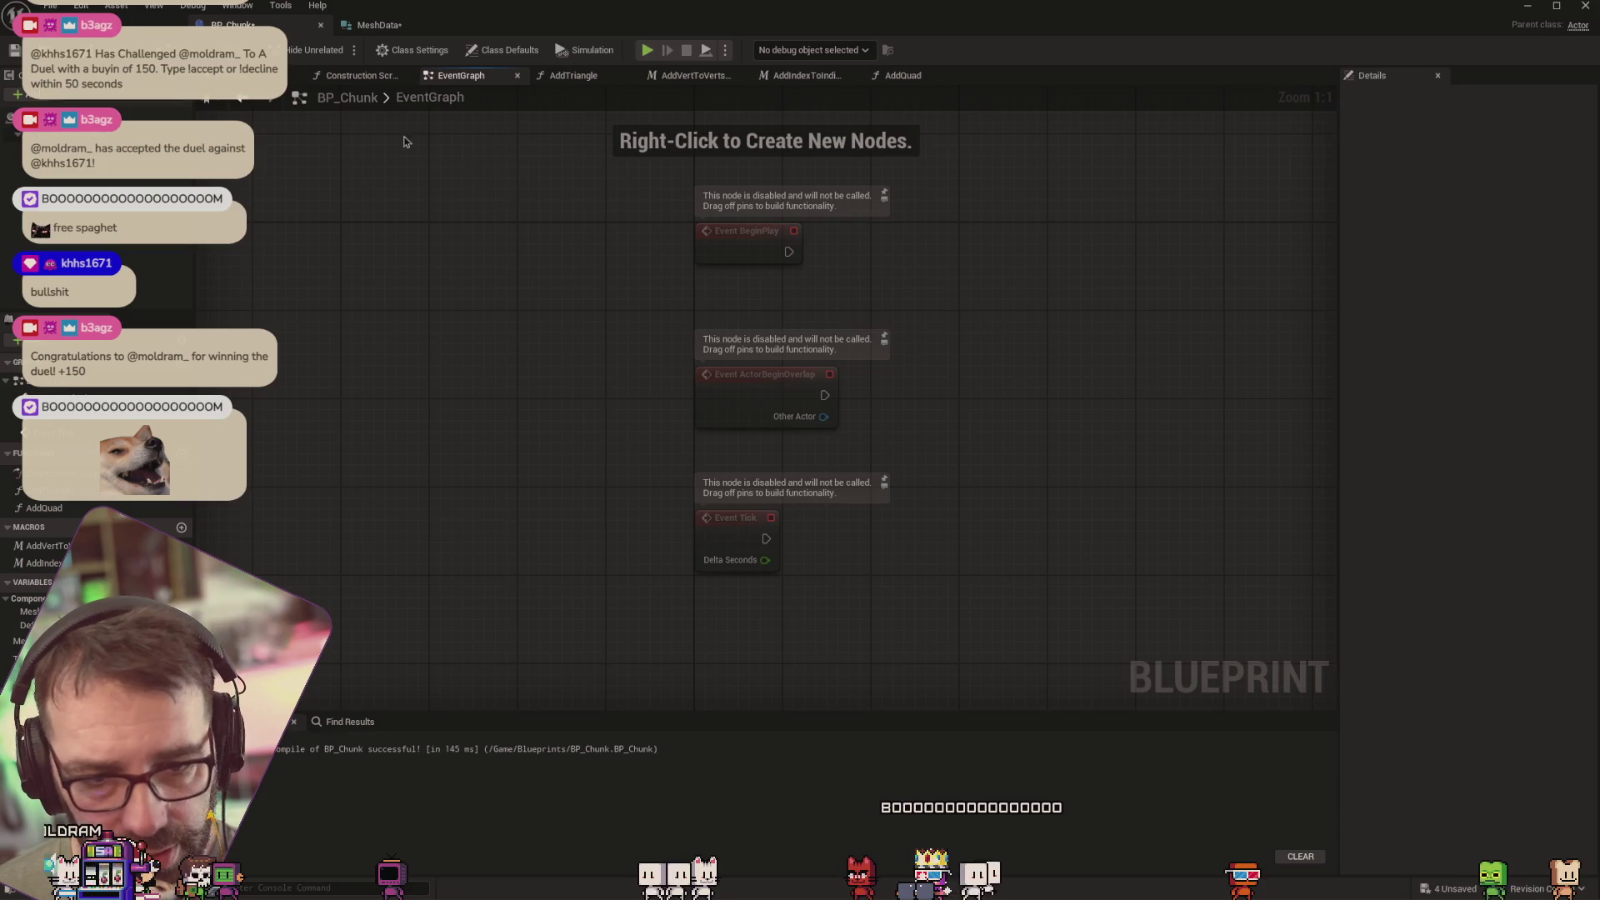
pyautogui.click(884, 78)
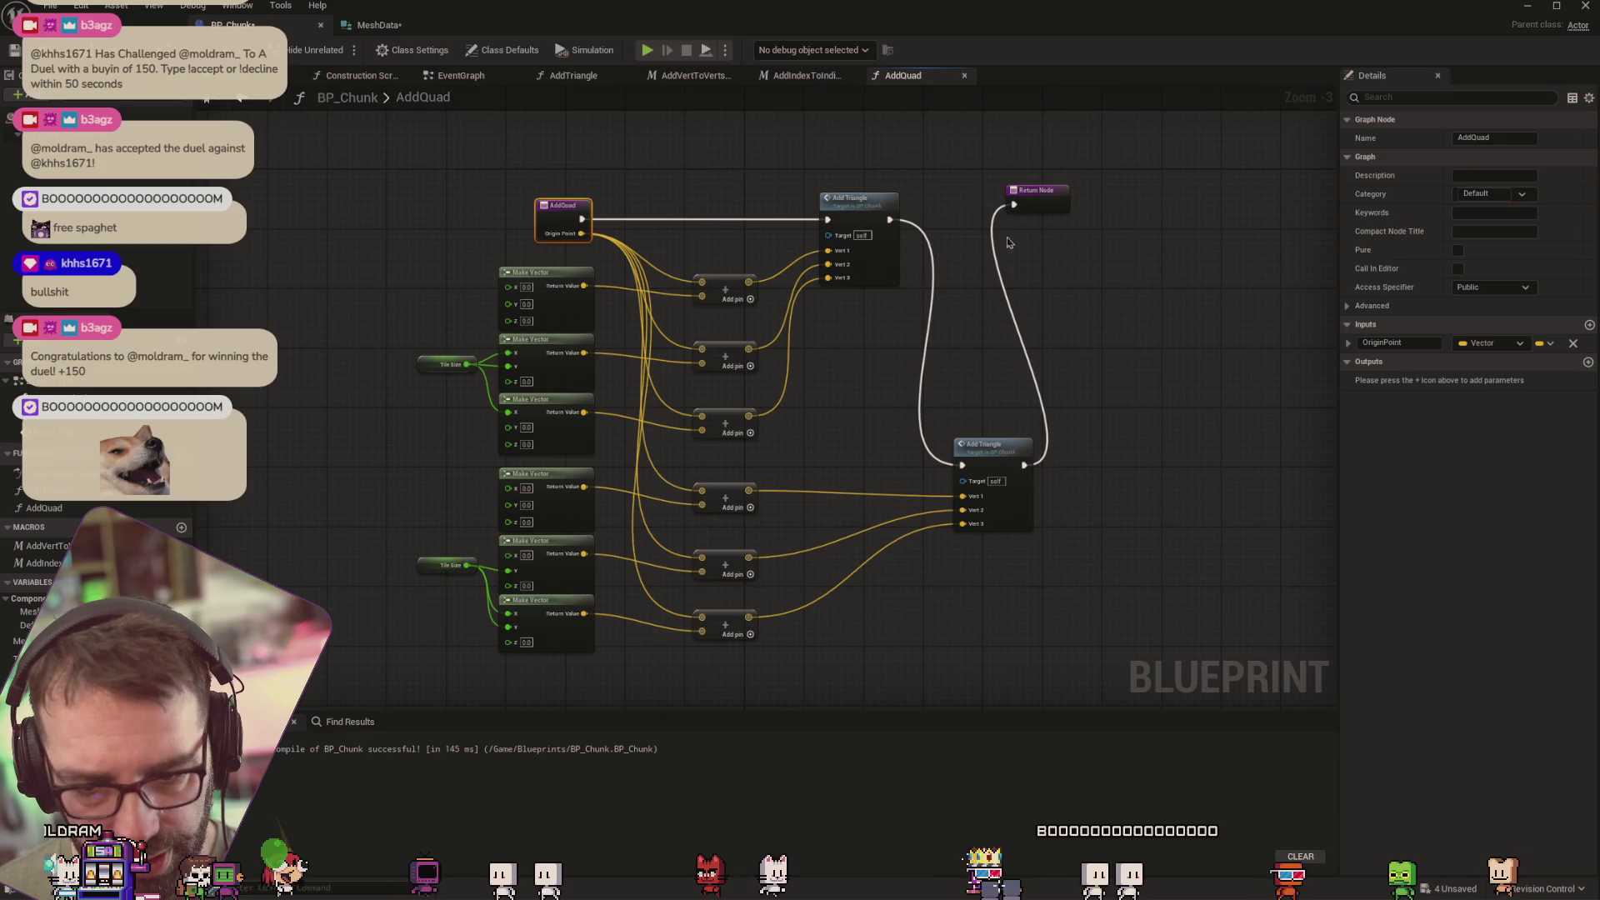
pyautogui.click(355, 79)
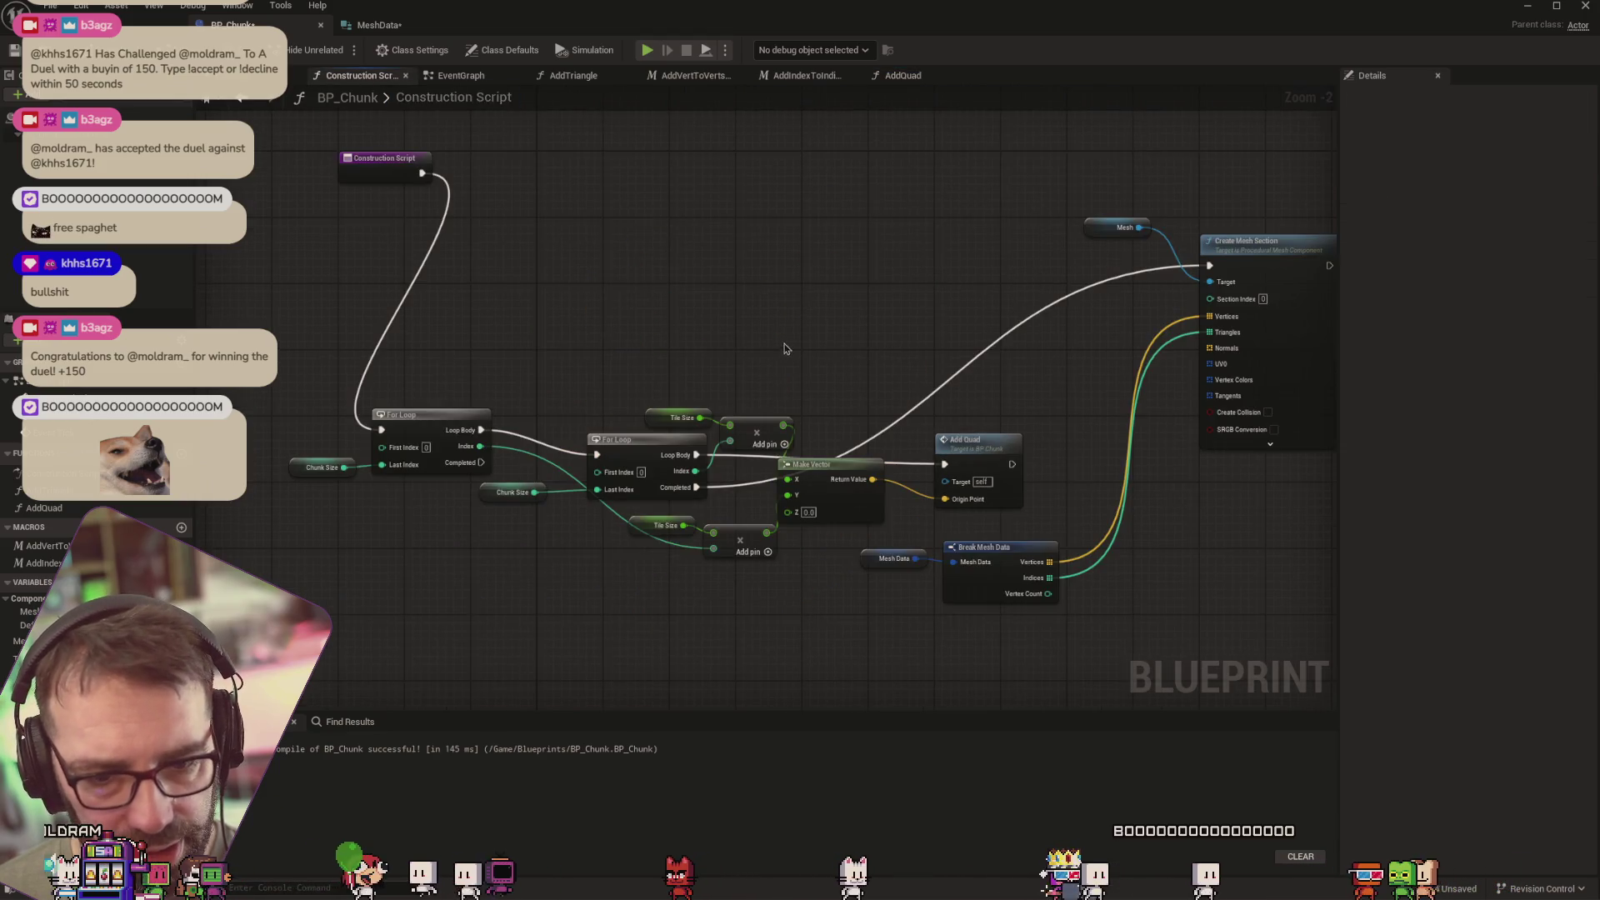
pyautogui.scroll(1, 717, 286)
pyautogui.moveTo(778, 264); pyautogui.dragTo(786, 295)
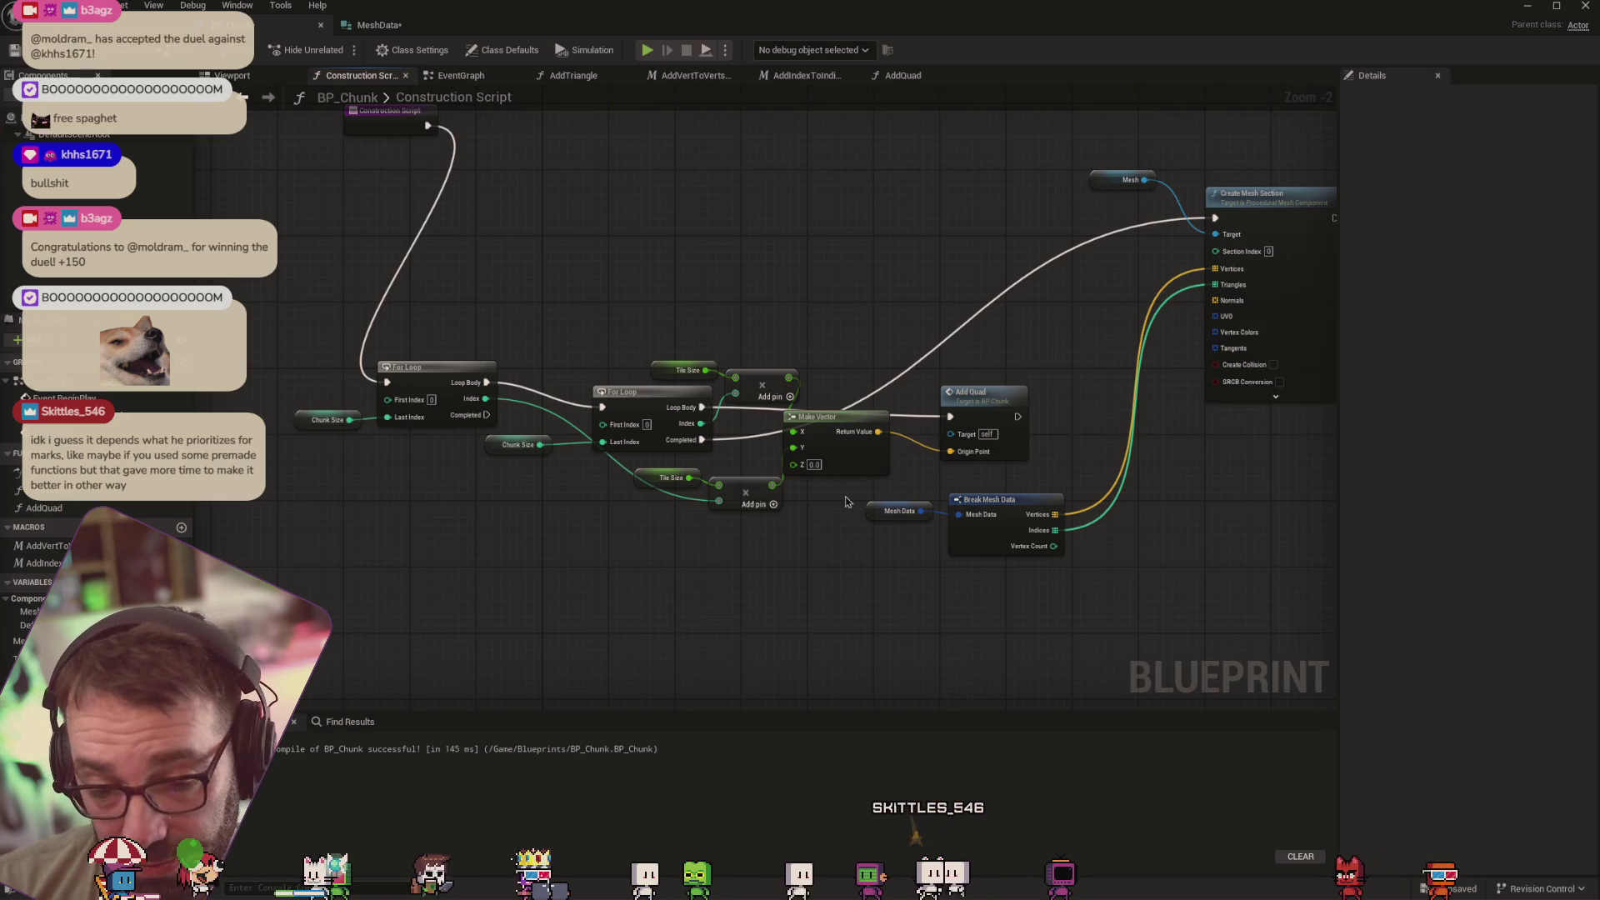
# Search the action list for 'grid' and browse the results without adding anything
pyautogui.rightClick(736, 233)
pyautogui.write('grid')
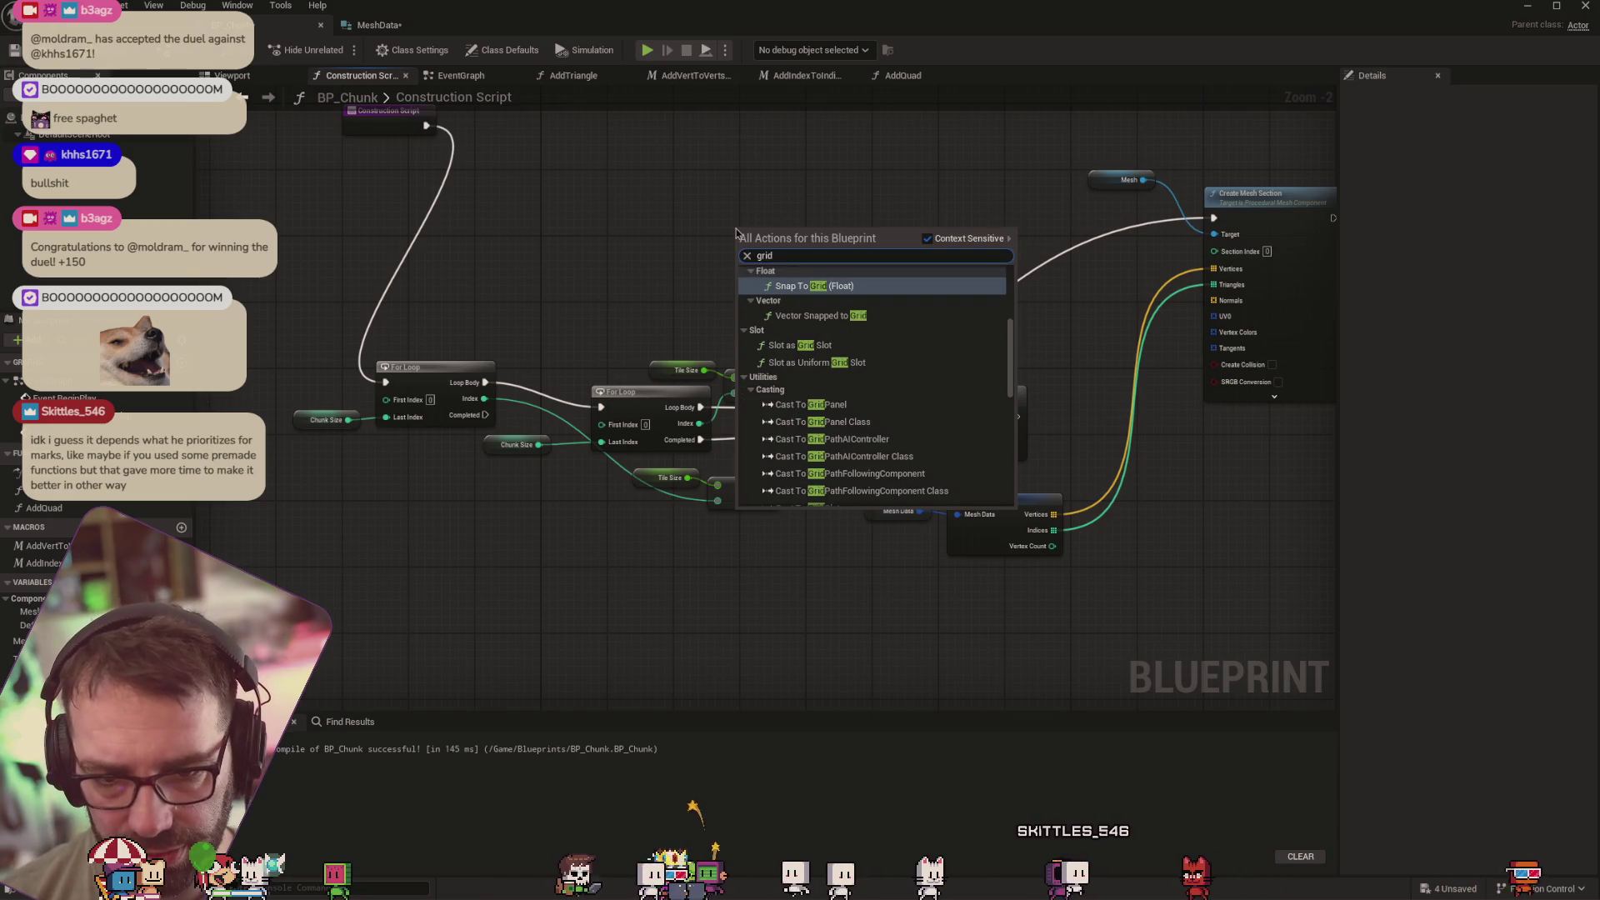
pyautogui.scroll(-10, 873, 404)
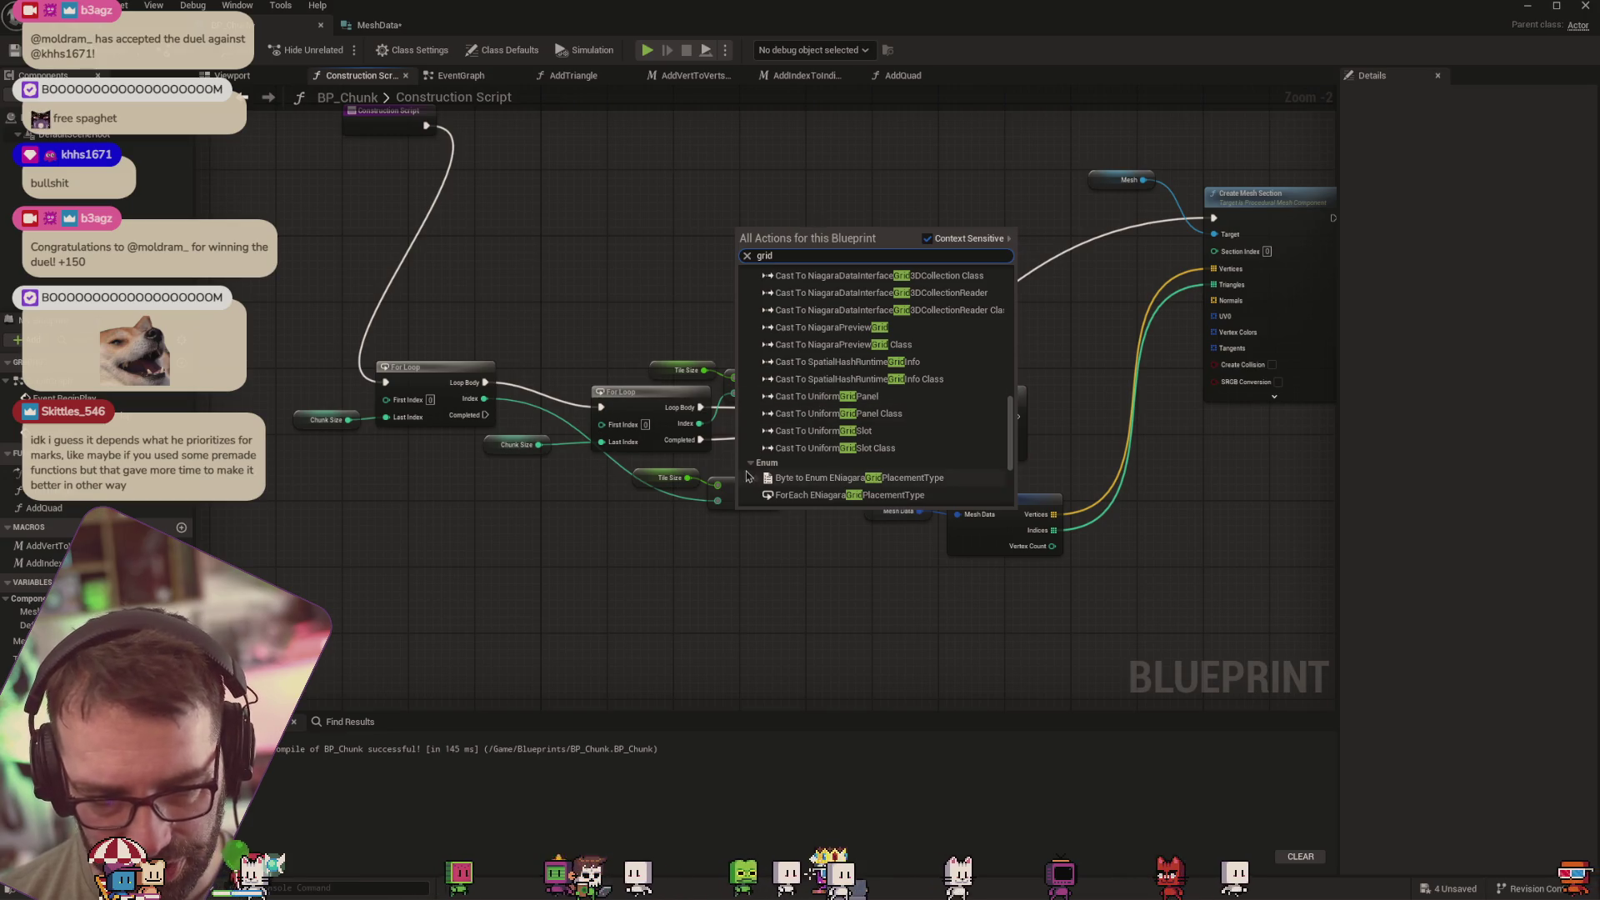
pyautogui.scroll(-3, 832, 406)
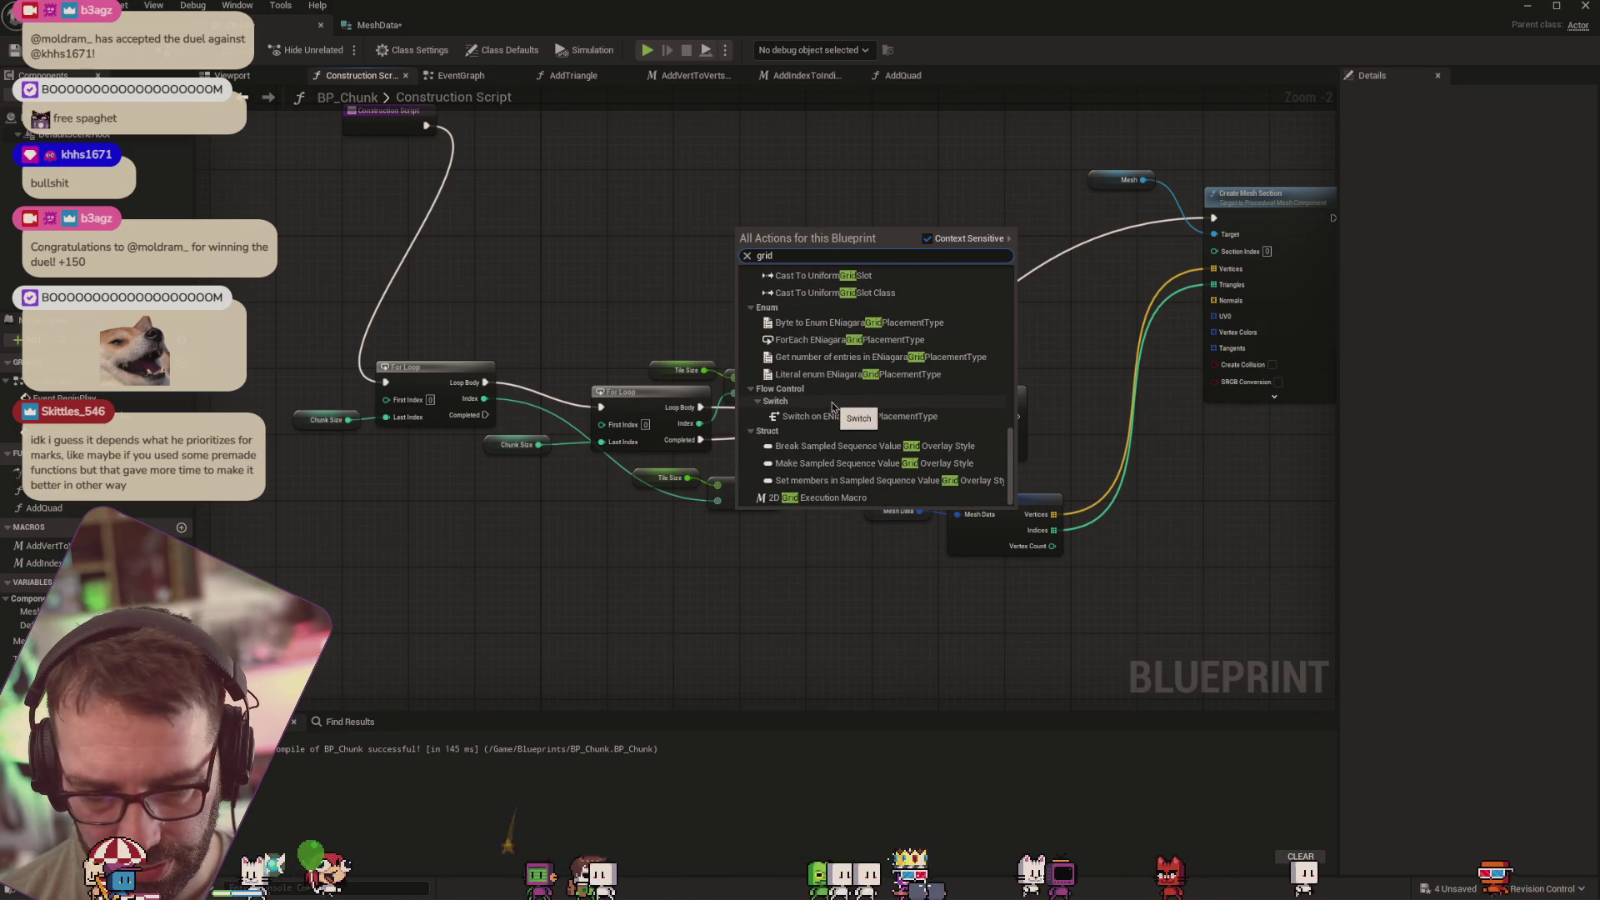
pyautogui.scroll(15, 816, 392)
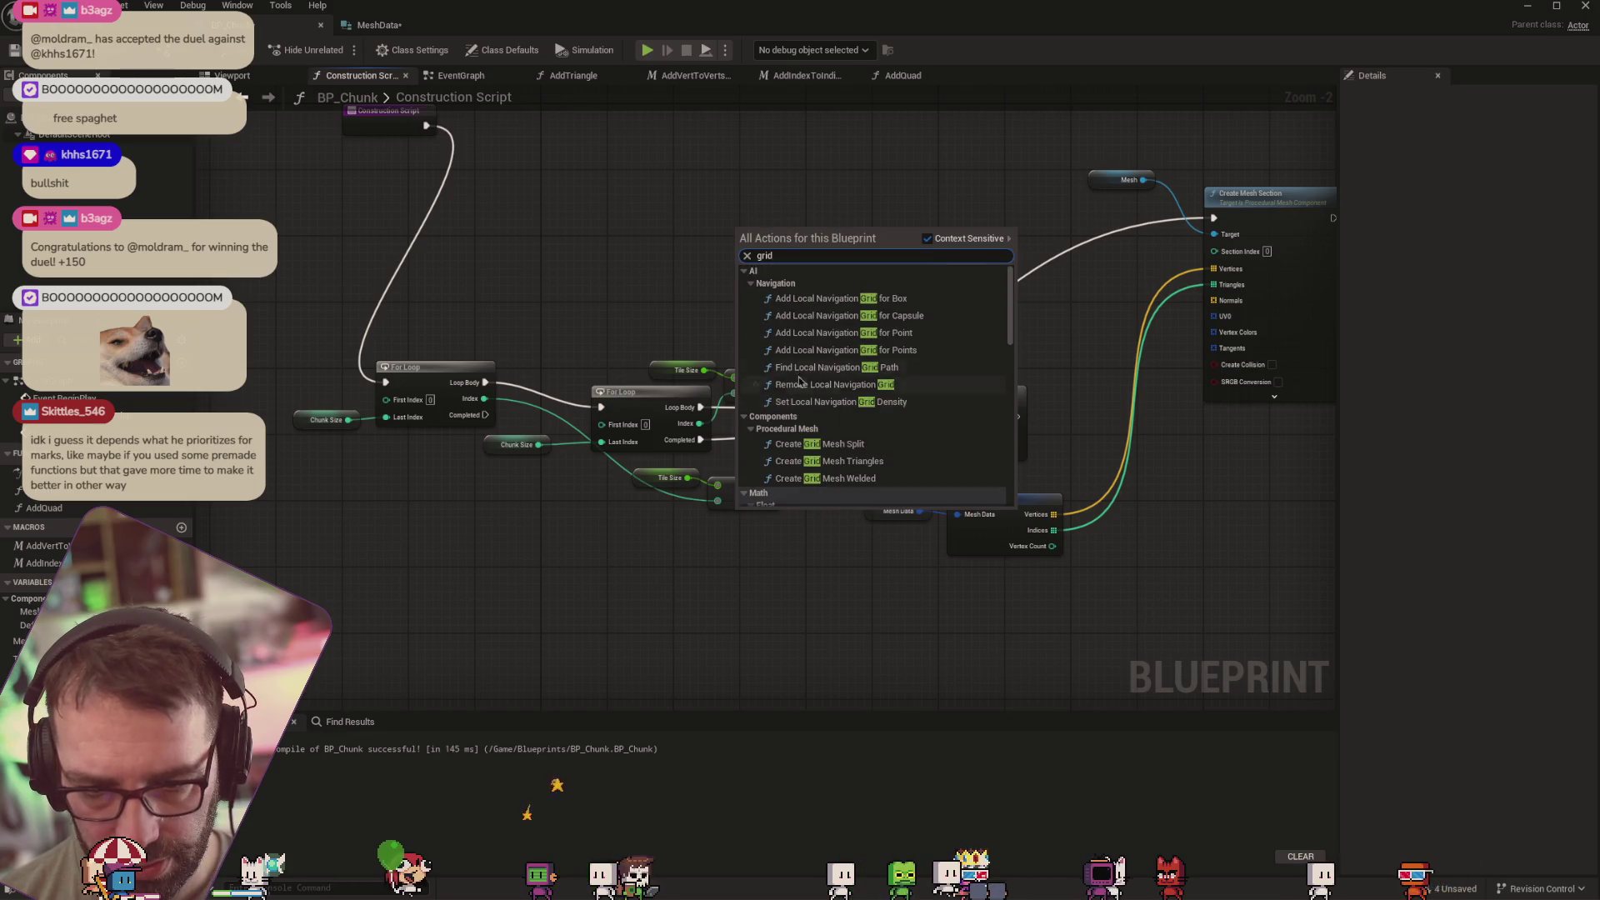
pyautogui.click(600, 243)
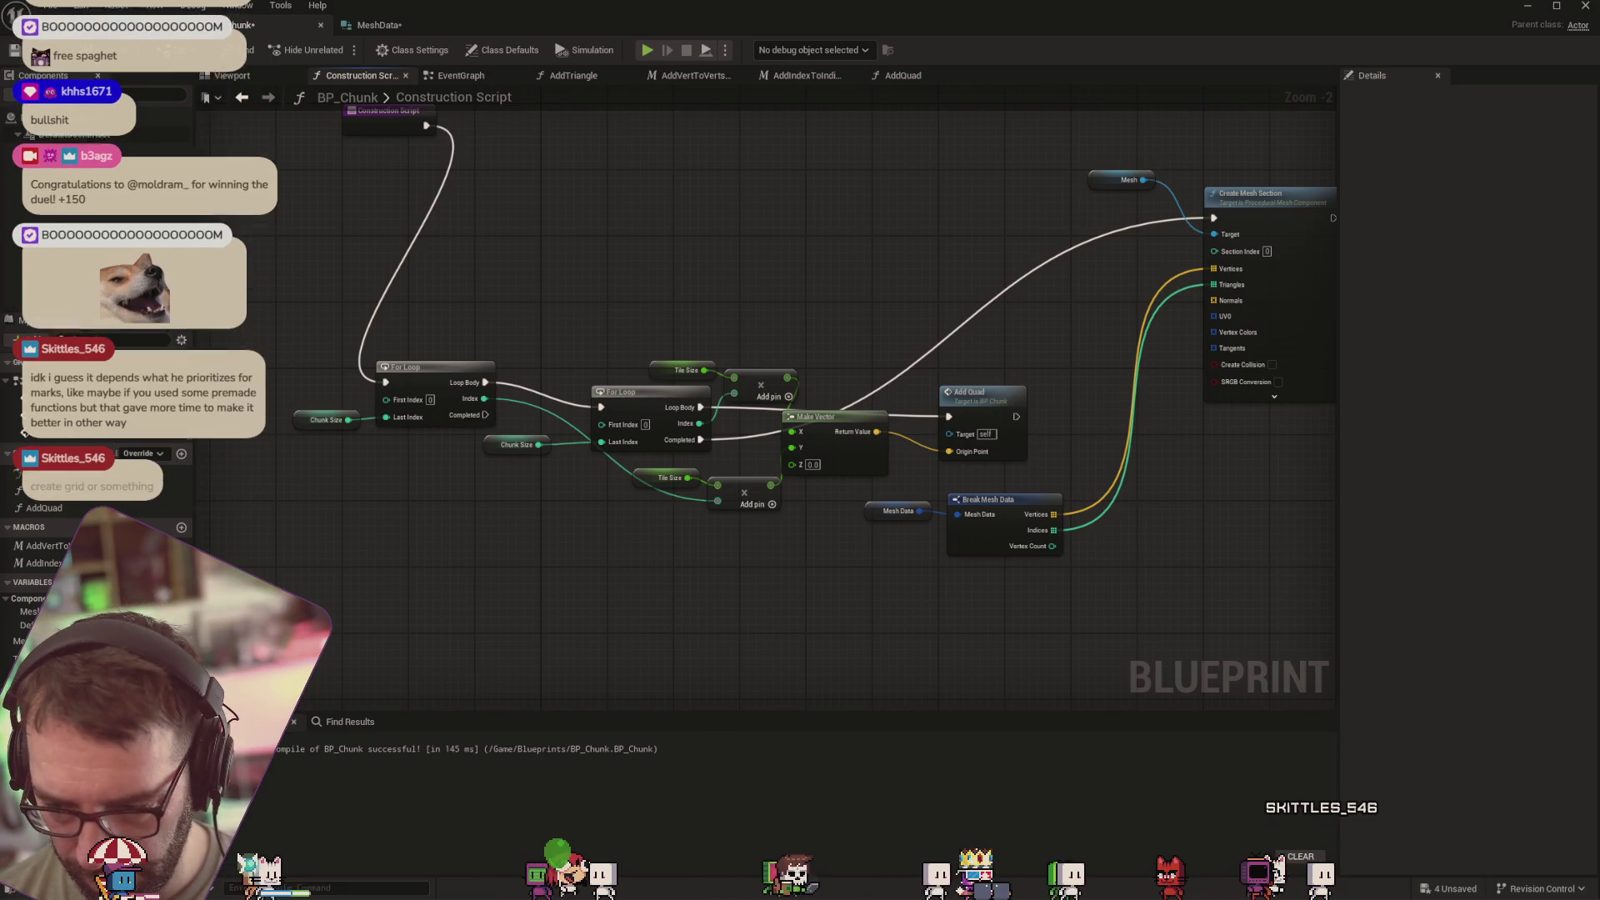
# Search the actions again for 'create grid', then 'make grid'
pyautogui.rightClick(709, 219)
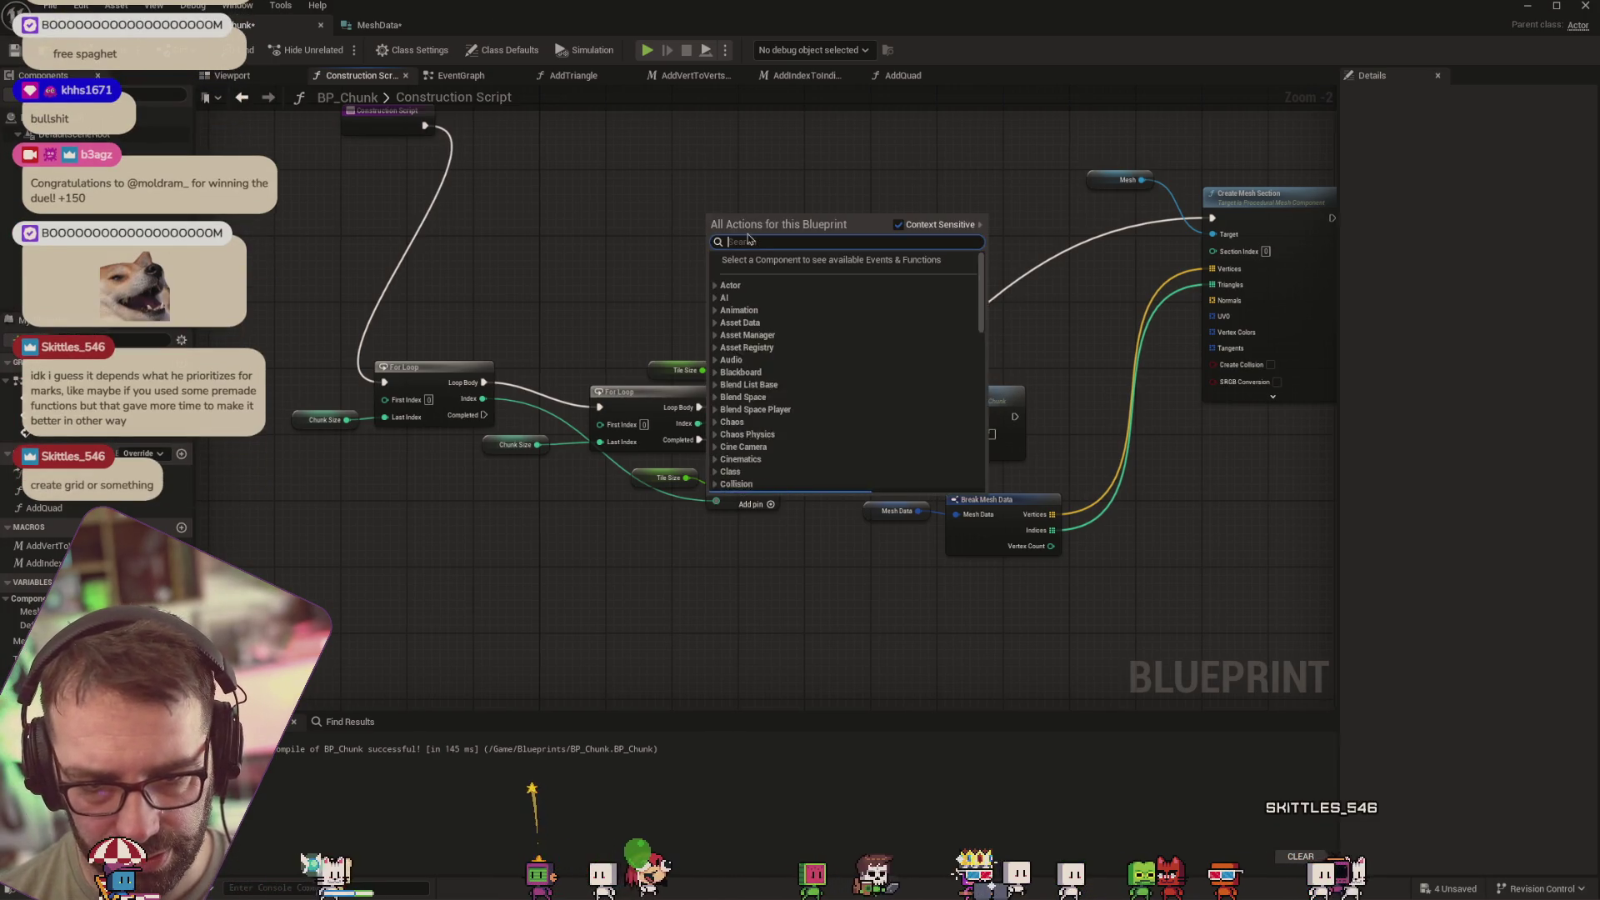
pyautogui.write('creat')
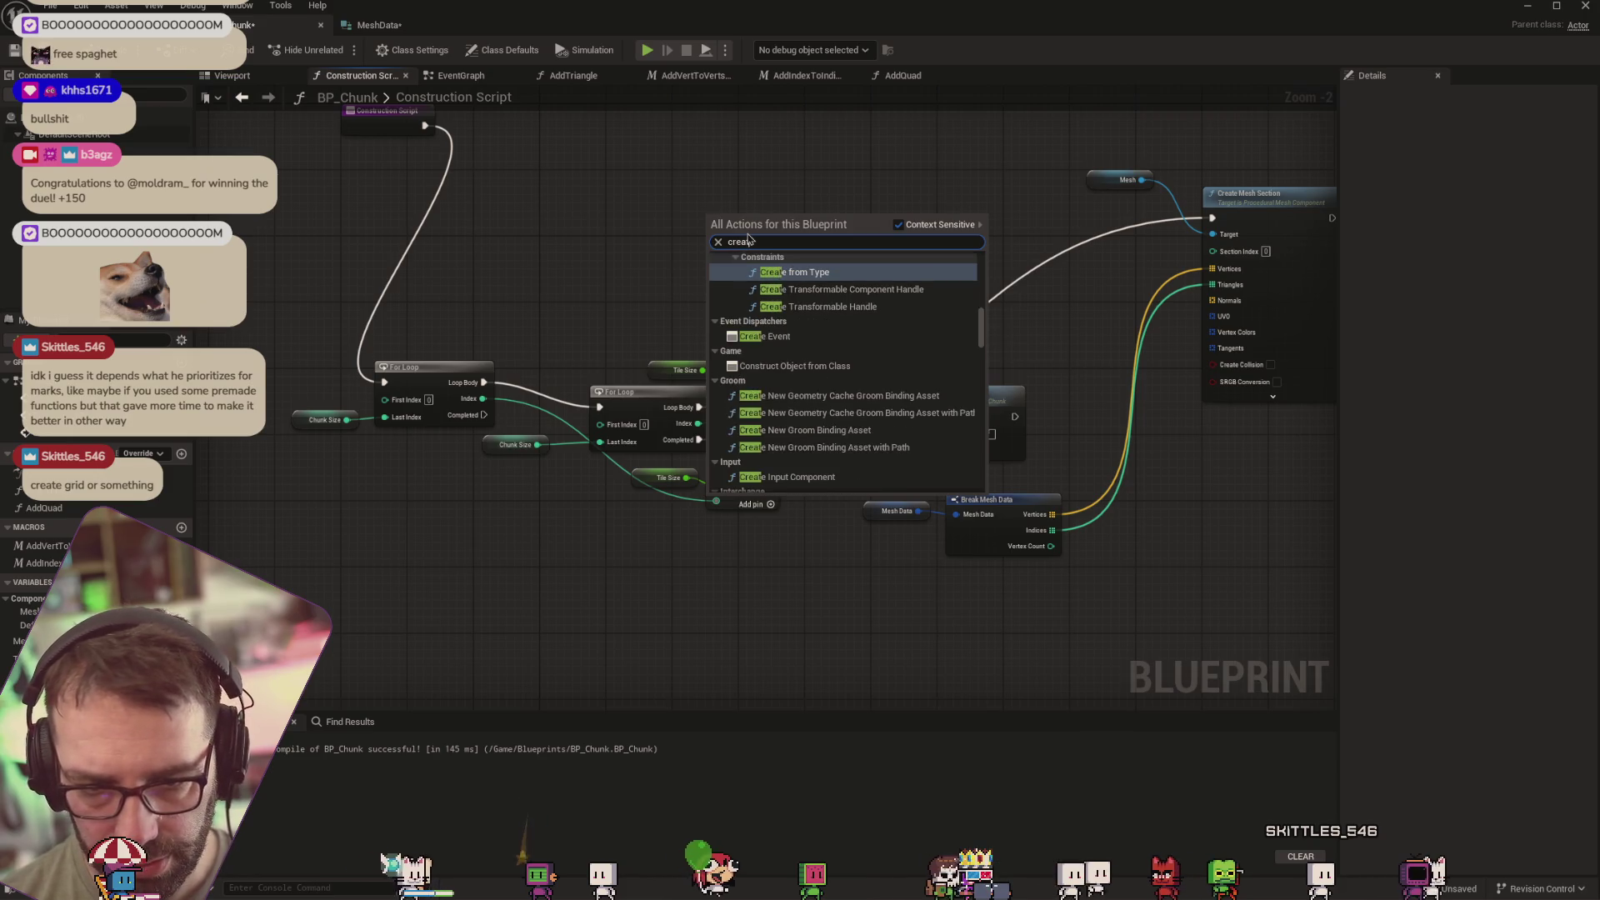
pyautogui.write('e grid')
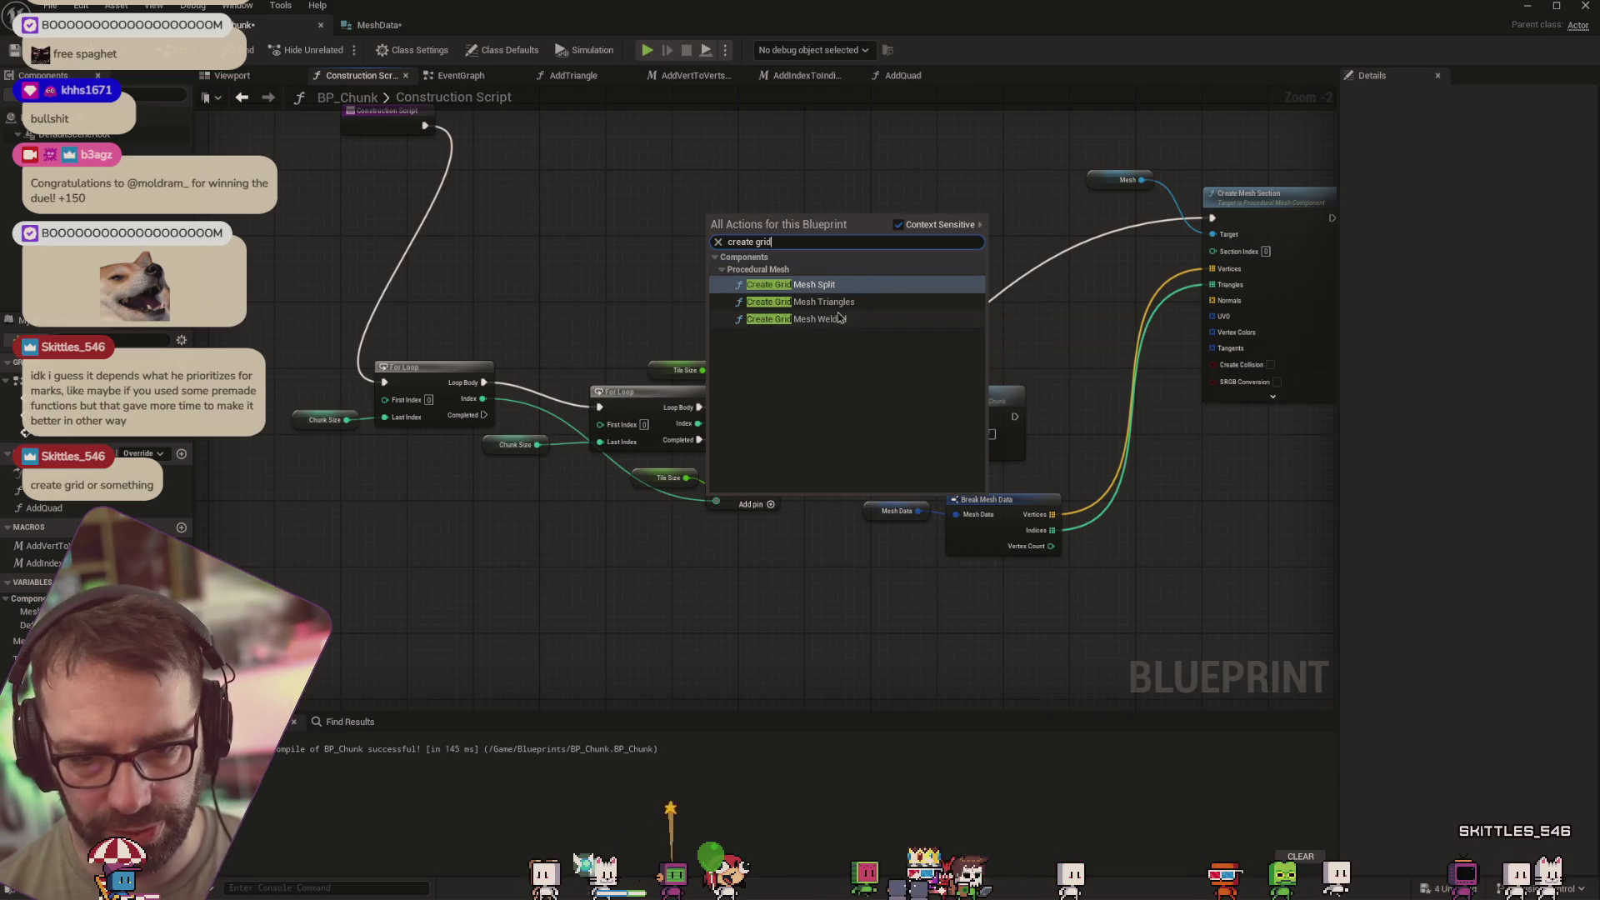
pyautogui.press('Escape')
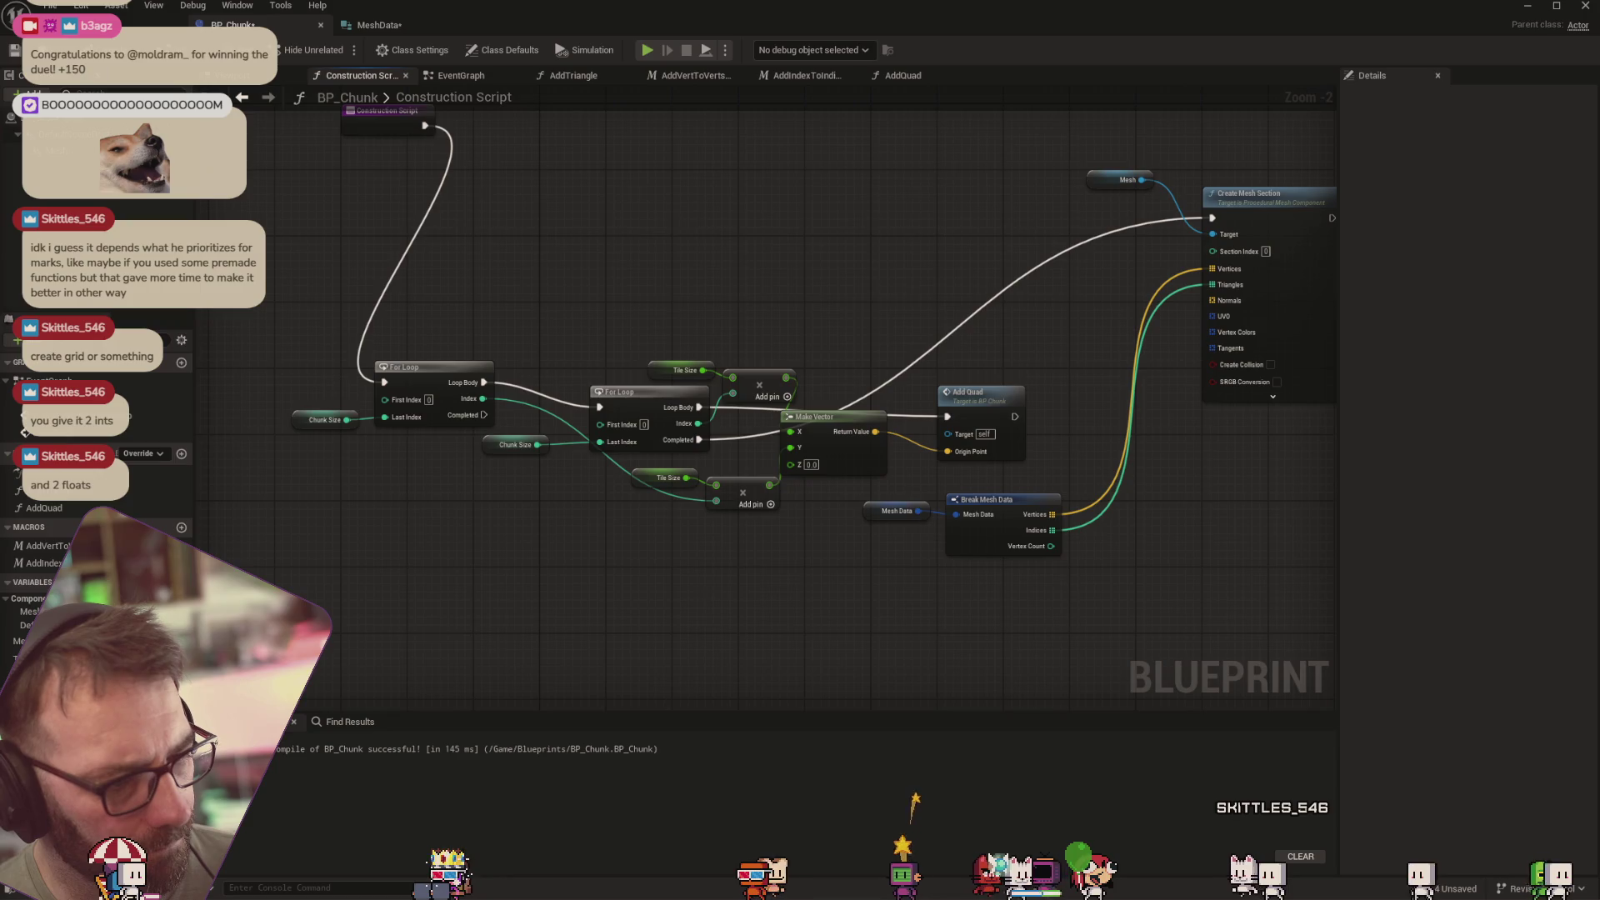
pyautogui.rightClick(713, 333)
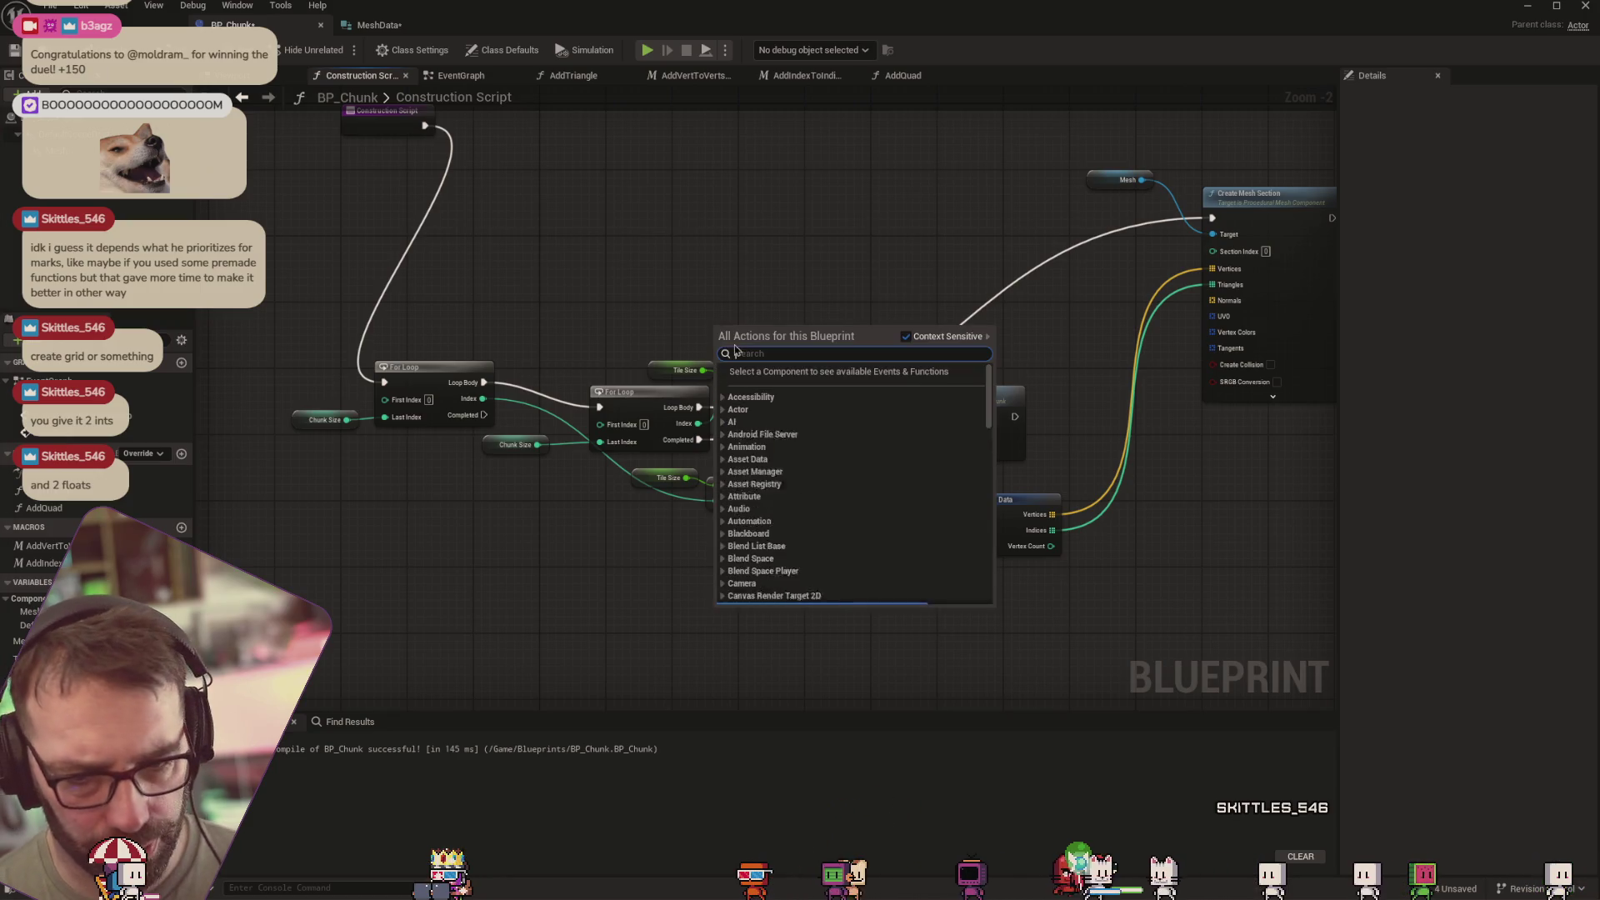
pyautogui.write('make grid')
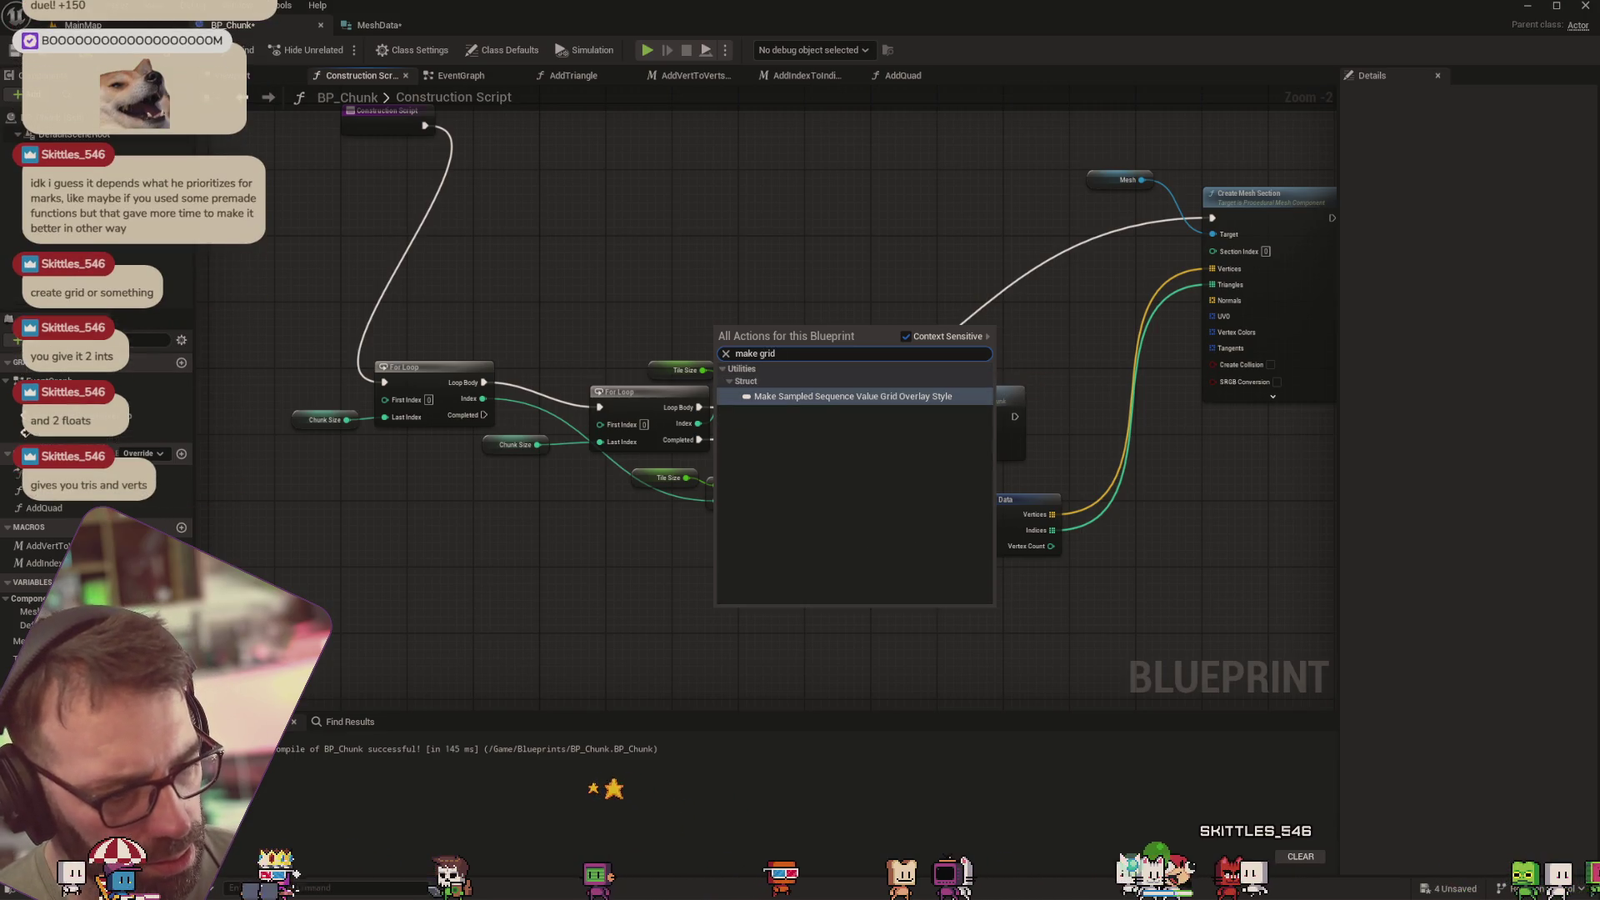
# Study the forum thread's enlarged ForLoop grid example, then close the browser
pyautogui.hotkey('alt', 'Tab')
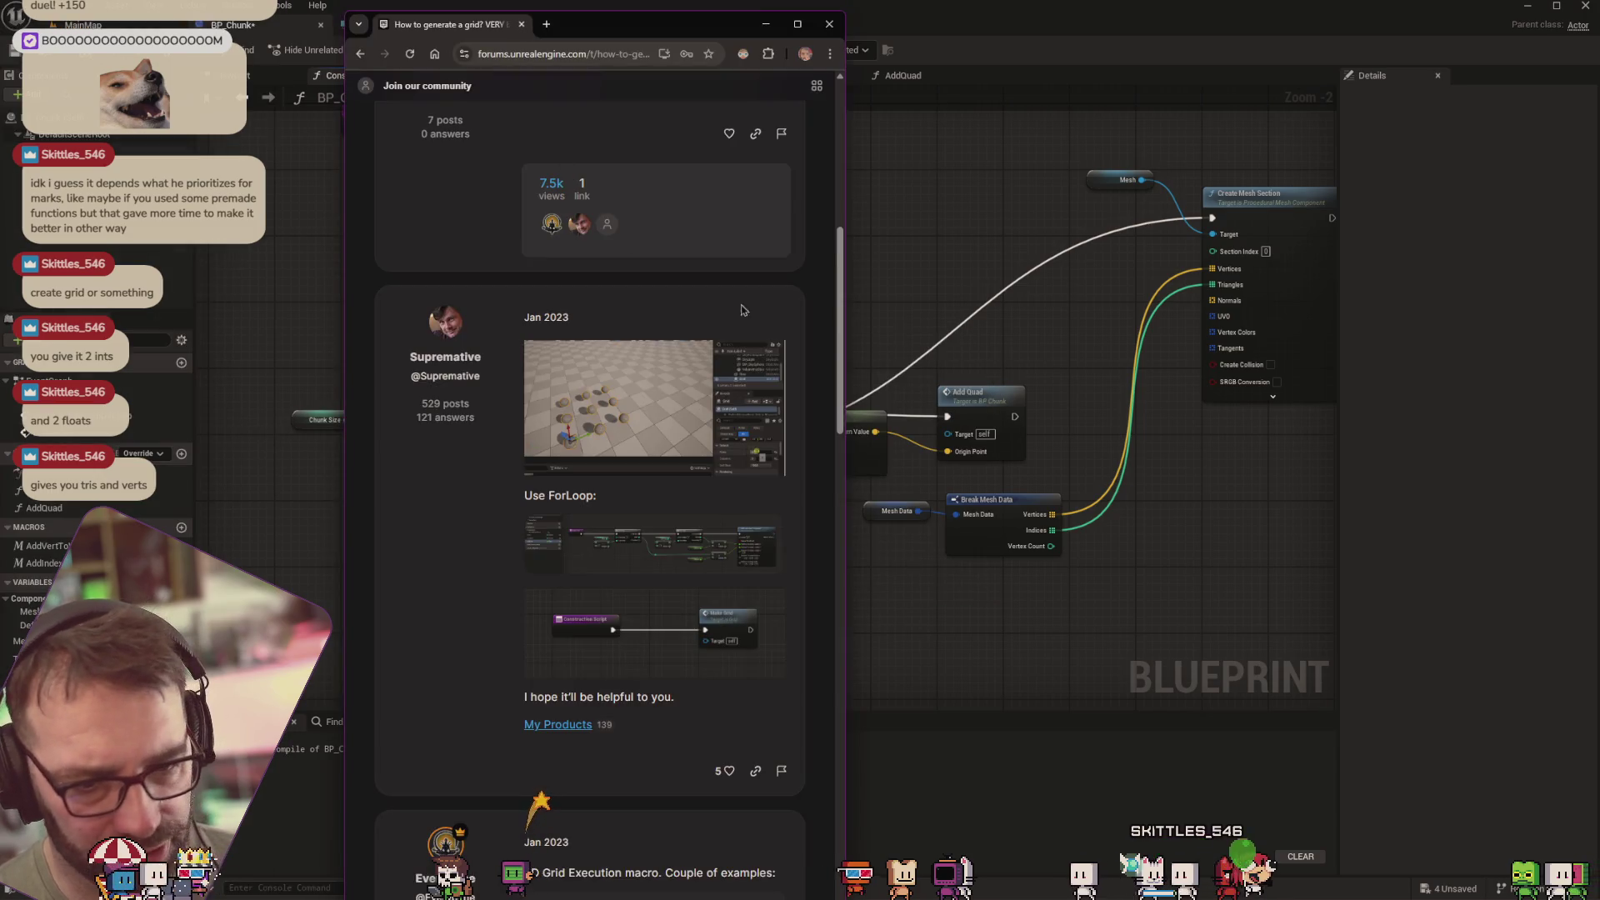
pyautogui.moveTo(845, 244); pyautogui.dragTo(1353, 333)
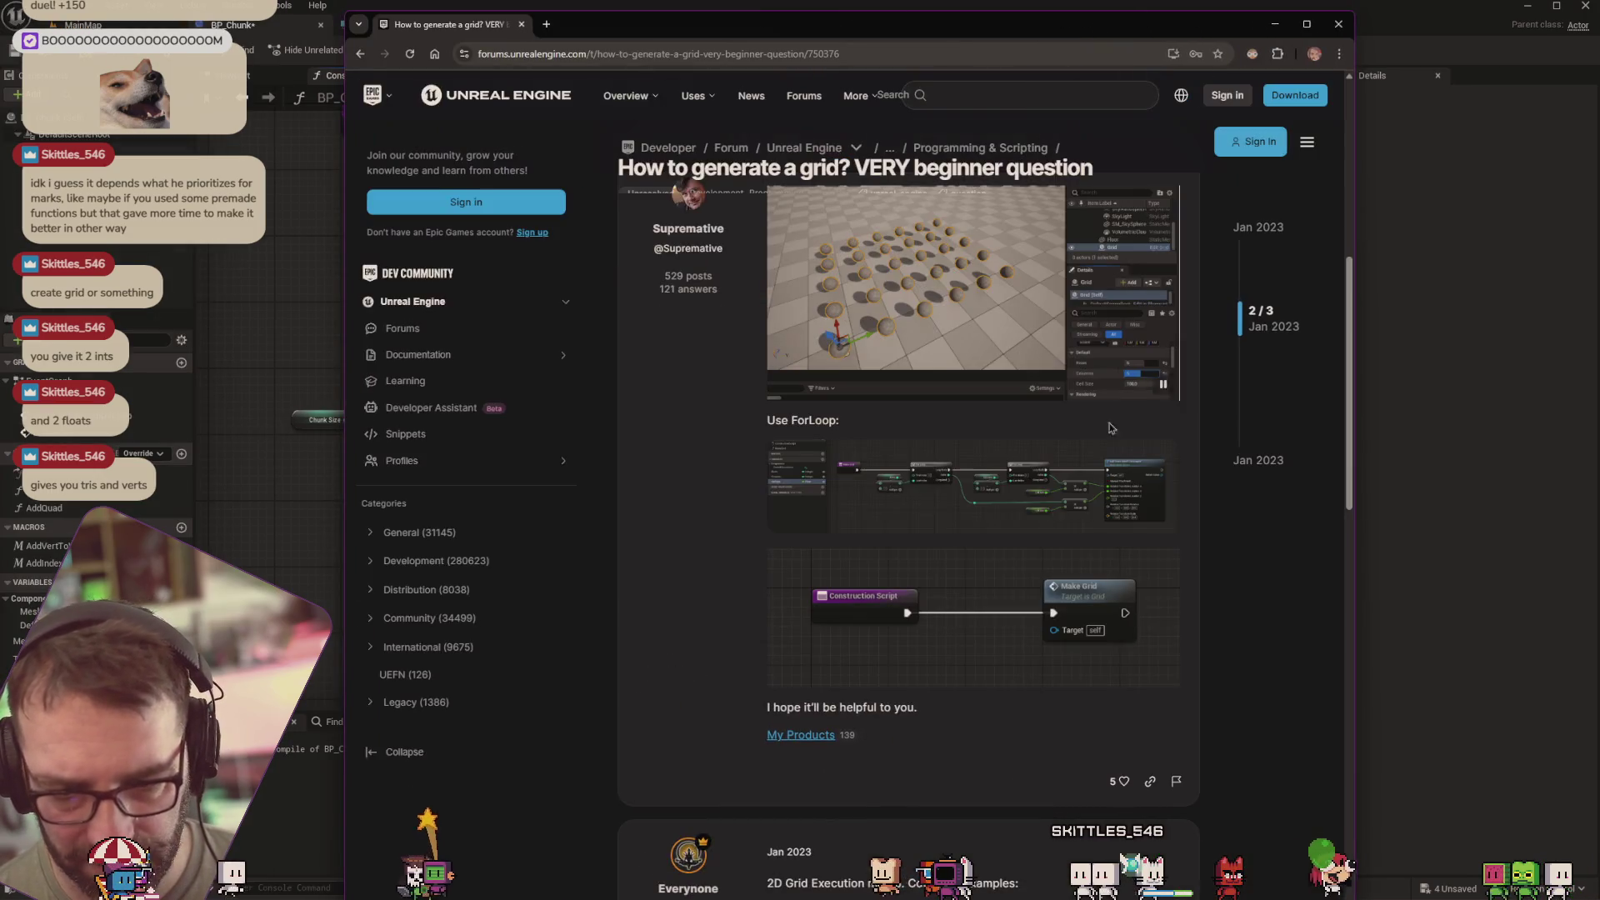
pyautogui.click(971, 481)
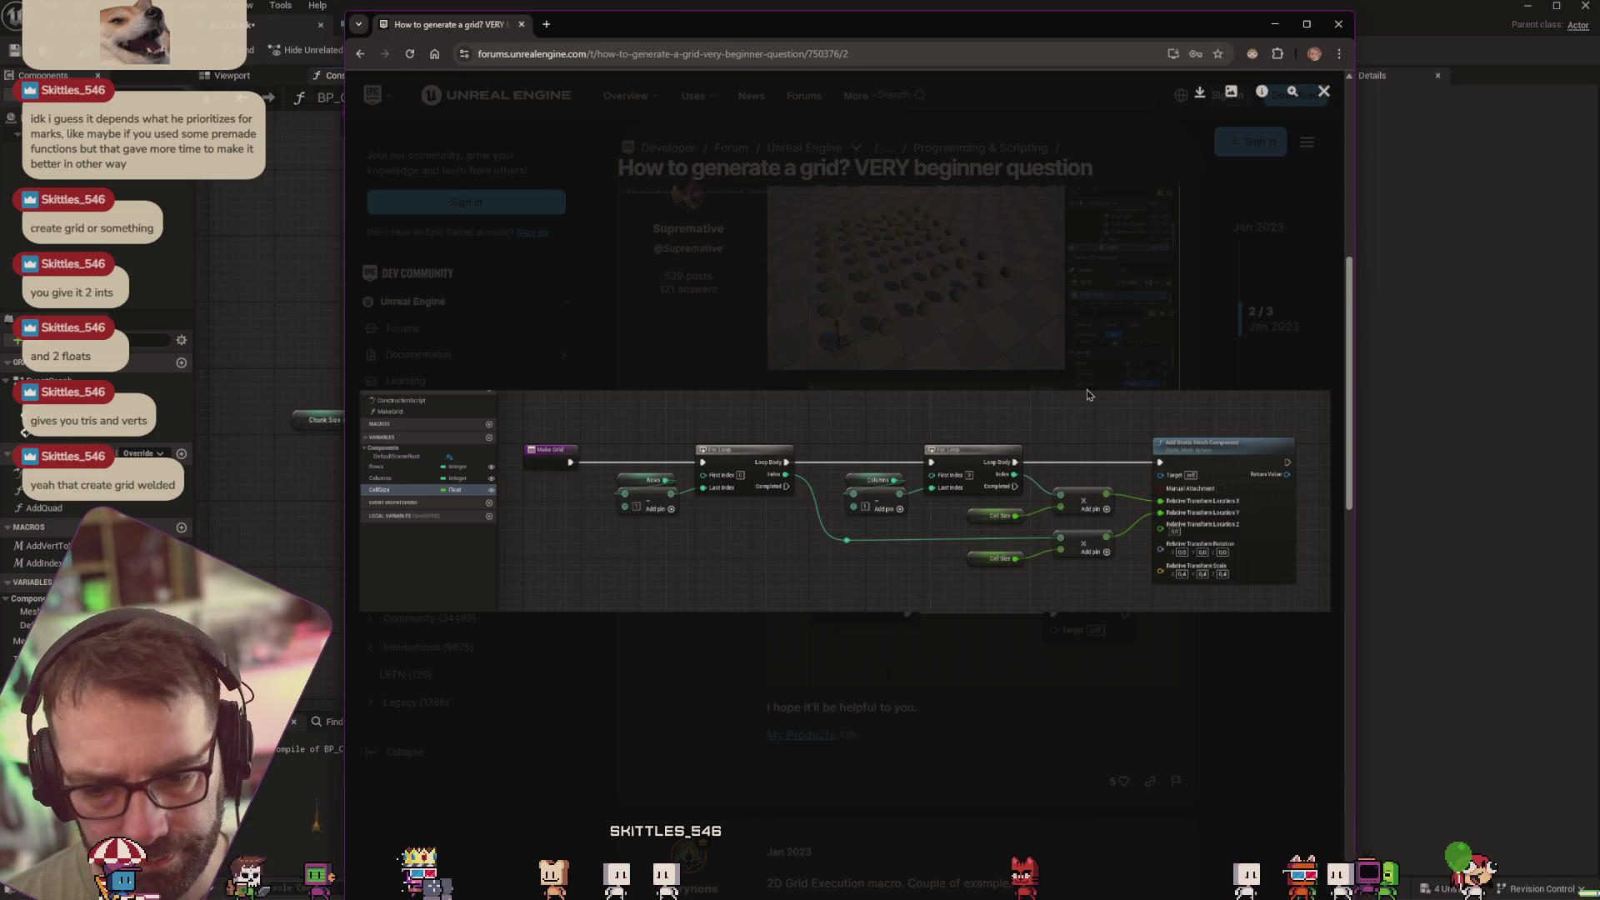
pyautogui.click(523, 25)
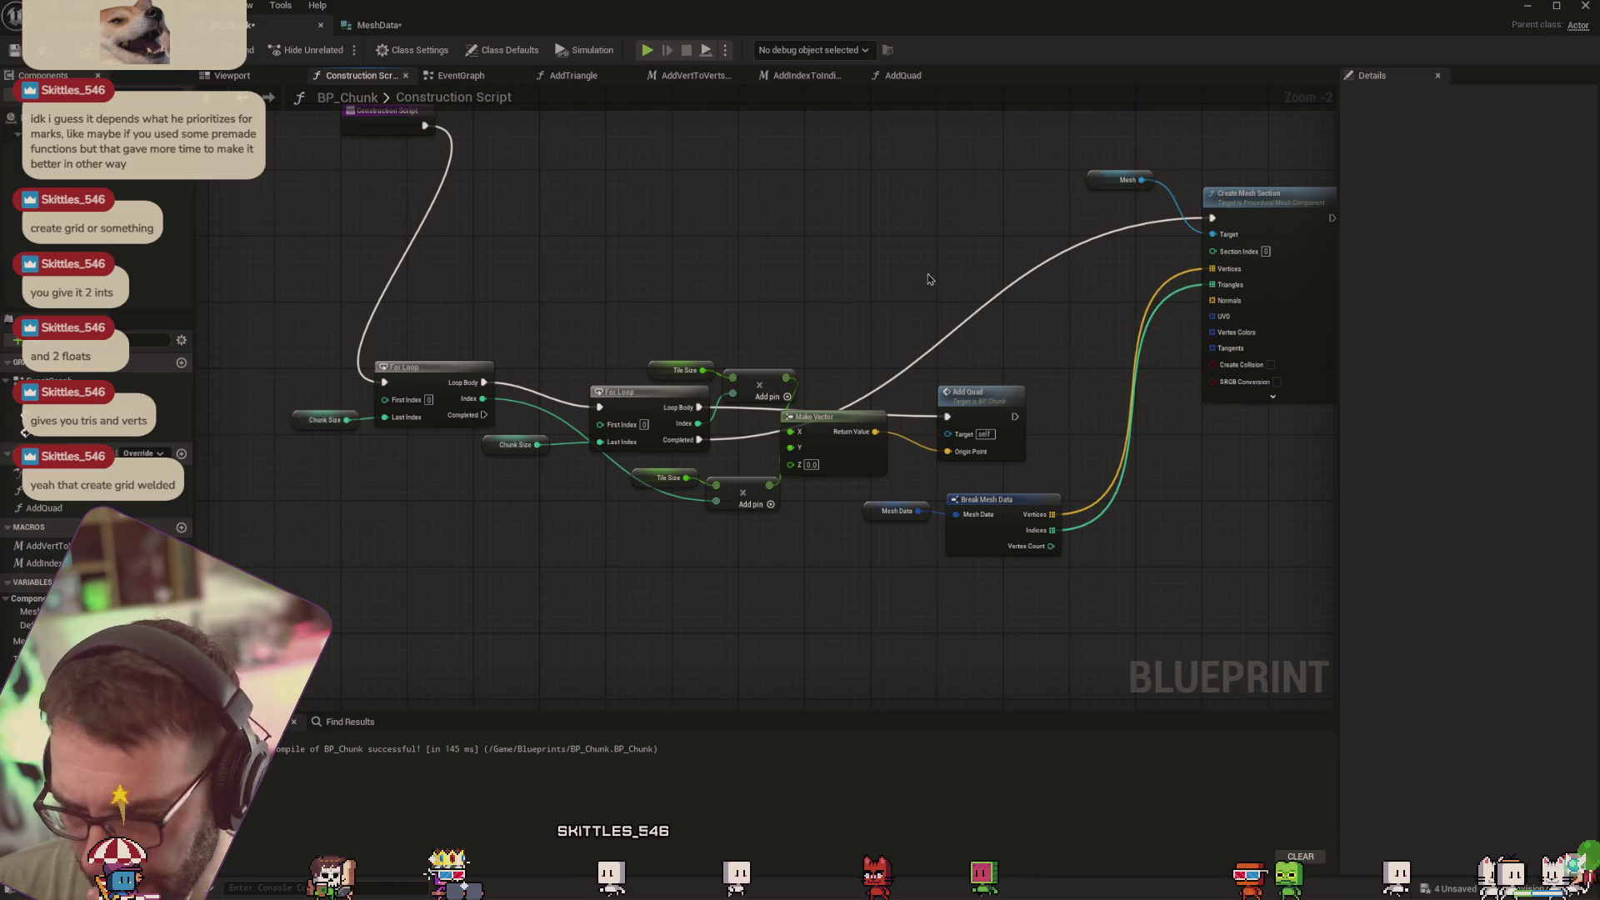
# Try a Create Grid Mesh Welded node from the action search, then delete it
pyautogui.rightClick(647, 257)
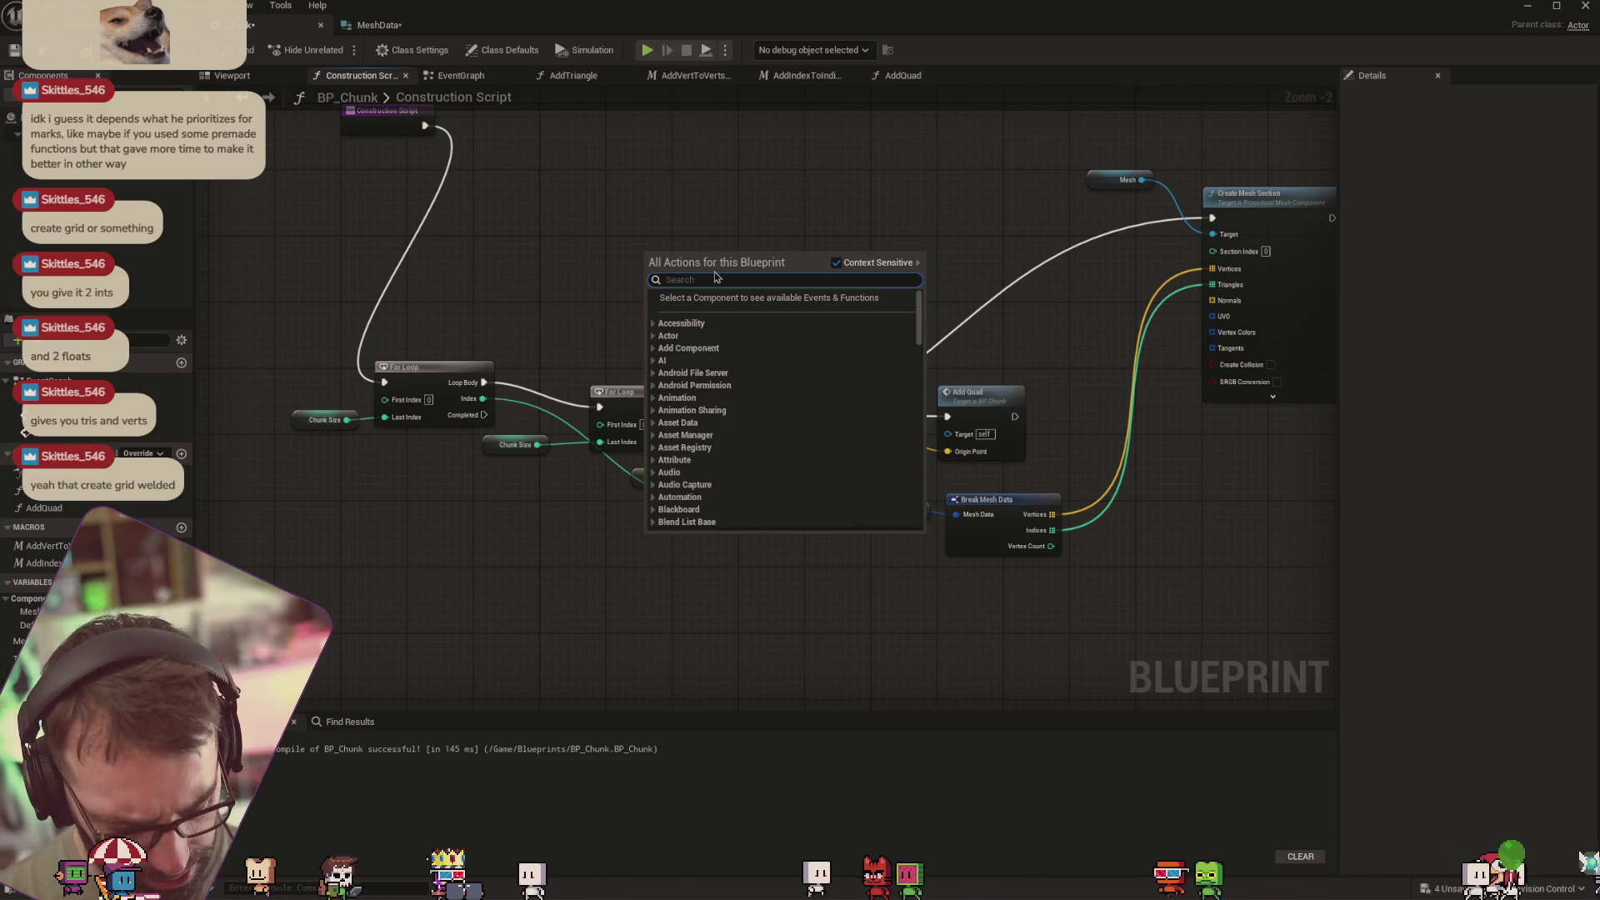
pyautogui.write('create gri')
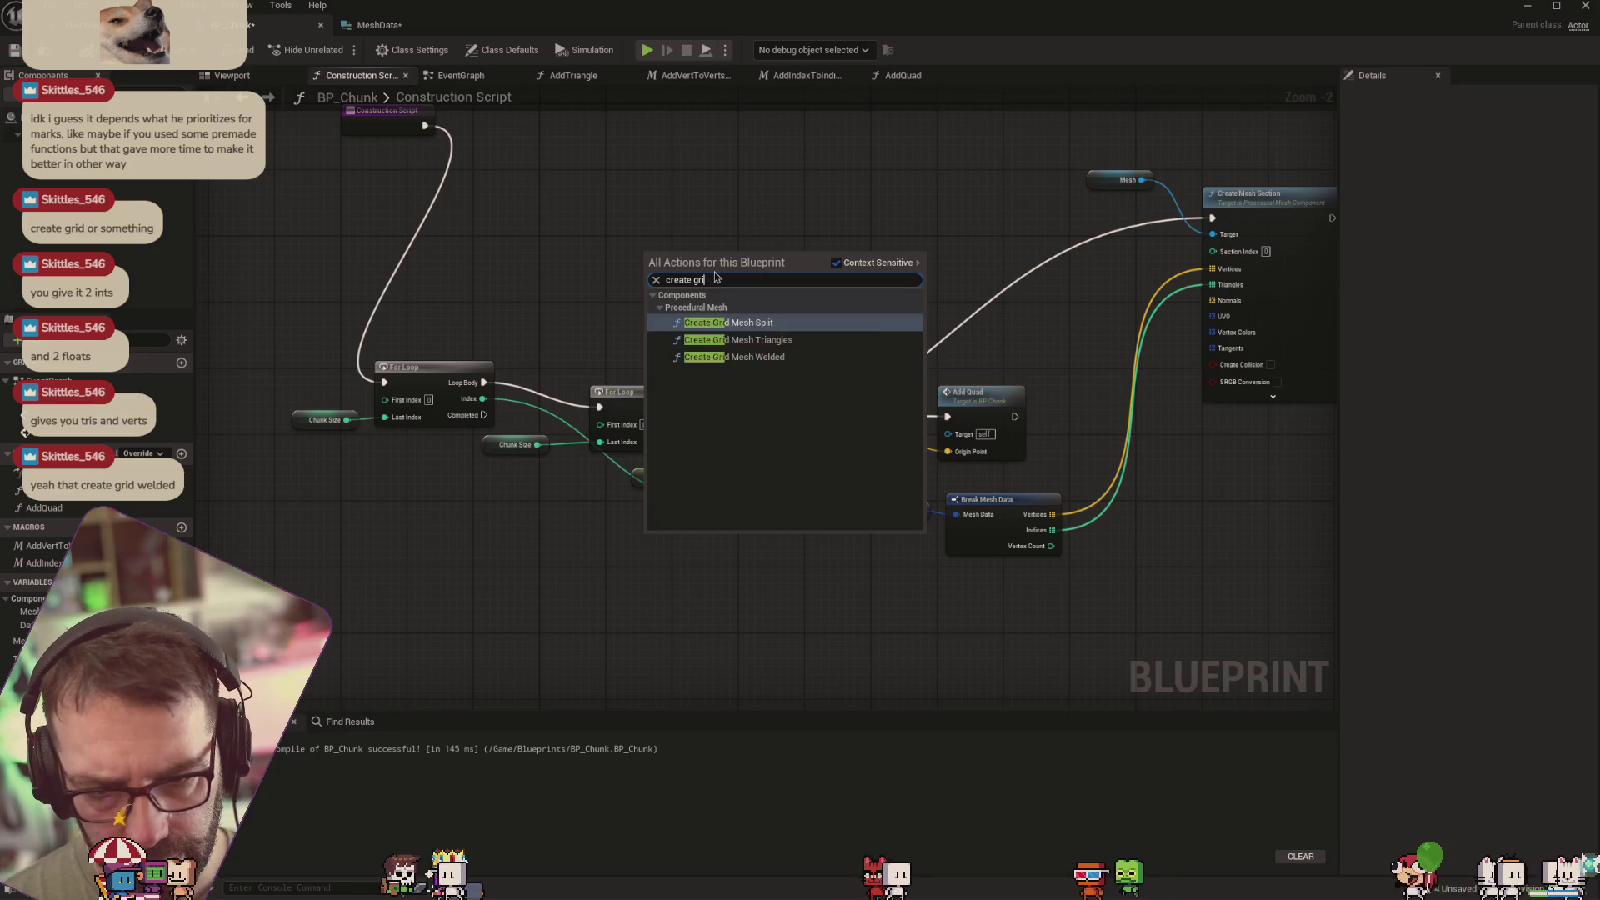
pyautogui.write('d w')
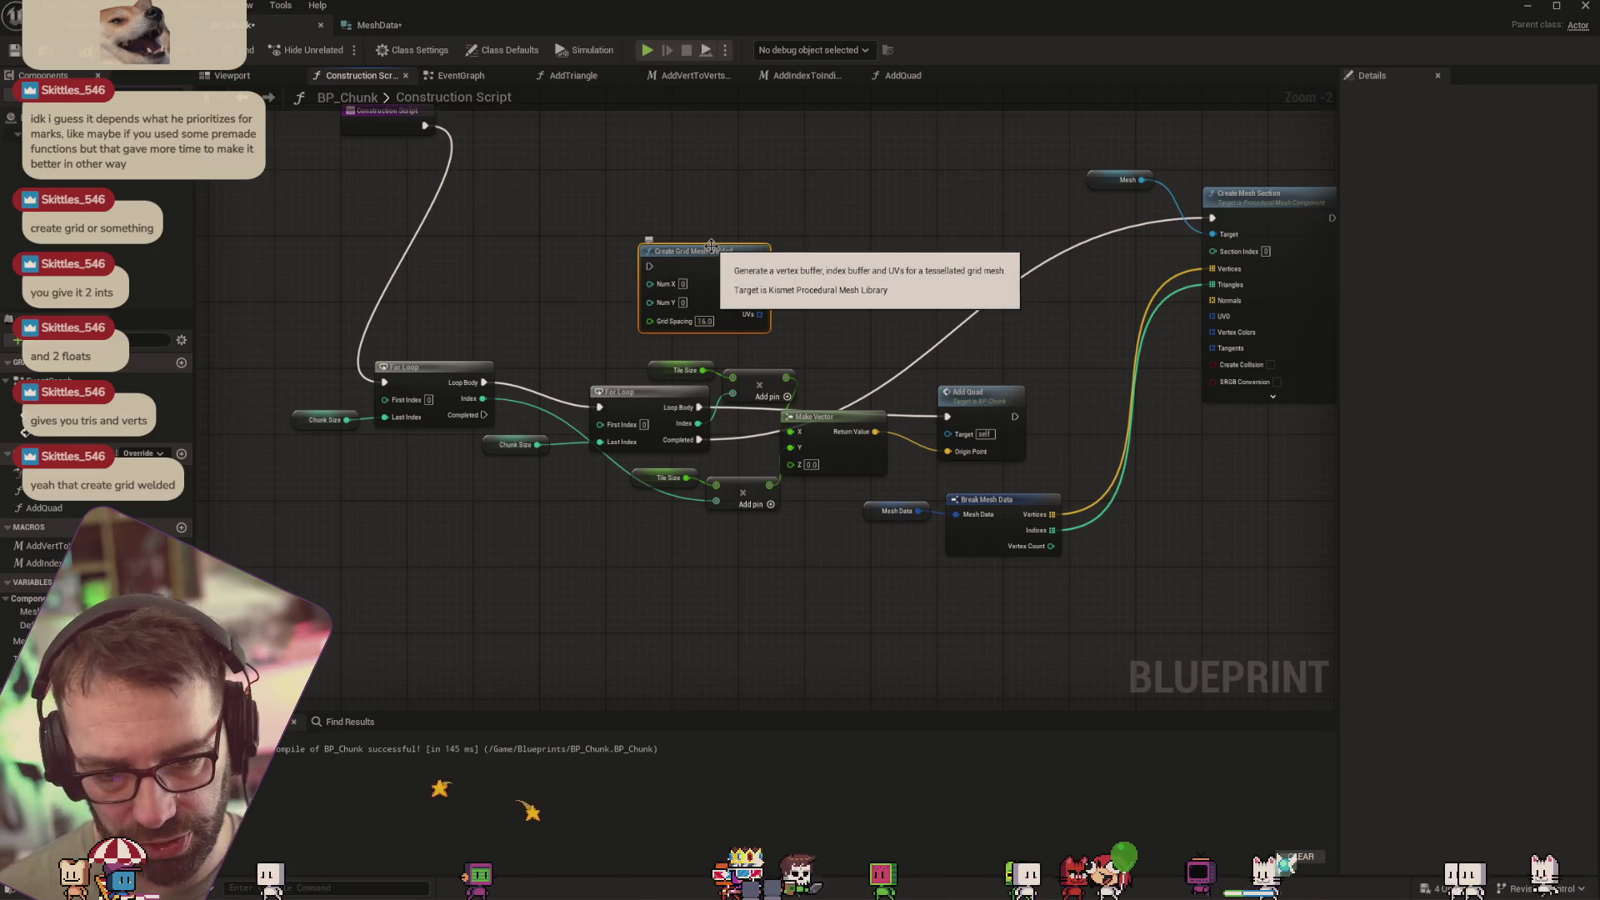
pyautogui.press('Delete')
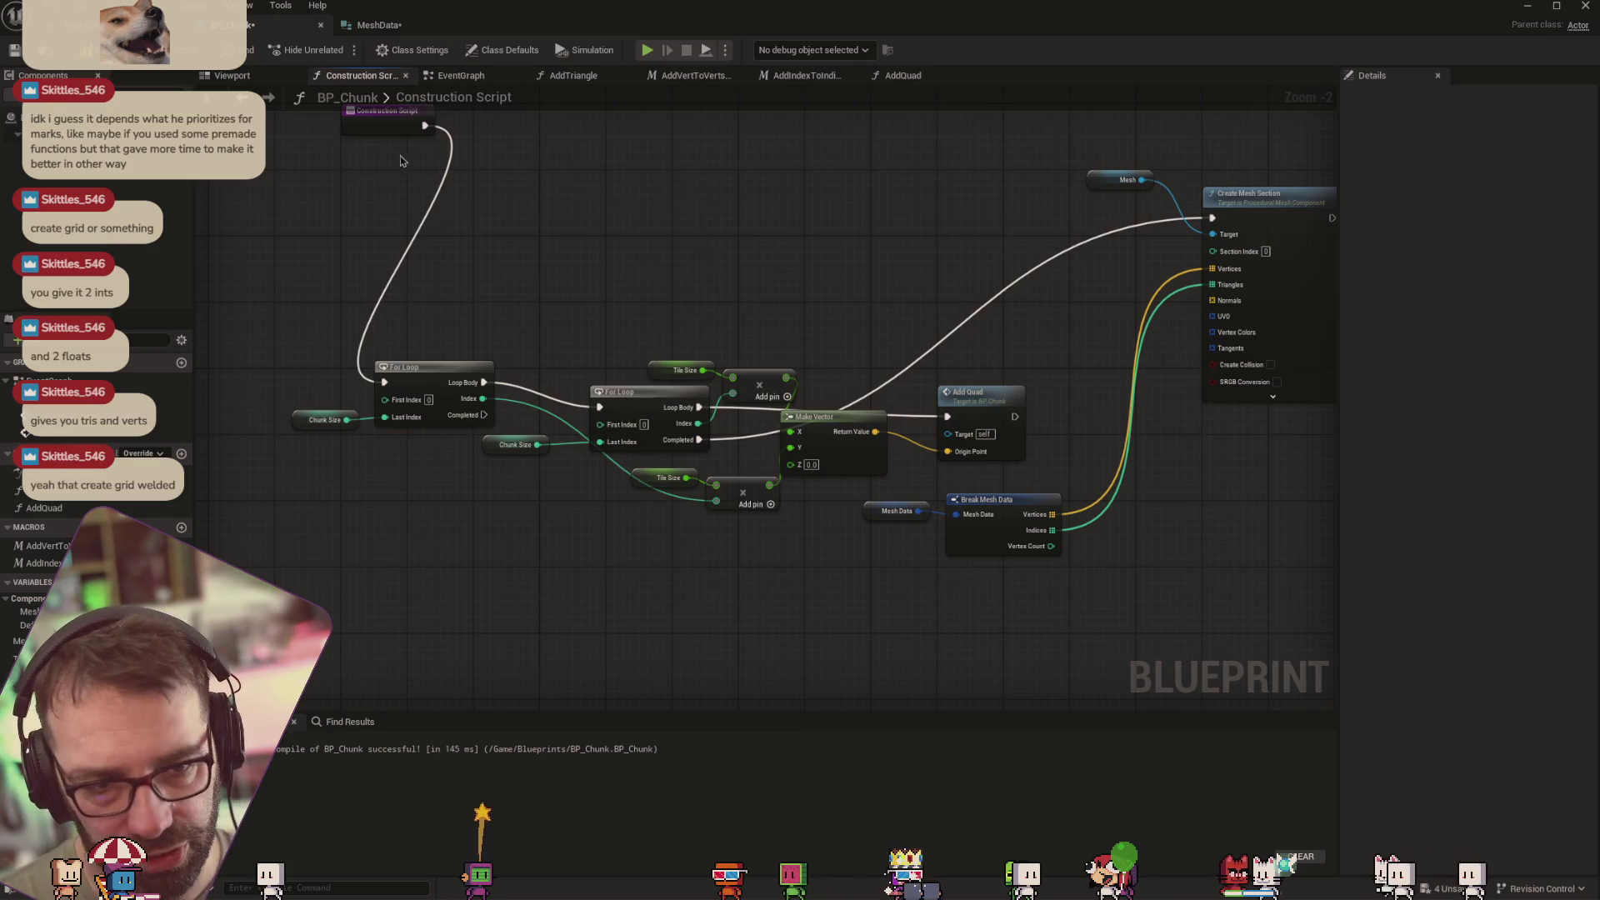
# Move the Construction Script node near the loops and delete the duplicate Chunk Size getter
pyautogui.moveTo(390, 128); pyautogui.dragTo(281, 294)
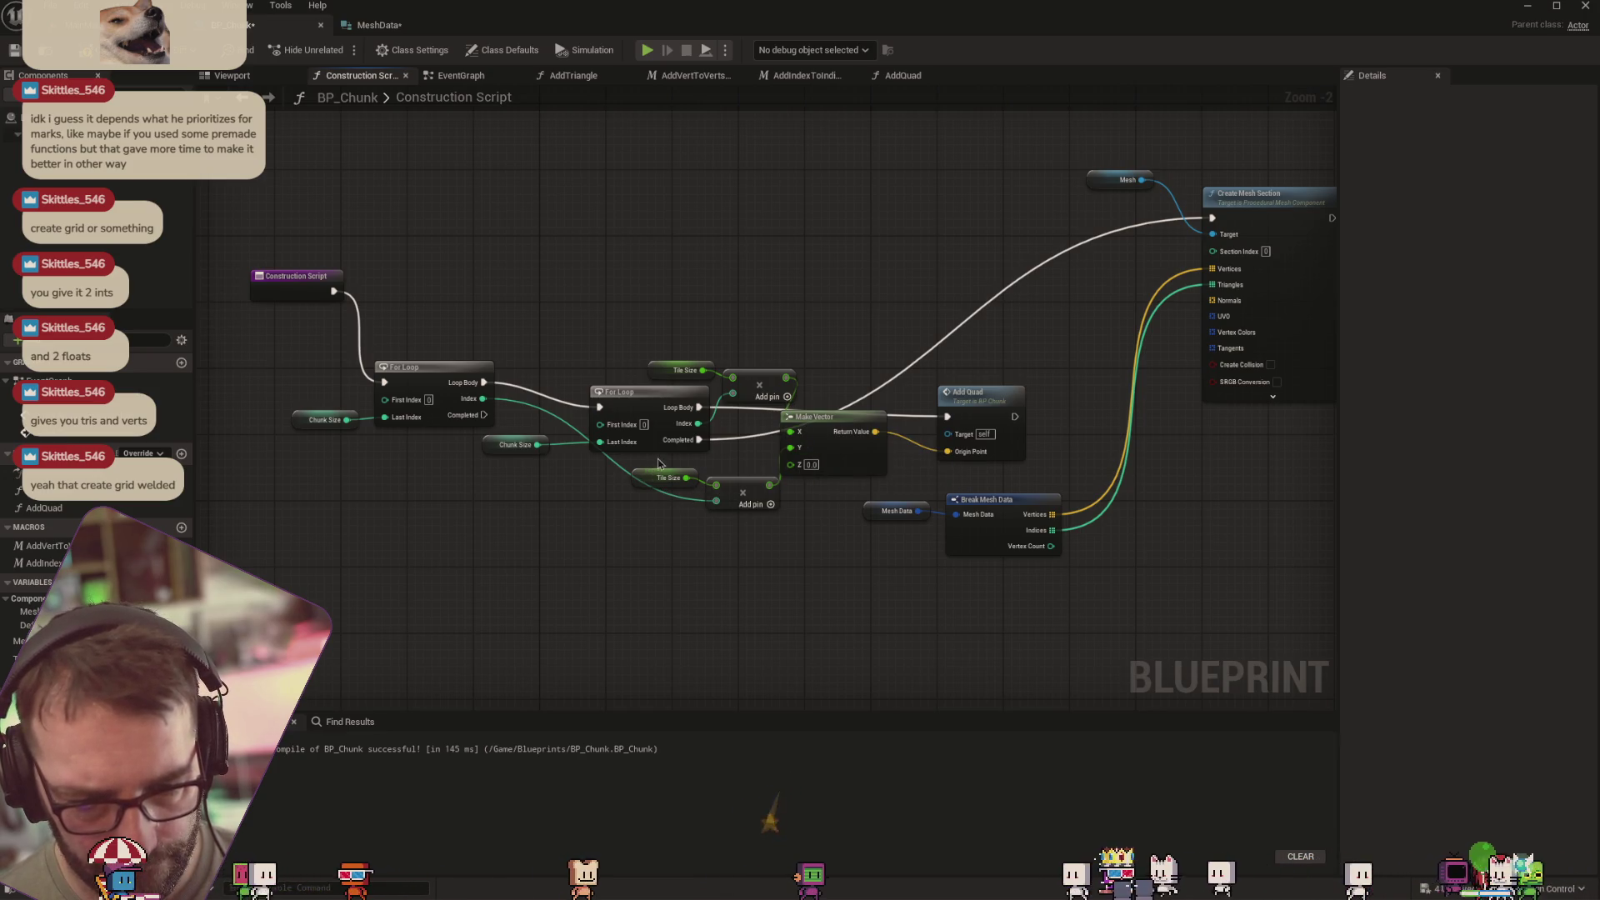
pyautogui.moveTo(659, 464)
pyautogui.mouseDown()
pyautogui.moveTo(754, 509)
pyautogui.moveTo(677, 486)
pyautogui.mouseUp()
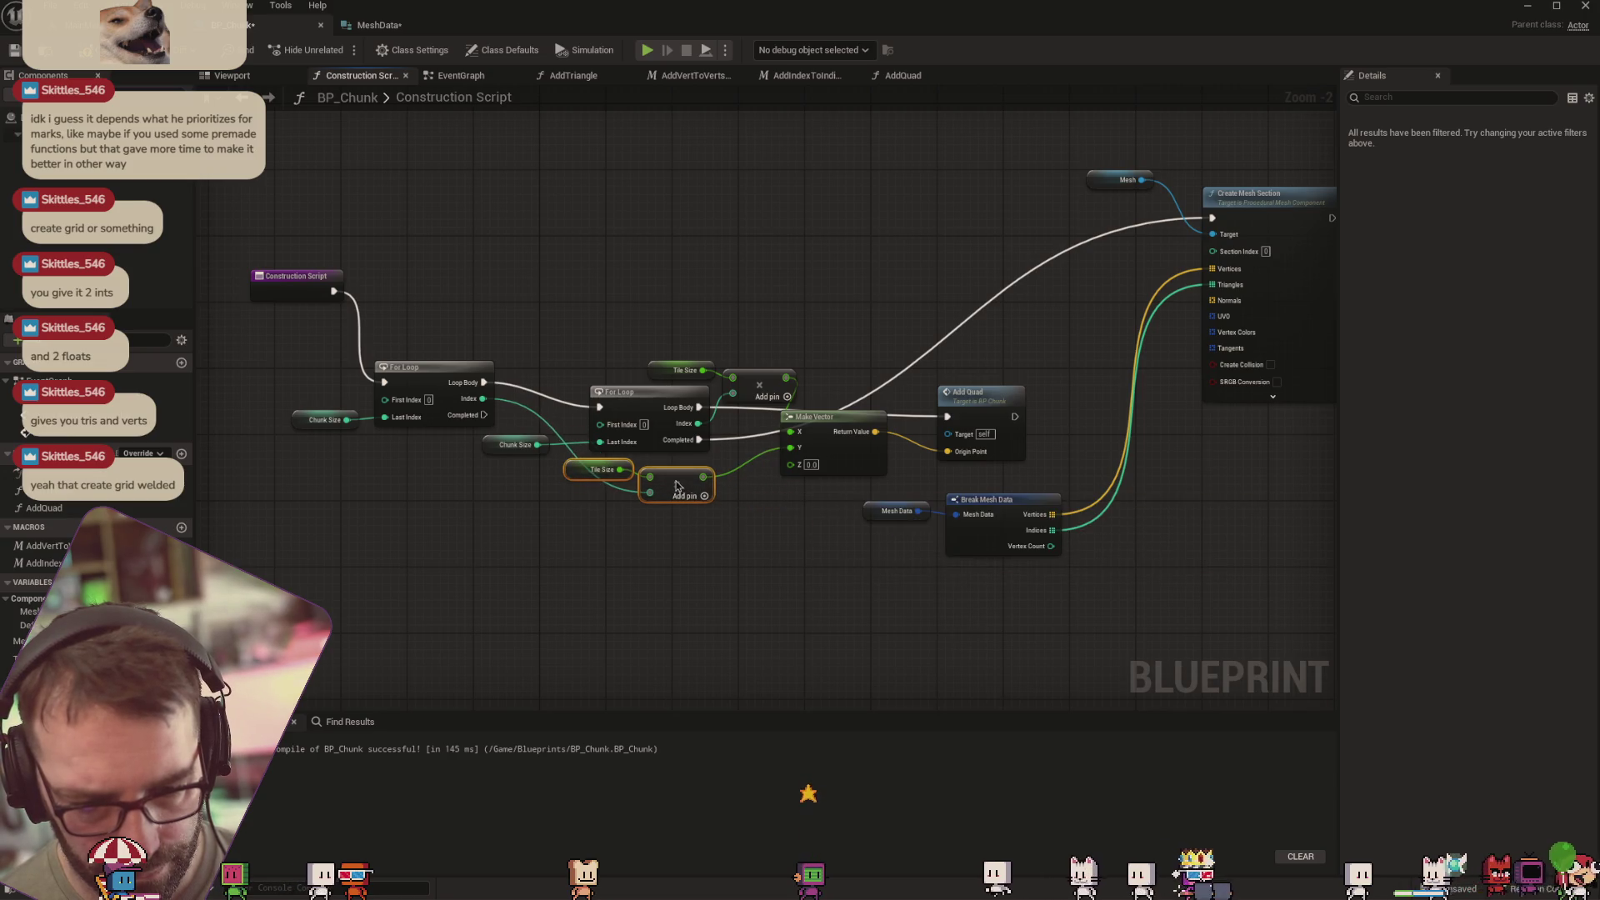
pyautogui.moveTo(501, 451); pyautogui.dragTo(528, 450)
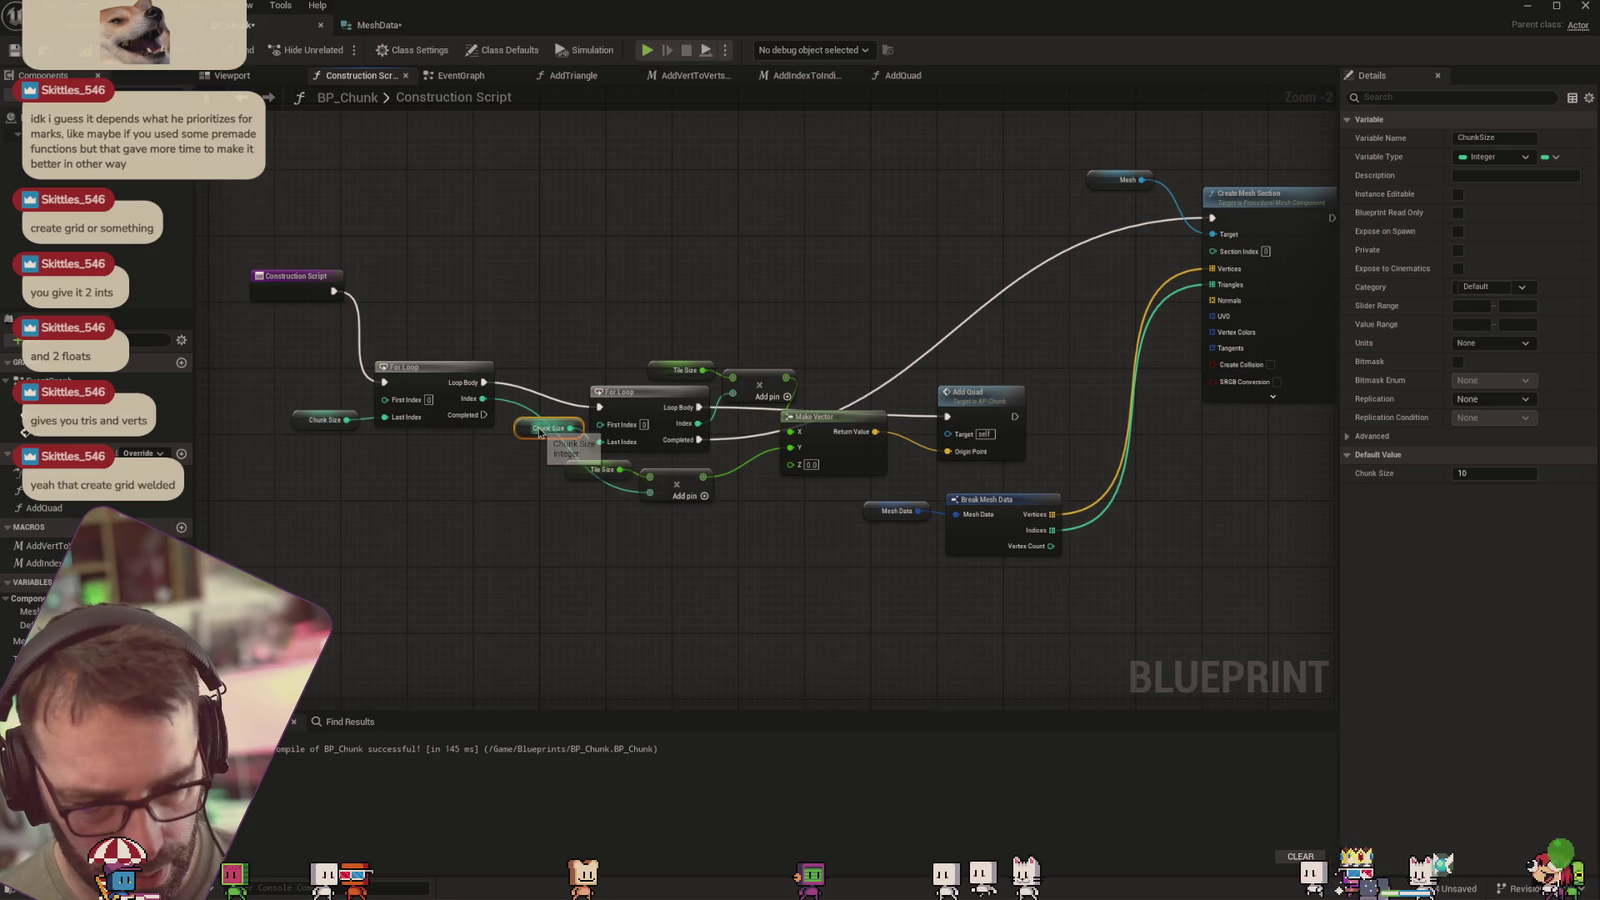
pyautogui.press('Delete')
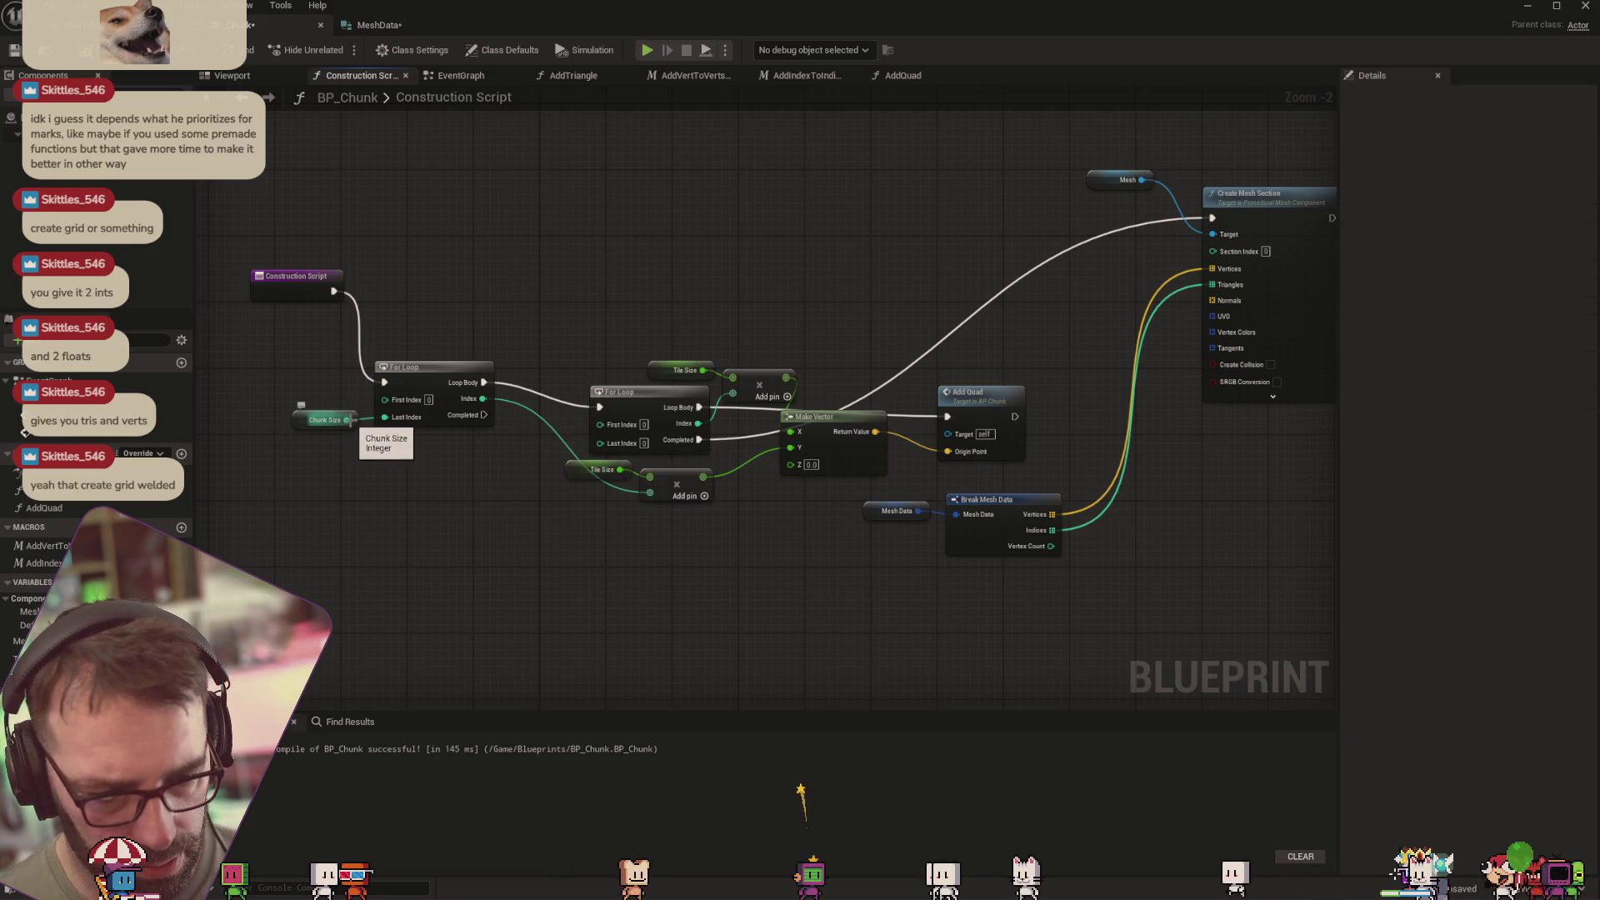
# Wire Chunk Size to the inner loop's Last Index through a reroute point
pyautogui.moveTo(421, 446); pyautogui.dragTo(600, 475)
pyautogui.moveTo(342, 424); pyautogui.dragTo(398, 442)
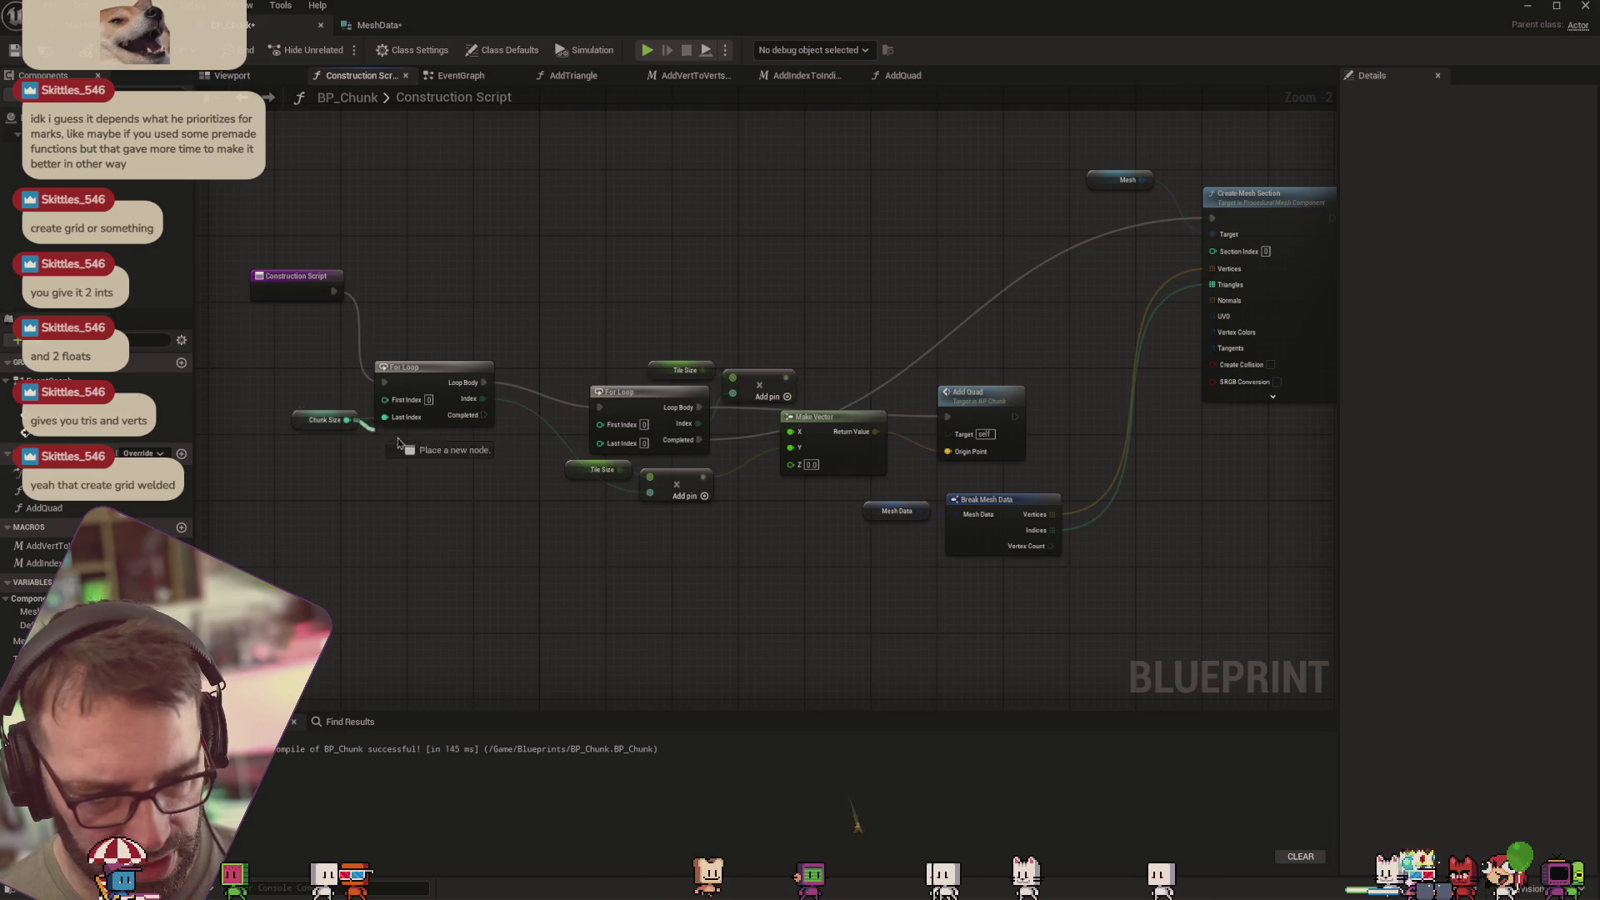
pyautogui.moveTo(611, 455); pyautogui.dragTo(600, 443)
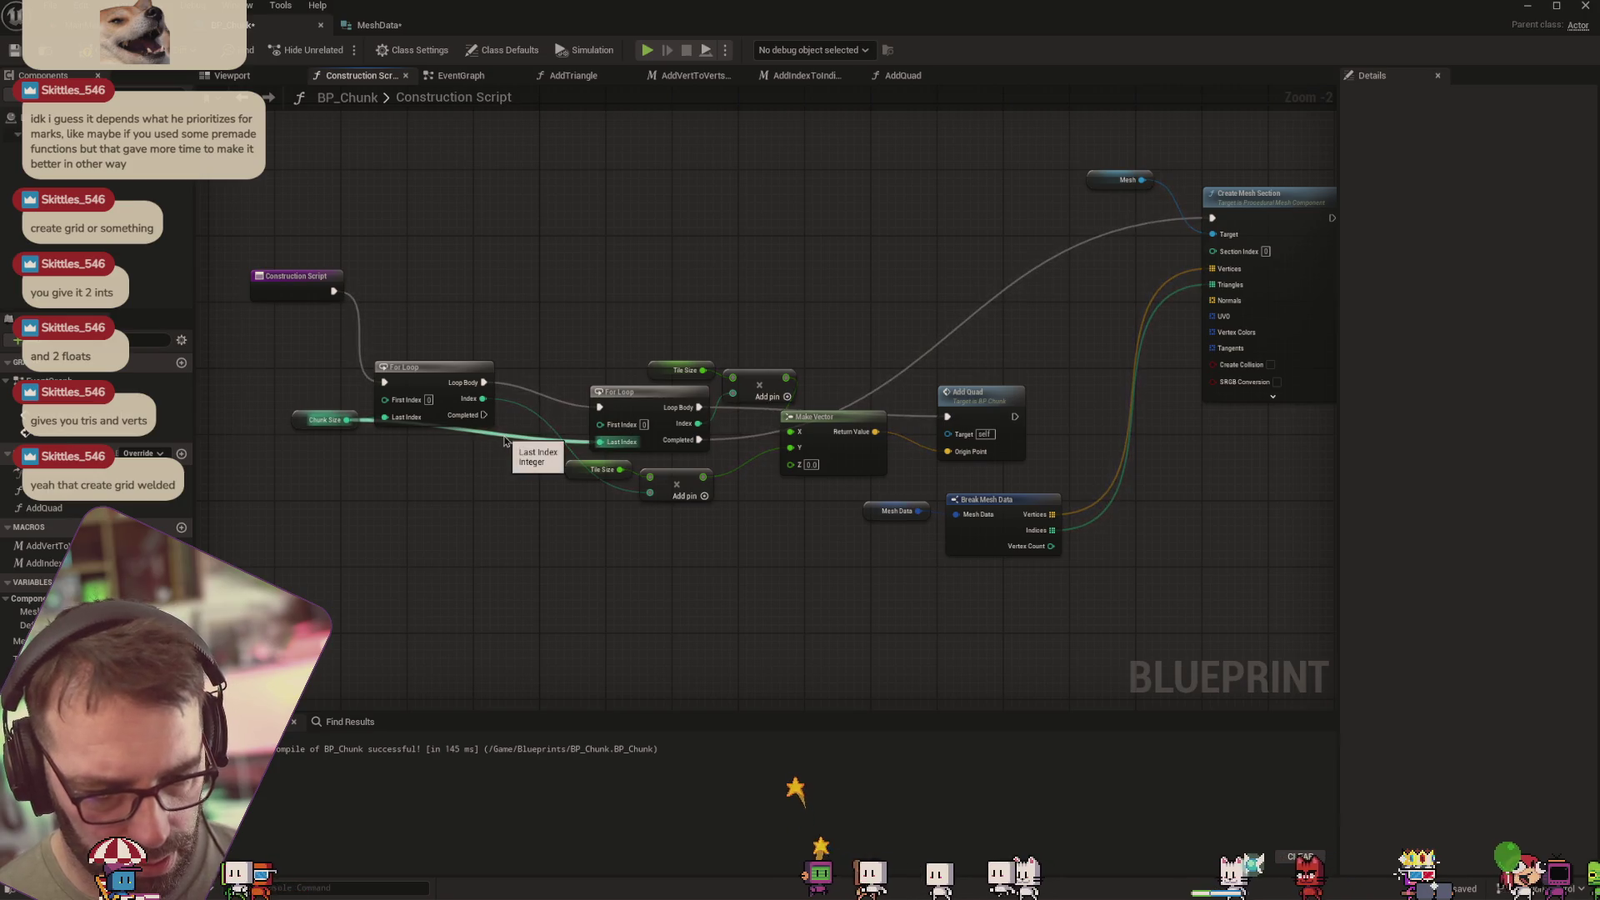
pyautogui.keyDown('alt'); pyautogui.click(504, 440); pyautogui.keyUp('alt')
pyautogui.moveTo(347, 419); pyautogui.dragTo(600, 442)
pyautogui.moveTo(498, 441); pyautogui.dragTo(406, 454)
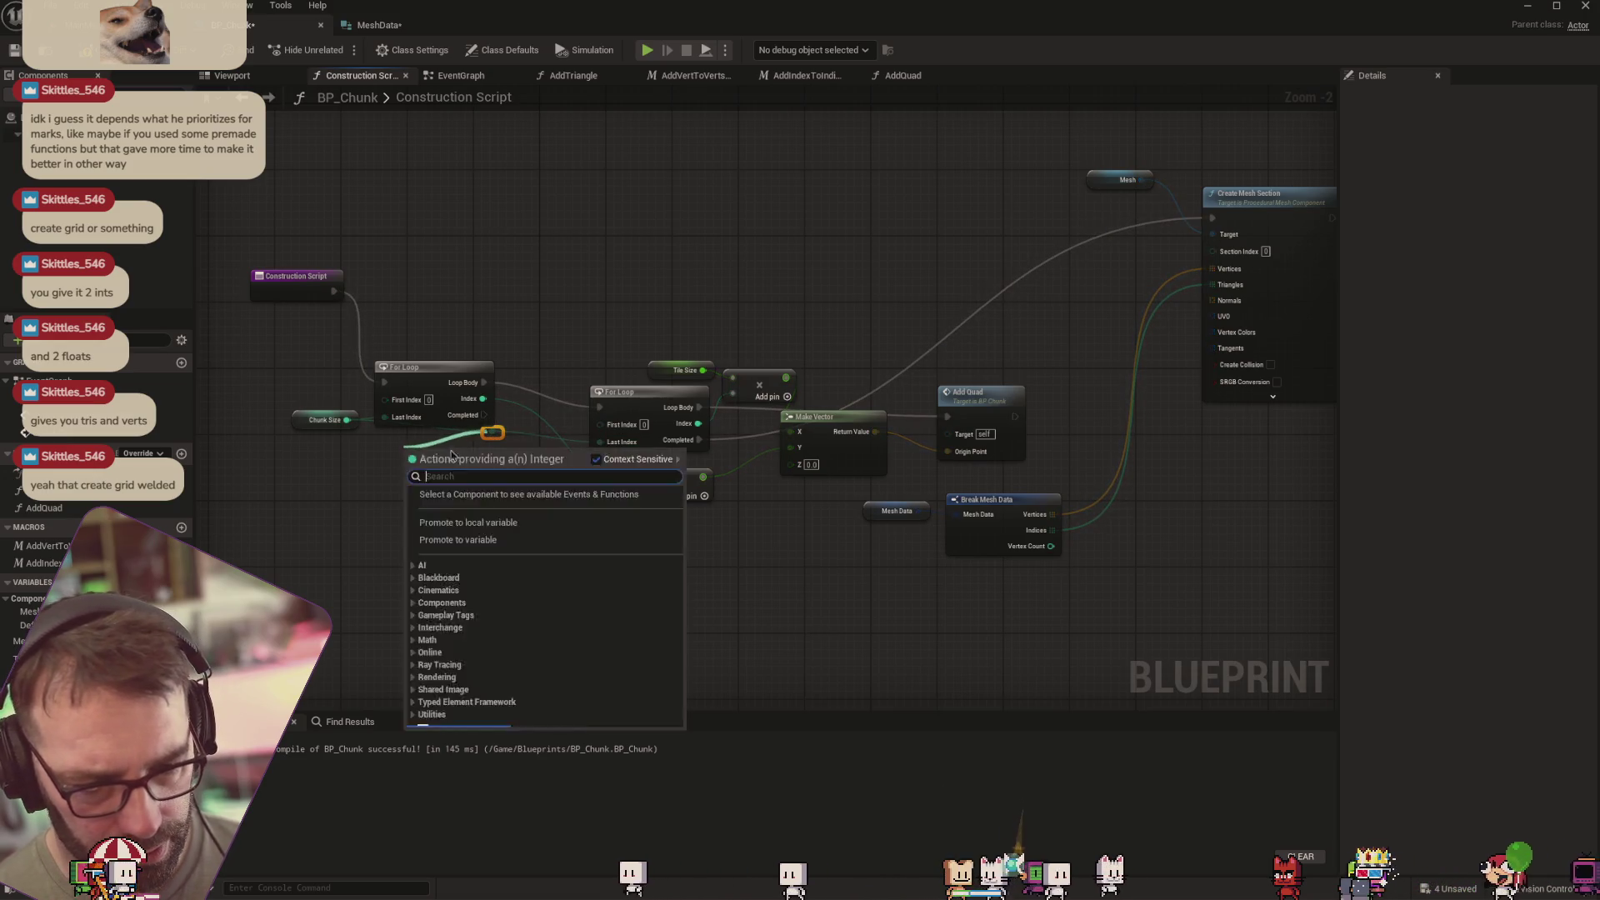
pyautogui.press('Escape')
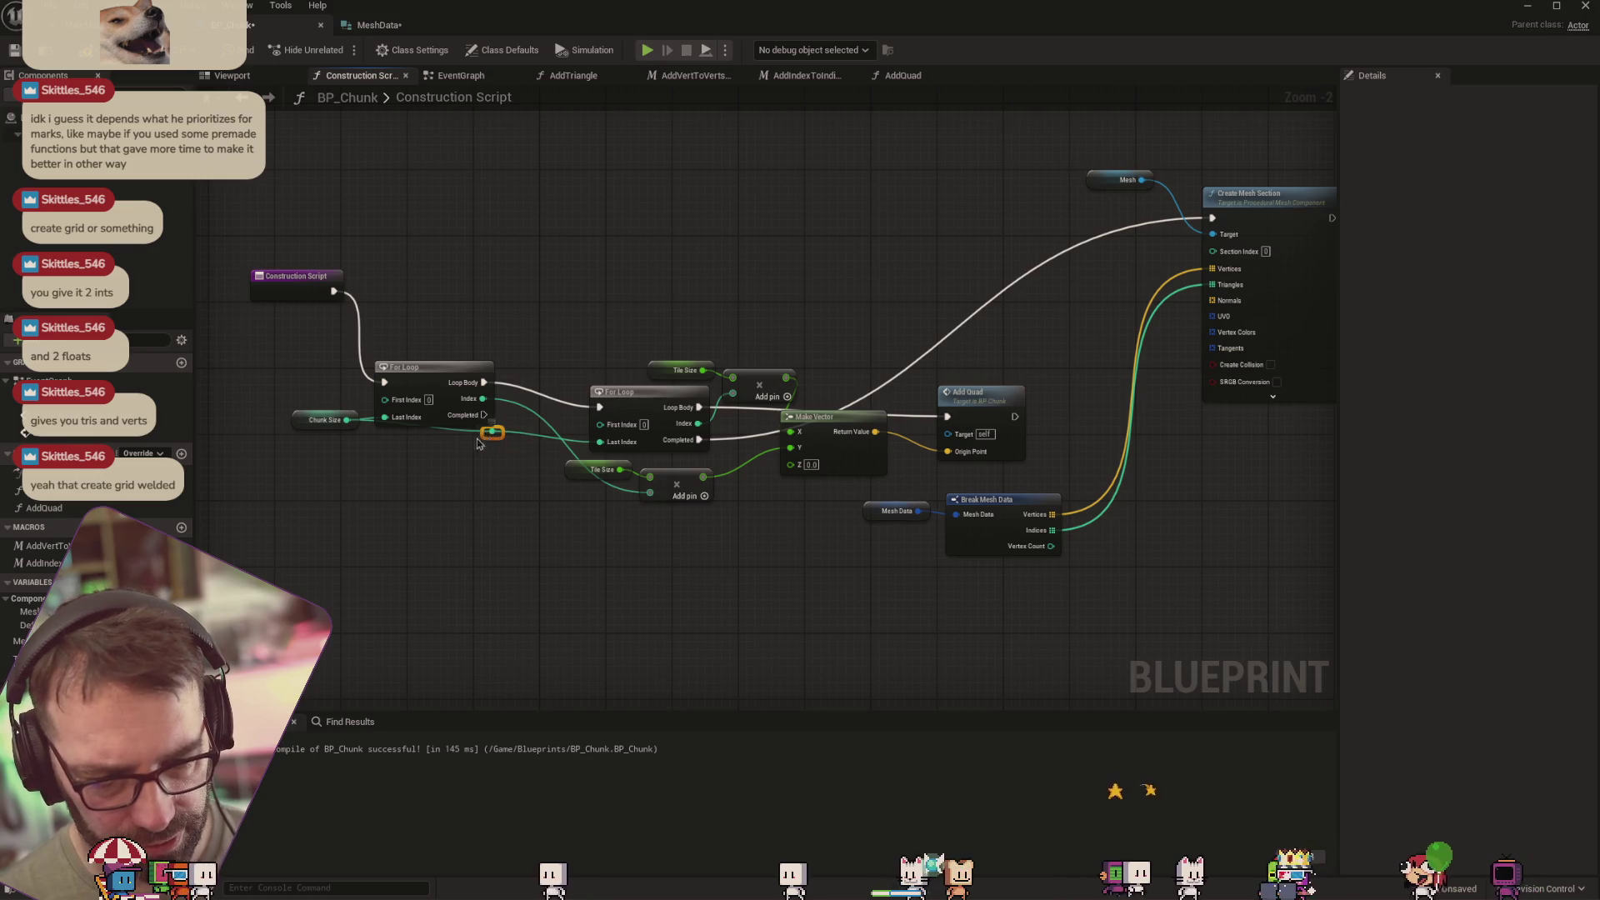
pyautogui.moveTo(491, 434); pyautogui.dragTo(361, 449)
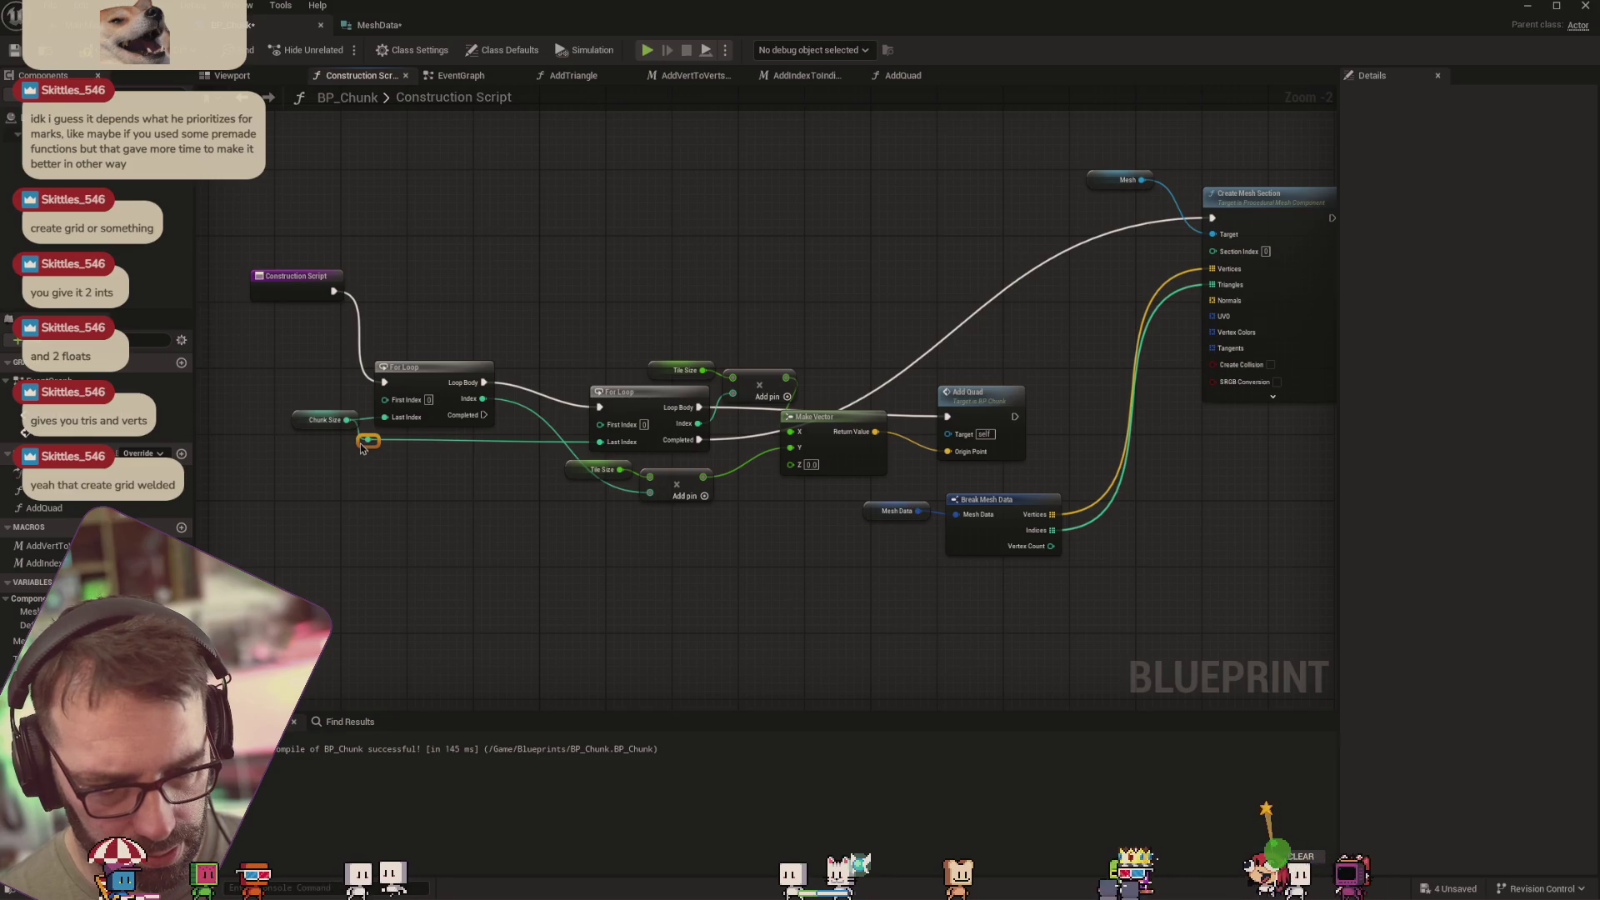
# Zoom to 1:1 and move the Chunk Size getter down beside the outer For Loop
pyautogui.scroll(2, 406, 454)
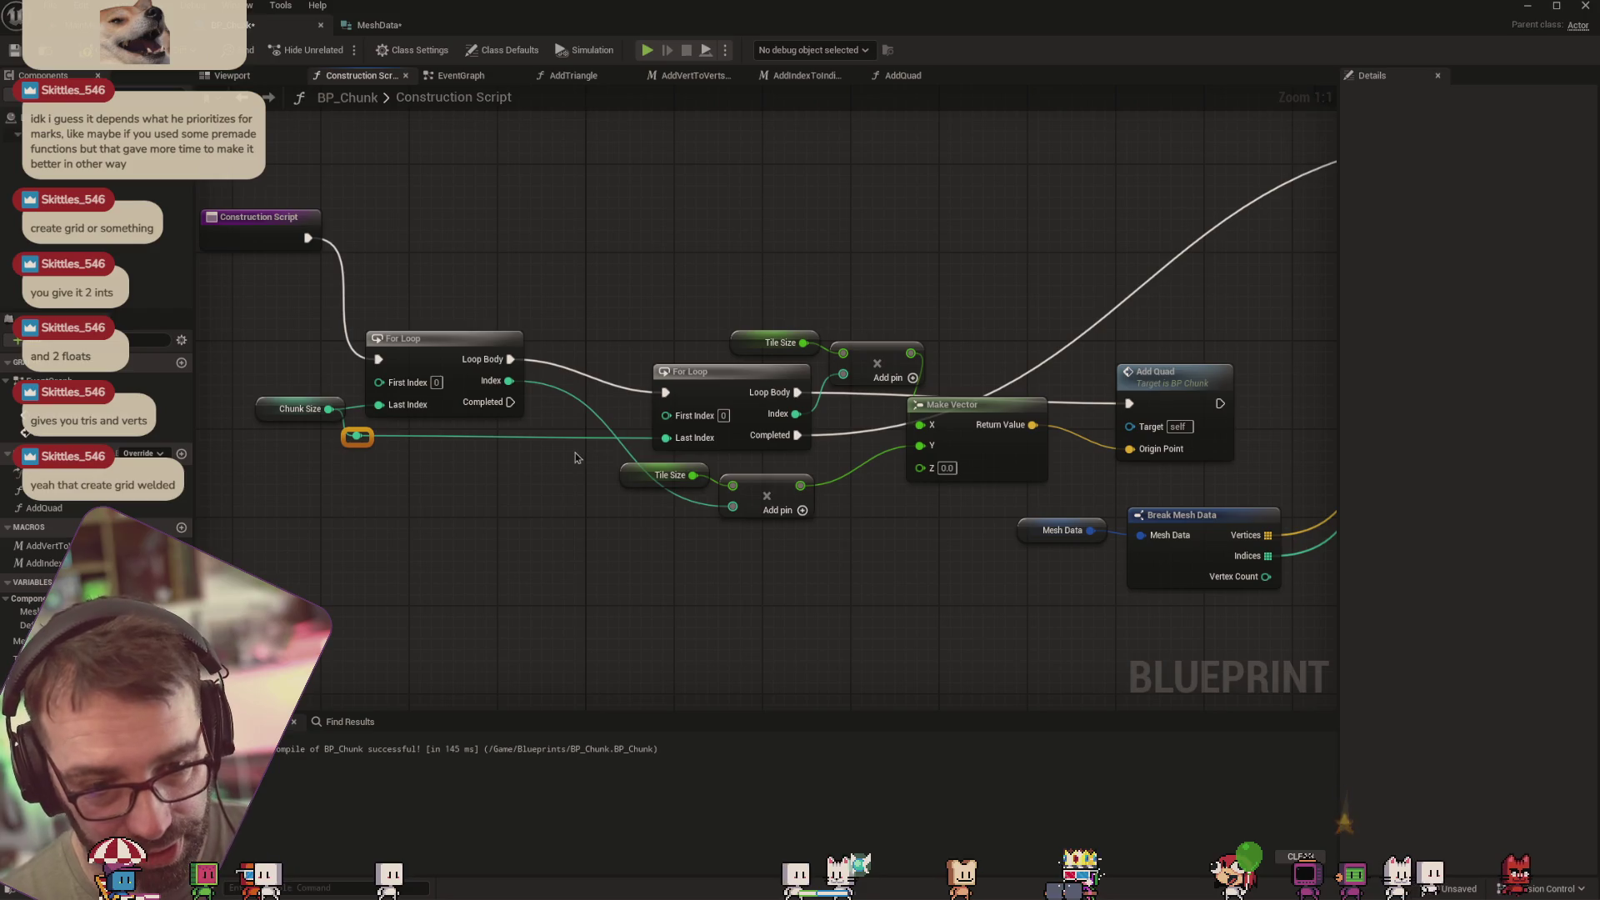
pyautogui.click(727, 376)
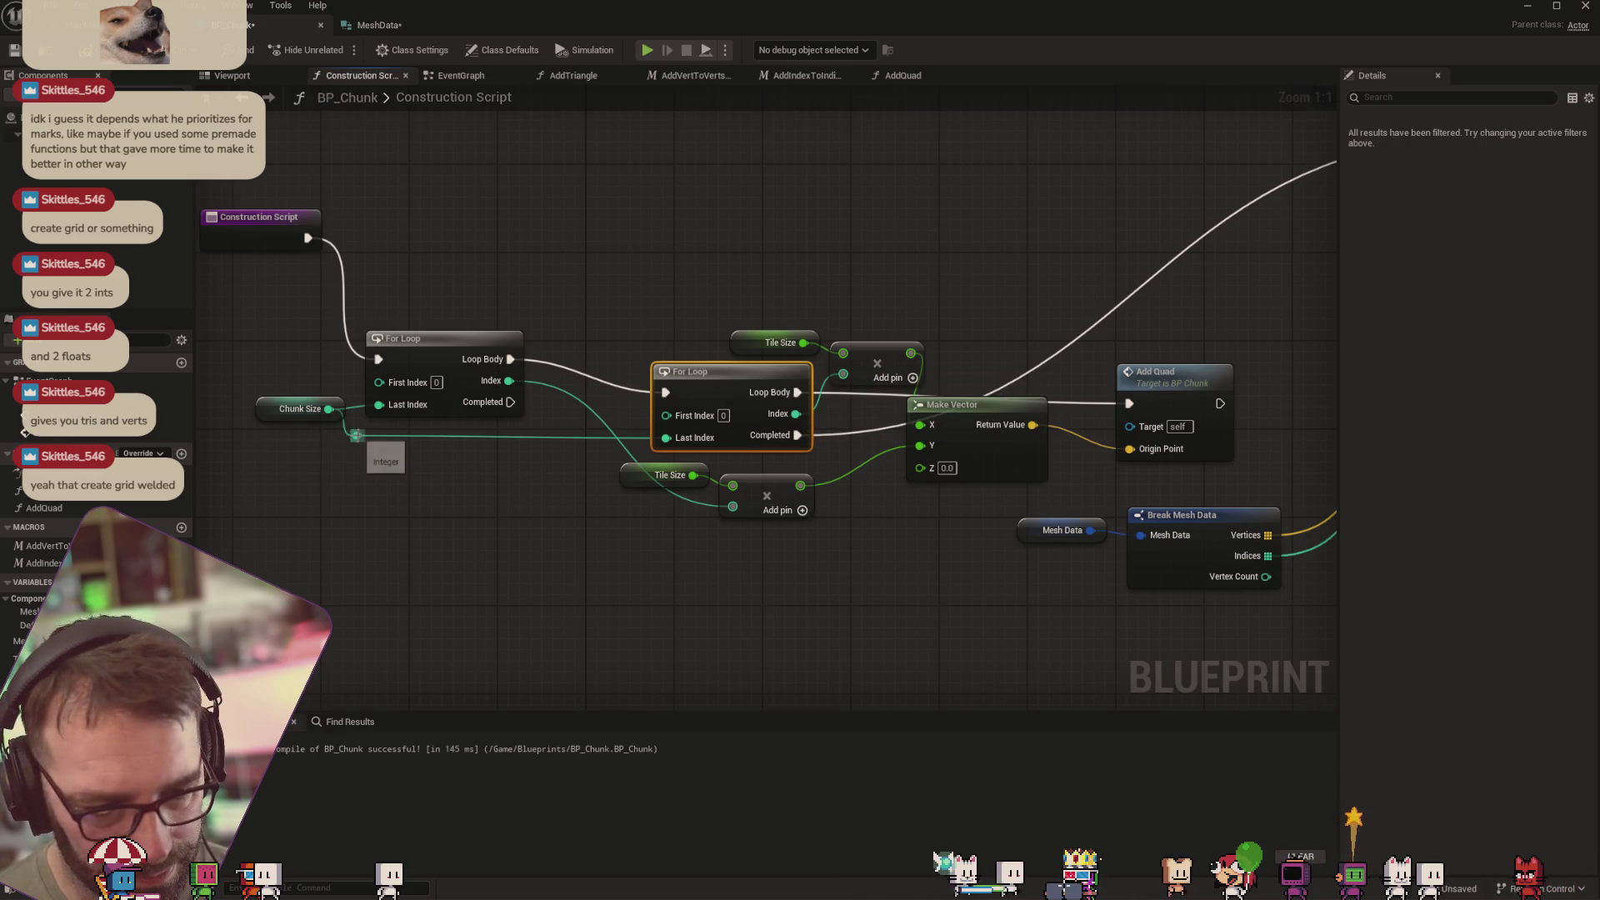
pyautogui.moveTo(356, 436); pyautogui.dragTo(357, 447)
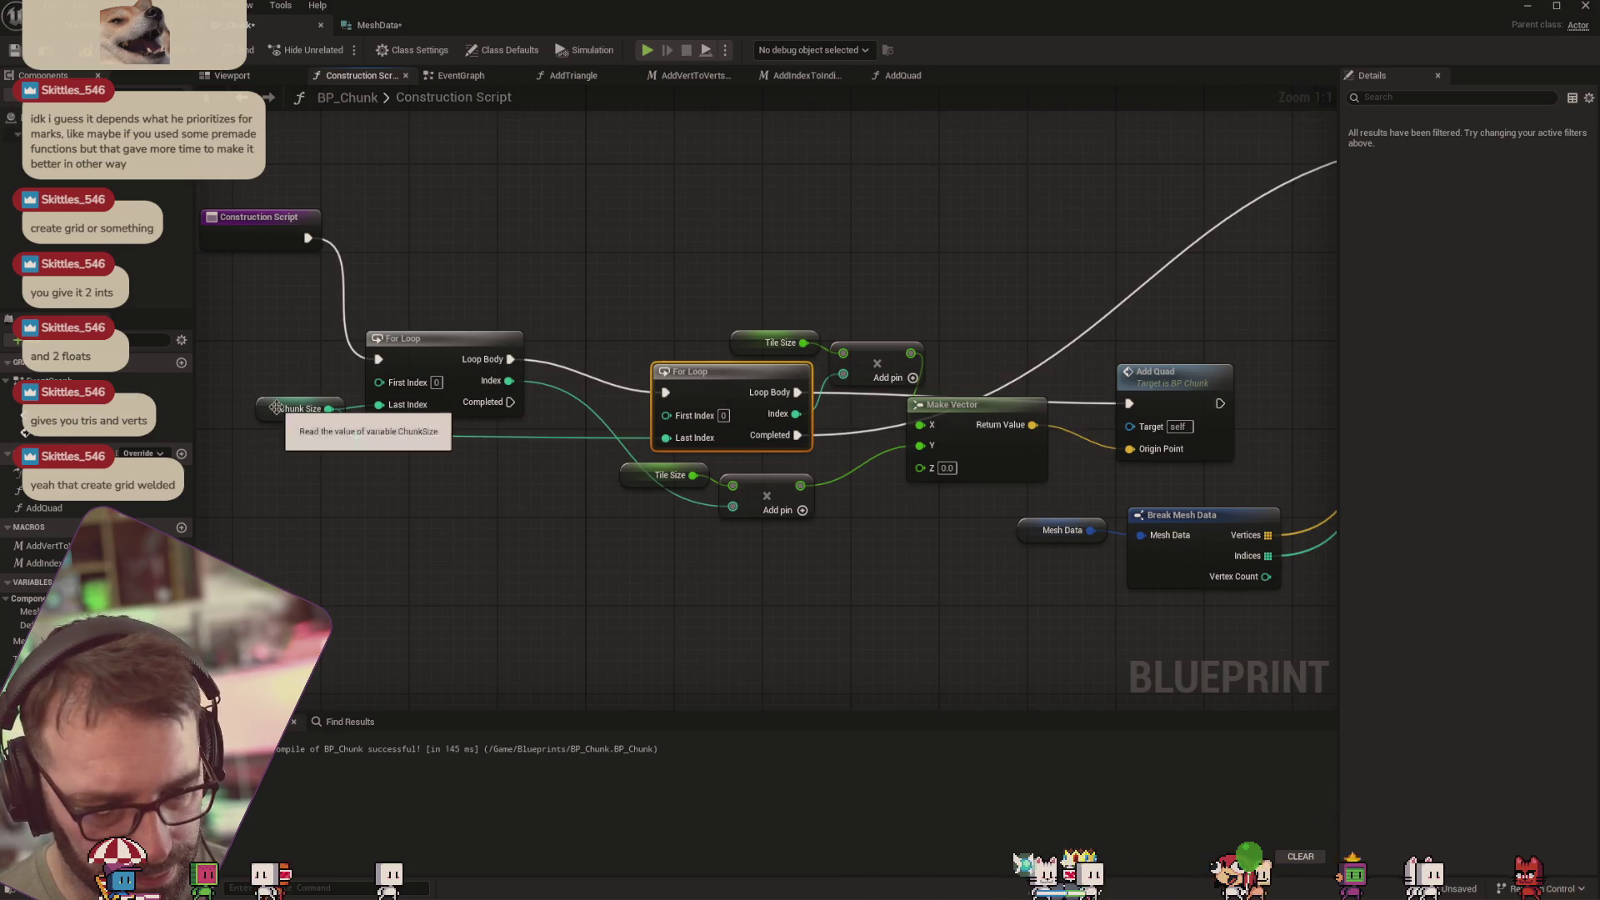
pyautogui.moveTo(283, 411); pyautogui.dragTo(272, 422)
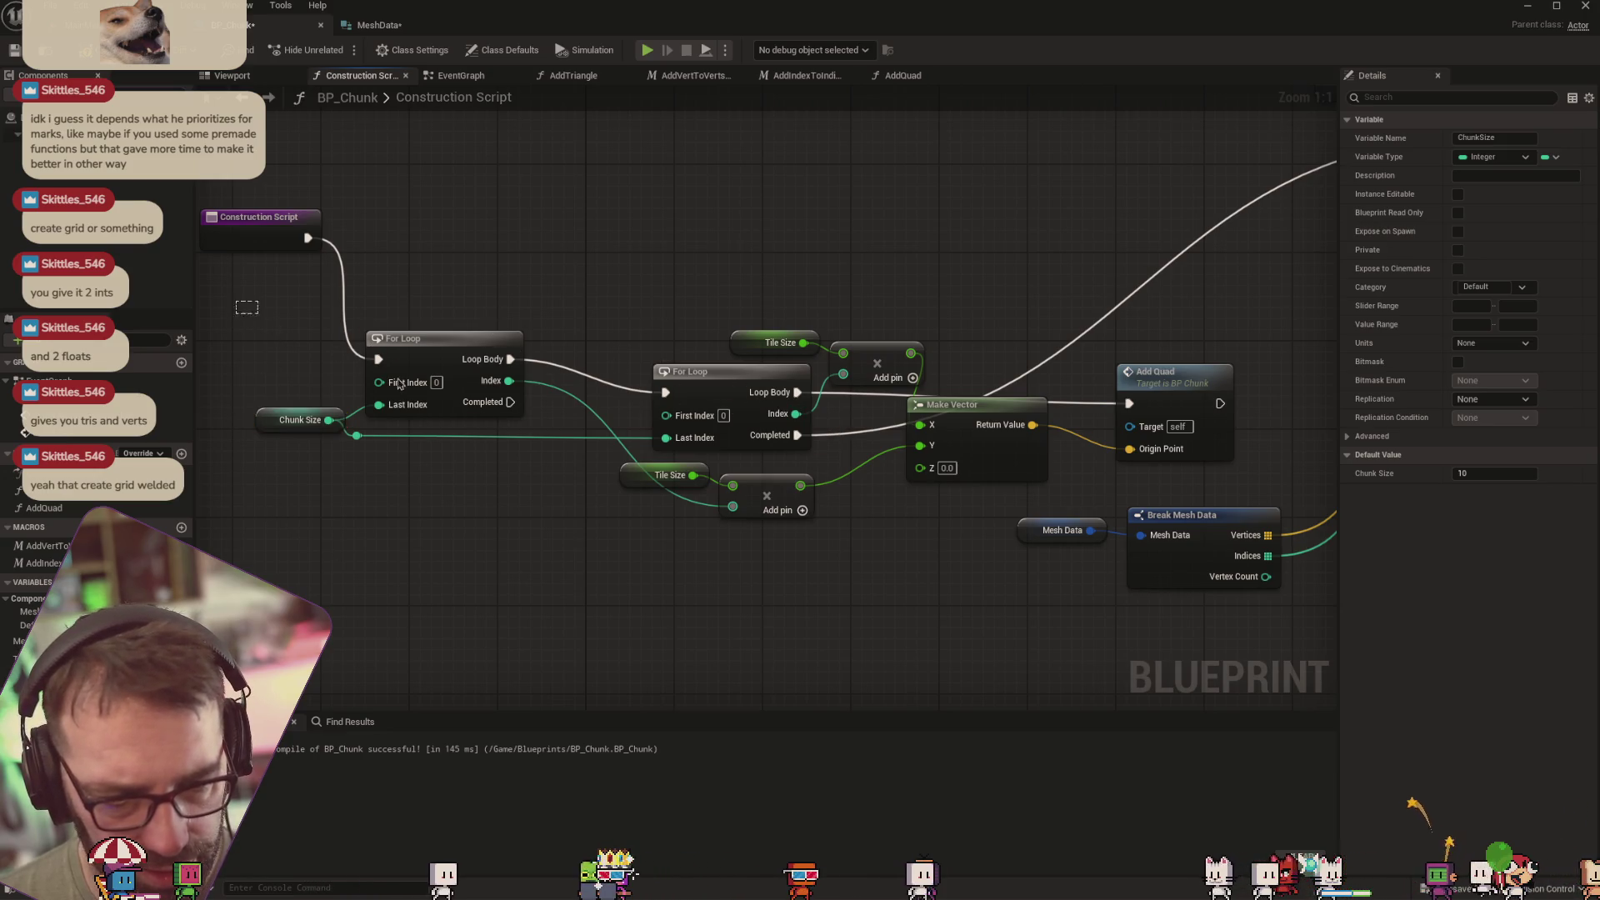
pyautogui.moveTo(541, 507); pyautogui.dragTo(542, 506)
# Wrap the outer For Loop and its Chunk Size getter in a comment titled 'X Axis Loop'
pyautogui.rightClick(481, 342)
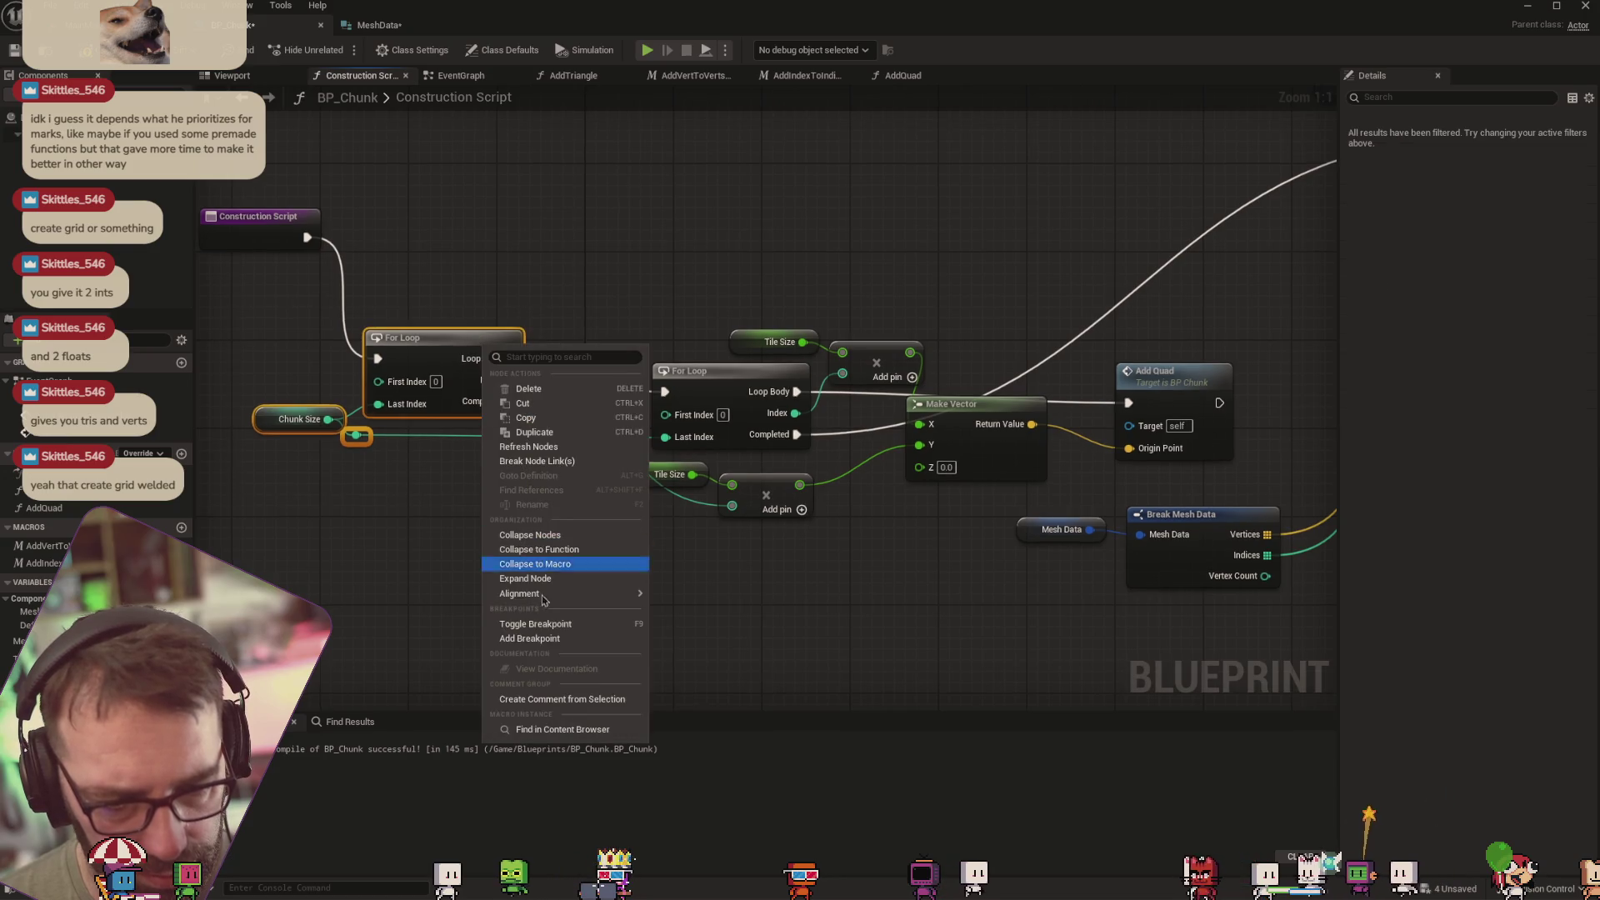
pyautogui.click(547, 706)
pyautogui.press('c')
pyautogui.write('X Axis L')
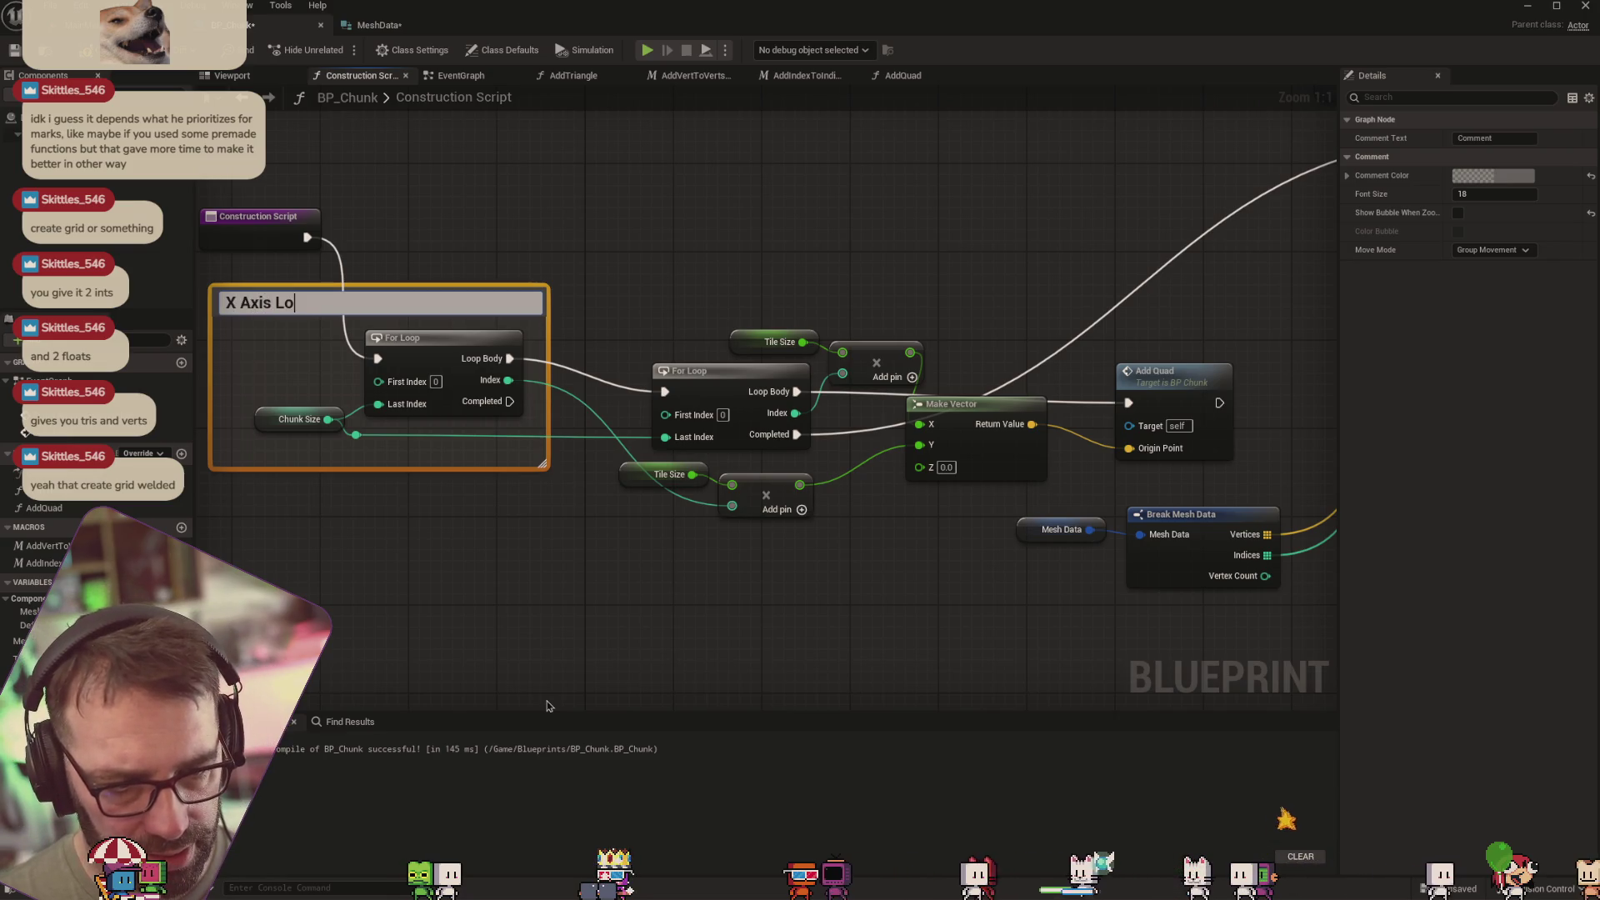
pyautogui.write('op')
pyautogui.press('Return')
pyautogui.click(842, 629)
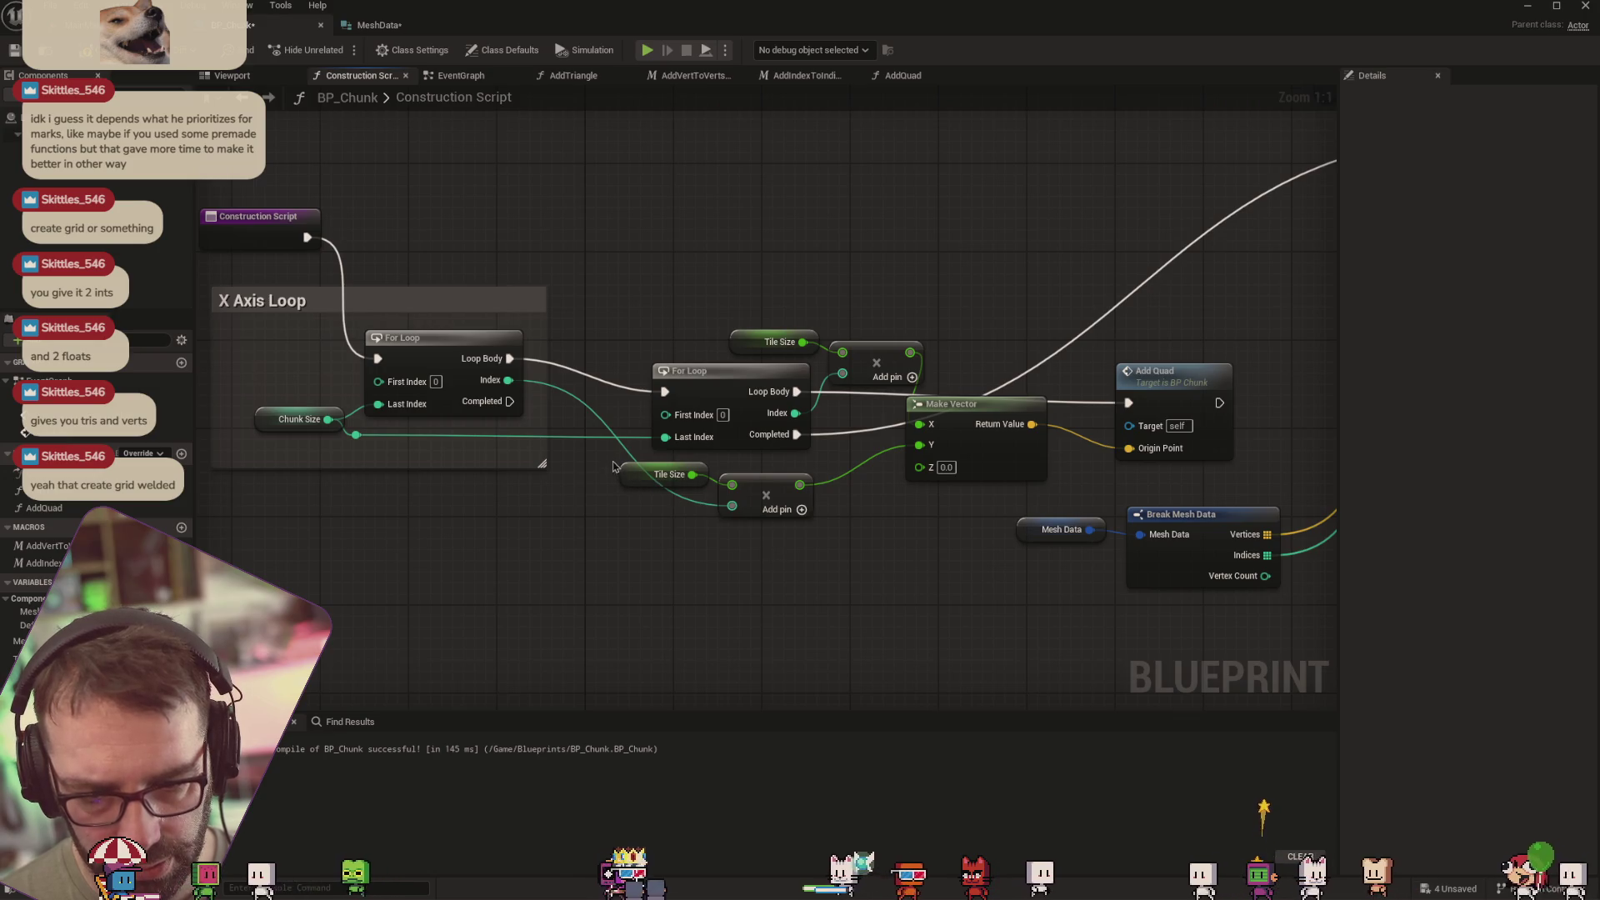
pyautogui.moveTo(612, 466); pyautogui.dragTo(817, 555)
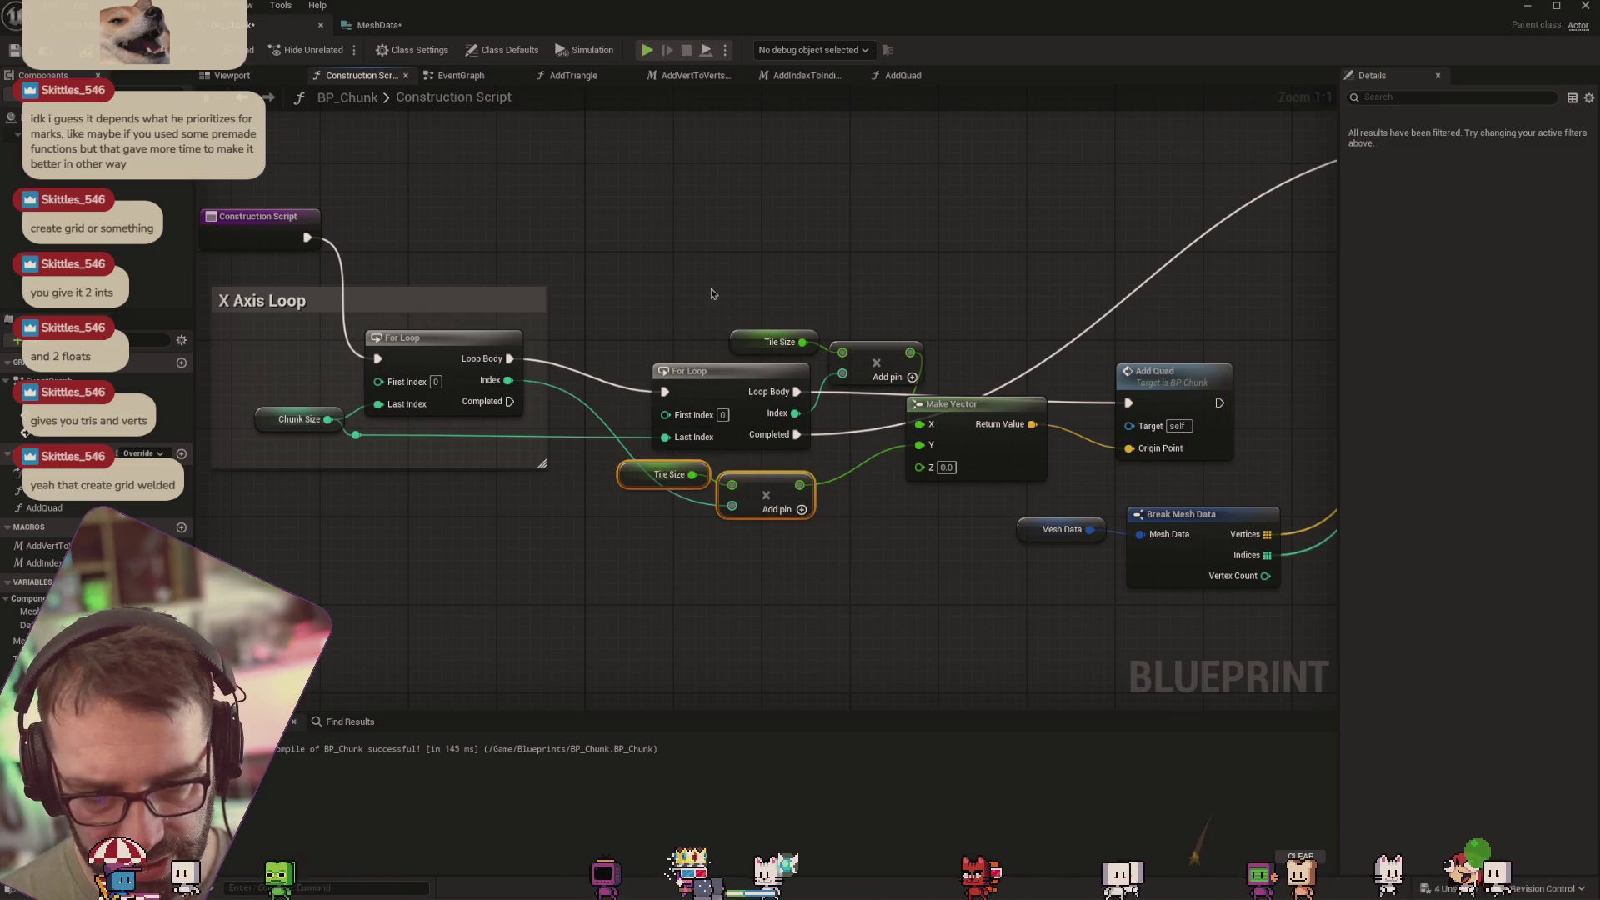
# Shift the Tile Size, Make Vector, Add Quad and mesh nodes right to make room
pyautogui.moveTo(710, 288); pyautogui.dragTo(918, 357)
pyautogui.keyDown('shift'); pyautogui.moveTo(922, 637); pyautogui.dragTo(1167, 450); pyautogui.keyUp('shift')
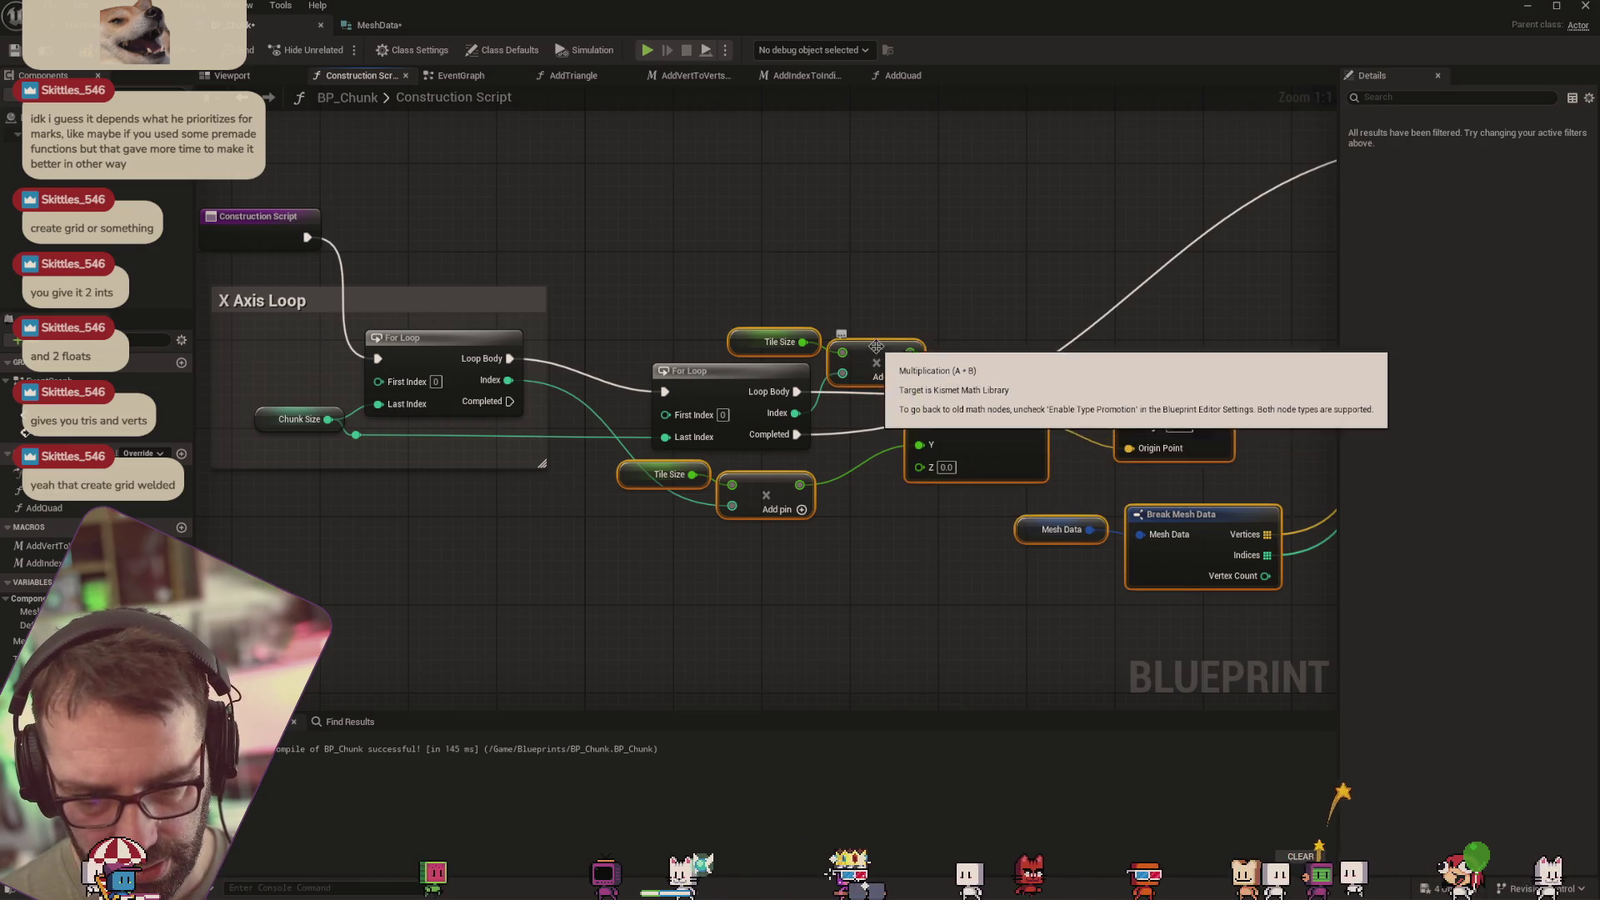
pyautogui.moveTo(872, 356)
pyautogui.mouseDown()
pyautogui.moveTo(1129, 355)
pyautogui.moveTo(1129, 380)
pyautogui.mouseUp()
pyautogui.moveTo(631, 291); pyautogui.dragTo(842, 528)
pyautogui.rightClick(769, 373)
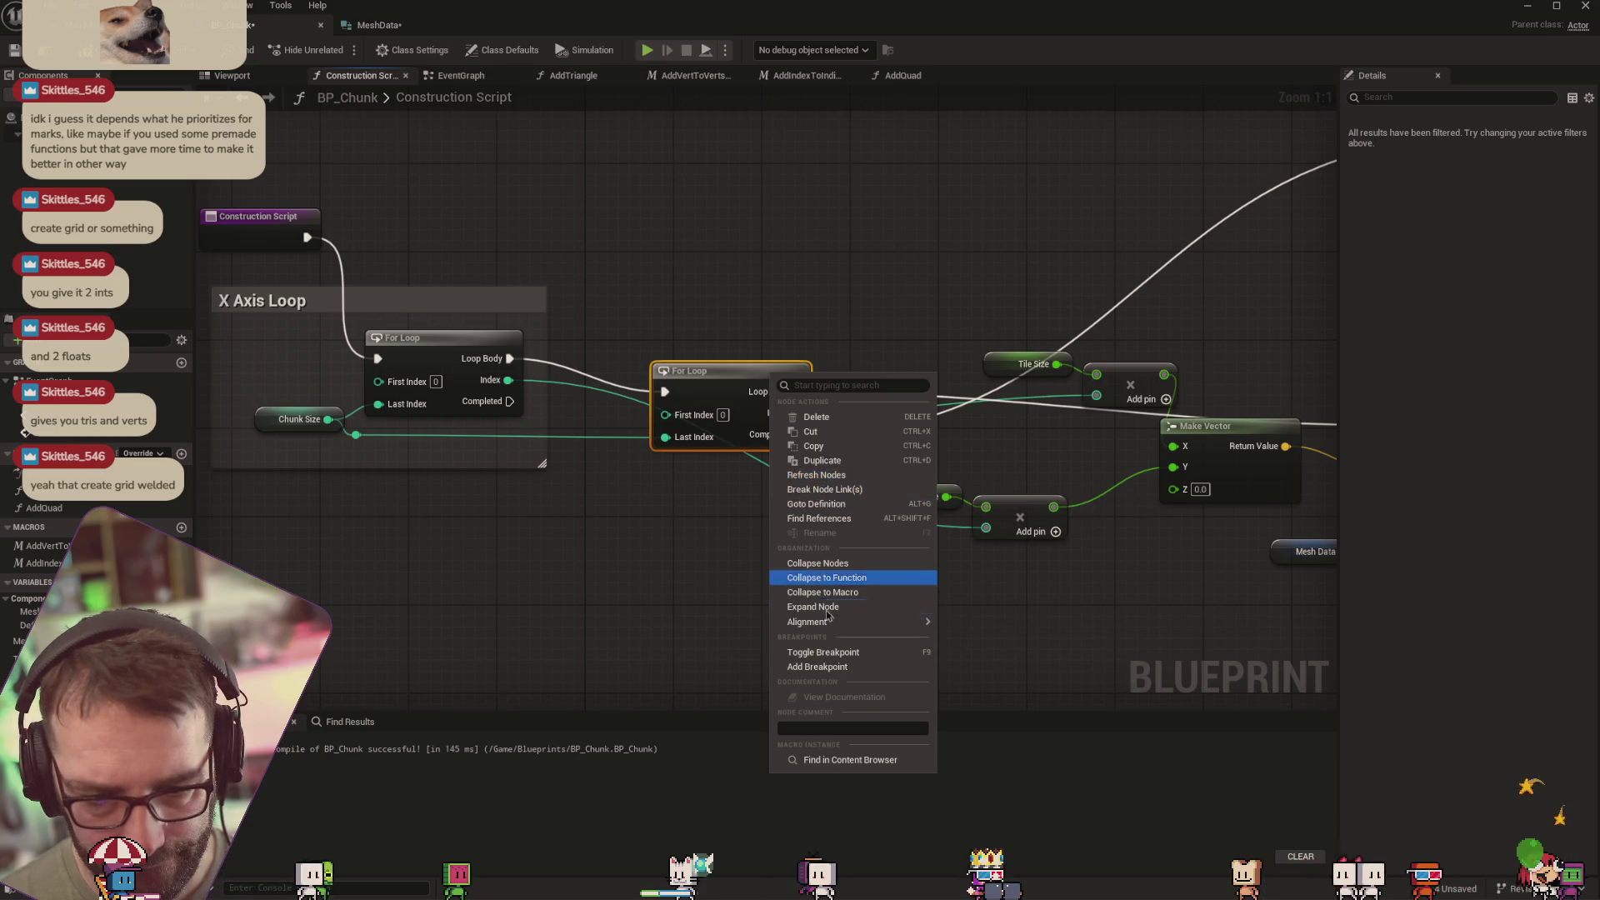
pyautogui.moveTo(825, 622)
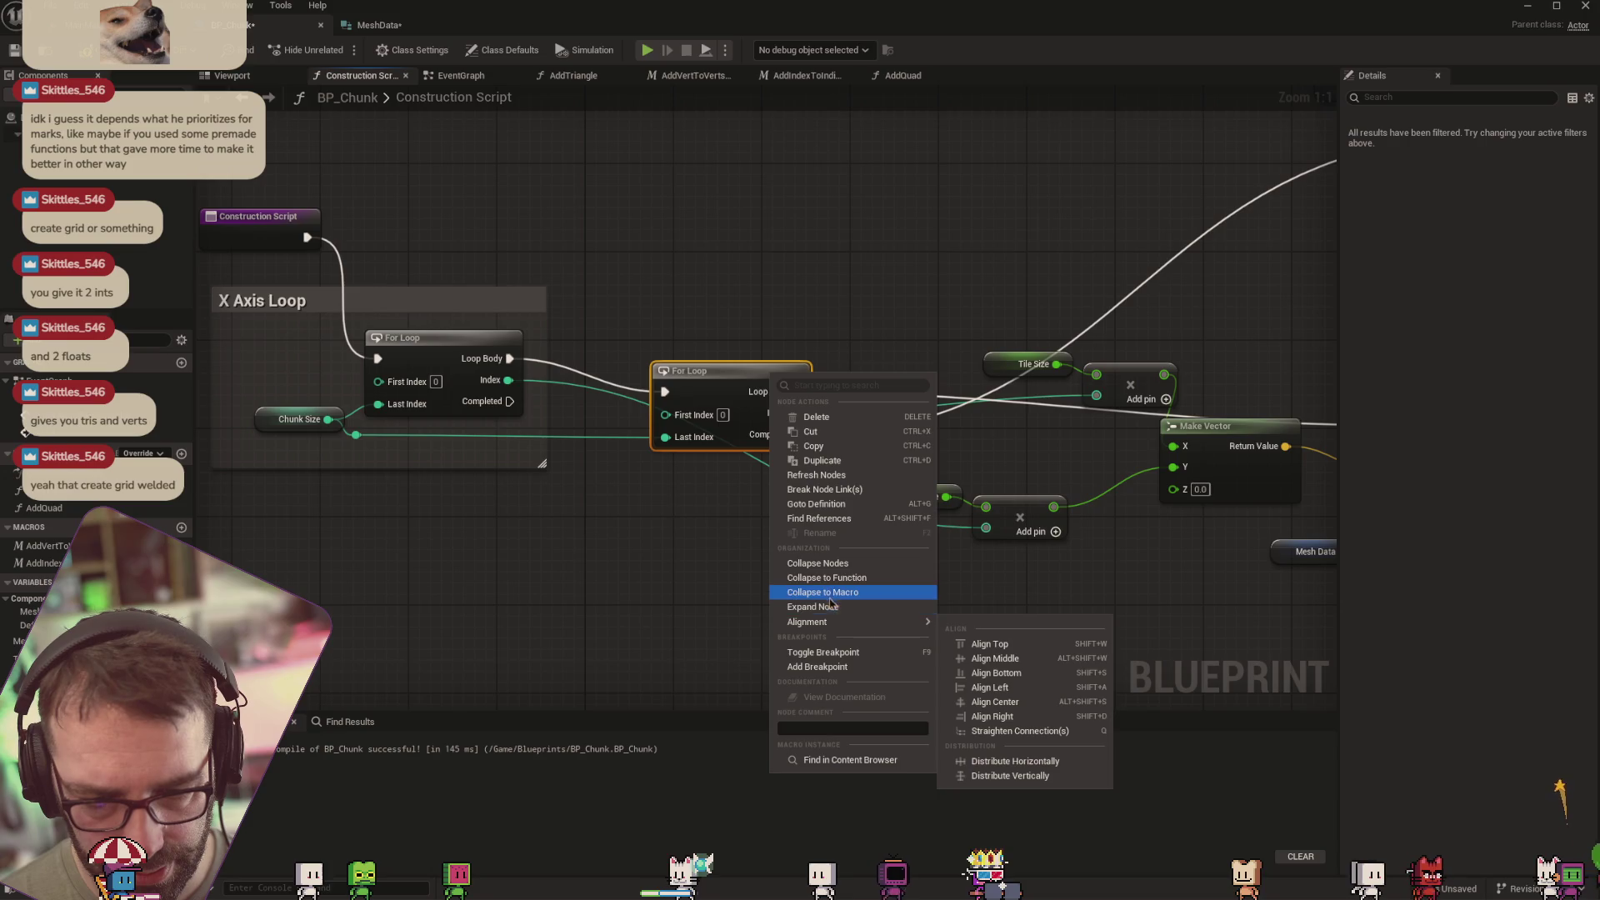
pyautogui.rightClick(733, 381)
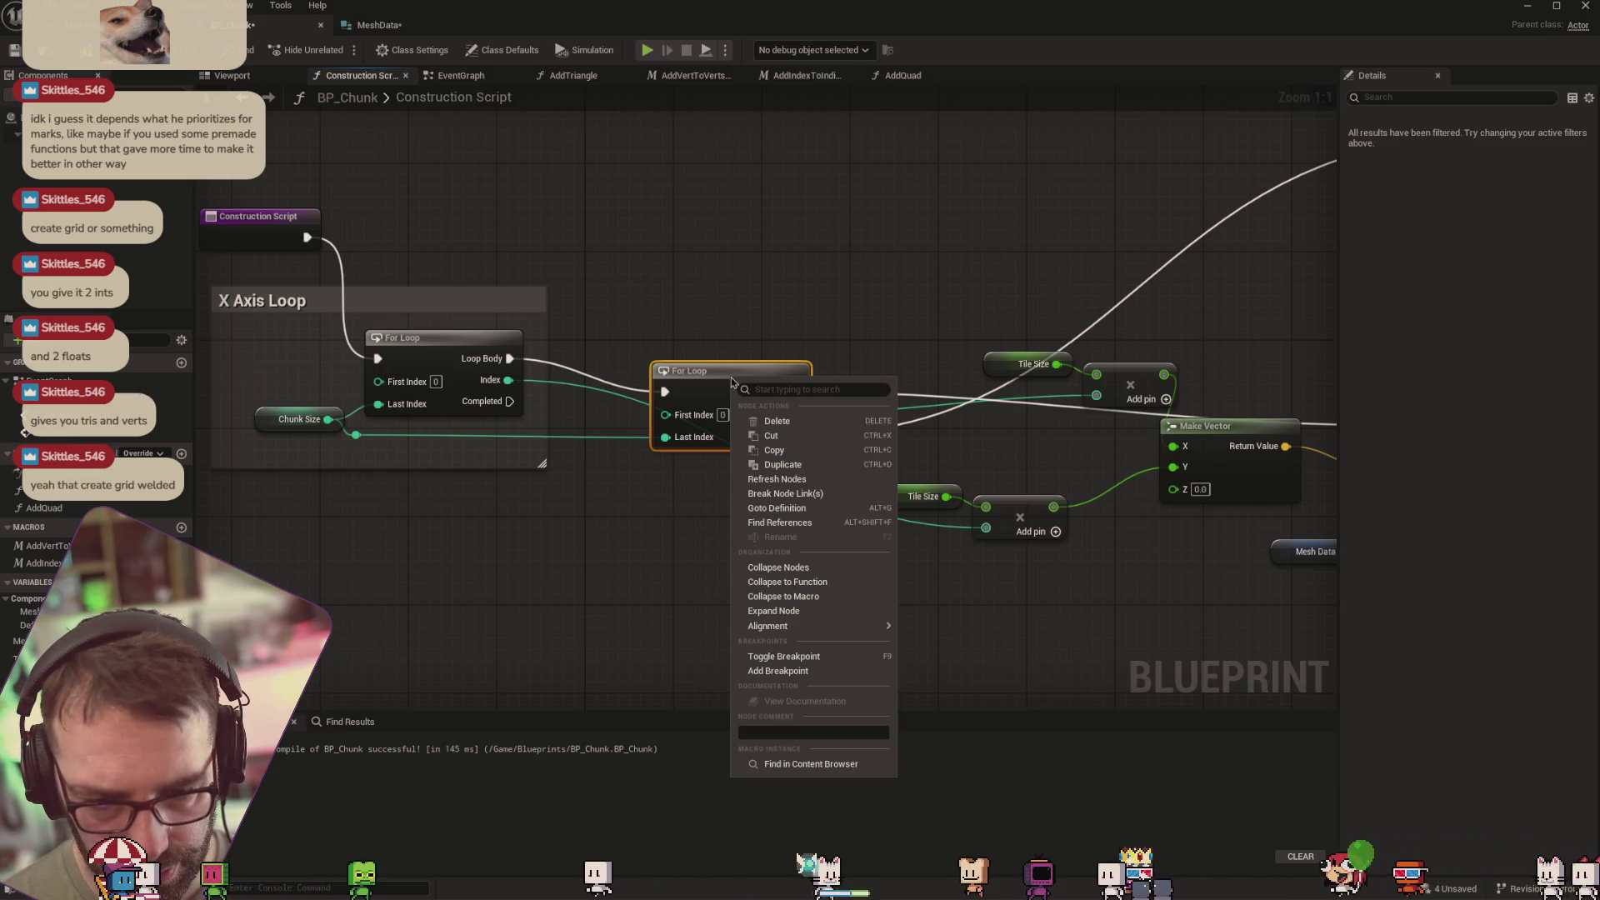
pyautogui.click(775, 408)
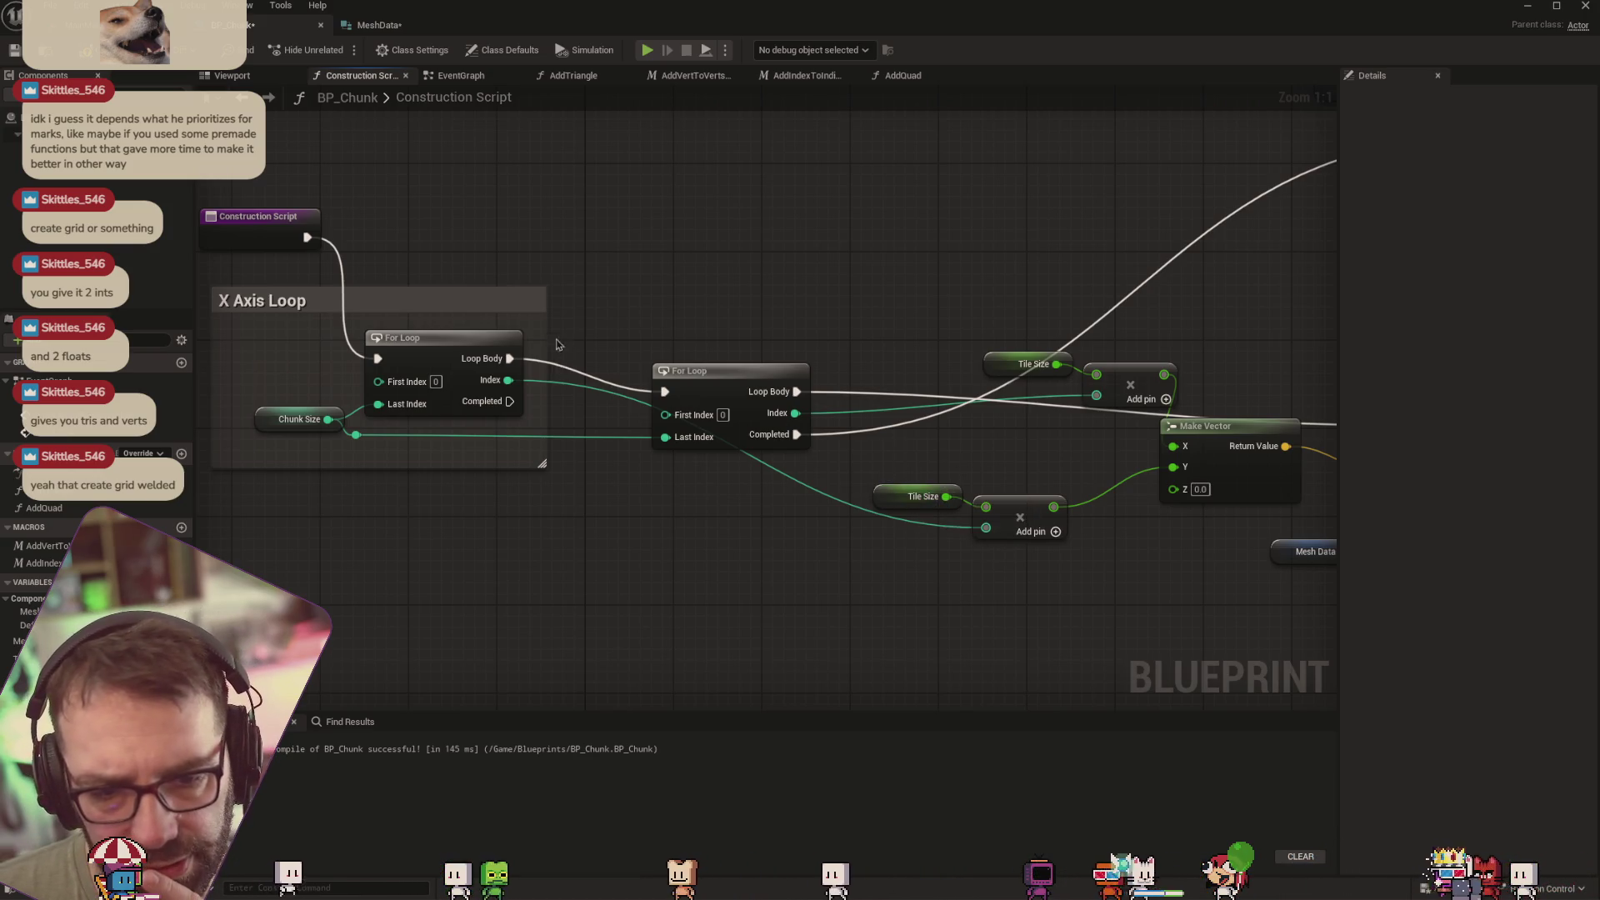
# Reposition the X Axis Loop comment, pull the lower Tile Size multiply into it, and shift the inner For Loop right
pyautogui.moveTo(482, 301)
pyautogui.mouseDown()
pyautogui.moveTo(395, 324)
pyautogui.moveTo(617, 357)
pyautogui.mouseUp()
pyautogui.moveTo(948, 482)
pyautogui.mouseDown()
pyautogui.moveTo(1071, 537)
pyautogui.moveTo(821, 505)
pyautogui.moveTo(583, 399)
pyautogui.moveTo(525, 355)
pyautogui.moveTo(554, 400)
pyautogui.moveTo(625, 367)
pyautogui.moveTo(883, 364)
pyautogui.mouseUp()
pyautogui.moveTo(462, 367)
pyautogui.mouseDown()
pyautogui.moveTo(492, 388)
pyautogui.moveTo(635, 403)
pyautogui.moveTo(603, 419)
pyautogui.mouseUp()
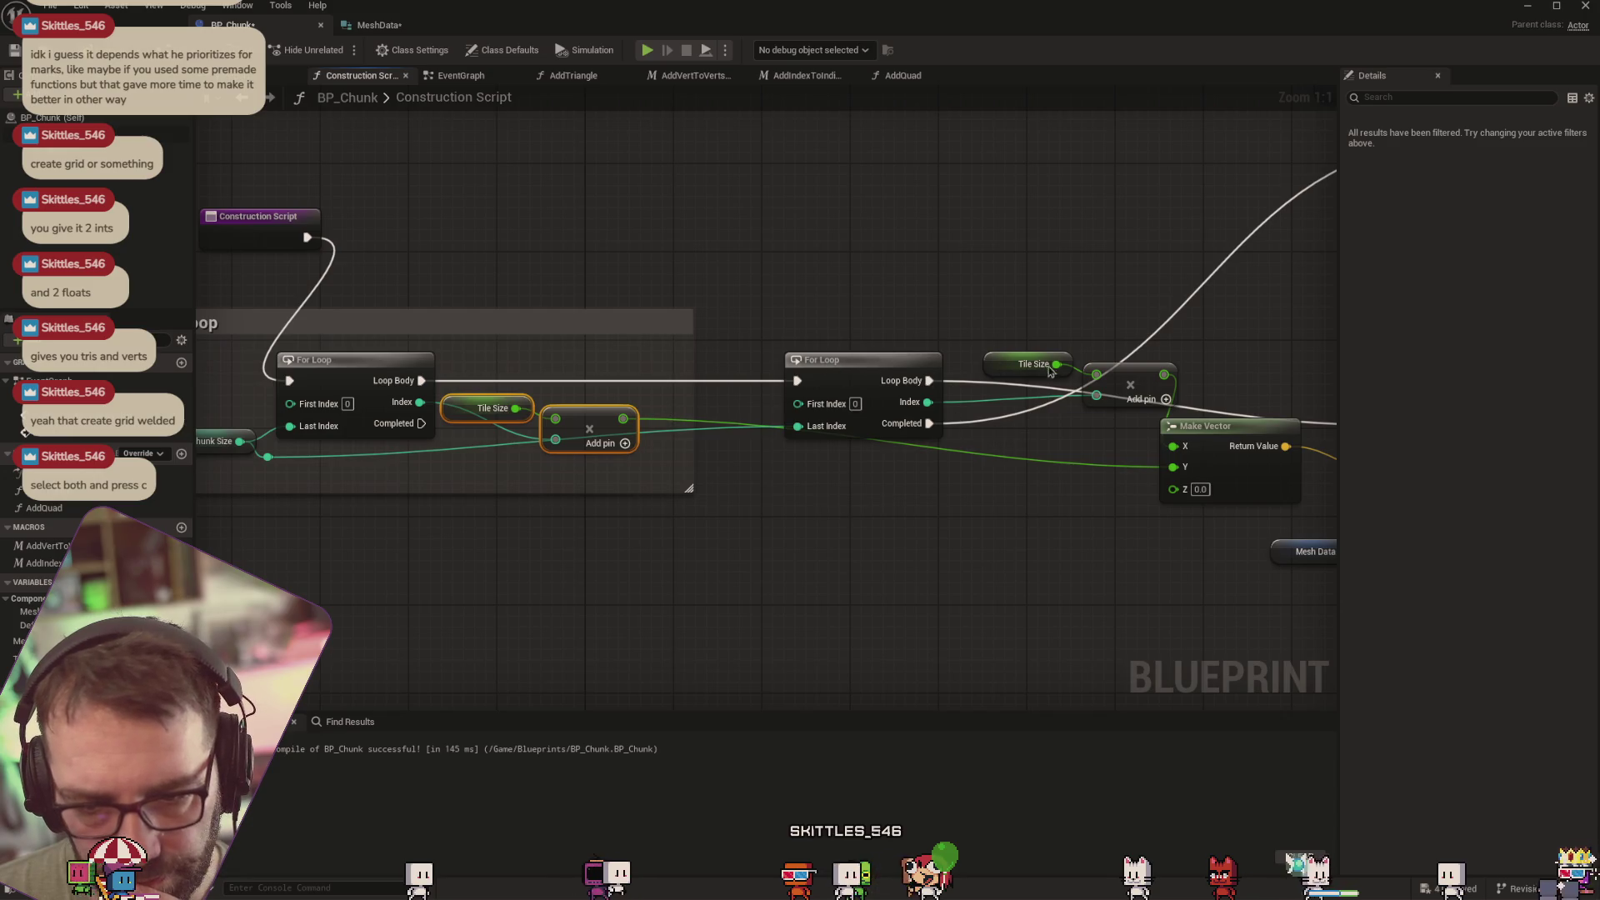
pyautogui.moveTo(816, 319); pyautogui.dragTo(1155, 401)
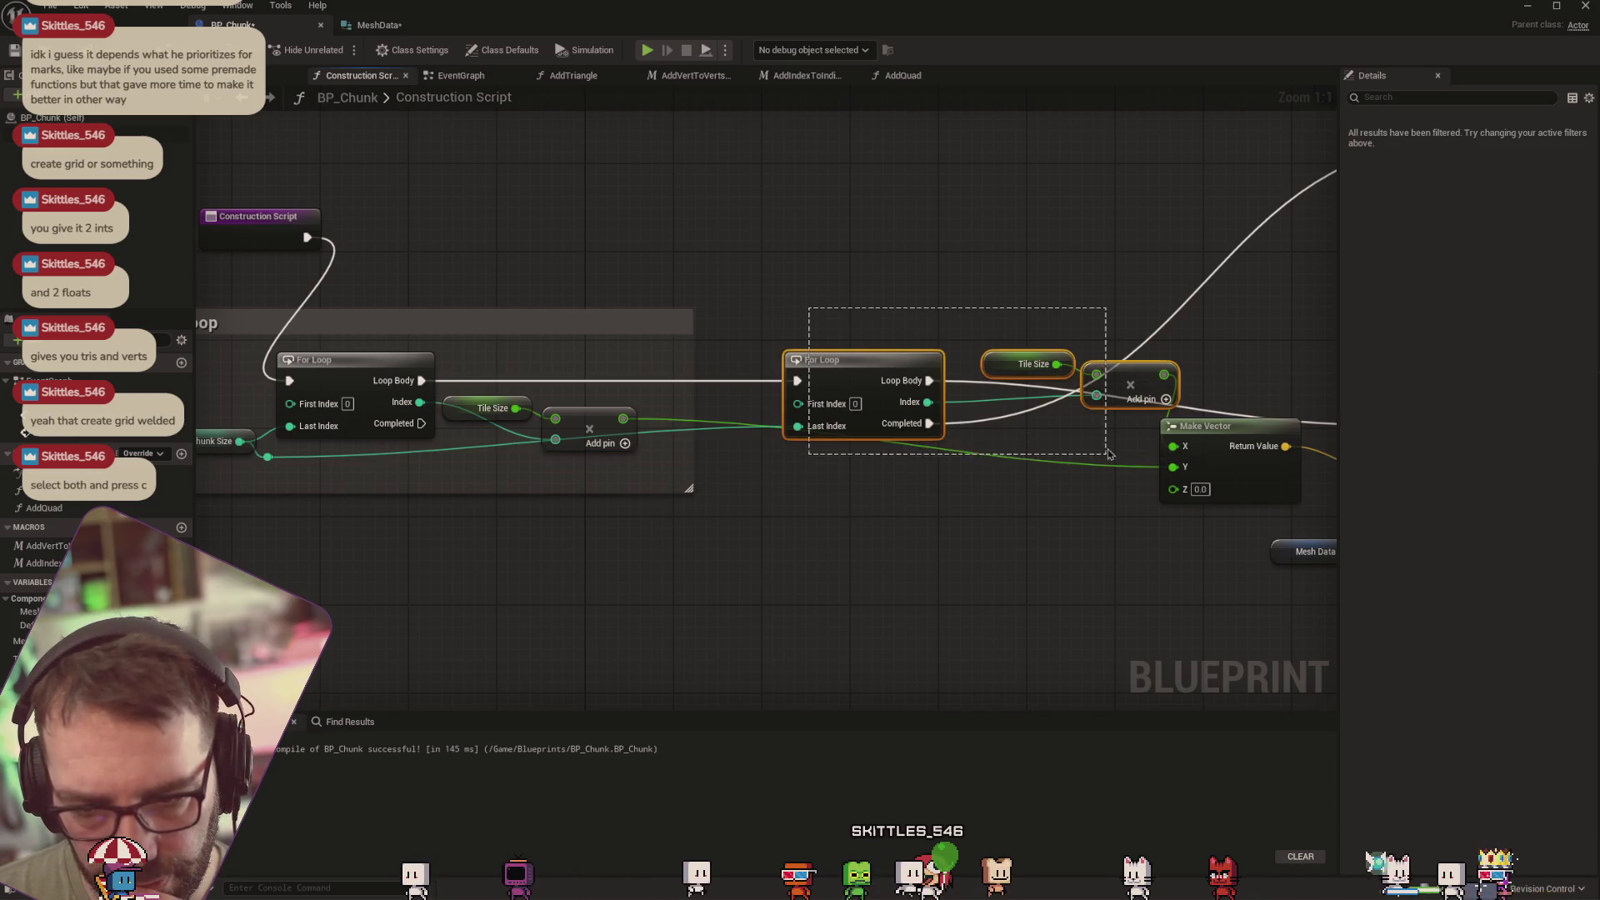
pyautogui.rightClick(1123, 385)
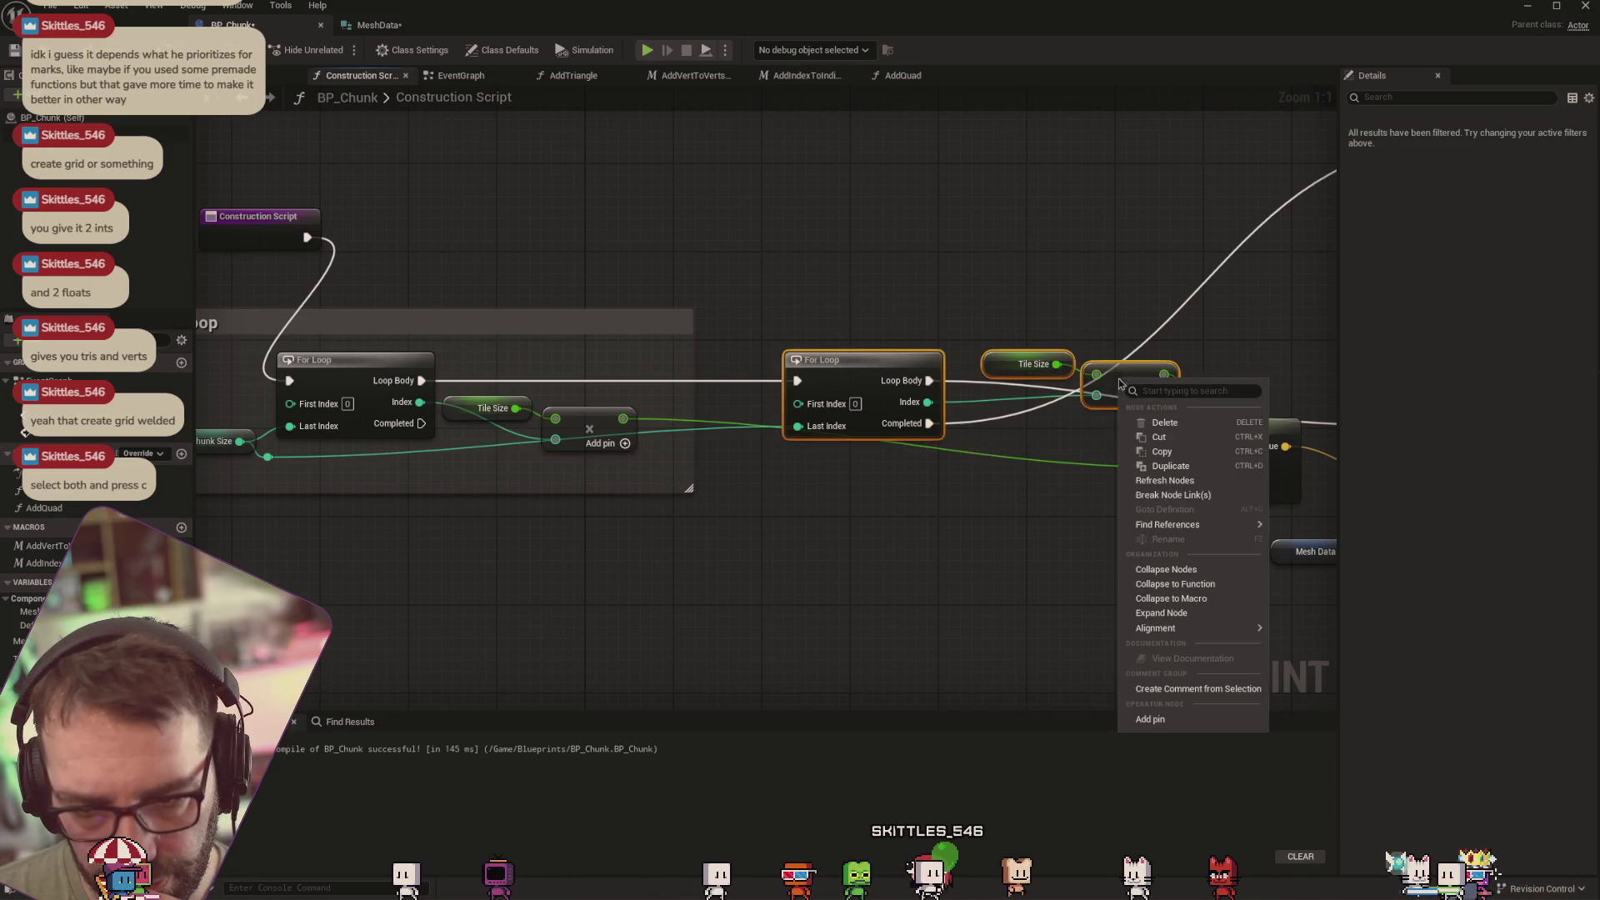
pyautogui.click(1188, 689)
pyautogui.write('Y Axis')
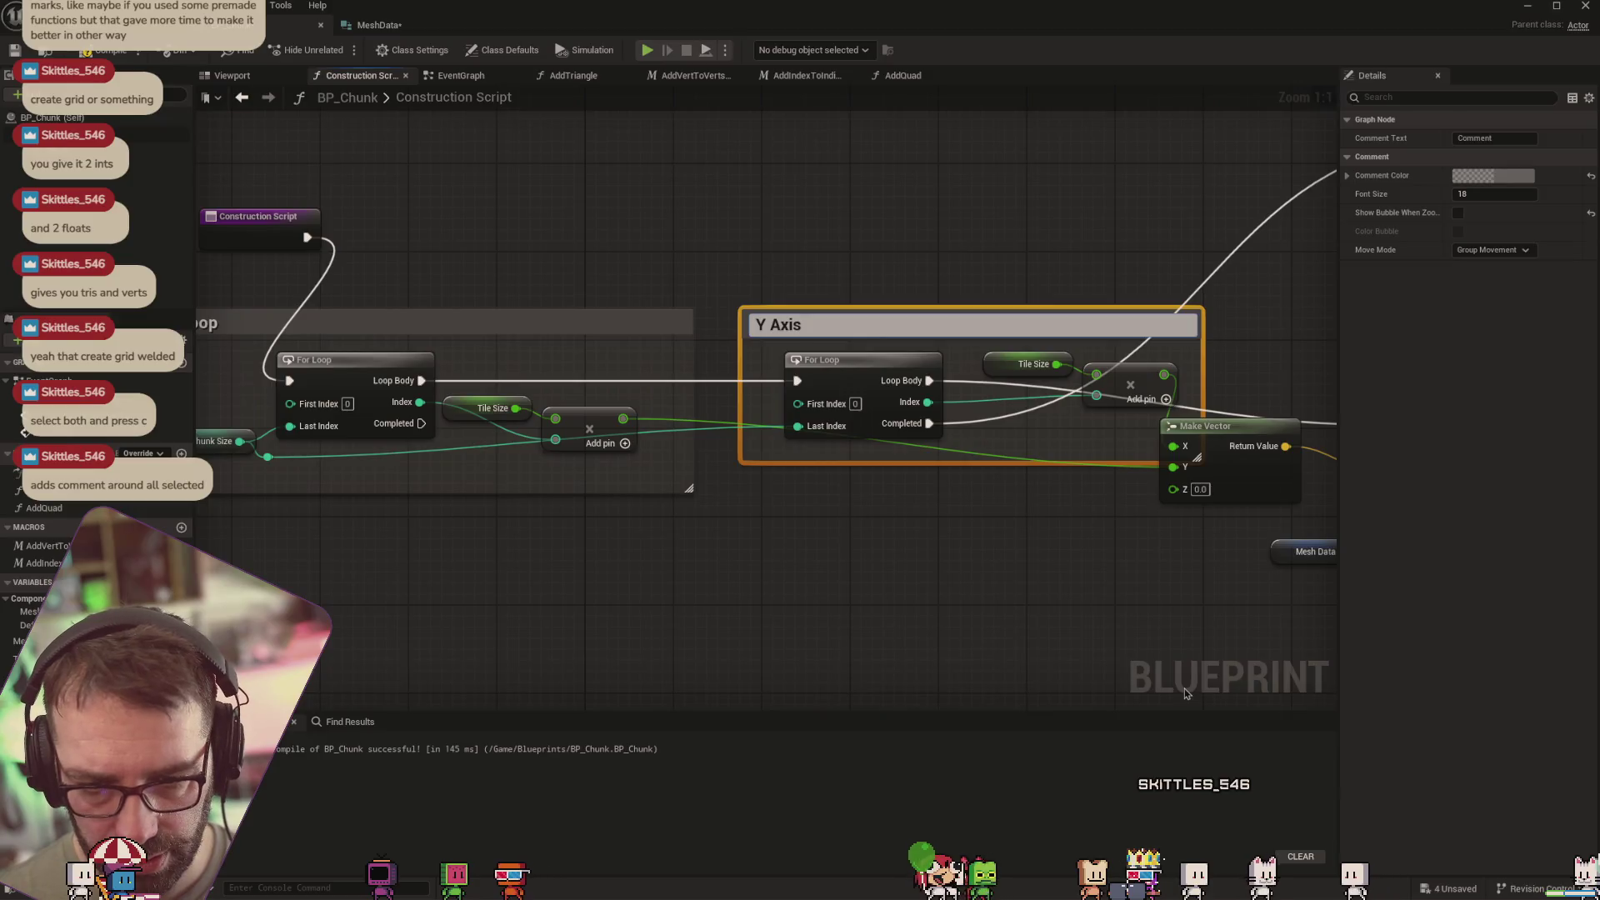
pyautogui.press('Return')
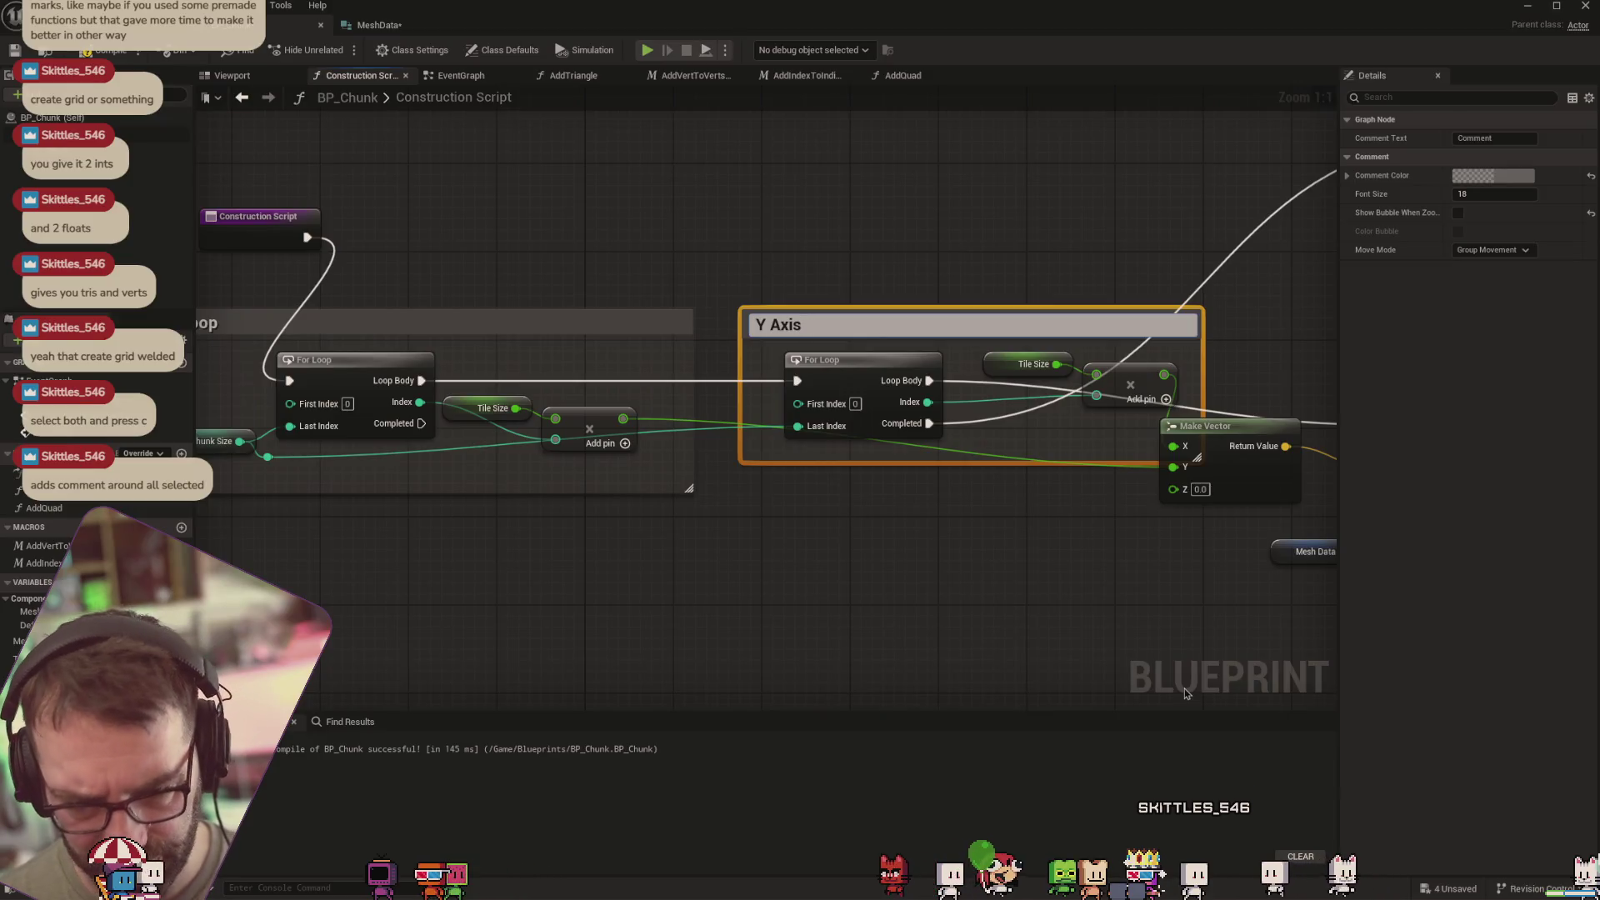
pyautogui.write(' Loop')
pyautogui.press('Return')
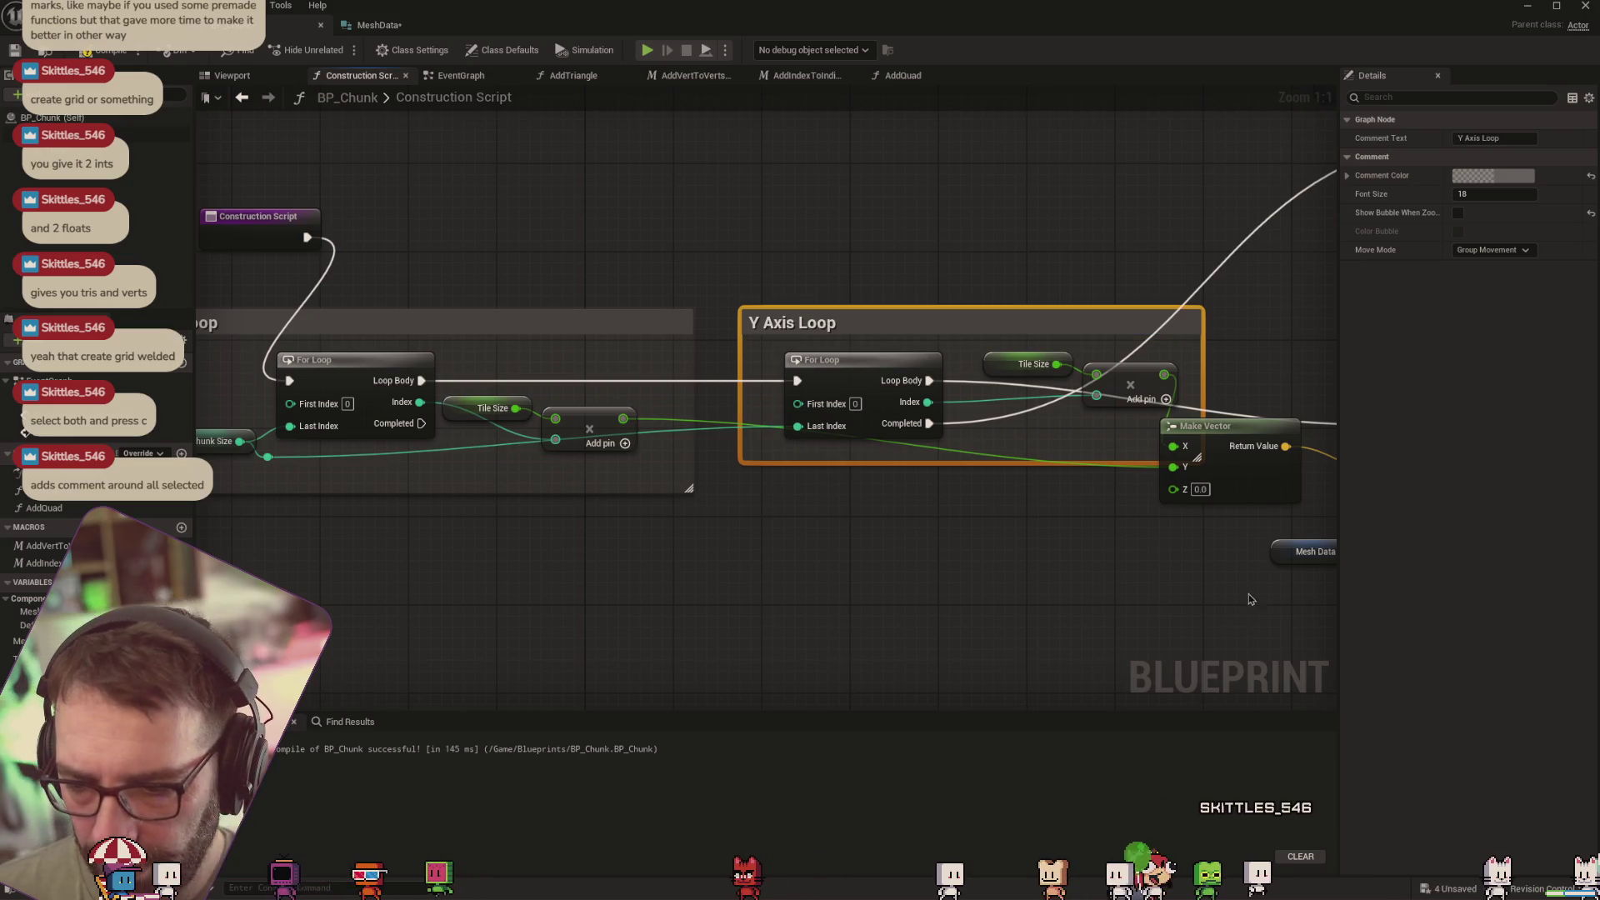
pyautogui.scroll(-2, 1132, 453)
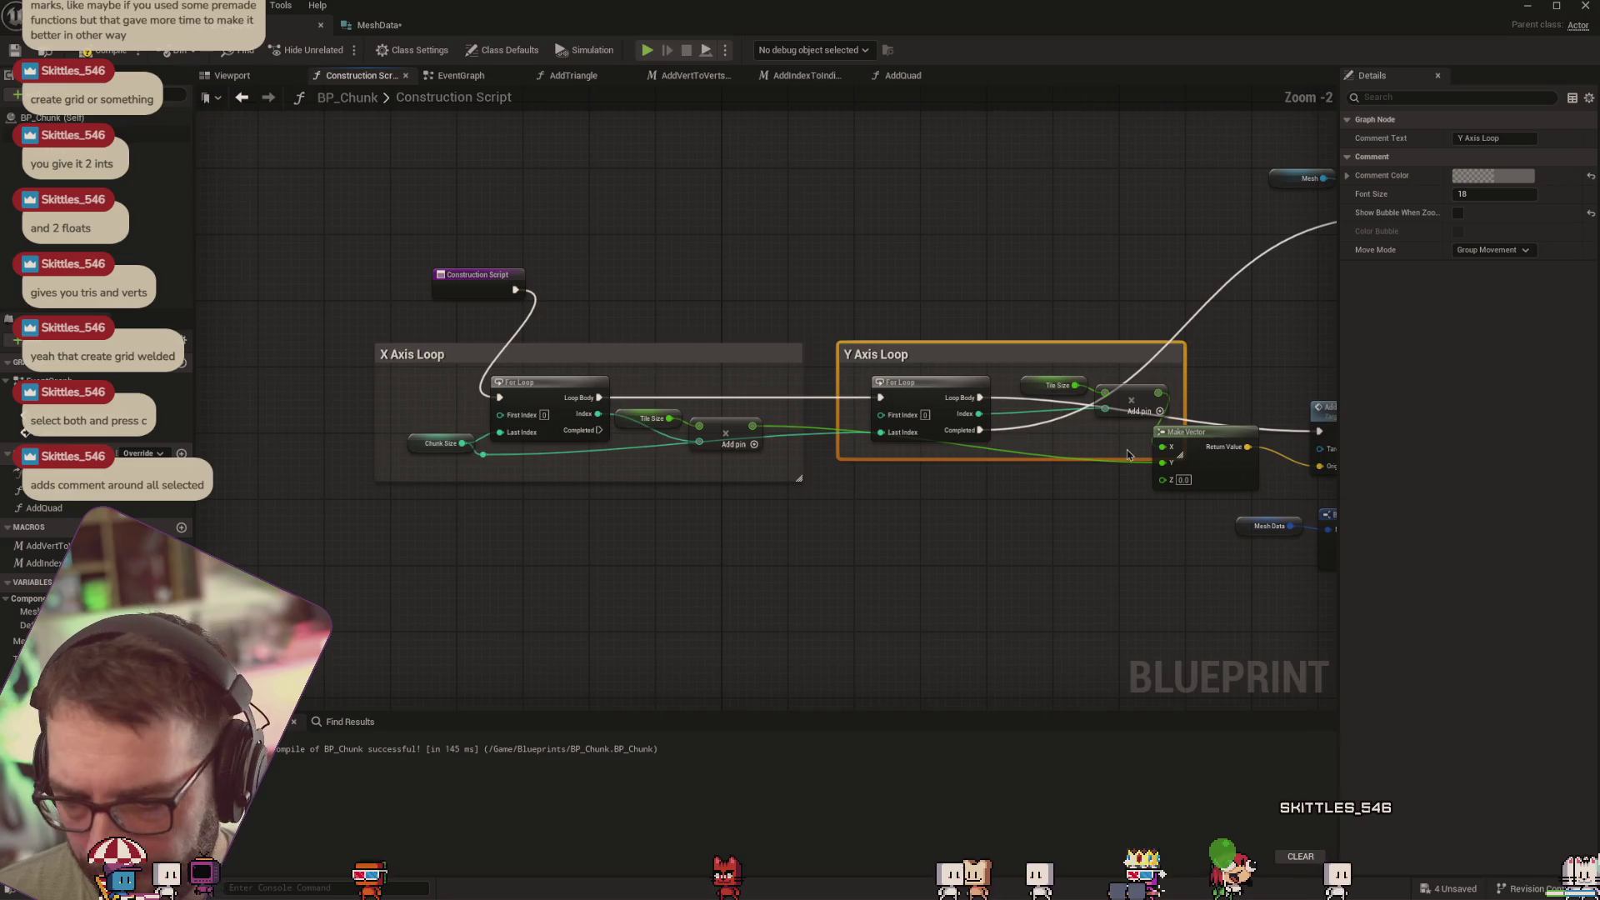
pyautogui.moveTo(1225, 584); pyautogui.dragTo(1051, 564)
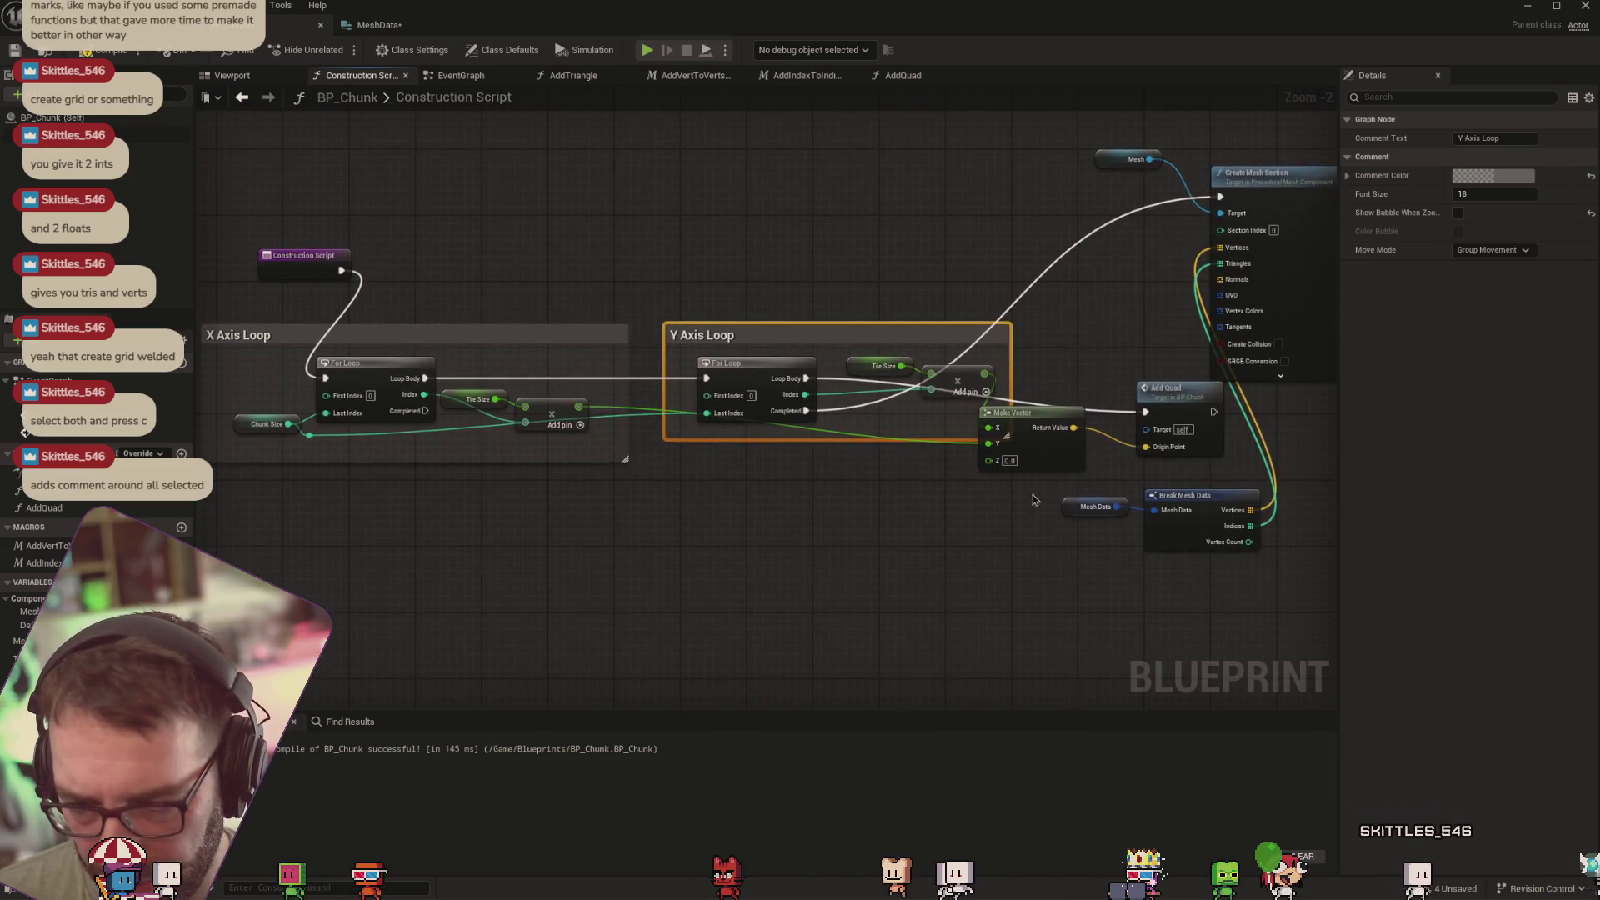
pyautogui.click(1039, 416)
pyautogui.press('c')
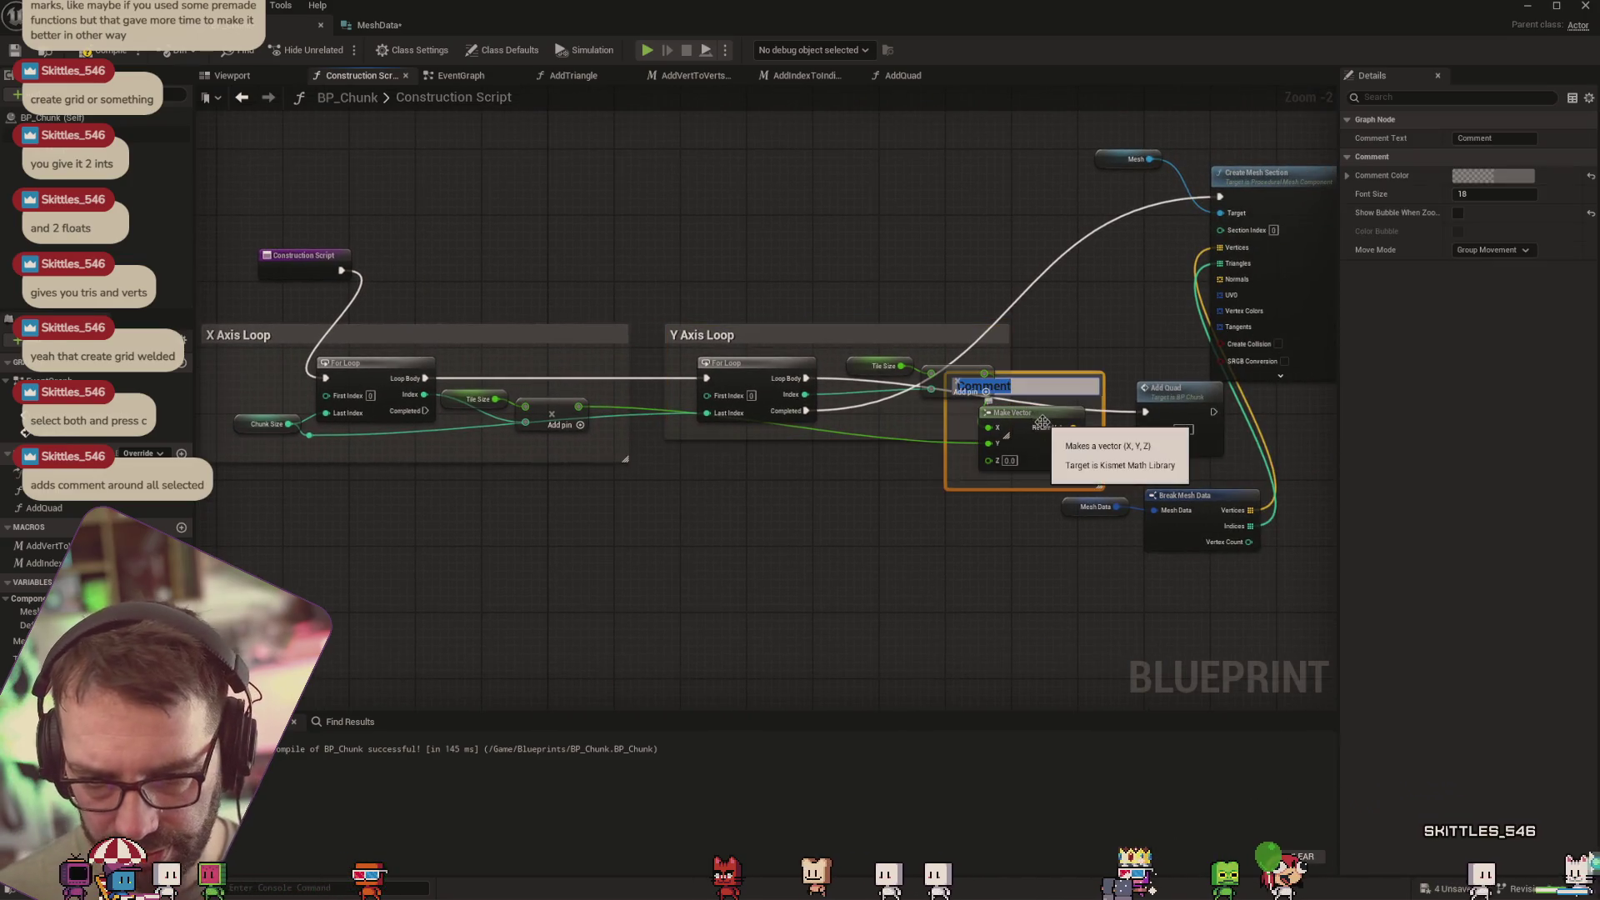
pyautogui.hotkey('ctrl', 'z')
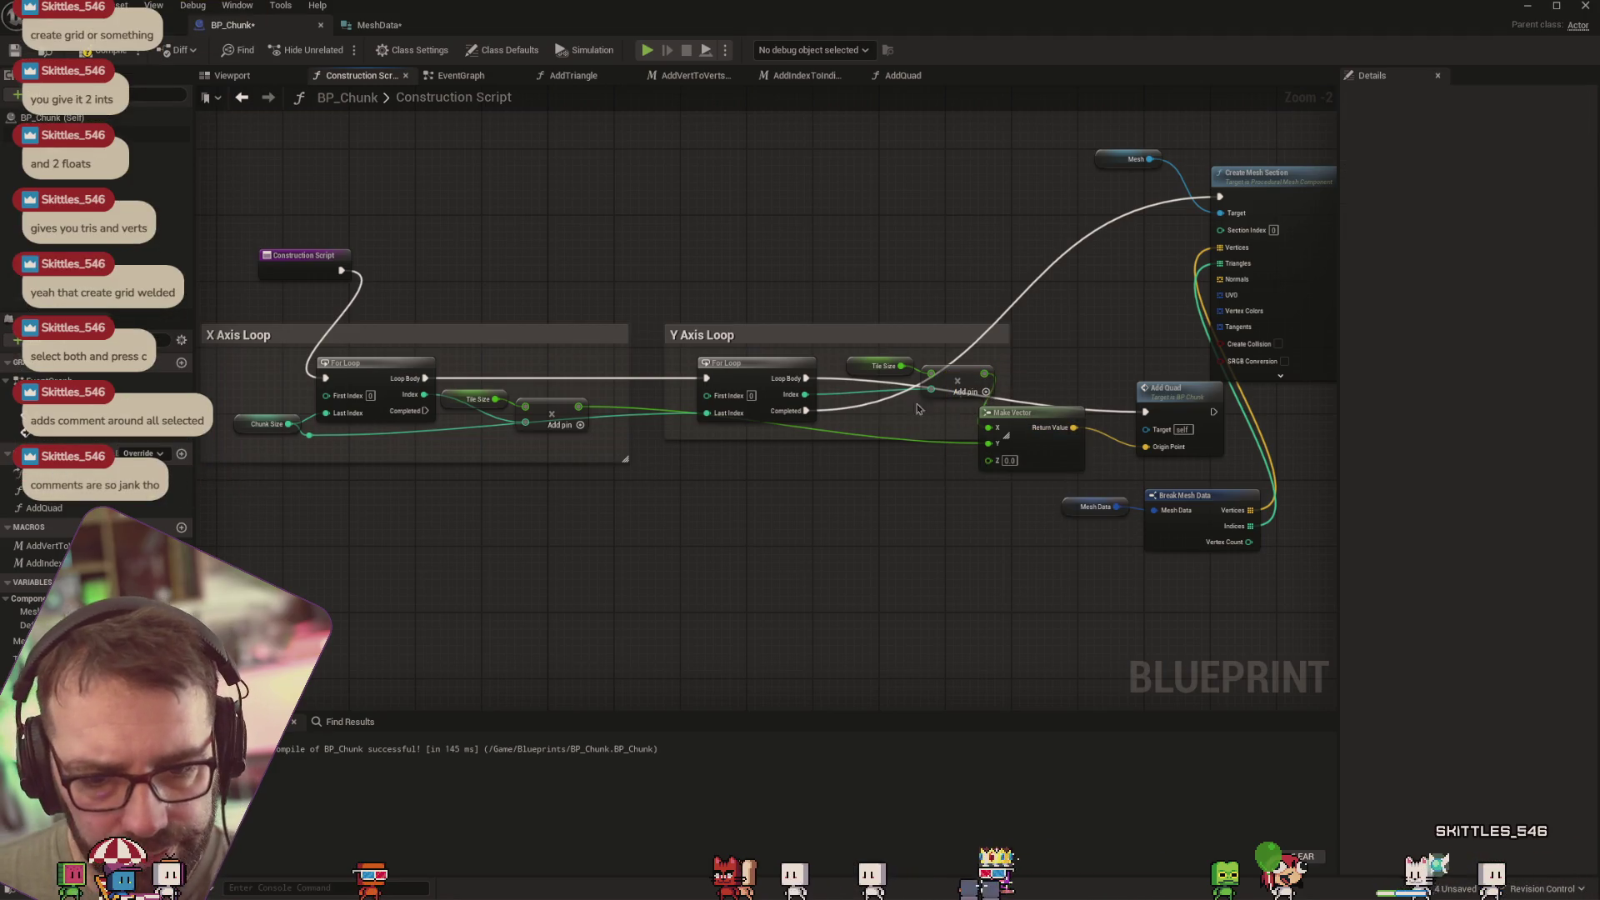
# Place Make Vector beside Add Quad and rearrange the Y Axis Loop comment, Chunk Size reroute and Construction Script node
pyautogui.moveTo(1030, 409); pyautogui.dragTo(1106, 435)
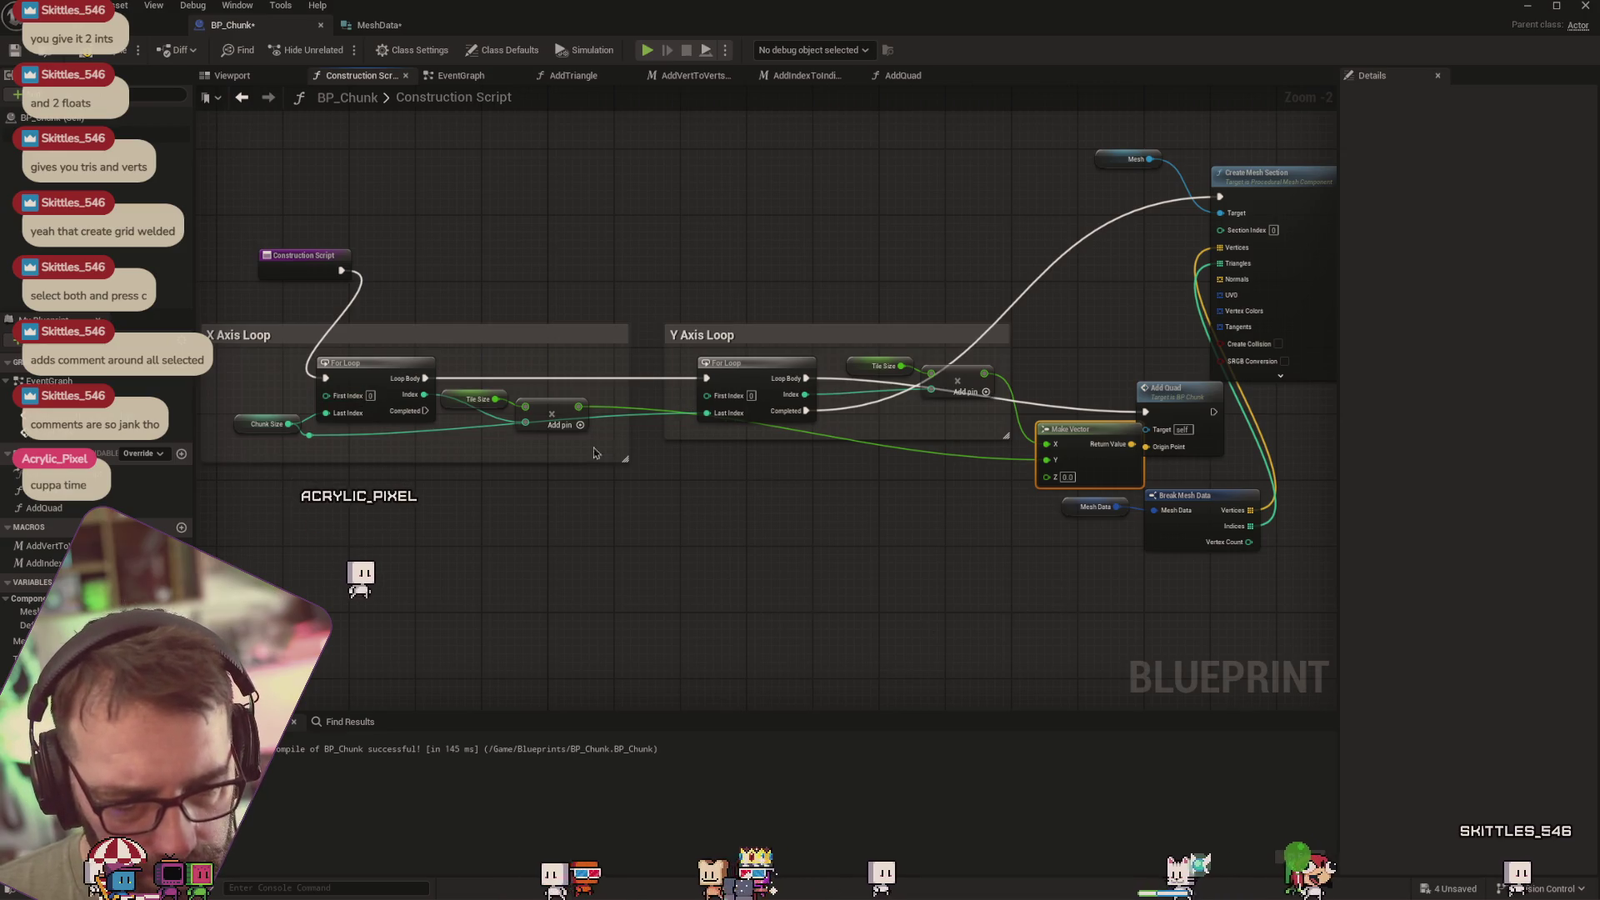
pyautogui.click(778, 453)
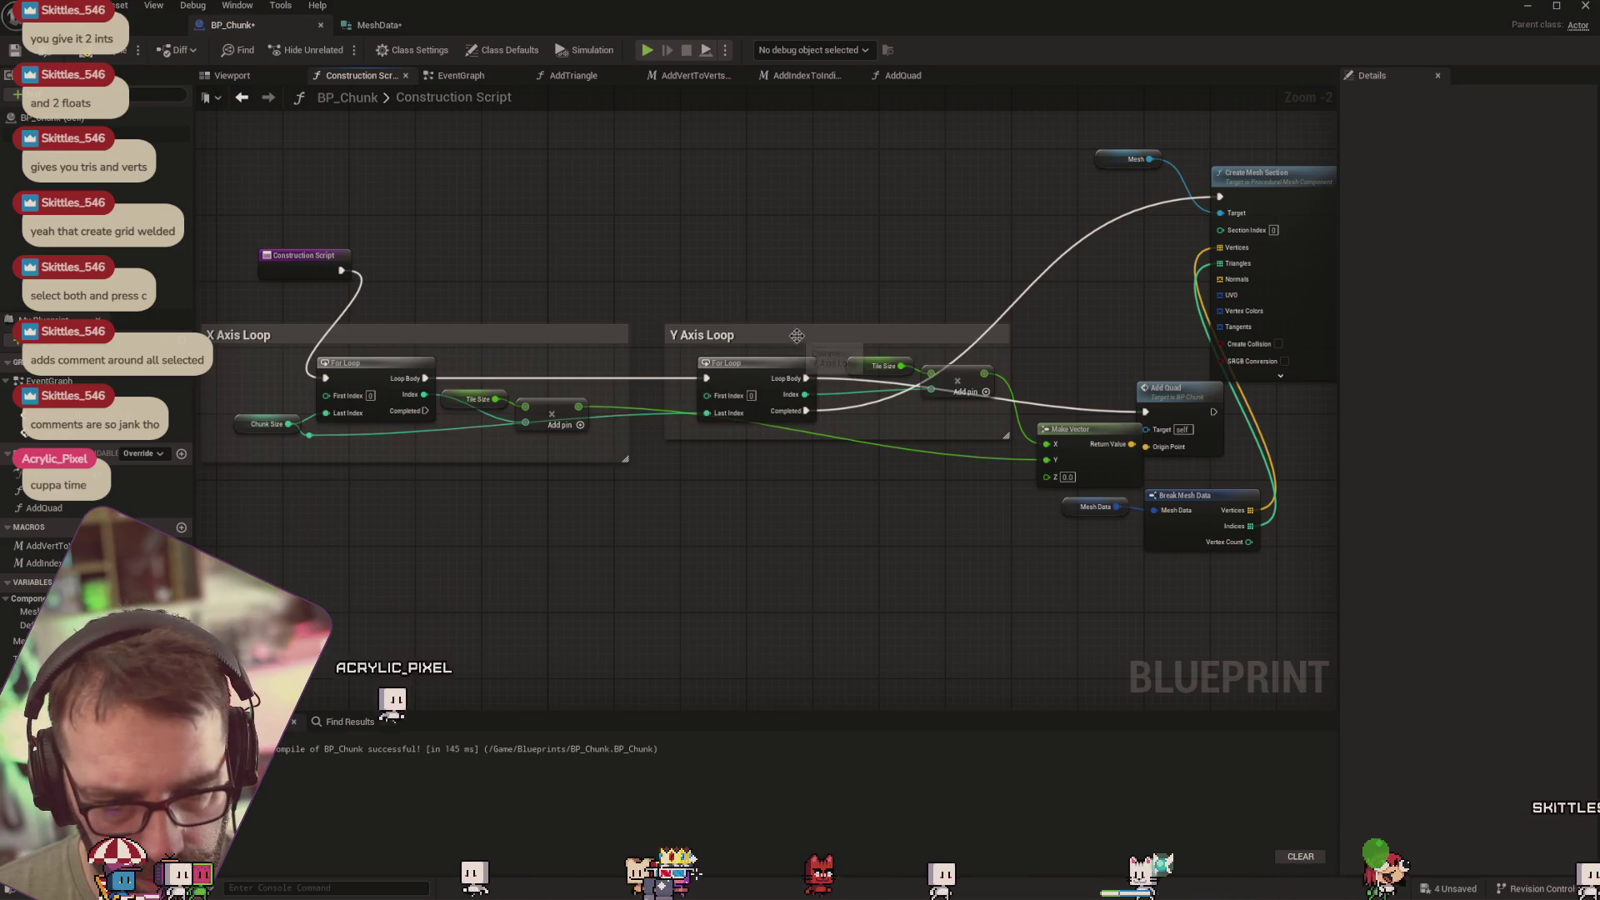
pyautogui.moveTo(797, 335)
pyautogui.mouseDown()
pyautogui.moveTo(794, 385)
pyautogui.moveTo(801, 266)
pyautogui.mouseUp()
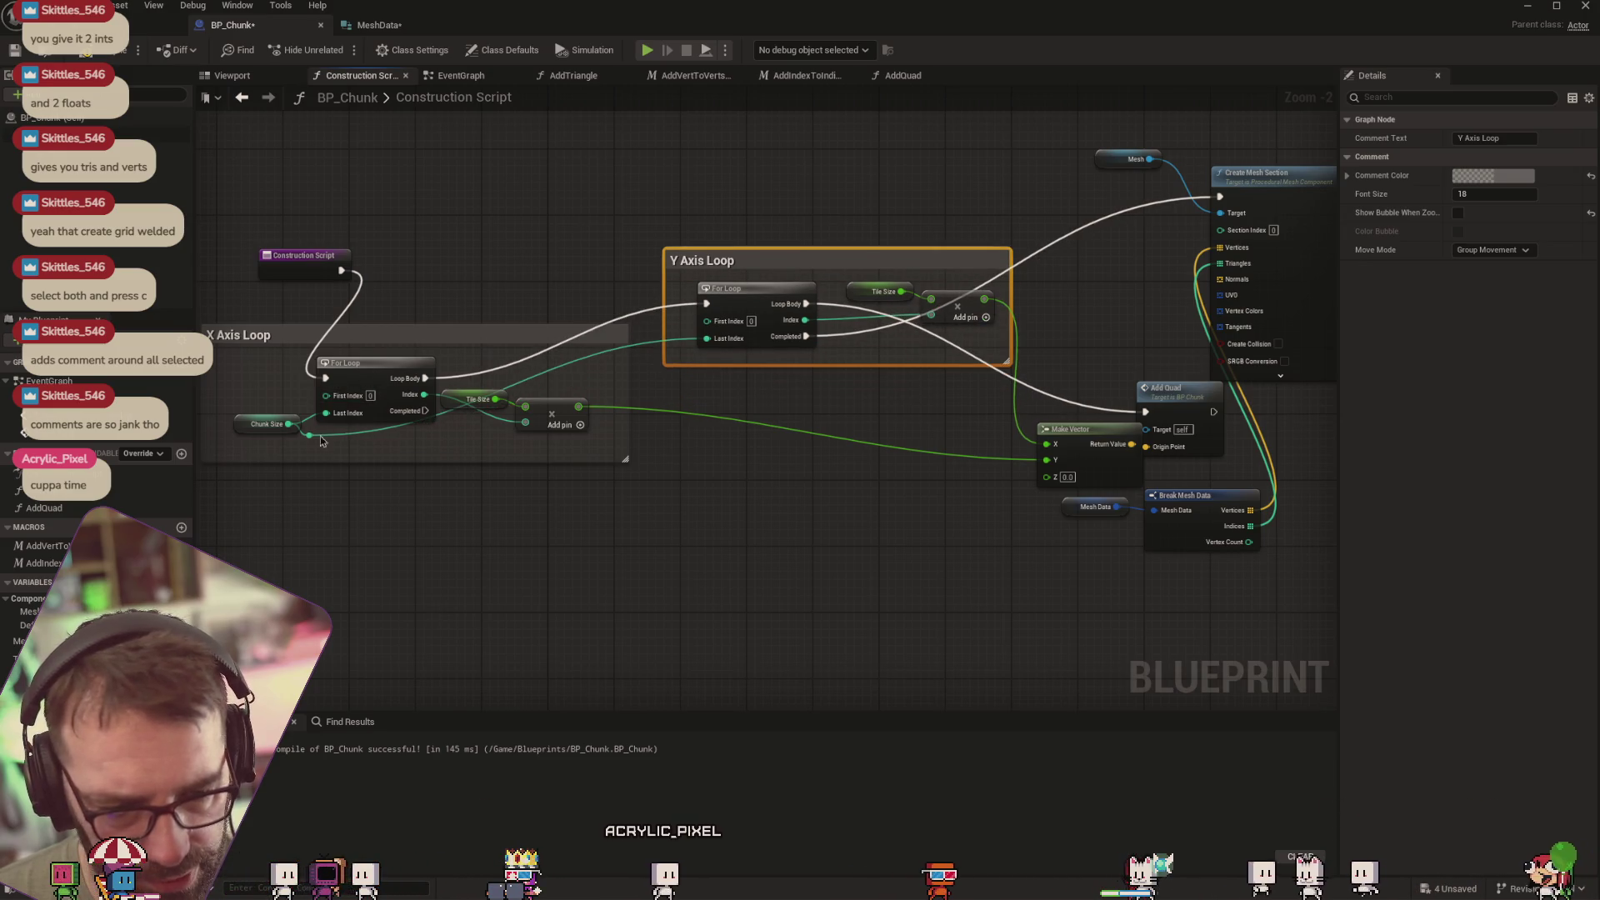
pyautogui.moveTo(289, 425); pyautogui.dragTo(311, 307)
pyautogui.press('Escape')
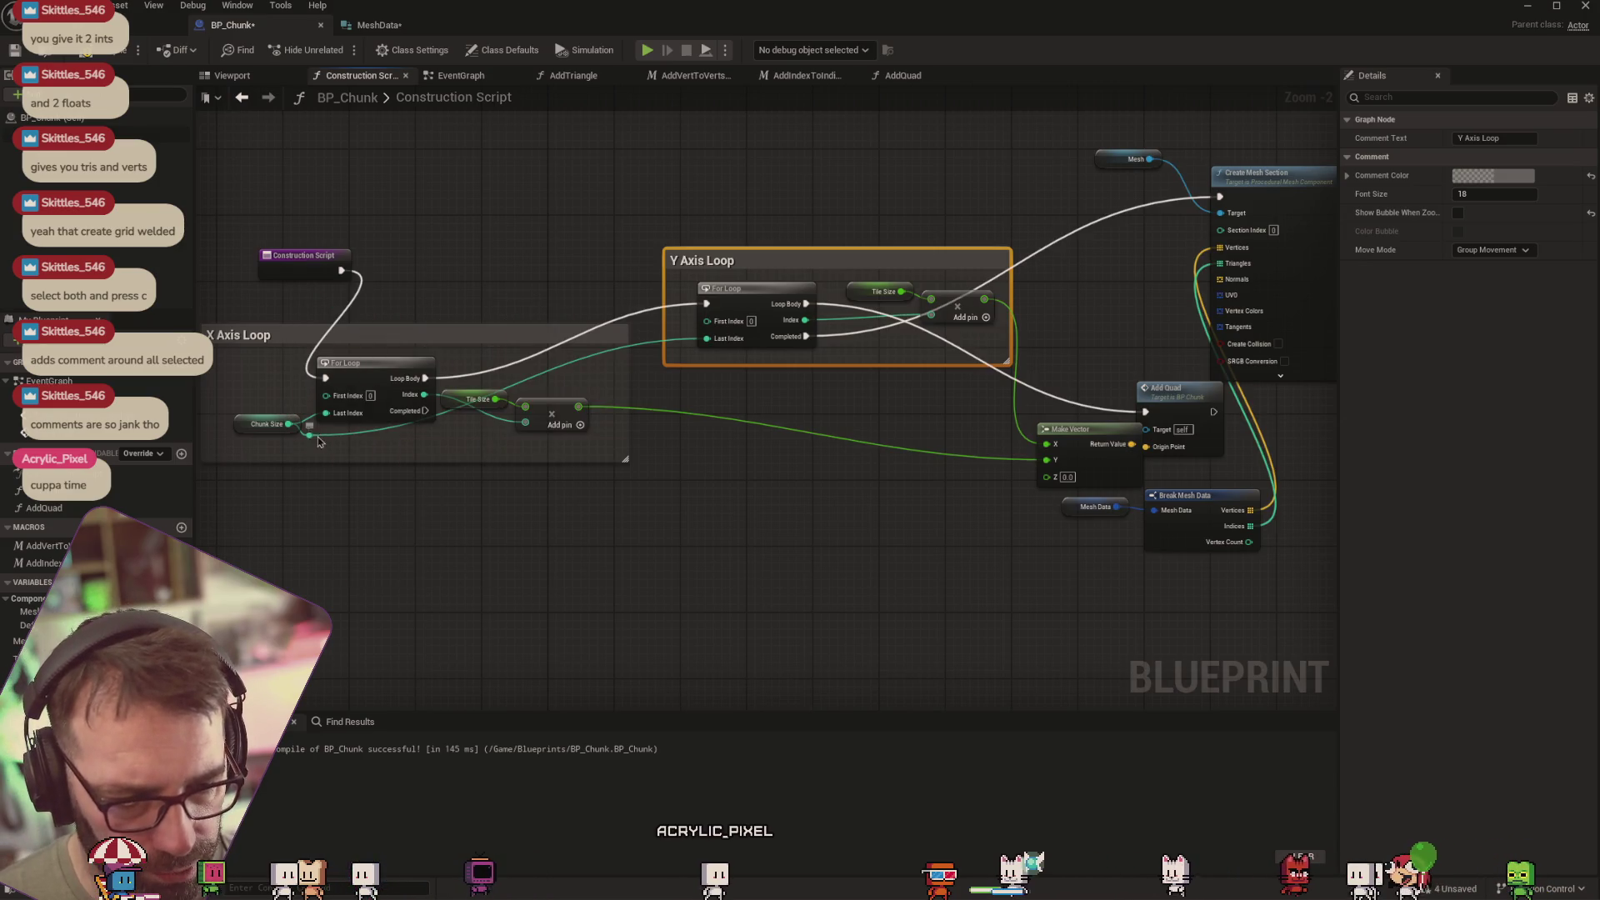
pyautogui.moveTo(319, 441)
pyautogui.mouseDown()
pyautogui.moveTo(337, 334)
pyautogui.moveTo(361, 305)
pyautogui.mouseUp()
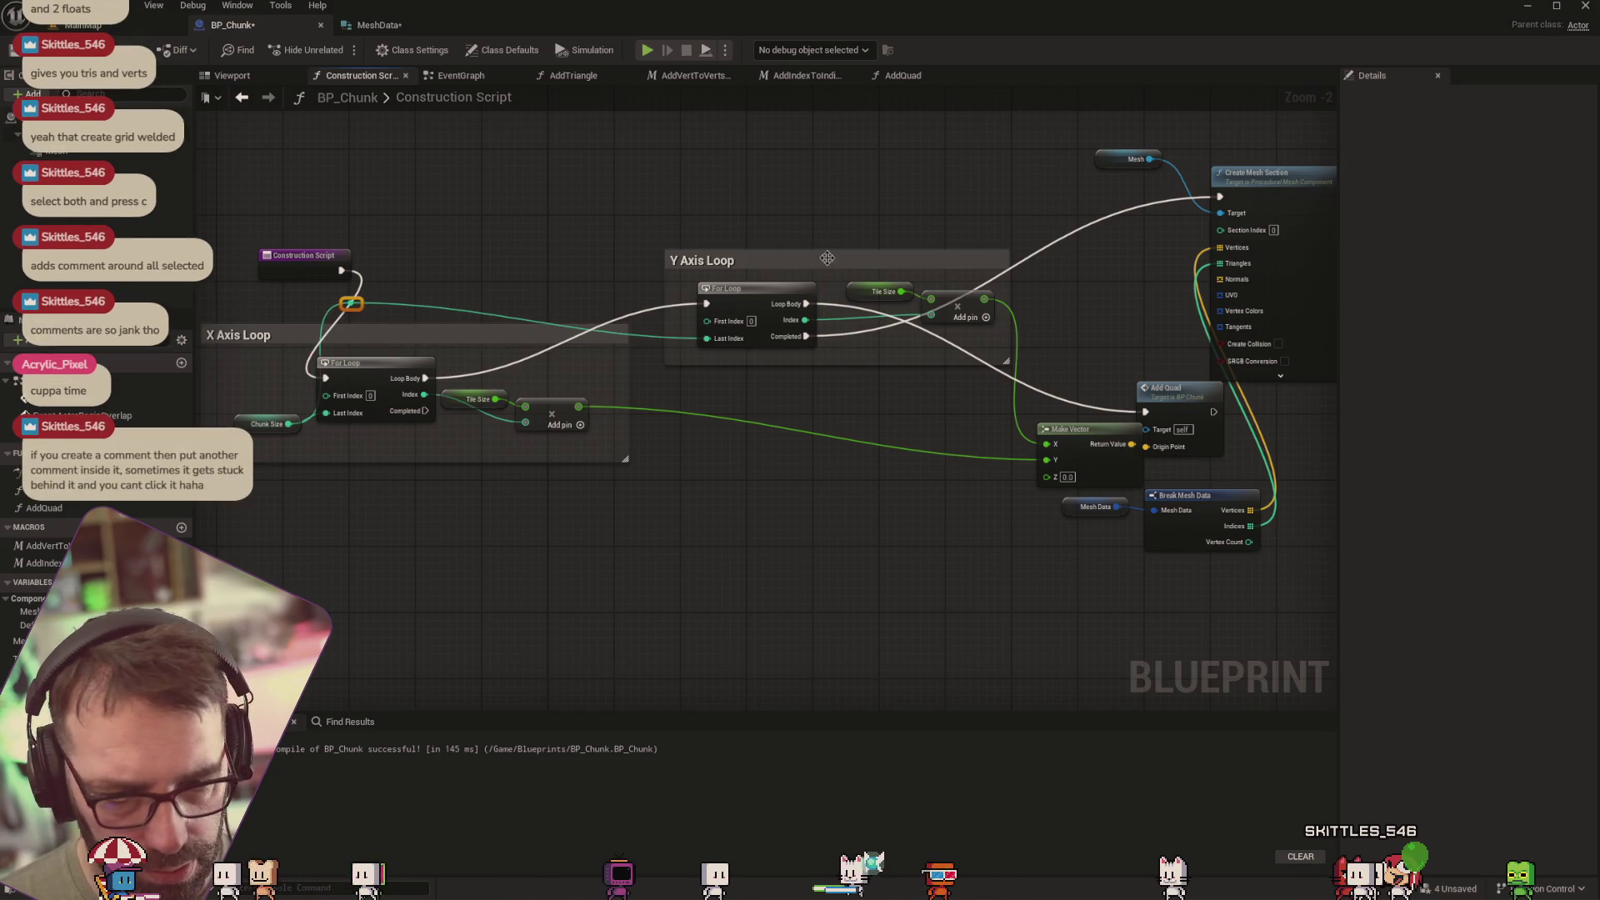
pyautogui.moveTo(826, 257); pyautogui.dragTo(829, 221)
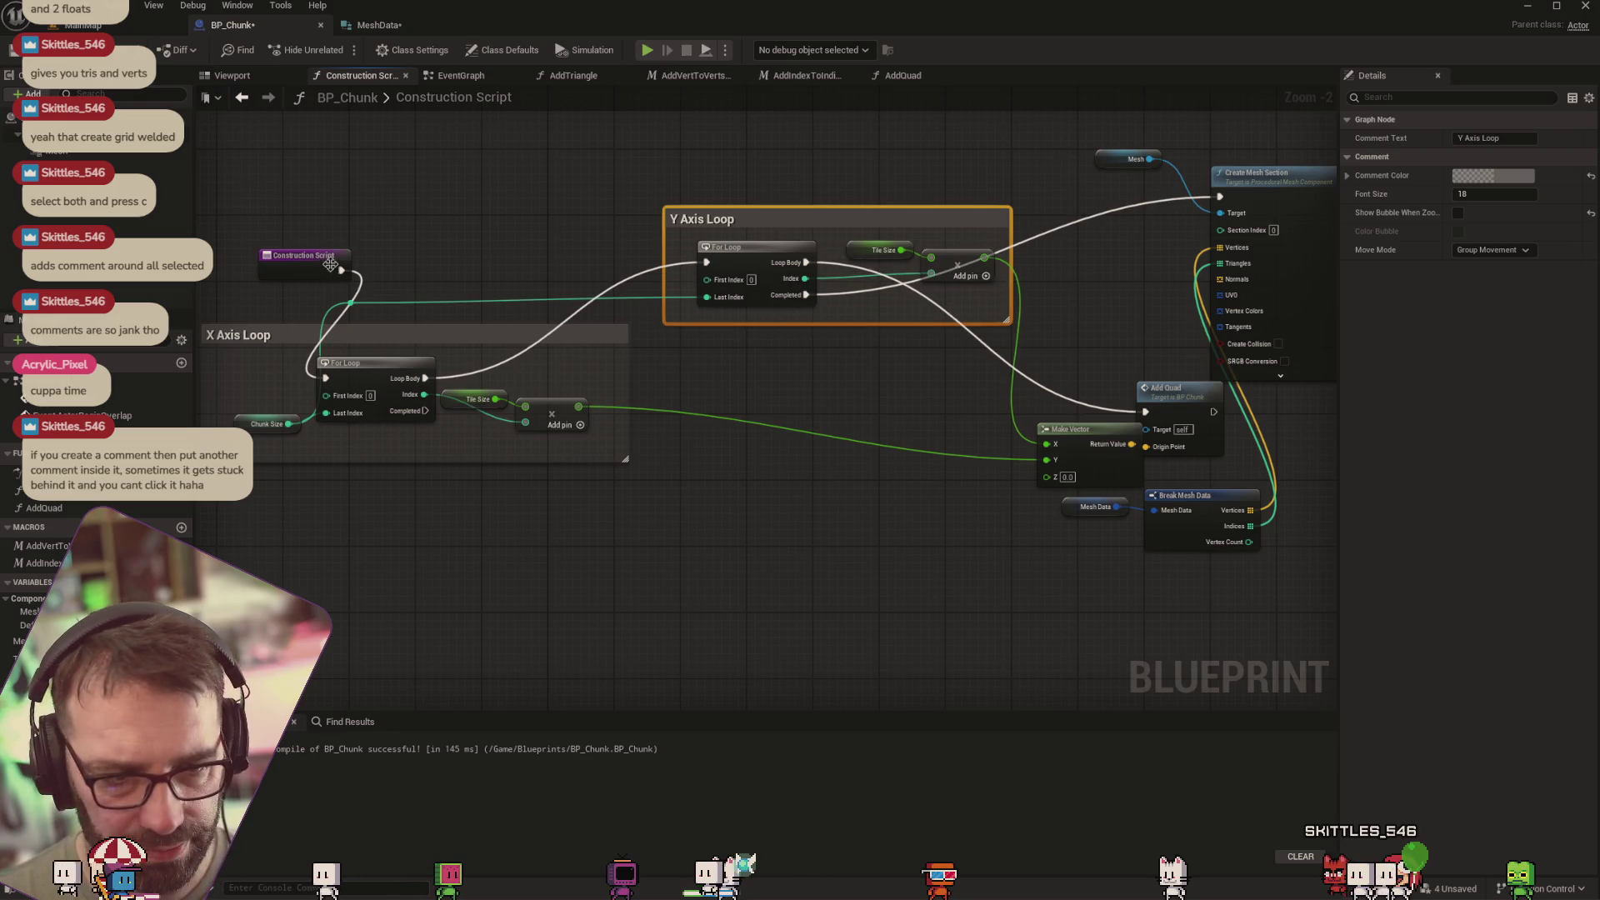
pyautogui.moveTo(331, 265); pyautogui.dragTo(272, 265)
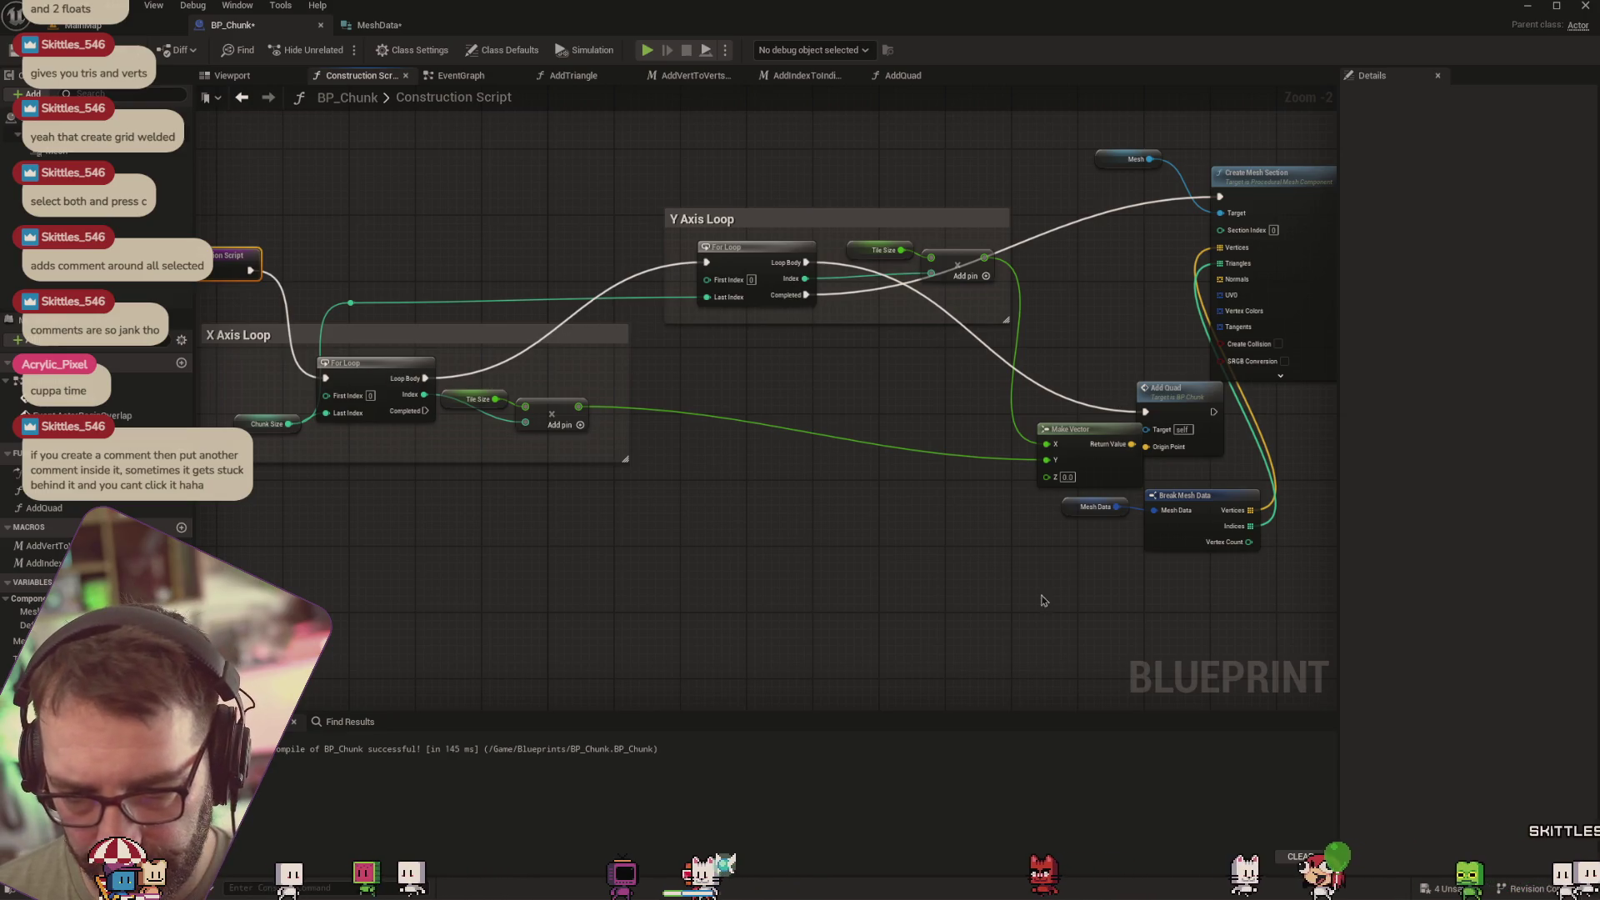
# Move Create Mesh Section and Mesh further right and nudge Add Quad slightly right
pyautogui.moveTo(1043, 597); pyautogui.dragTo(823, 536)
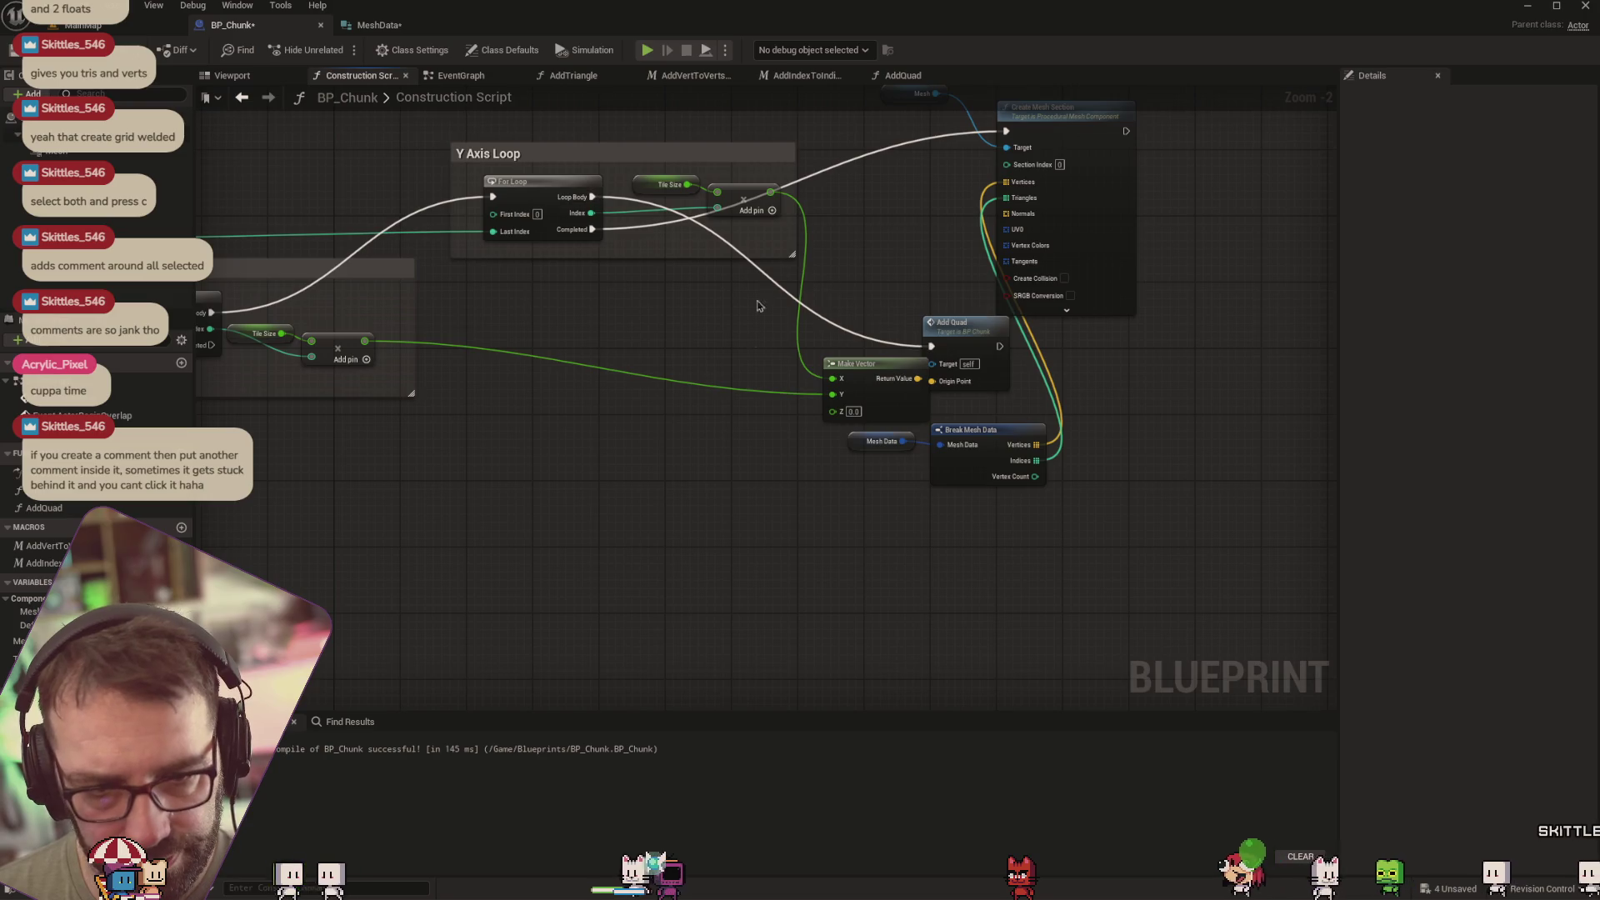
pyautogui.moveTo(1222, 356); pyautogui.dragTo(1173, 357)
pyautogui.moveTo(814, 215); pyautogui.dragTo(1146, 207)
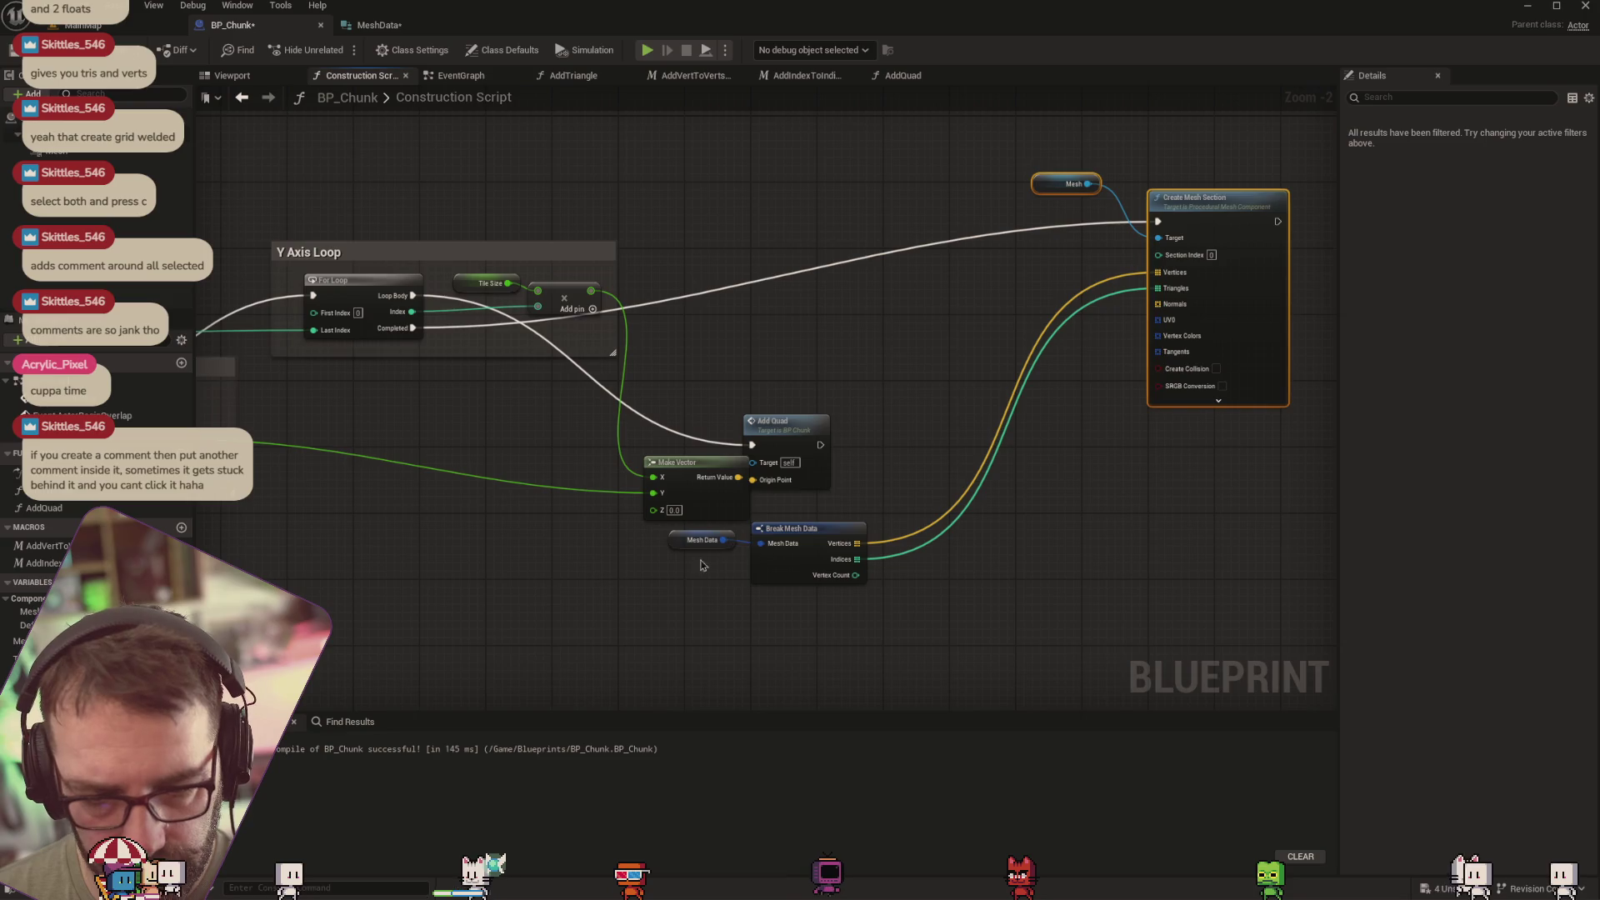
pyautogui.moveTo(658, 596)
pyautogui.mouseDown()
pyautogui.moveTo(797, 547)
pyautogui.moveTo(1010, 339)
pyautogui.moveTo(1025, 305)
pyautogui.mouseUp()
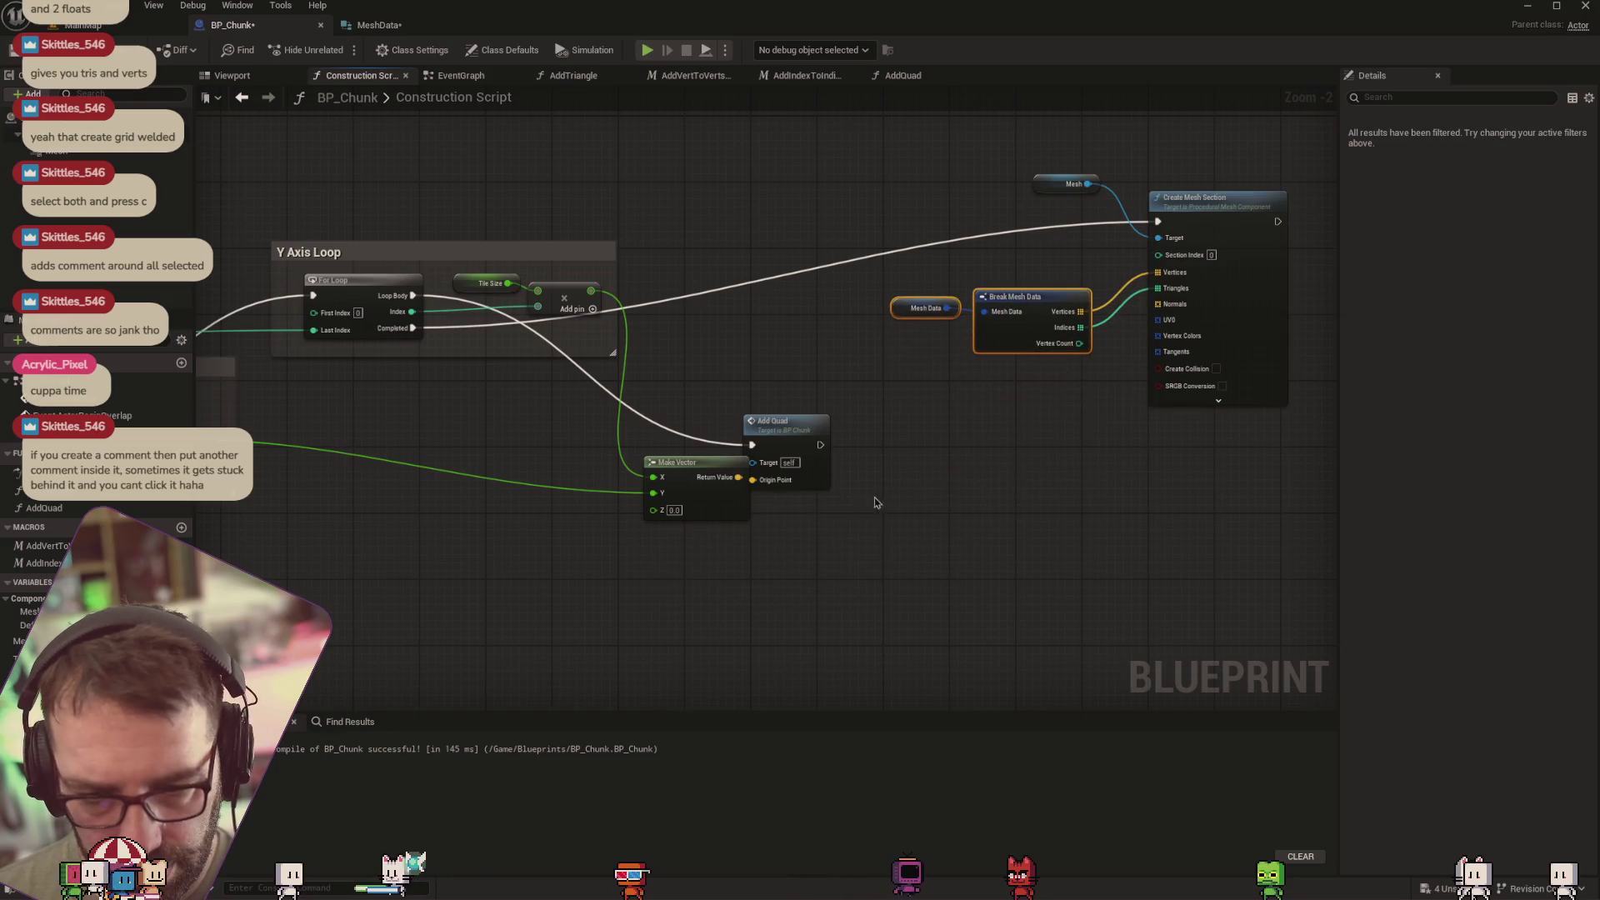
pyautogui.moveTo(785, 424)
pyautogui.mouseDown()
pyautogui.moveTo(836, 428)
pyautogui.moveTo(802, 426)
pyautogui.mouseUp()
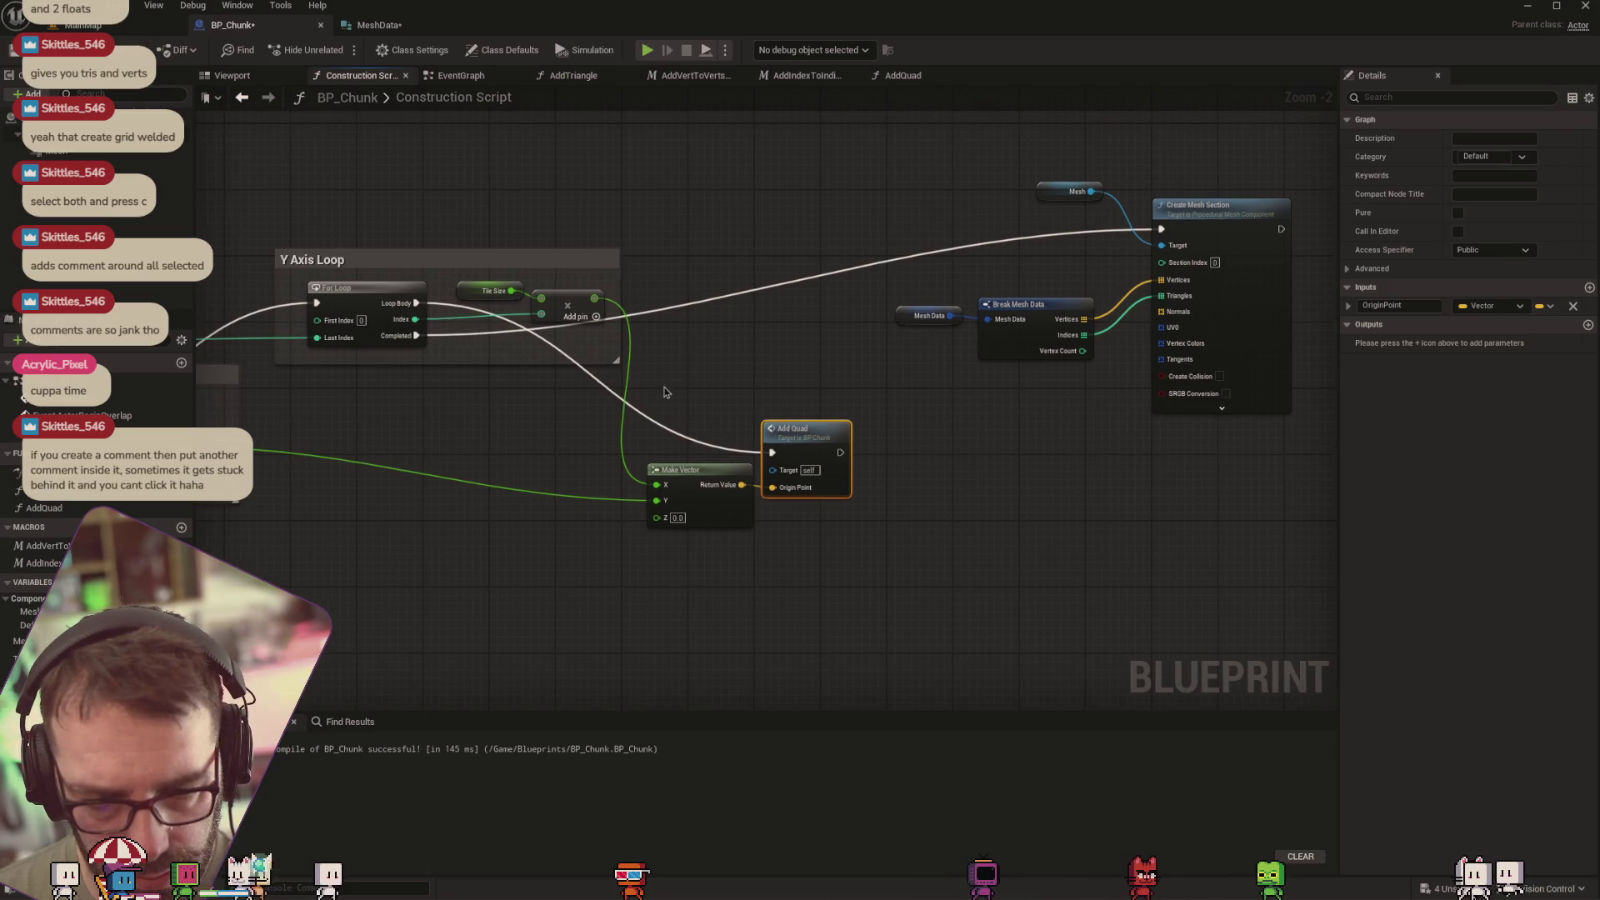
# Wrap Make Vector and Add Quad in a comment titled 'Add quad at current location' and move it up-right
pyautogui.rightClick(798, 434)
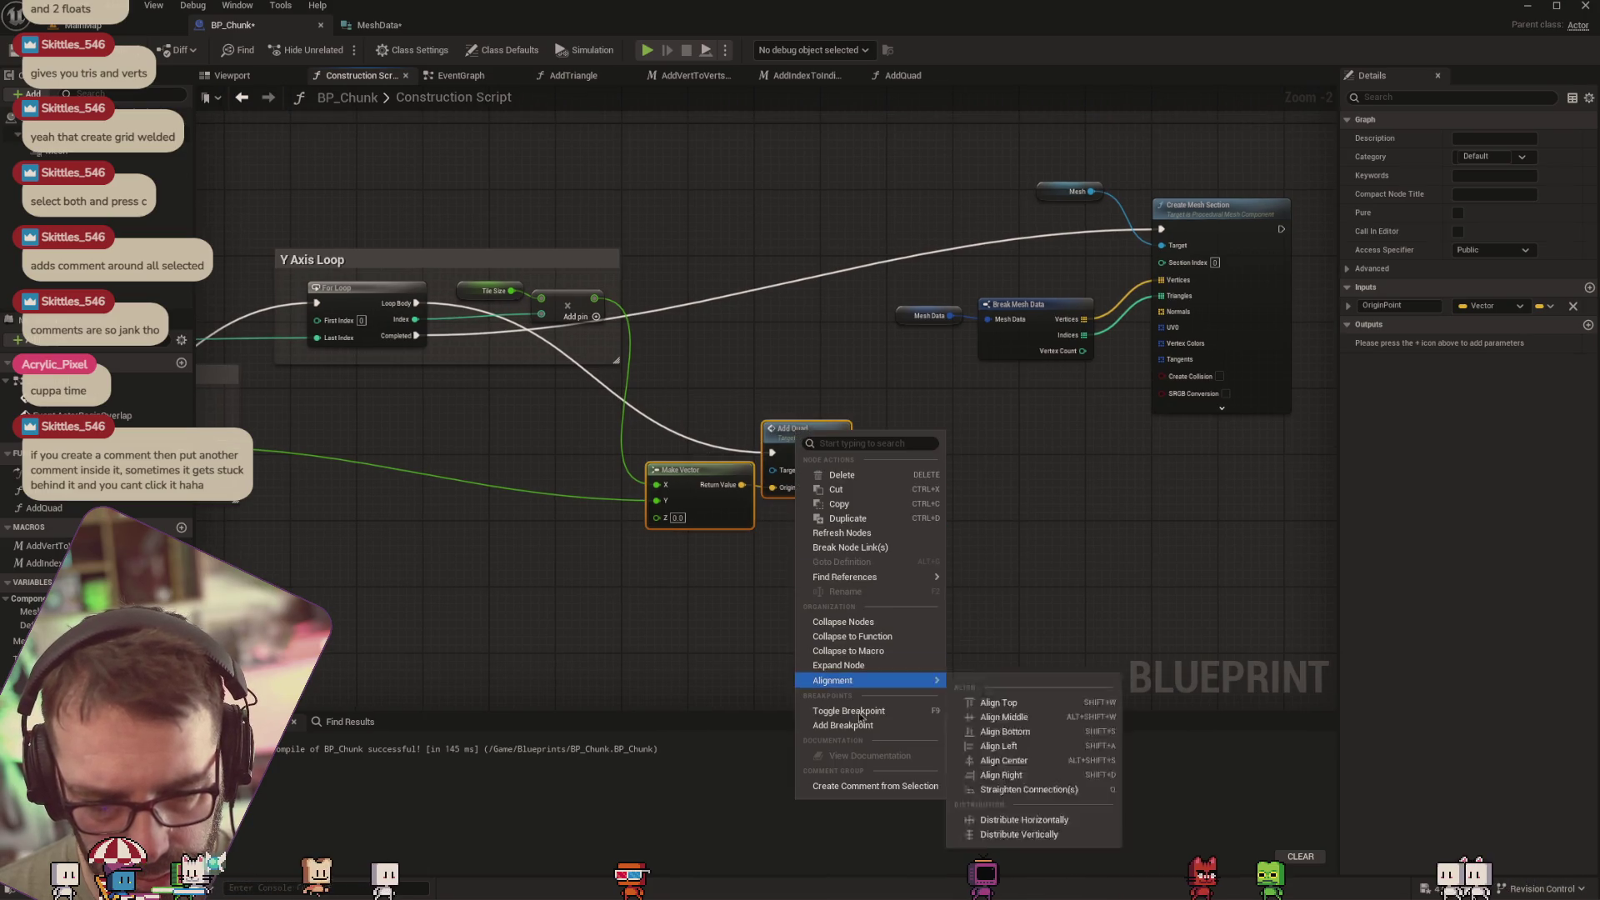
pyautogui.click(842, 778)
pyautogui.write('Add Qua')
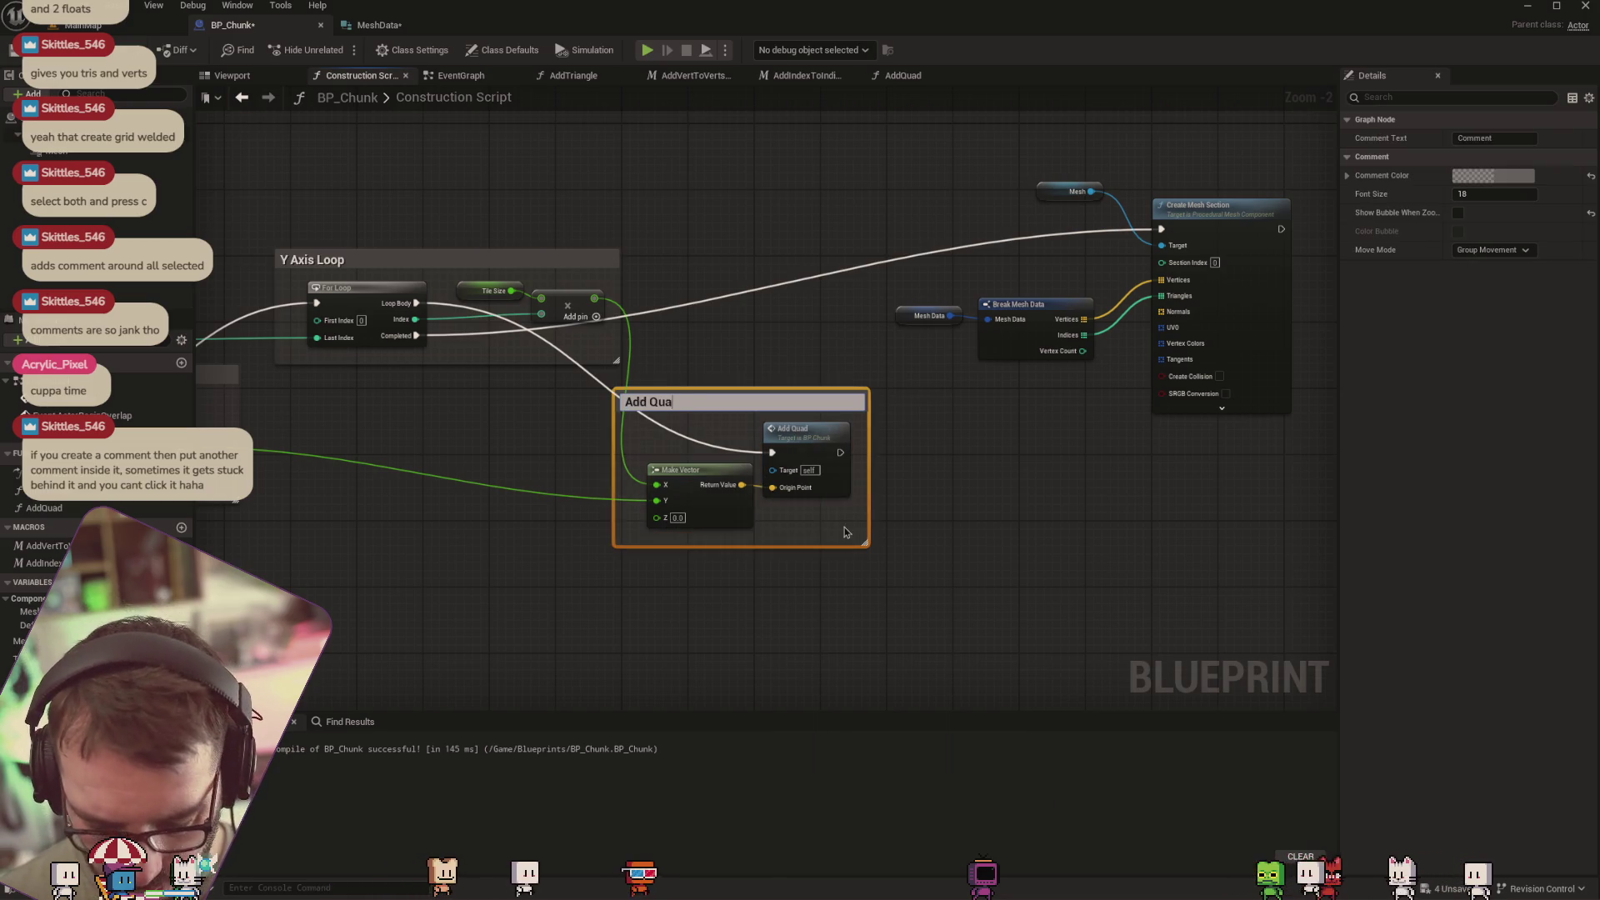
pyautogui.write('dd quad at current l')
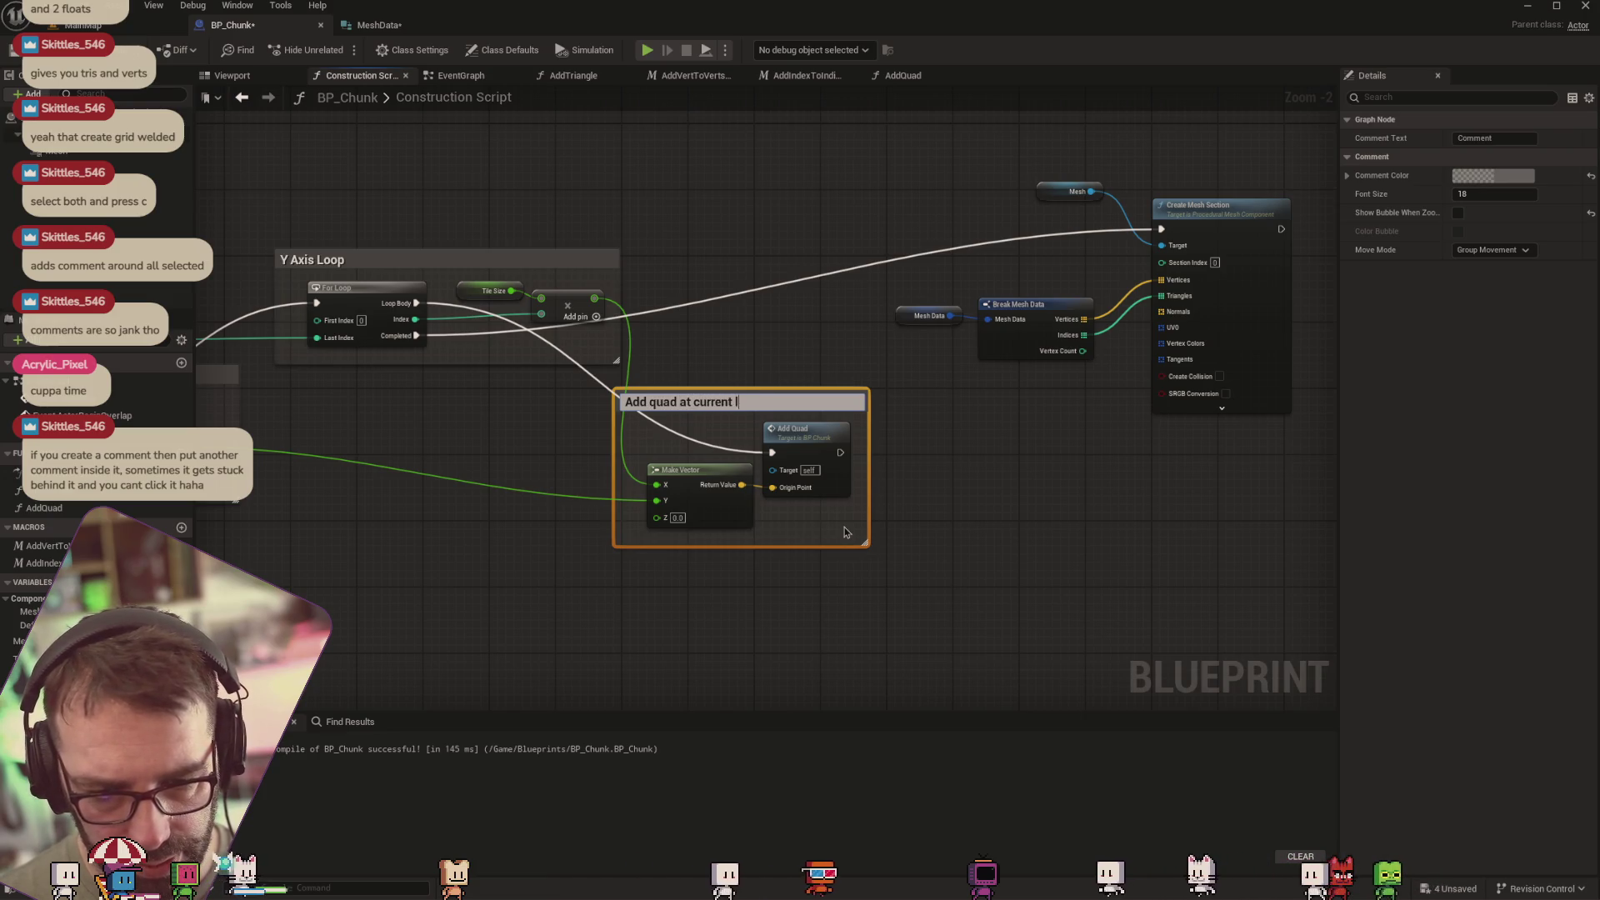
pyautogui.write('ocation')
pyautogui.press('Return')
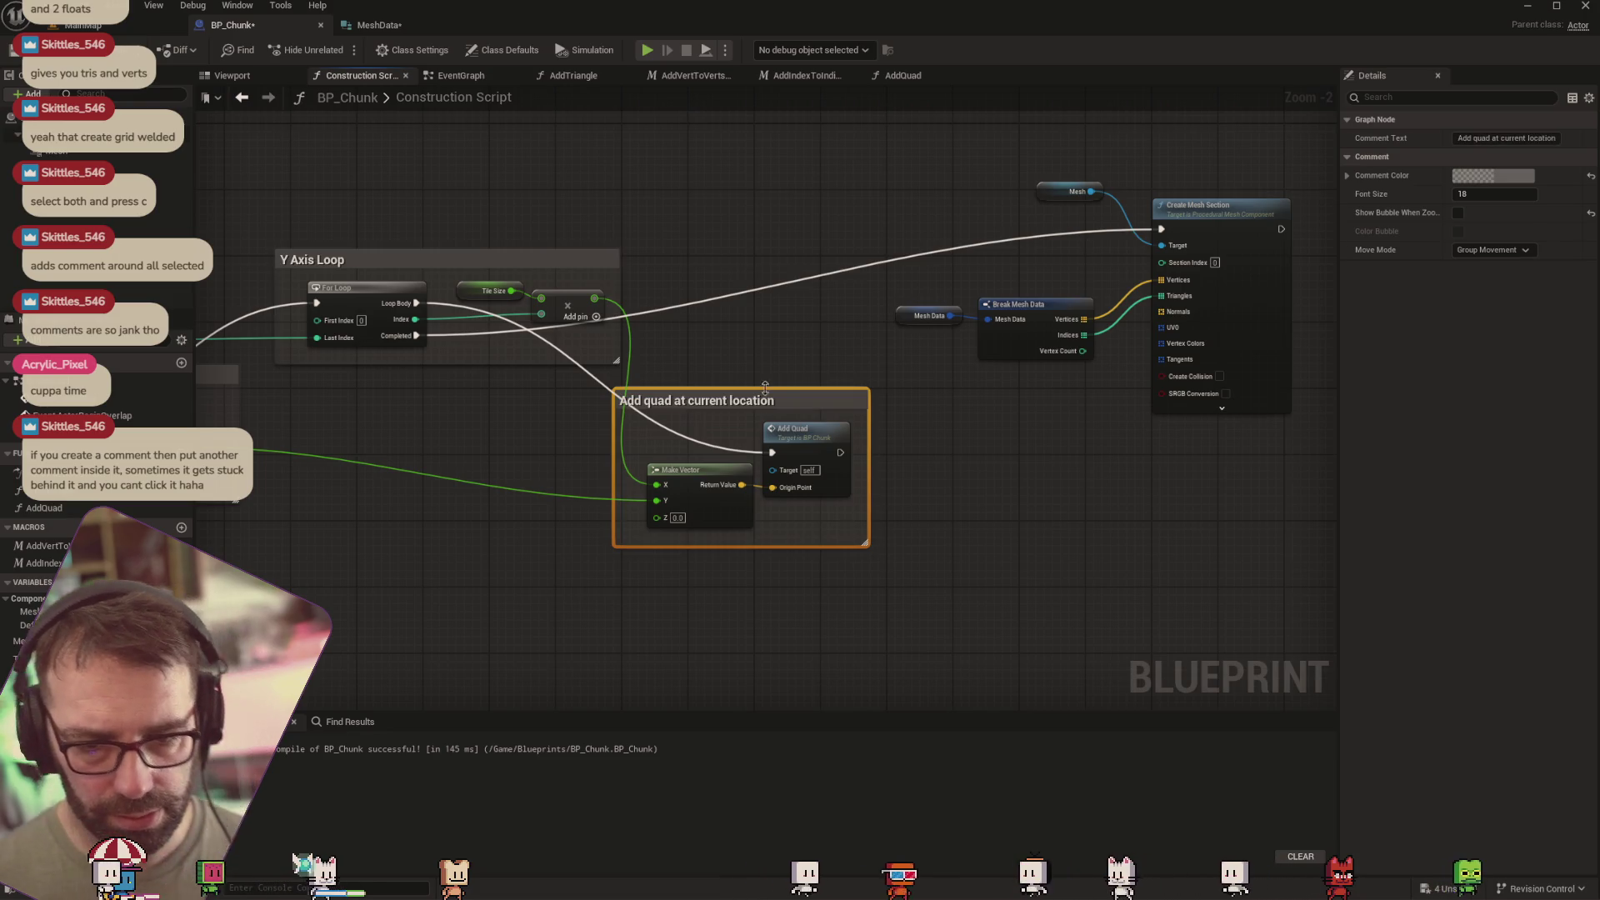
pyautogui.moveTo(765, 388)
pyautogui.mouseDown()
pyautogui.moveTo(889, 455)
pyautogui.moveTo(834, 341)
pyautogui.moveTo(839, 371)
pyautogui.mouseUp()
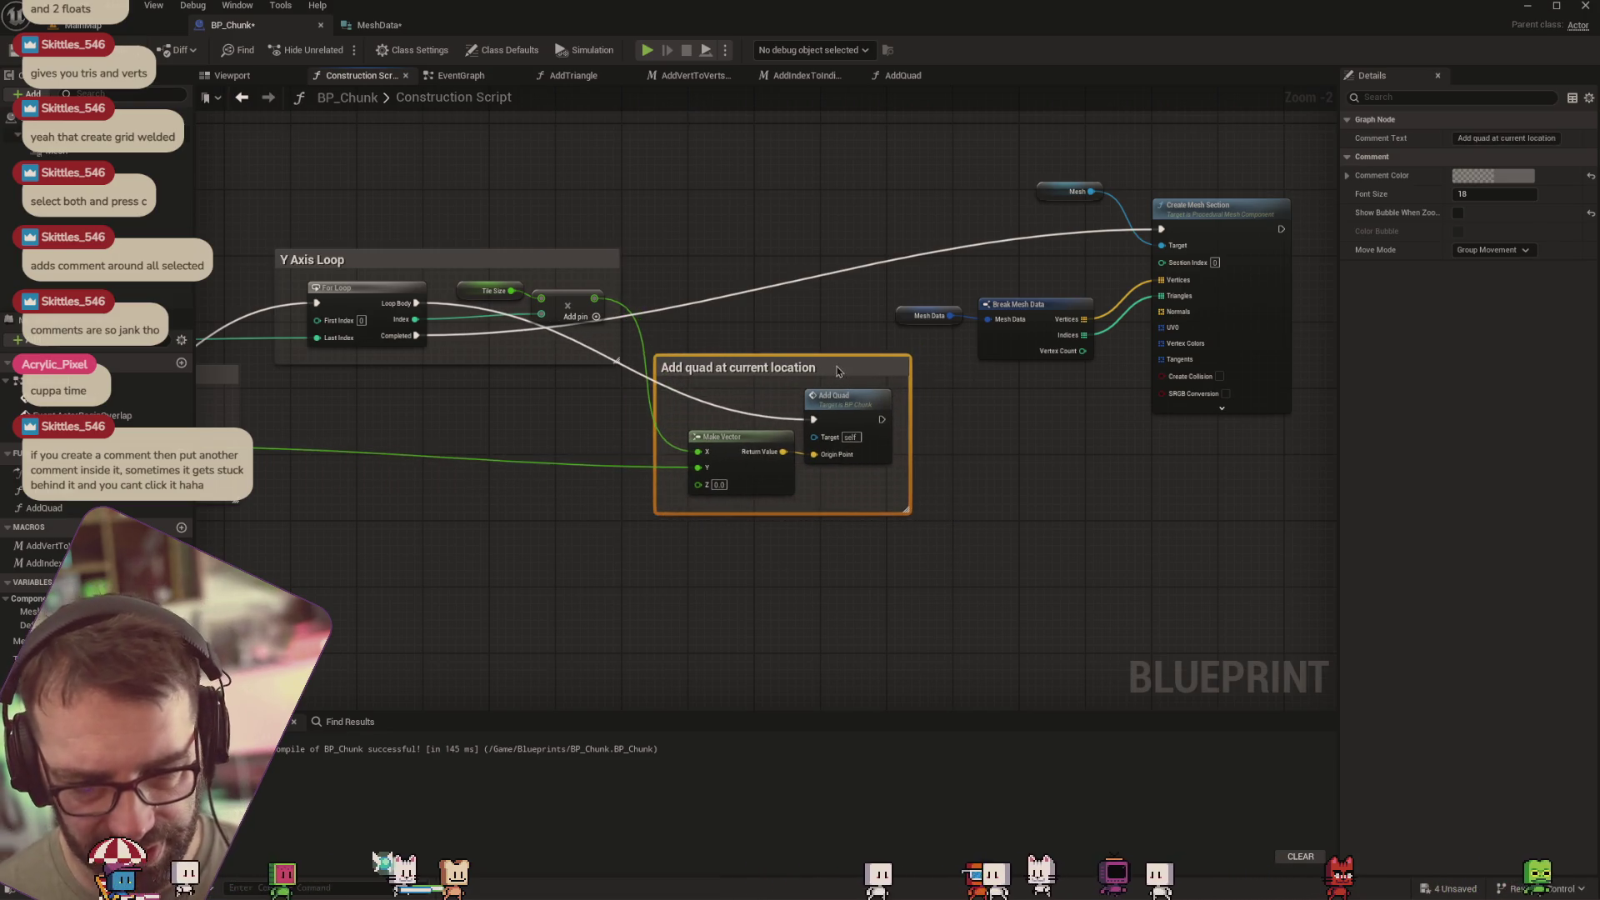
pyautogui.moveTo(1176, 482); pyautogui.dragTo(1075, 507)
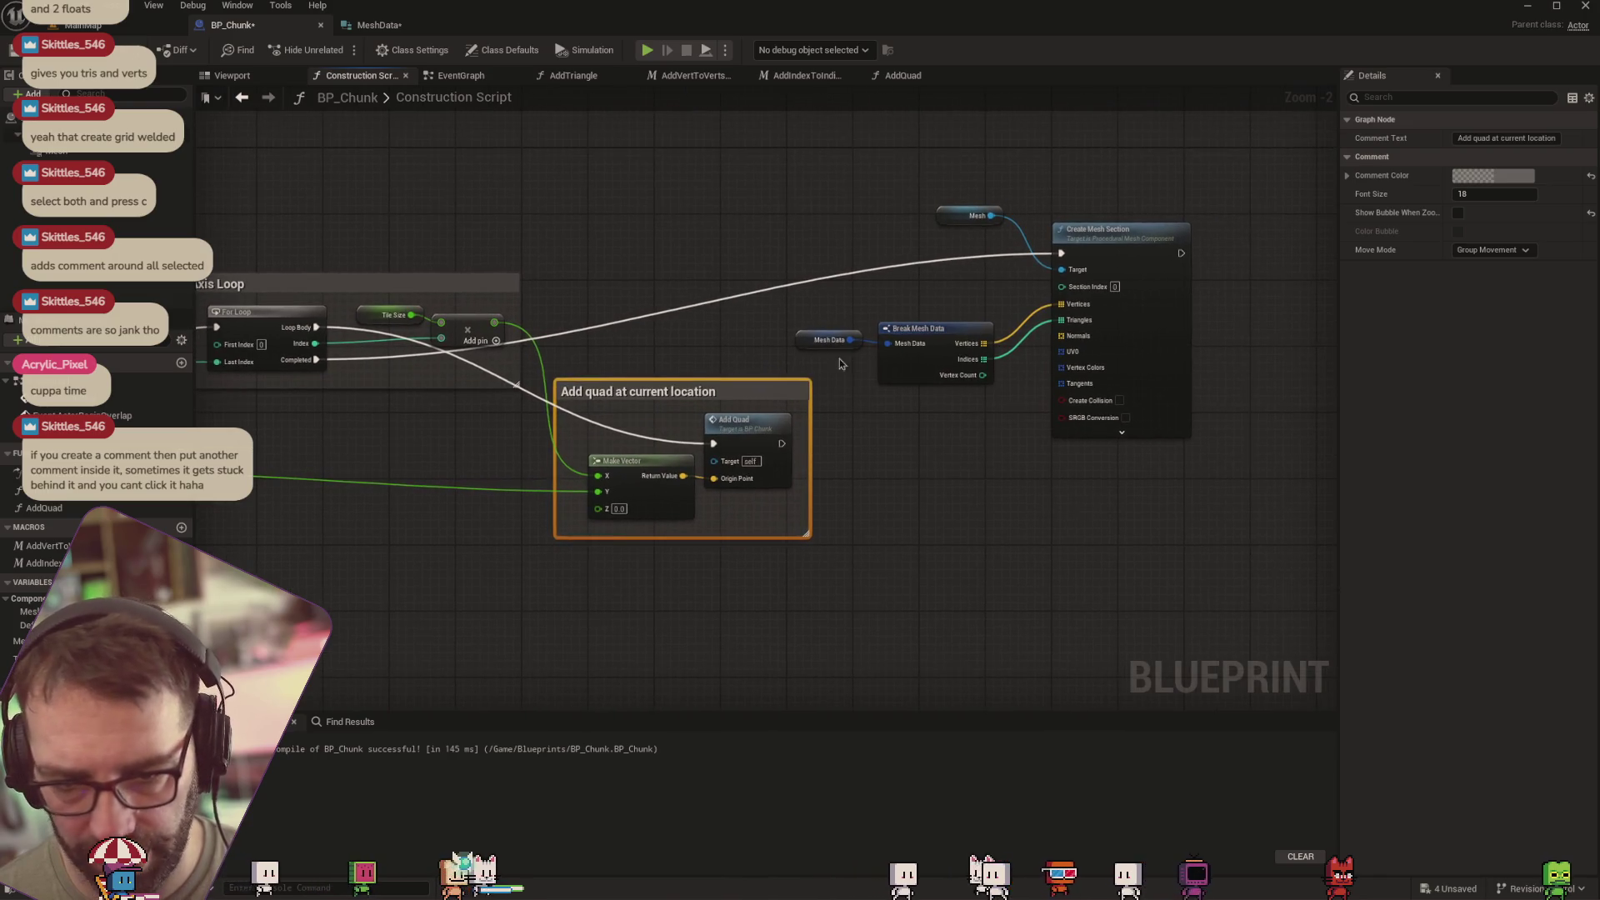
# Collapse Mesh, Mesh Data, Break Mesh Data and Create Mesh Section into an ApplyMeshData function, then check the level
pyautogui.moveTo(1204, 446); pyautogui.dragTo(869, 214)
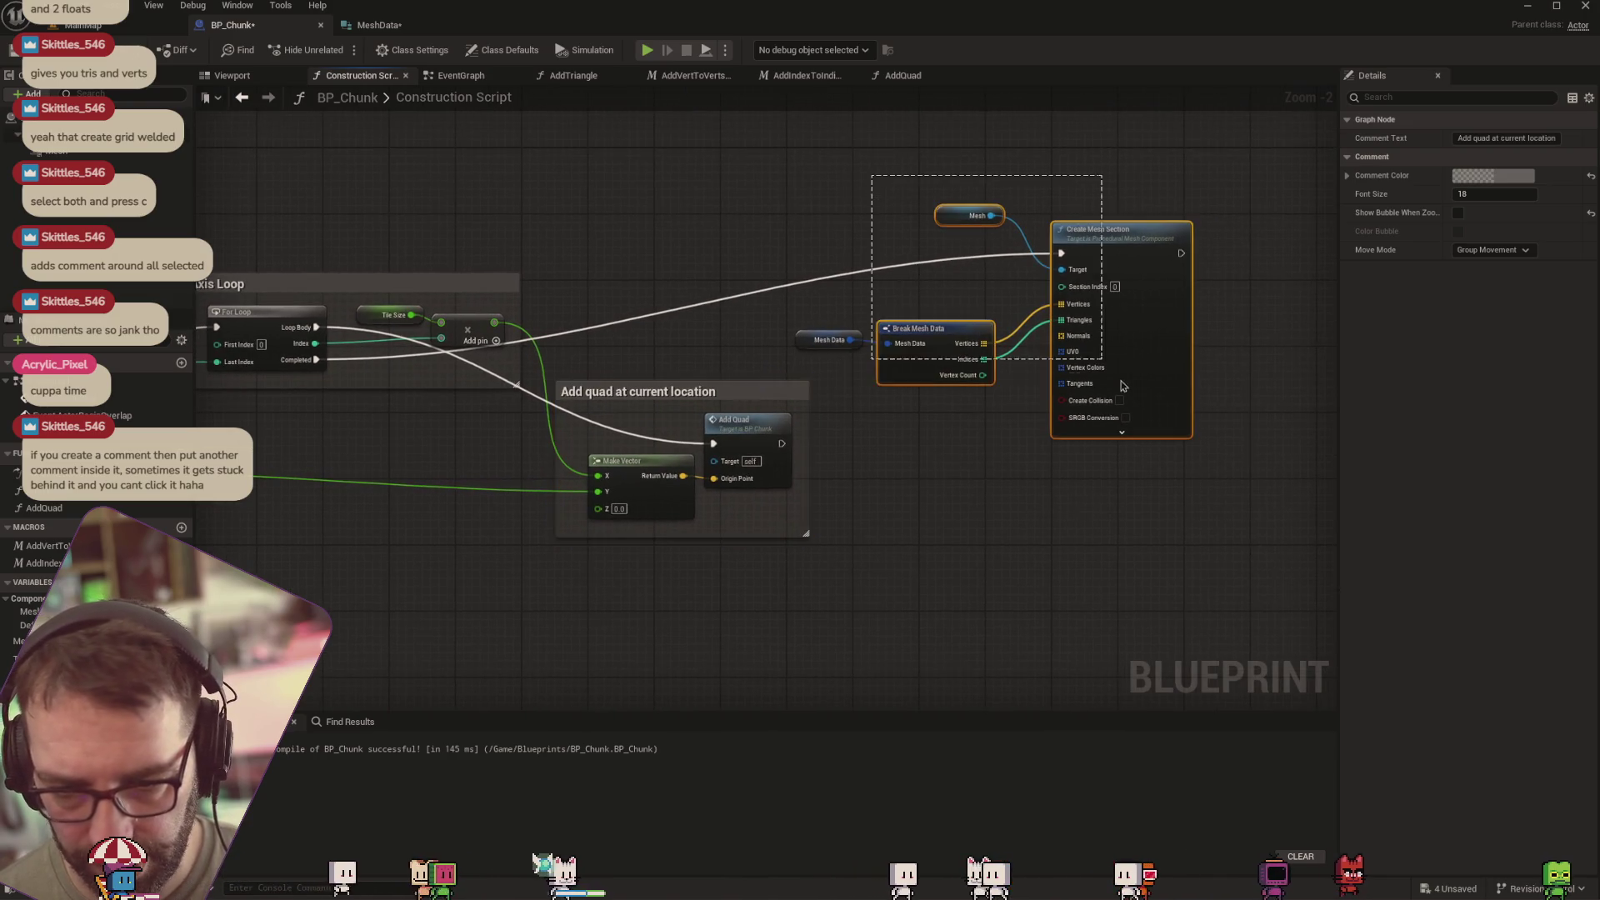
pyautogui.moveTo(808, 159)
pyautogui.mouseDown()
pyautogui.moveTo(1189, 517)
pyautogui.moveTo(1184, 303)
pyautogui.mouseUp()
pyautogui.moveTo(1239, 465)
pyautogui.mouseDown()
pyautogui.moveTo(1208, 375)
pyautogui.moveTo(858, 175)
pyautogui.mouseUp()
pyautogui.rightClick(1096, 239)
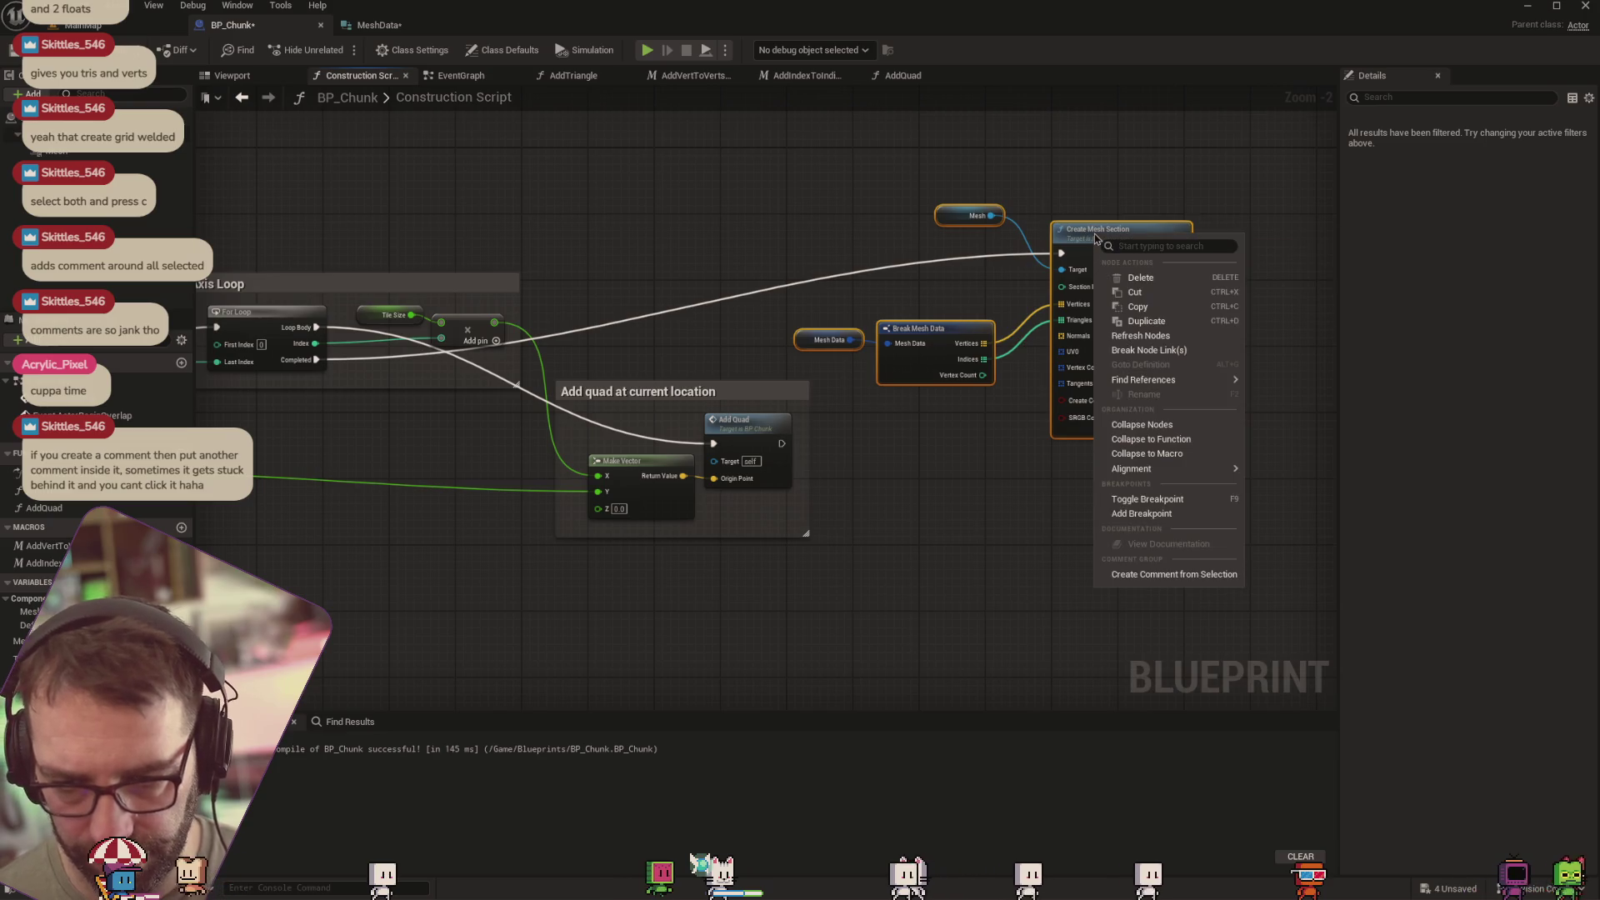
pyautogui.click(1170, 442)
pyautogui.write('ApplyMesh')
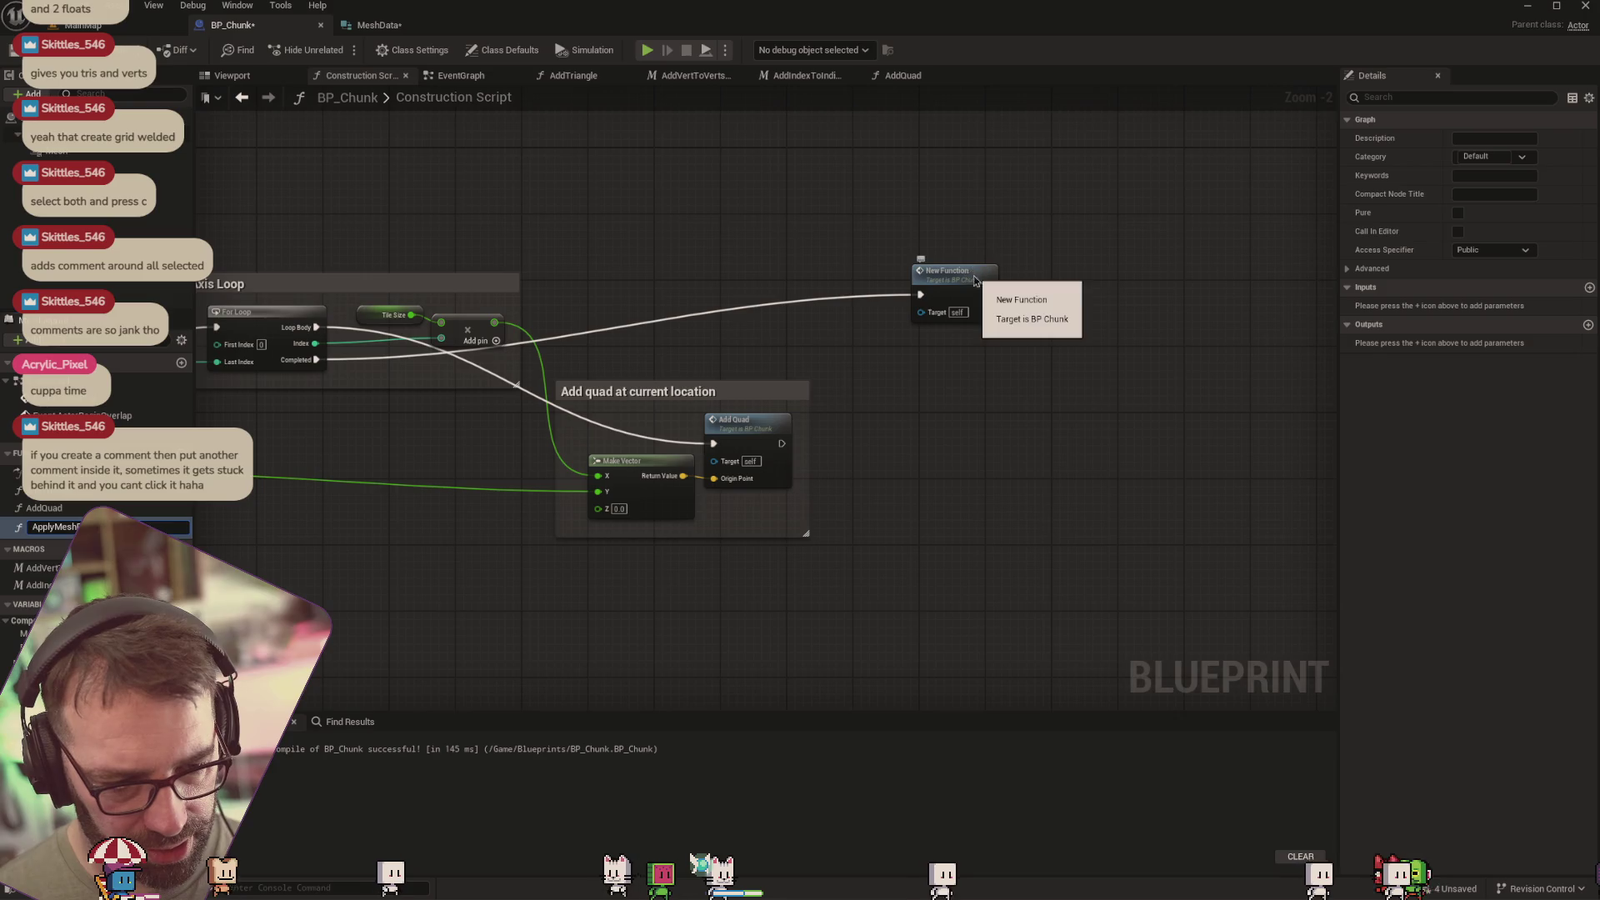
pyautogui.press('Return')
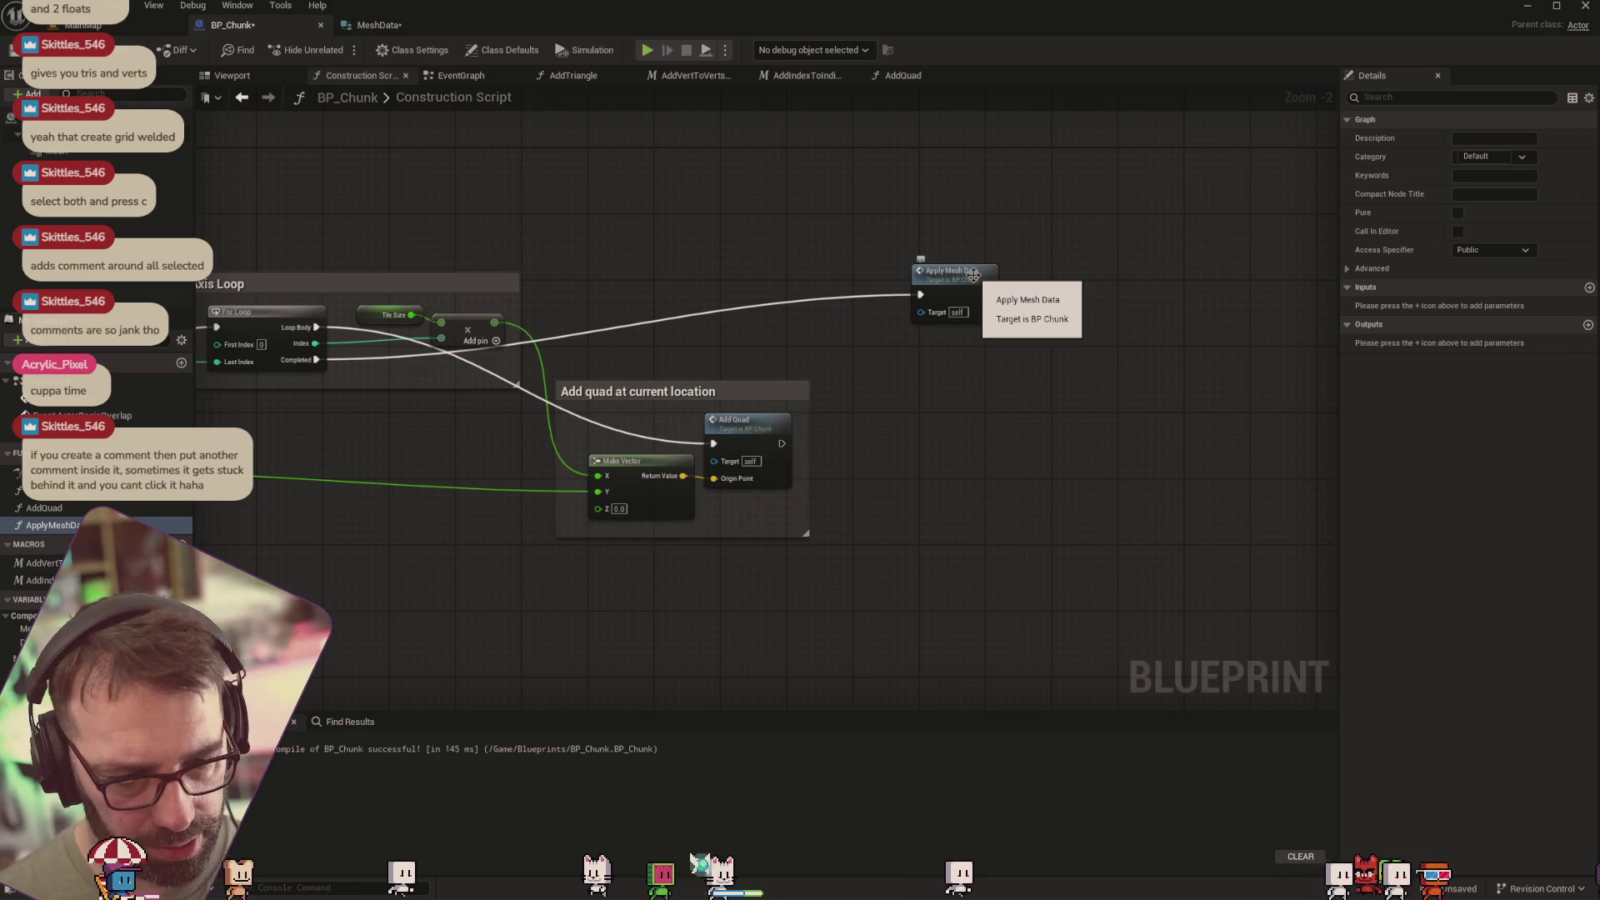
pyautogui.moveTo(948, 271); pyautogui.dragTo(1097, 330)
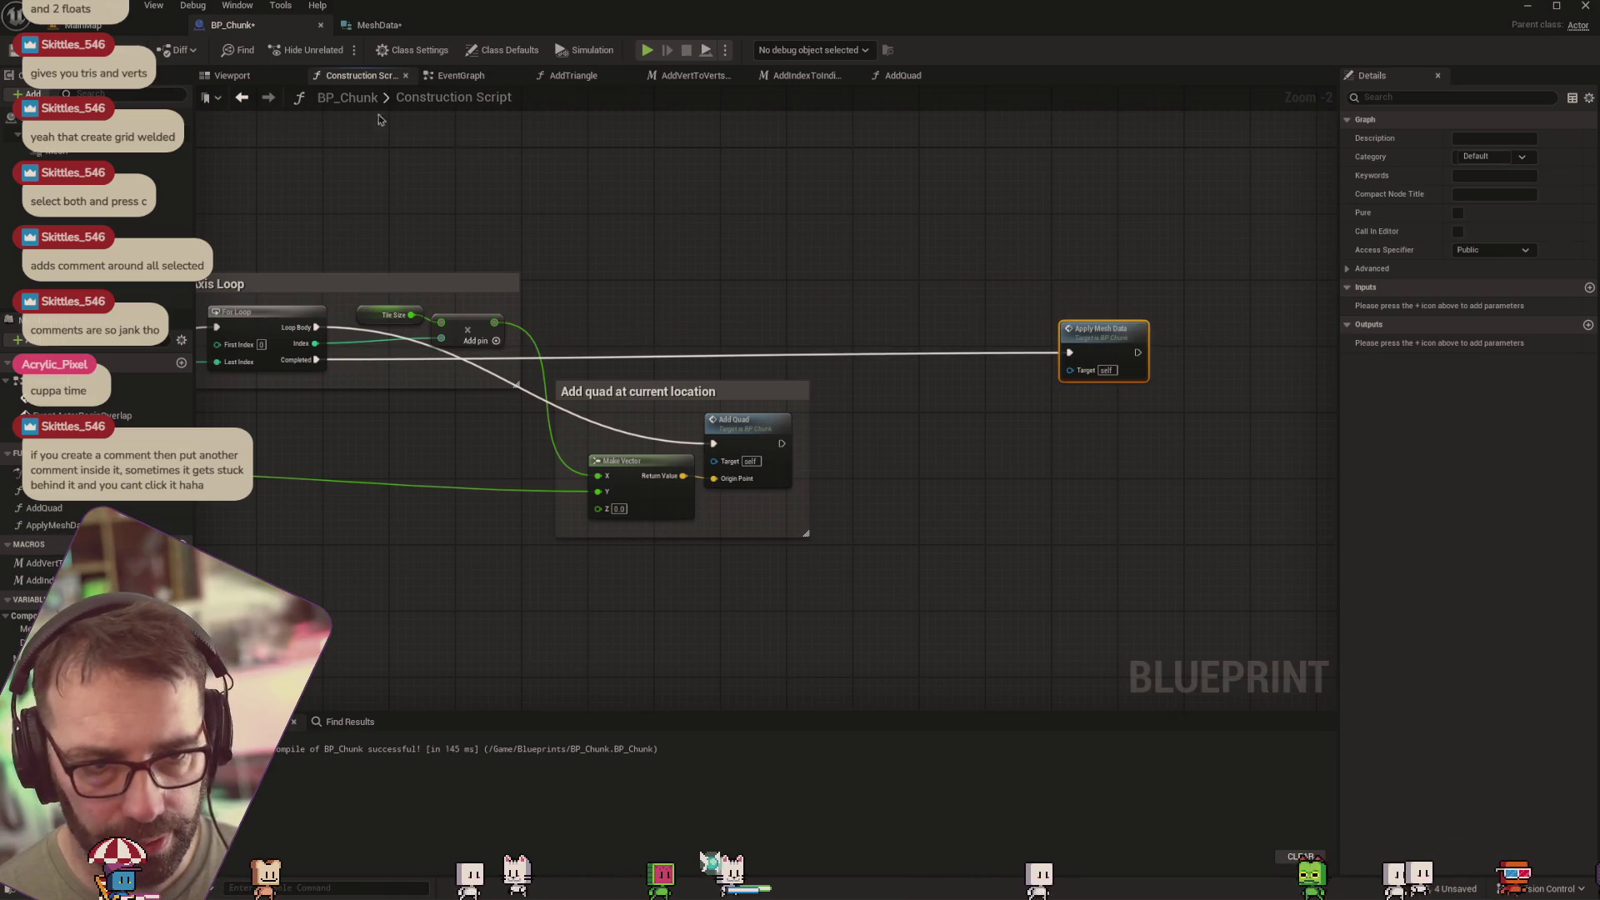
pyautogui.click(82, 25)
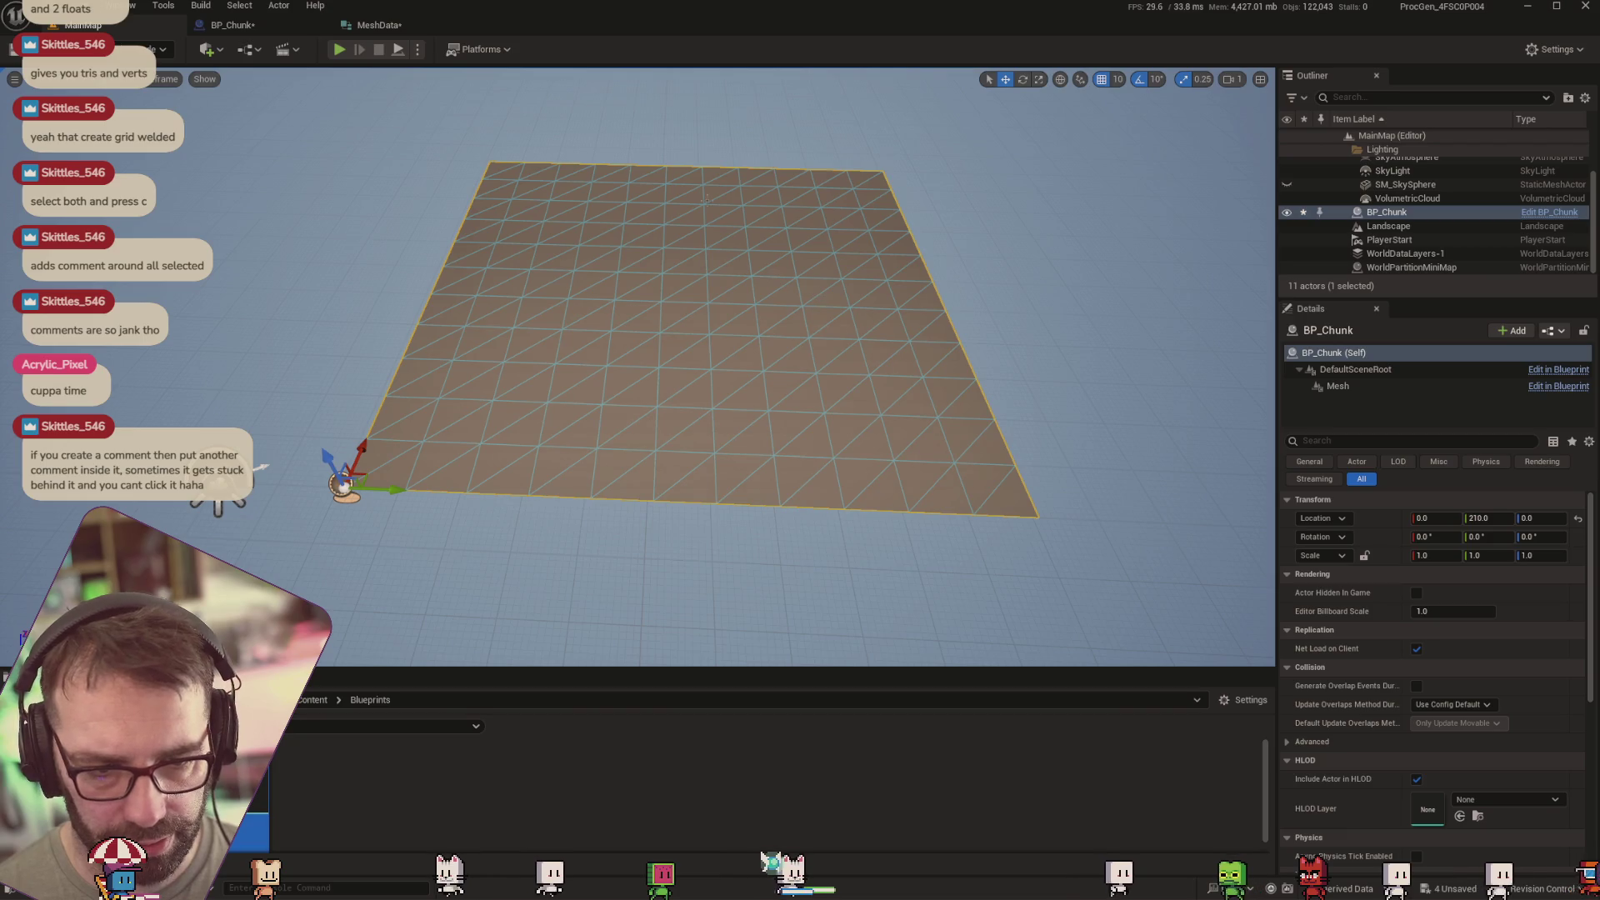
pyautogui.click(232, 25)
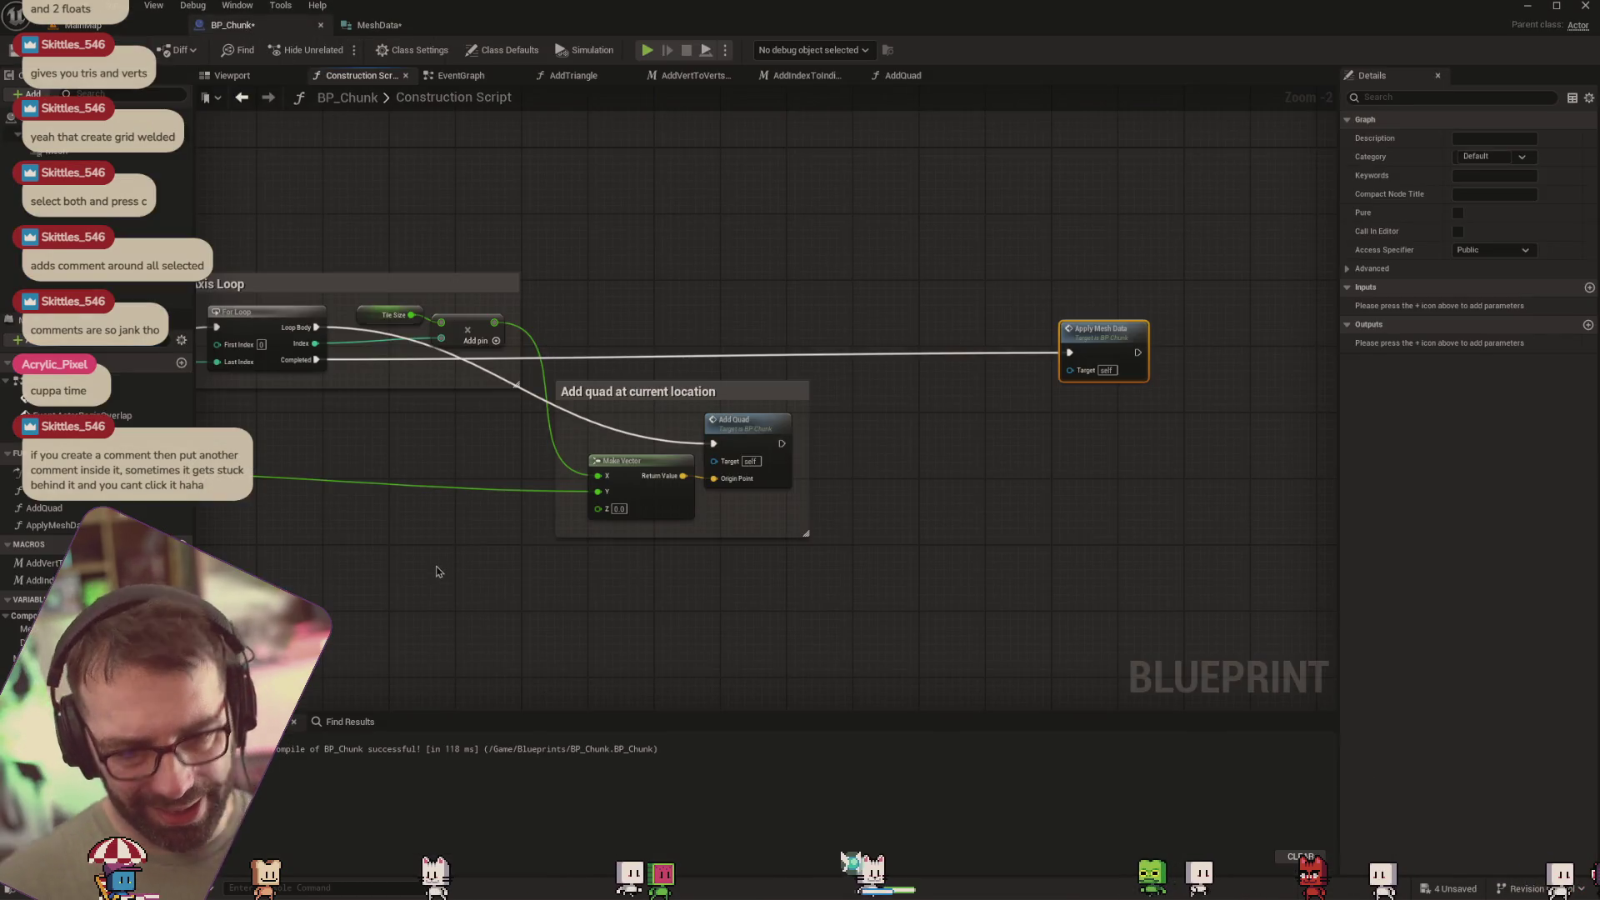
pyautogui.rightClick(579, 593)
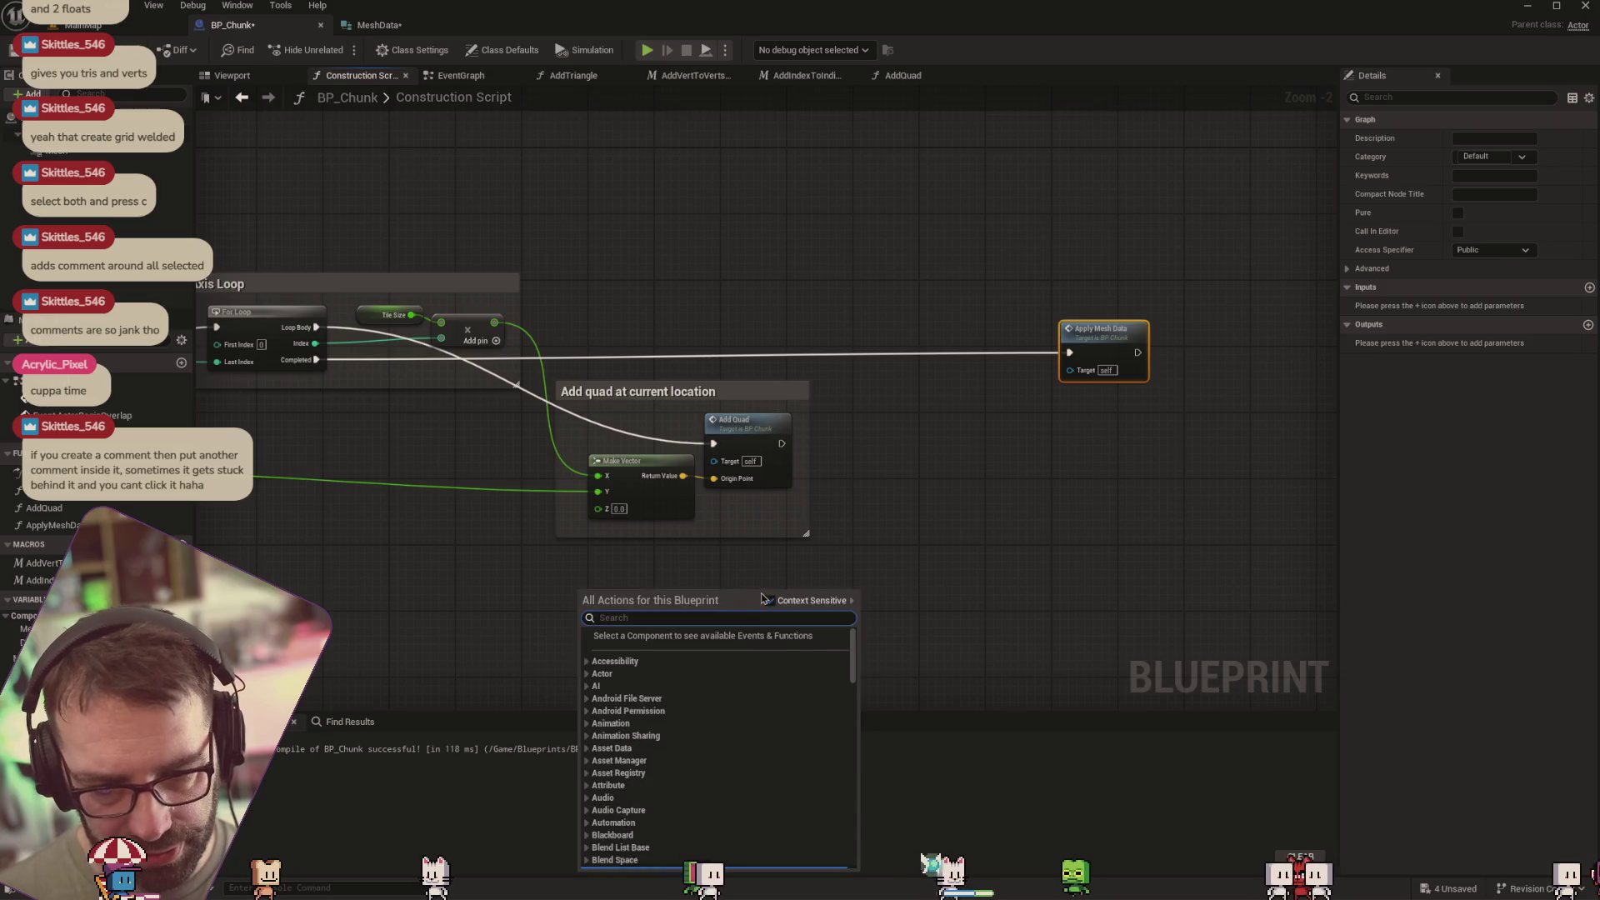
pyautogui.write('perlin')
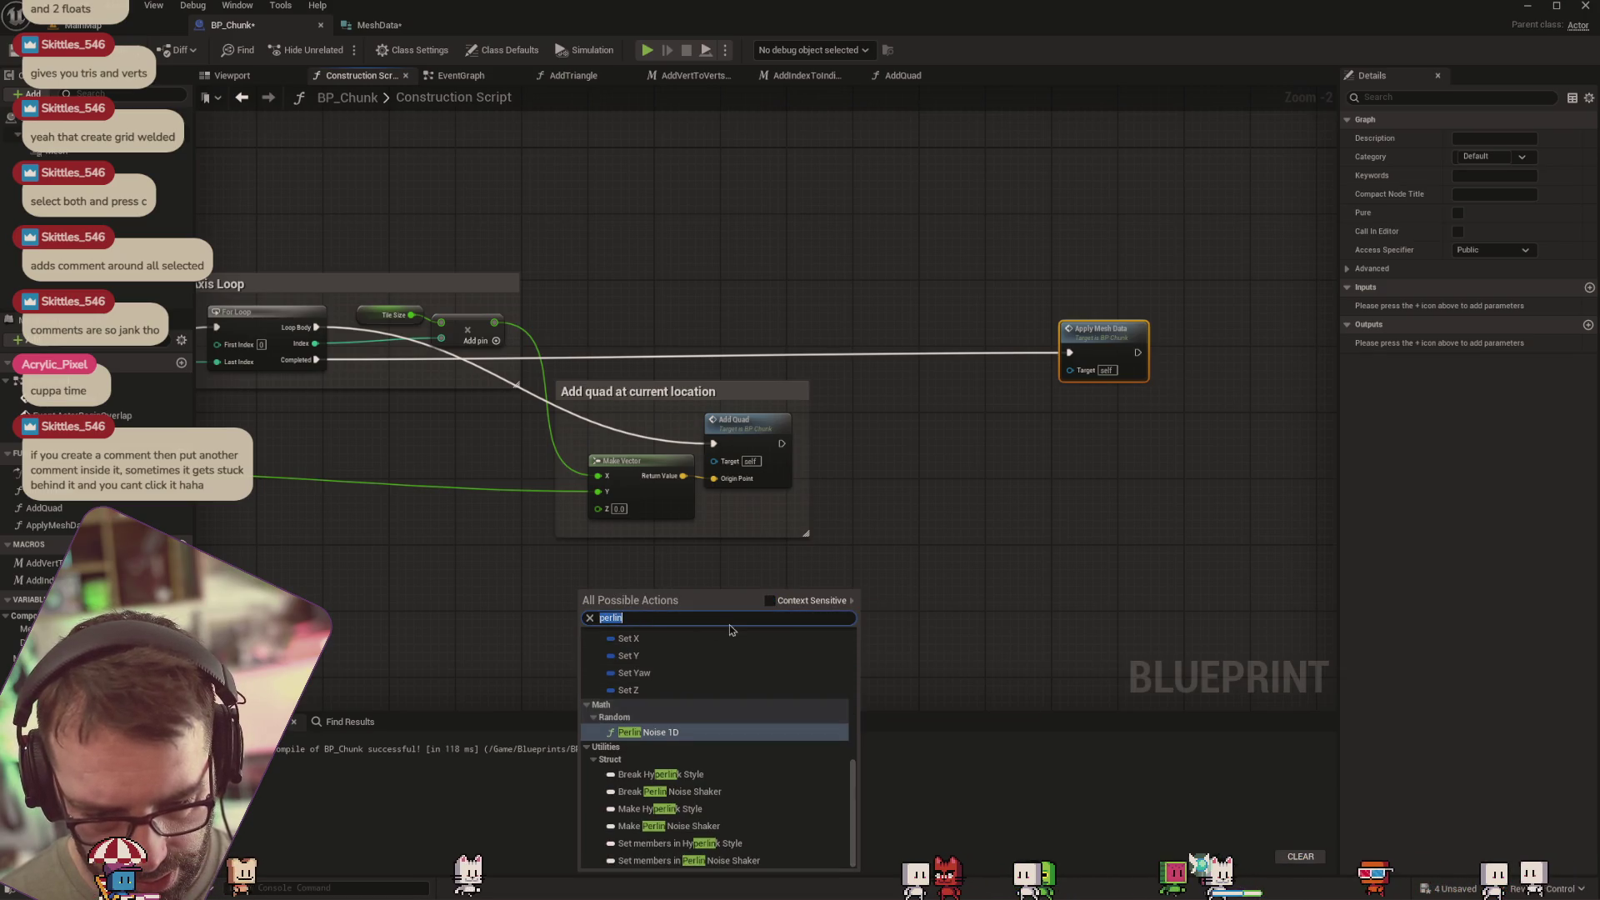
pyautogui.press('BackSpace')
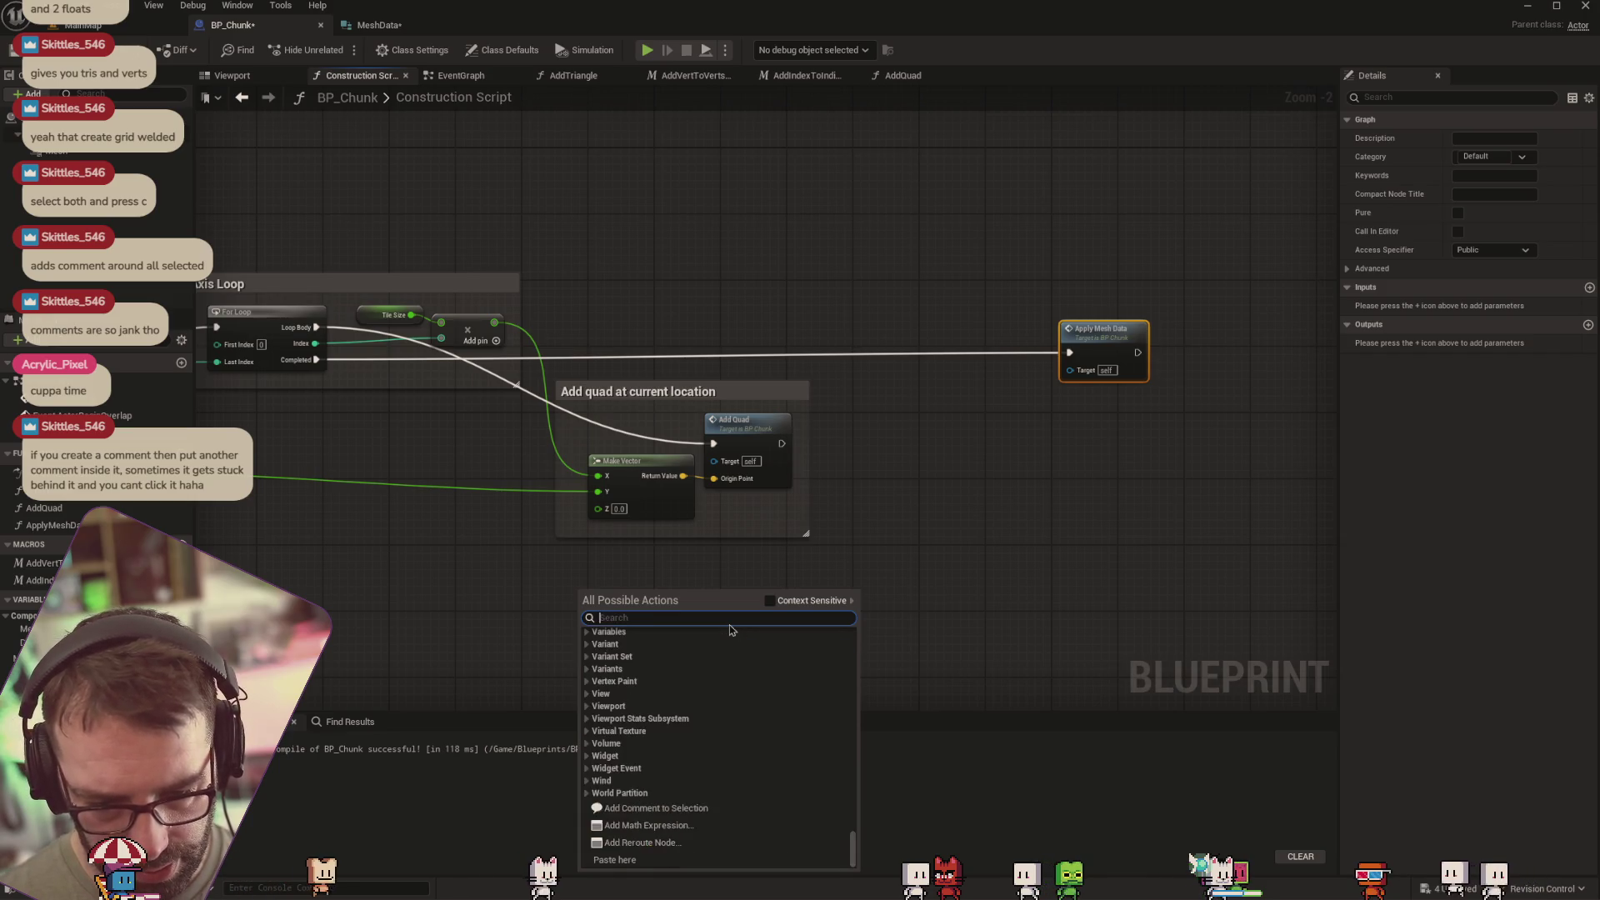
pyautogui.write('perlino')
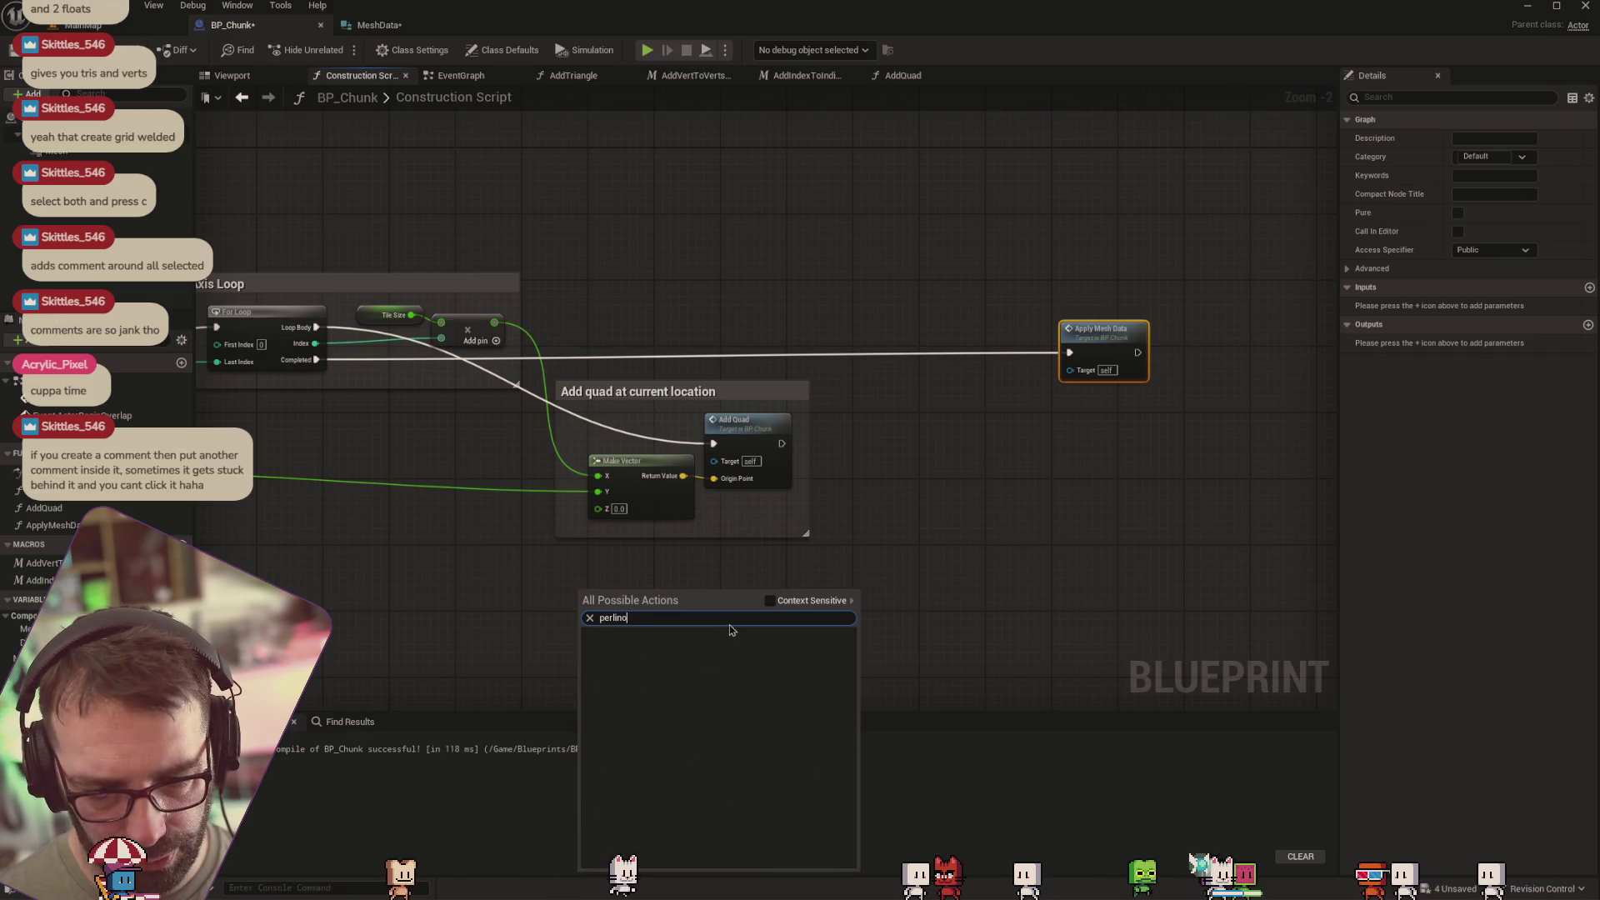
pyautogui.press('BackSpace')
pyautogui.write('noise')
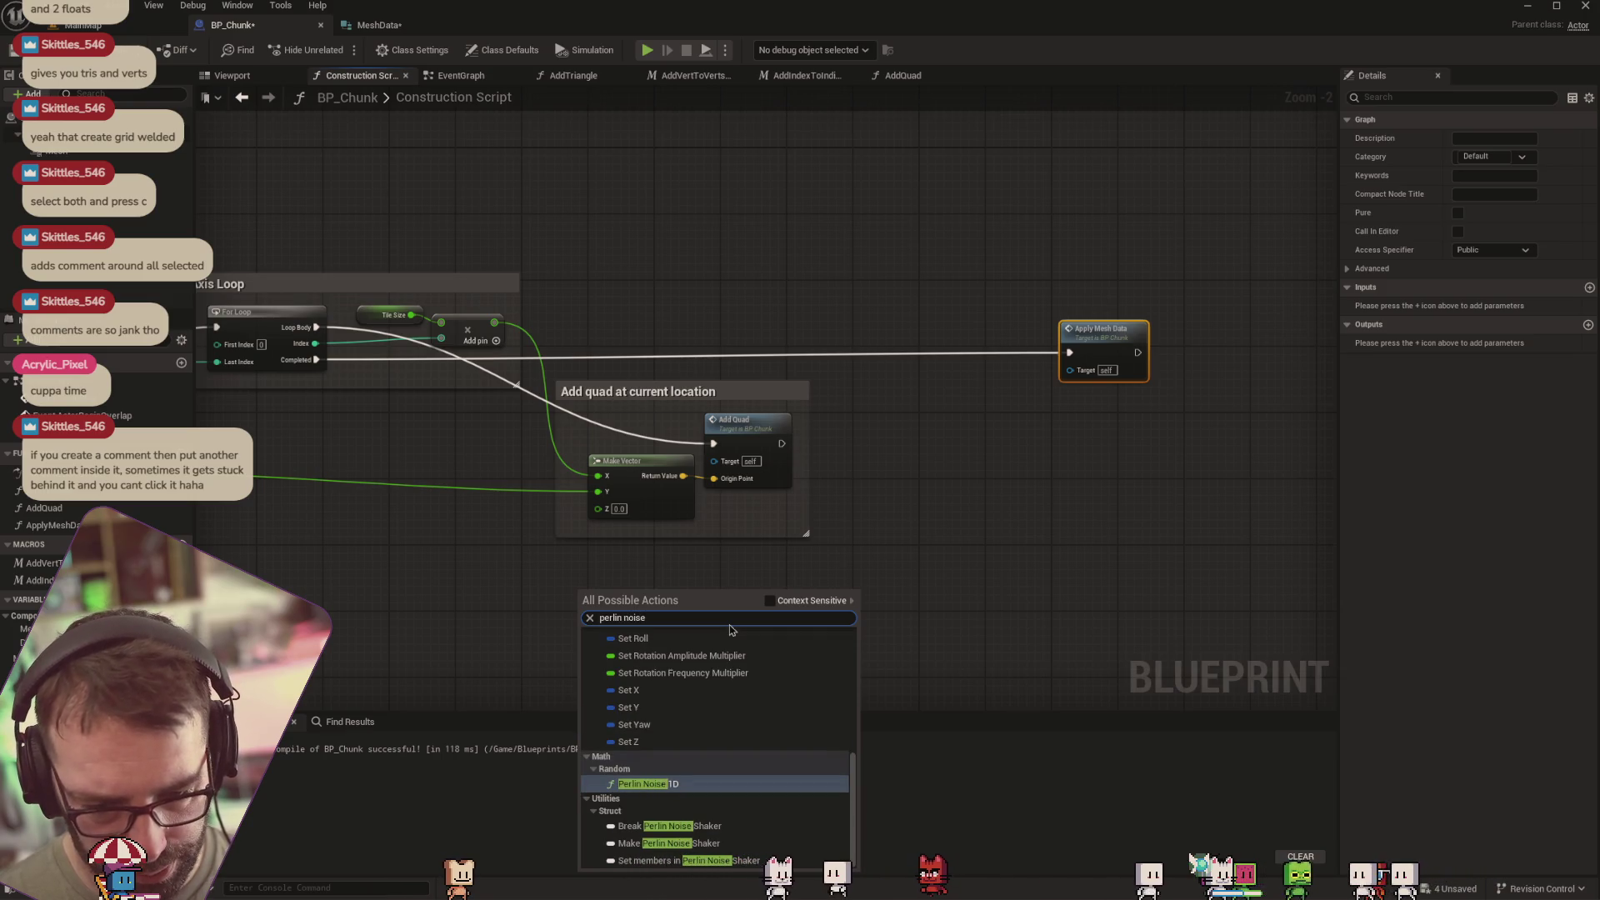
pyautogui.write(' 2d')
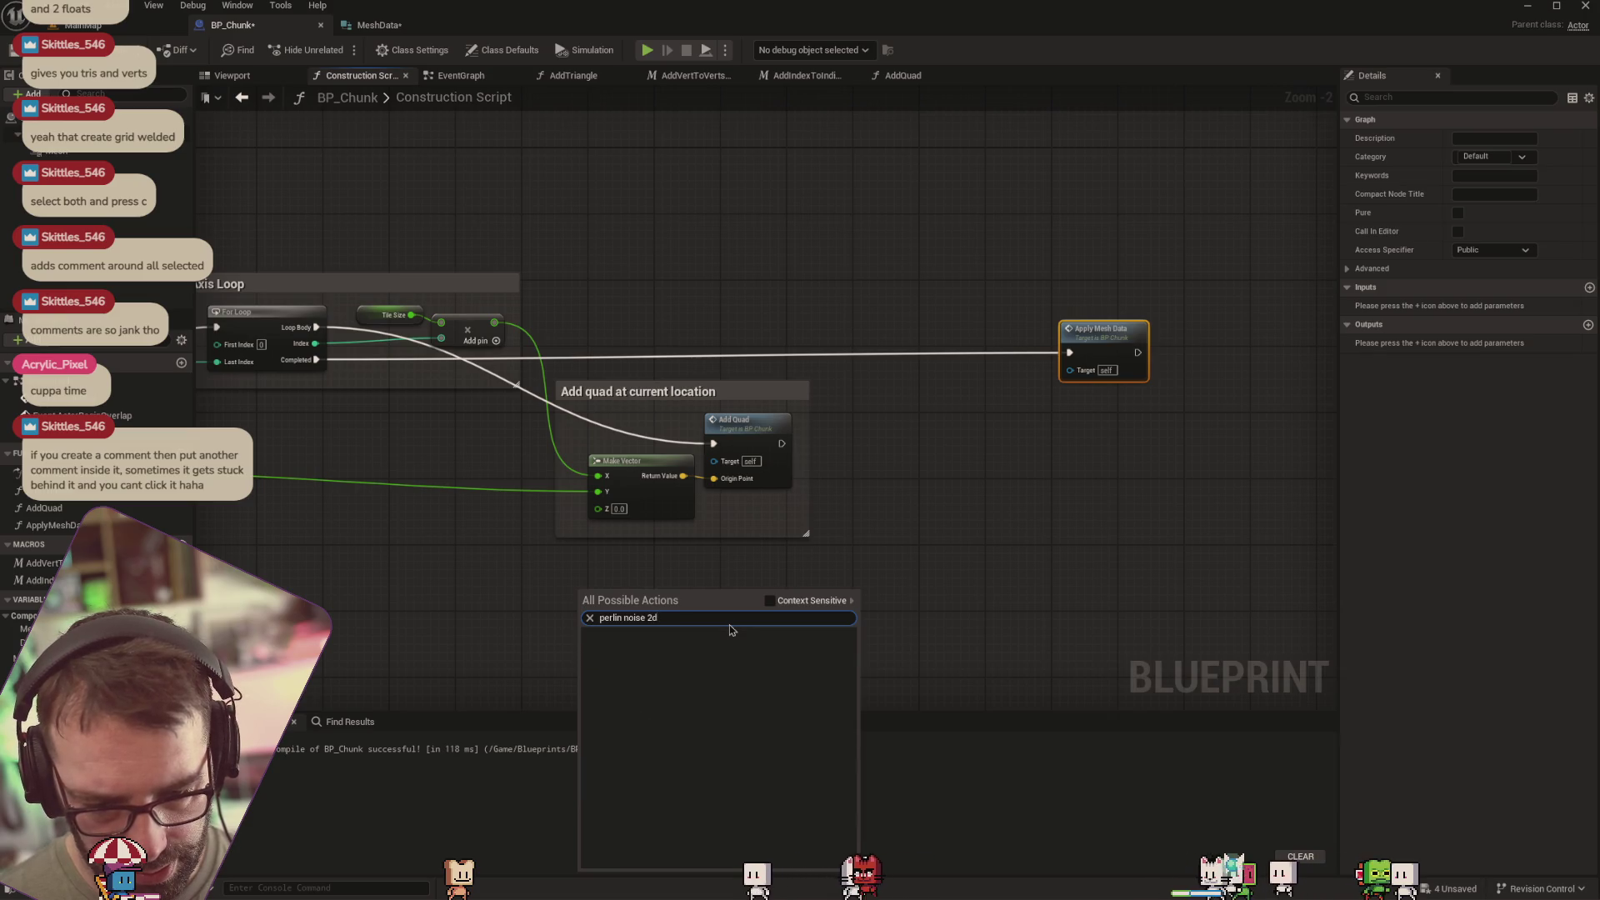
pyautogui.press('BackSpace')
pyautogui.press('BackSpace')
pyautogui.press('BackSpace')
pyautogui.press('BackSpace')
pyautogui.press('BackSpace')
pyautogui.press('BackSpace')
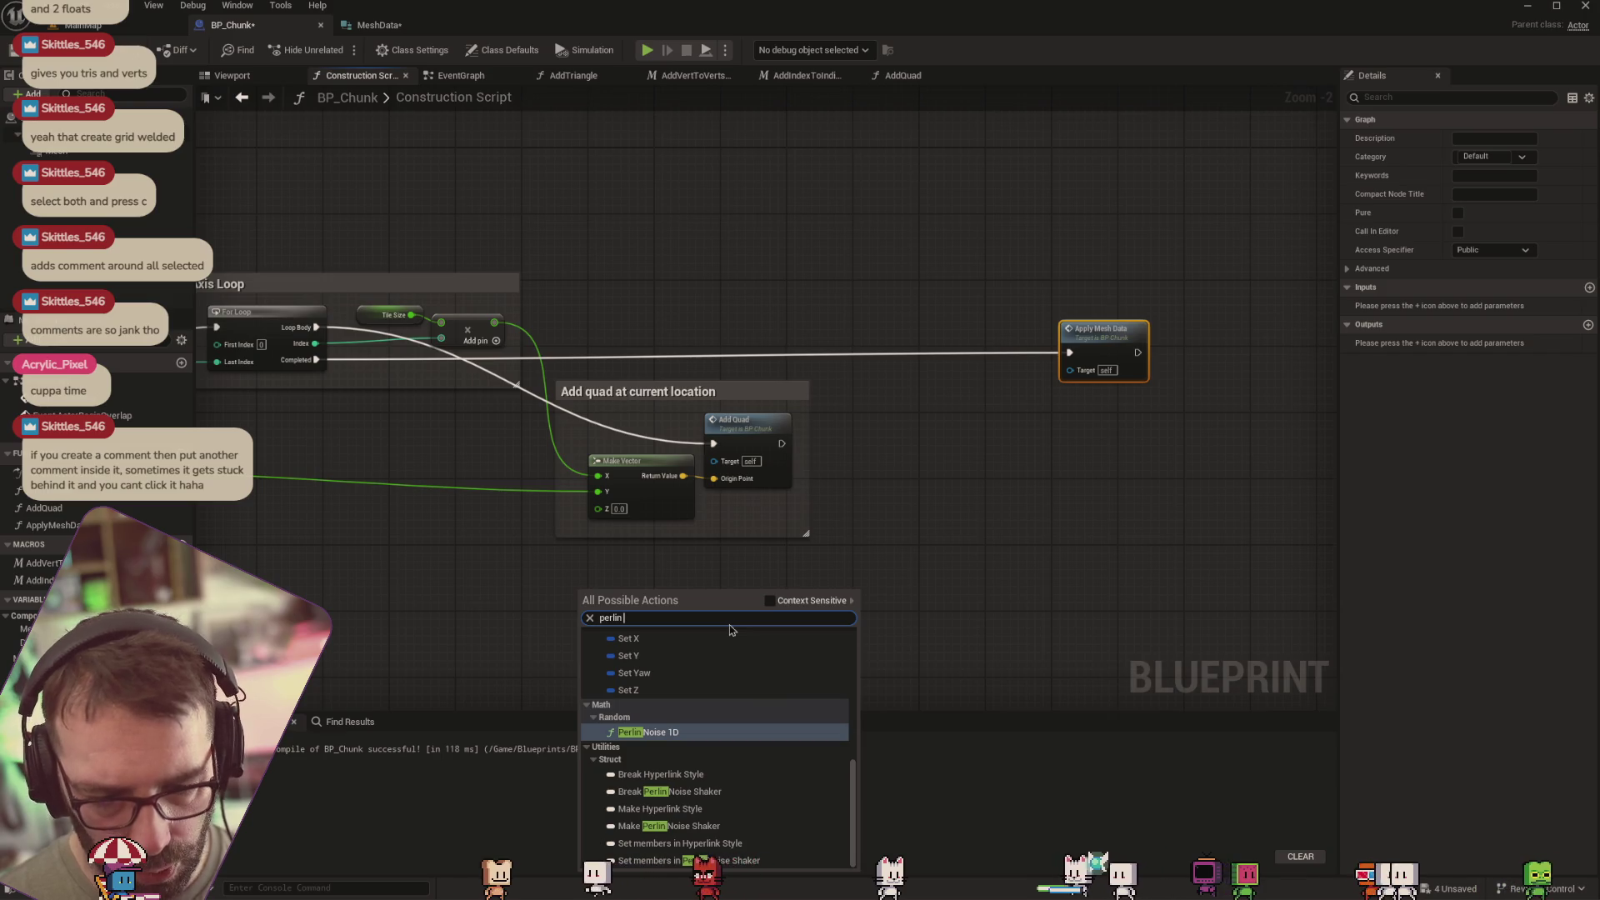
pyautogui.press('Return')
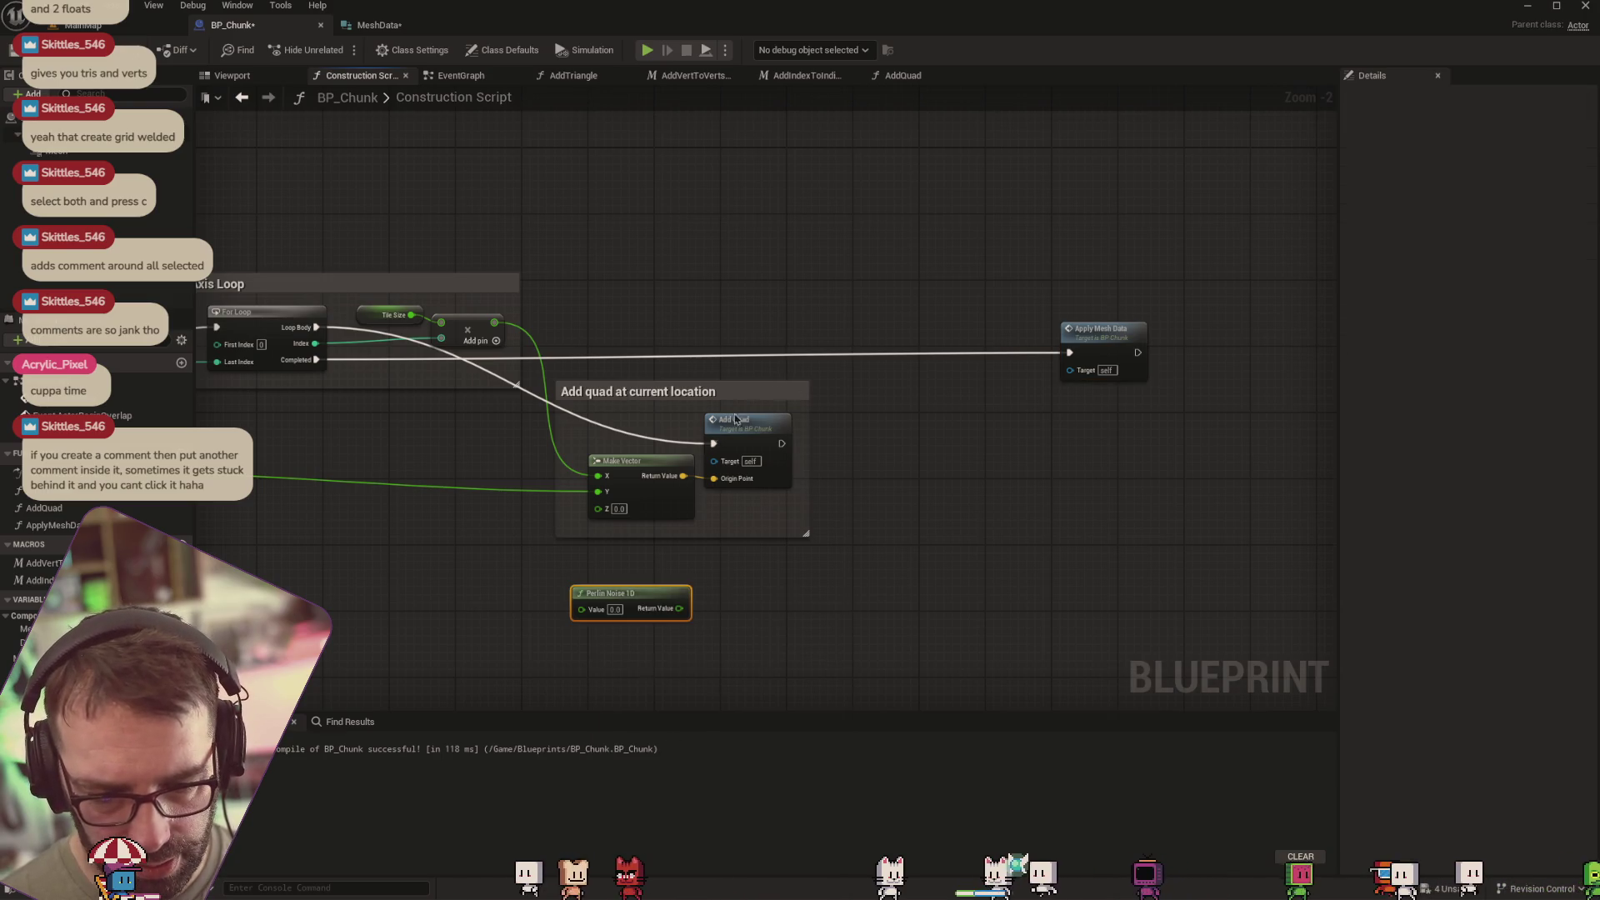
pyautogui.moveTo(654, 606); pyautogui.dragTo(835, 570)
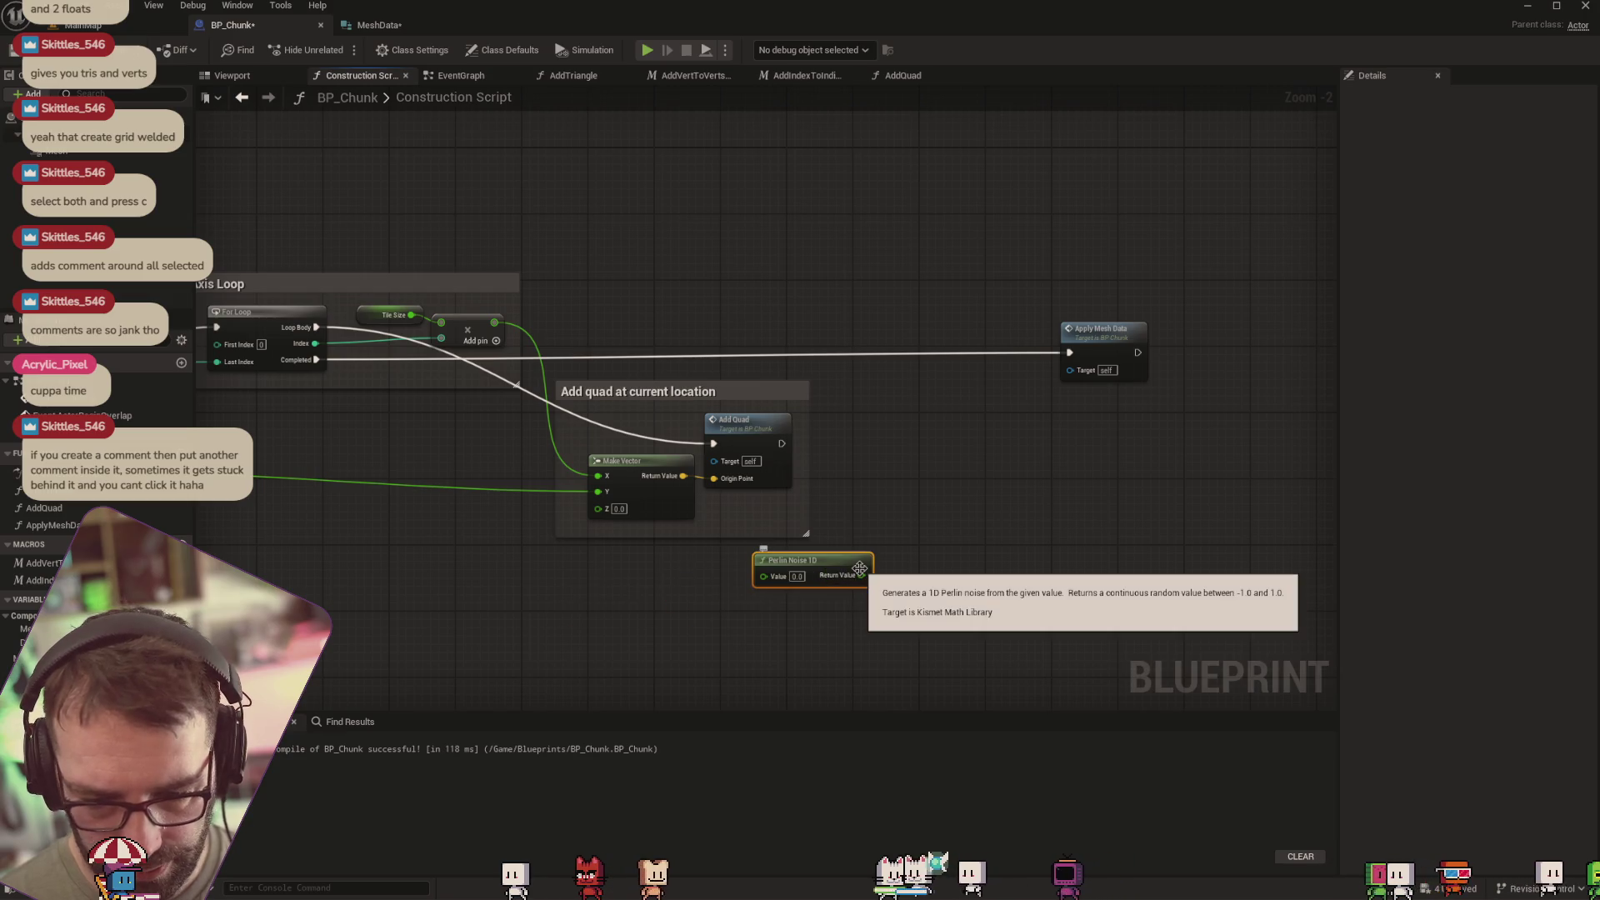
pyautogui.press('Delete')
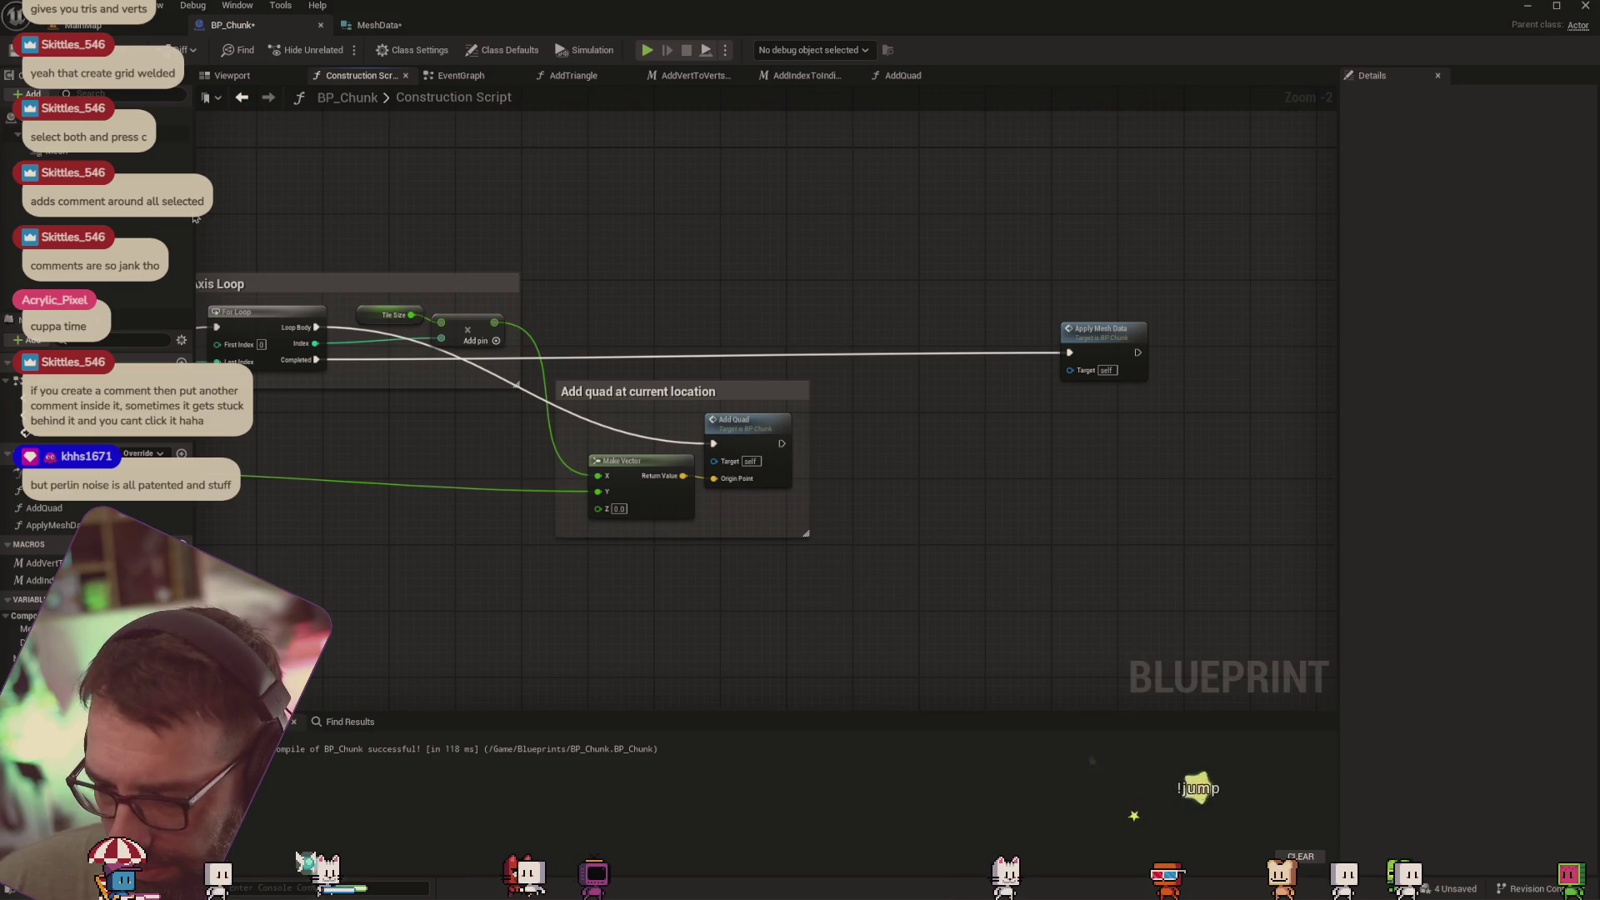
# Search 'noise' in the graph's action menu and place a Perlin Noise 1D node
pyautogui.rightClick(907, 434)
pyautogui.write('nois')
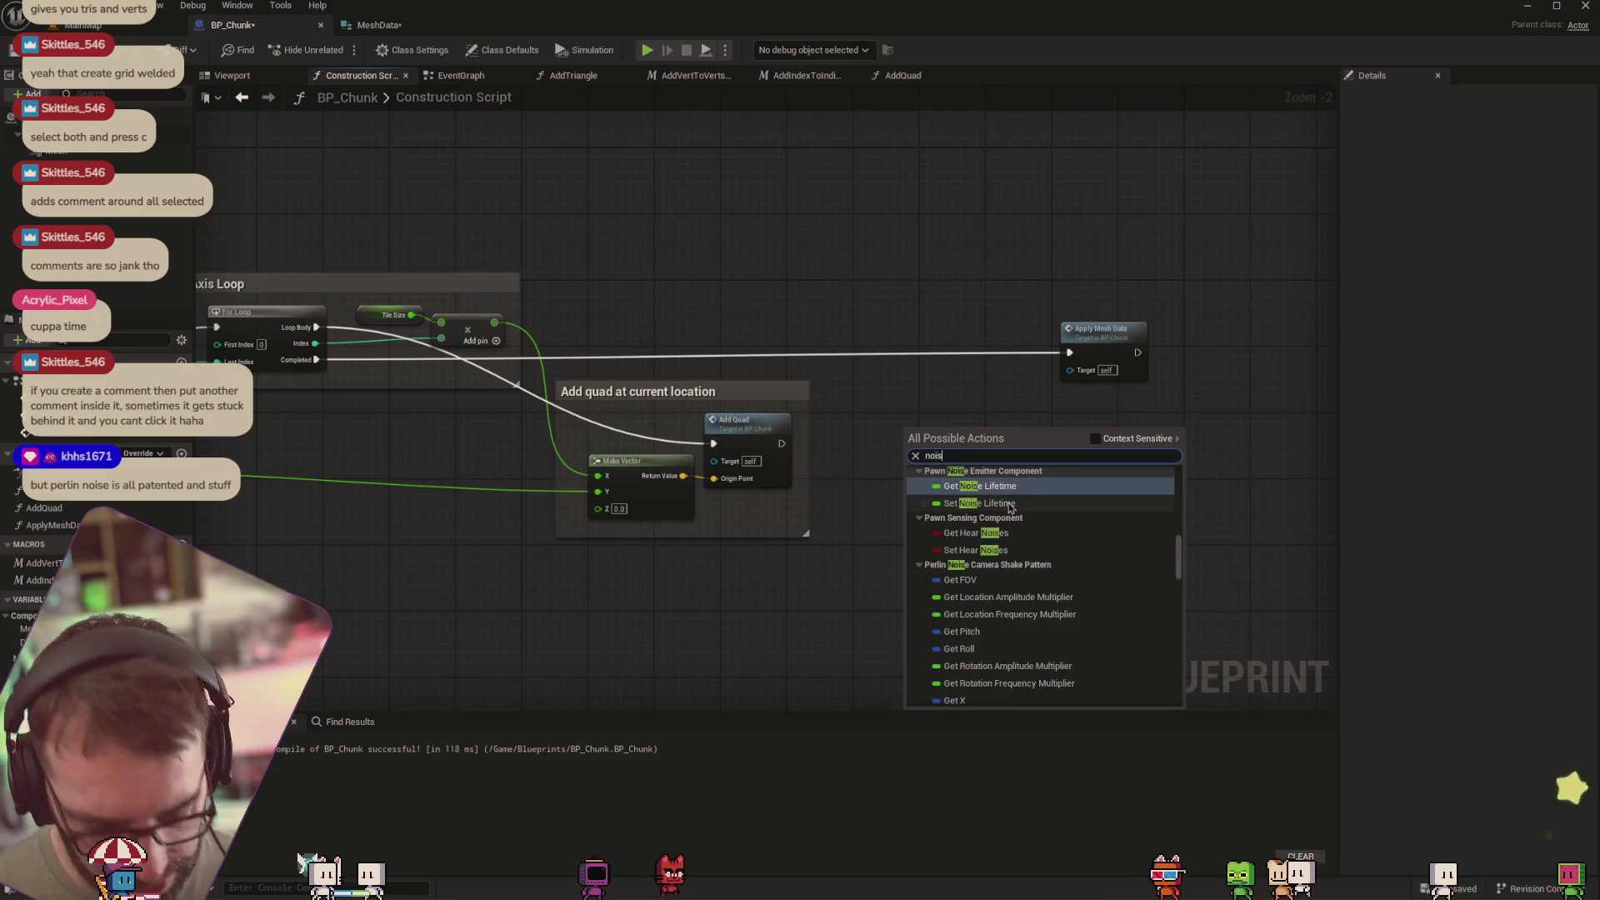
pyautogui.write('e')
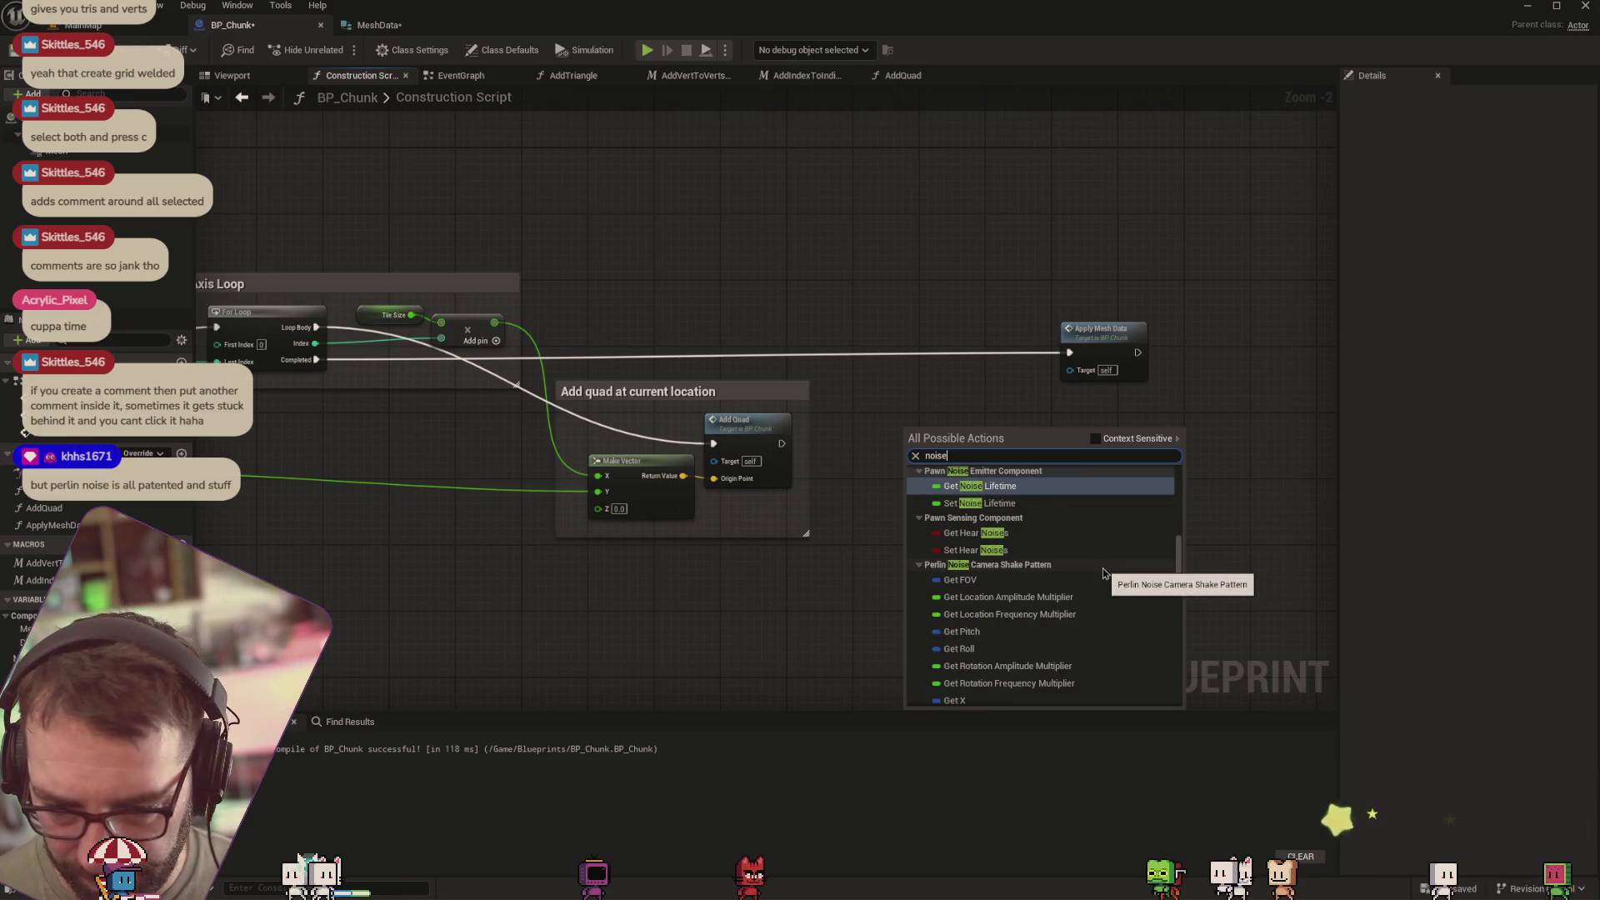
pyautogui.press('BackSpace')
pyautogui.press('BackSpace')
pyautogui.press('BackSpace')
pyautogui.press('BackSpace')
pyautogui.press('BackSpace')
pyautogui.write('2d')
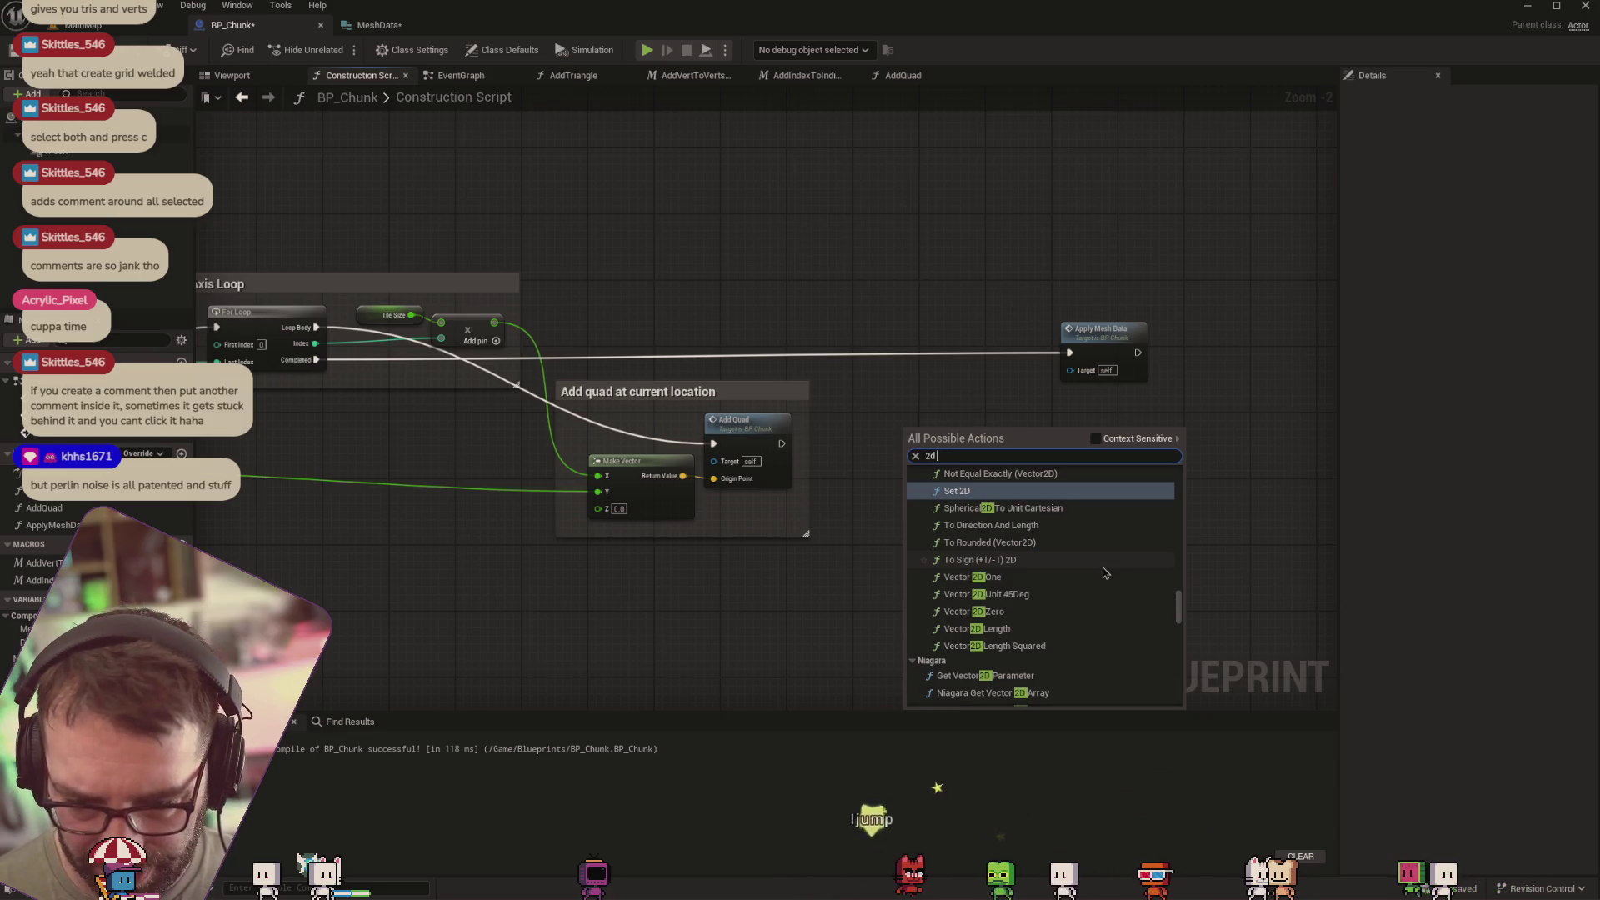
pyautogui.write(' nois')
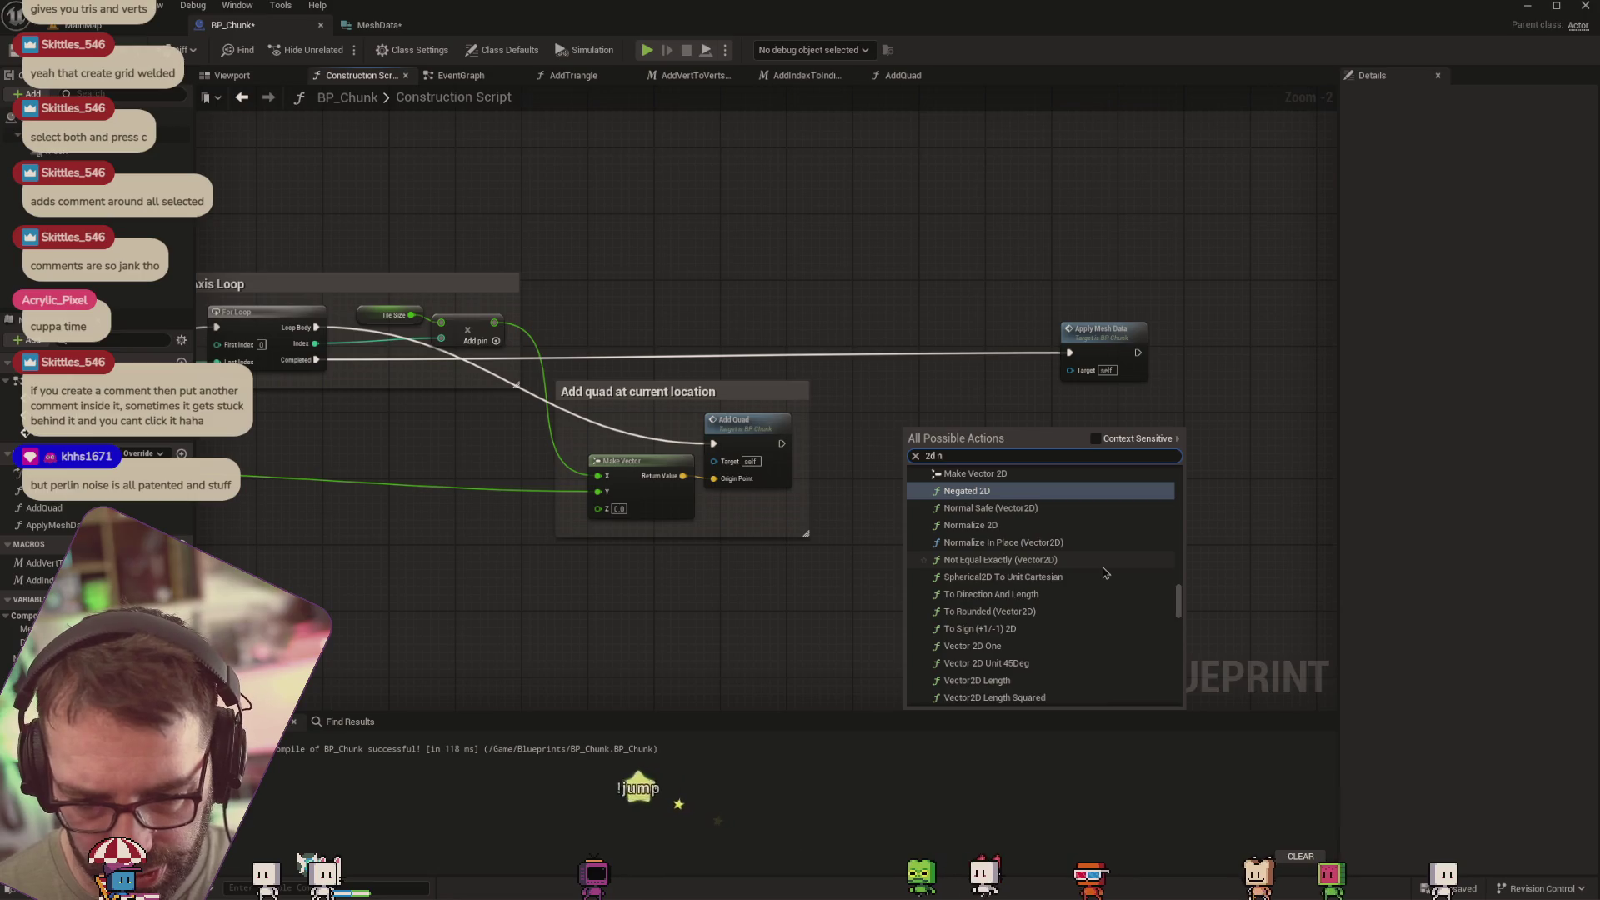
pyautogui.press('BackSpace')
pyautogui.press('BackSpace')
pyautogui.press('BackSpace')
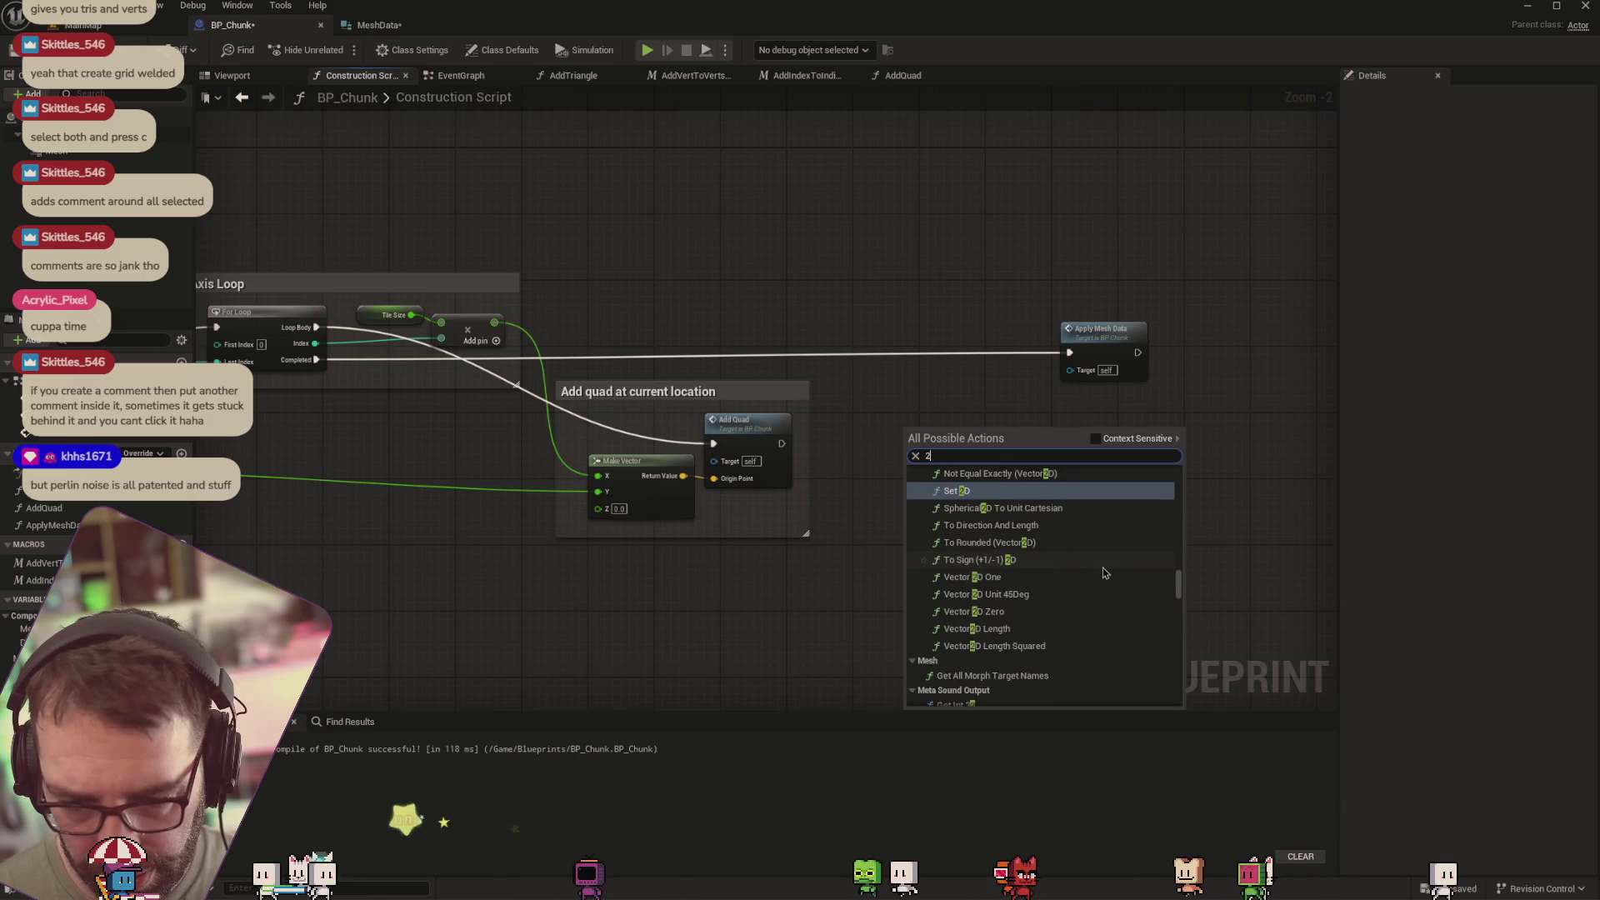
pyautogui.write('nn')
pyautogui.press('BackSpace')
pyautogui.write('oise')
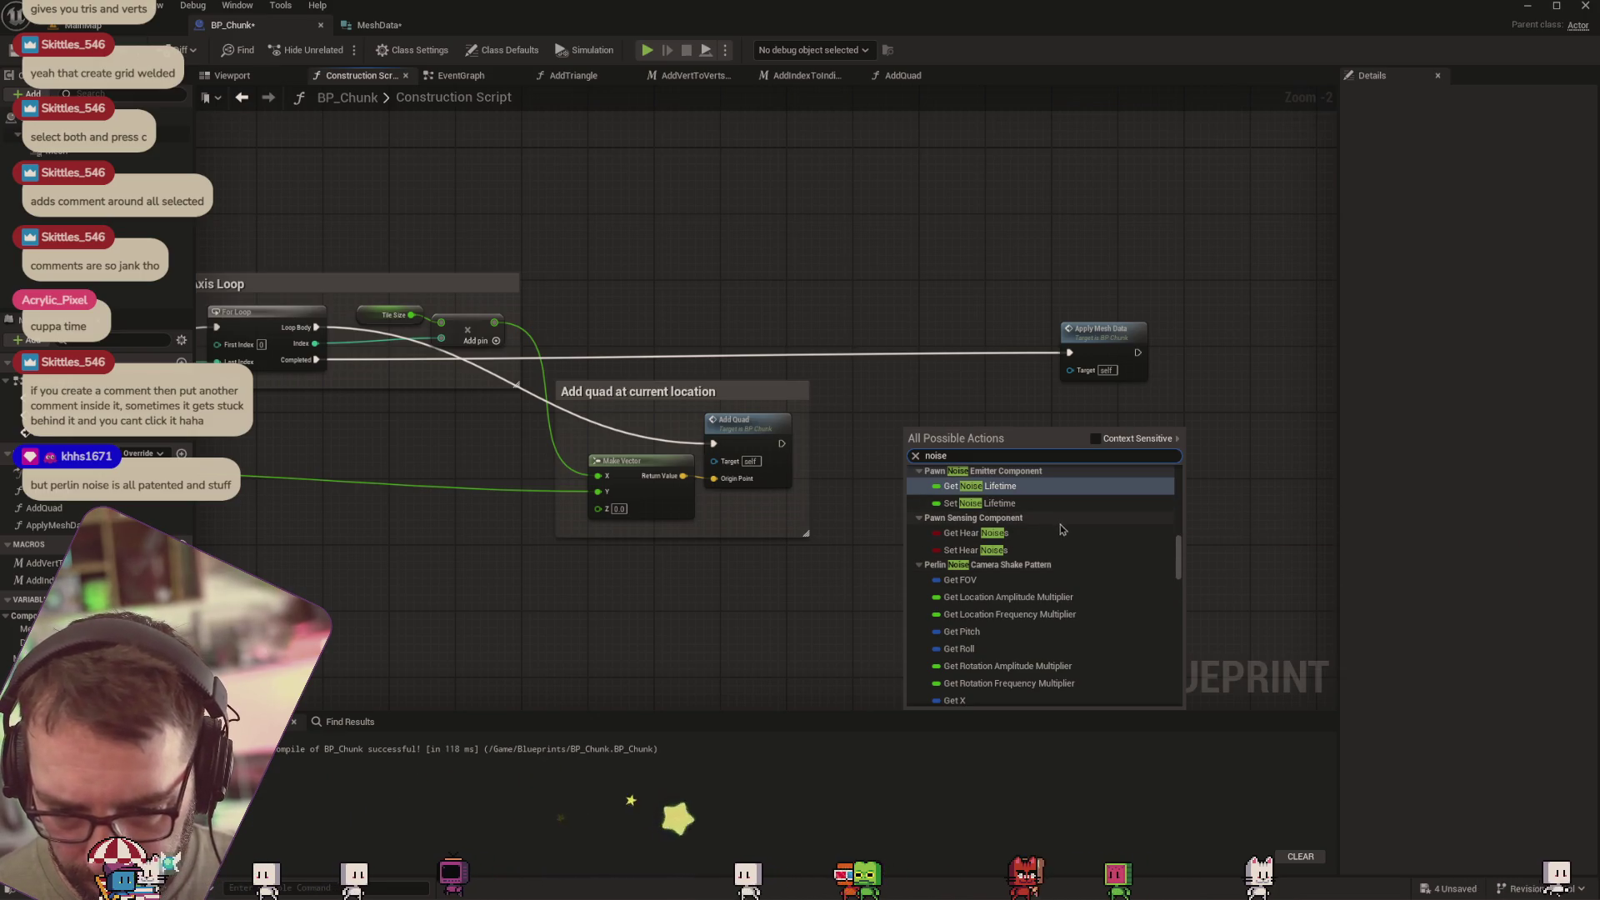
pyautogui.scroll(-10, 1024, 553)
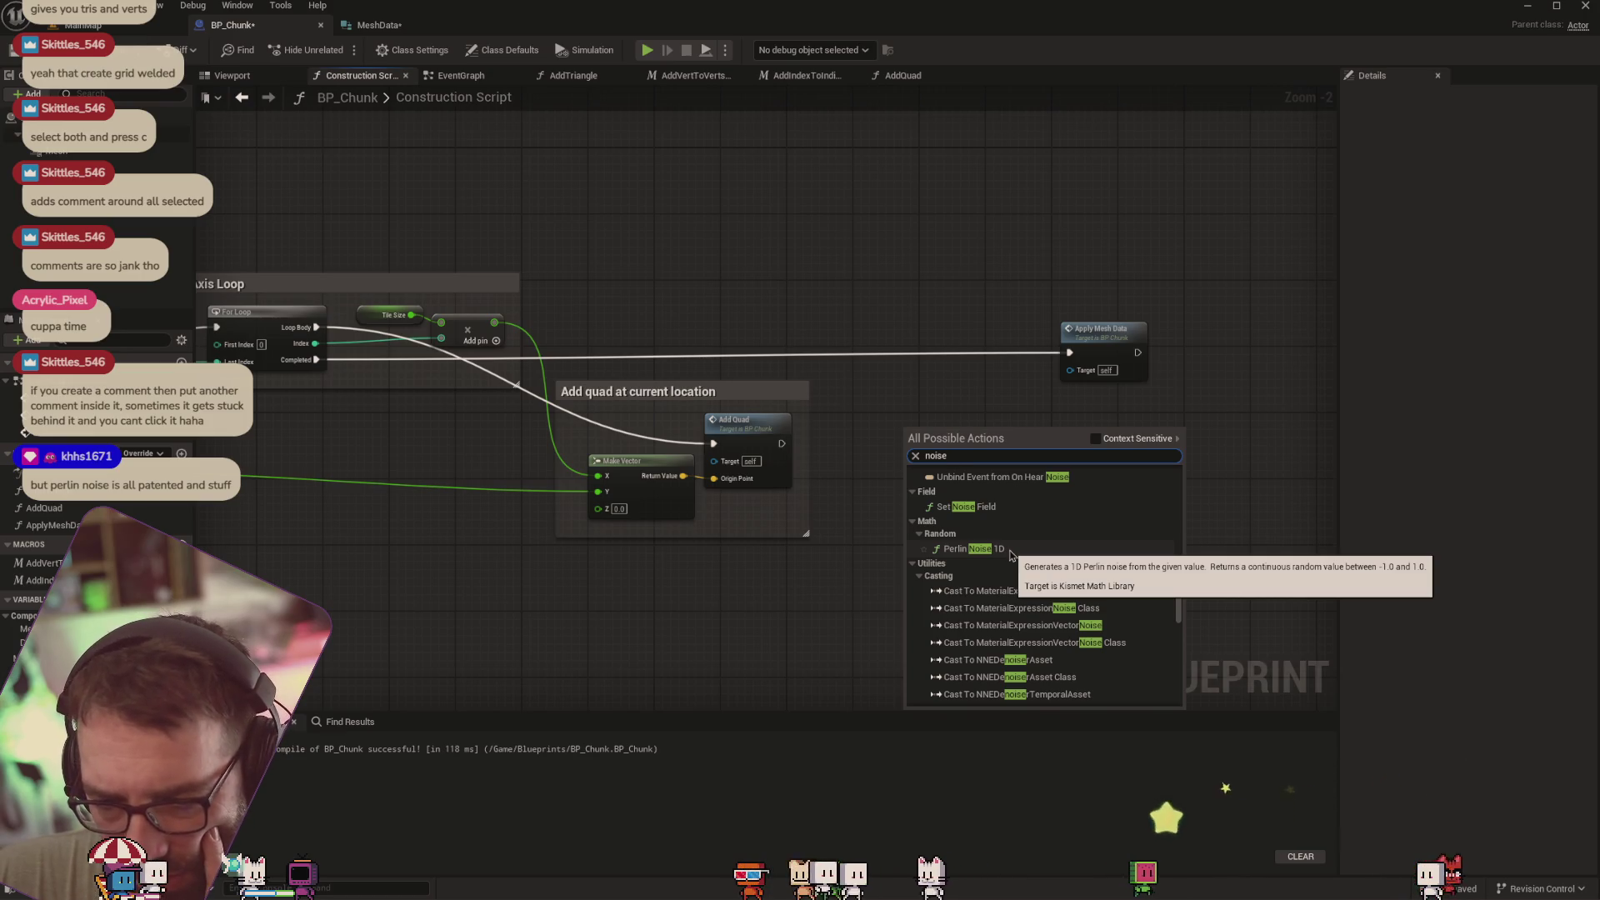
pyautogui.click(1010, 553)
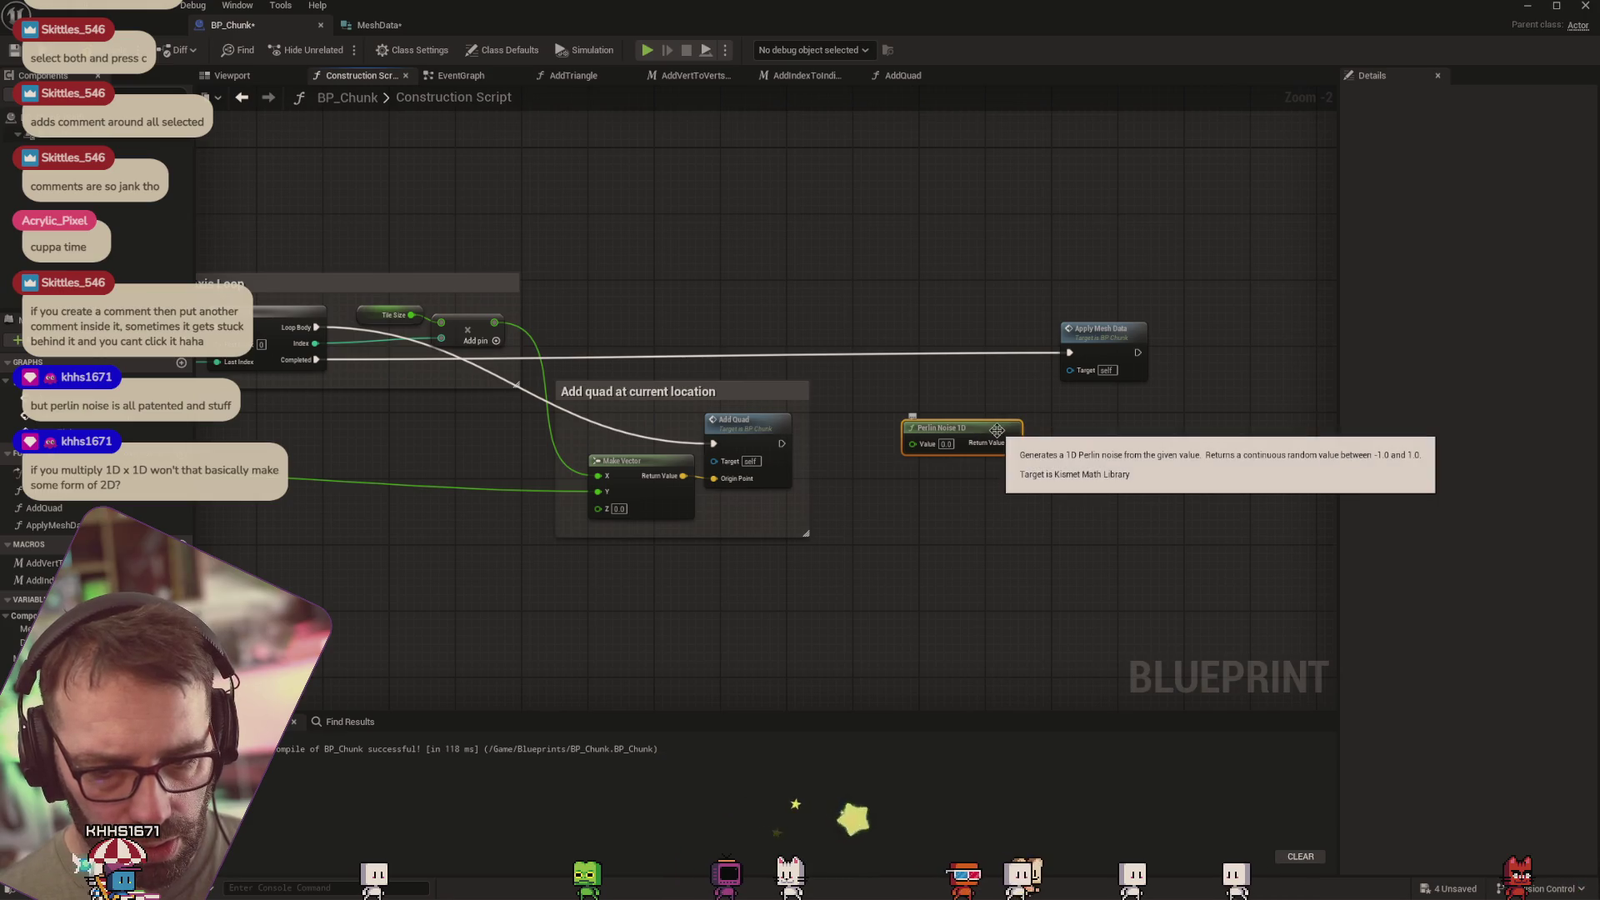
# Feed loop positions into two Perlin Noise 1D nodes, Add their outputs, and wire the sum into Make Vector Z
pyautogui.moveTo(1007, 449)
pyautogui.mouseDown()
pyautogui.moveTo(823, 496)
pyautogui.moveTo(386, 450)
pyautogui.moveTo(689, 464)
pyautogui.moveTo(743, 446)
pyautogui.moveTo(729, 438)
pyautogui.moveTo(747, 467)
pyautogui.moveTo(683, 478)
pyautogui.moveTo(685, 495)
pyautogui.mouseUp()
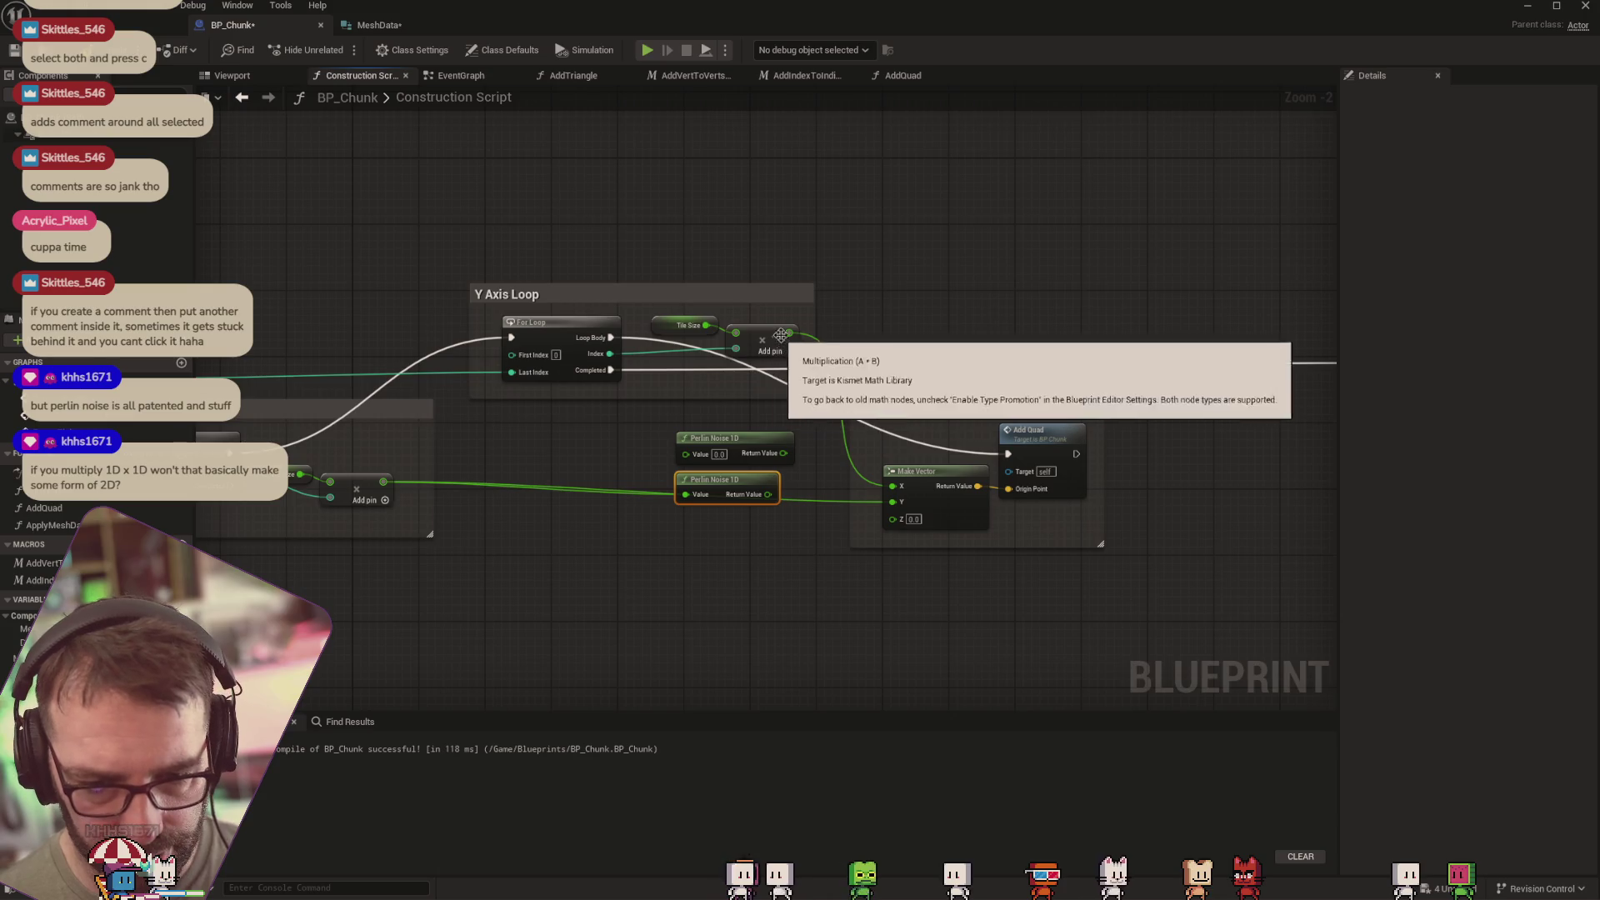
pyautogui.moveTo(789, 333)
pyautogui.mouseDown()
pyautogui.moveTo(818, 354)
pyautogui.moveTo(682, 455)
pyautogui.moveTo(796, 477)
pyautogui.moveTo(770, 500)
pyautogui.moveTo(802, 491)
pyautogui.mouseUp()
pyautogui.write('add')
pyautogui.press('Return')
pyautogui.moveTo(863, 486); pyautogui.dragTo(893, 518)
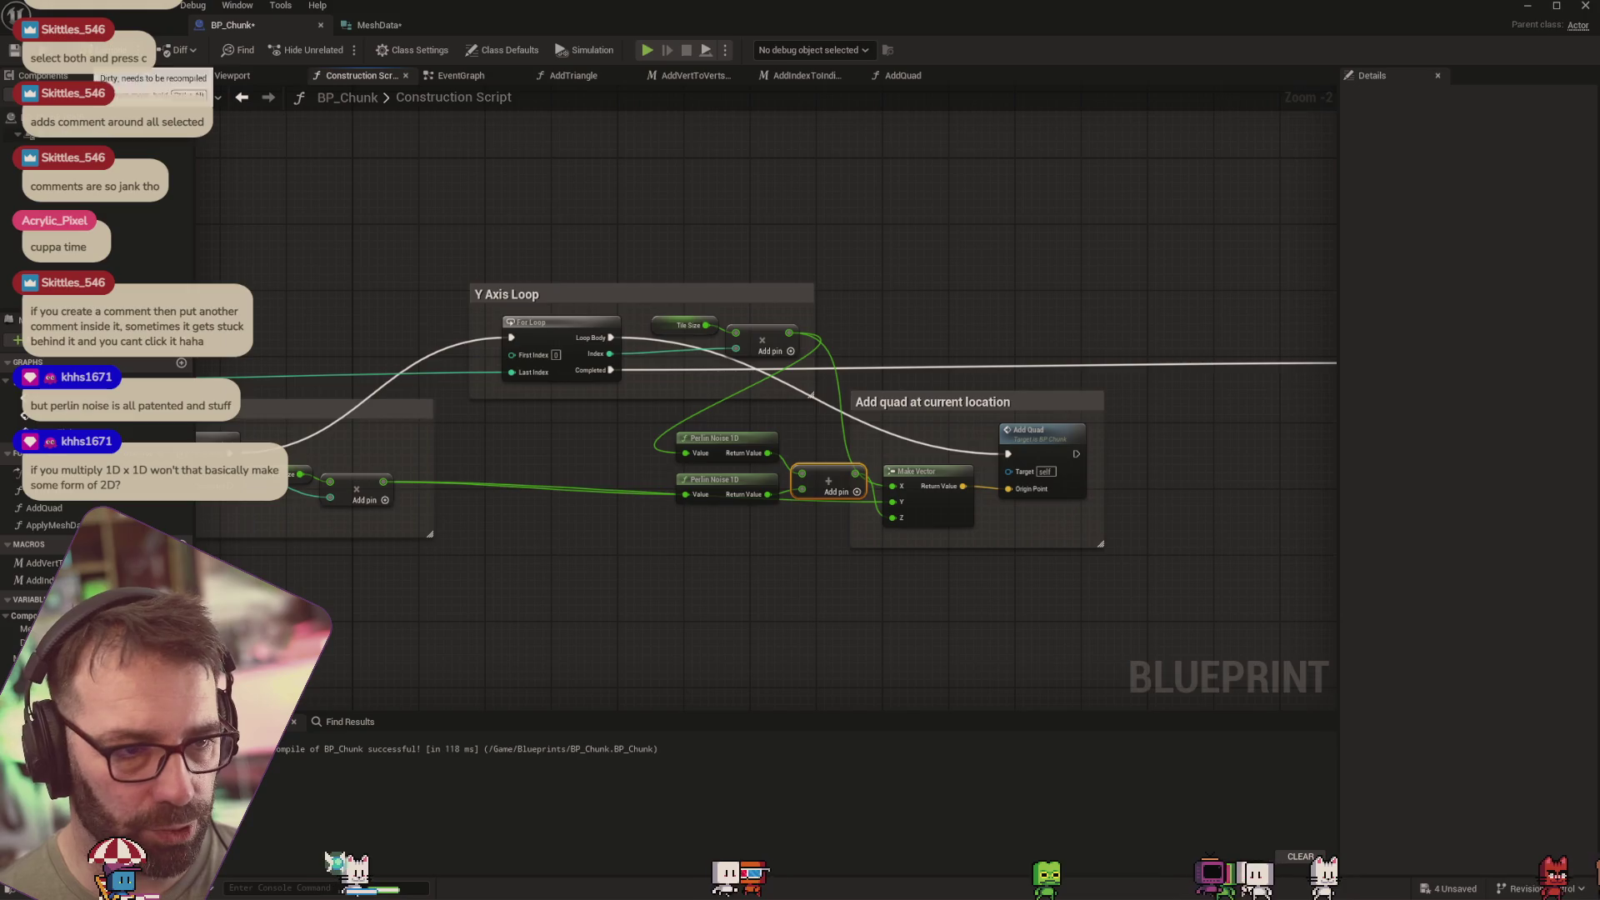
pyautogui.click(133, 24)
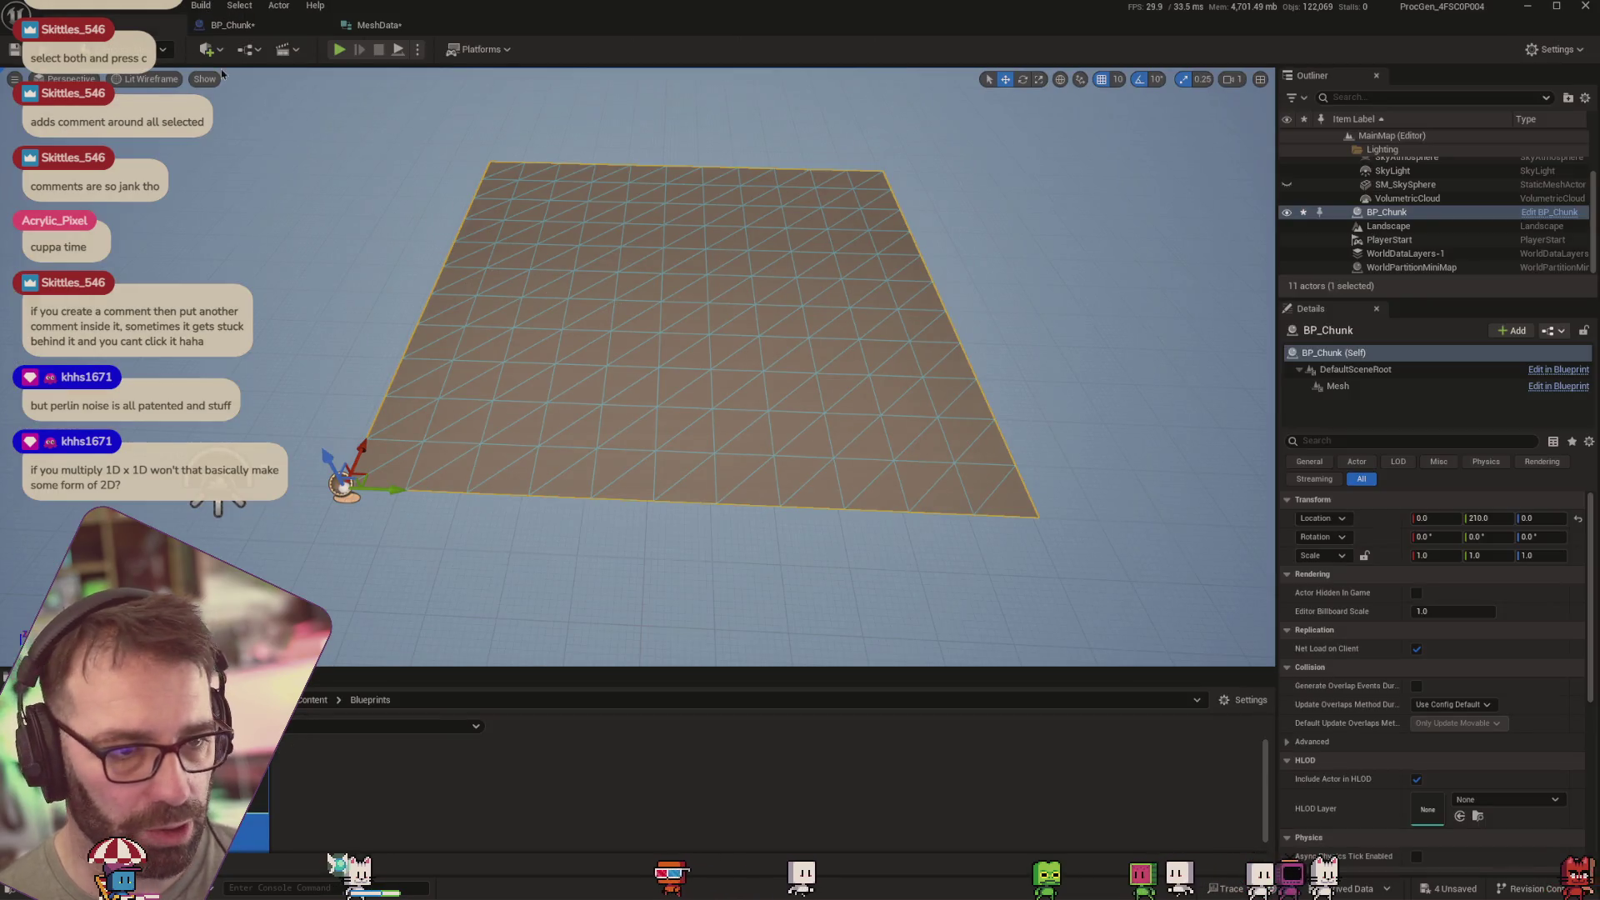
# Inspect the noisy chunk edge-on in the level from a pulled-back camera
pyautogui.click(232, 24)
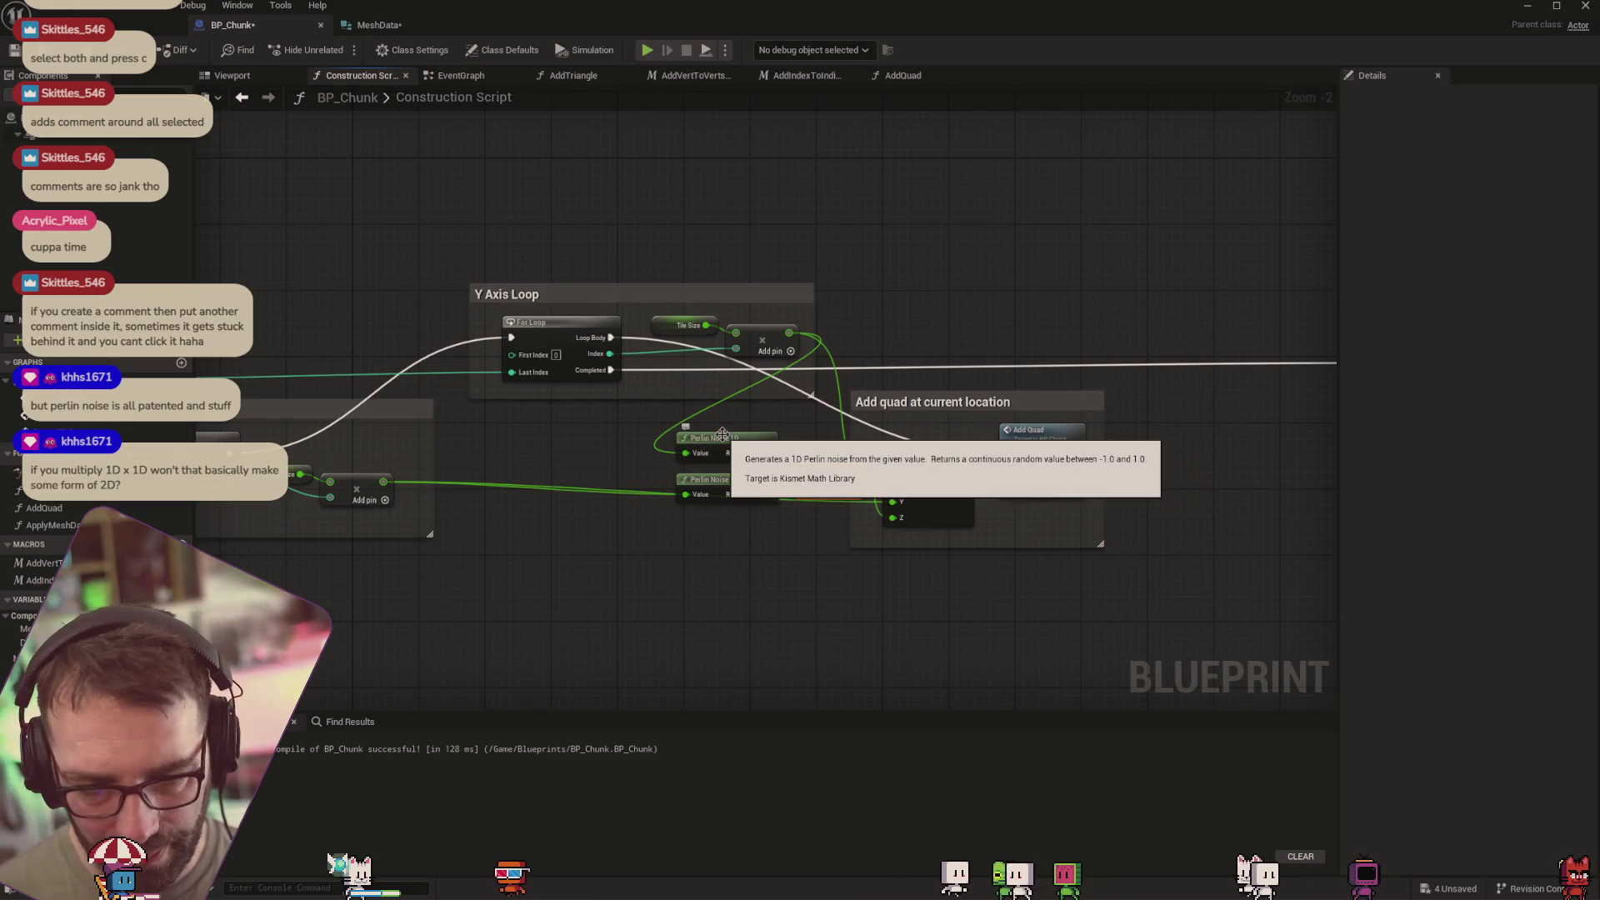
pyautogui.click(134, 24)
pyautogui.moveTo(360, 172); pyautogui.dragTo(360, 134)
pyautogui.moveTo(766, 518); pyautogui.dragTo(766, 550)
pyautogui.click(258, 25)
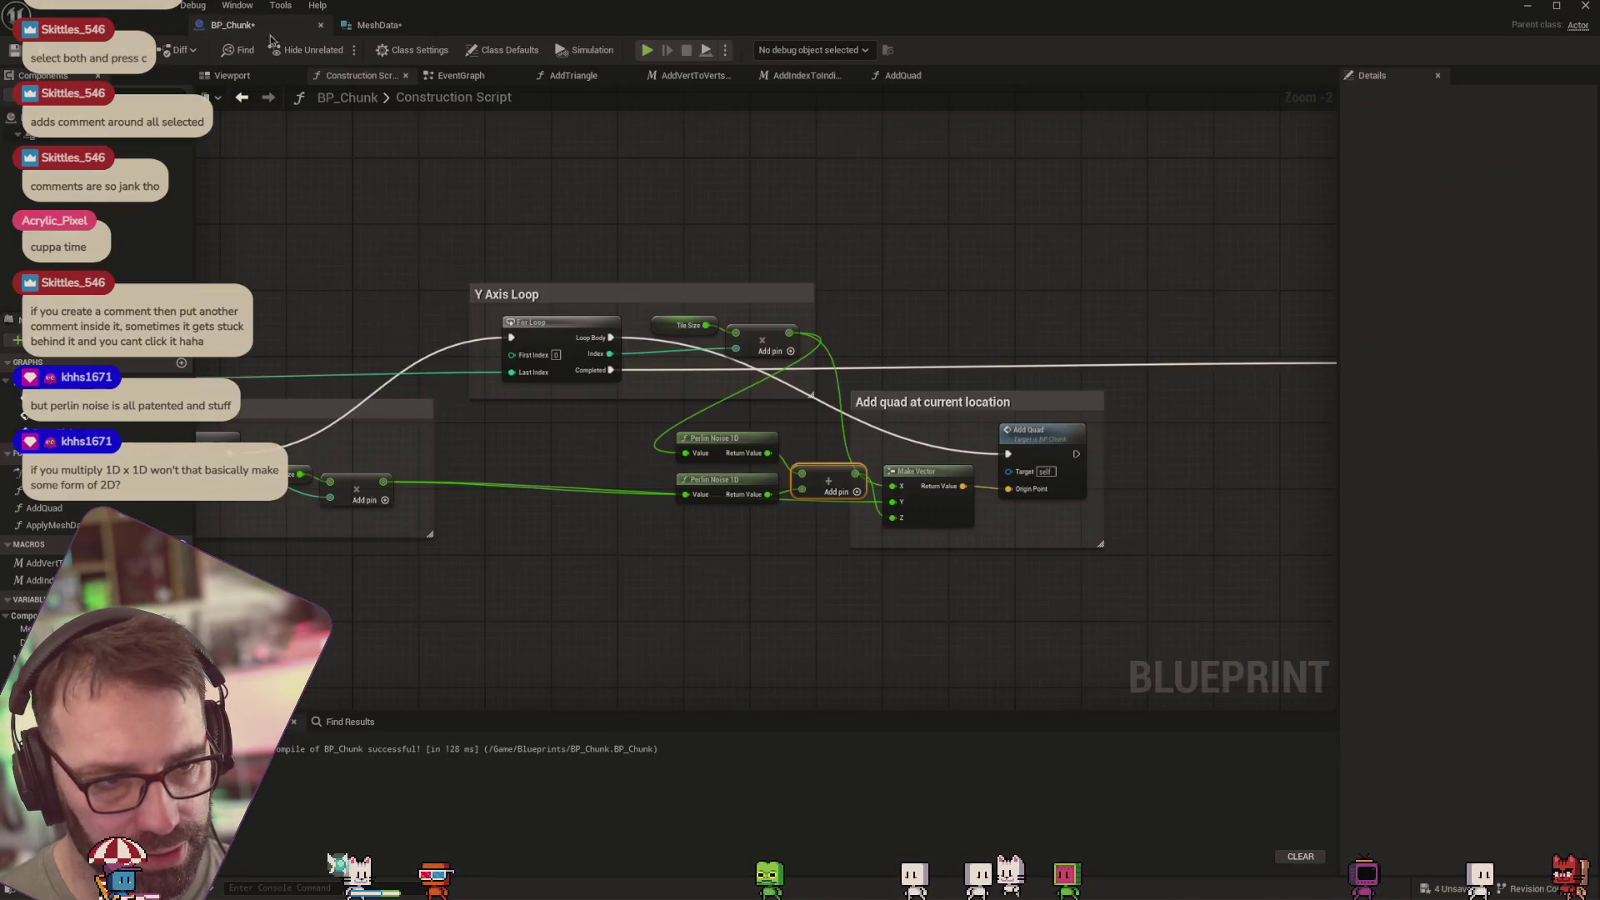
# Multiply the summed Perlin noise by 100 and wire the result into Make Vector Z
pyautogui.moveTo(816, 512); pyautogui.dragTo(671, 427)
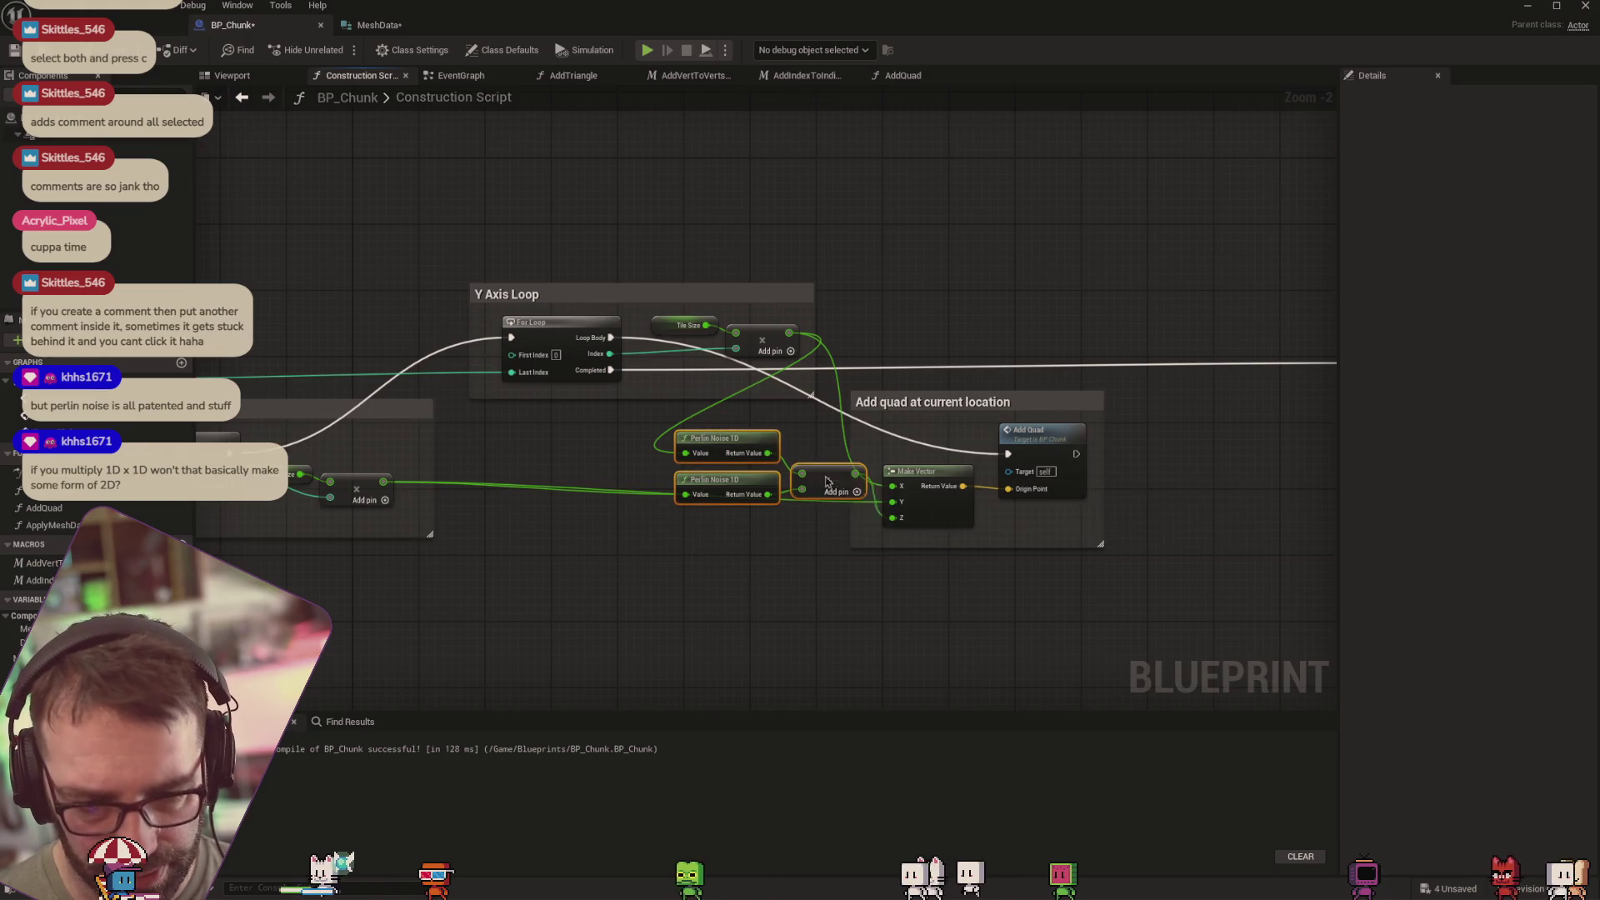
pyautogui.moveTo(826, 483)
pyautogui.mouseDown()
pyautogui.moveTo(619, 476)
pyautogui.moveTo(636, 492)
pyautogui.moveTo(707, 456)
pyautogui.mouseUp()
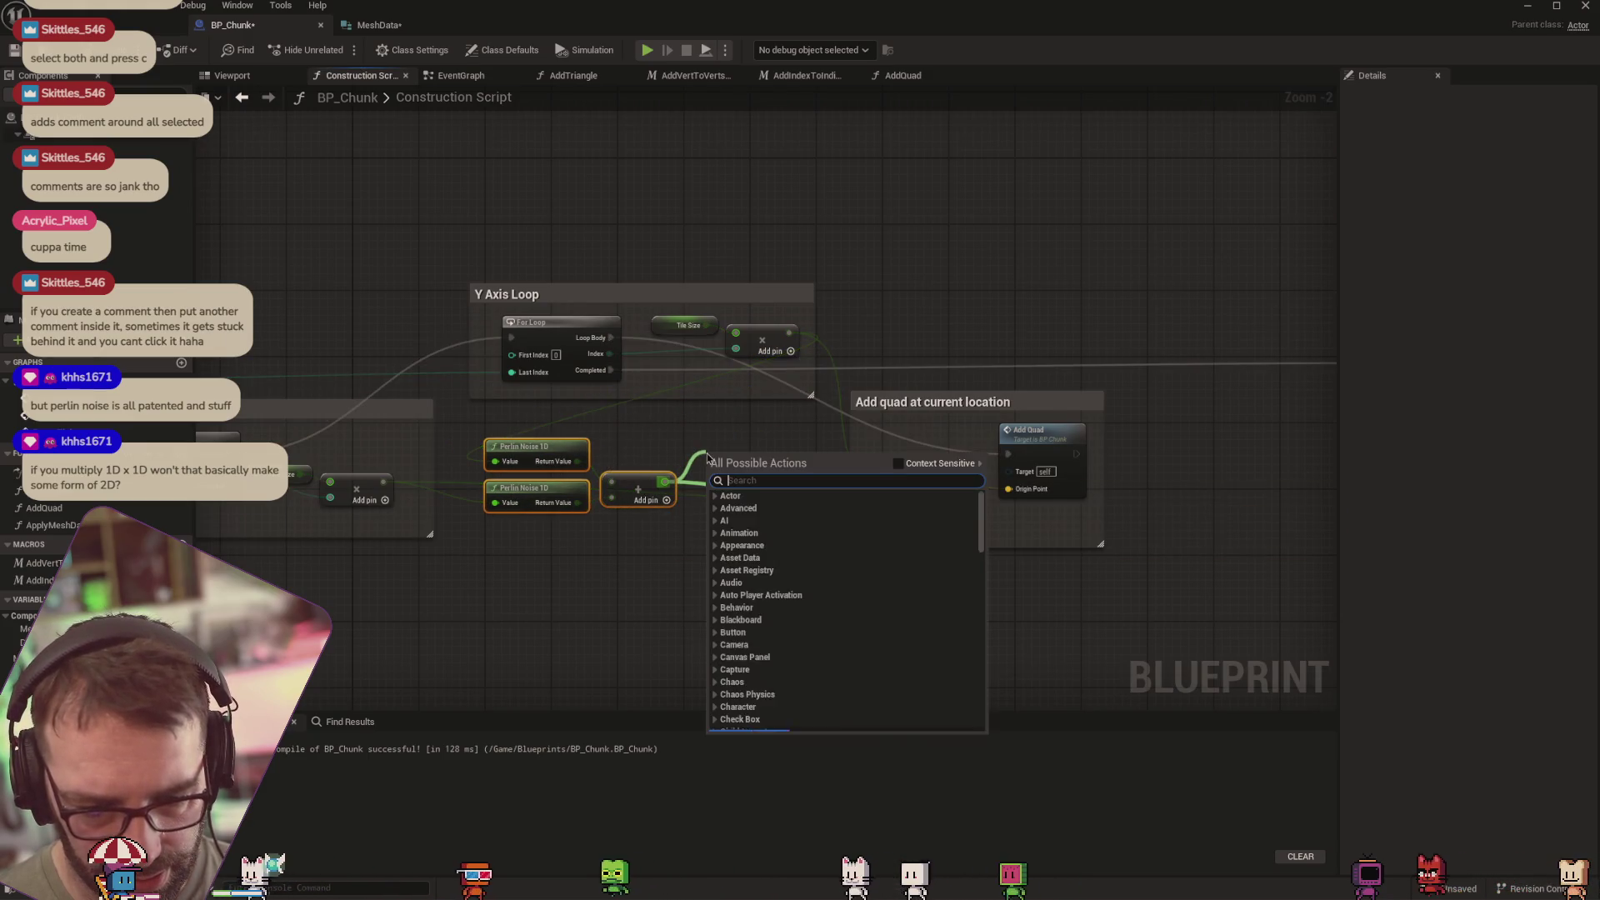
pyautogui.write('multiply')
pyautogui.press('Return')
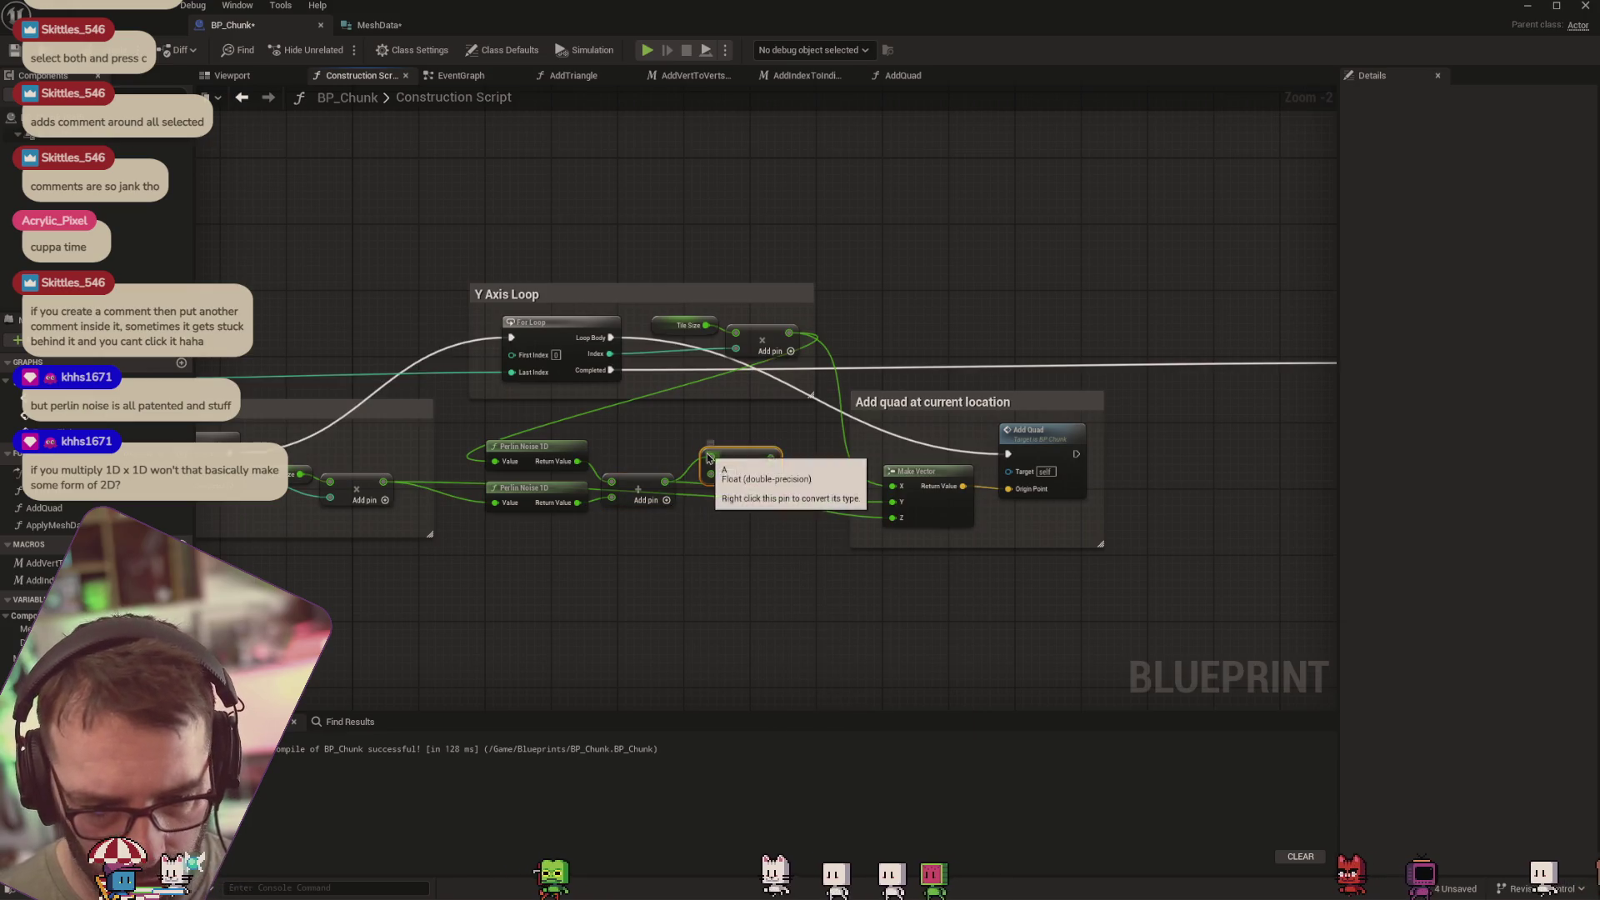
pyautogui.write('100')
pyautogui.click(795, 460)
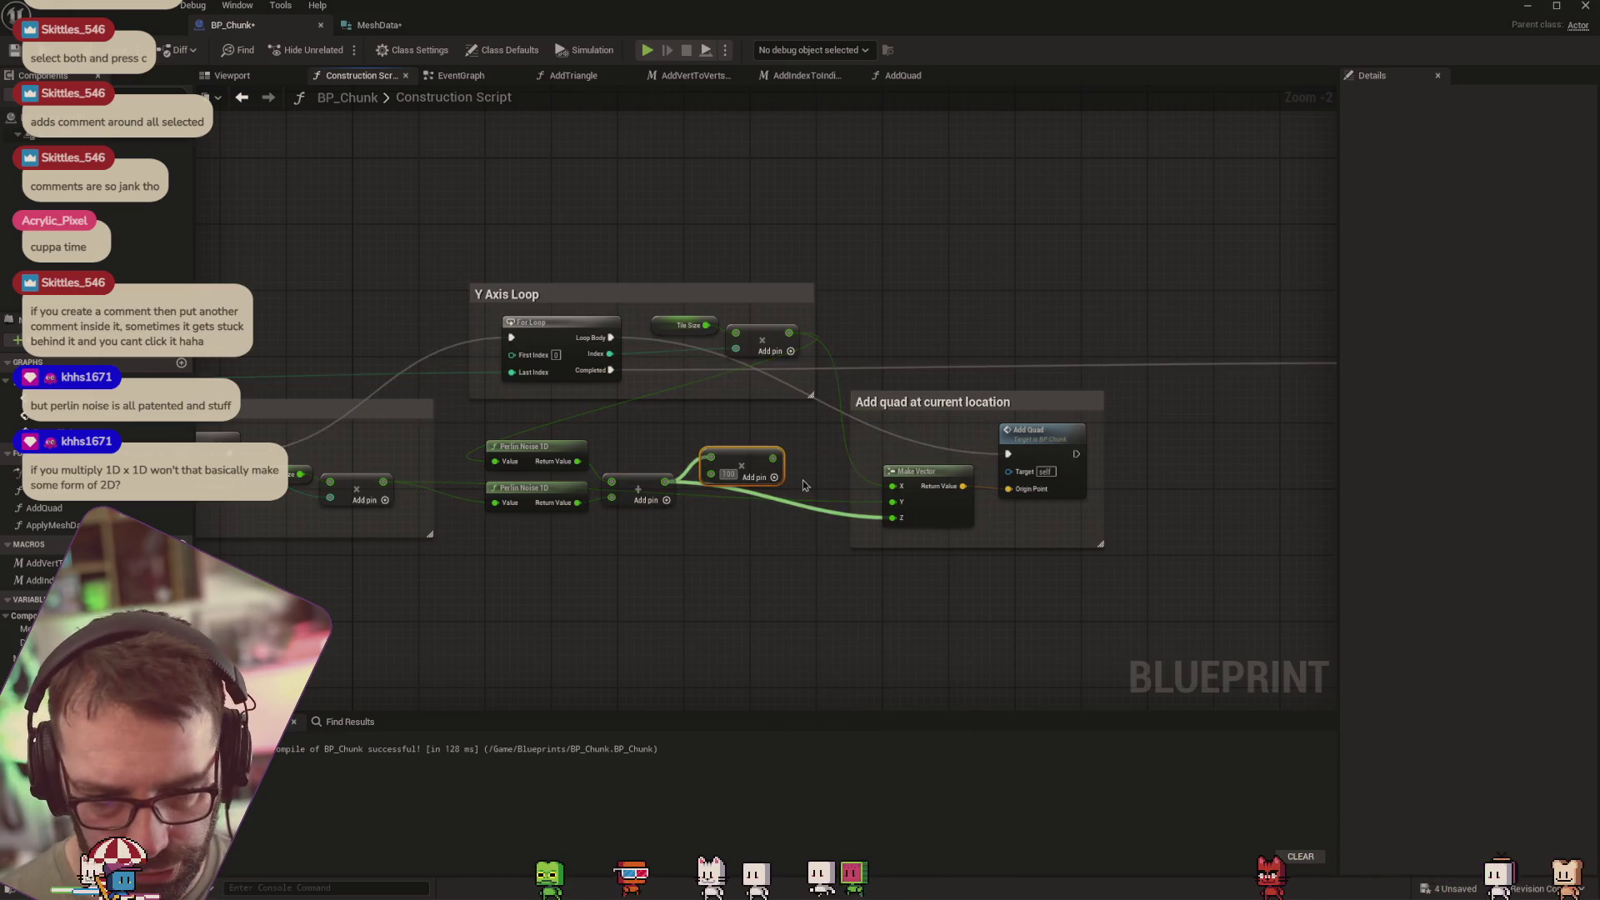
pyautogui.moveTo(779, 457); pyautogui.dragTo(893, 518)
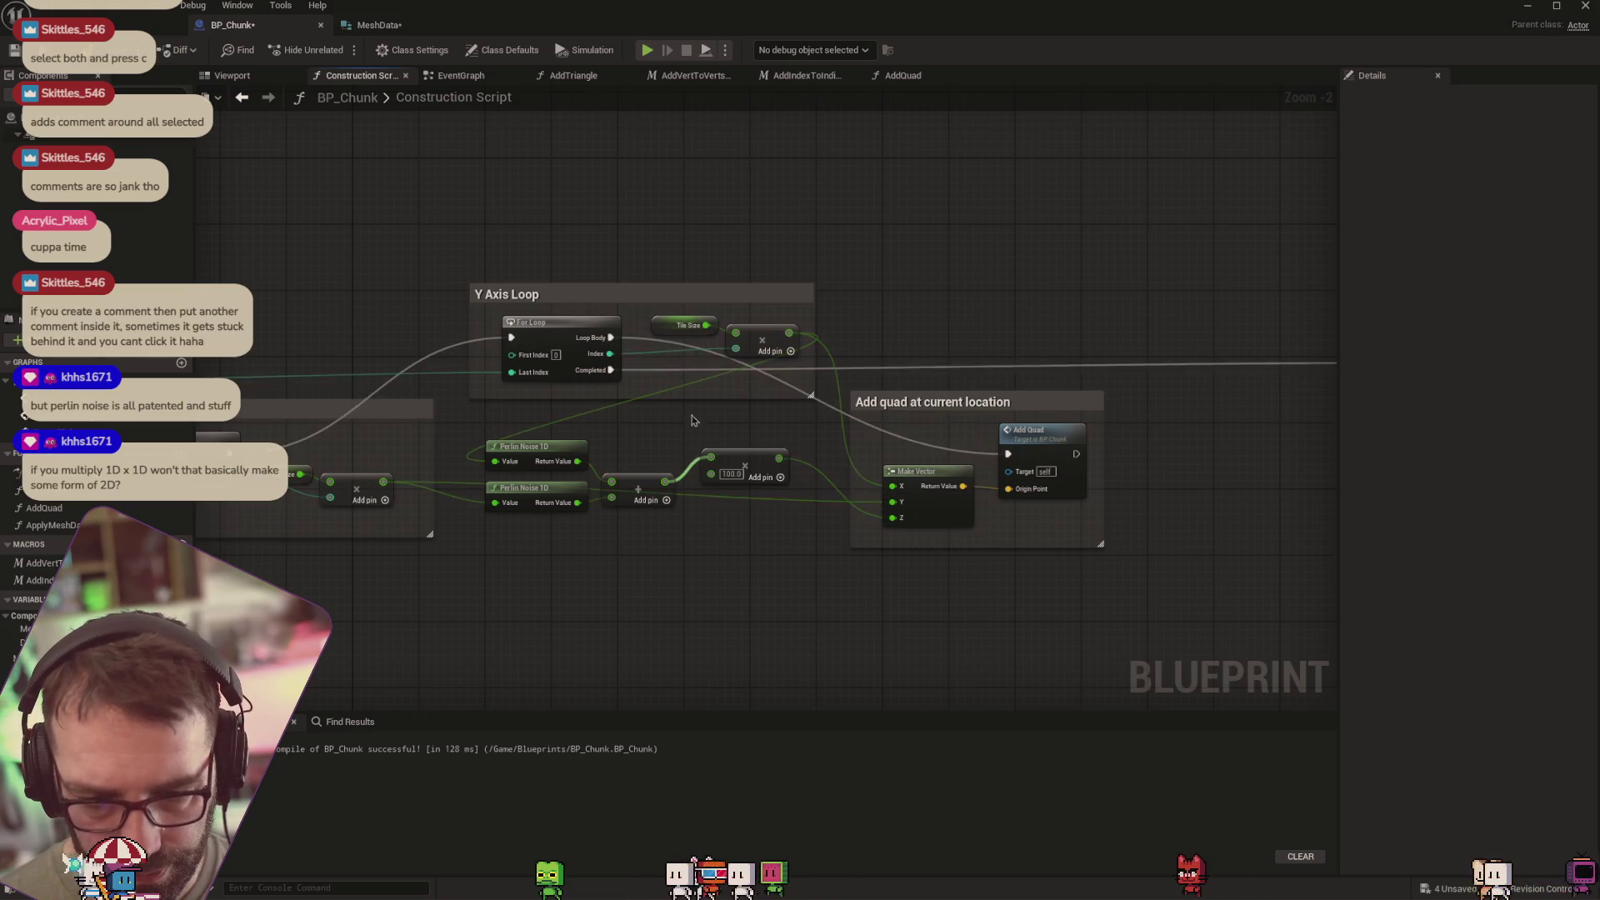
# Check the scaled chunk heights in the level from a raised viewpoint
pyautogui.click(125, 25)
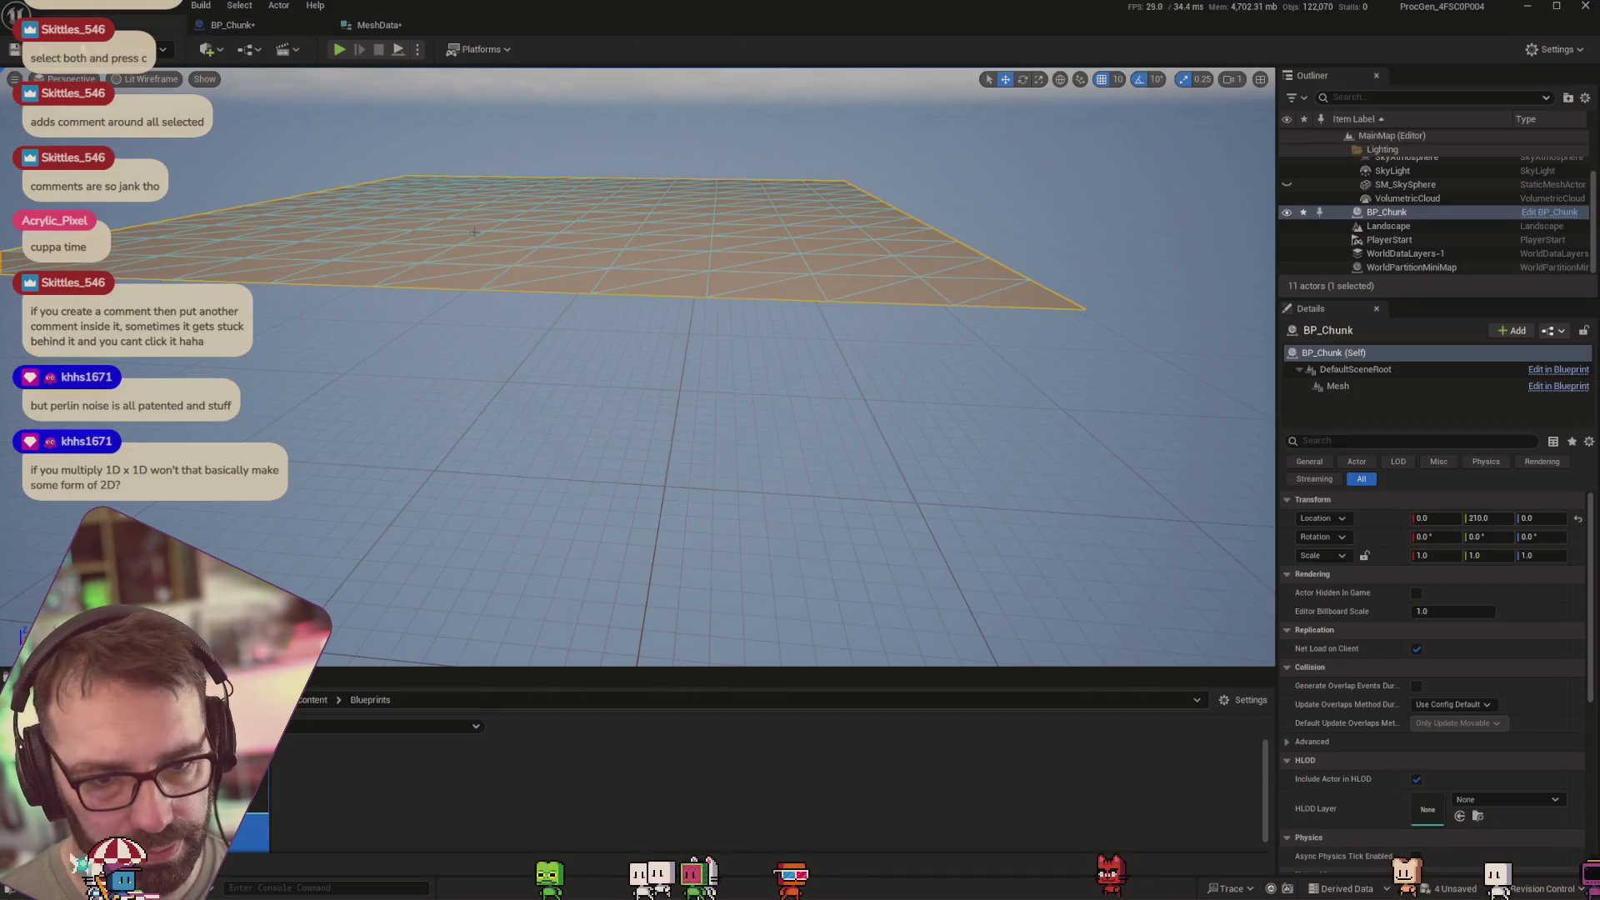
pyautogui.moveTo(472, 232); pyautogui.dragTo(473, 154)
pyautogui.click(233, 25)
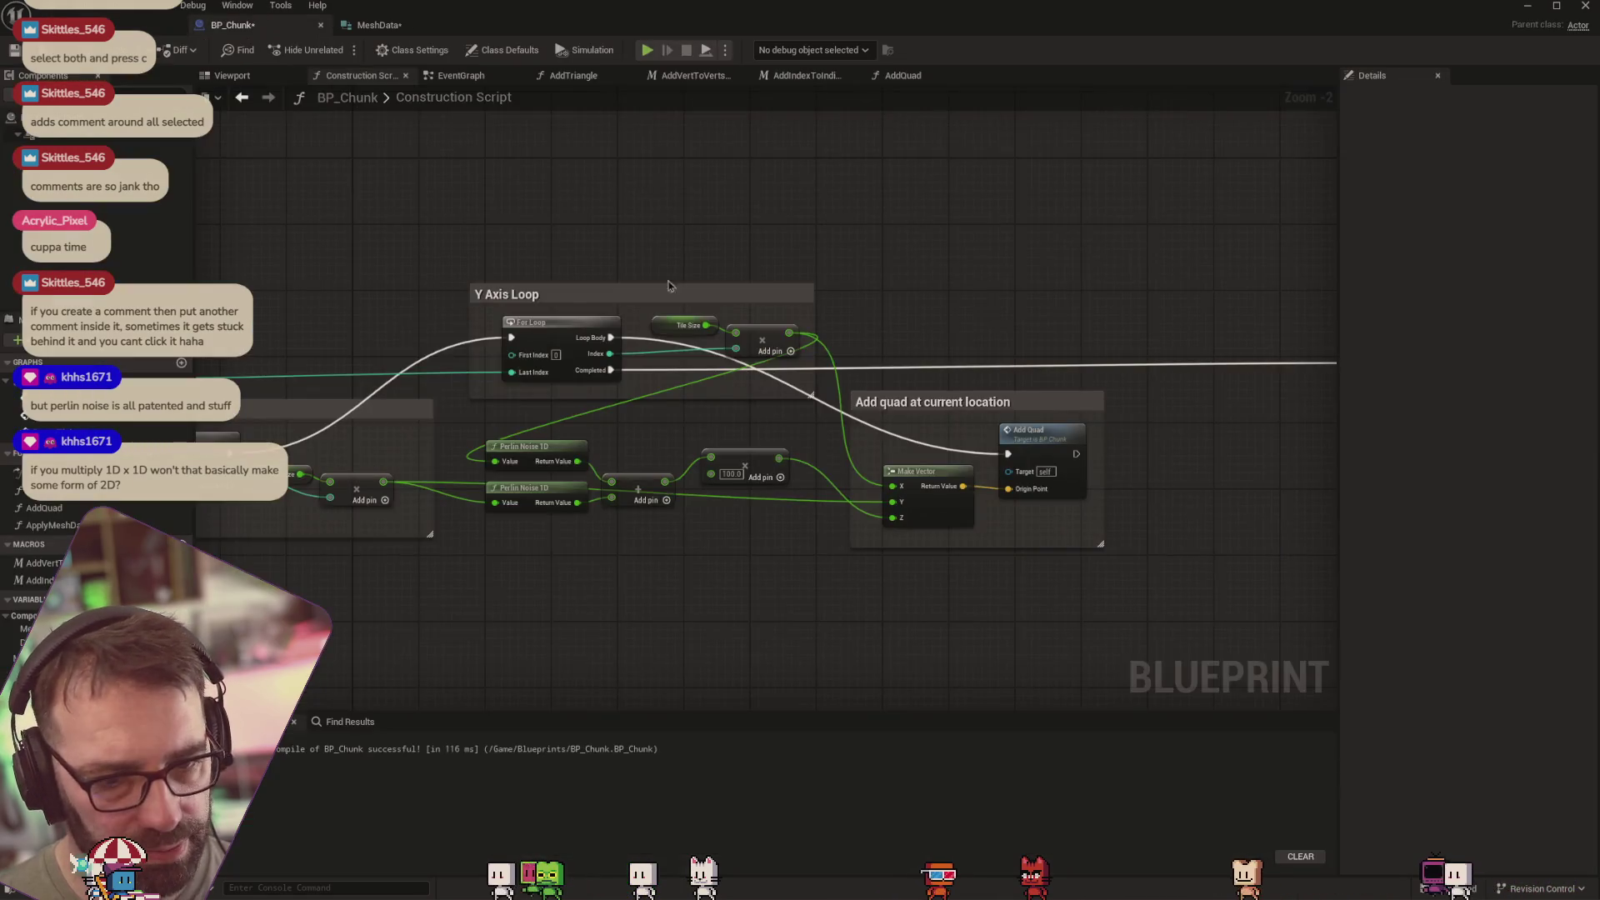
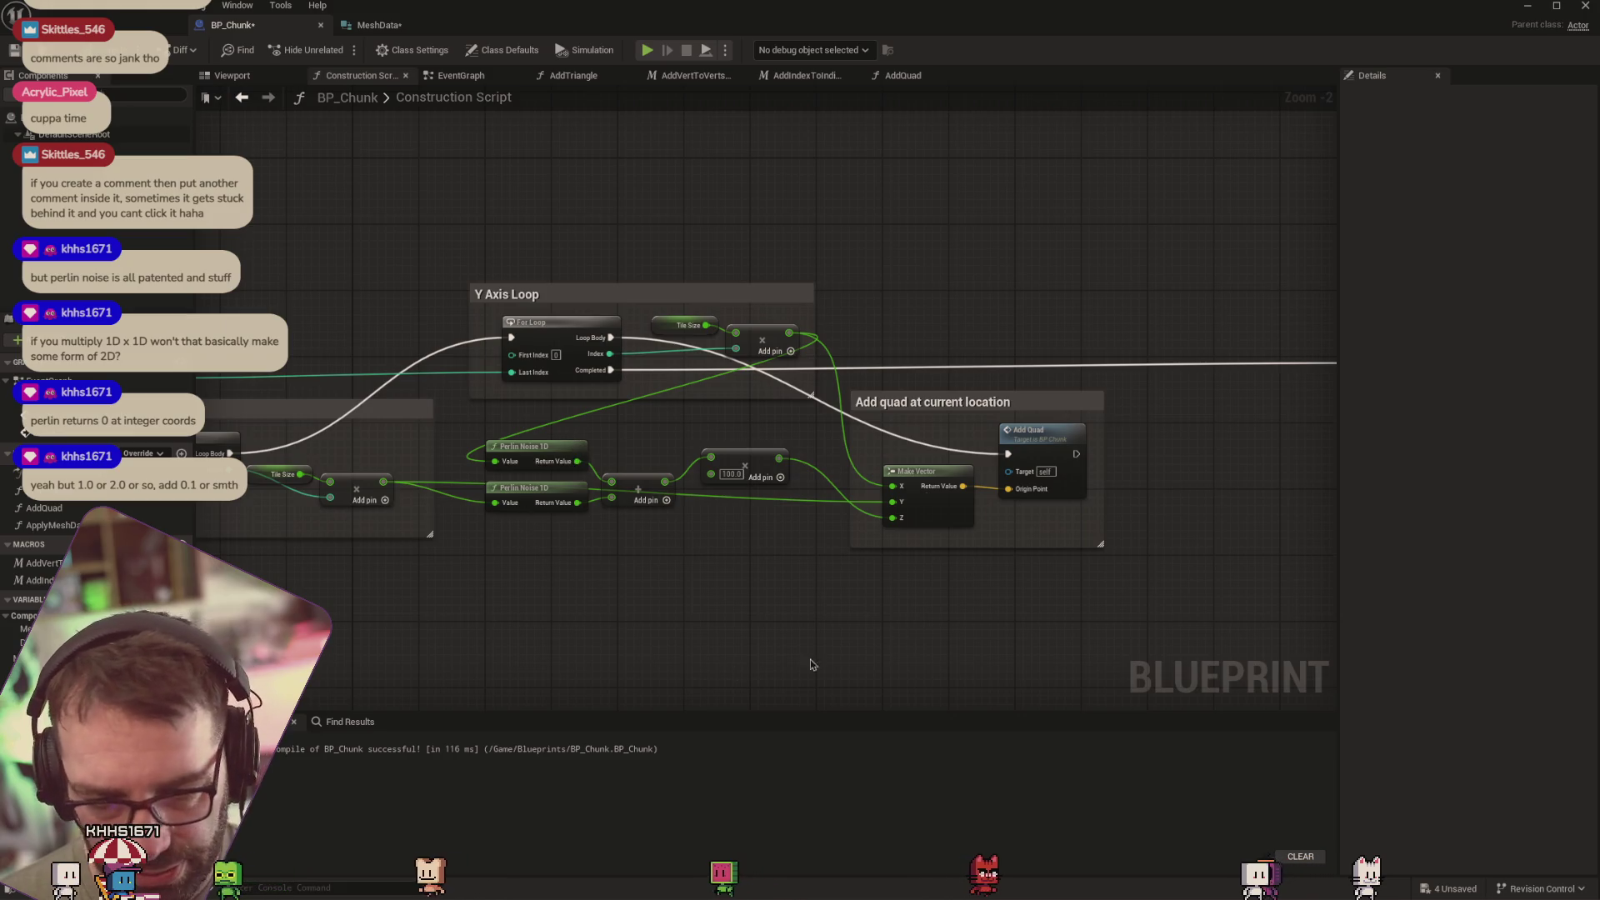
# Shift the Perlin noise and quad nodes right, then add an Add node fed by the multiply result
pyautogui.moveTo(557, 600); pyautogui.dragTo(1109, 392)
pyautogui.moveTo(934, 401); pyautogui.dragTo(1181, 427)
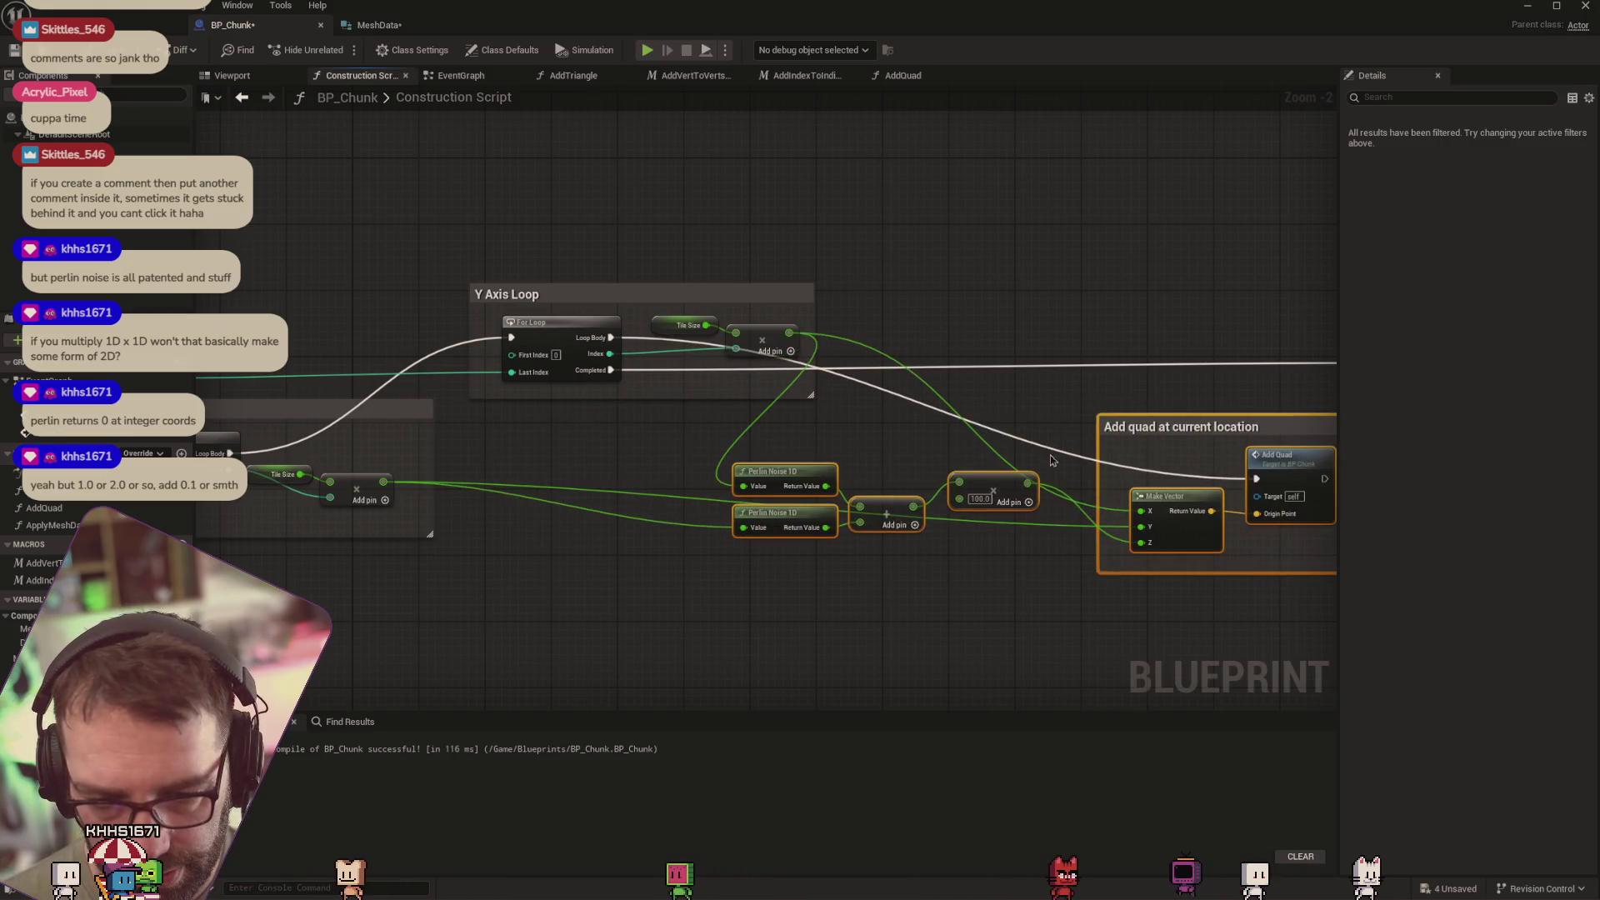
pyautogui.rightClick(596, 464)
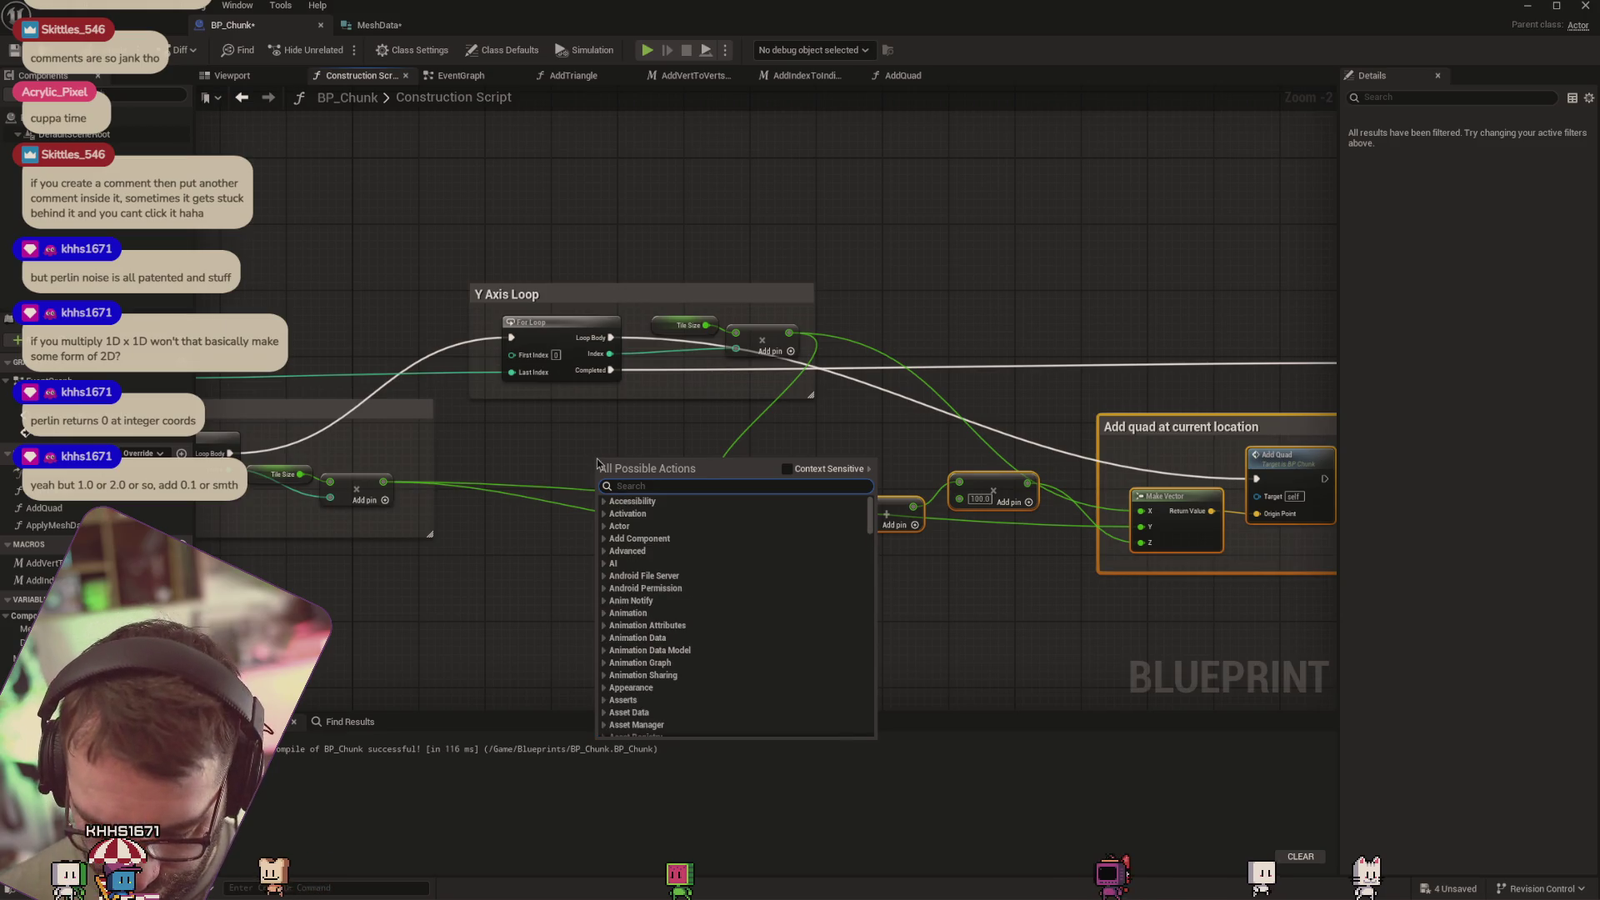
pyautogui.write('+')
pyautogui.press('Return')
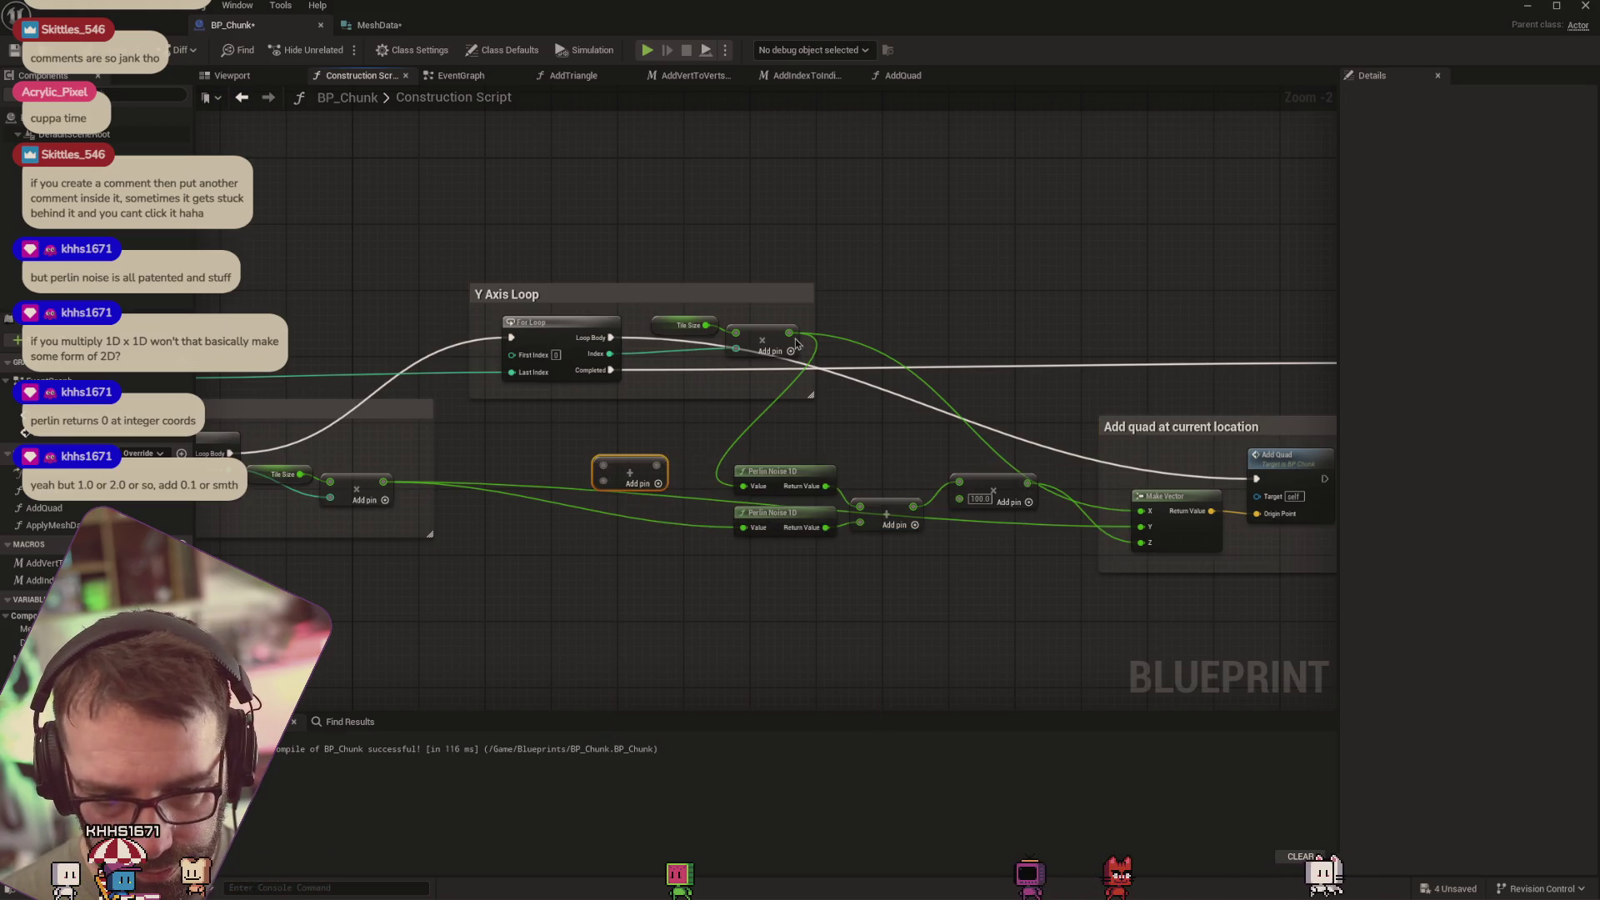
pyautogui.moveTo(791, 333)
pyautogui.mouseDown()
pyautogui.moveTo(805, 358)
pyautogui.moveTo(587, 465)
pyautogui.moveTo(604, 466)
pyautogui.mouseUp()
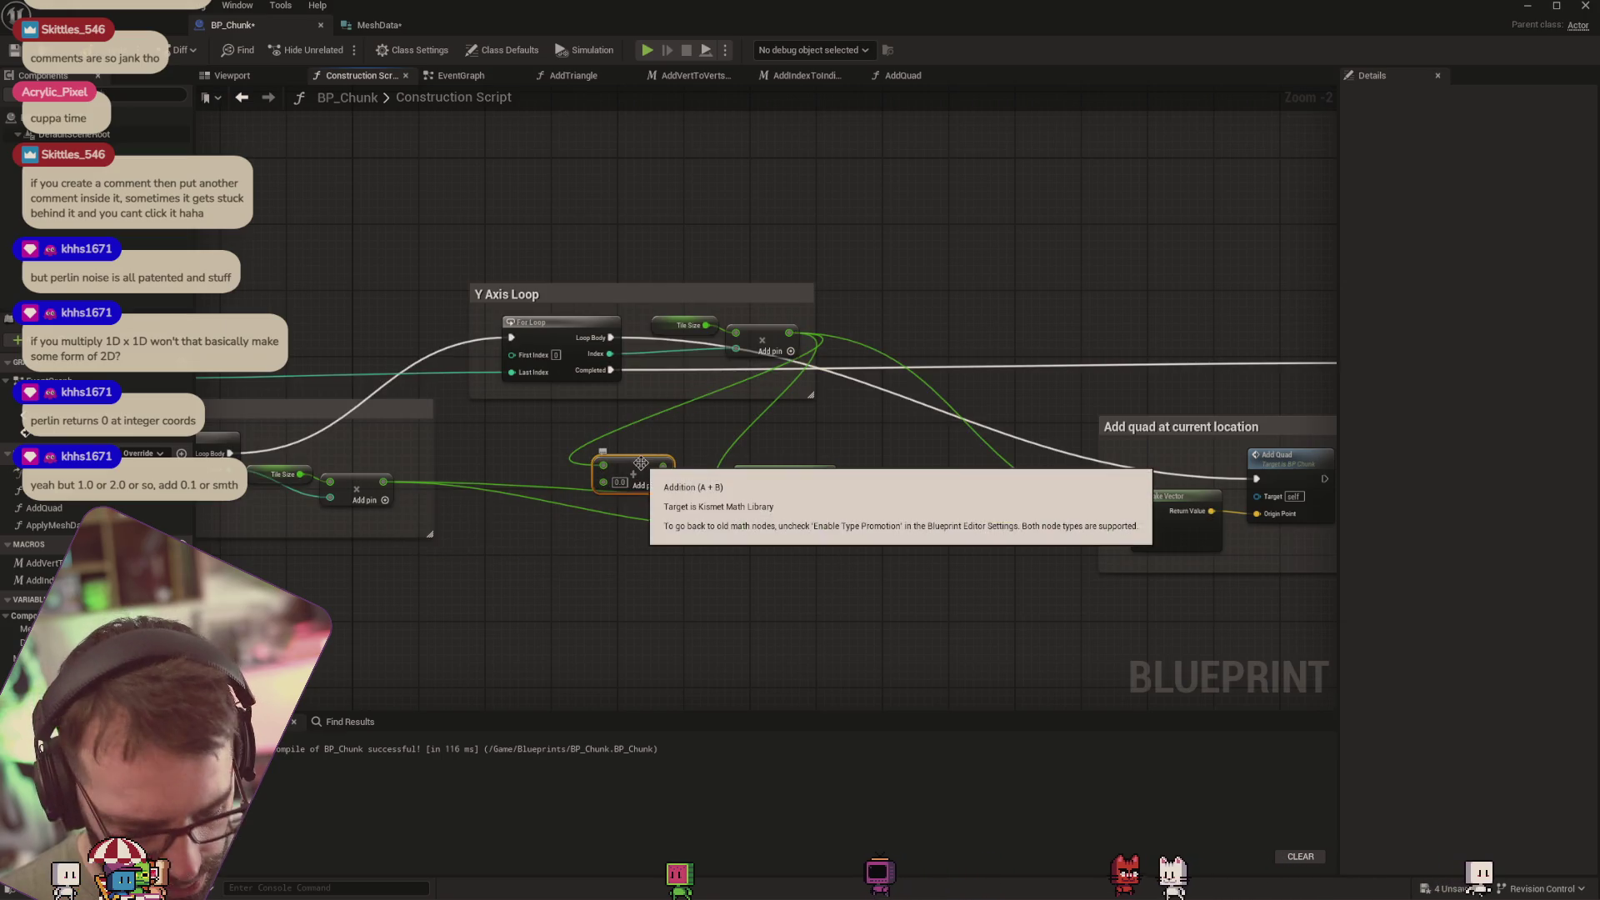
# Duplicate the Add node, feed it the multiply result, set a small offset, and wire it into the lower Perlin Noise 1D
pyautogui.hotkey('ctrl', 'c')
pyautogui.hotkey('ctrl', 'v')
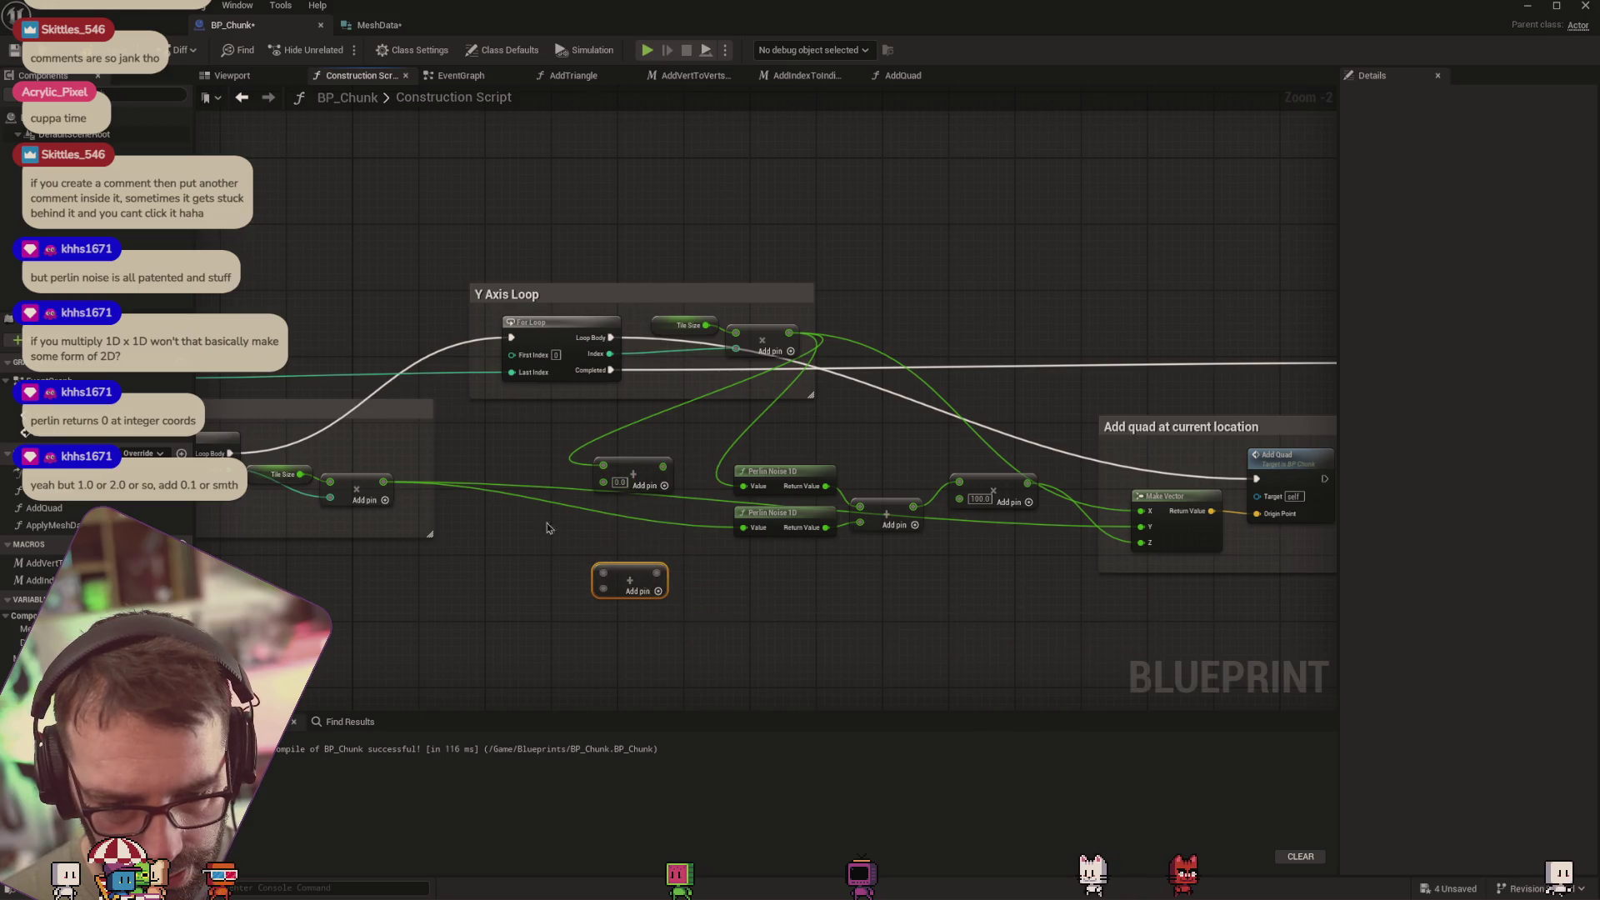
pyautogui.moveTo(386, 485); pyautogui.dragTo(603, 573)
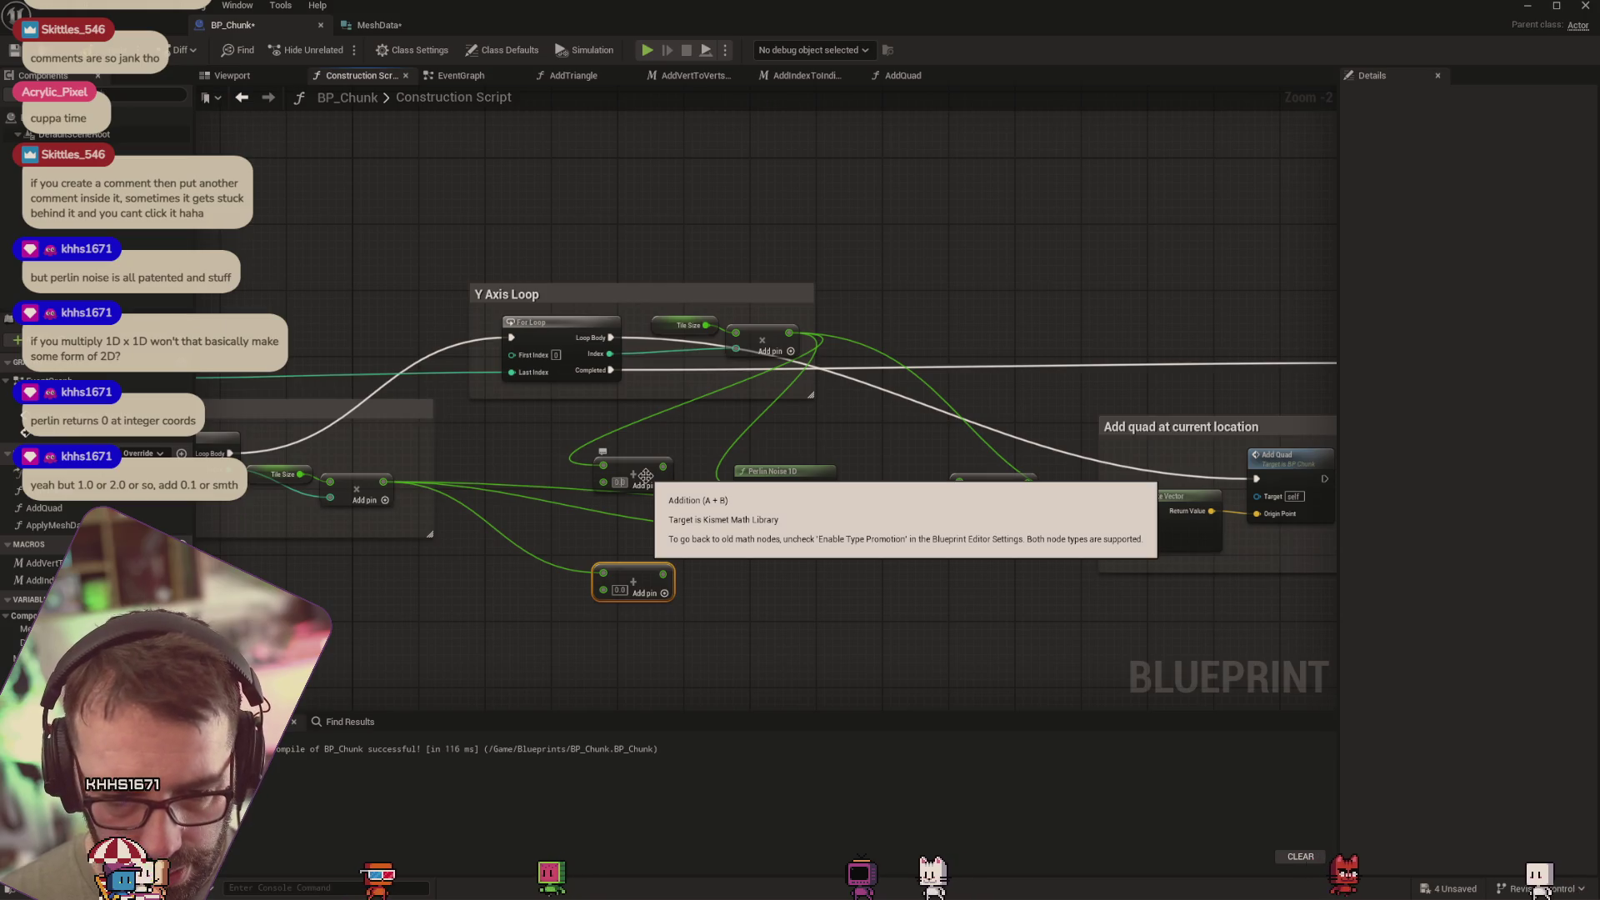
pyautogui.write('000')
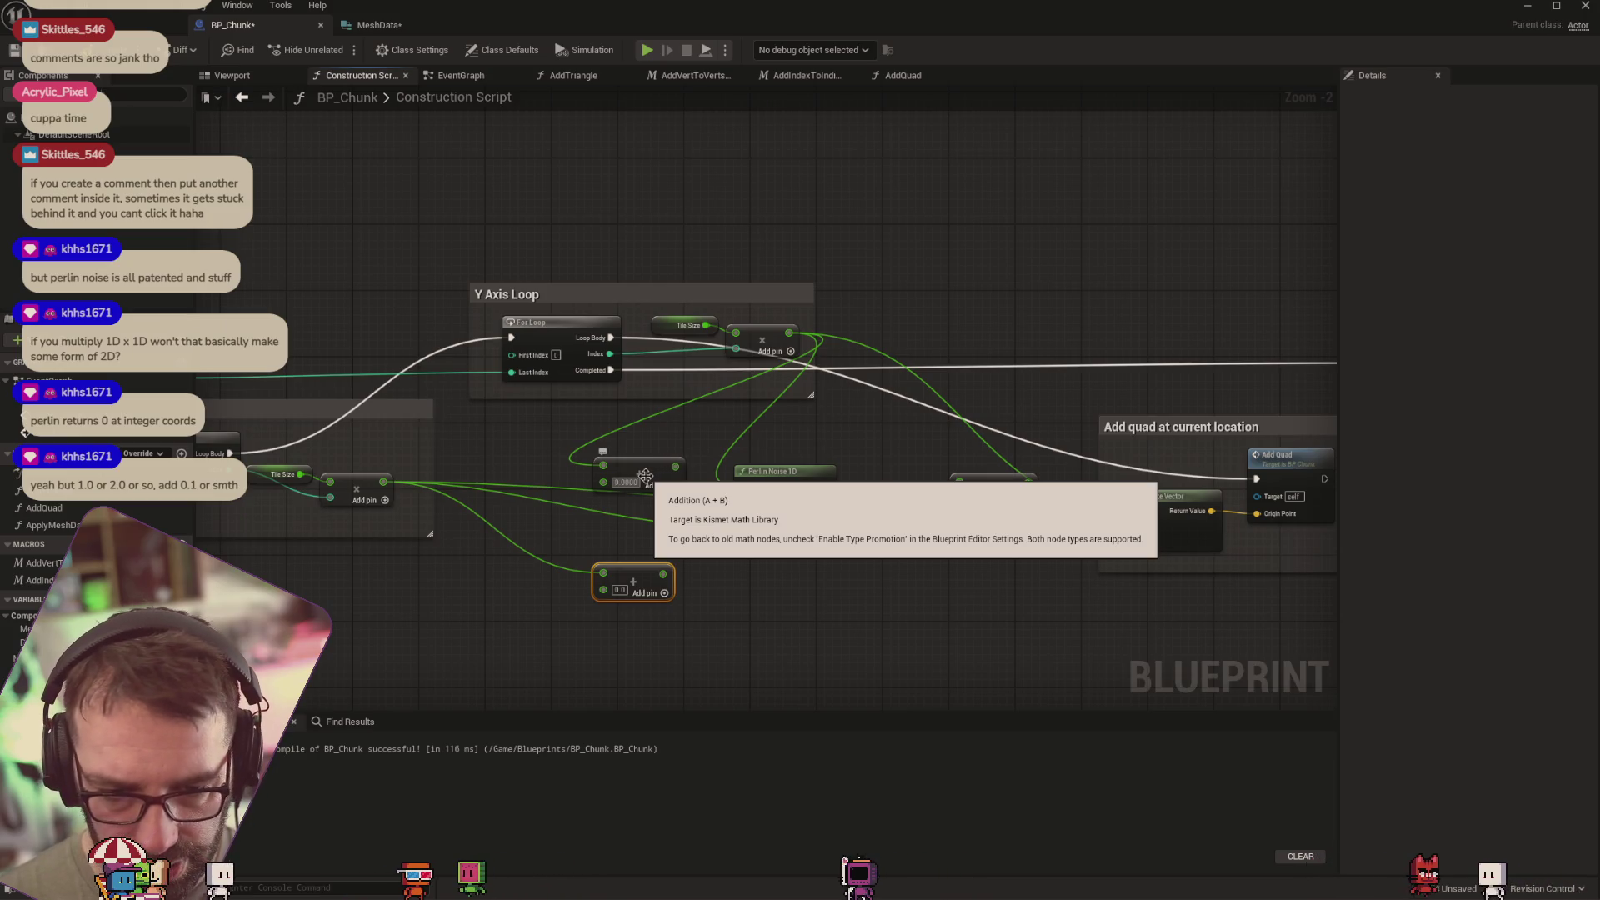
pyautogui.write('1')
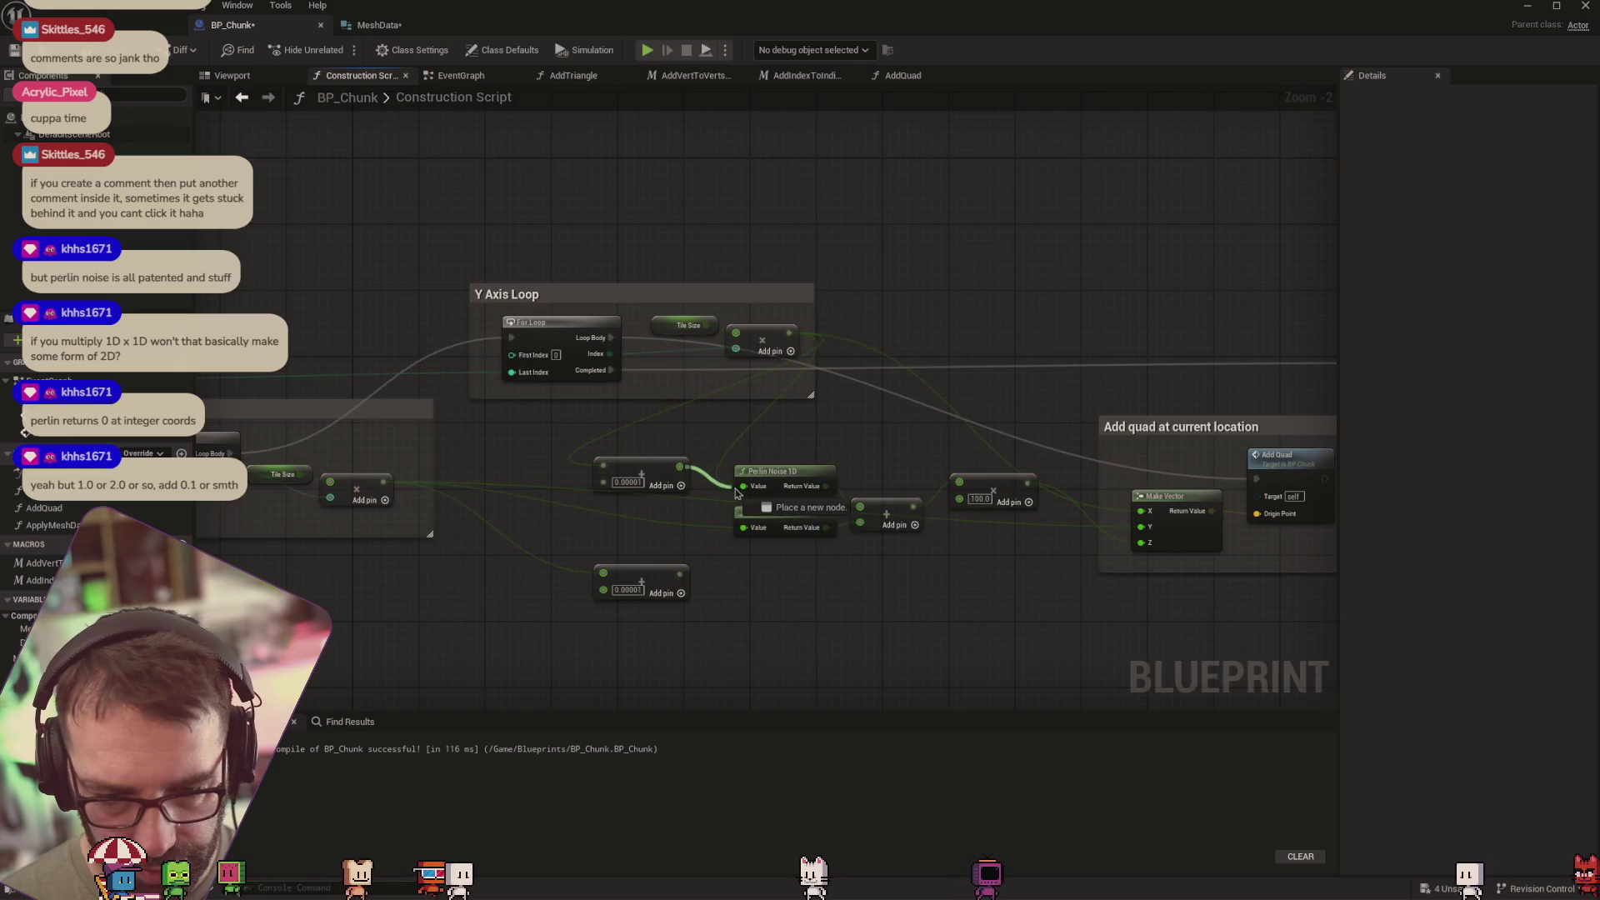
pyautogui.moveTo(679, 575); pyautogui.dragTo(742, 527)
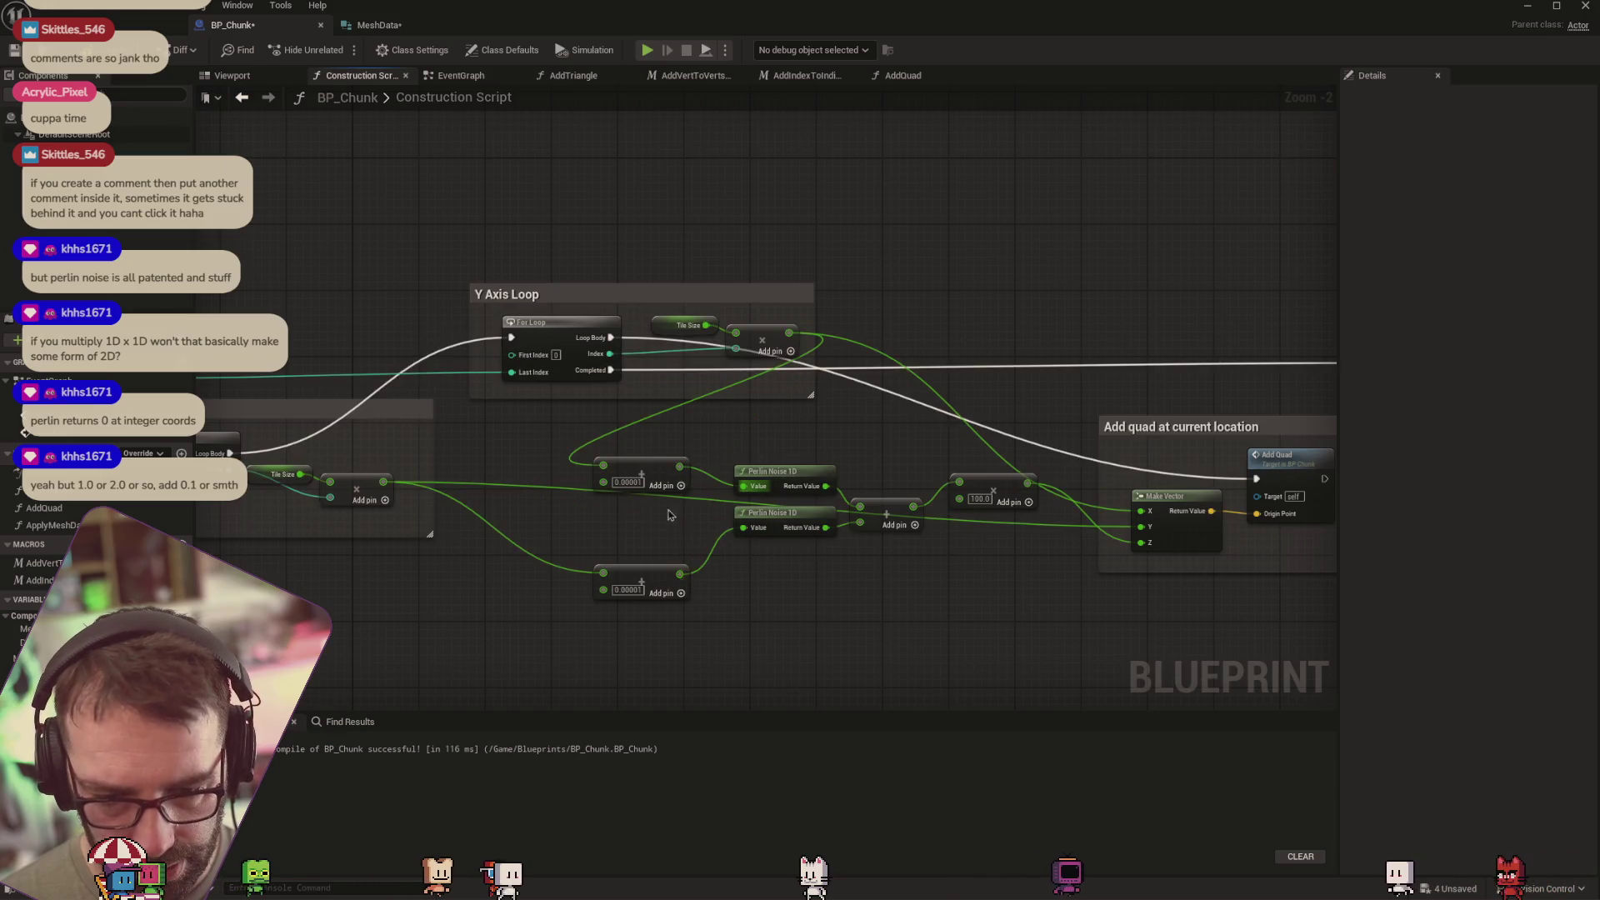
# Glance at the level, then go back to BP_Chunk's Construction Script graph
pyautogui.click(142, 25)
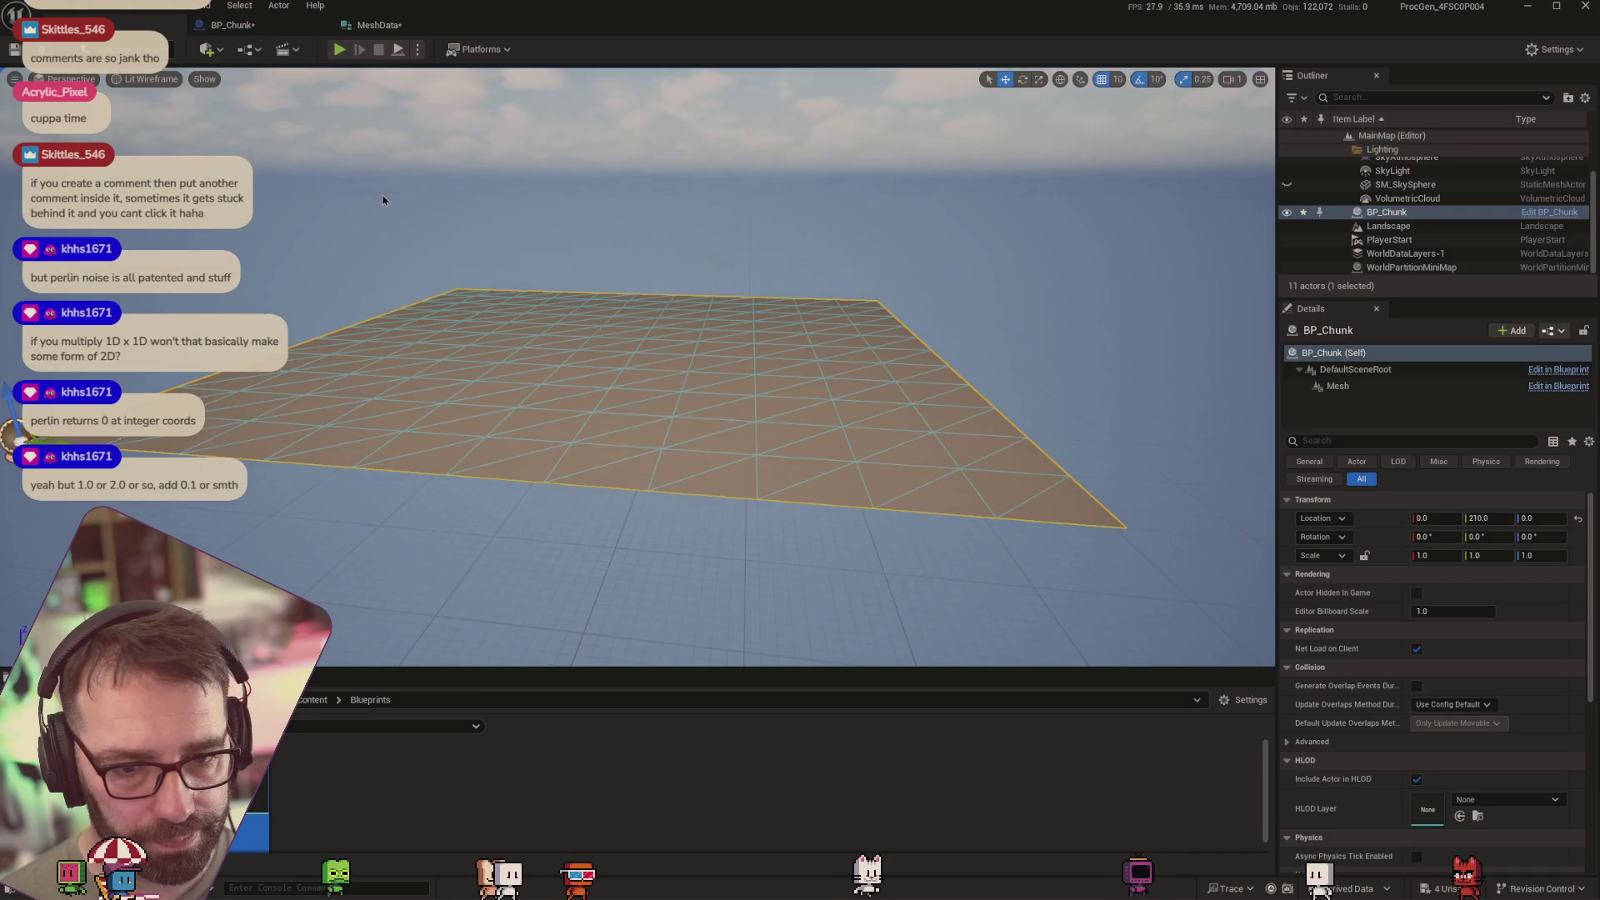
pyautogui.click(236, 26)
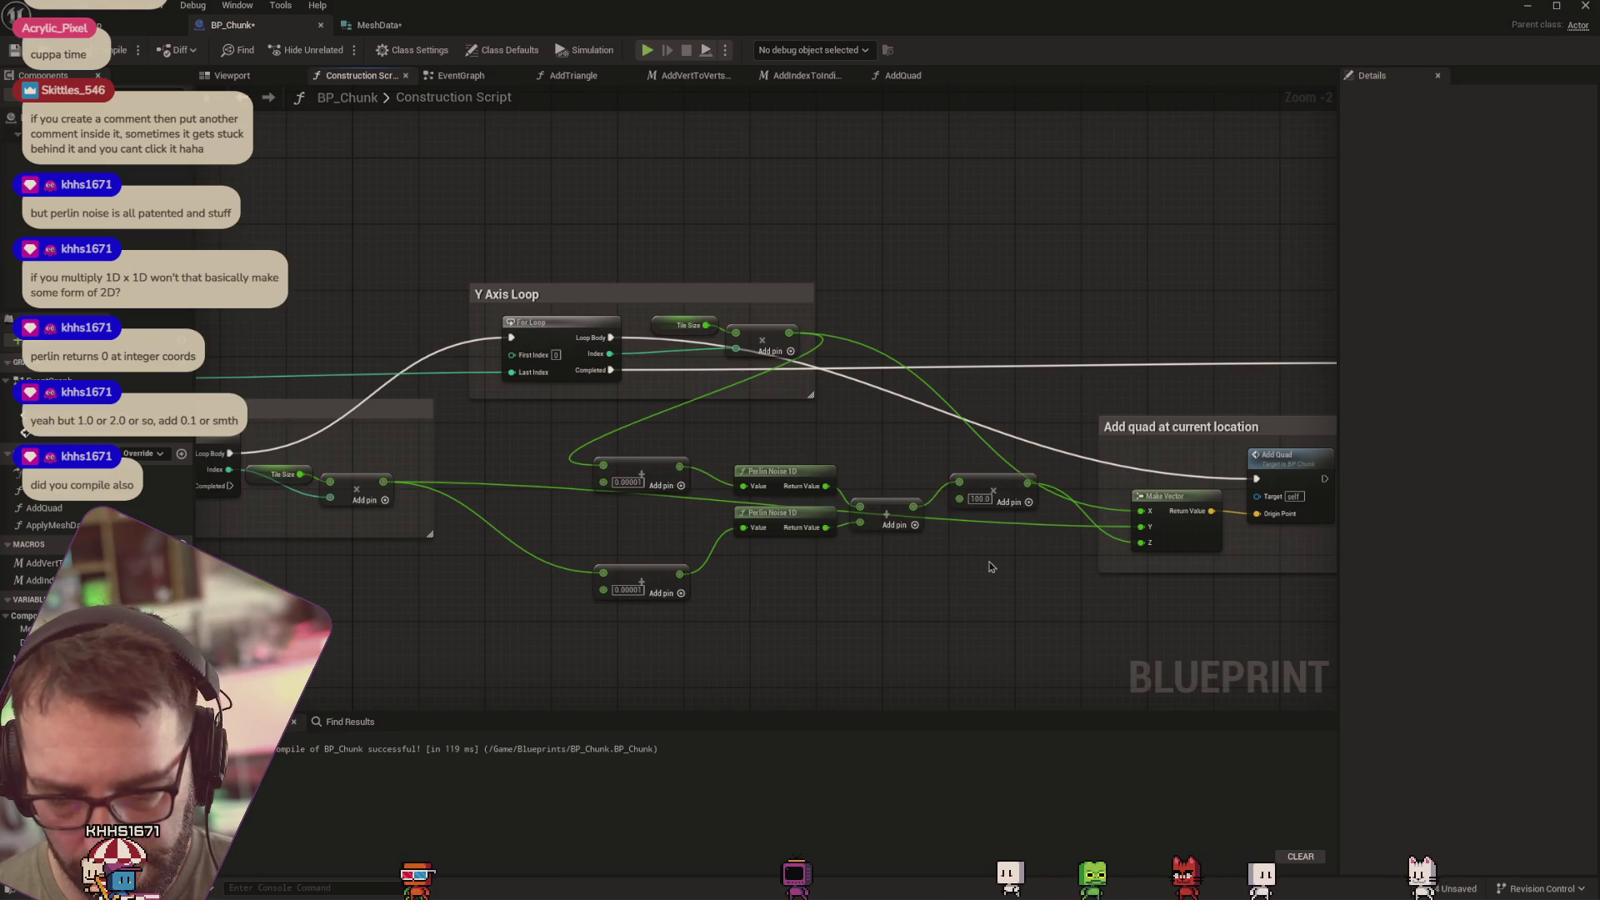
# Move the 100.0 multiply node down and attach a Print String node to its output
pyautogui.moveTo(988, 484); pyautogui.dragTo(983, 566)
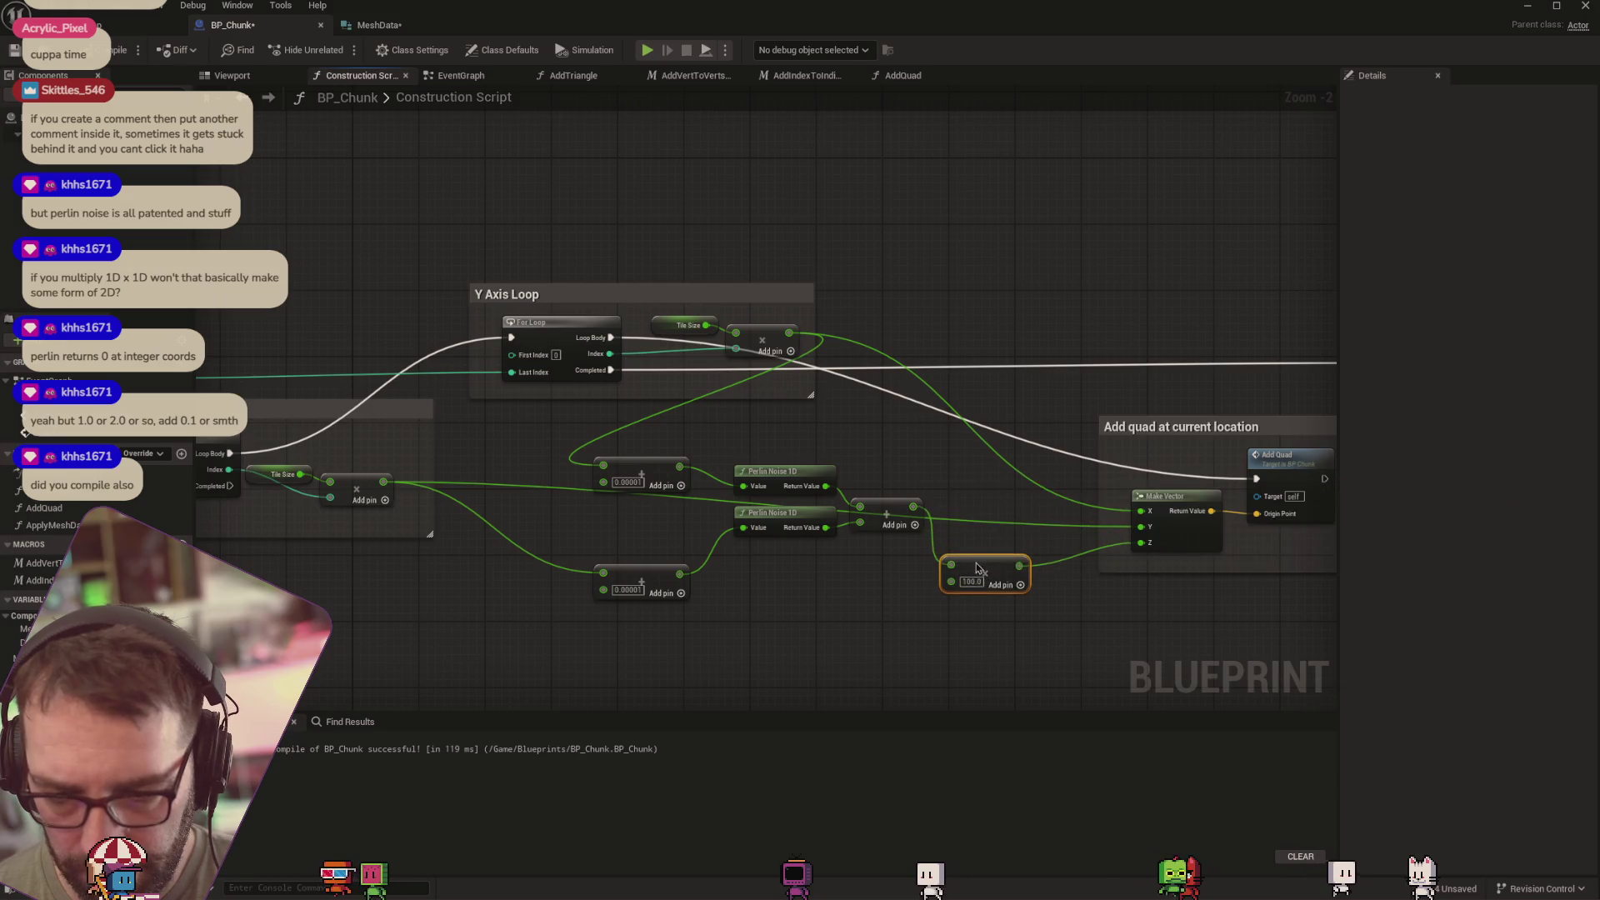
pyautogui.moveTo(1214, 609); pyautogui.dragTo(995, 575)
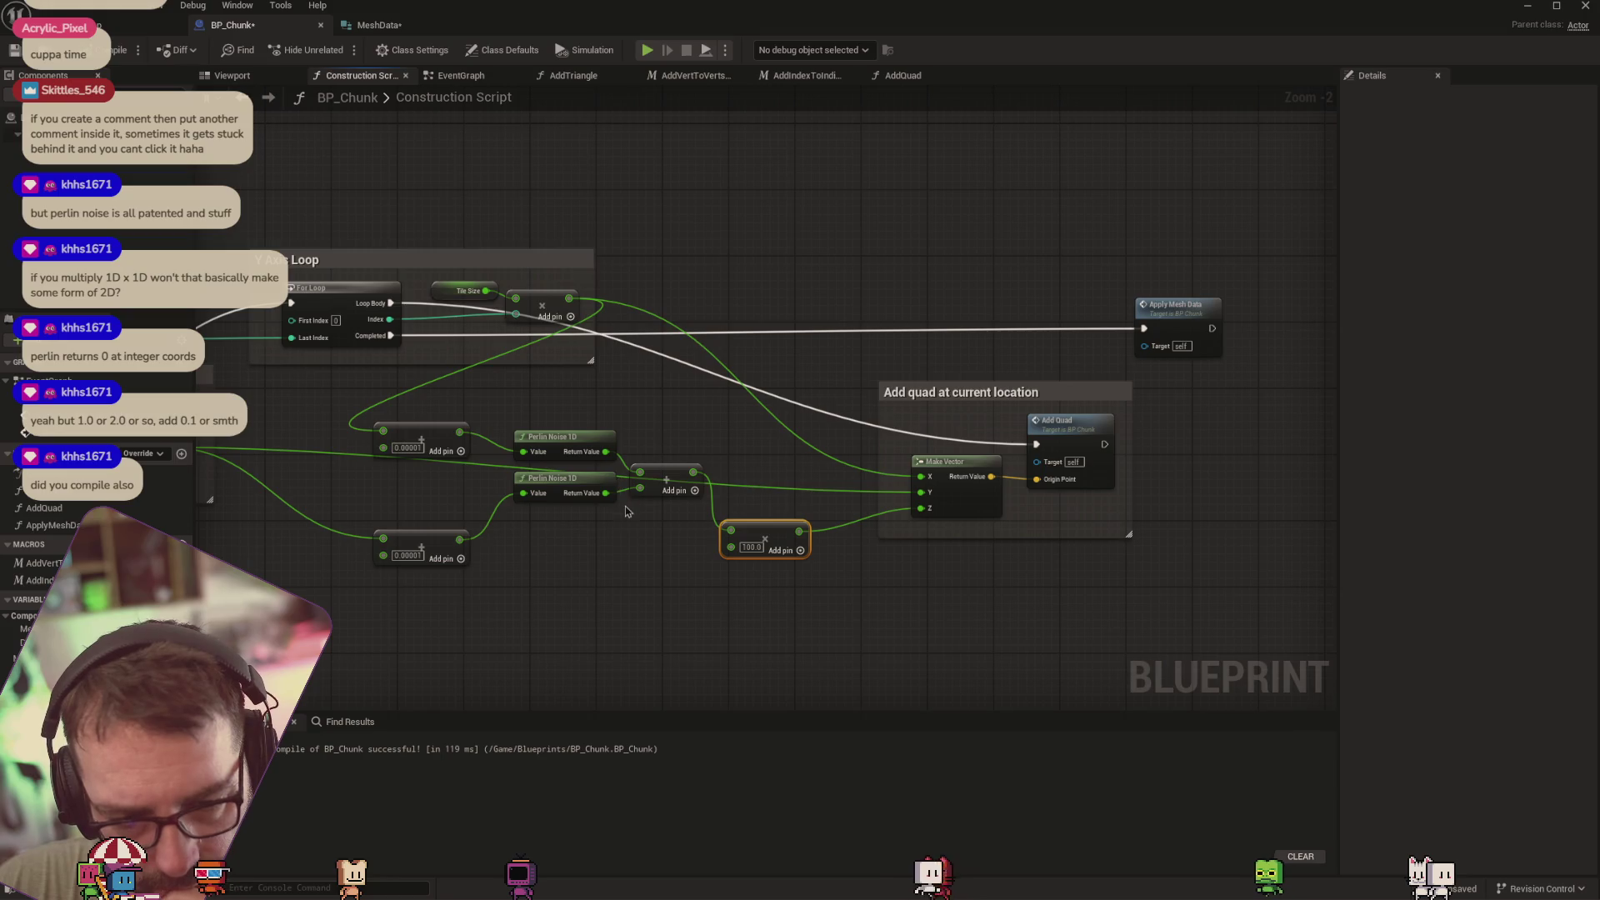
pyautogui.moveTo(618, 558); pyautogui.dragTo(653, 548)
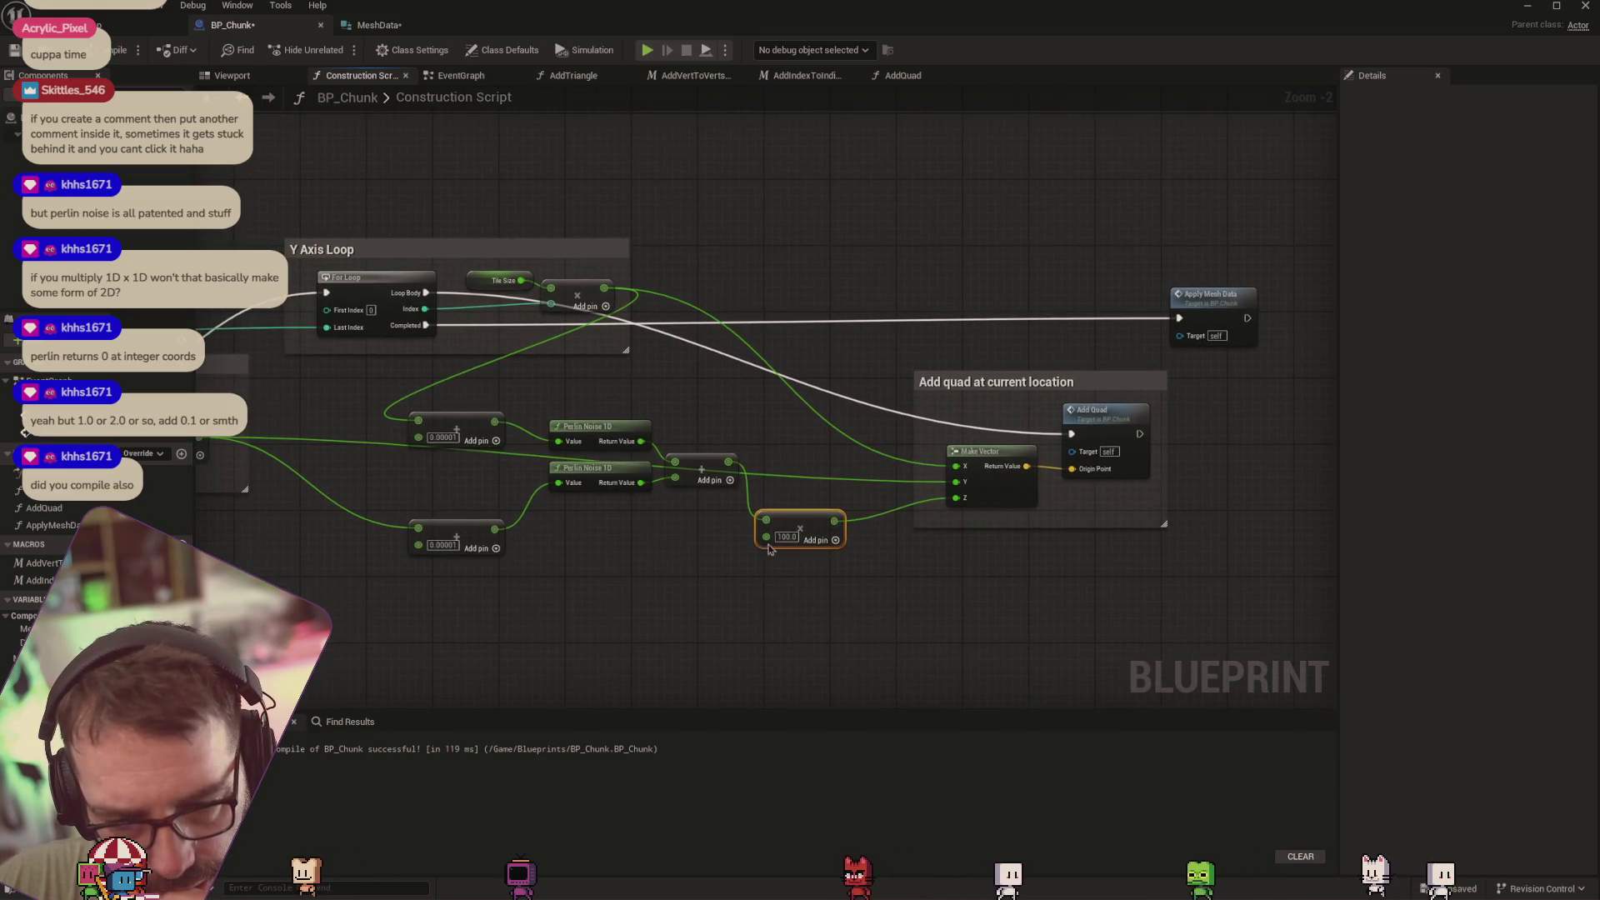
pyautogui.moveTo(833, 522)
pyautogui.mouseDown()
pyautogui.moveTo(872, 543)
pyautogui.moveTo(900, 598)
pyautogui.mouseUp()
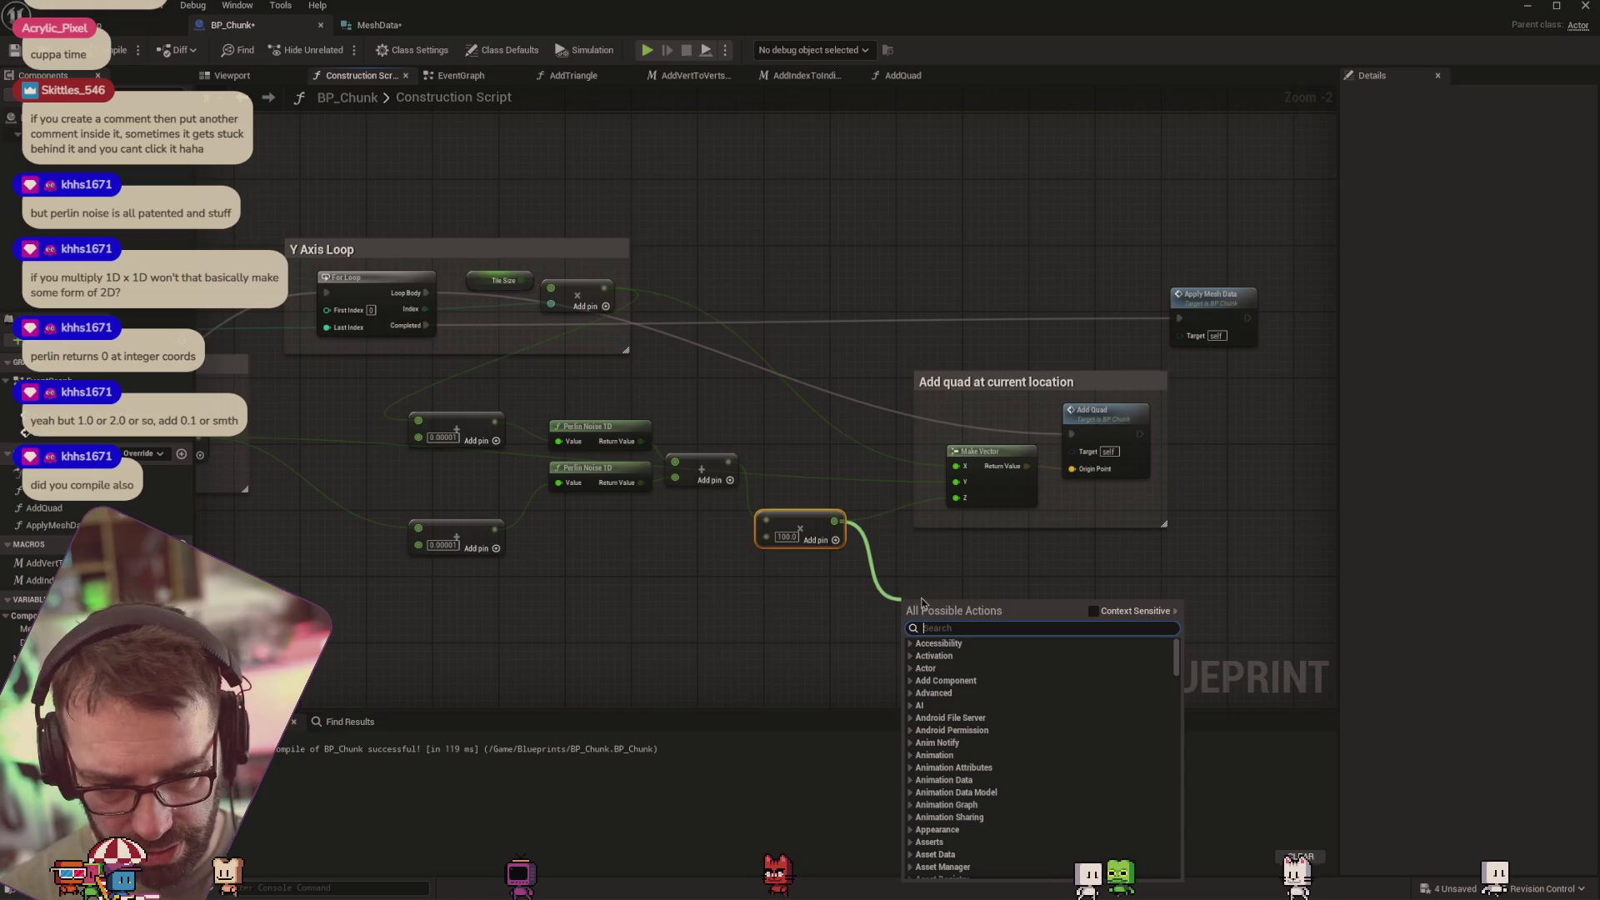
pyautogui.write('print')
pyautogui.press('Return')
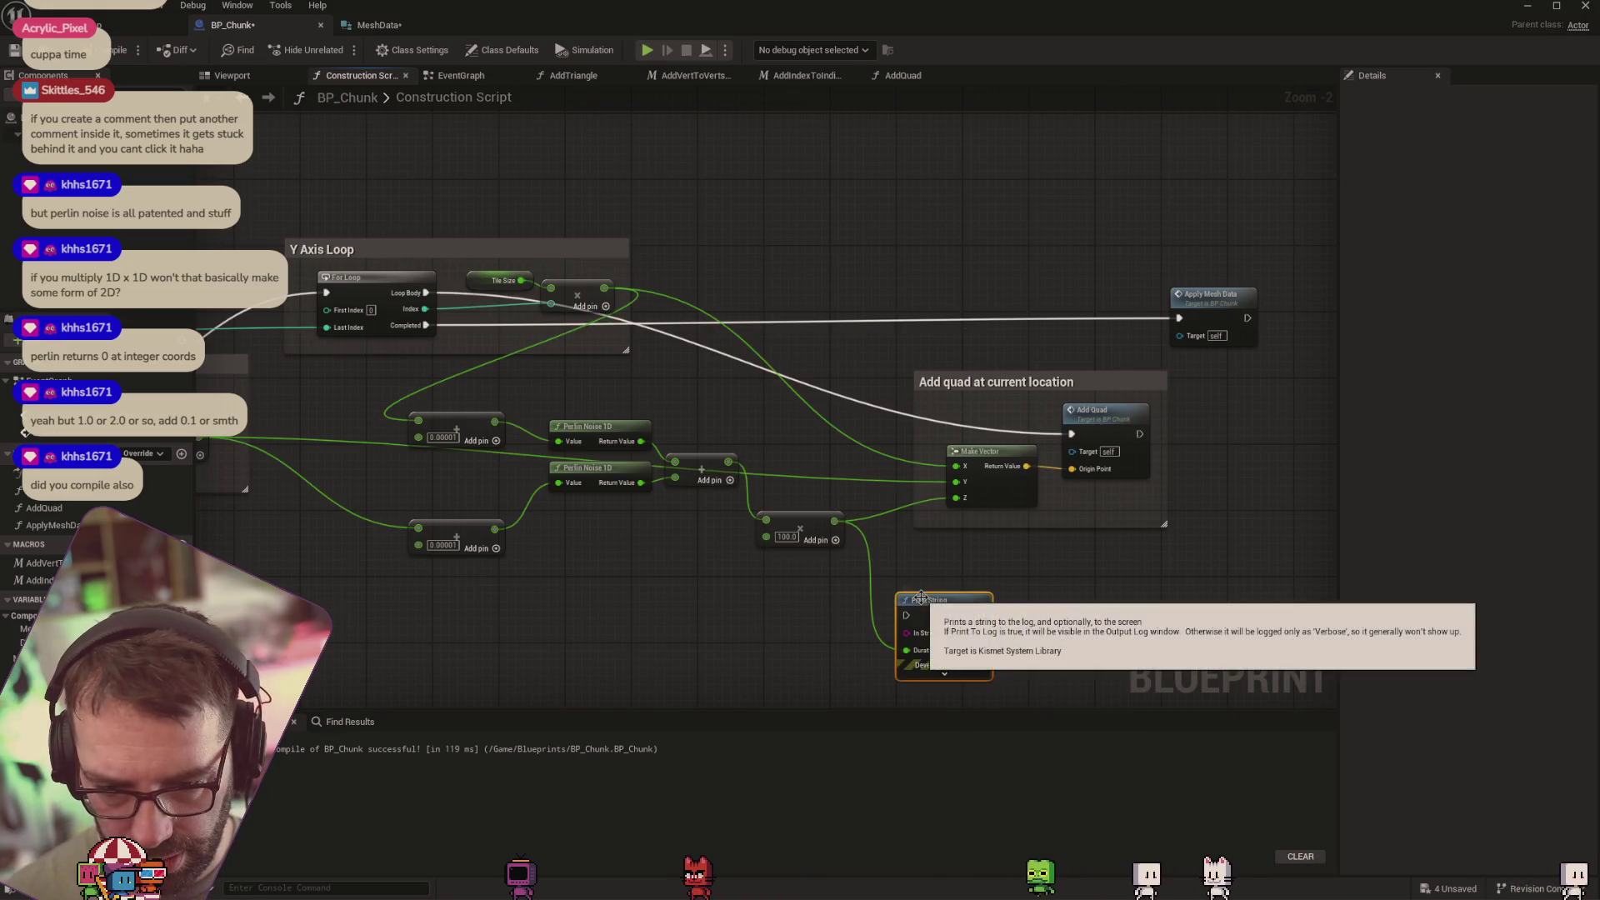
# Check the level, recentre the BP_Chunk graph, open the Output Log, and return to the level
pyautogui.hotkey('ctrl', 'Tab')
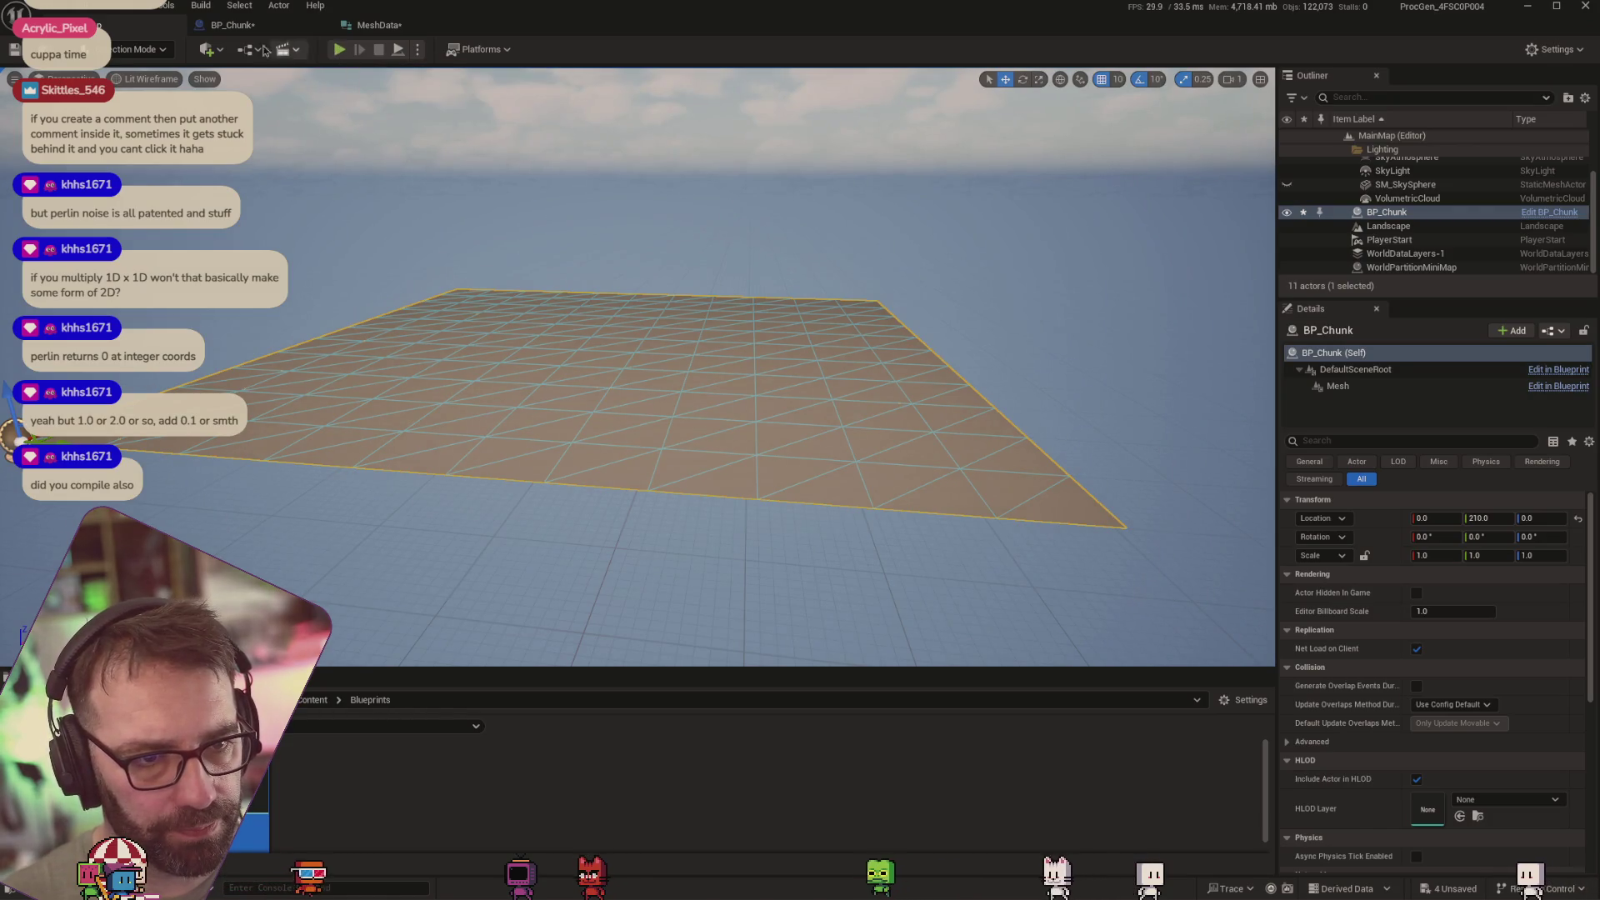
pyautogui.click(232, 25)
pyautogui.scroll(-3, 421, 478)
pyautogui.moveTo(421, 478); pyautogui.dragTo(540, 475)
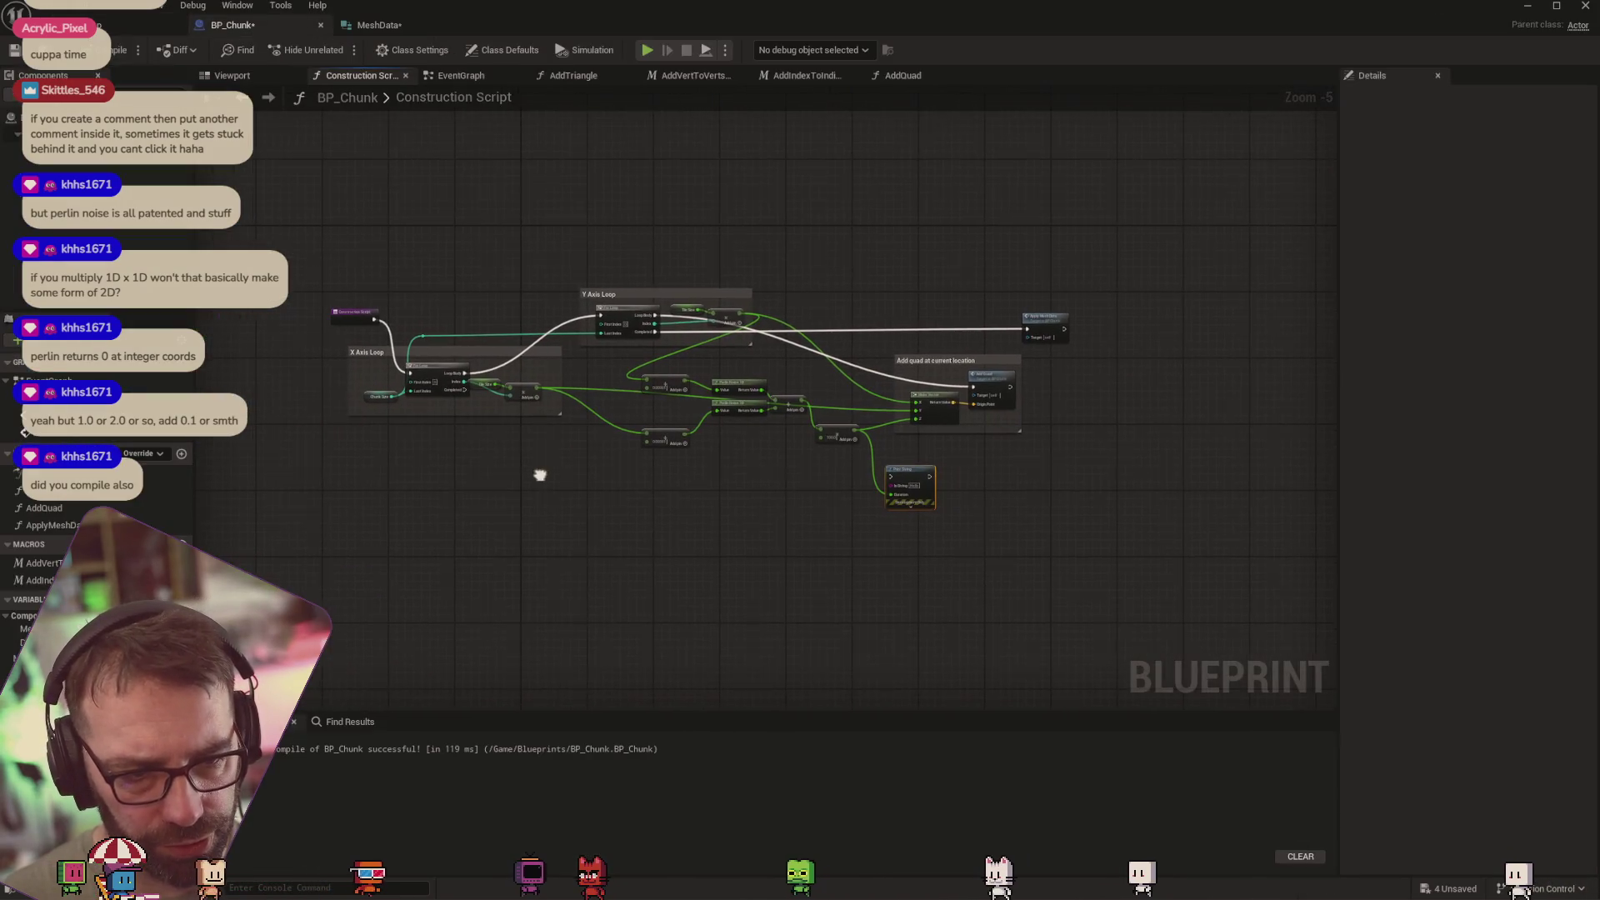
pyautogui.scroll(1, 357, 344)
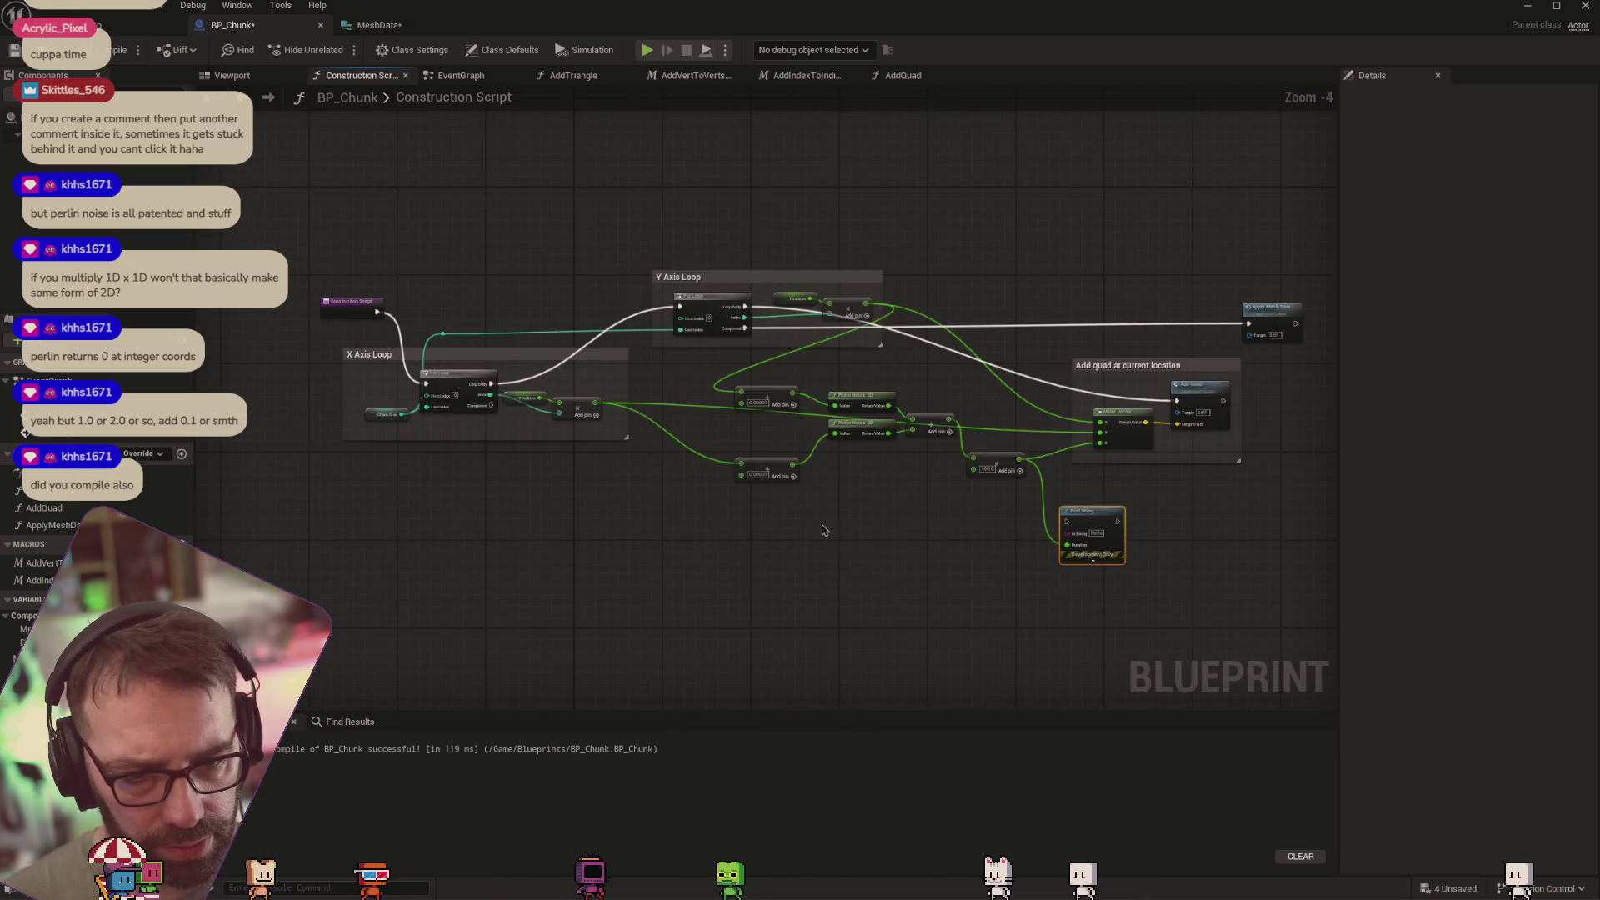
pyautogui.moveTo(823, 530); pyautogui.dragTo(786, 556)
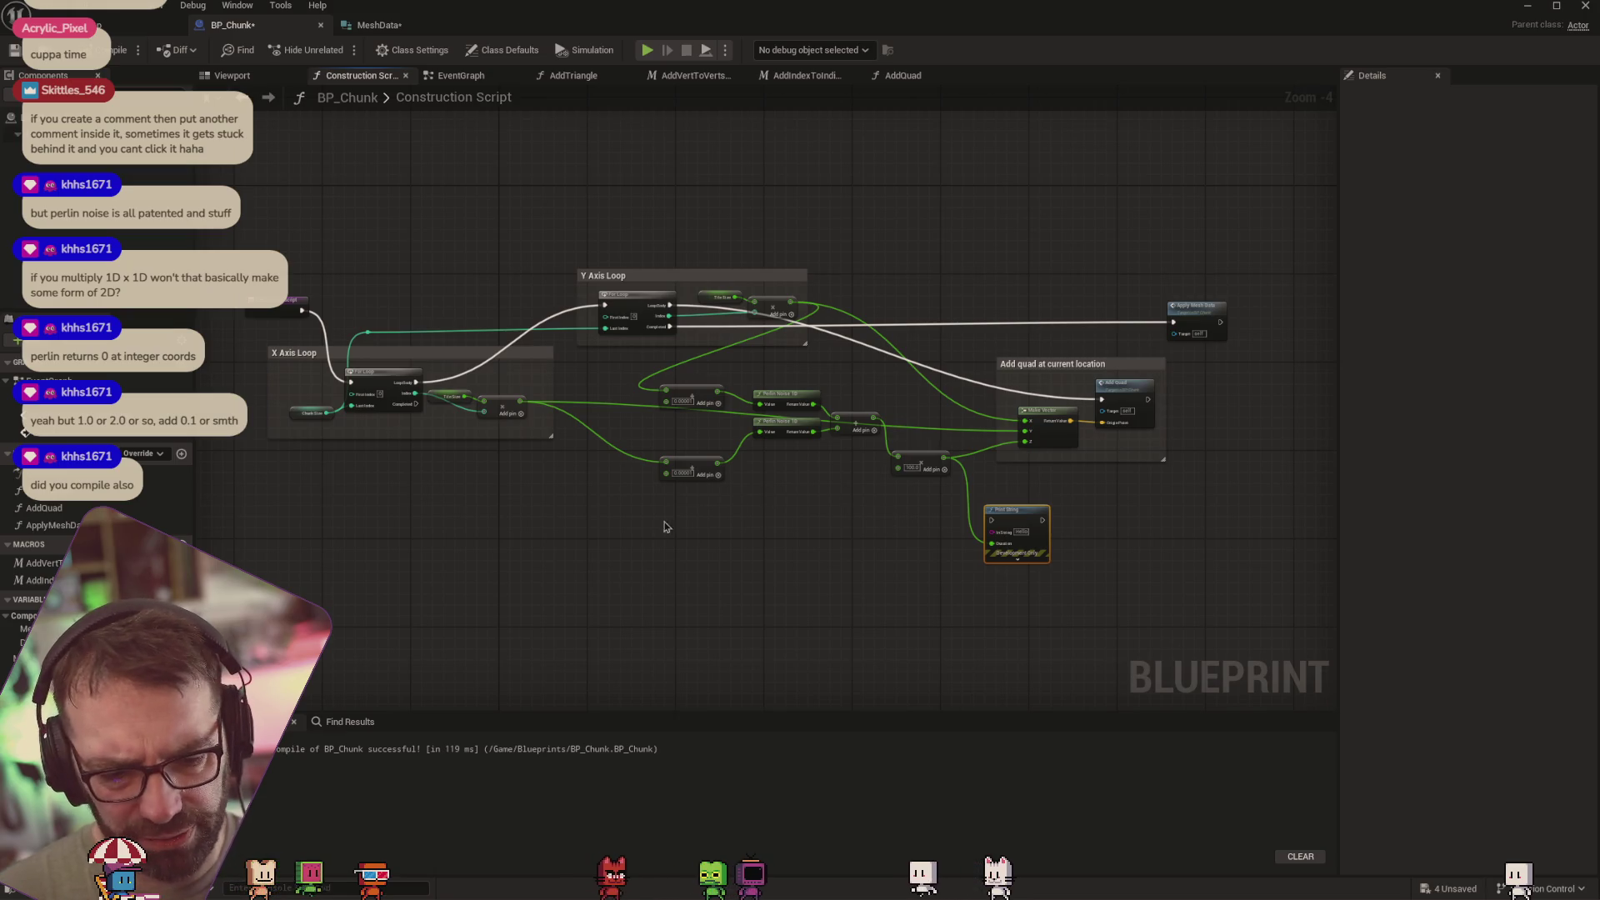
pyautogui.click(67, 889)
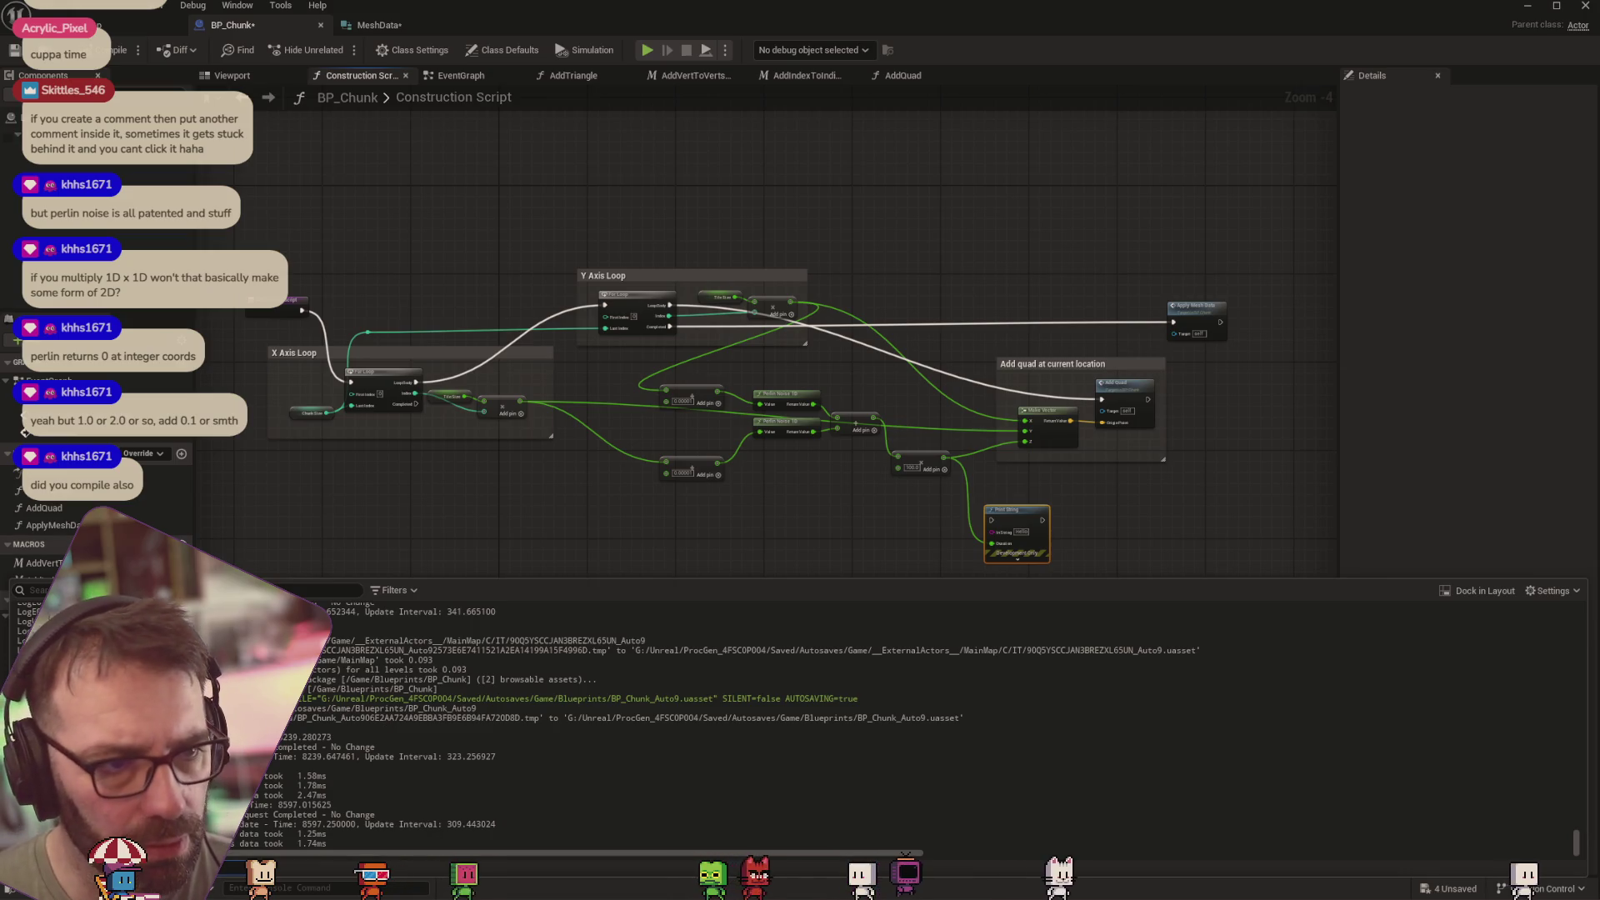
pyautogui.click(109, 25)
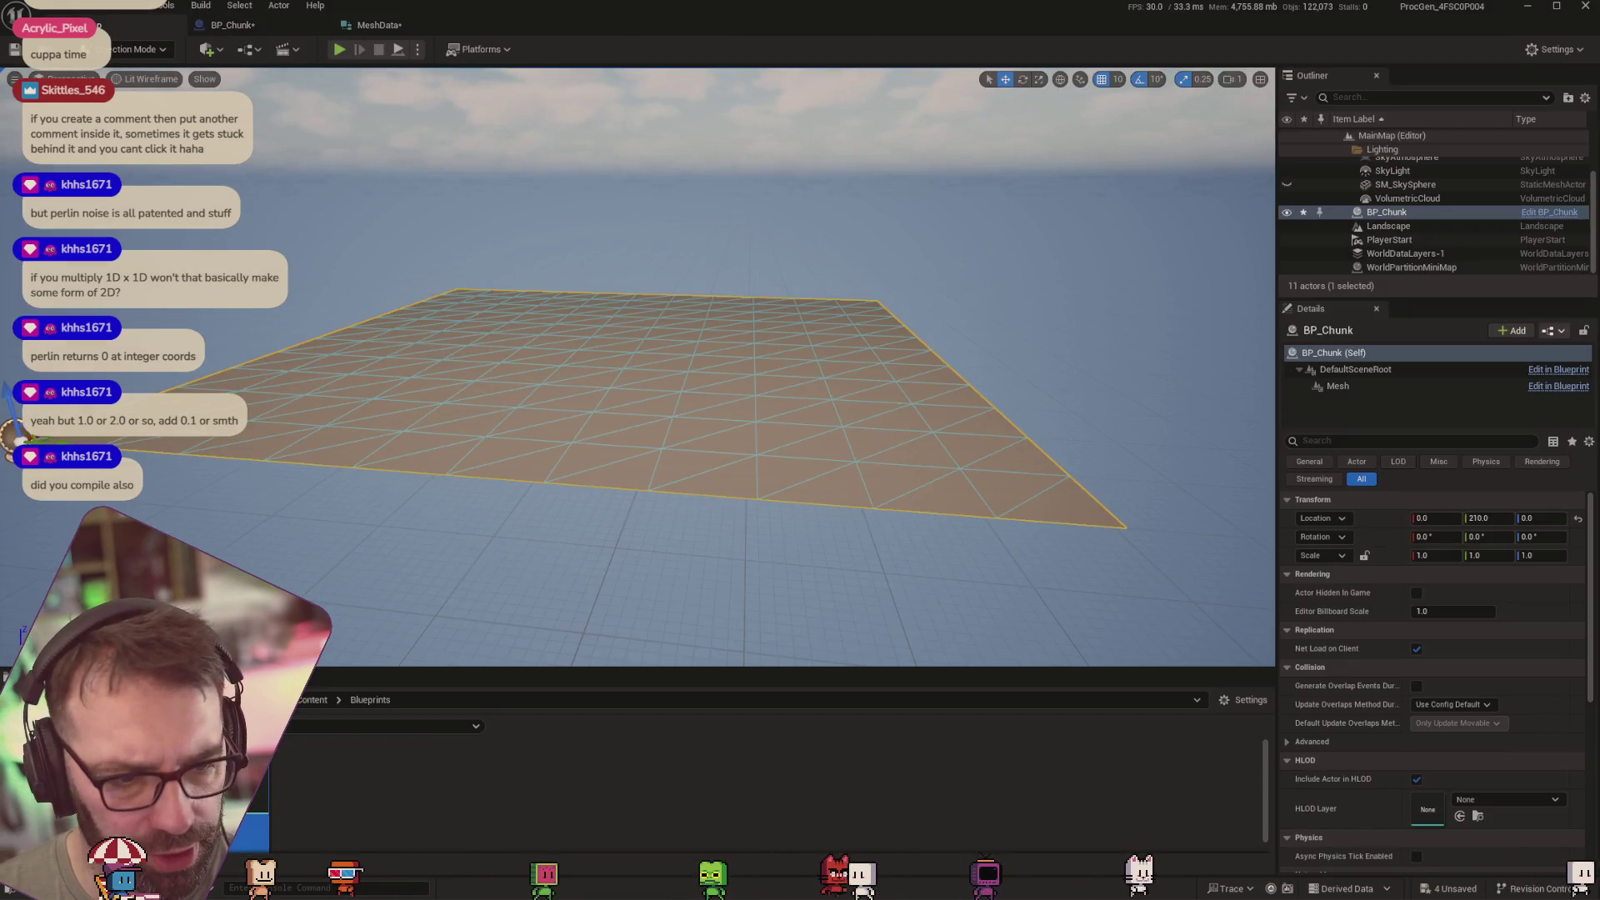
# Drop a second BP_Chunk into the level from the Content Browser, then undo it
pyautogui.moveTo(260, 323); pyautogui.dragTo(260, 367)
pyautogui.click(230, 25)
pyautogui.click(108, 25)
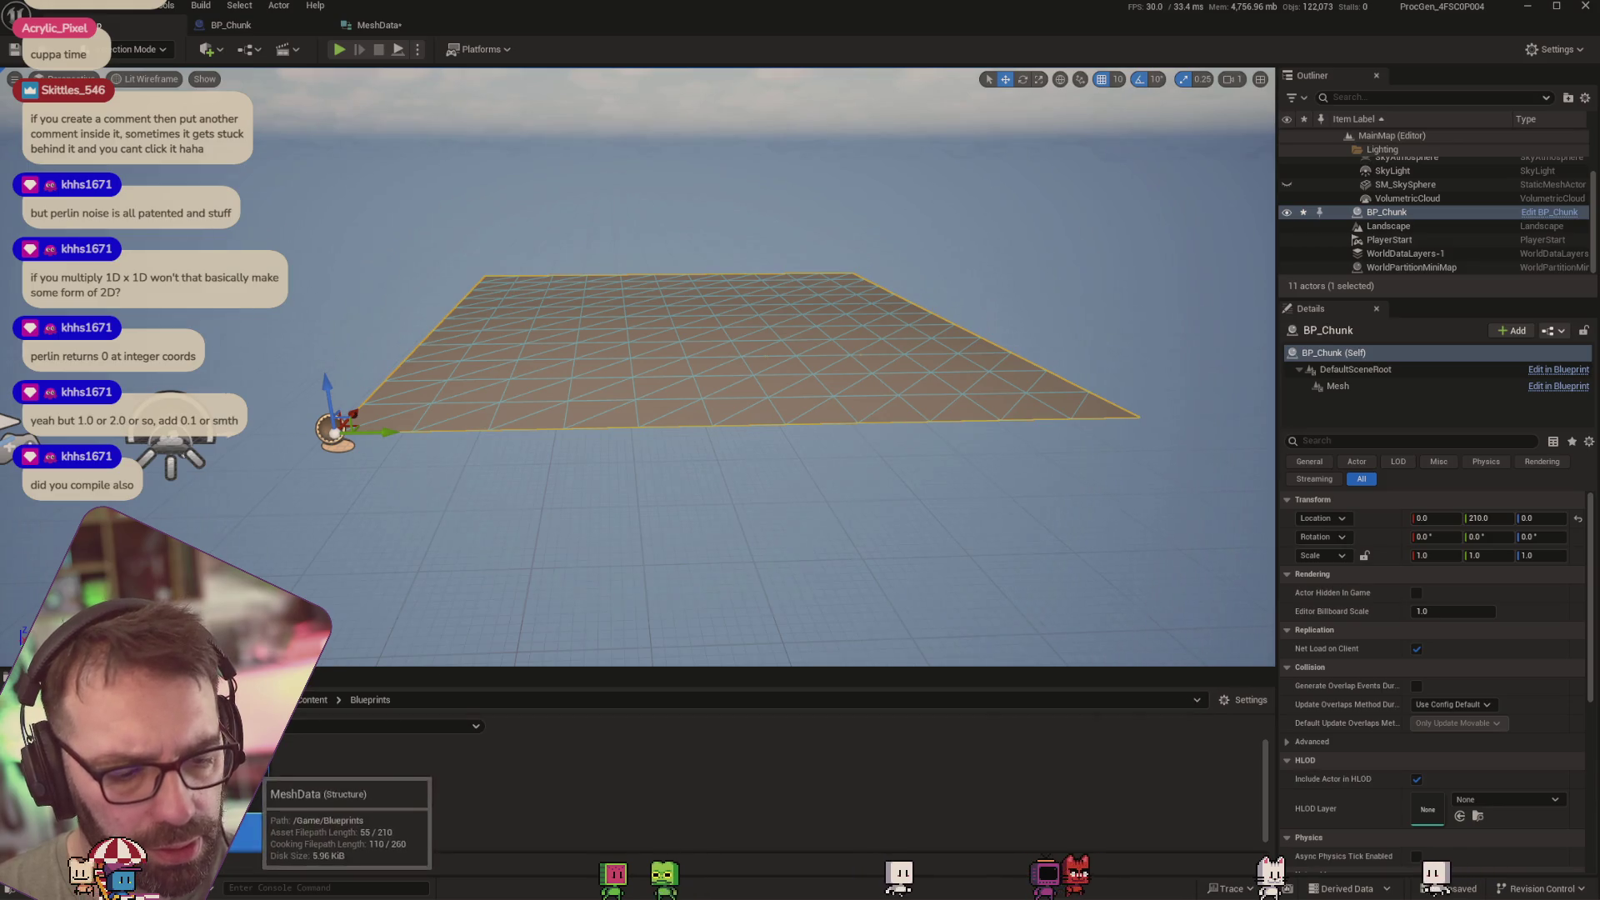
pyautogui.moveTo(250, 833); pyautogui.dragTo(142, 323)
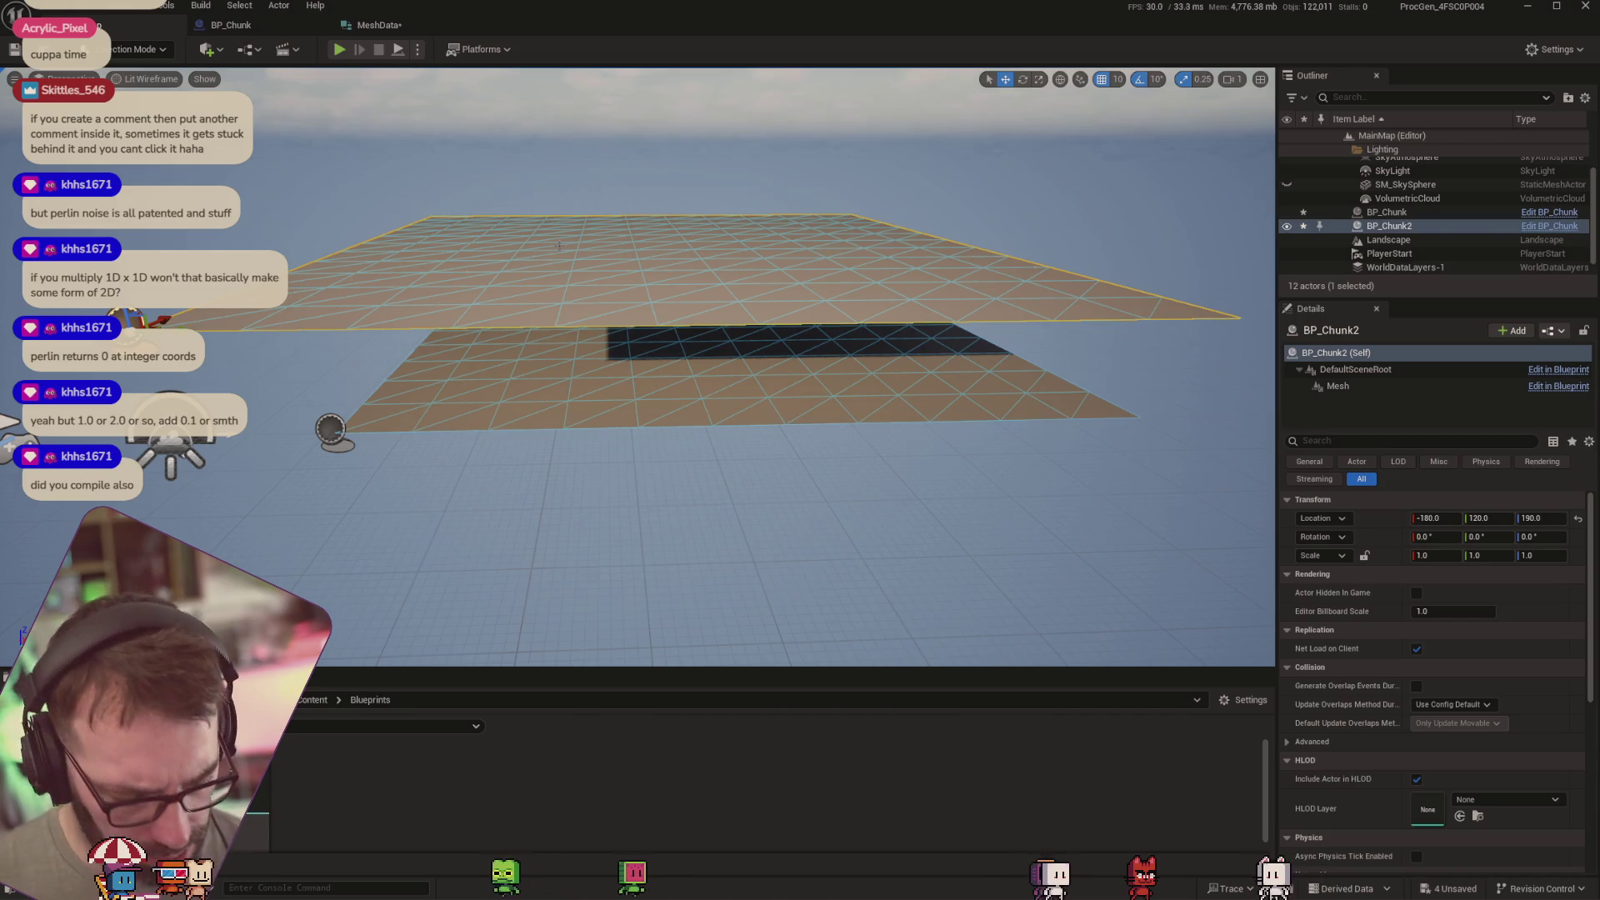
pyautogui.hotkey('ctrl', 'z')
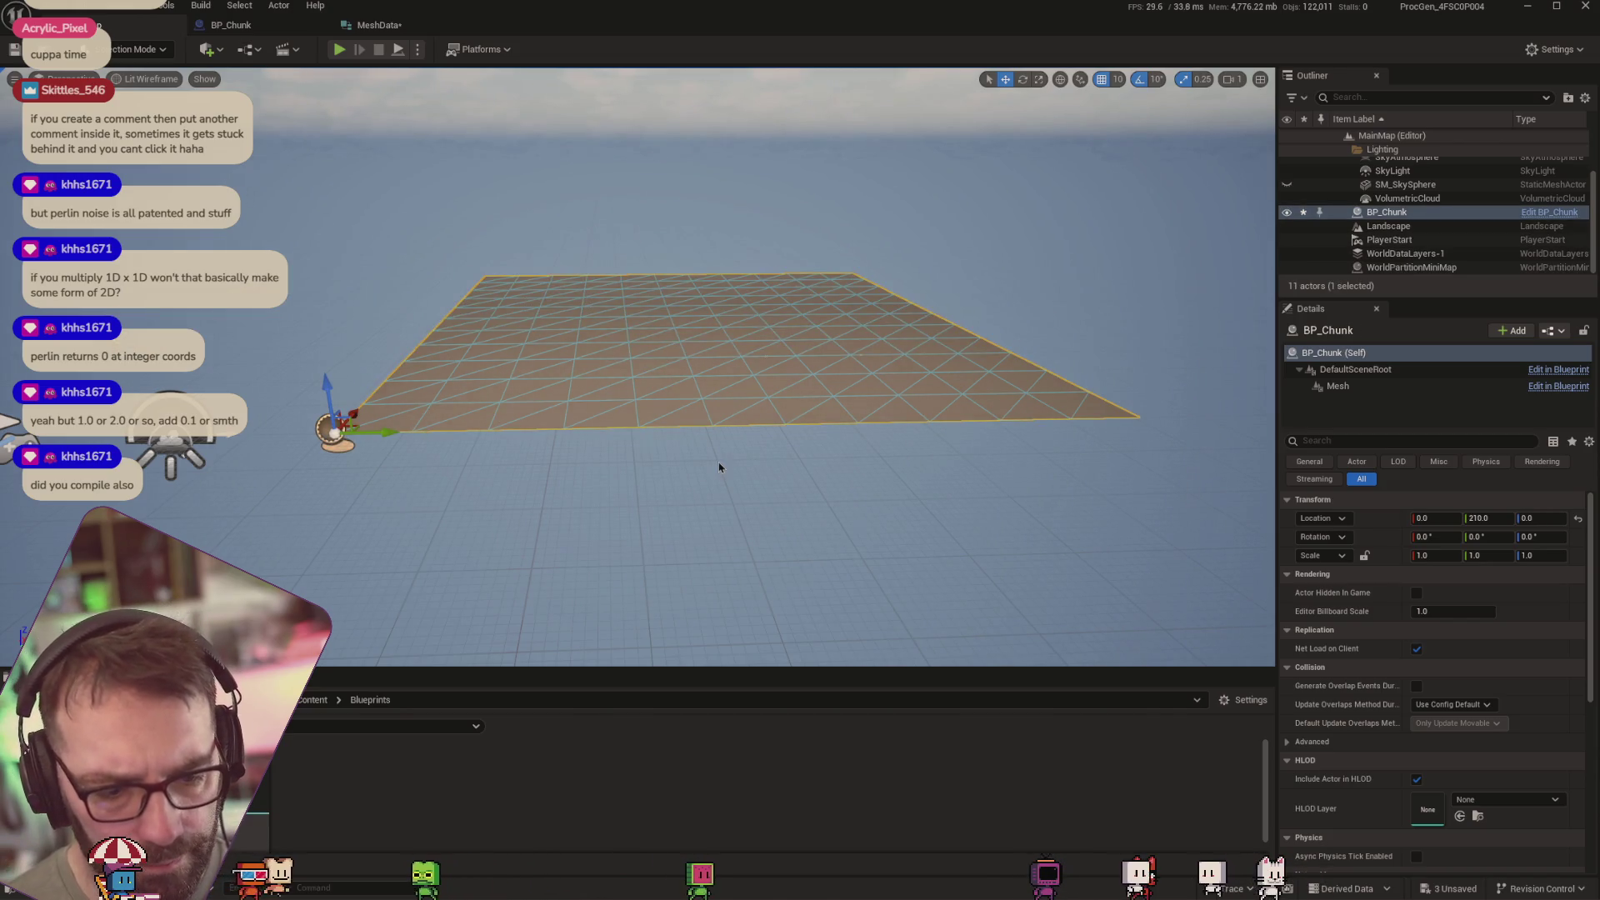
# Raise the chunk on Z and undo, look at the MeshData structure, then return to BP_Chunk
pyautogui.moveTo(329, 392); pyautogui.dragTo(346, 205)
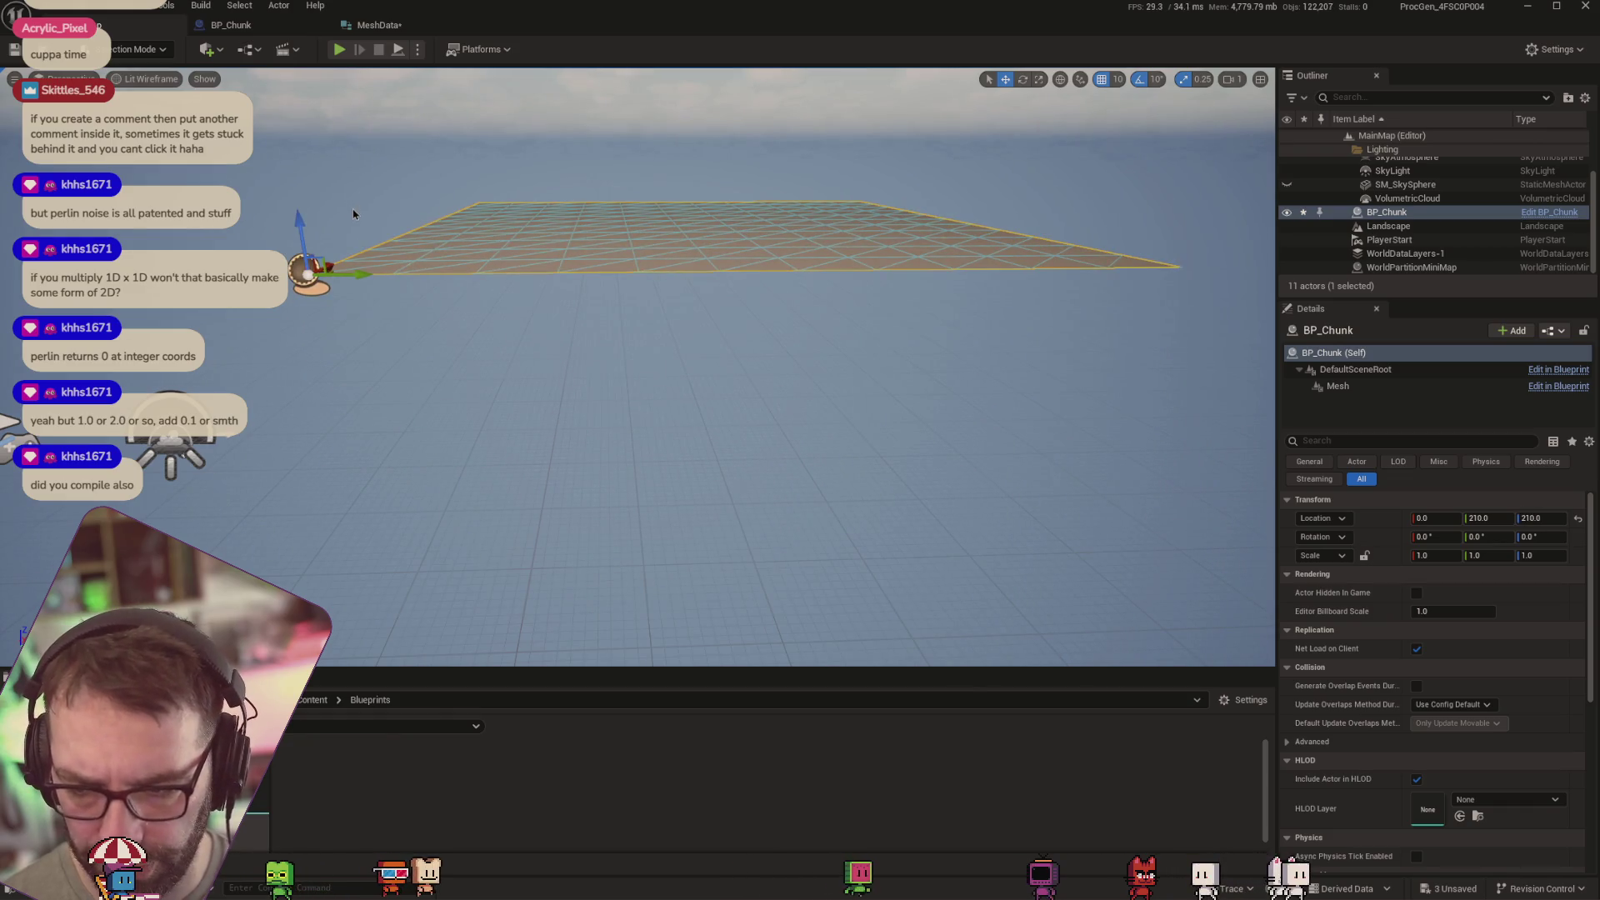
pyautogui.hotkey('ctrl', 'z')
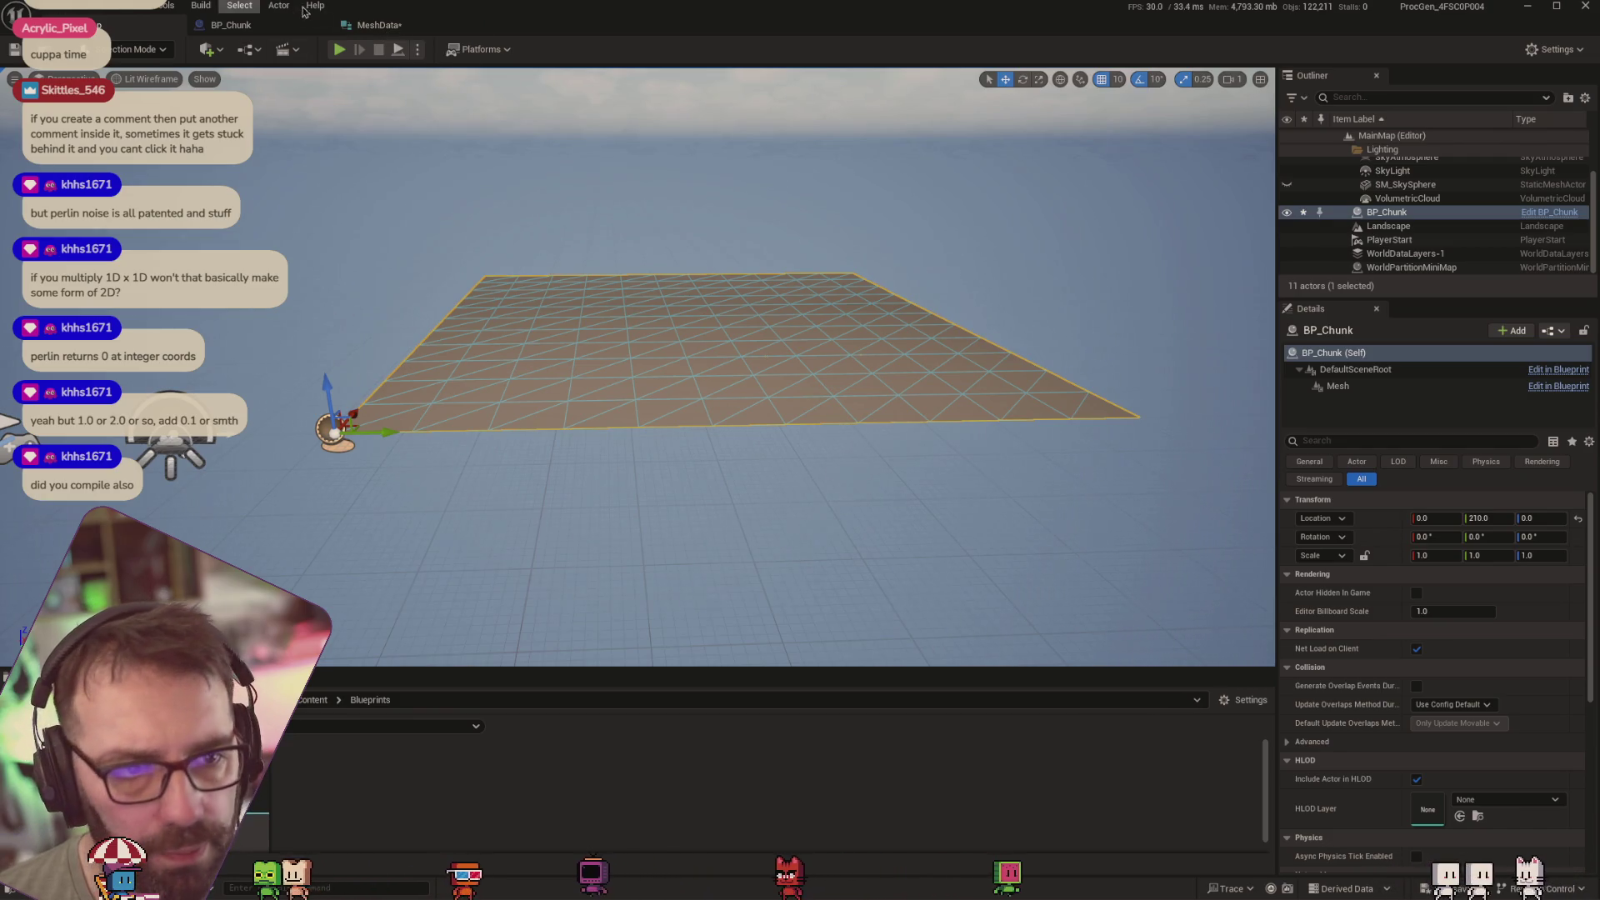
pyautogui.click(379, 25)
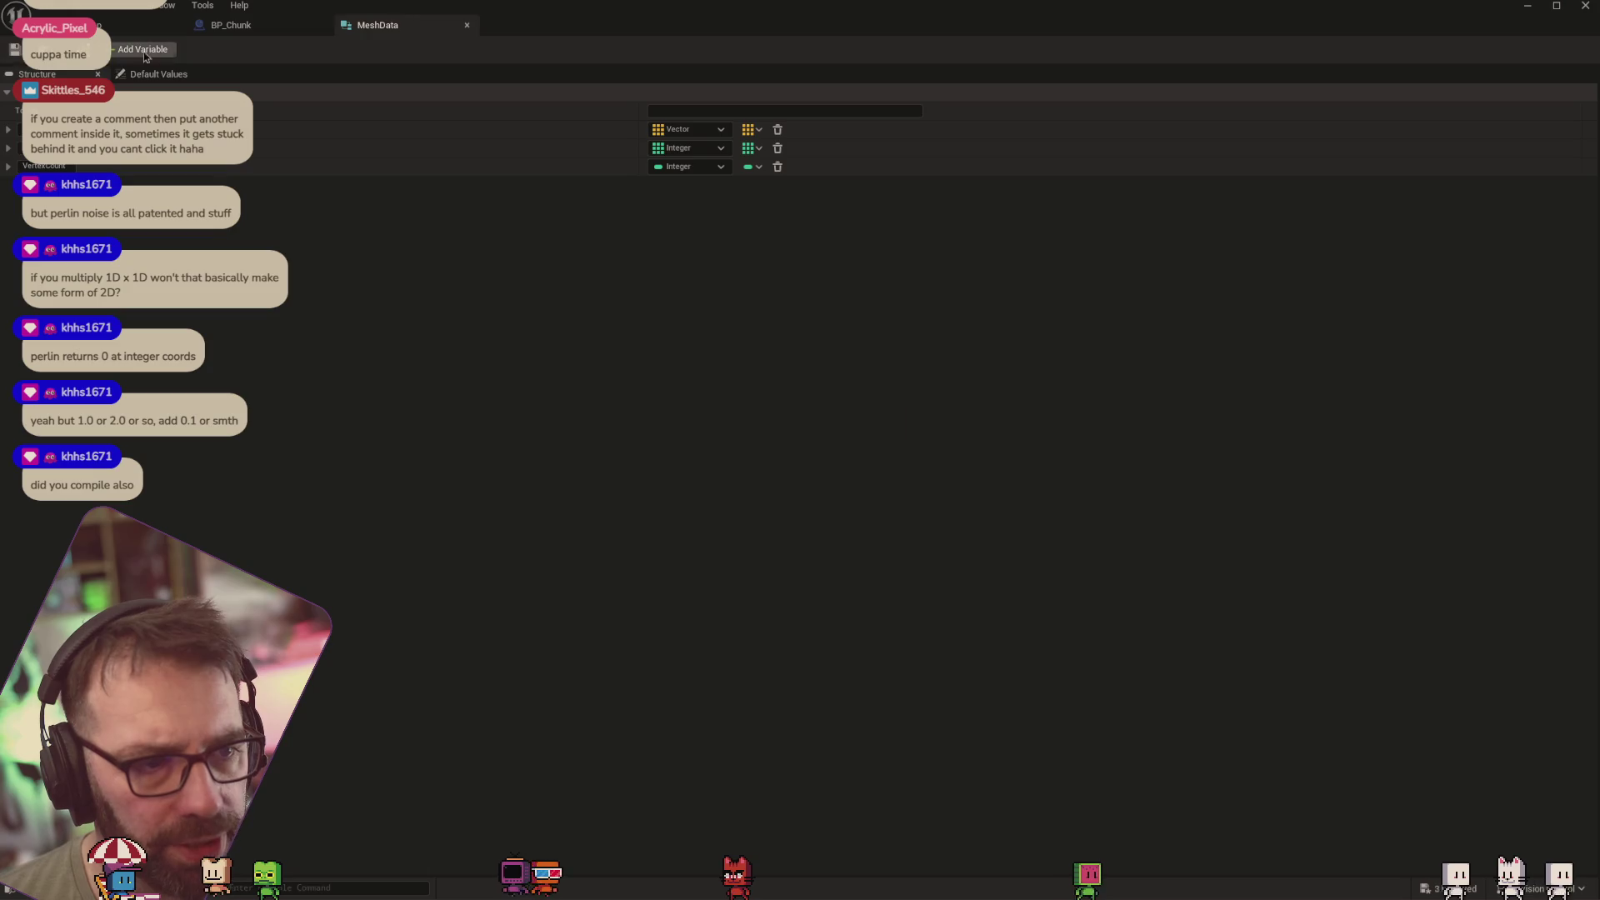
pyautogui.click(219, 26)
pyautogui.click(146, 25)
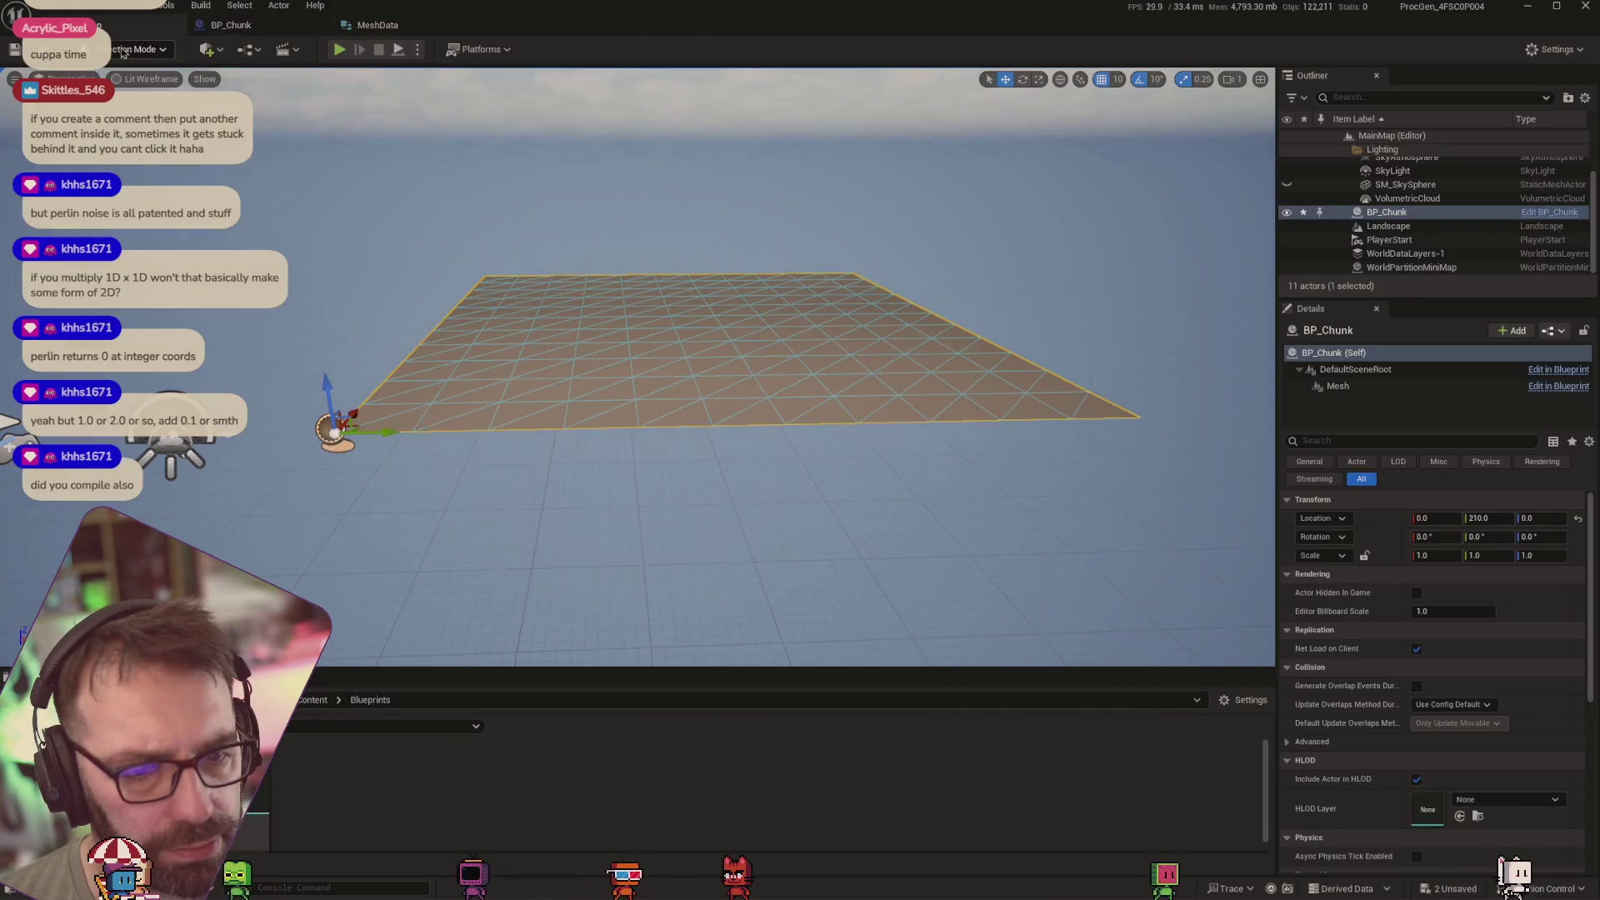
pyautogui.click(225, 27)
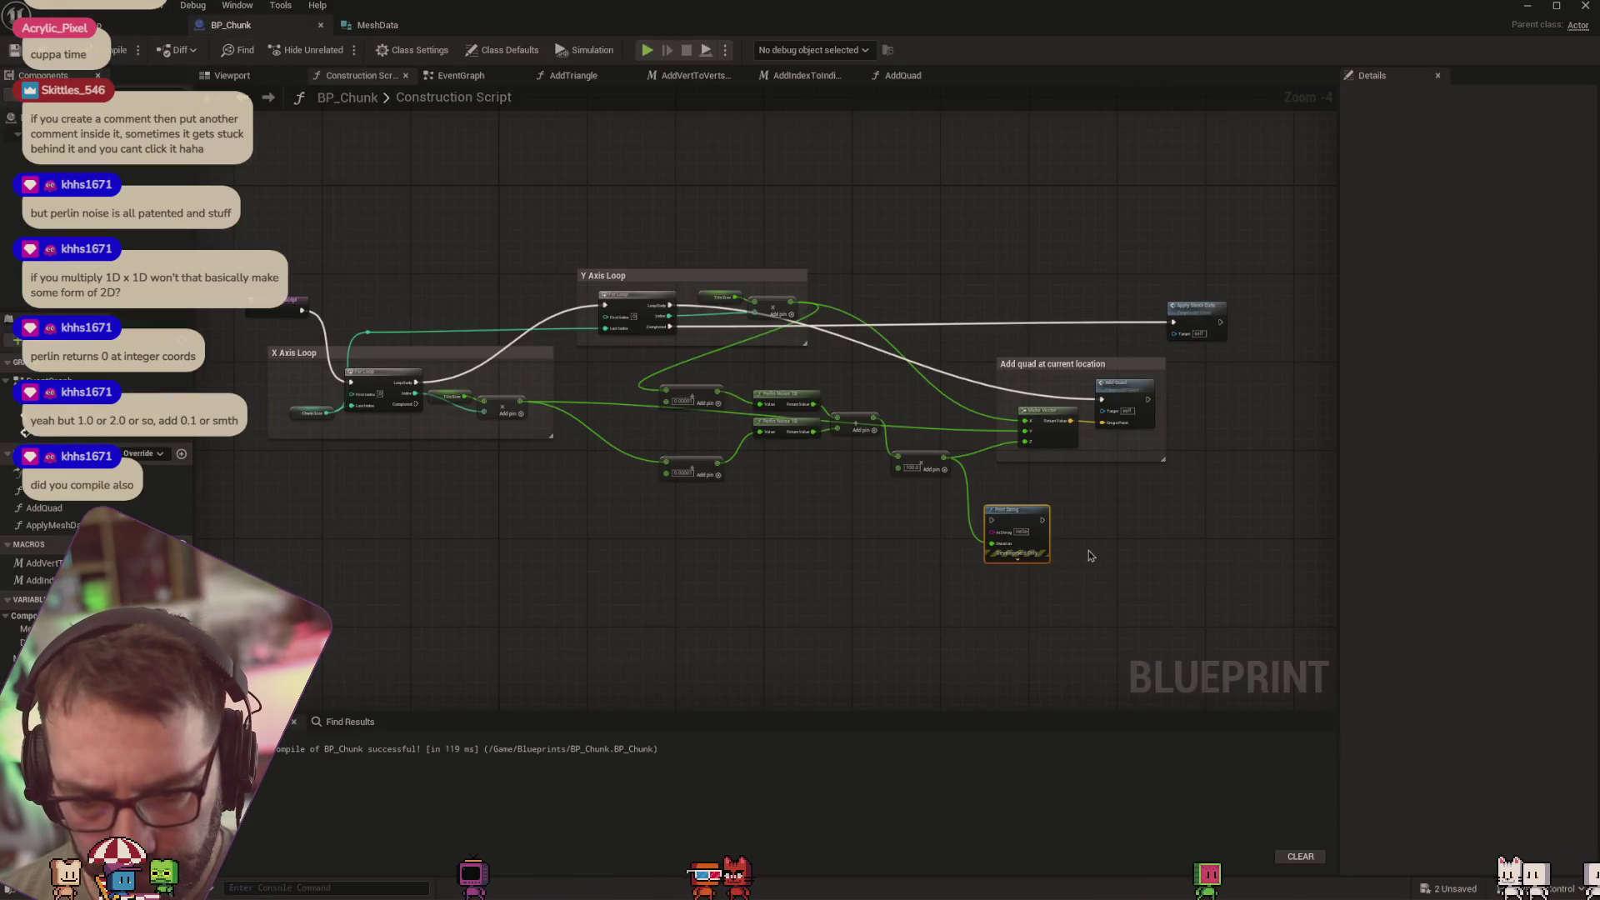
# Connect the multiply result to Print String's In String, not its Duration, and check the log
pyautogui.scroll(4, 1018, 529)
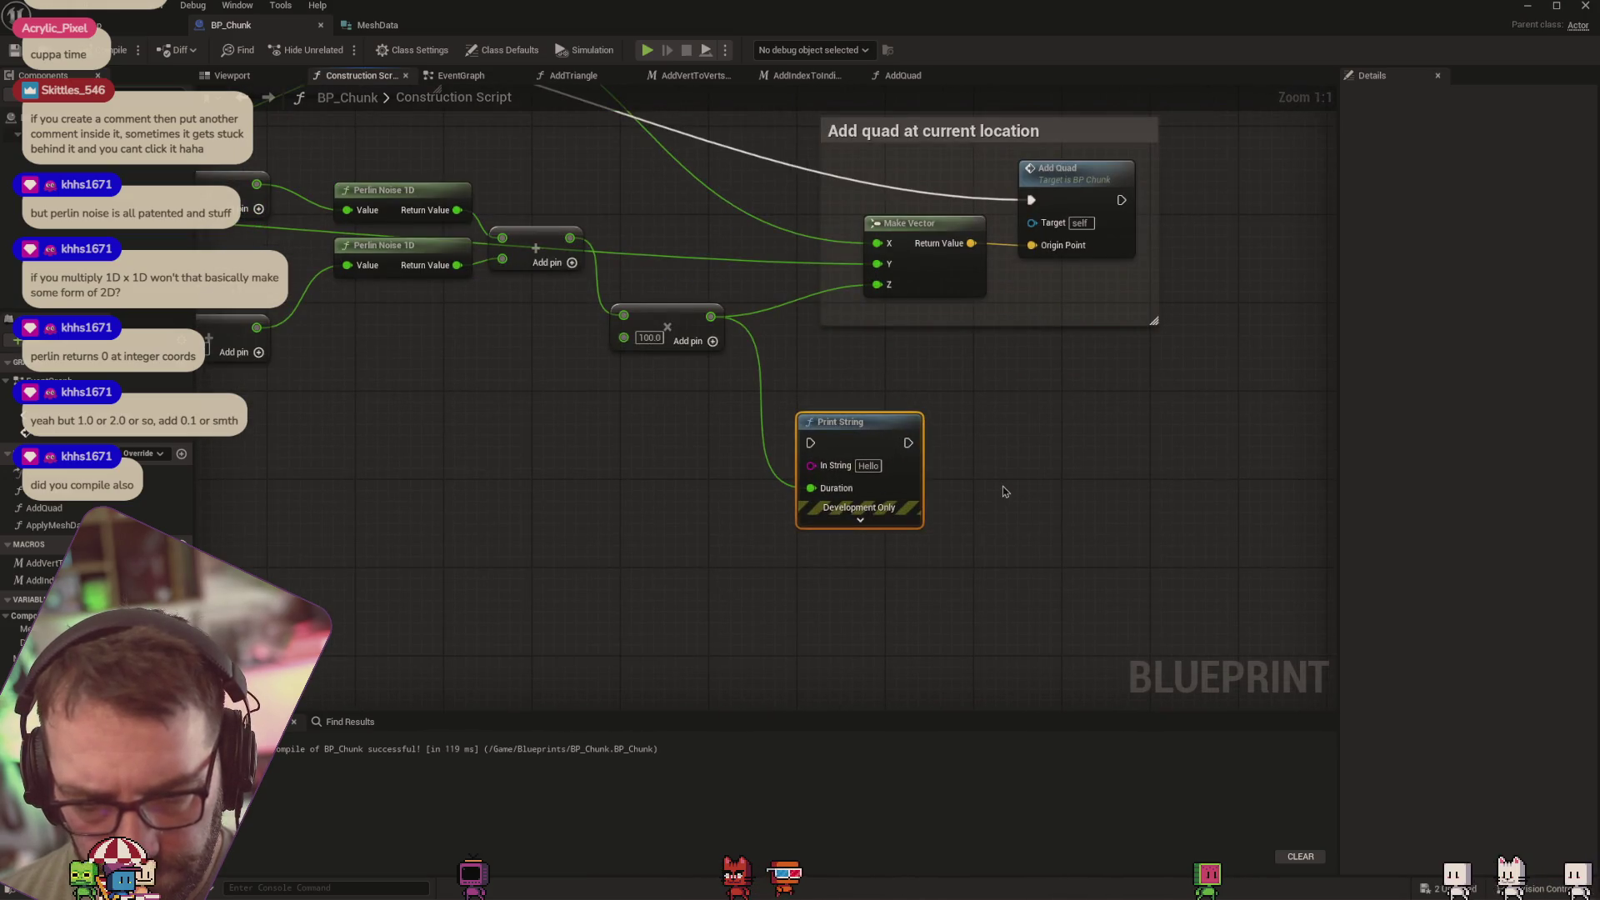
pyautogui.moveTo(710, 316); pyautogui.dragTo(811, 464)
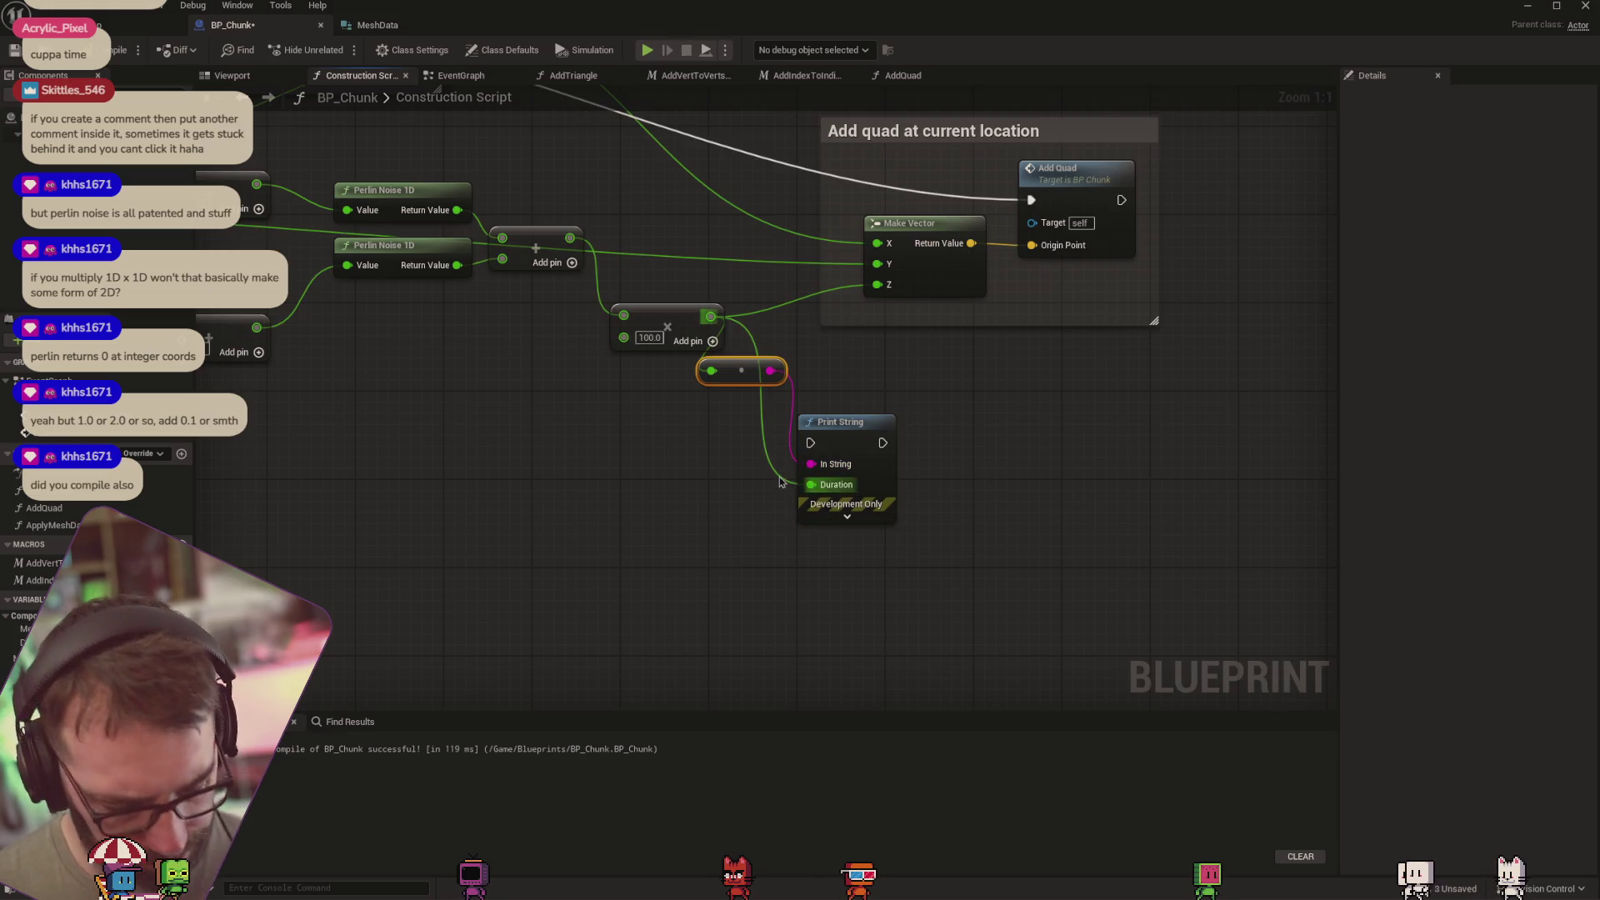
pyautogui.keyDown('alt'); pyautogui.click(782, 483); pyautogui.keyUp('alt')
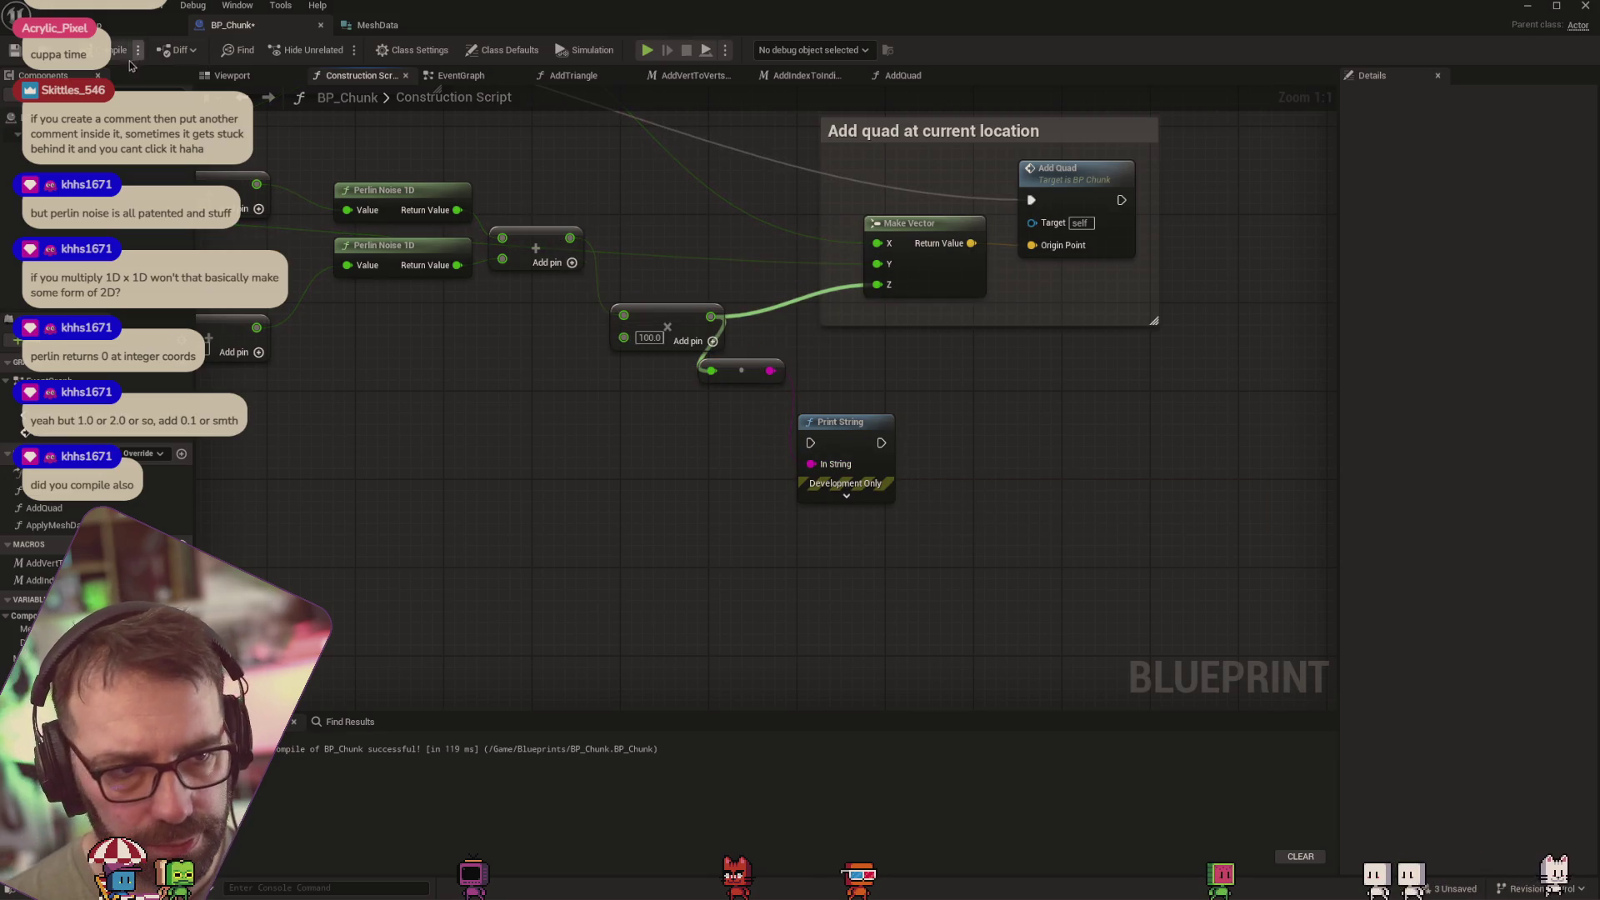
pyautogui.click(125, 25)
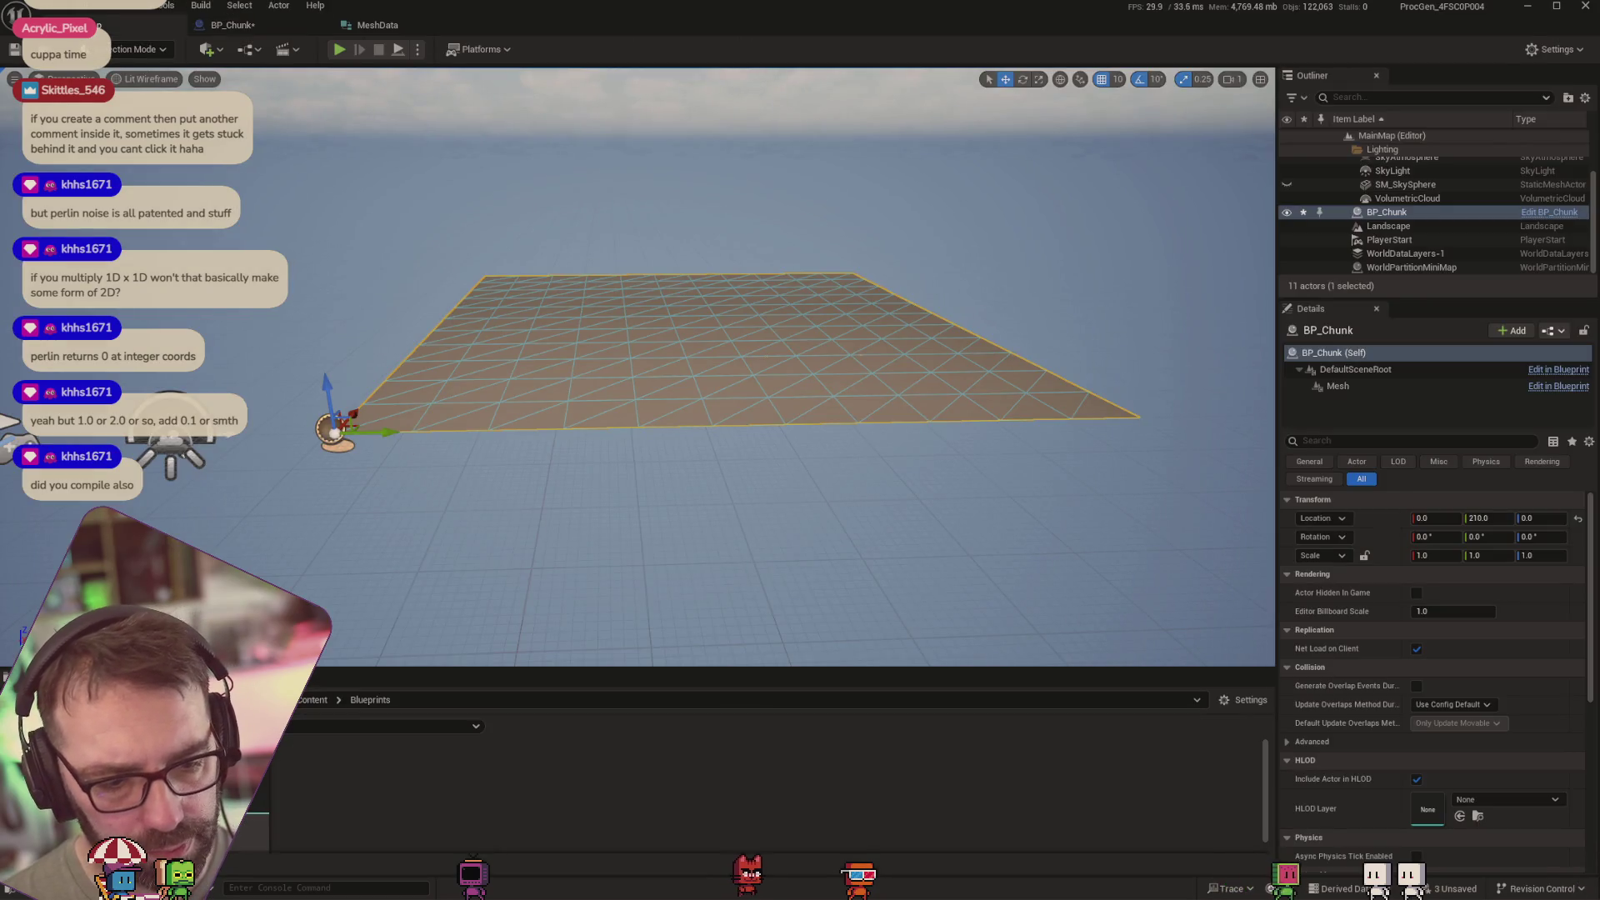
pyautogui.press('`')
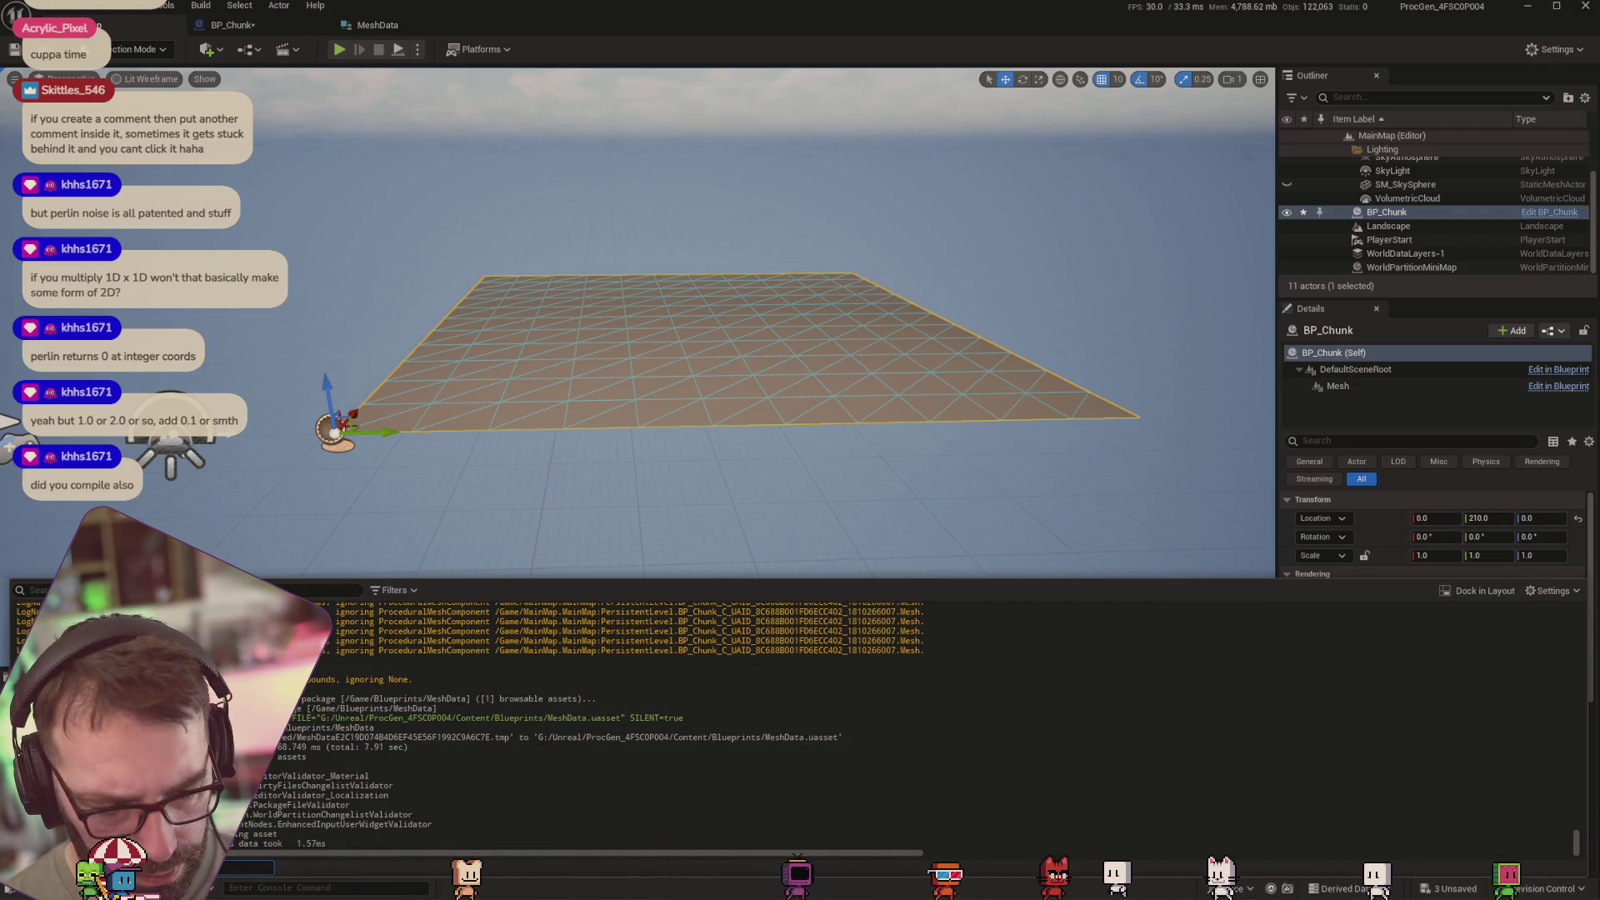
# Run Print String after Apply Mesh Data by wiring its execution pin, then view the level
pyautogui.click(263, 20)
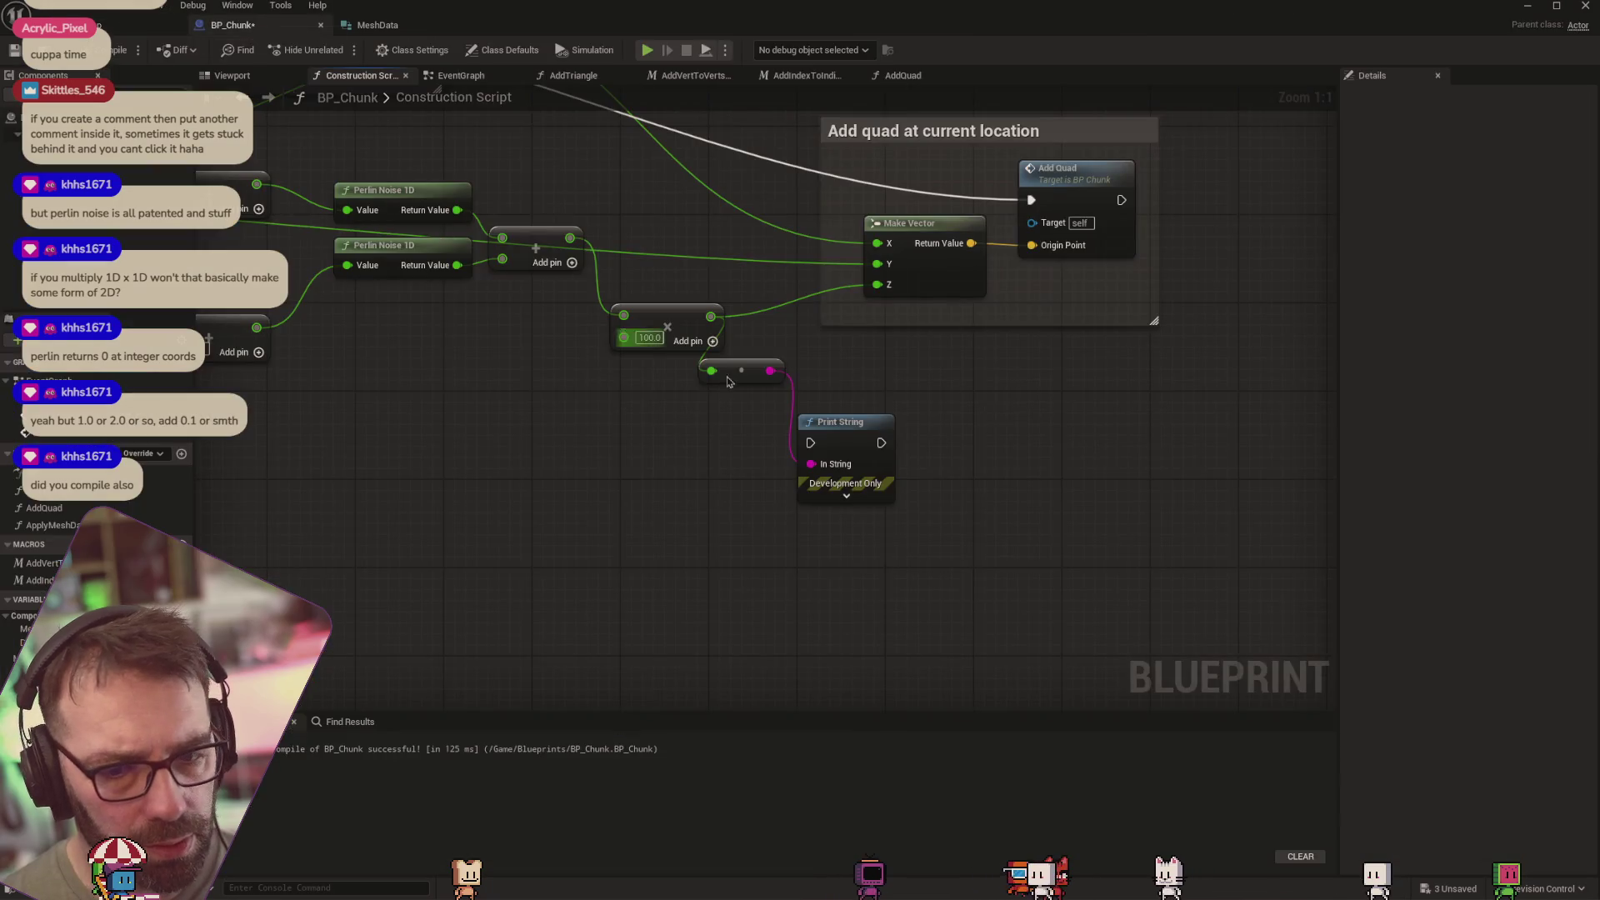
pyautogui.scroll(-3, 917, 400)
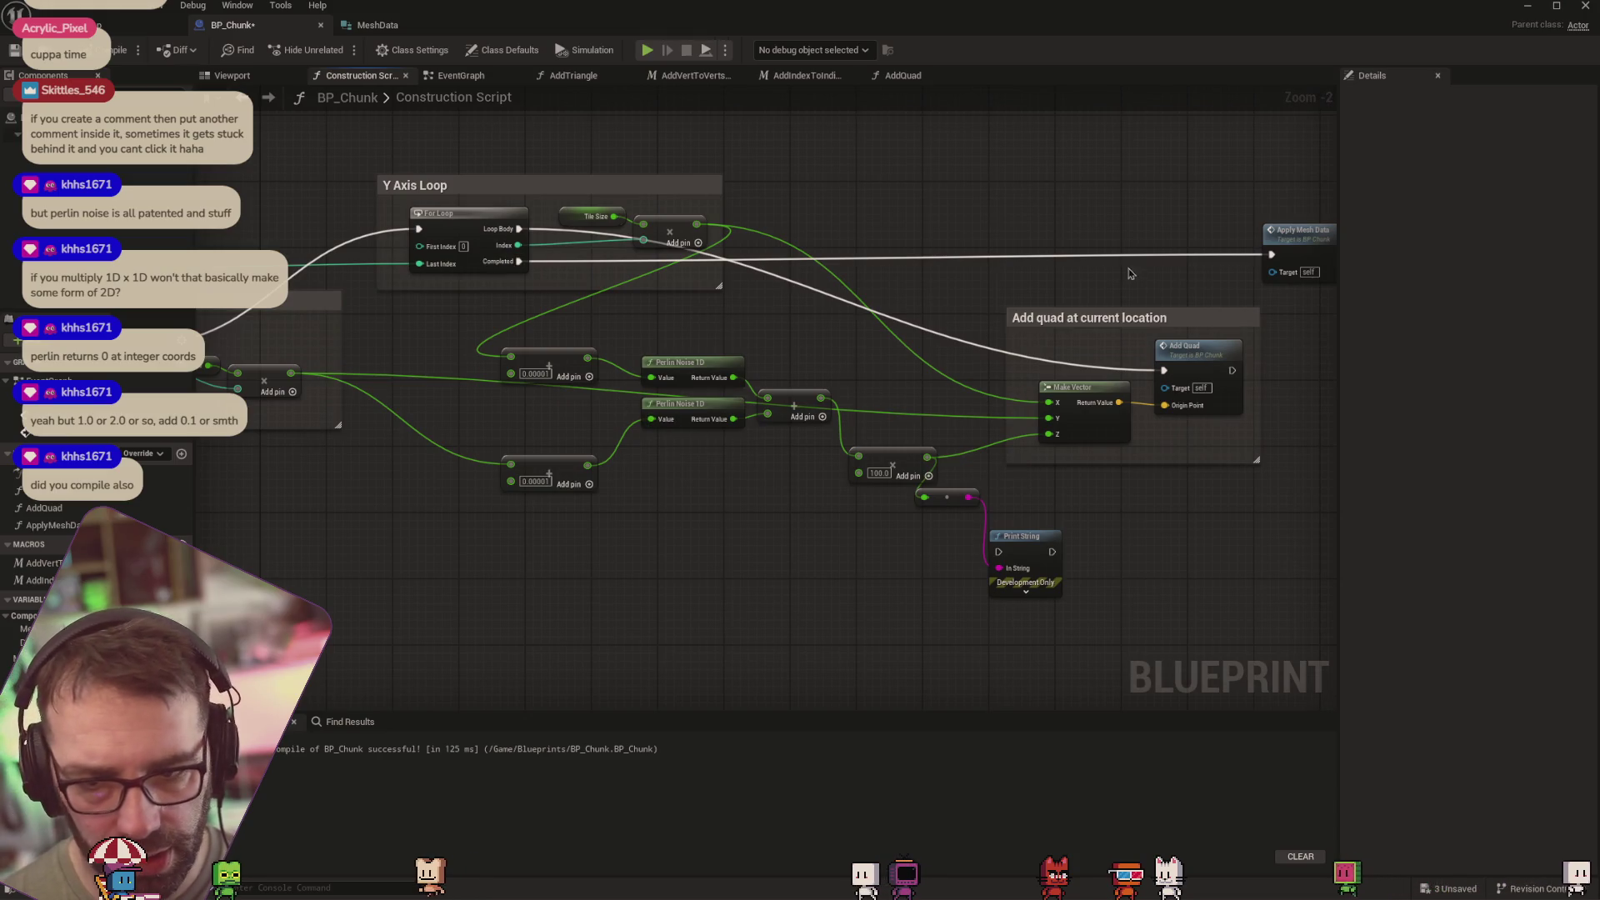
pyautogui.moveTo(1297, 332); pyautogui.dragTo(1193, 315)
pyautogui.moveTo(1234, 237)
pyautogui.mouseDown()
pyautogui.moveTo(940, 518)
pyautogui.moveTo(892, 536)
pyautogui.mouseUp()
pyautogui.click(125, 24)
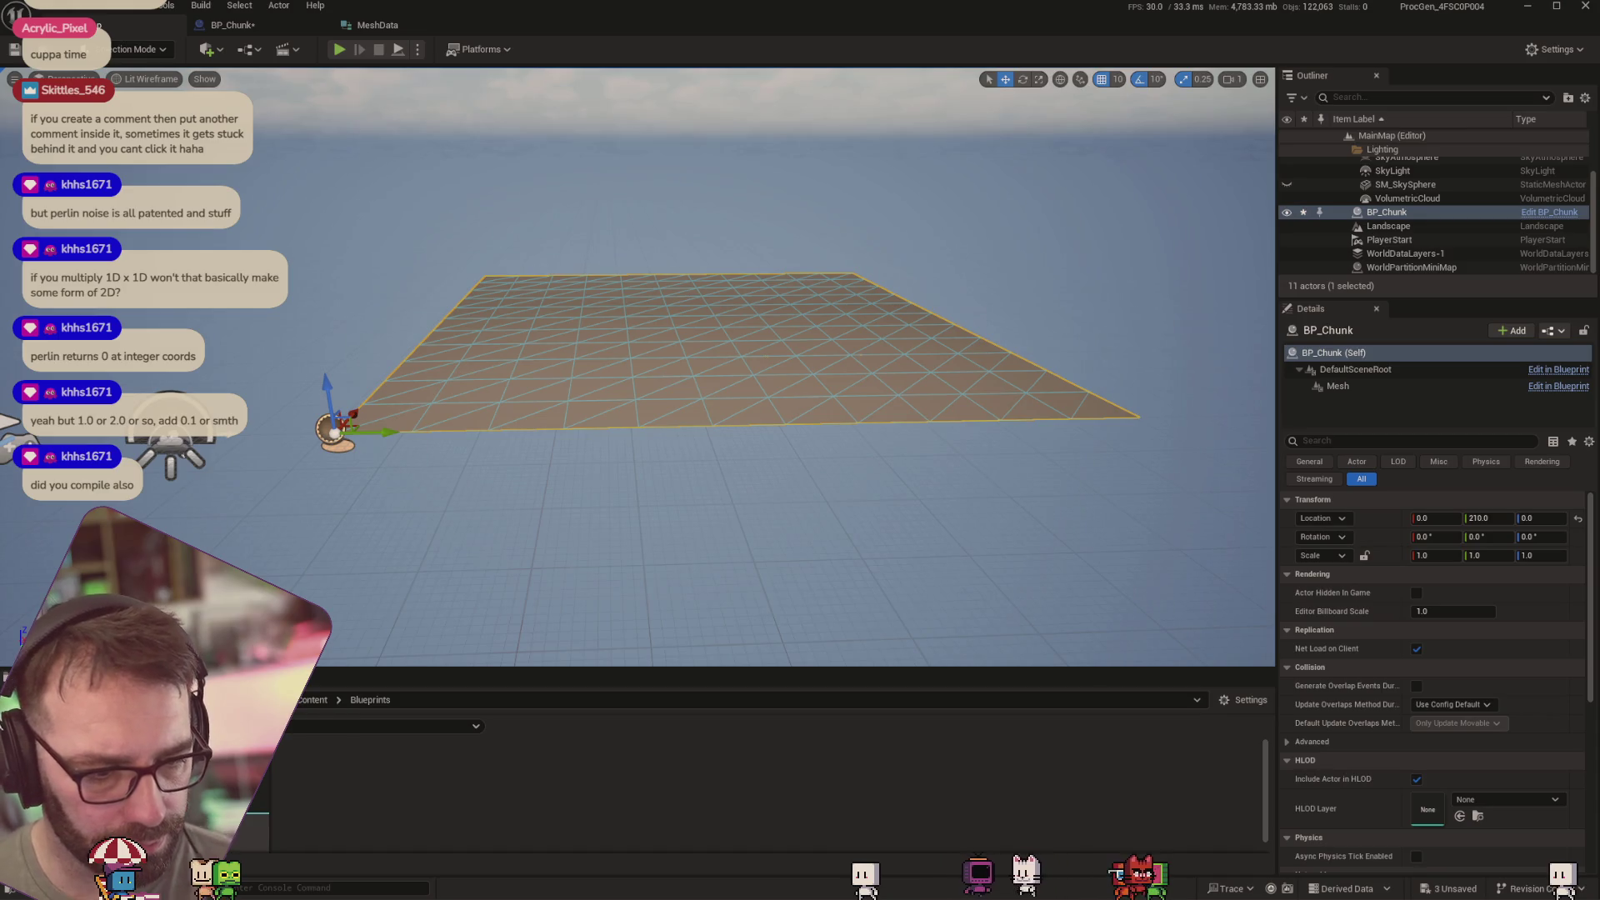
# Scroll through the Output Log's printed heights, mostly 0.0 with tiny values like 0.002
pyautogui.press('`')
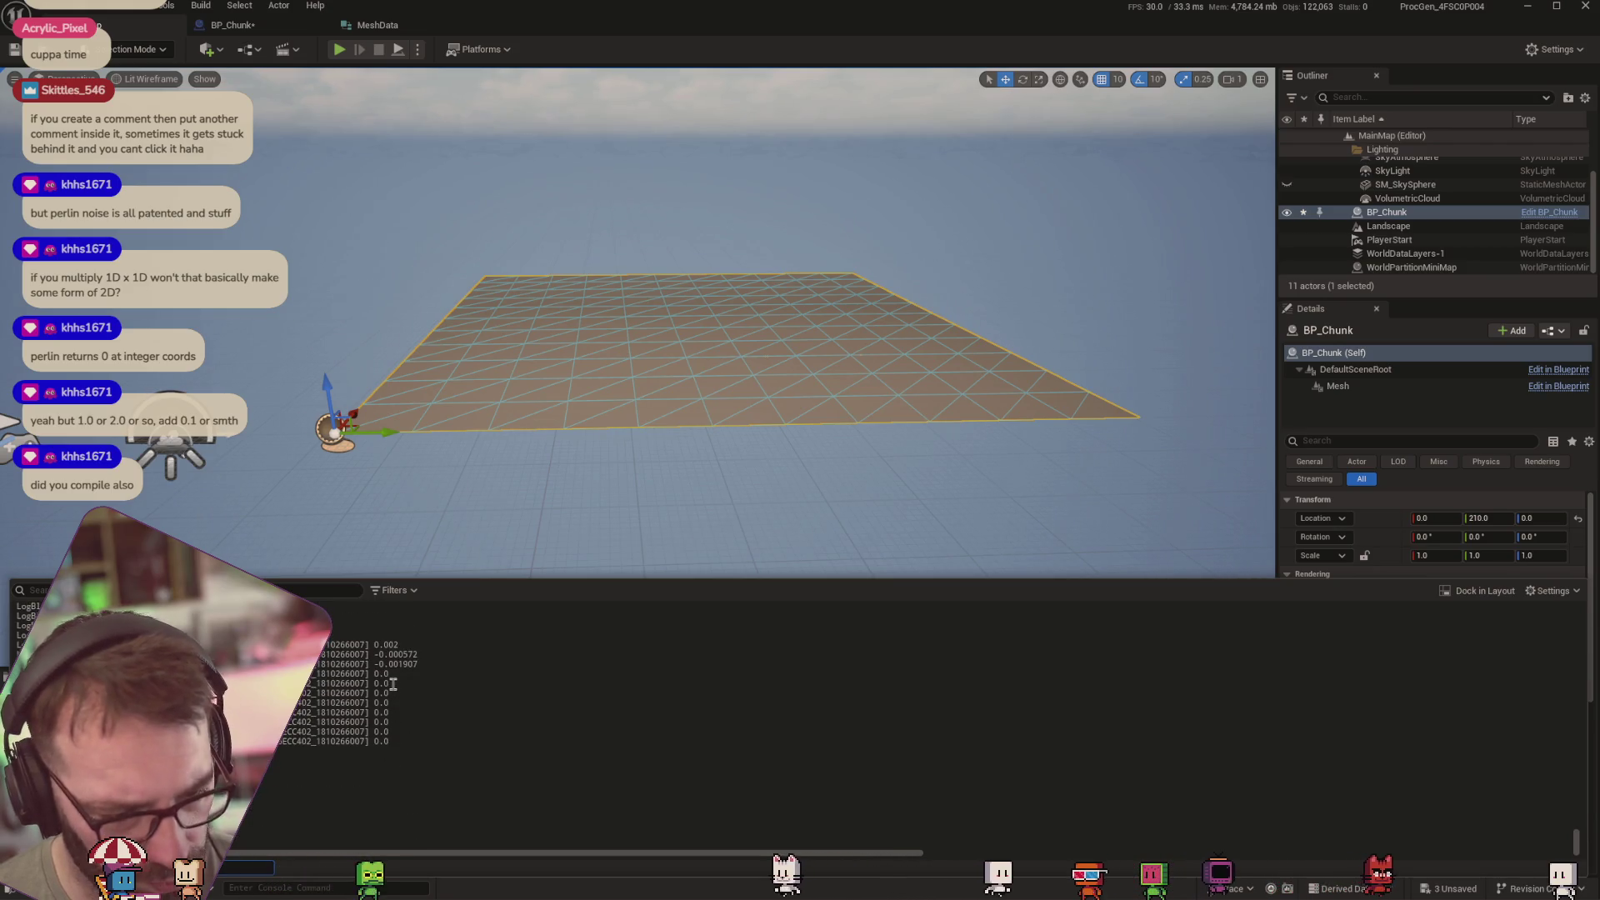
pyautogui.scroll(2, 400, 667)
pyautogui.scroll(1, 407, 644)
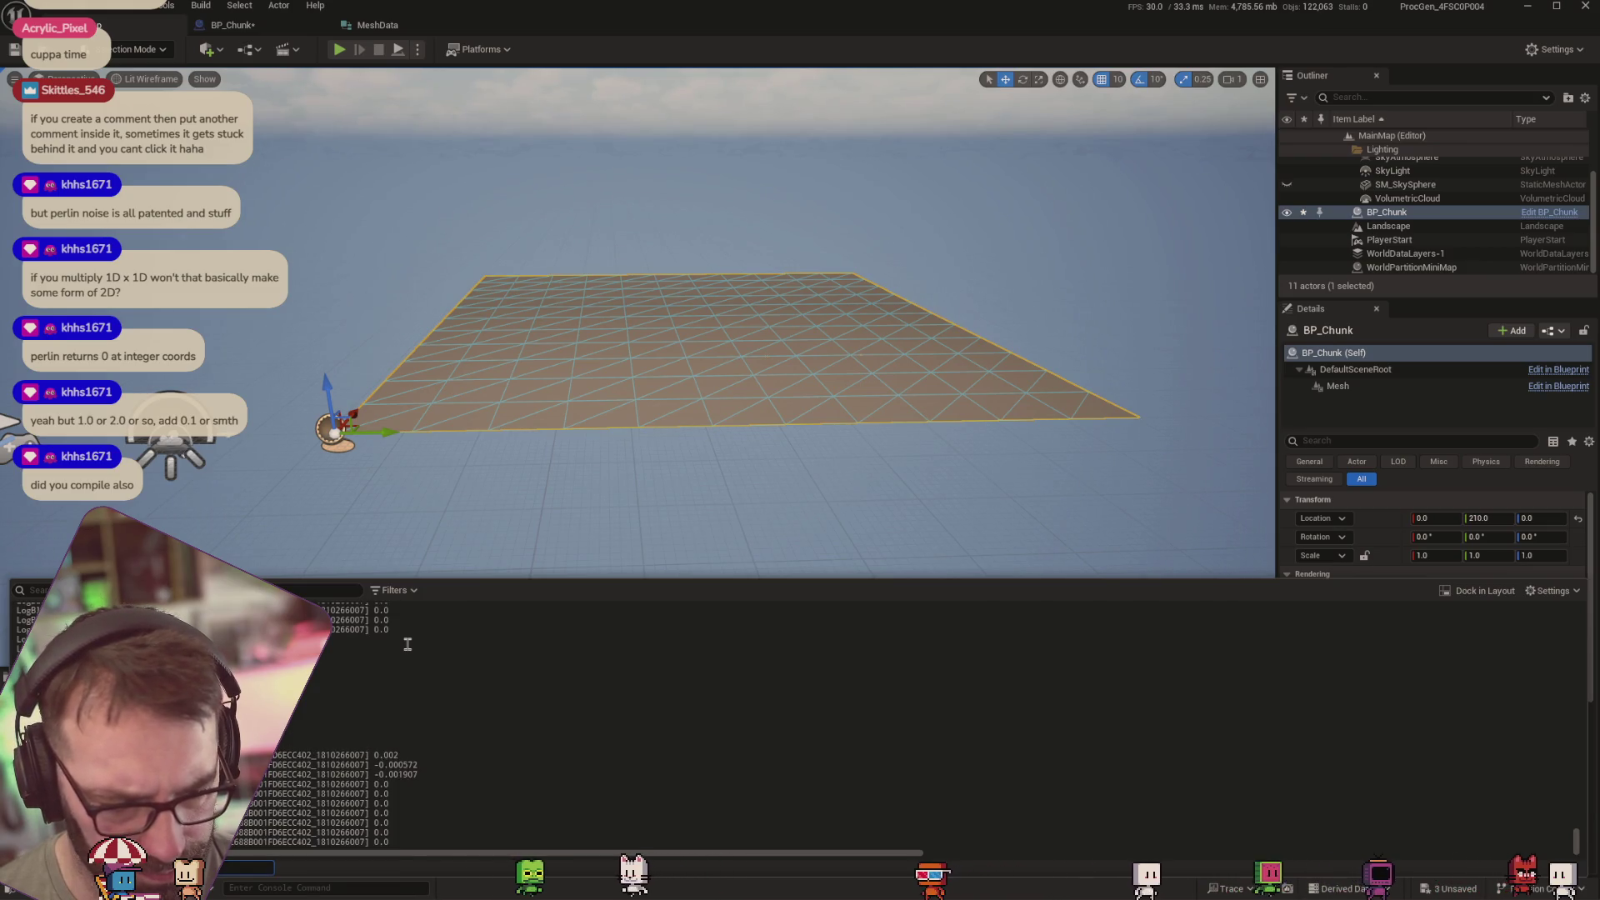
pyautogui.scroll(3, 408, 645)
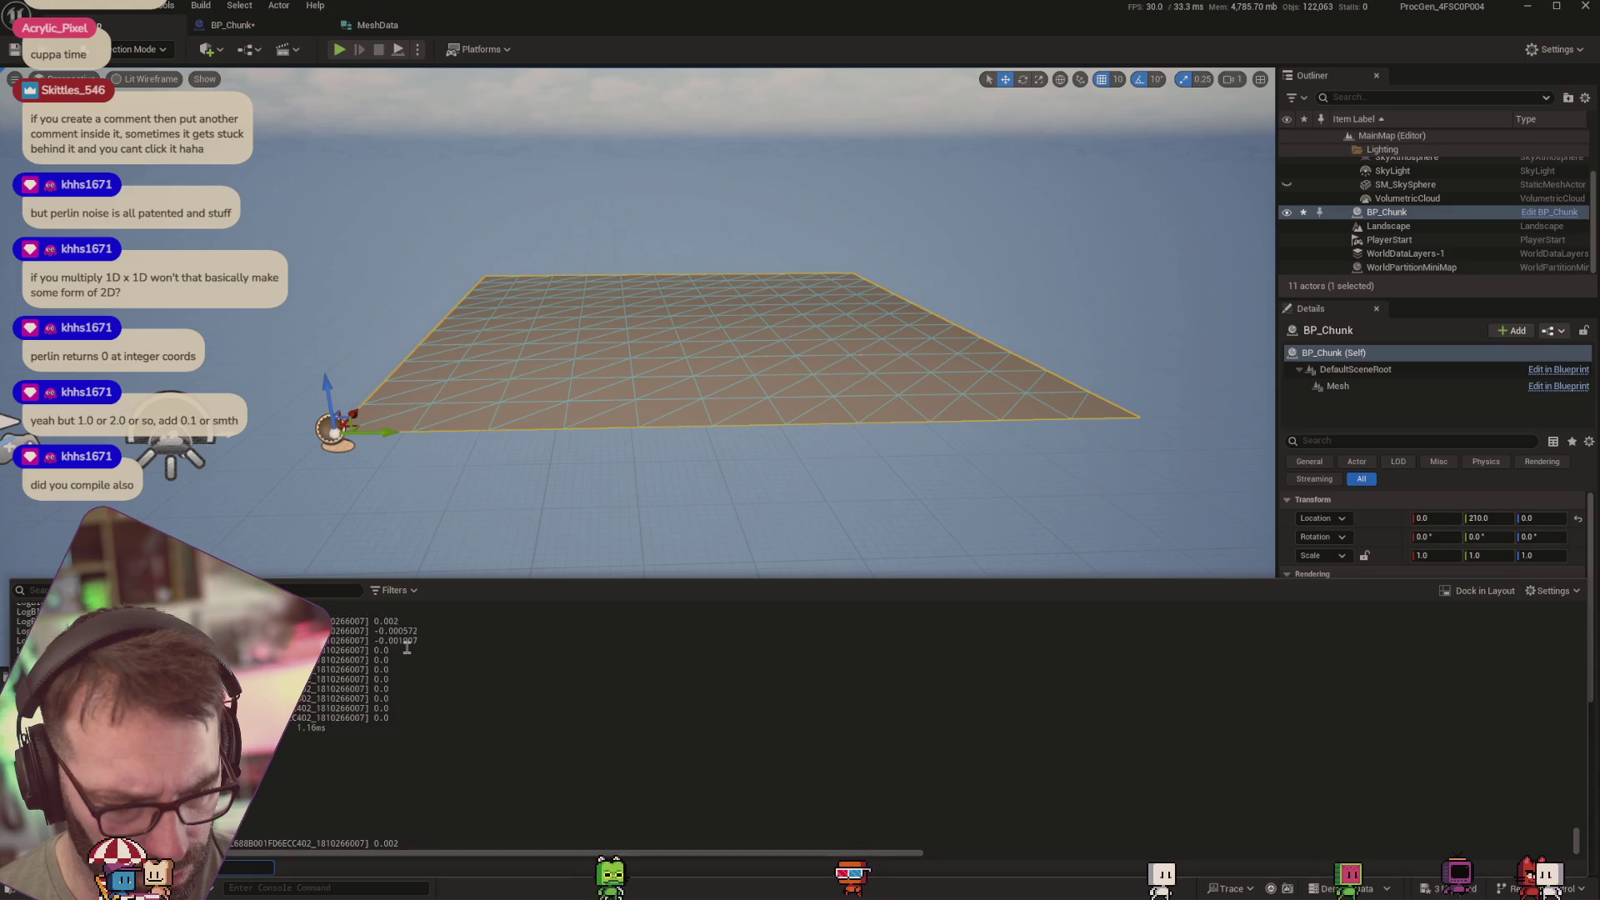
pyautogui.scroll(2, 404, 652)
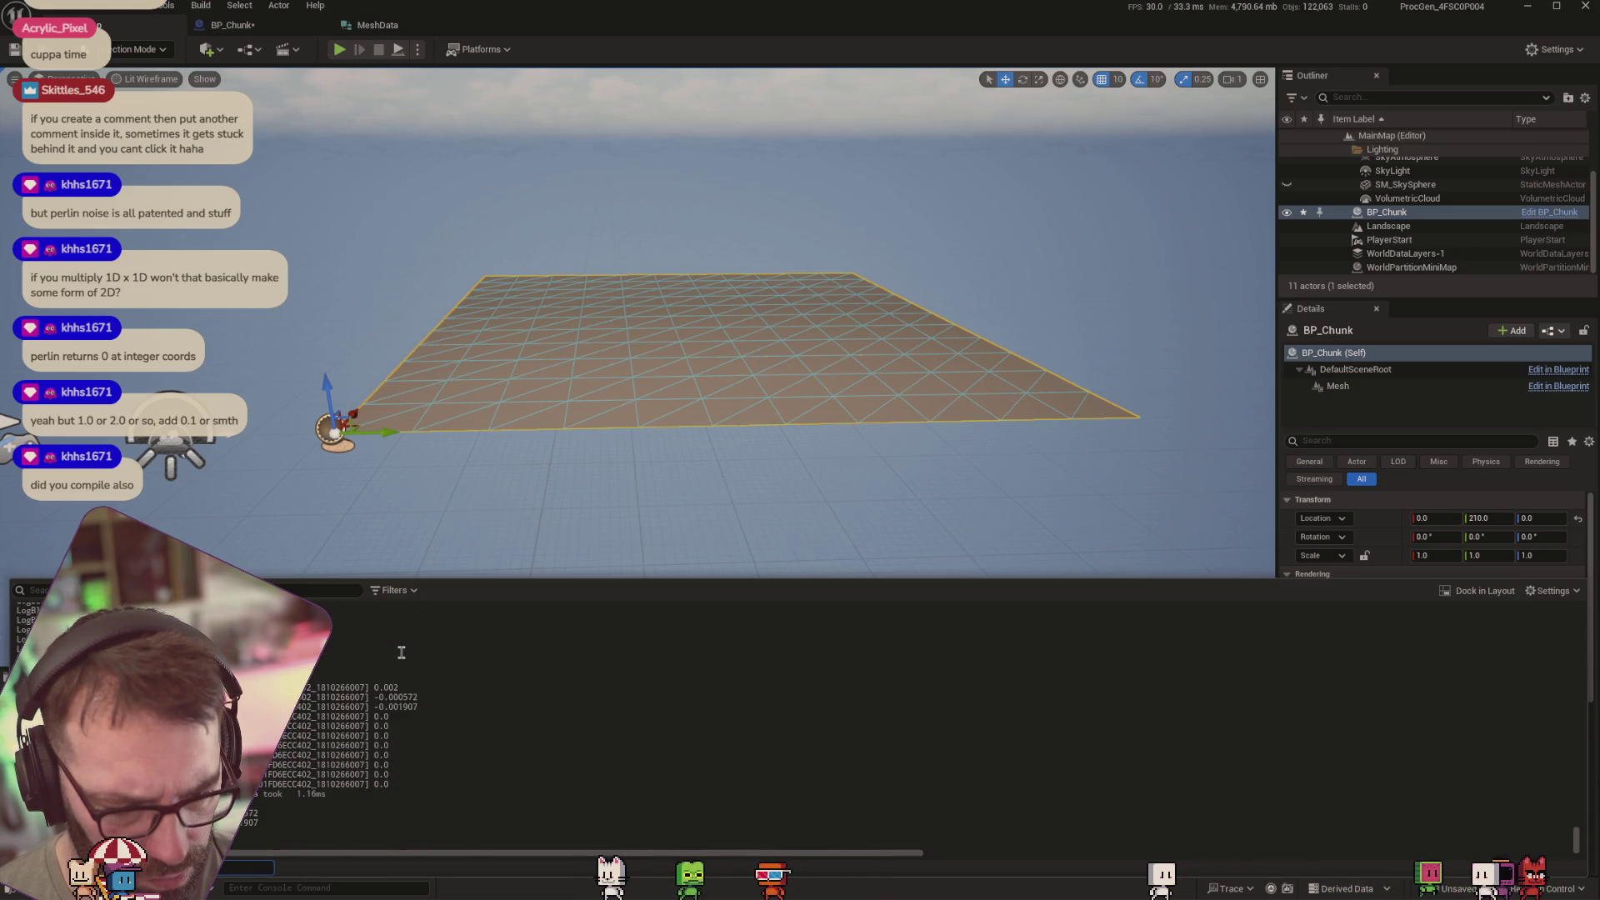
pyautogui.scroll(-2, 397, 656)
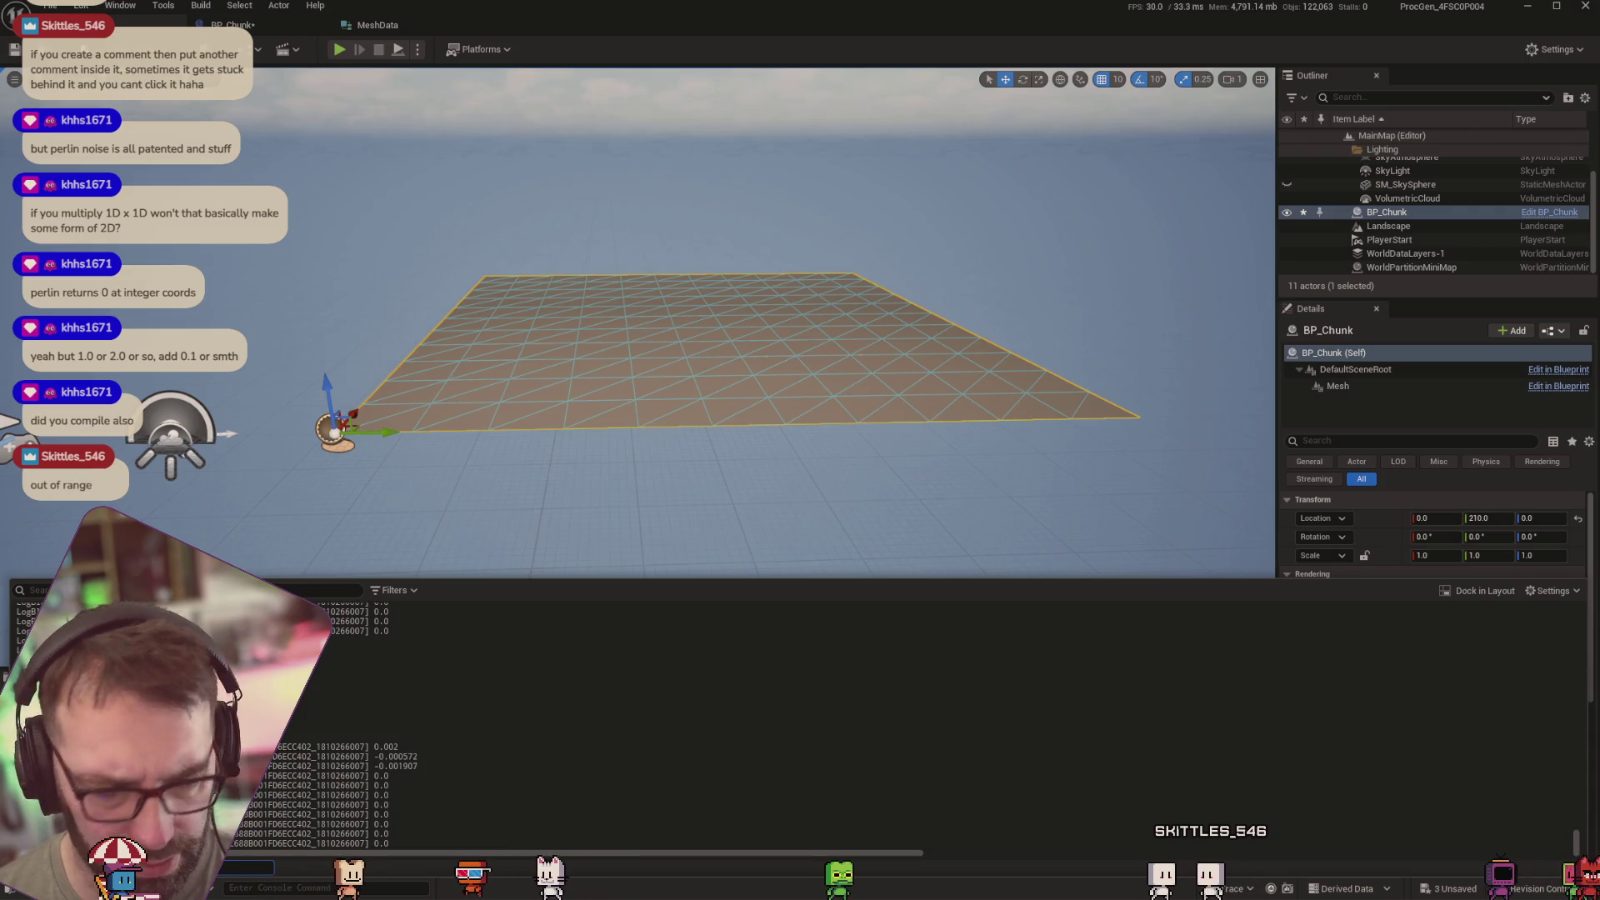
# Change the multiply node from 100.0 to 10000.0, then orbit the still-flat chunk in the level
pyautogui.click(233, 23)
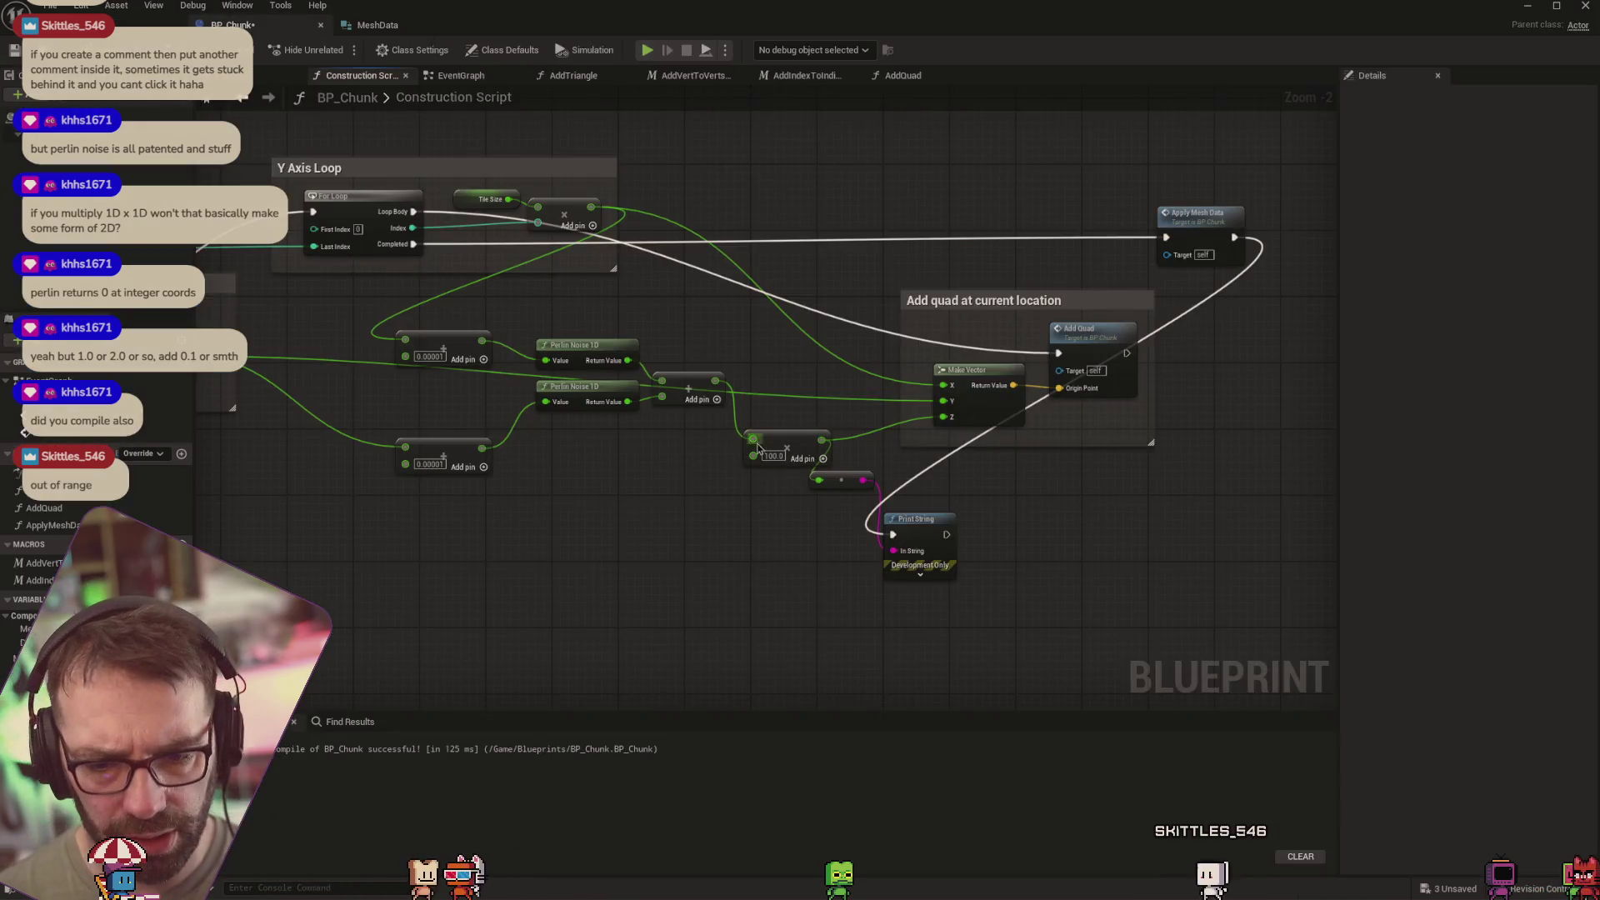
pyautogui.write('100')
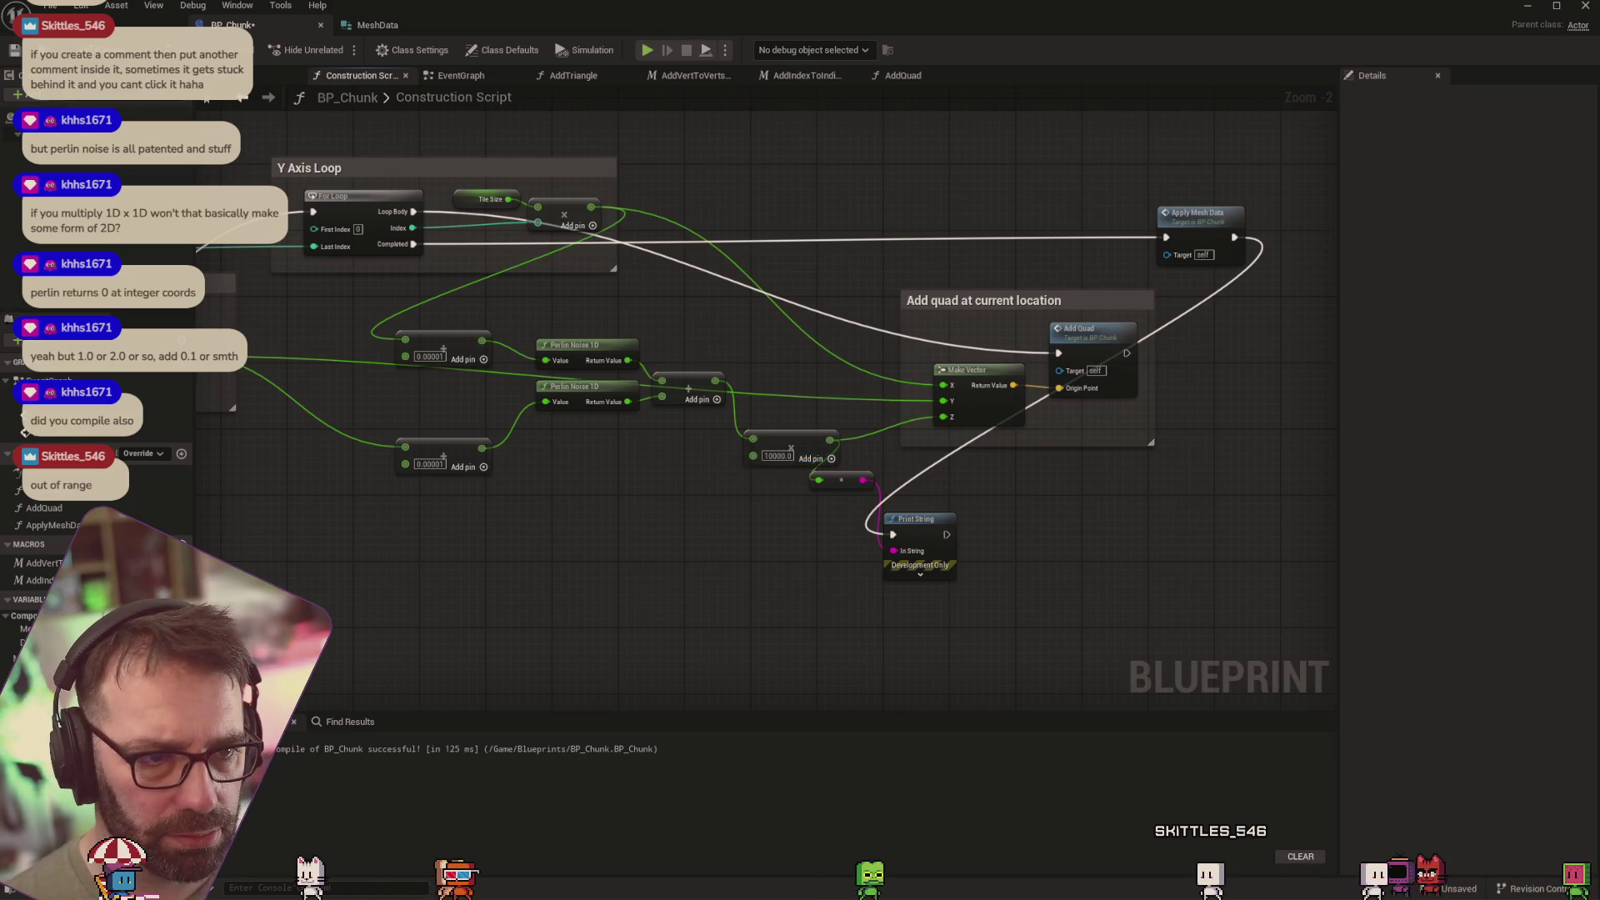
pyautogui.click(117, 24)
pyautogui.moveTo(455, 239)
pyautogui.mouseDown()
pyautogui.moveTo(850, 397)
pyautogui.moveTo(829, 330)
pyautogui.moveTo(812, 330)
pyautogui.mouseUp()
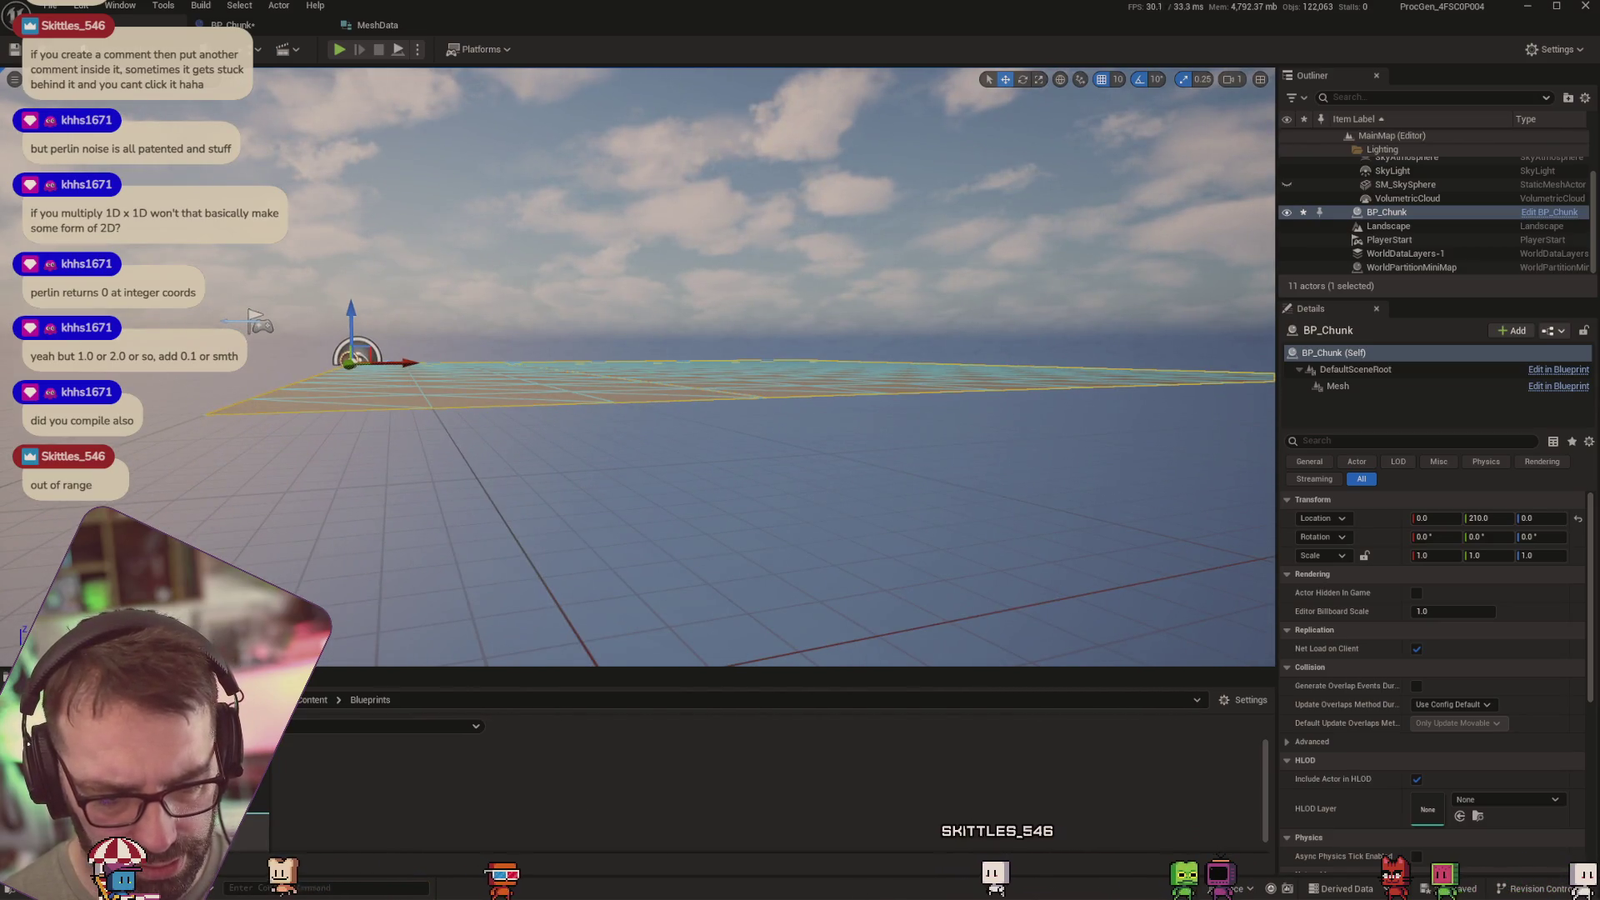
# Check the log, then set BP_Chunk's height multiplier to 1000000
pyautogui.press('`')
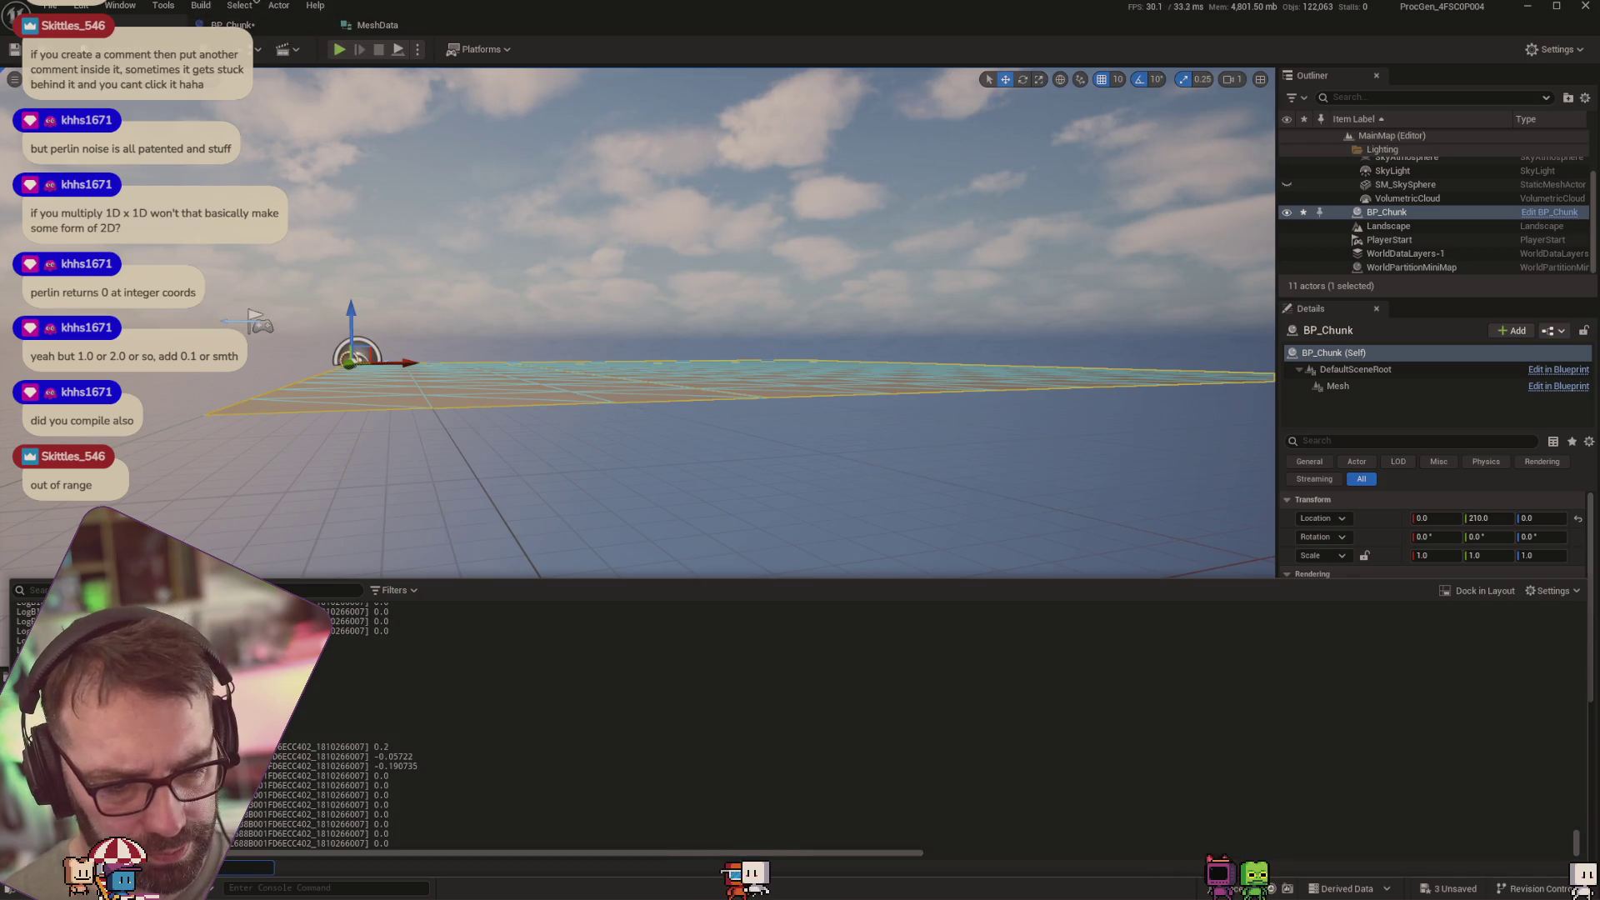
pyautogui.click(233, 25)
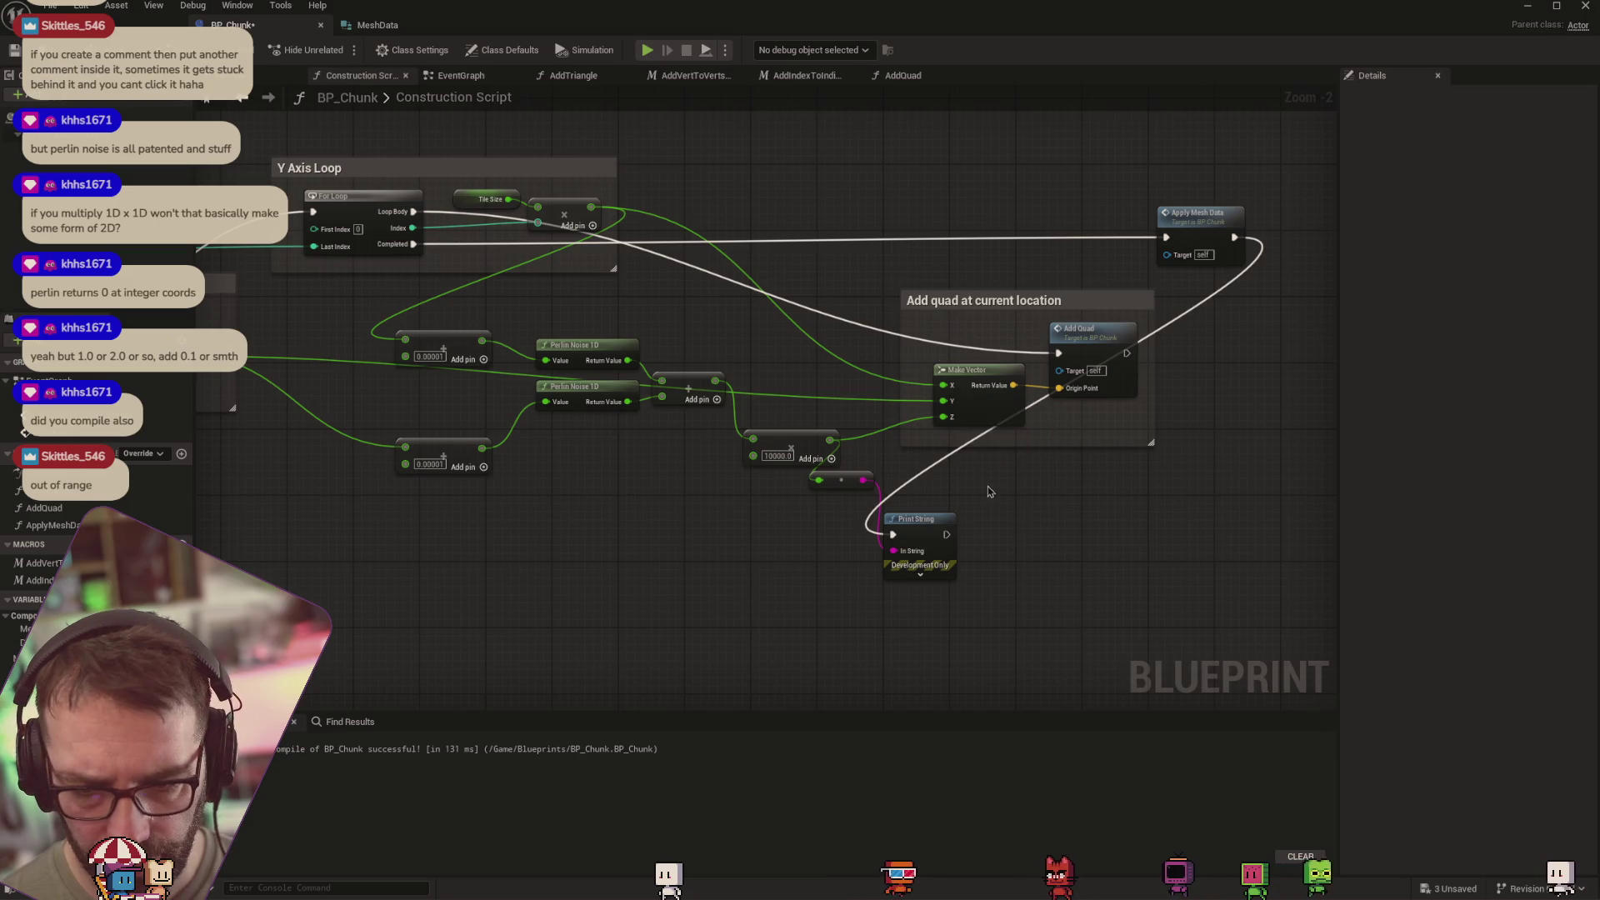
pyautogui.click(780, 456)
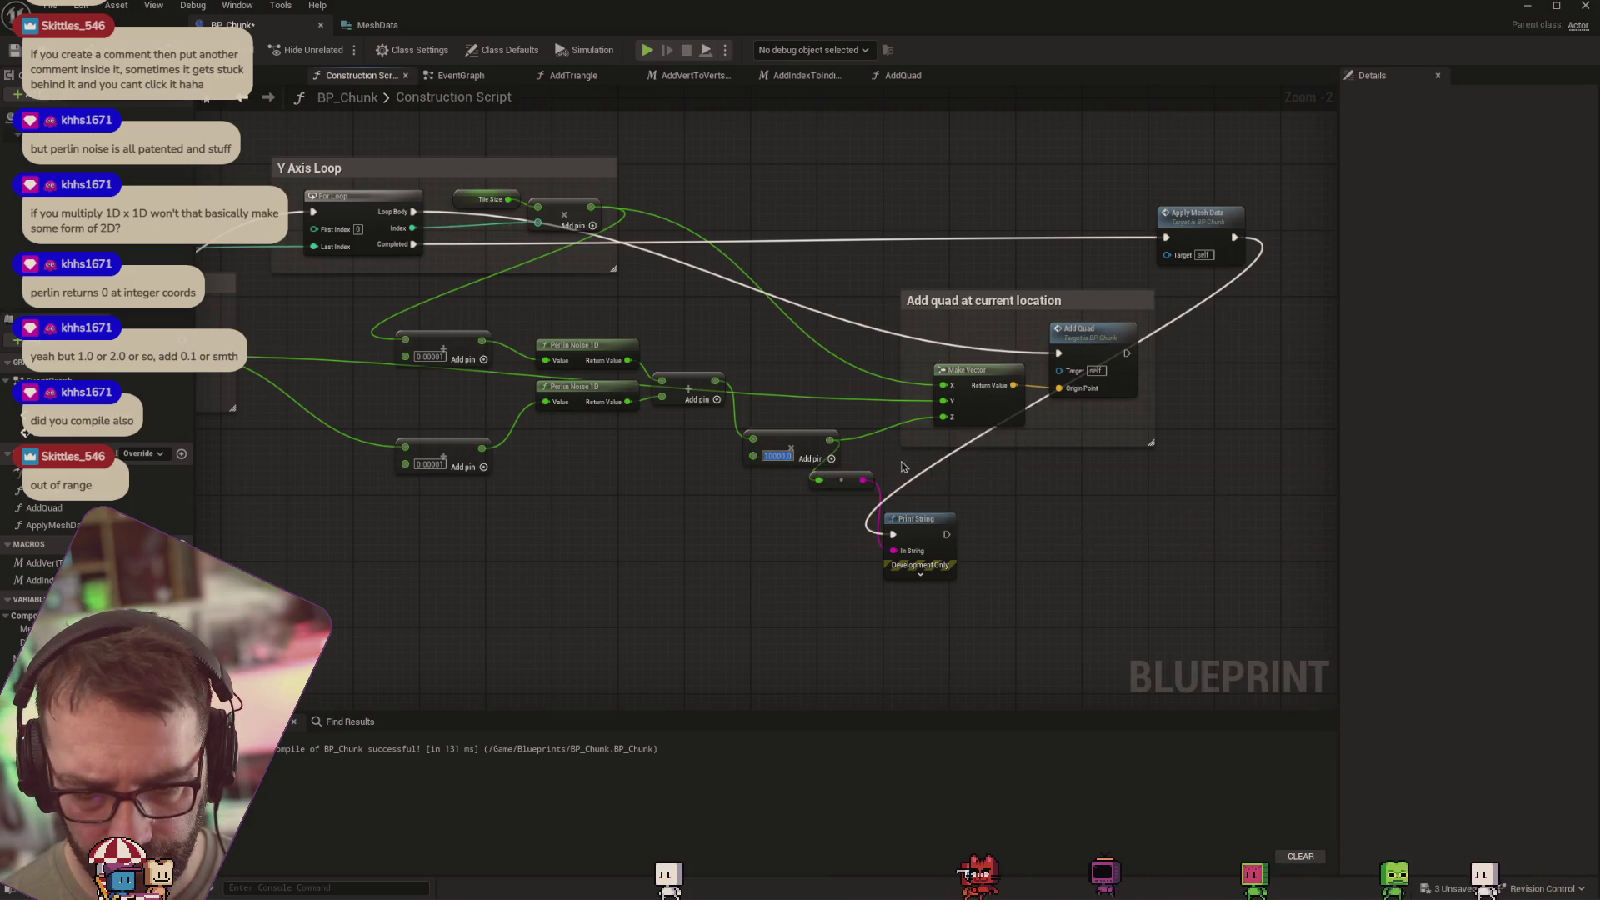
pyautogui.write('1000000')
pyautogui.press('Return')
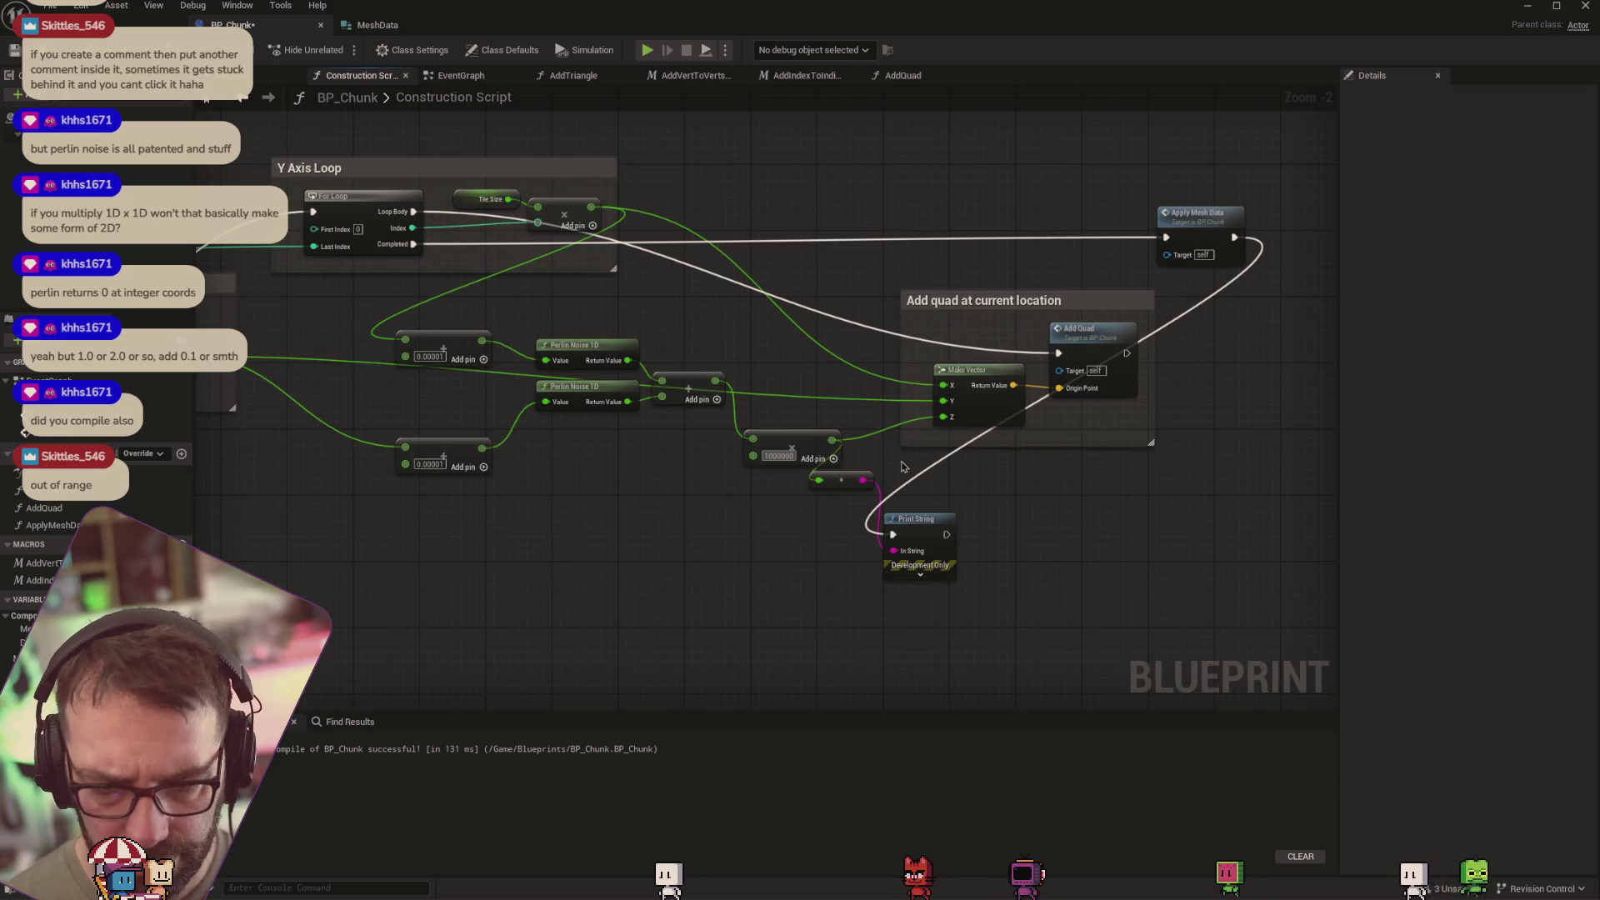
# Frame the chunk in the level to see strips of quads dropped below the rest
pyautogui.click(125, 25)
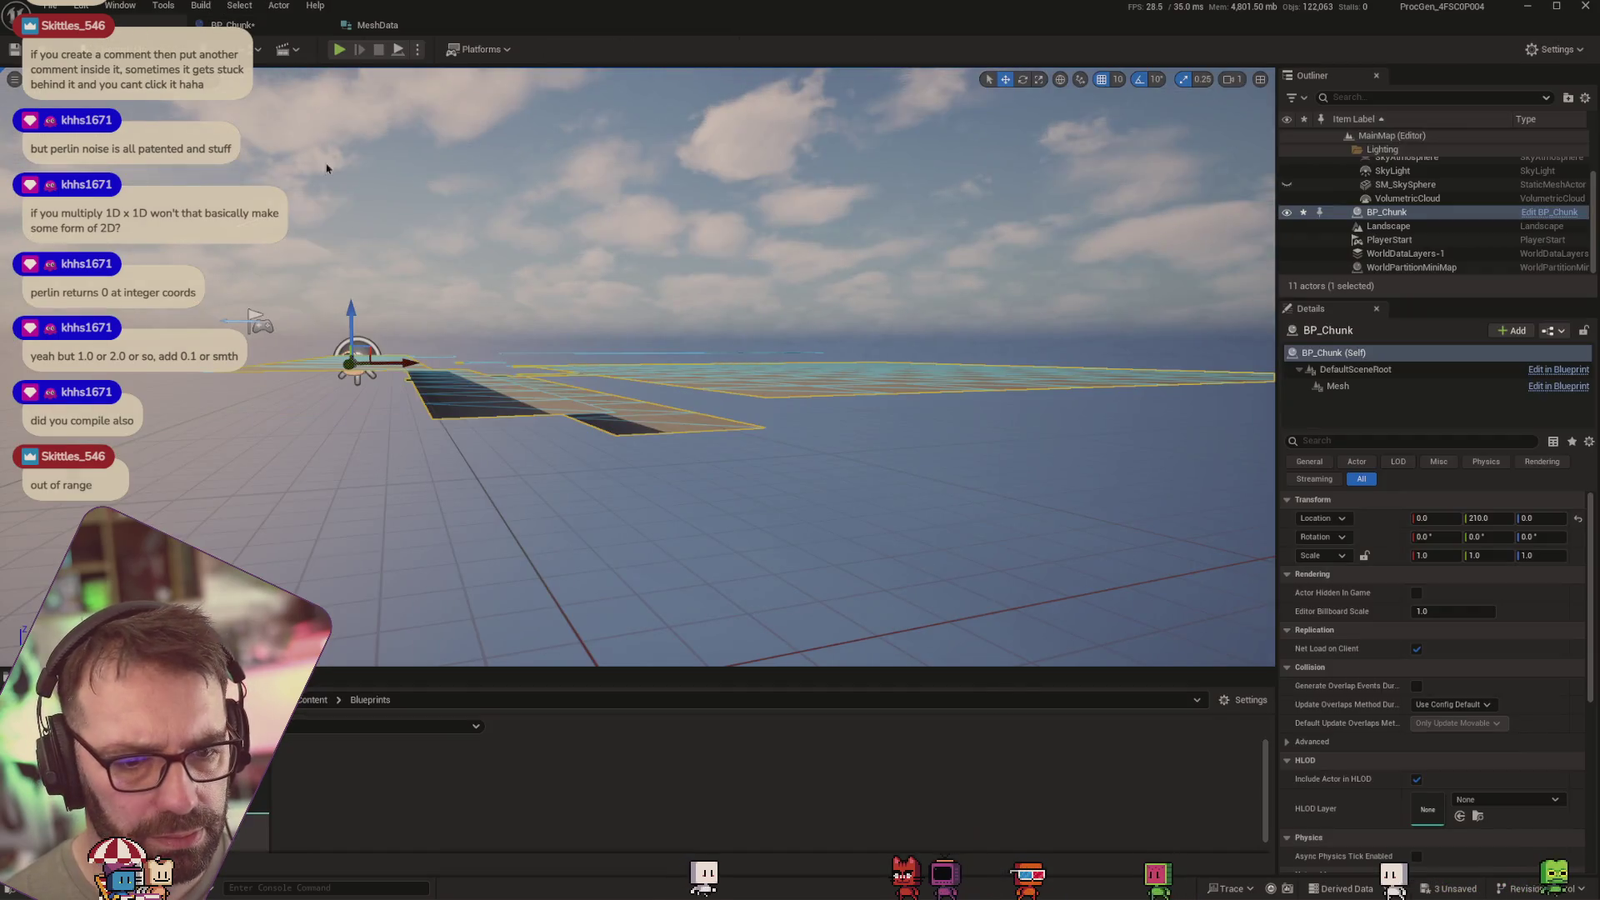
pyautogui.press('f')
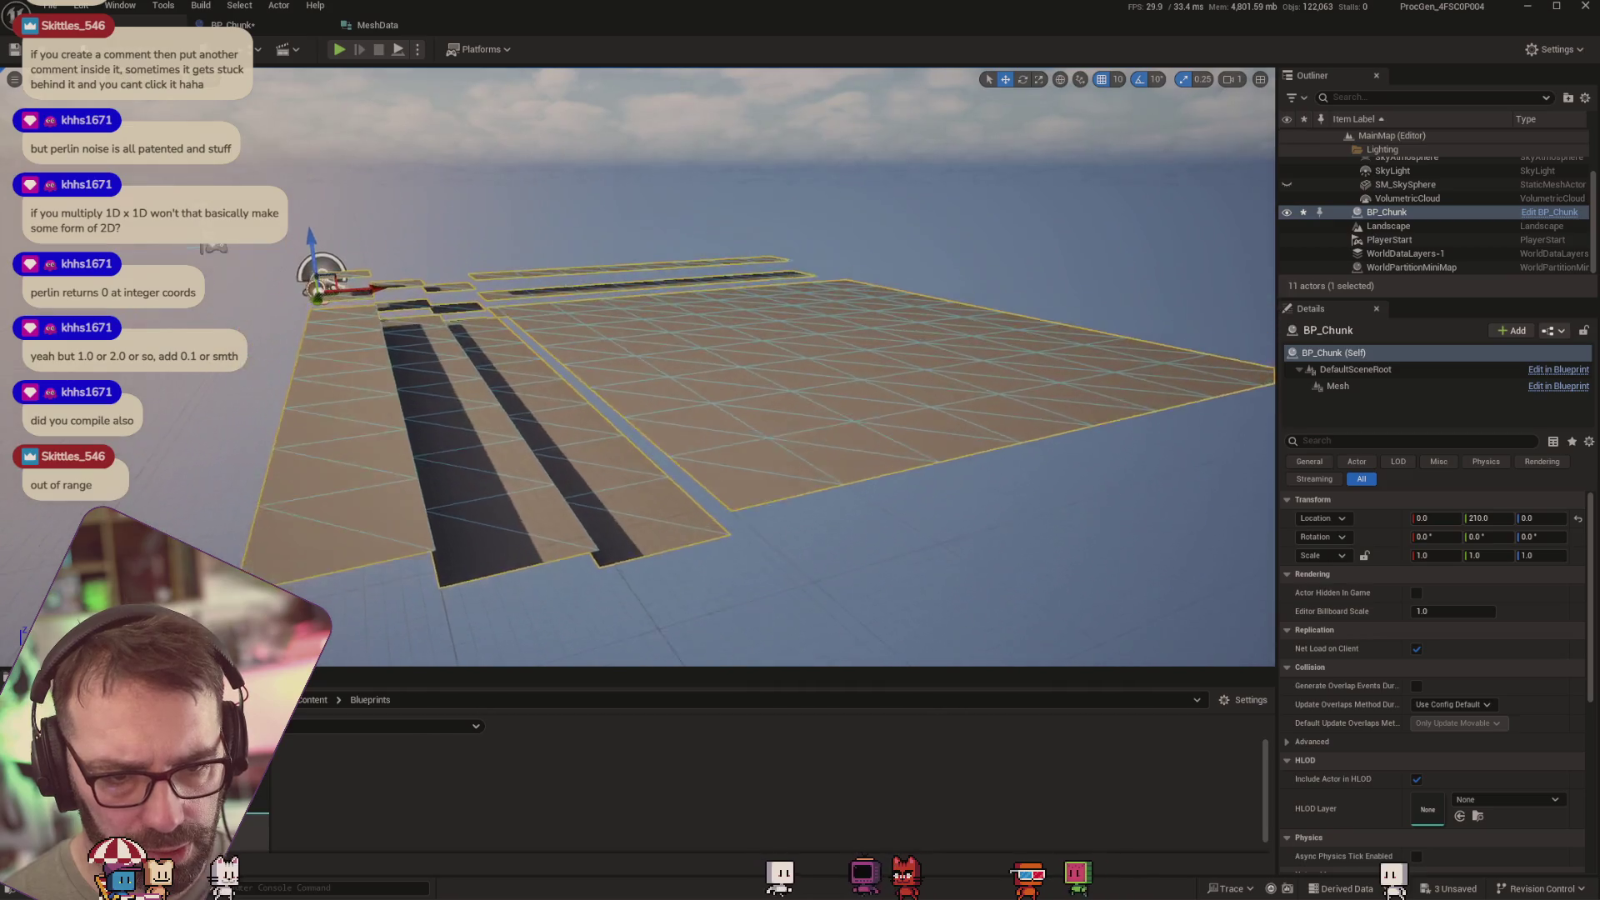
pyautogui.moveTo(598, 211)
pyautogui.mouseDown()
pyautogui.moveTo(600, 182)
pyautogui.moveTo(608, 200)
pyautogui.moveTo(571, 197)
pyautogui.mouseUp()
pyautogui.press('f')
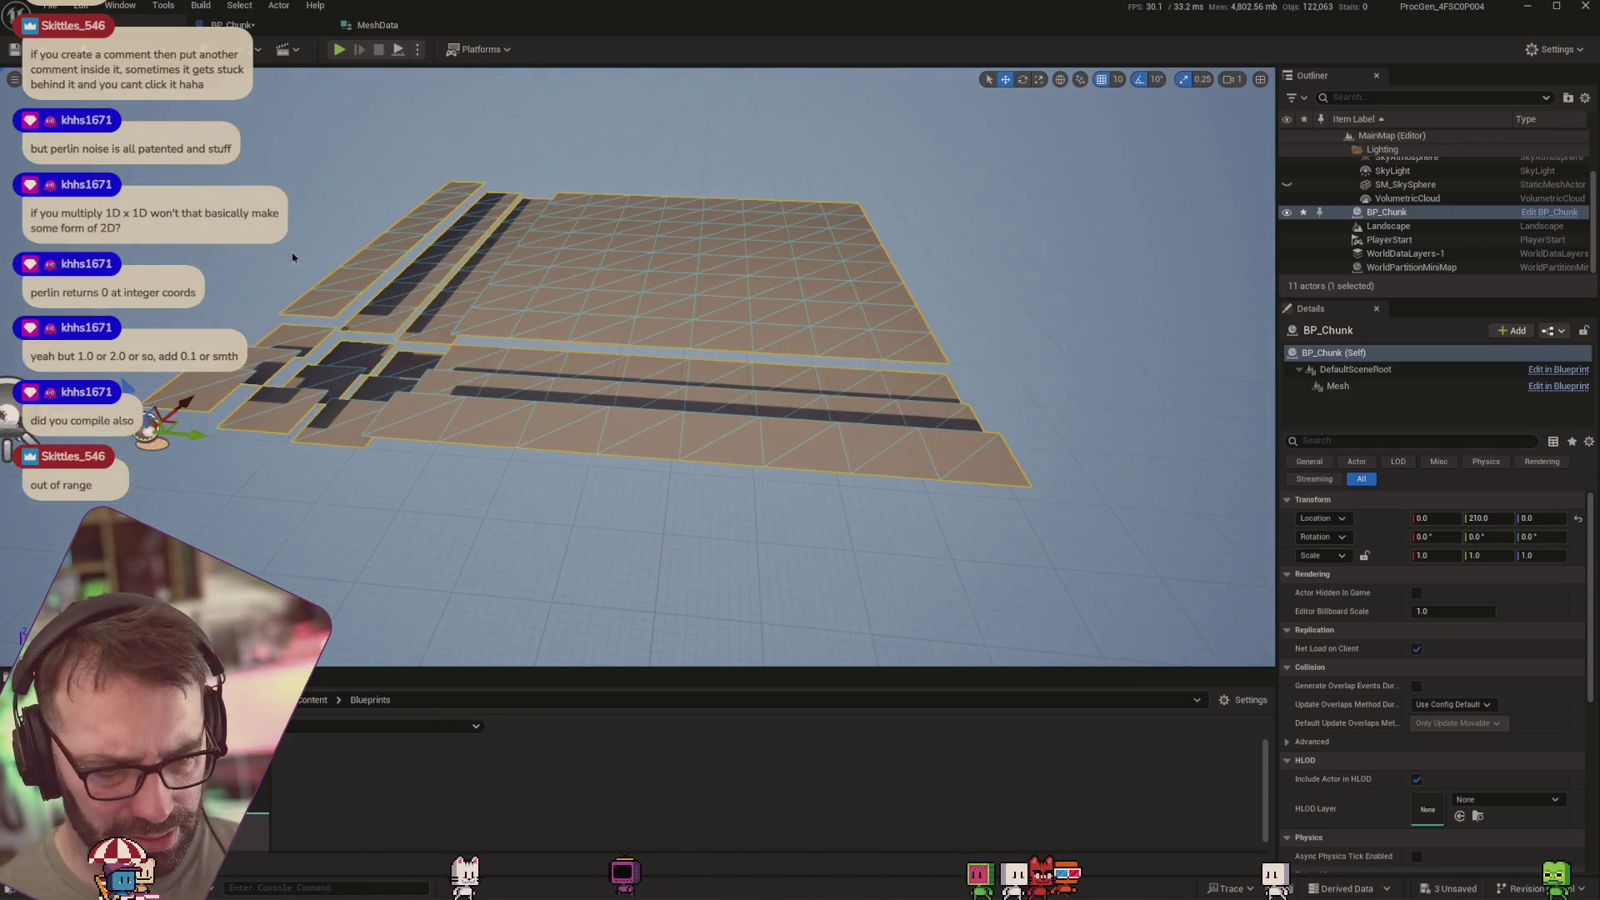
# Read larger logged heights like 19.999999, inspect the chunk up close, then reopen BP_Chunk
pyautogui.click(233, 25)
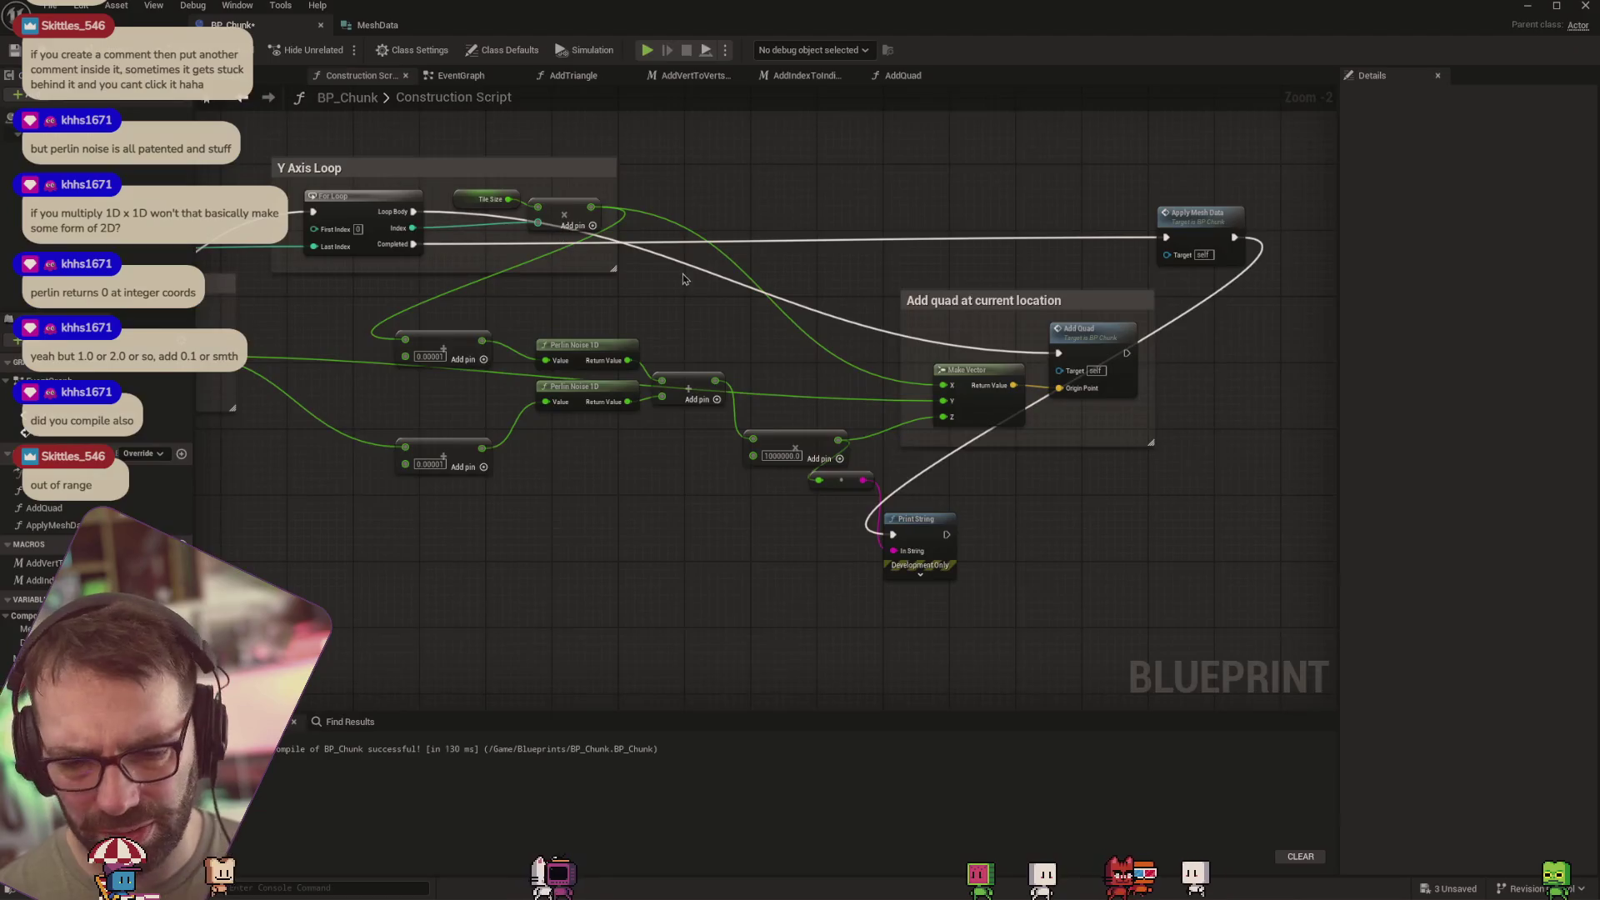
pyautogui.click(125, 25)
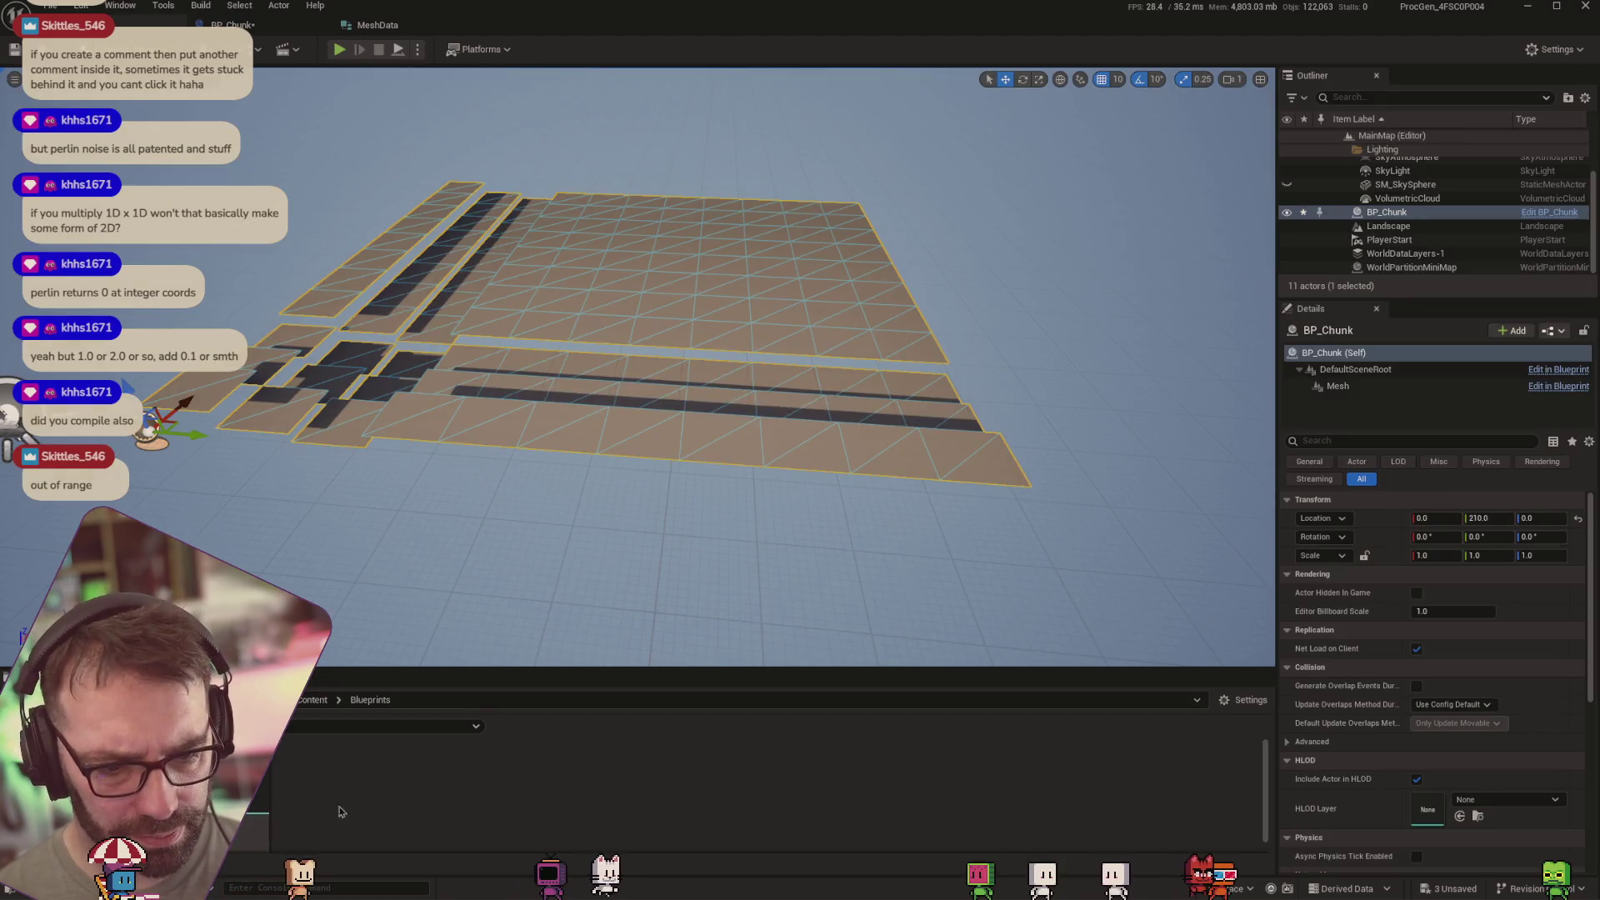
pyautogui.press('`')
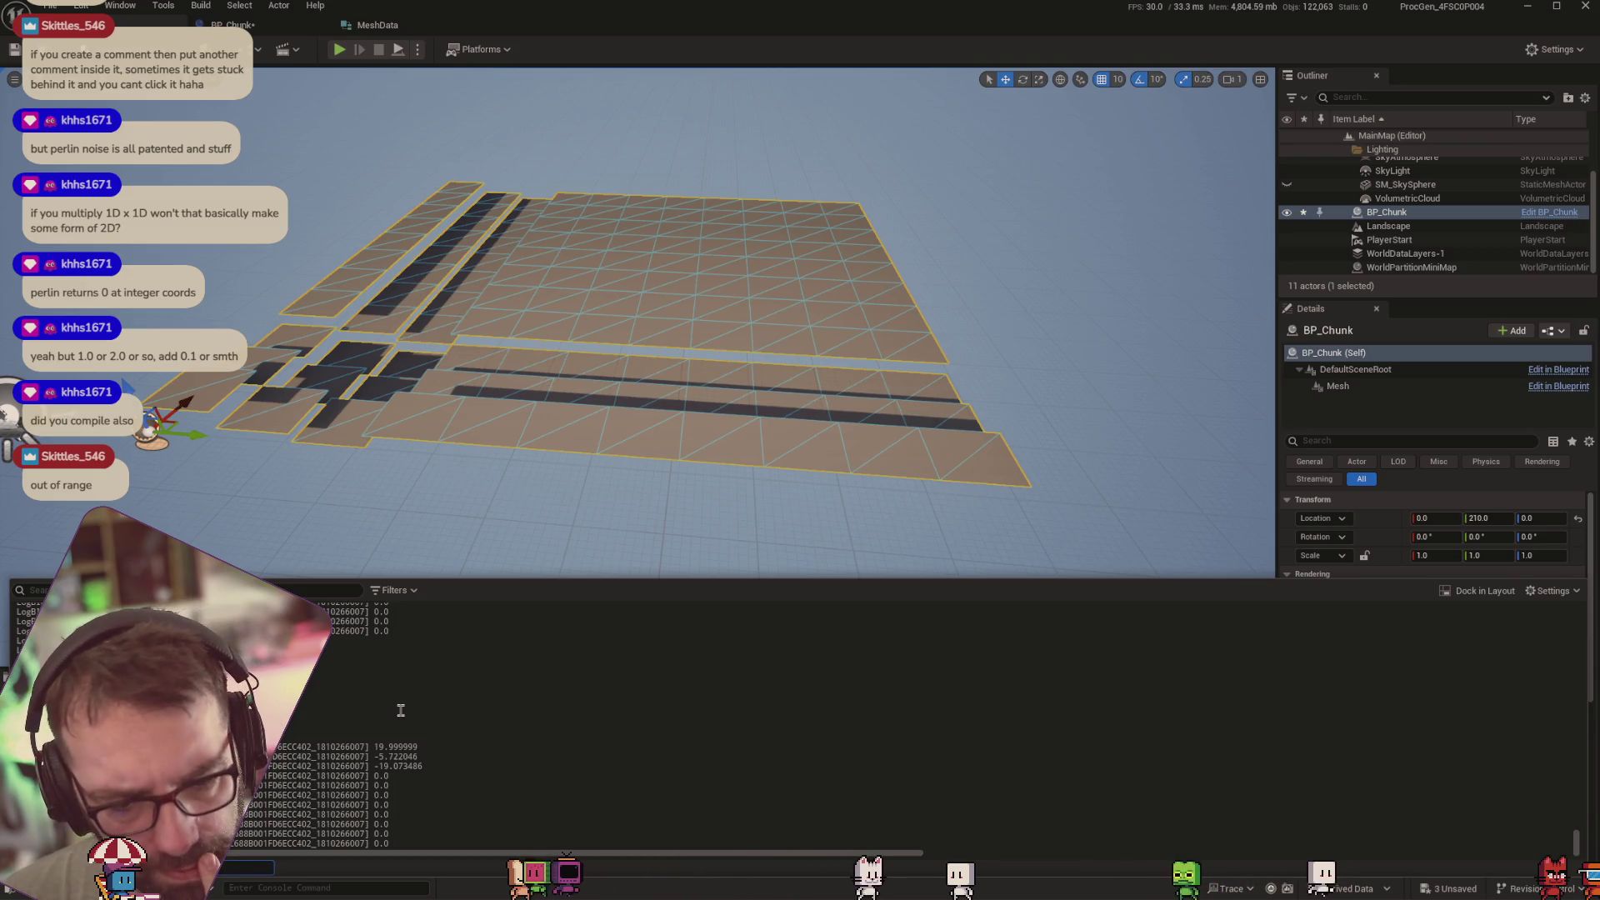
pyautogui.scroll(-2, 401, 711)
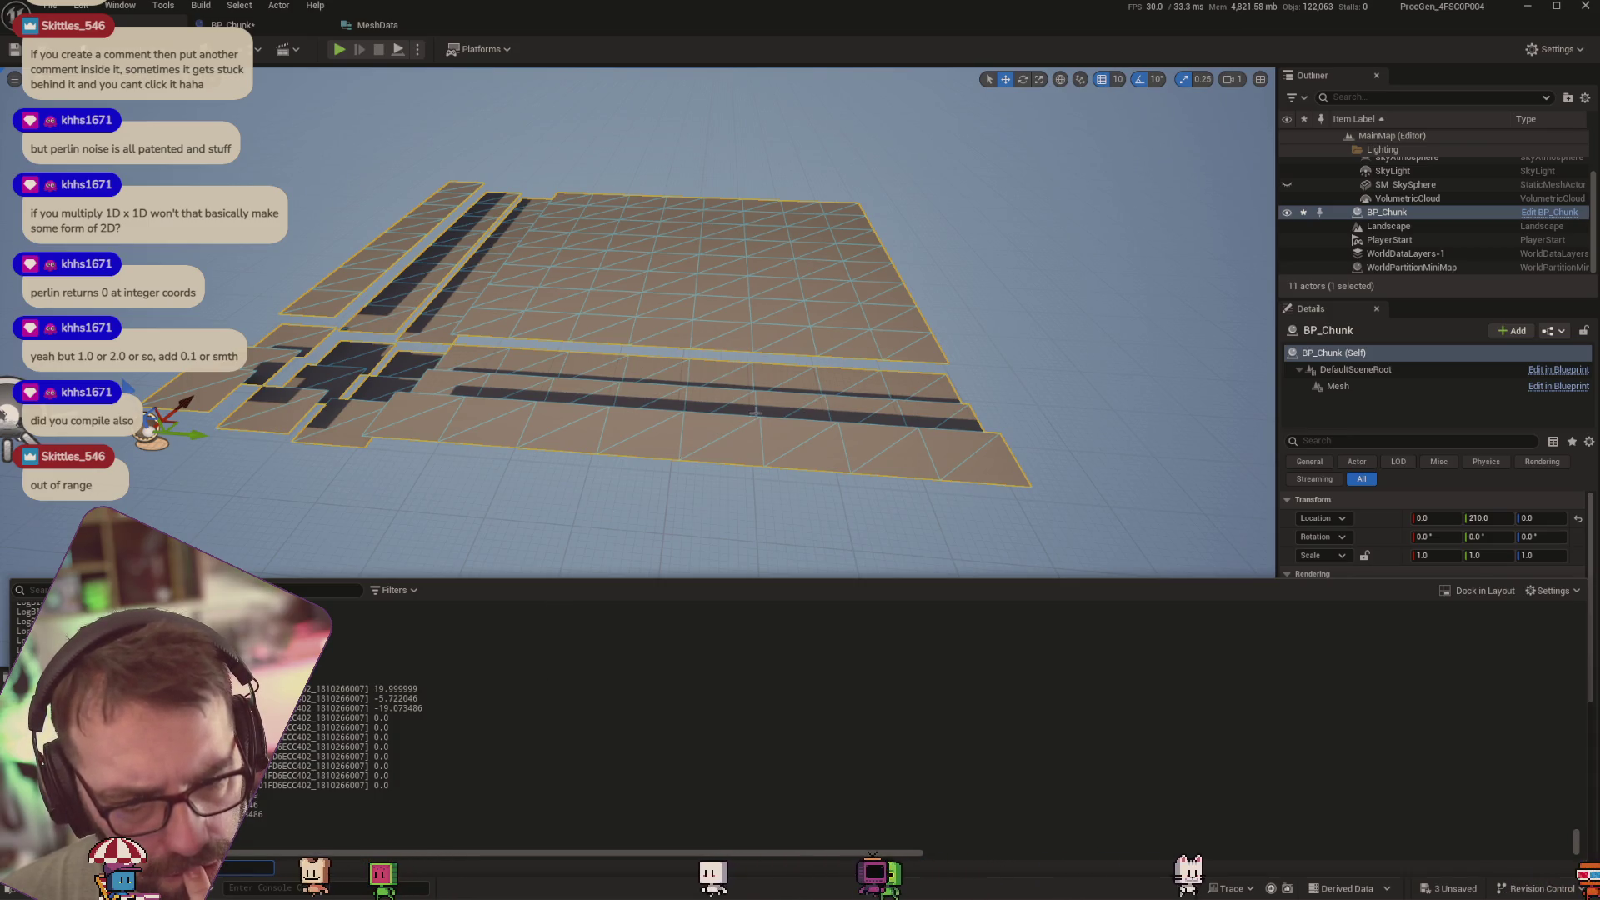
pyautogui.moveTo(561, 584)
pyautogui.mouseDown()
pyautogui.moveTo(314, 358)
pyautogui.moveTo(350, 317)
pyautogui.mouseUp()
pyautogui.press('f')
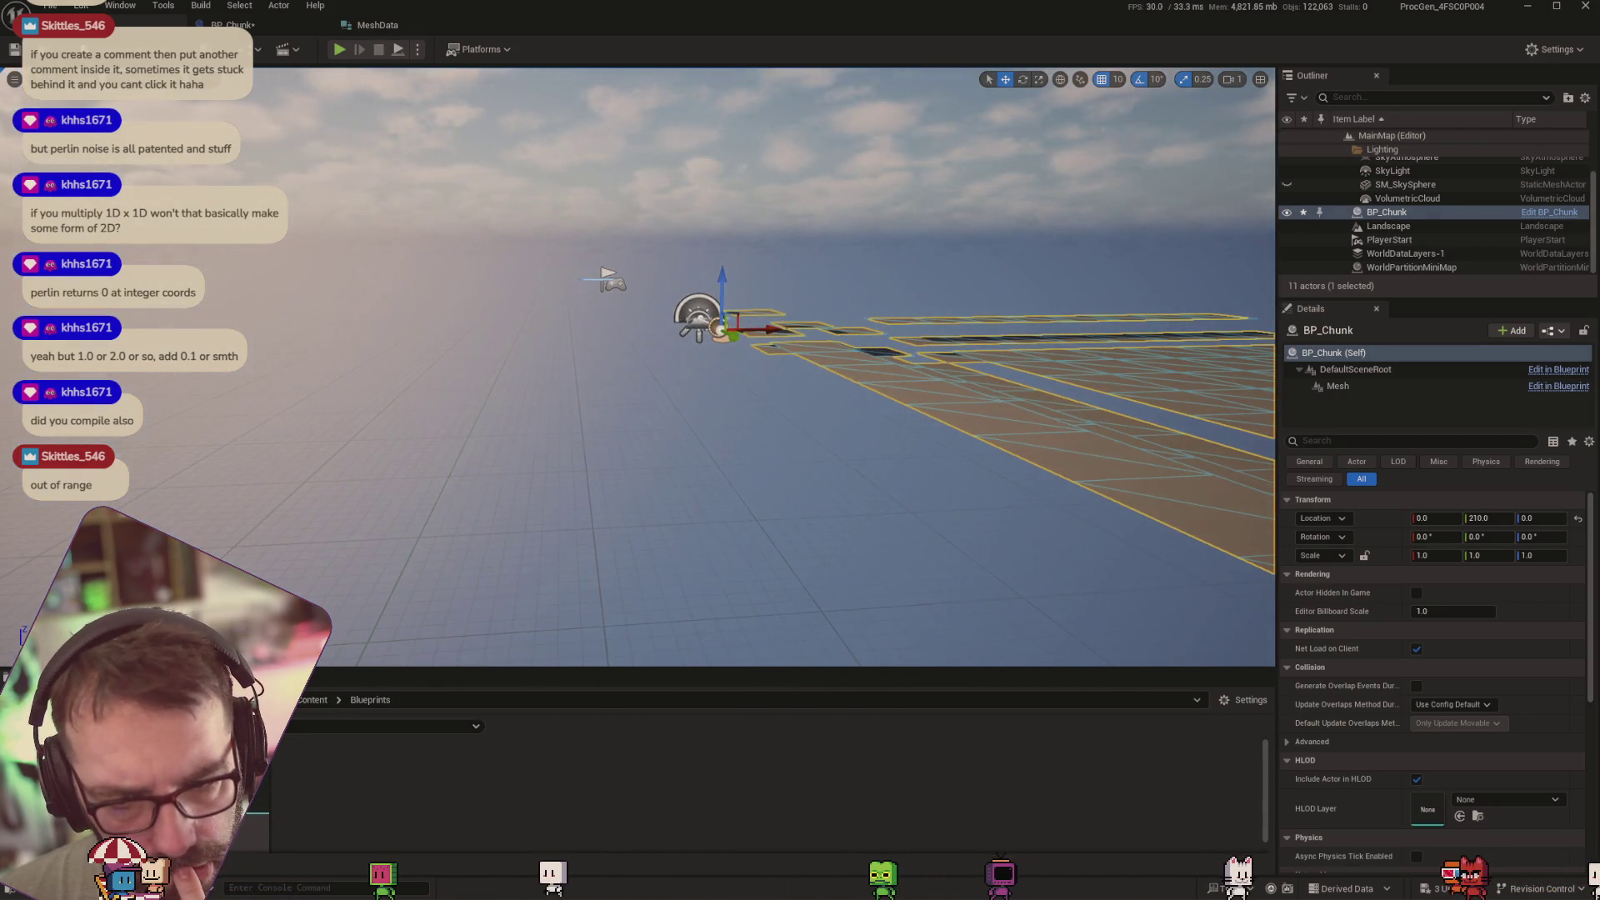
pyautogui.moveTo(1067, 474)
pyautogui.mouseDown()
pyautogui.moveTo(1033, 466)
pyautogui.moveTo(1067, 474)
pyautogui.mouseUp()
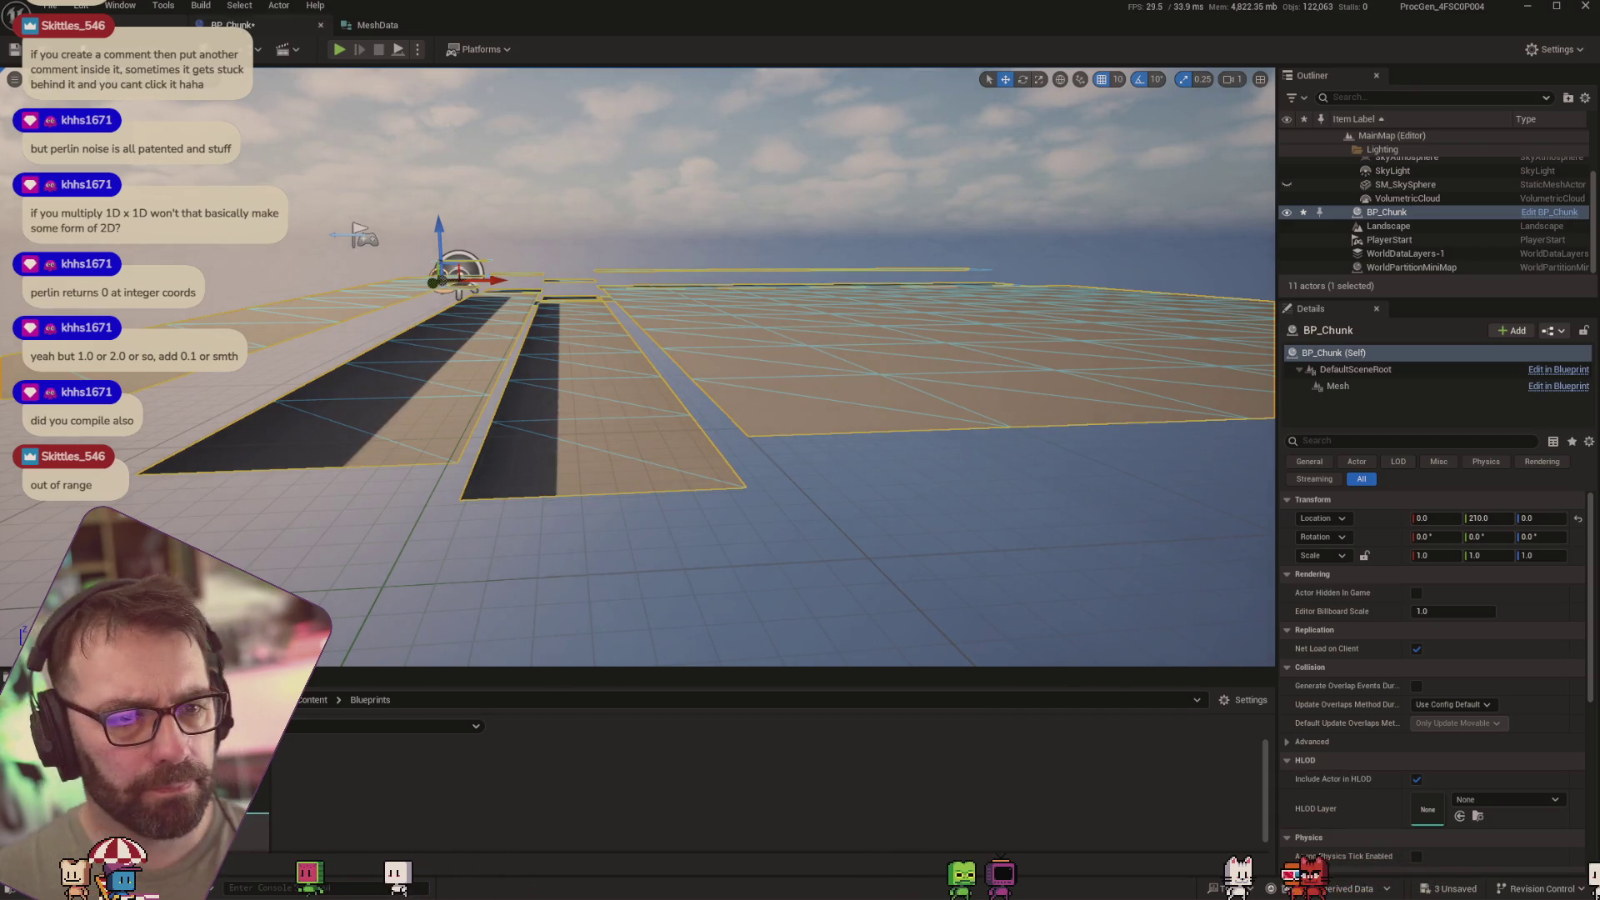
pyautogui.click(232, 24)
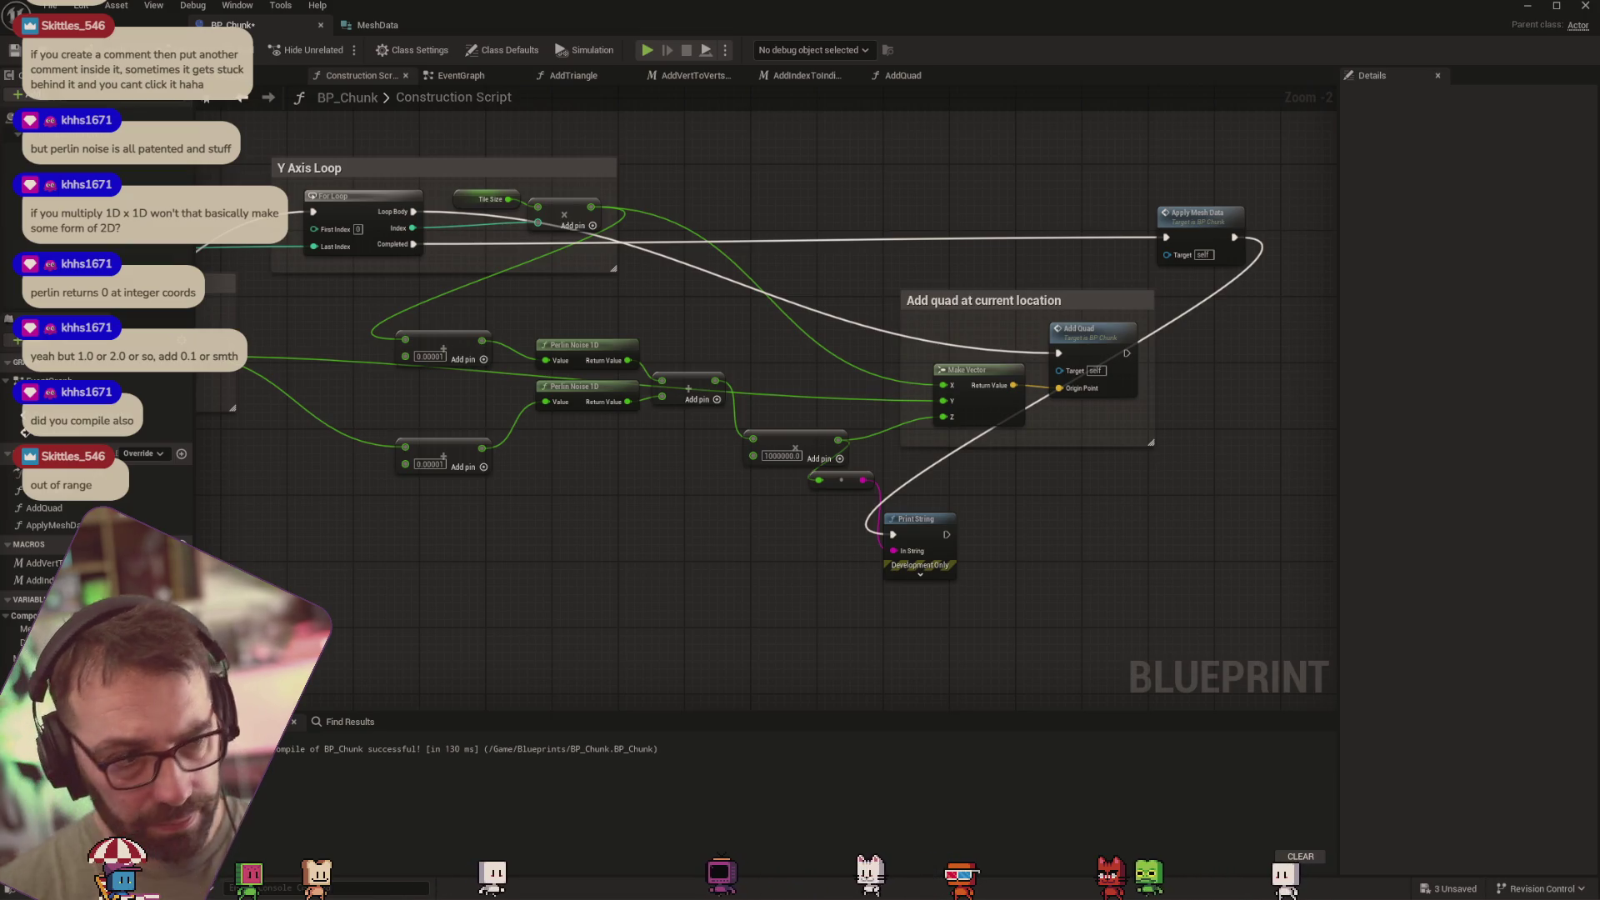
# Bring the browser forward, widen its window, and go back to the 'unreal perlin noise 1d' Google results
pyautogui.hotkey('alt', 'Tab')
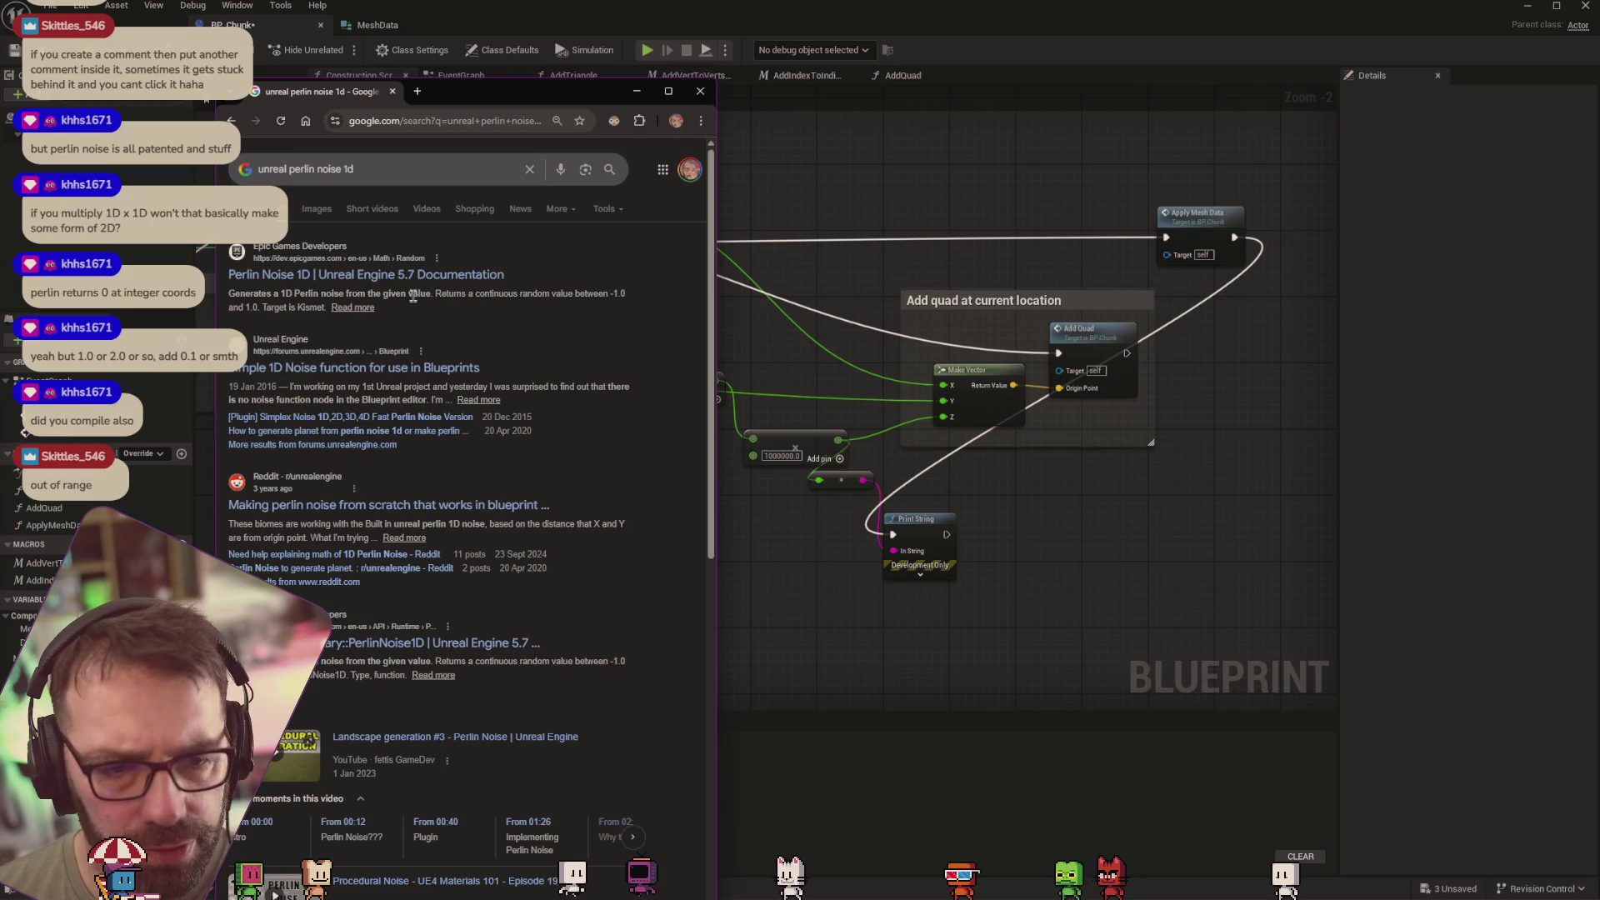
pyautogui.click(517, 218)
pyautogui.moveTo(719, 223); pyautogui.dragTo(1141, 222)
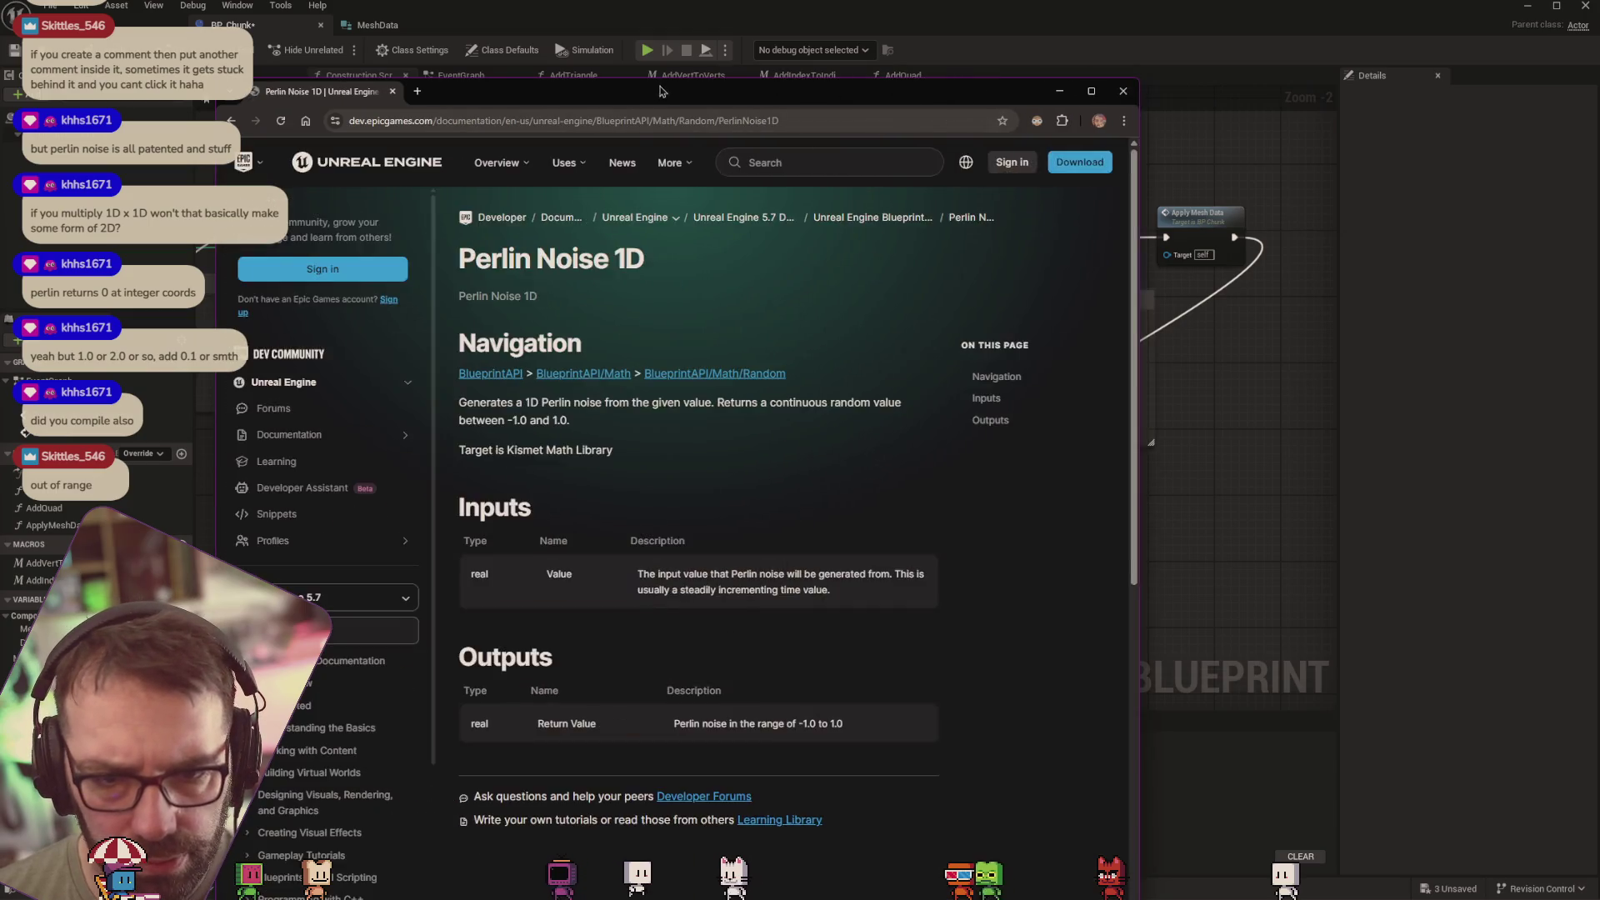
pyautogui.moveTo(716, 25); pyautogui.dragTo(894, 25)
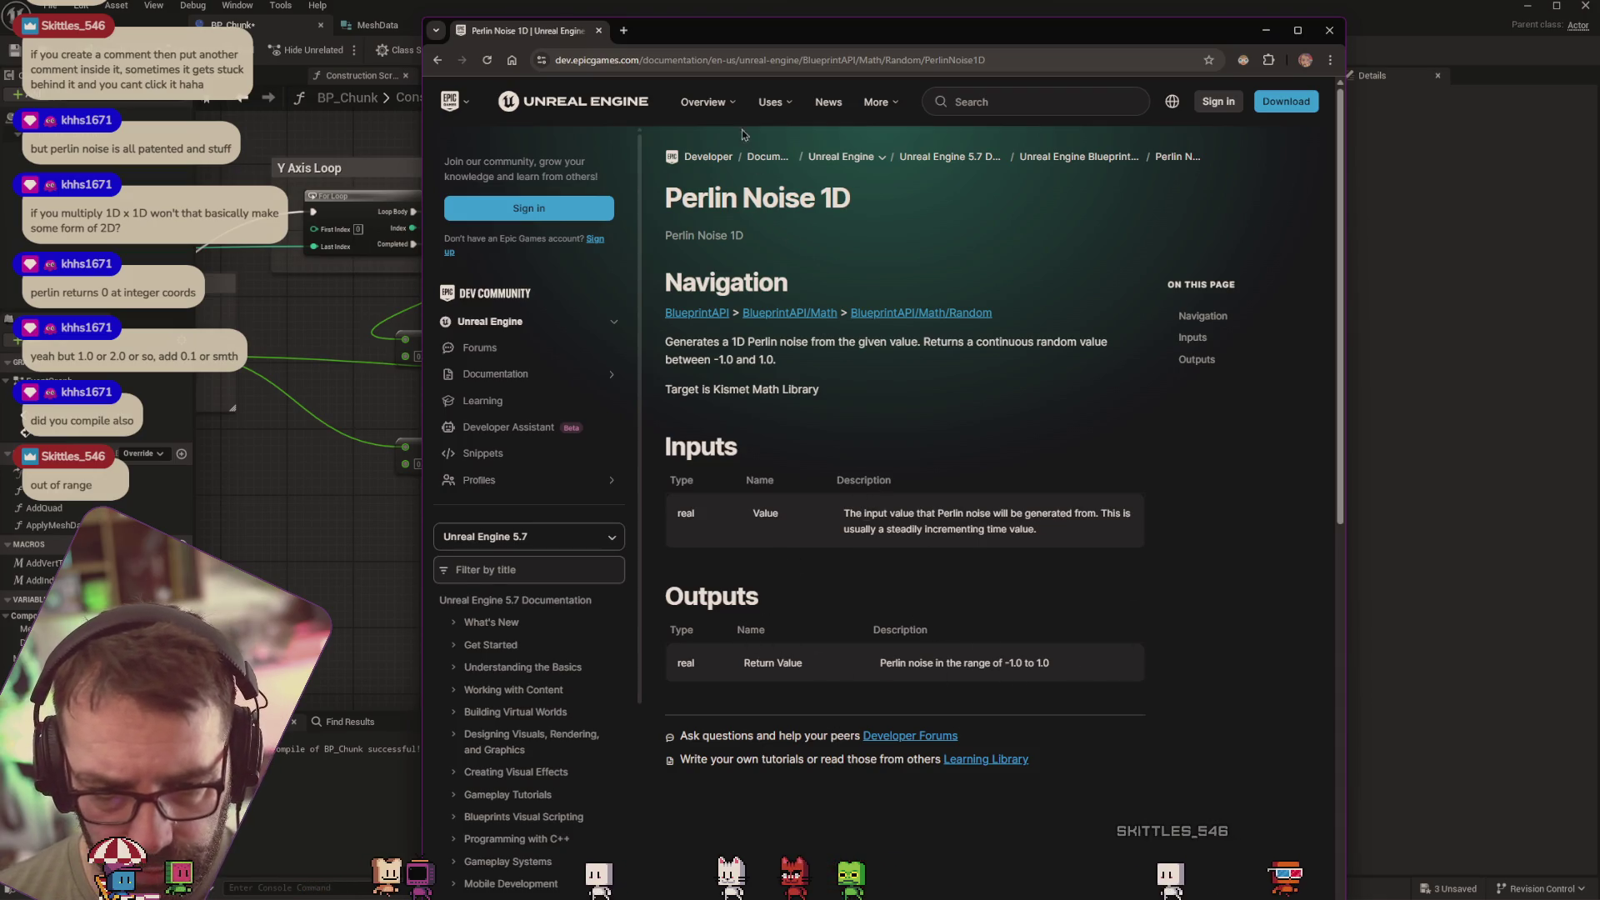
pyautogui.click(416, 56)
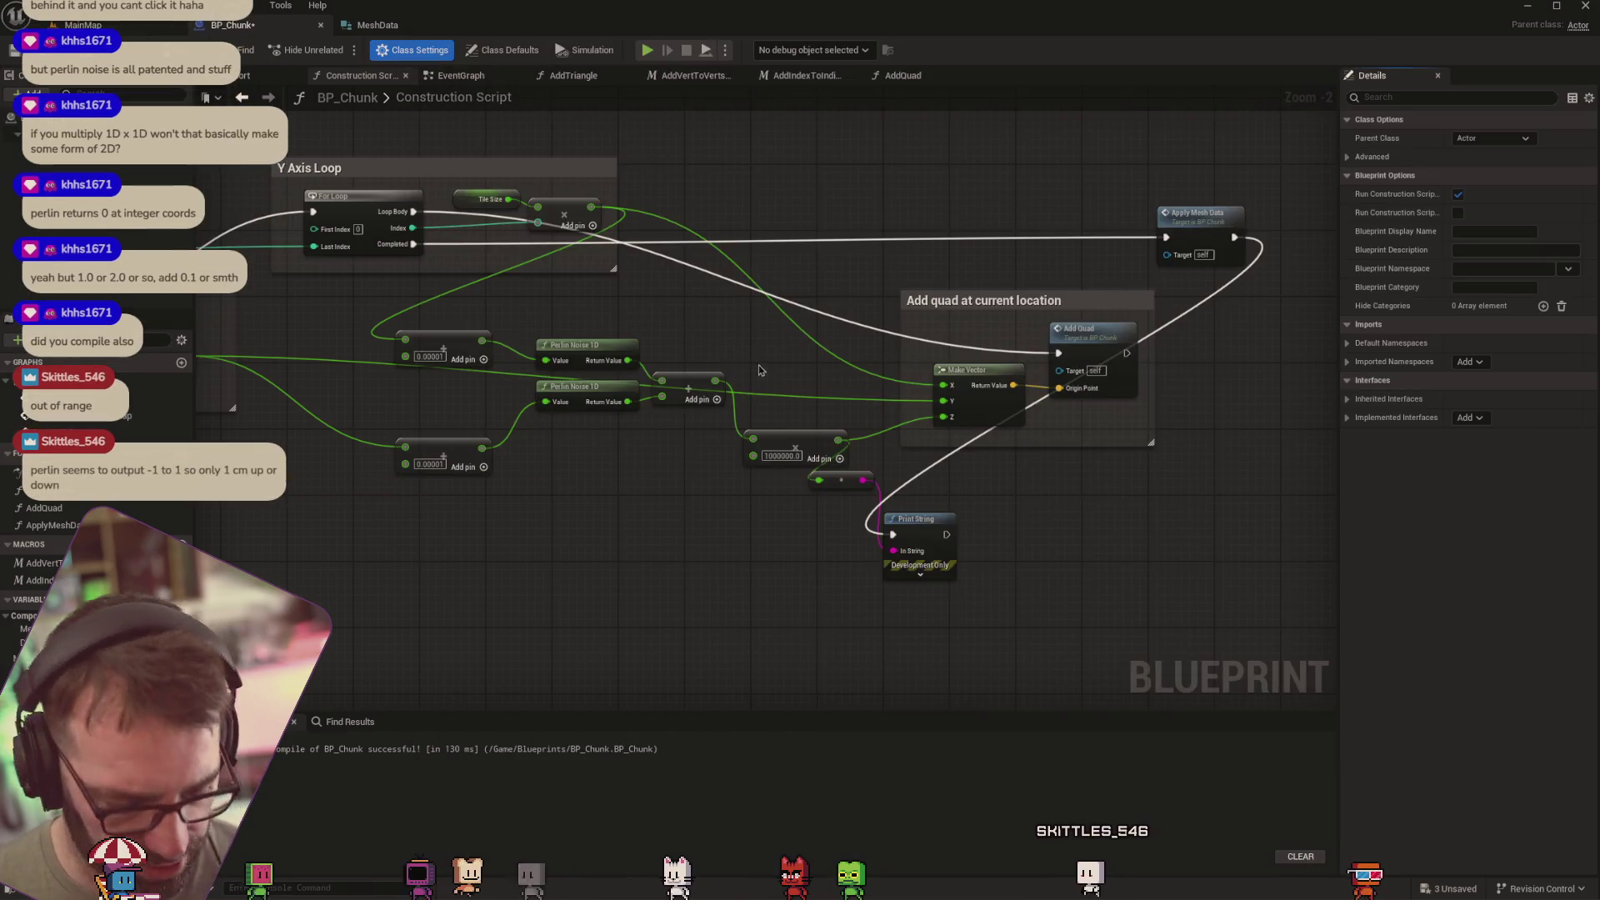
pyautogui.hotkey('alt', 'Tab')
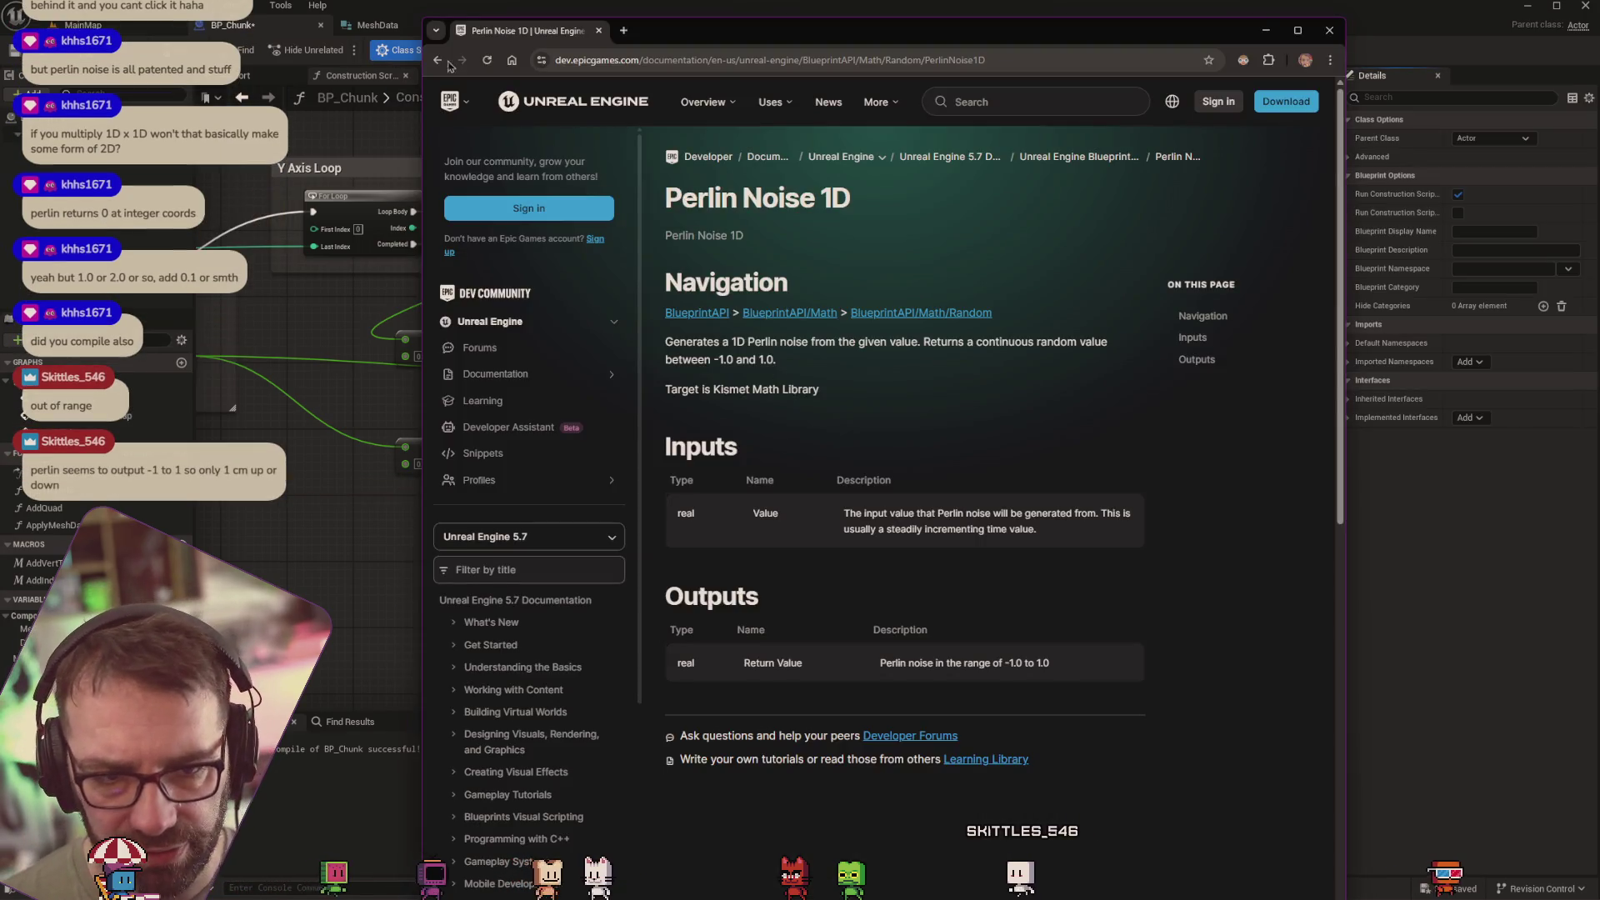
pyautogui.hotkey('alt', 'Left')
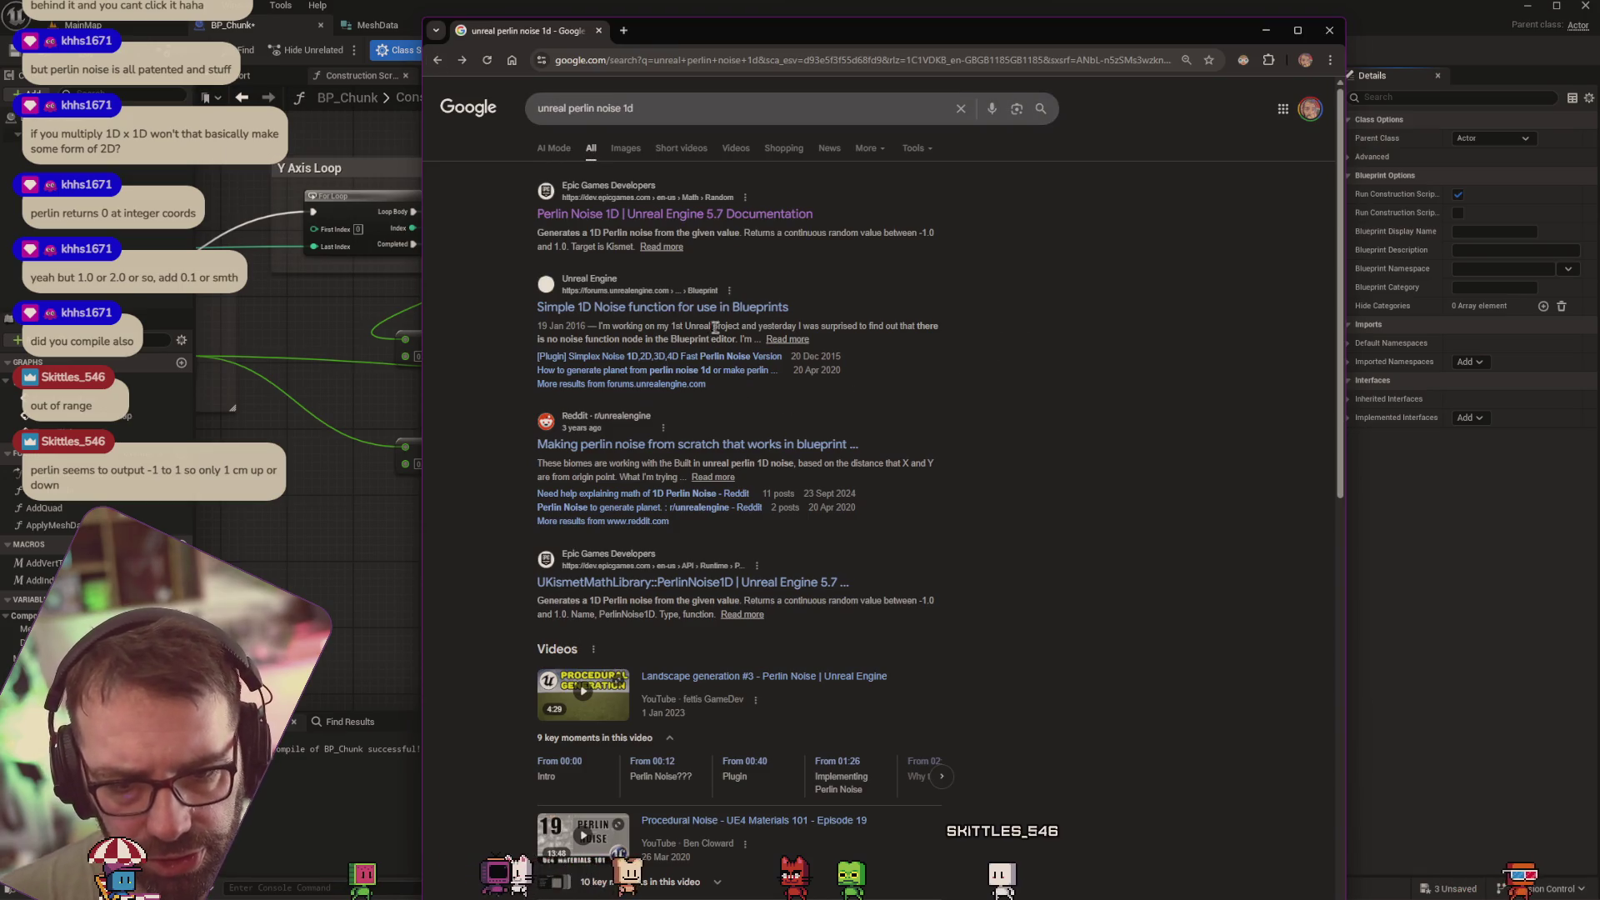
# Open the Simple 1D Noise function forum post, study its enlarged blueprint image, then go back
pyautogui.click(716, 306)
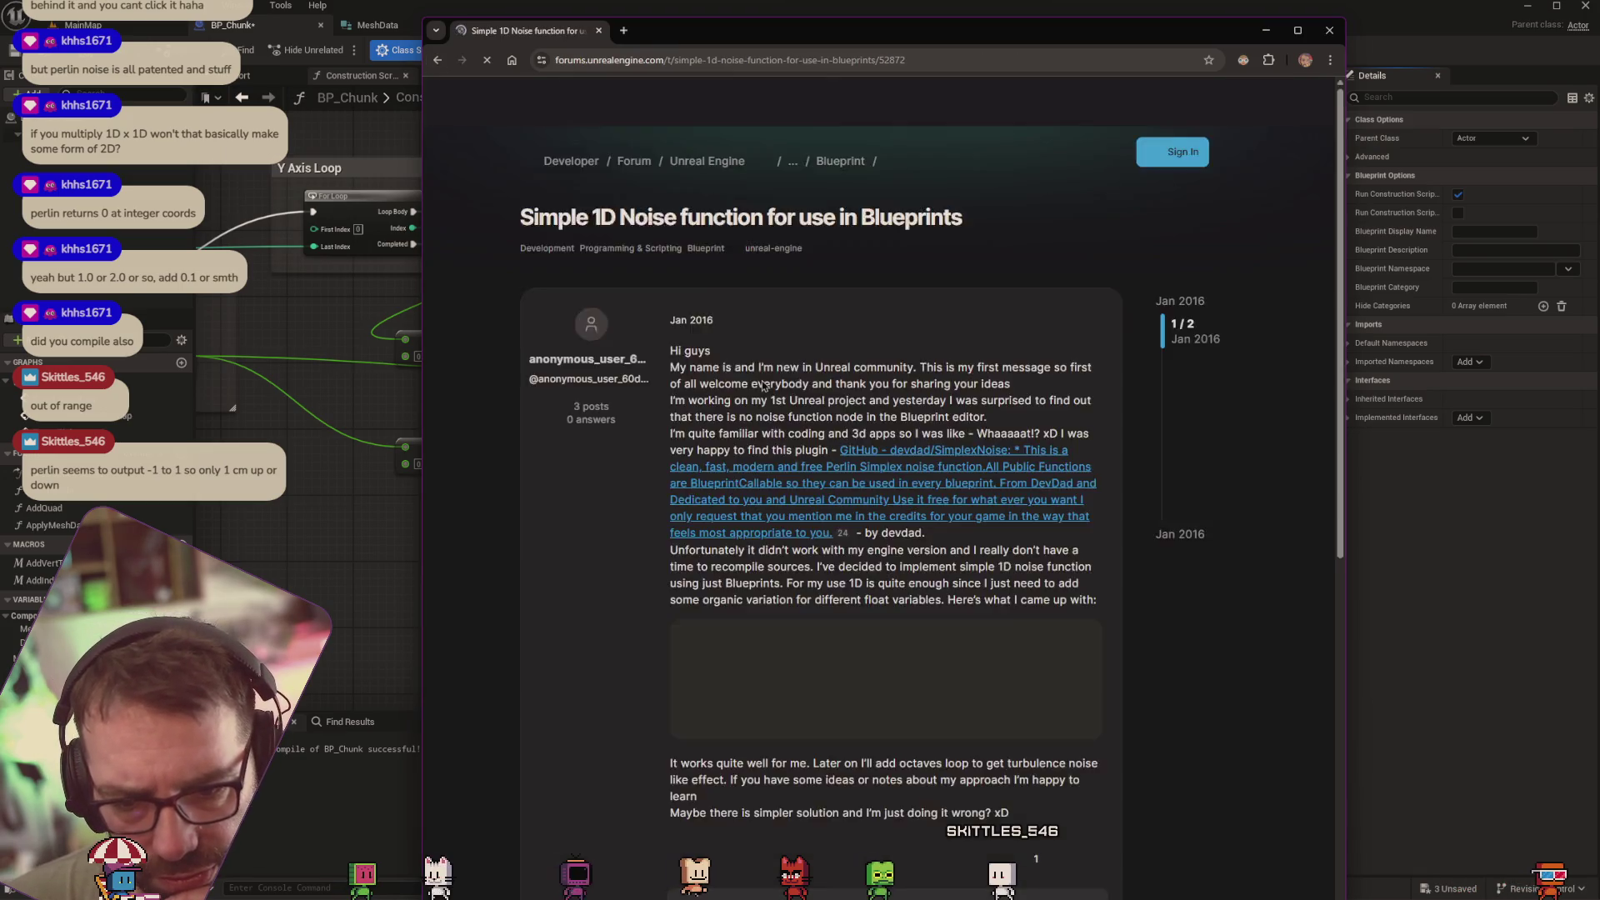
pyautogui.scroll(-3, 1062, 501)
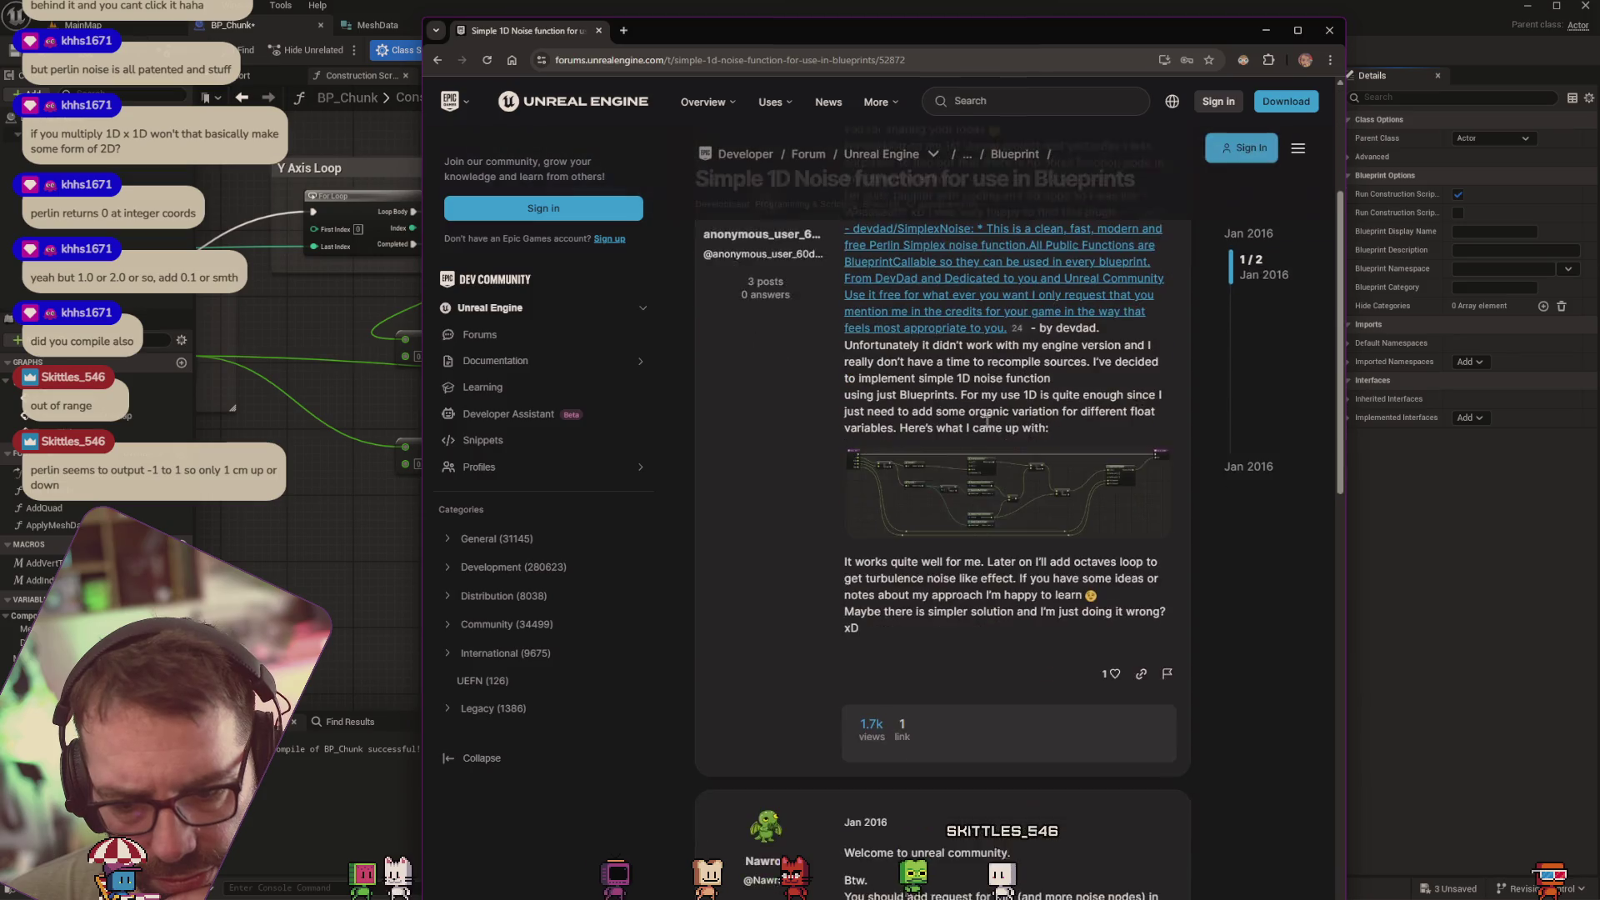
pyautogui.click(1062, 501)
pyautogui.click(1177, 473)
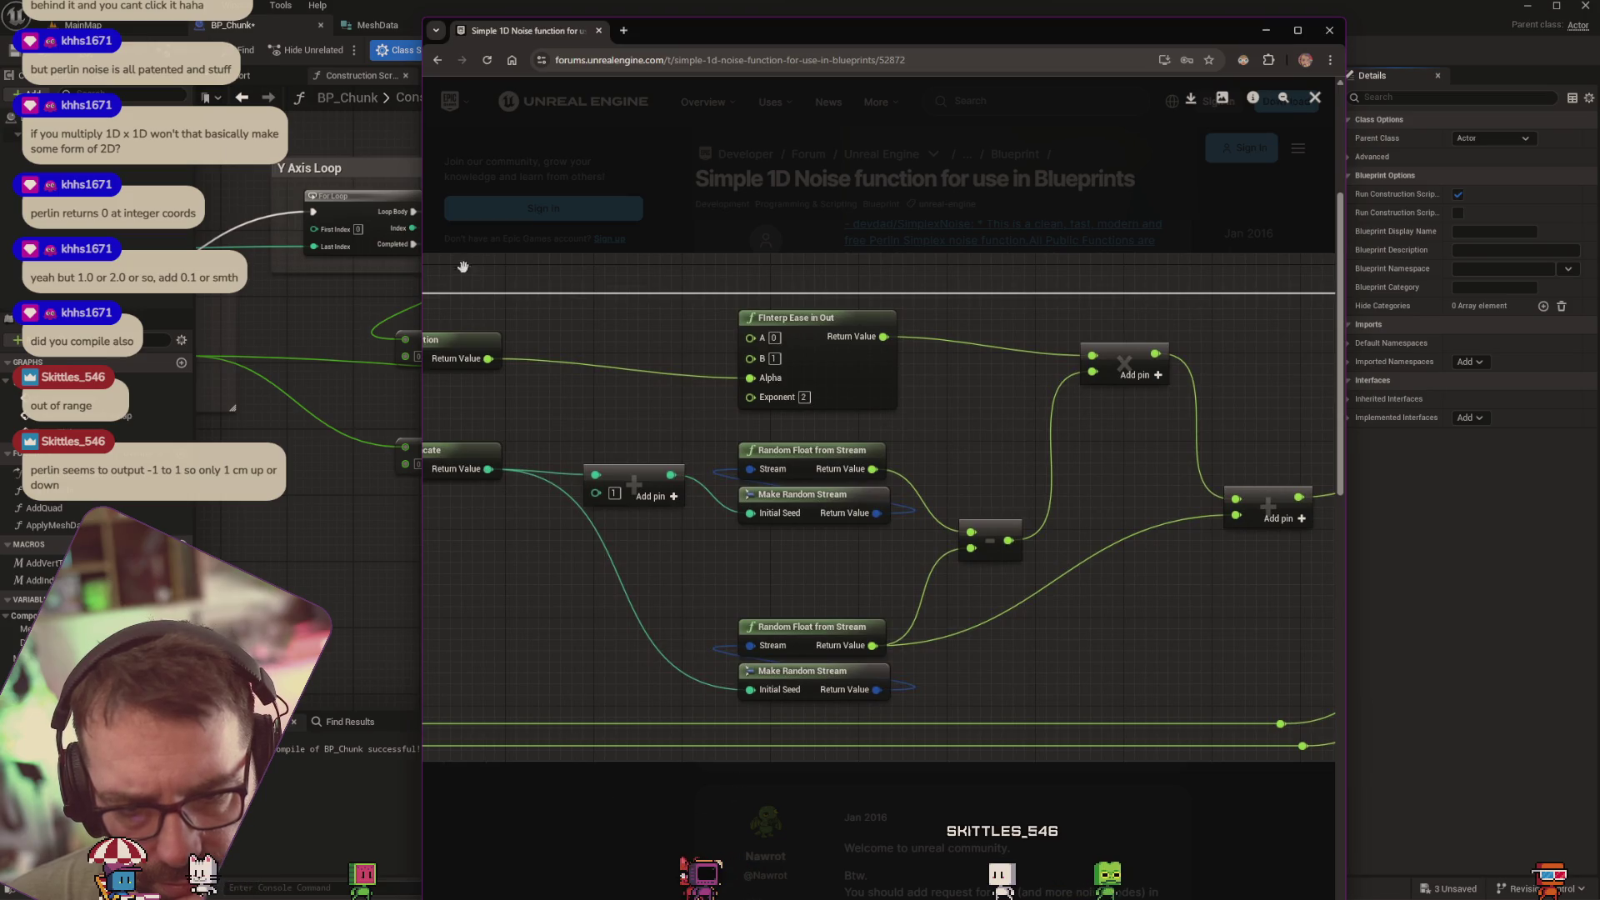
pyautogui.moveTo(422, 226); pyautogui.dragTo(46, 225)
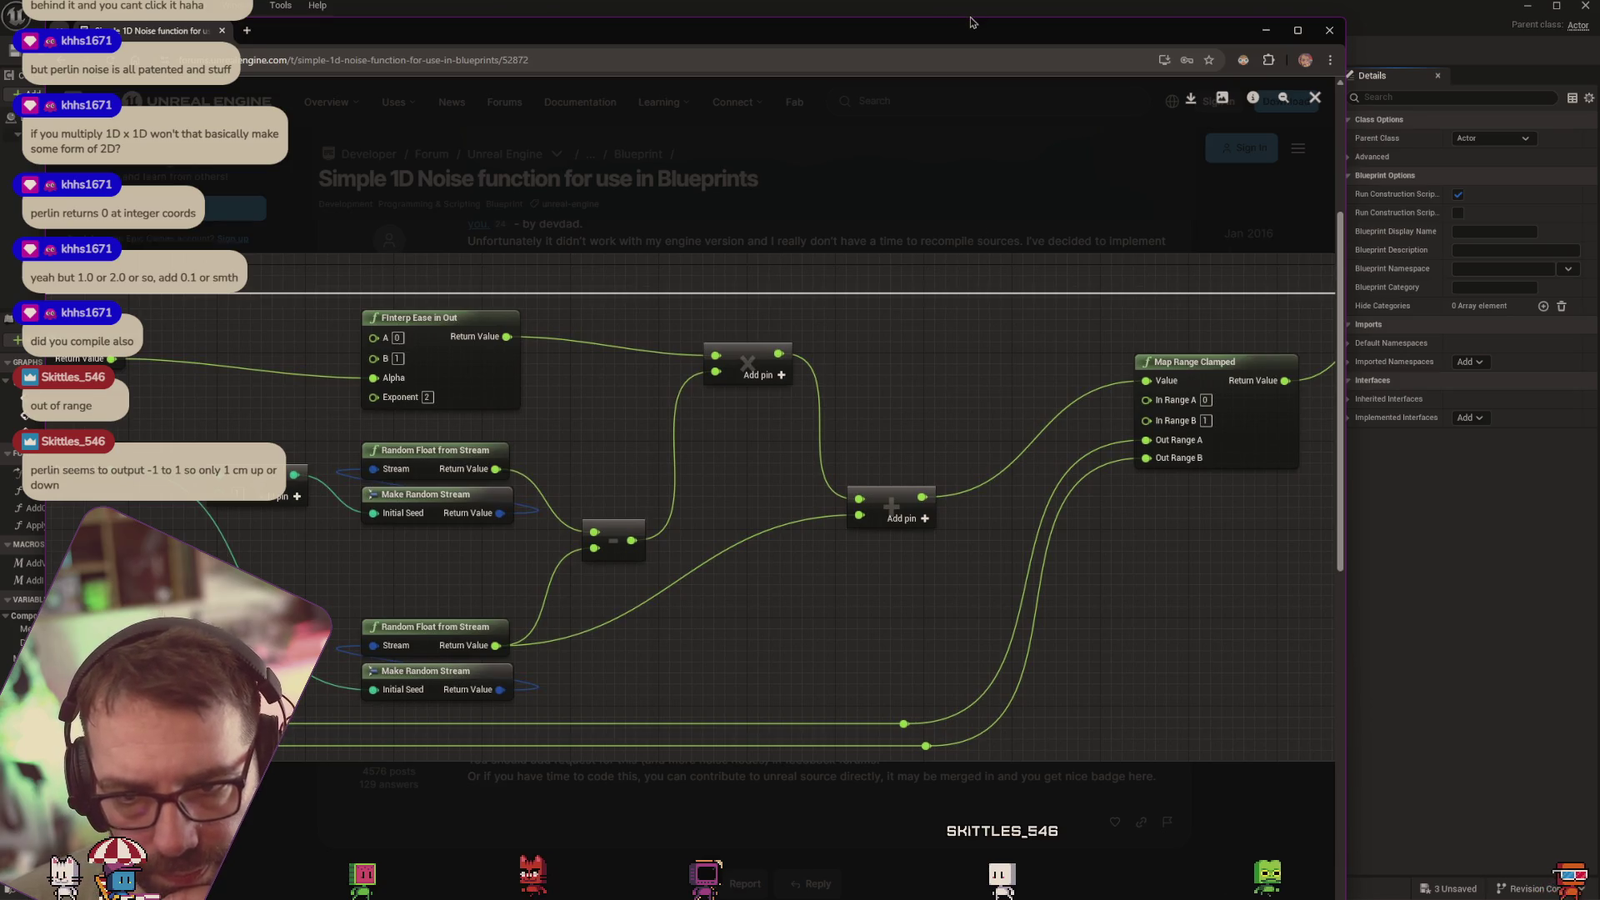
pyautogui.moveTo(971, 22); pyautogui.dragTo(971, 0)
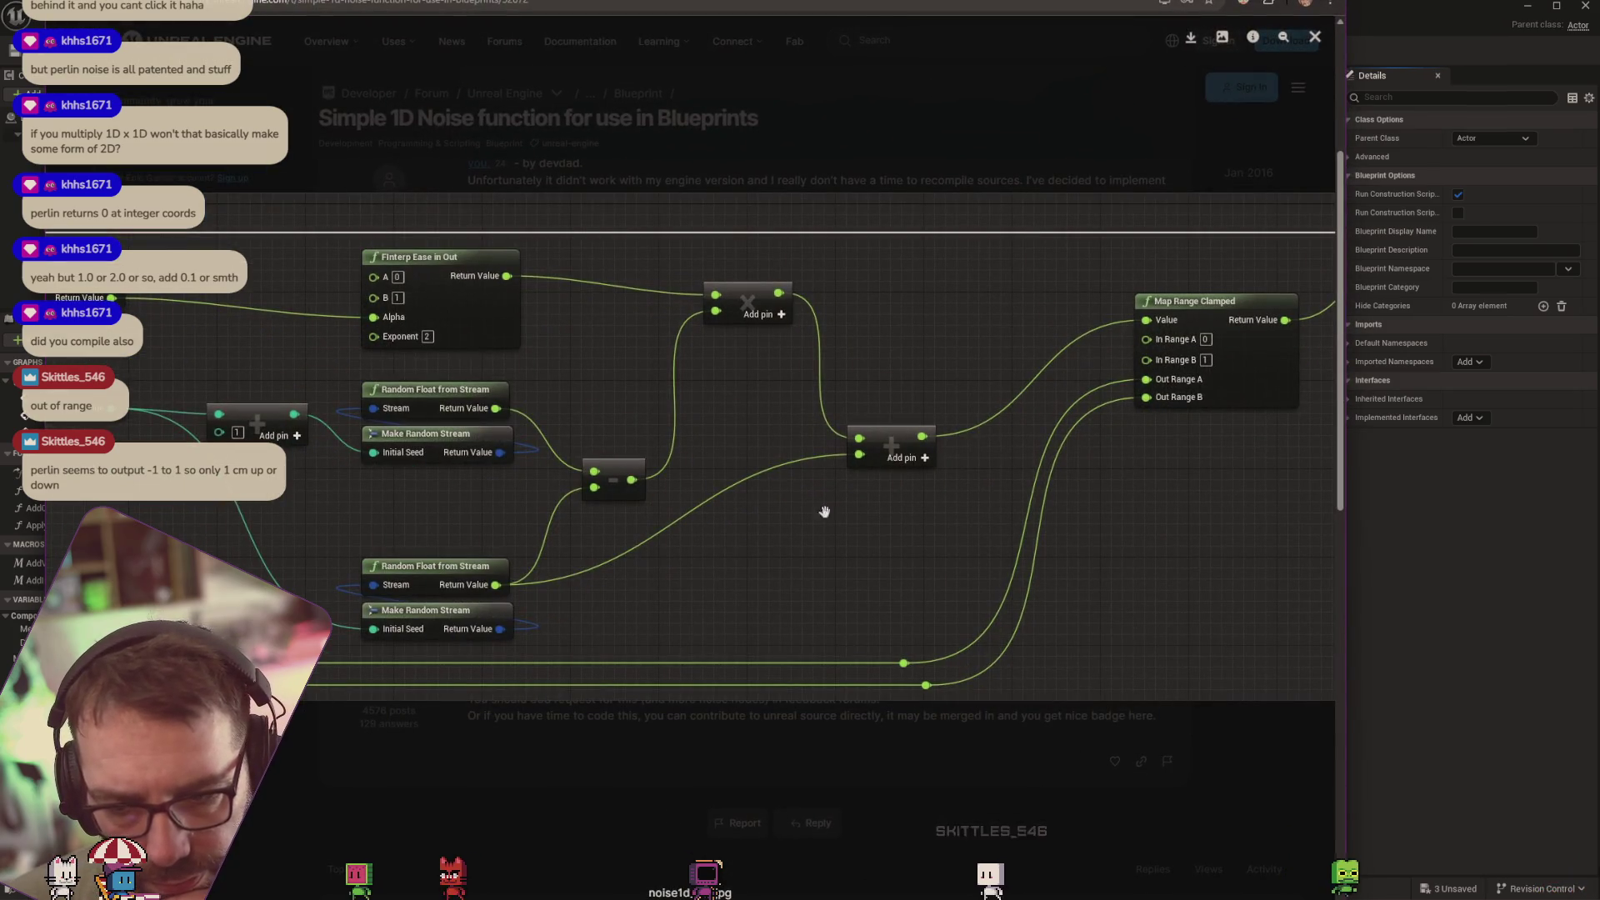
pyautogui.moveTo(397, 430)
pyautogui.mouseDown()
pyautogui.moveTo(792, 429)
pyautogui.moveTo(198, 419)
pyautogui.mouseUp()
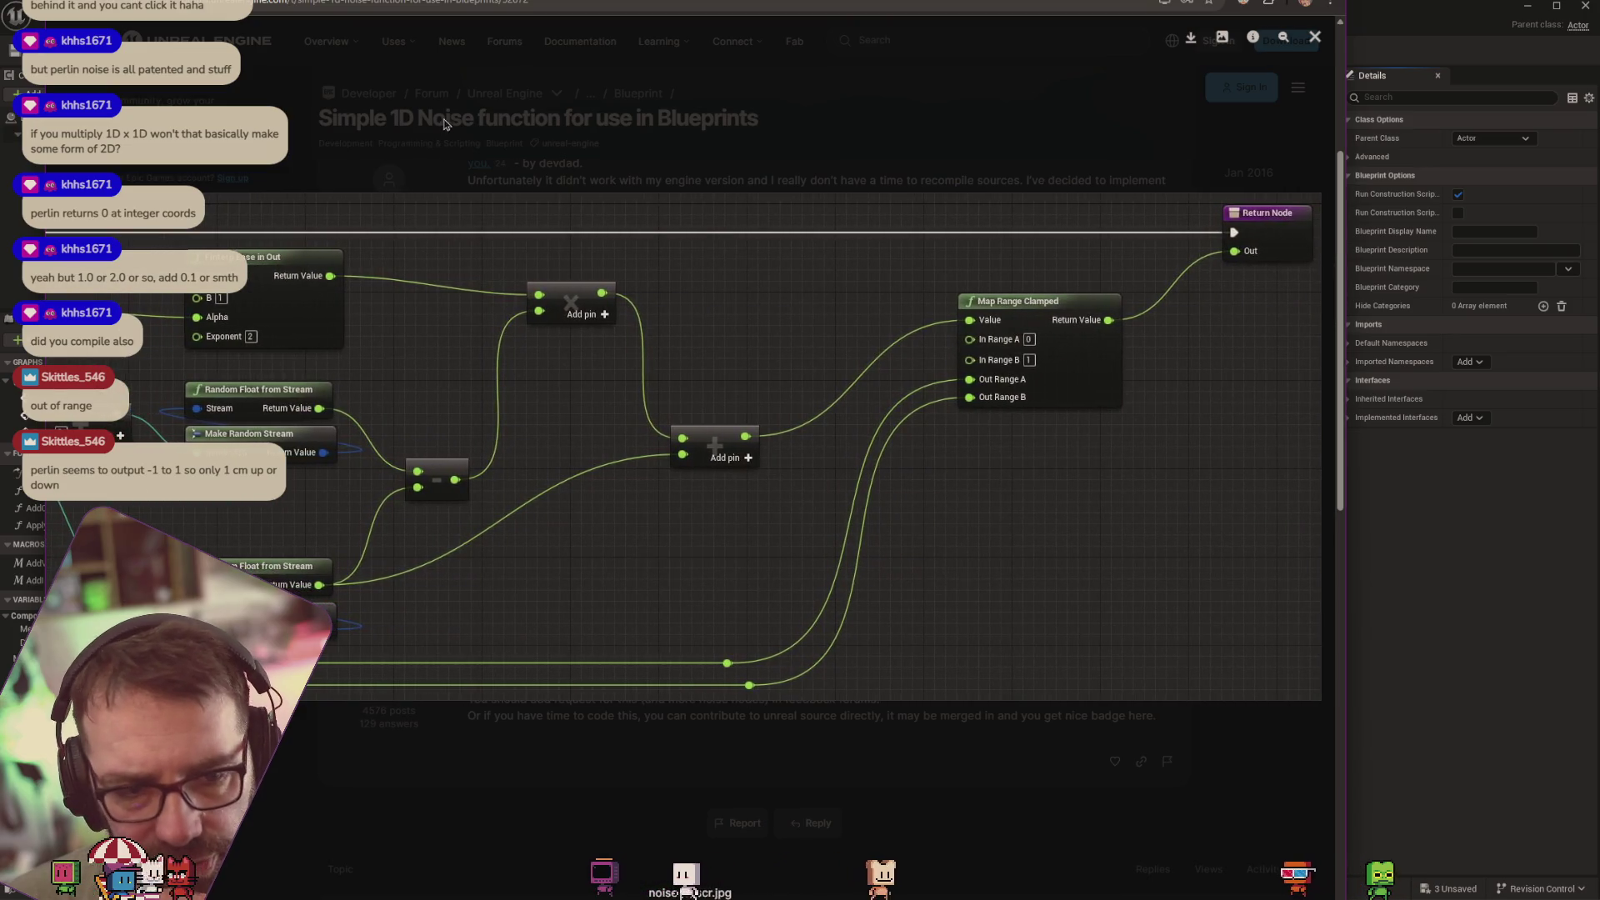
pyautogui.click(467, 140)
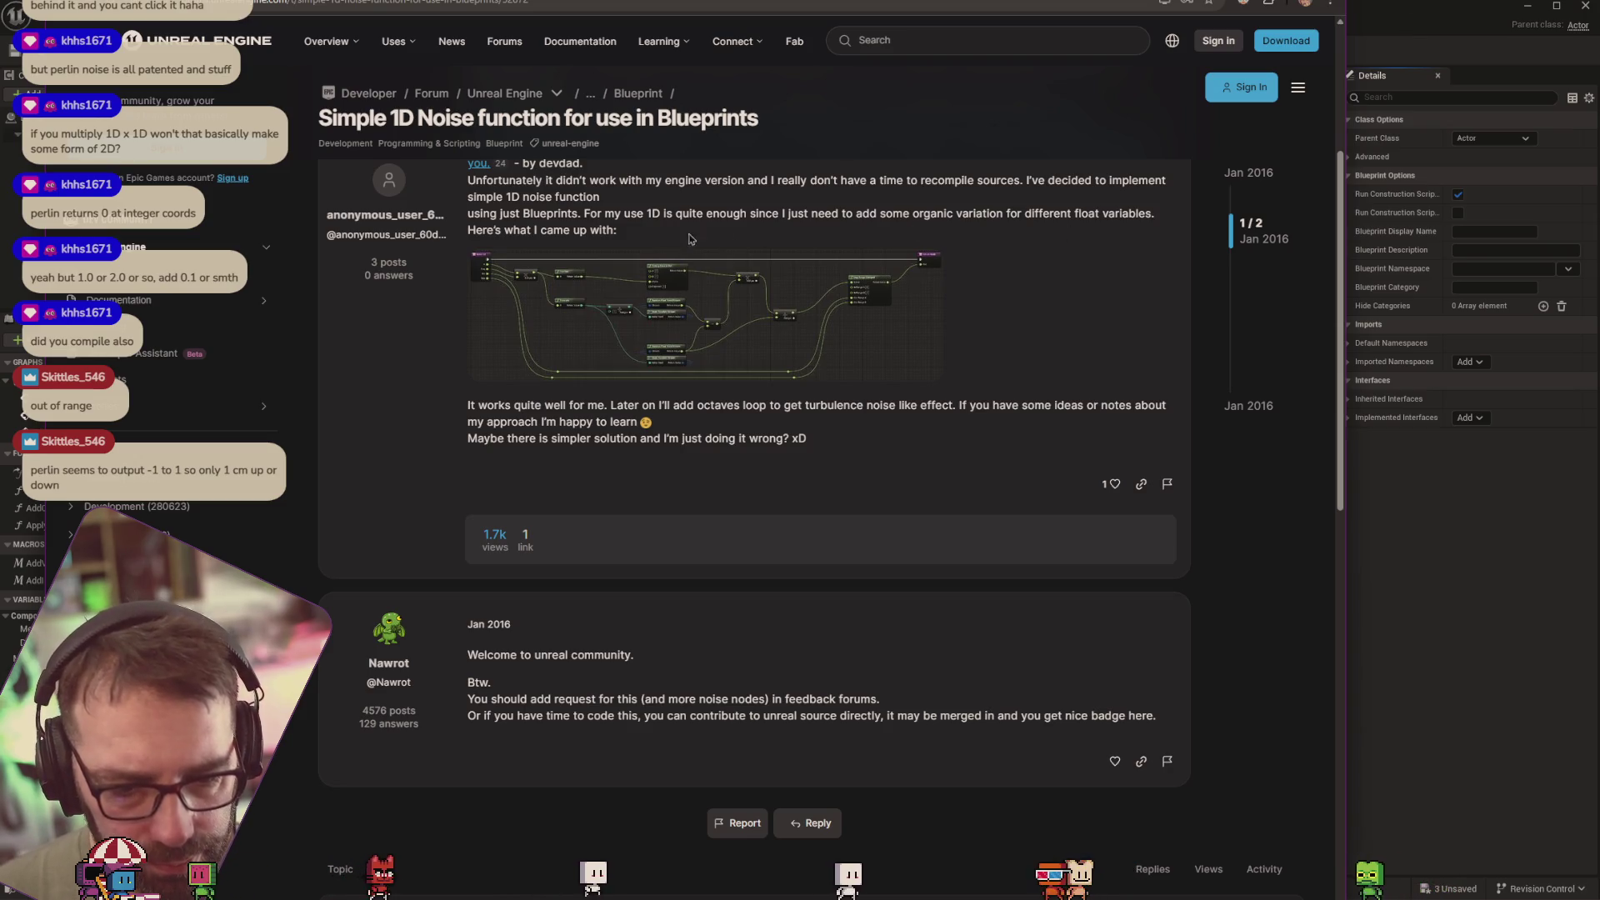
pyautogui.scroll(-10, 473, 279)
pyautogui.scroll(13, 473, 280)
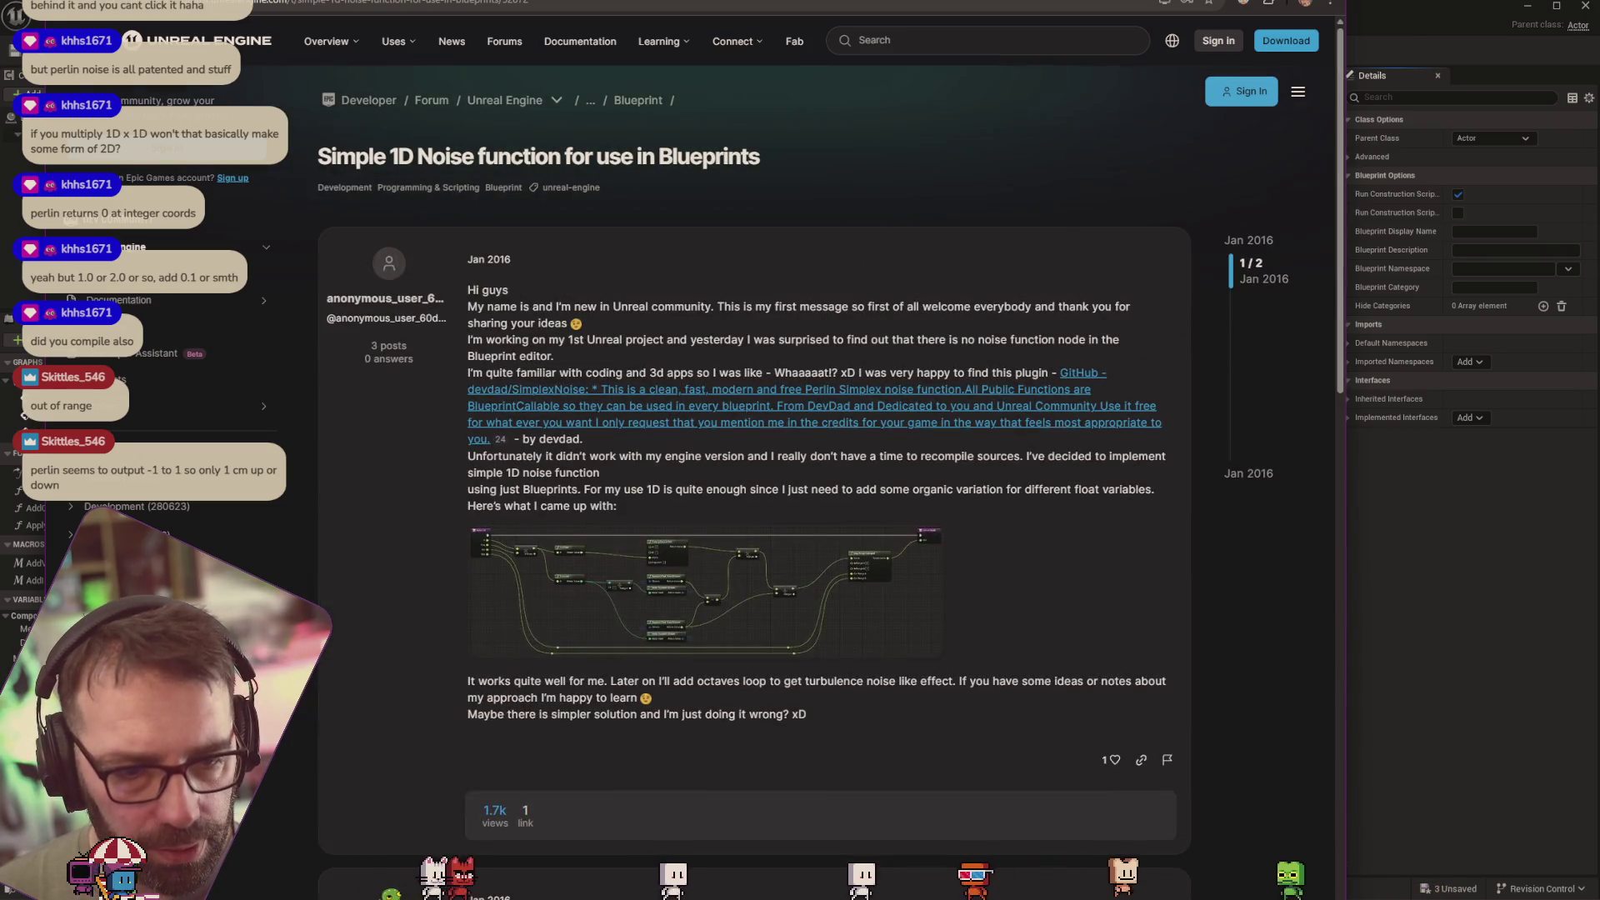
pyautogui.hotkey('alt', 'Left')
# Read the UKismetMathLibrary::PerlinNoise1D documentation page, then go back to the search results
pyautogui.scroll(-4, 583, 284)
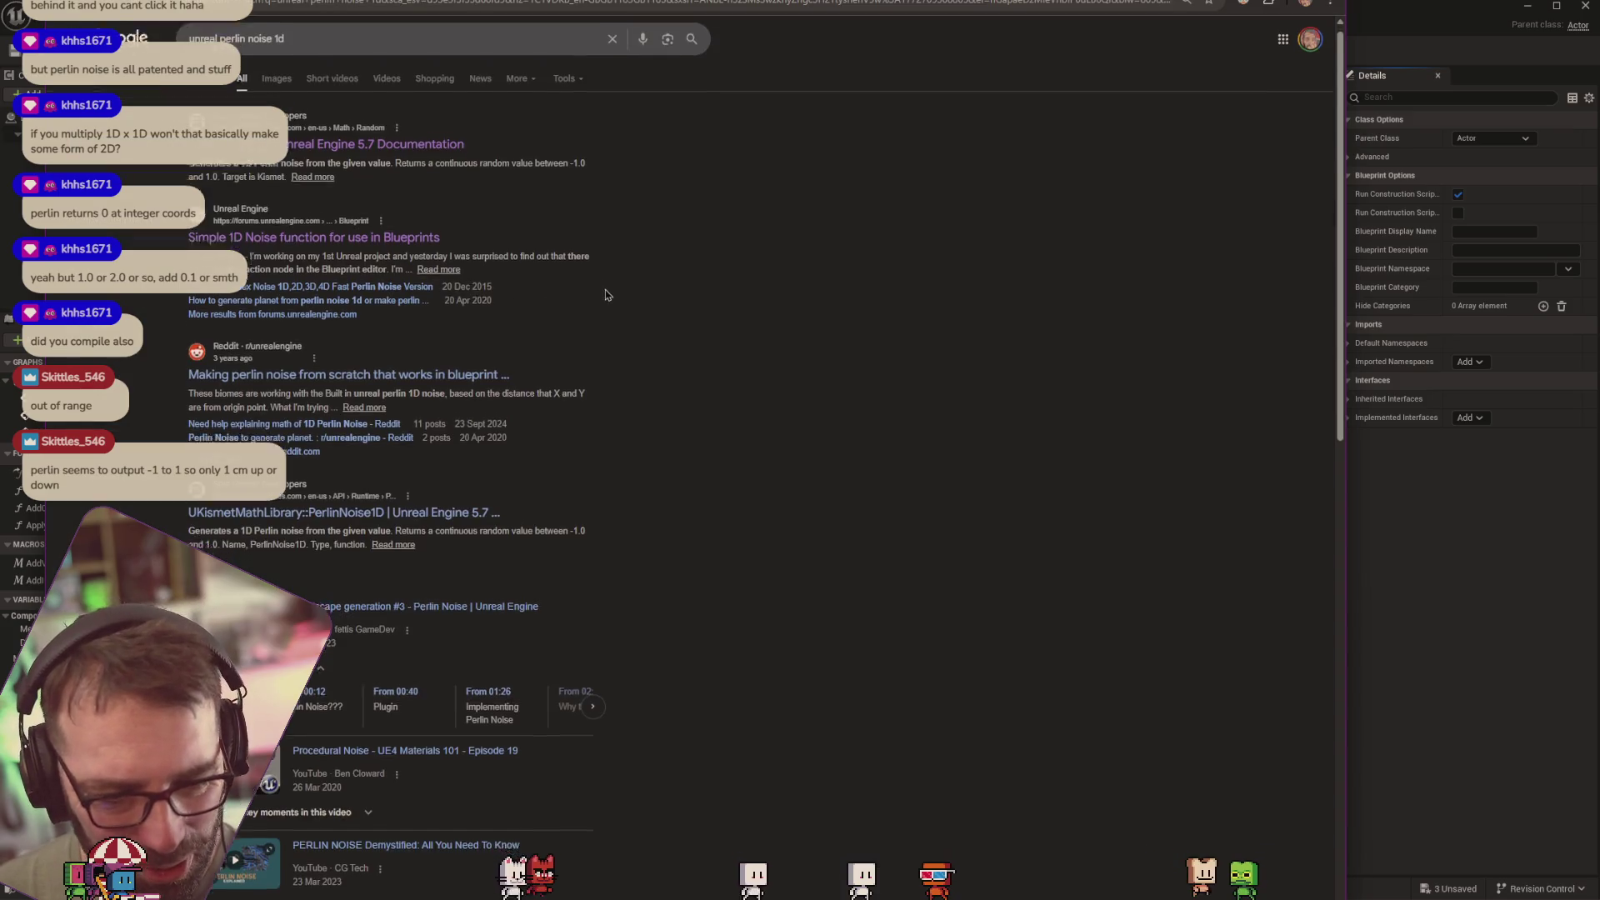
pyautogui.click(417, 179)
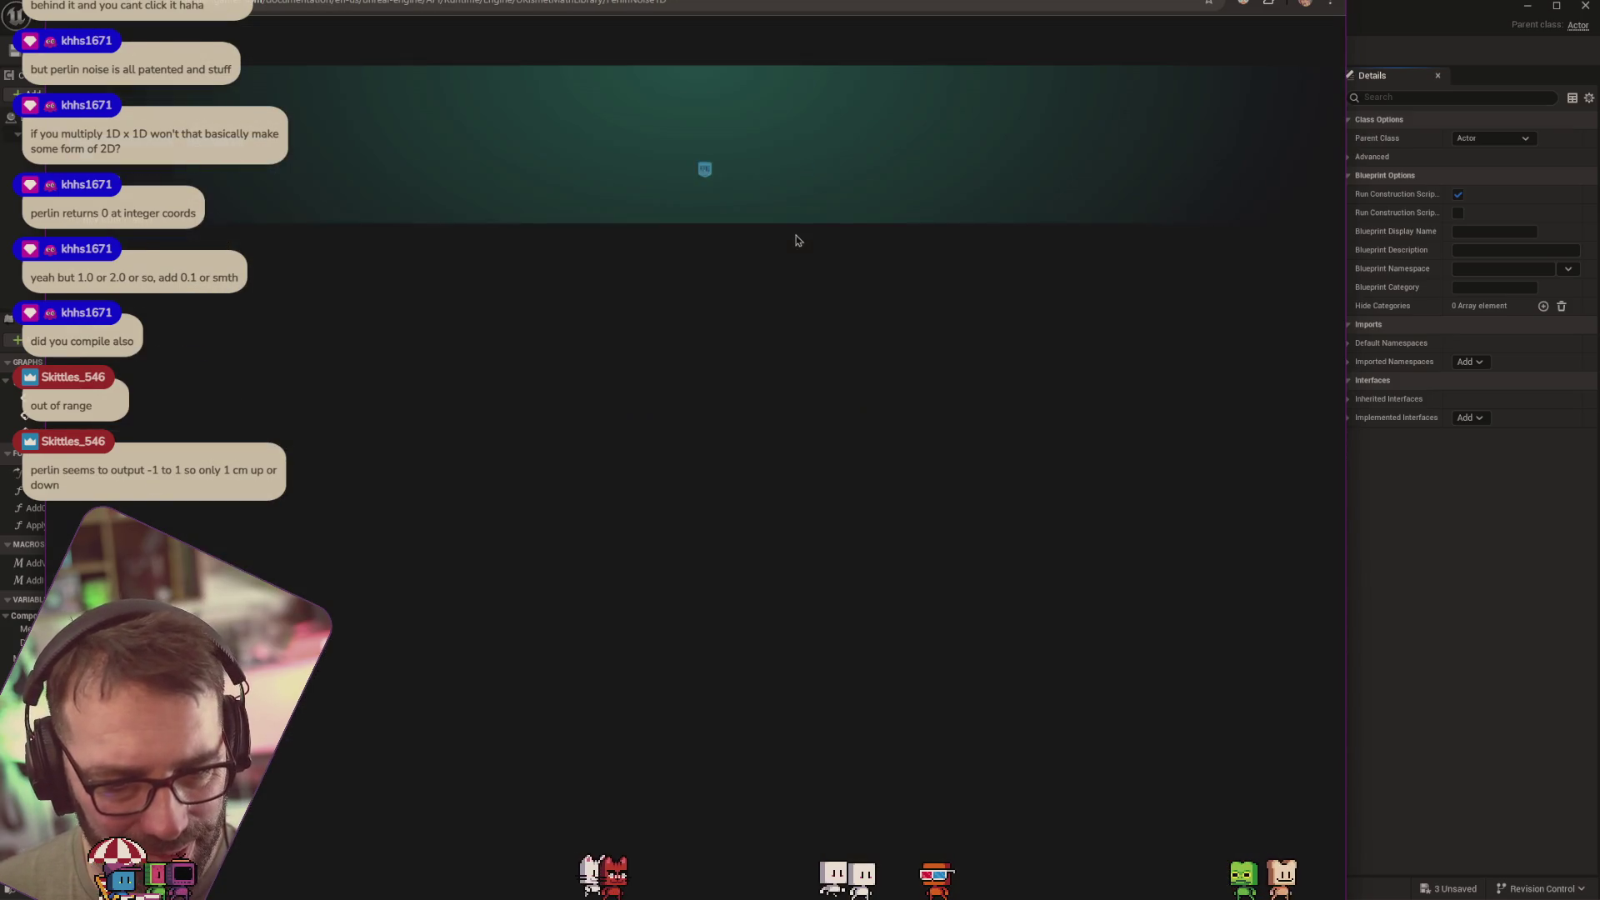
pyautogui.scroll(-2, 799, 240)
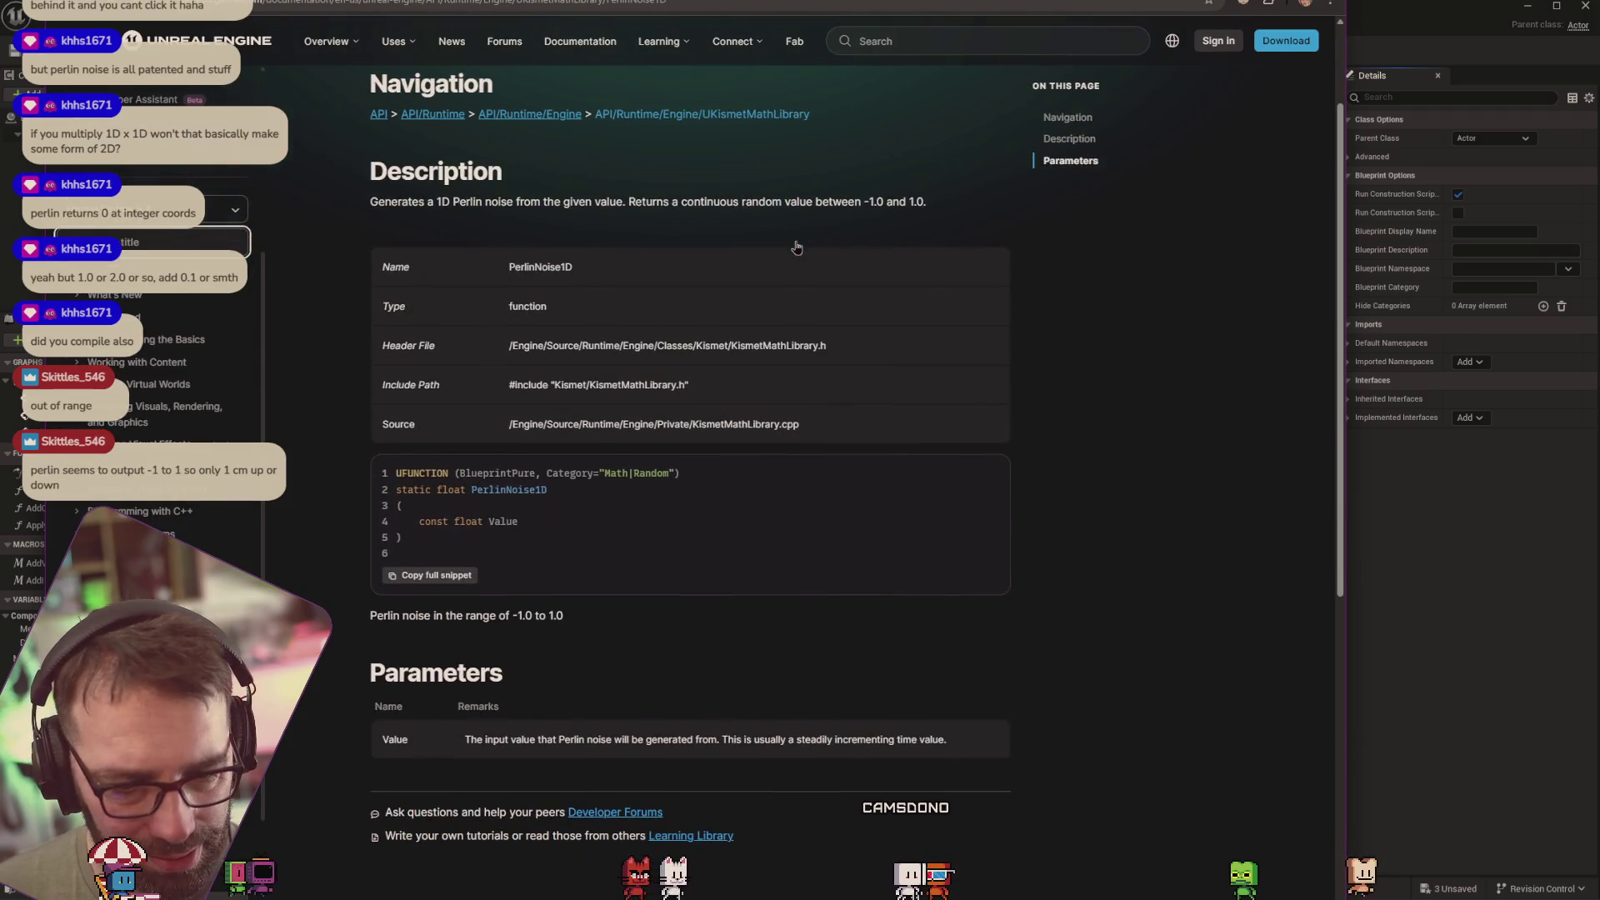
pyautogui.hotkey('alt', 'Left')
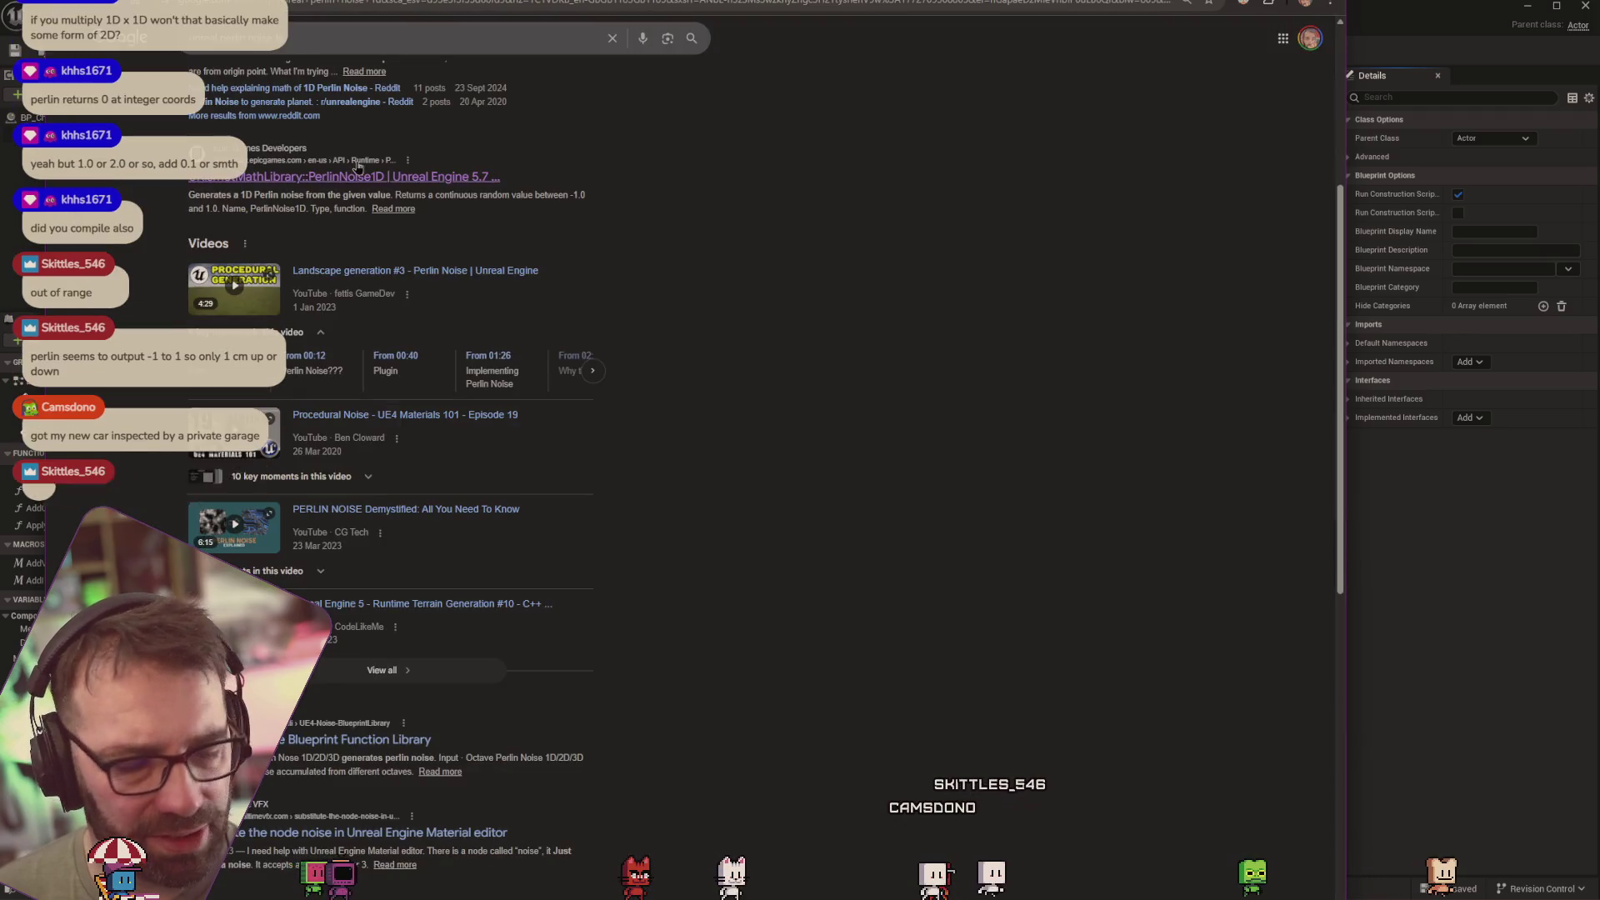
# Browse the image results for Simplex and Simple 1D noise blueprints, then return to Unreal Engine
pyautogui.scroll(-3, 482, 310)
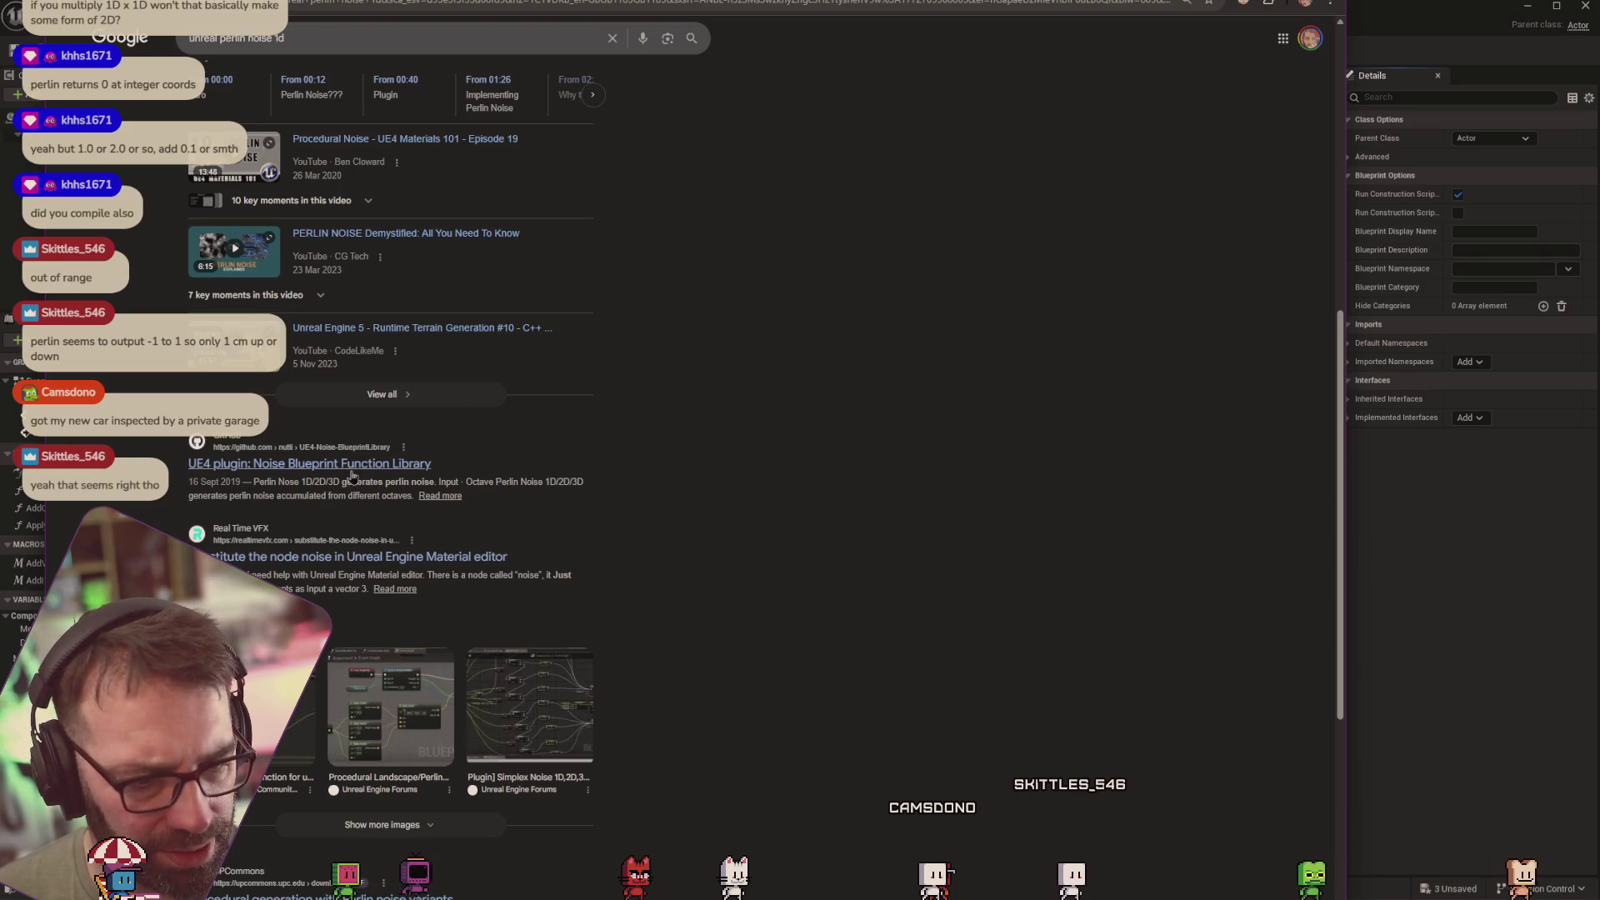
pyautogui.scroll(-2, 584, 447)
pyautogui.scroll(-2, 583, 447)
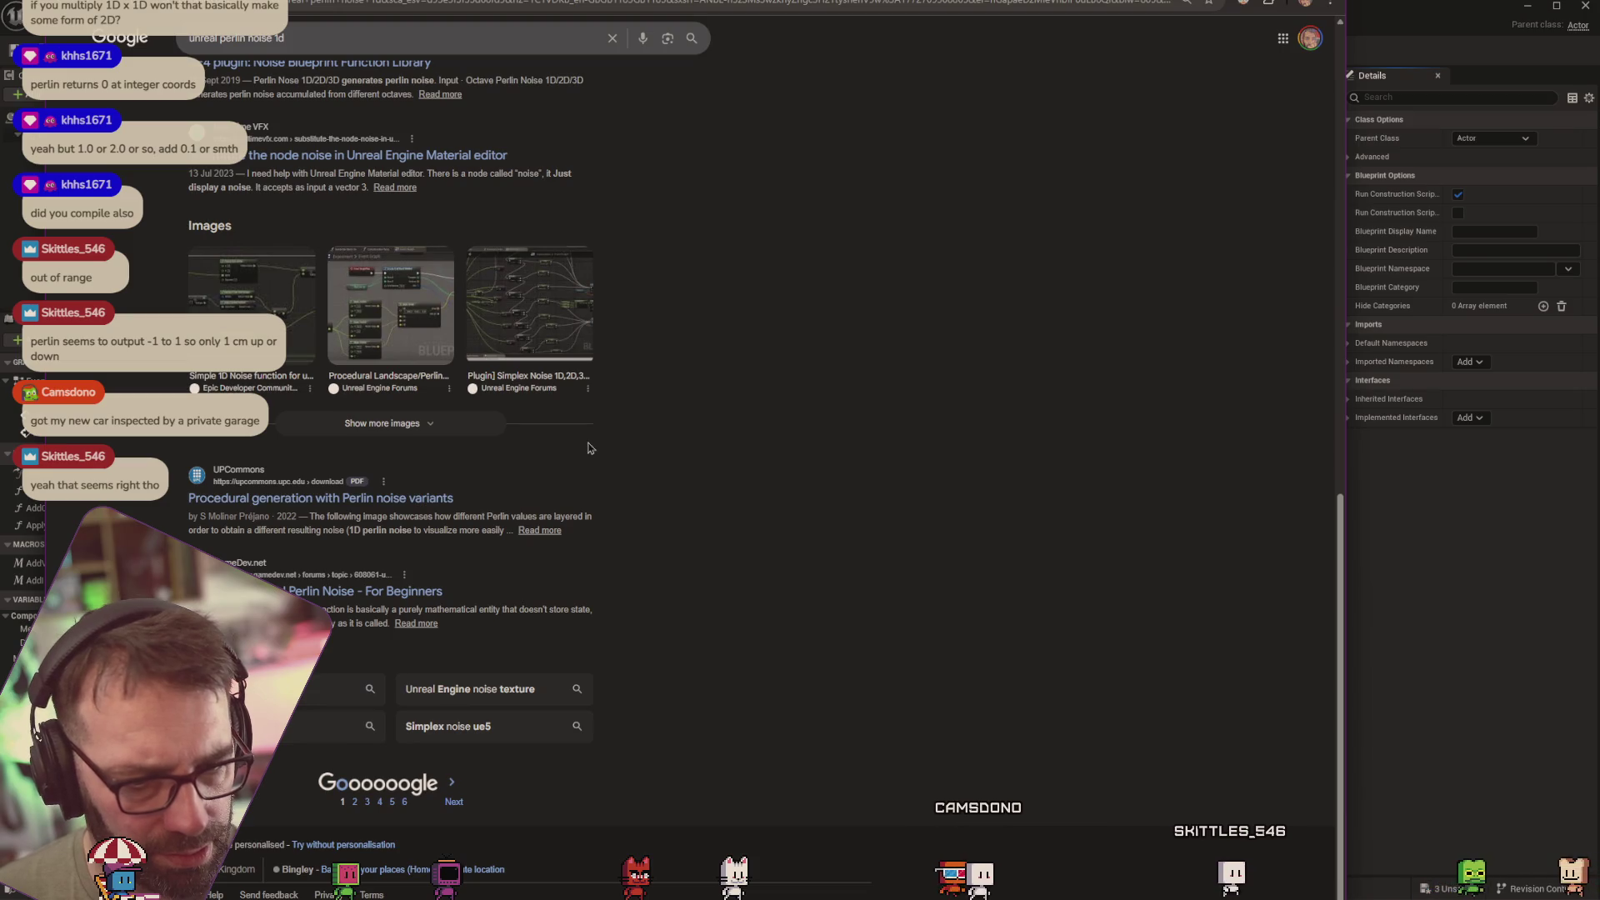
pyautogui.scroll(8, 504, 429)
pyautogui.scroll(5, 504, 429)
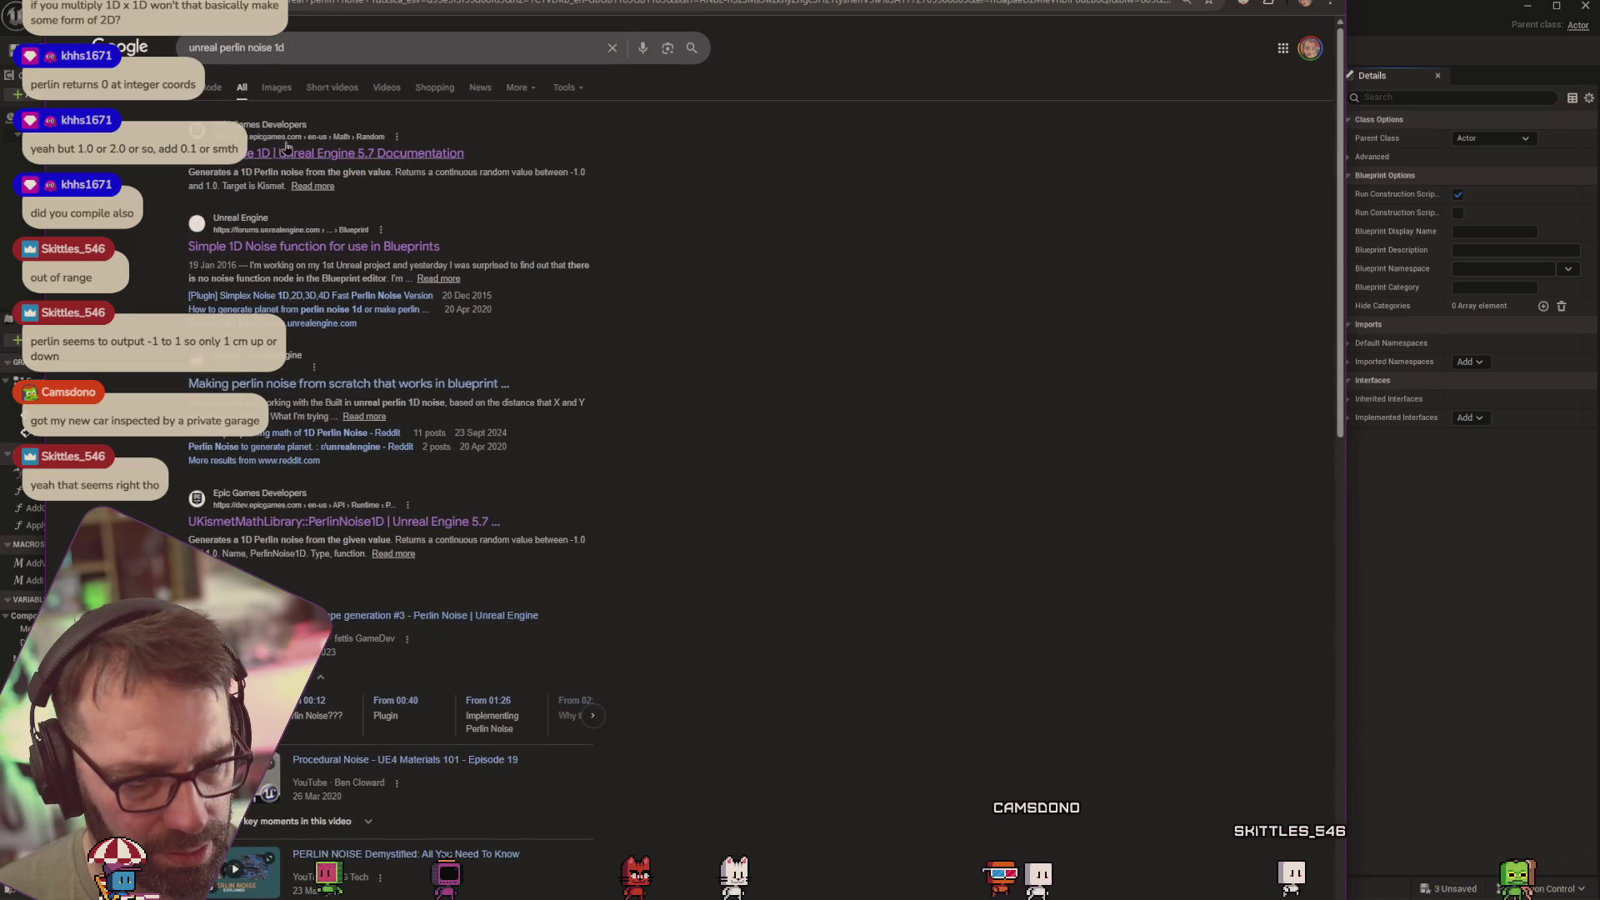
pyautogui.click(277, 88)
pyautogui.click(725, 215)
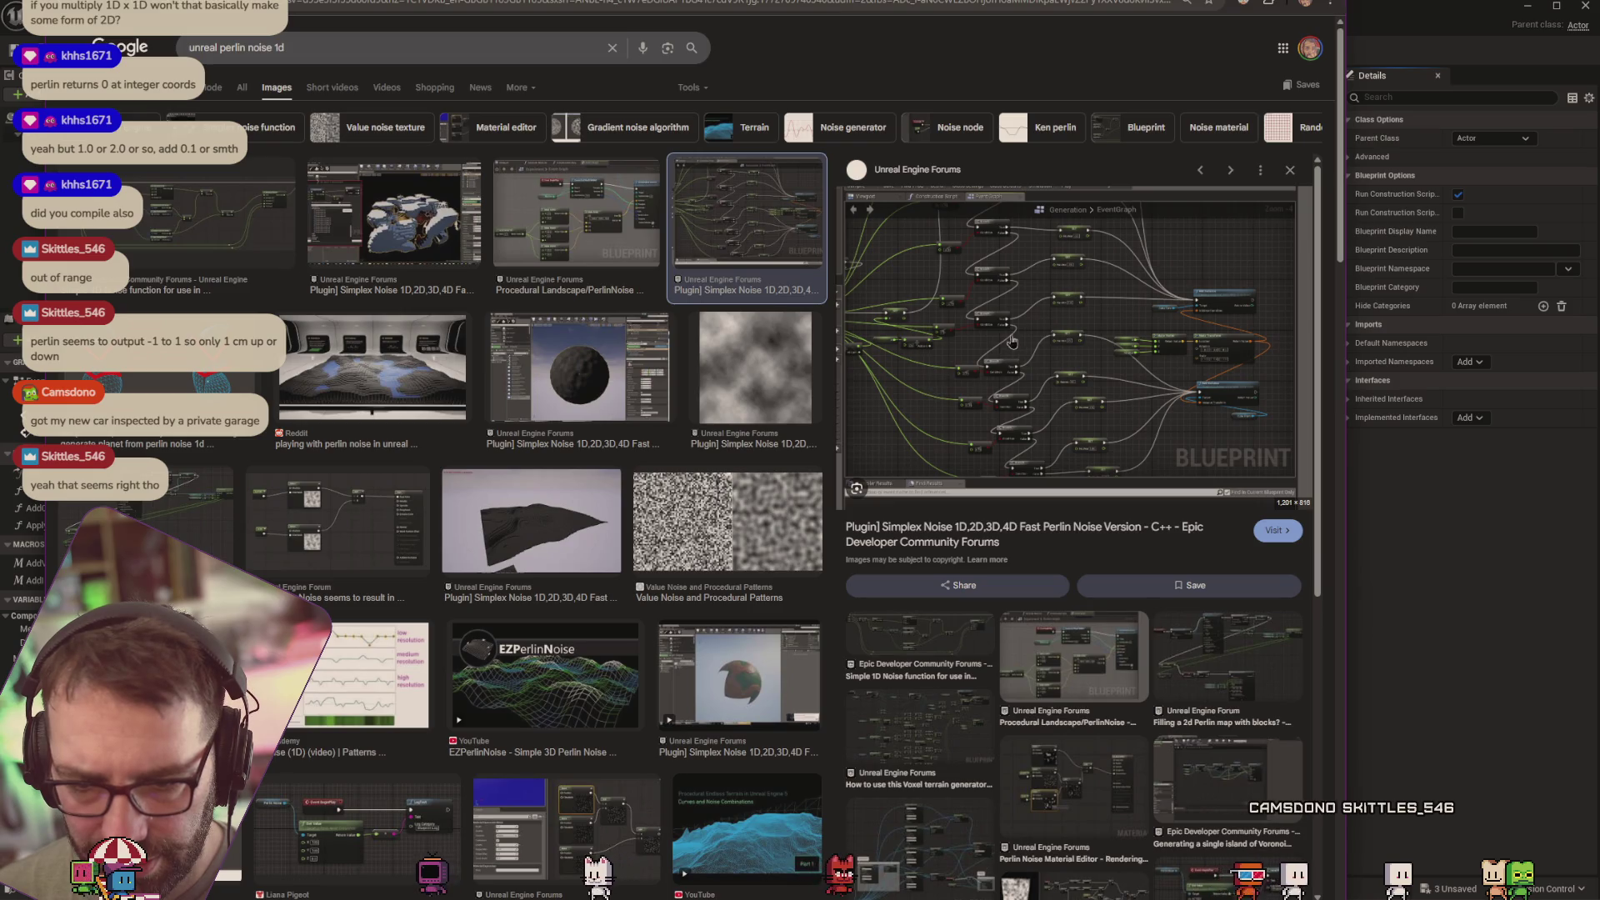
pyautogui.press('Left')
pyautogui.press('Left')
pyautogui.press('Left')
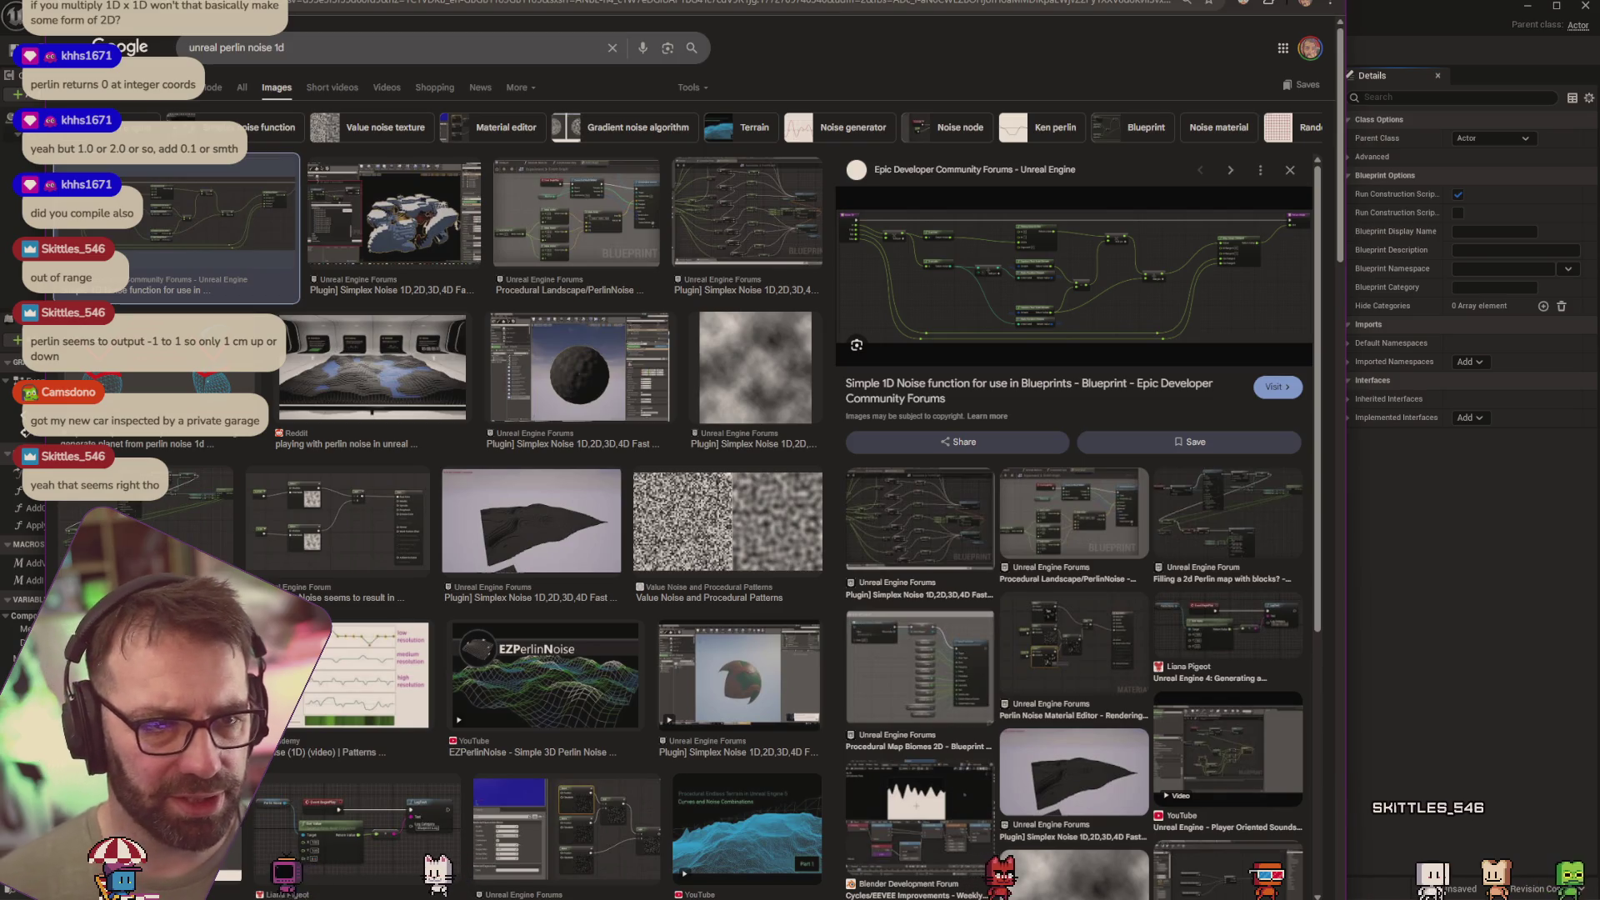
pyautogui.hotkey('alt', 'Tab')
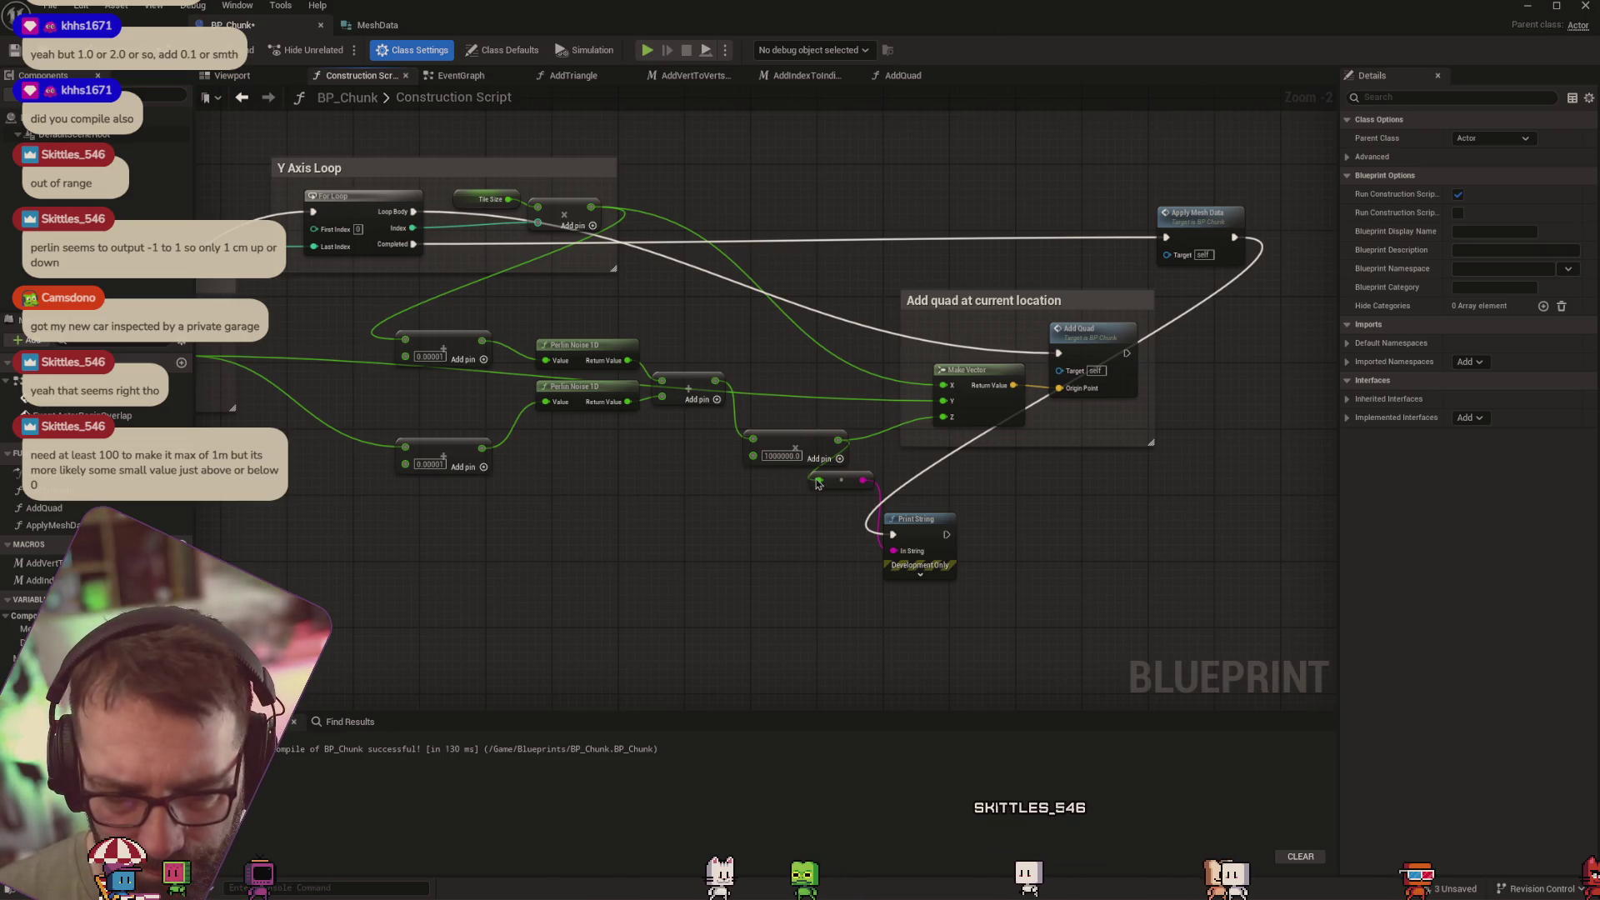
pyautogui.moveTo(1017, 609)
pyautogui.mouseDown()
pyautogui.moveTo(793, 498)
pyautogui.moveTo(824, 472)
pyautogui.mouseUp()
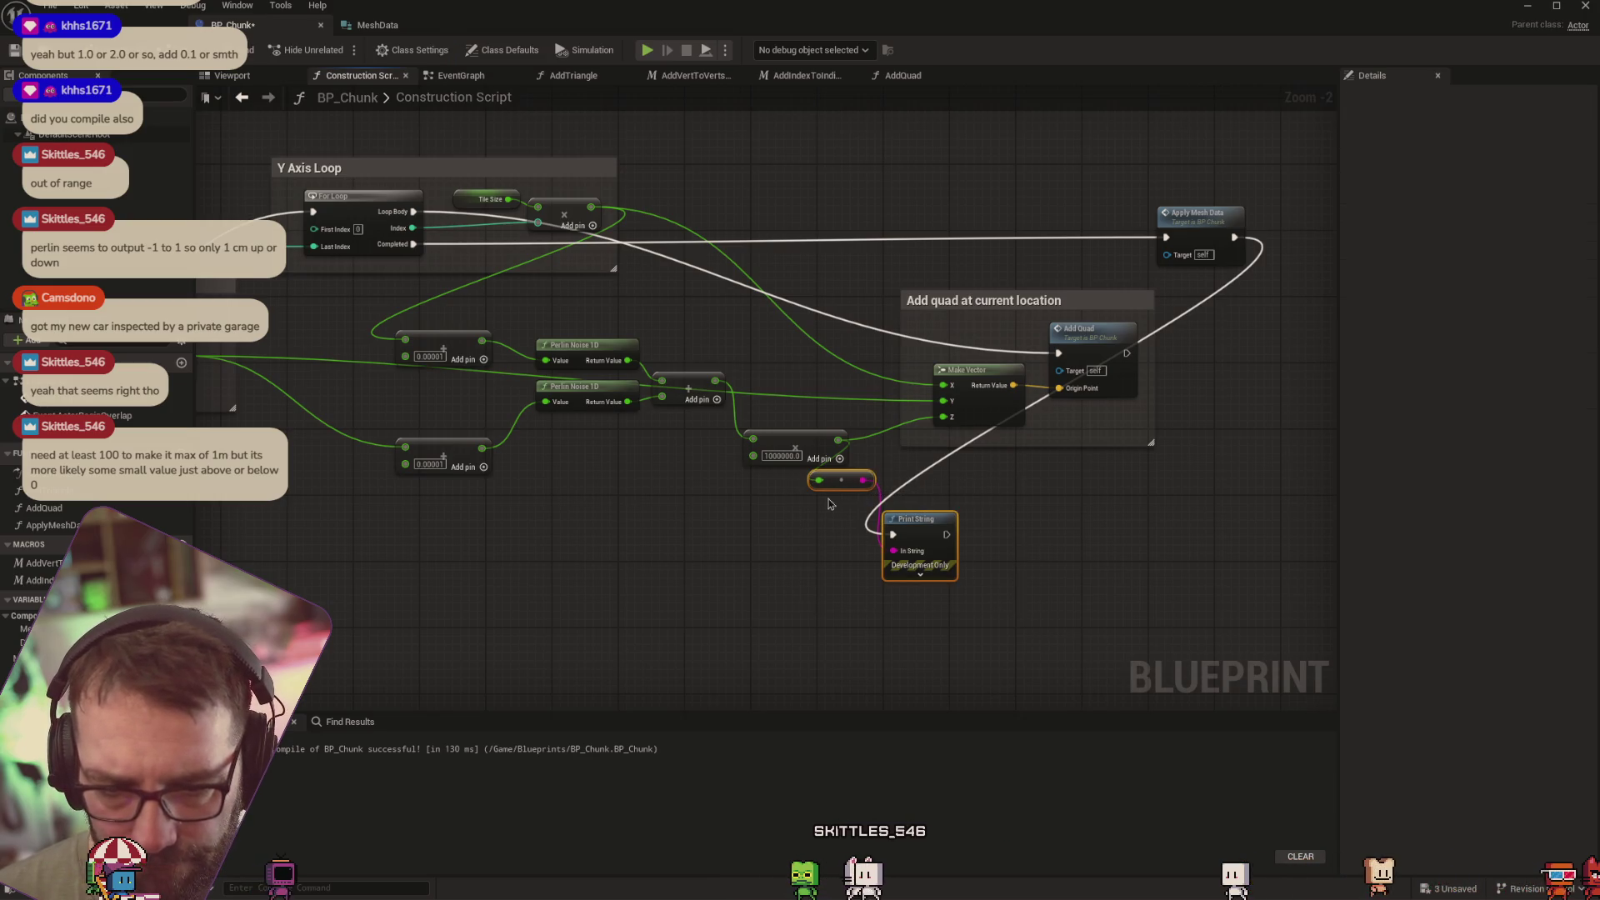
pyautogui.click(792, 455)
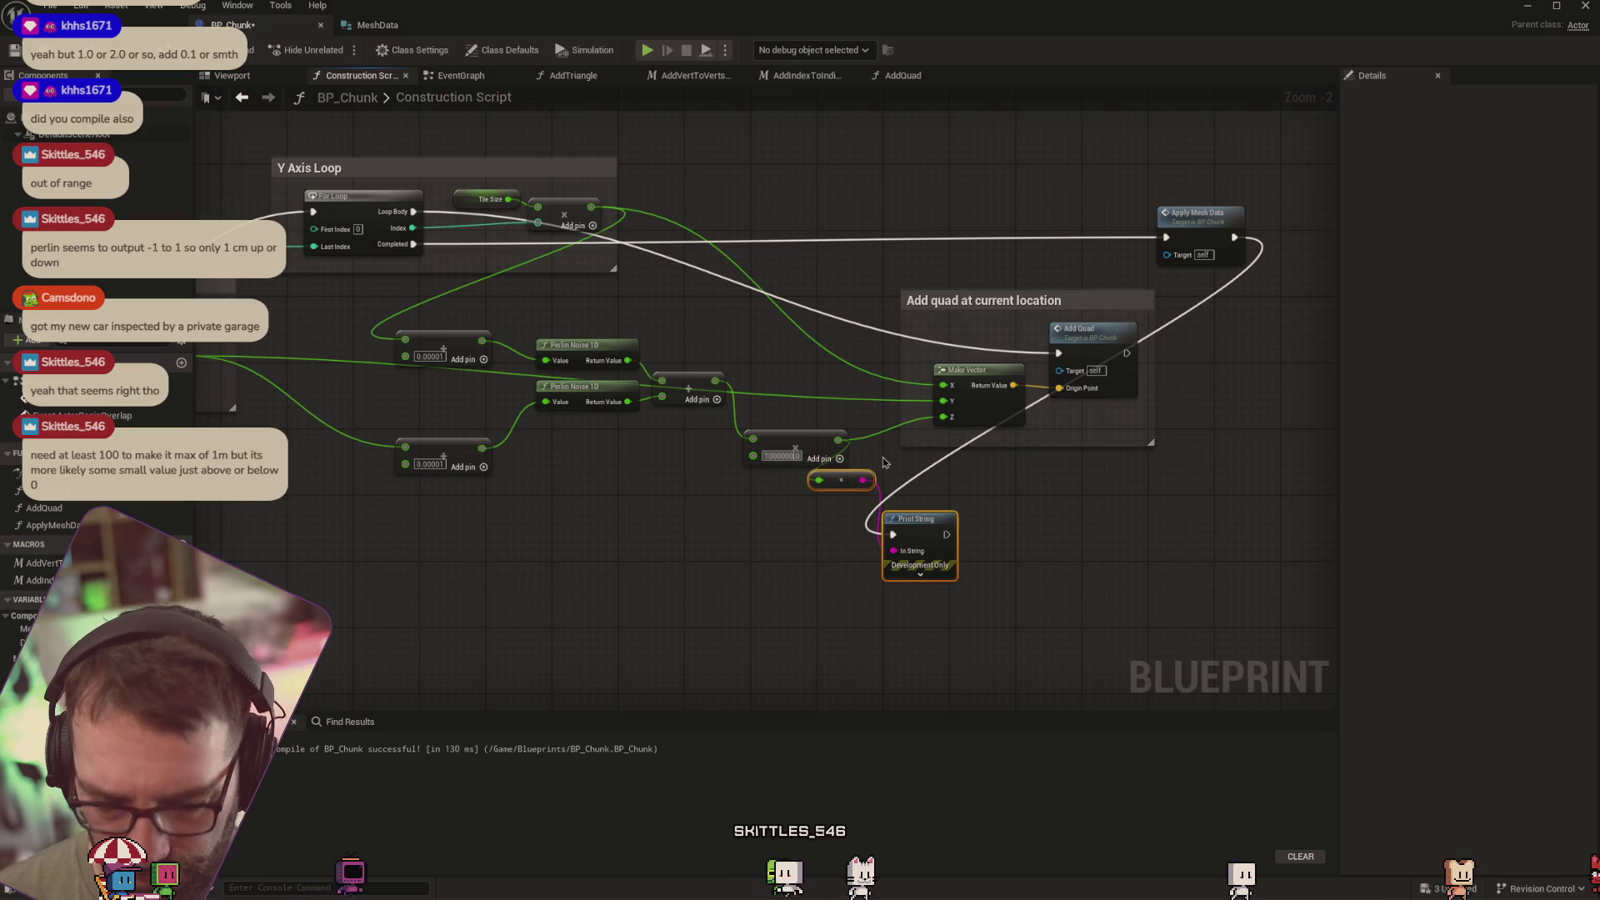
pyautogui.write('100000000')
pyautogui.press('Return')
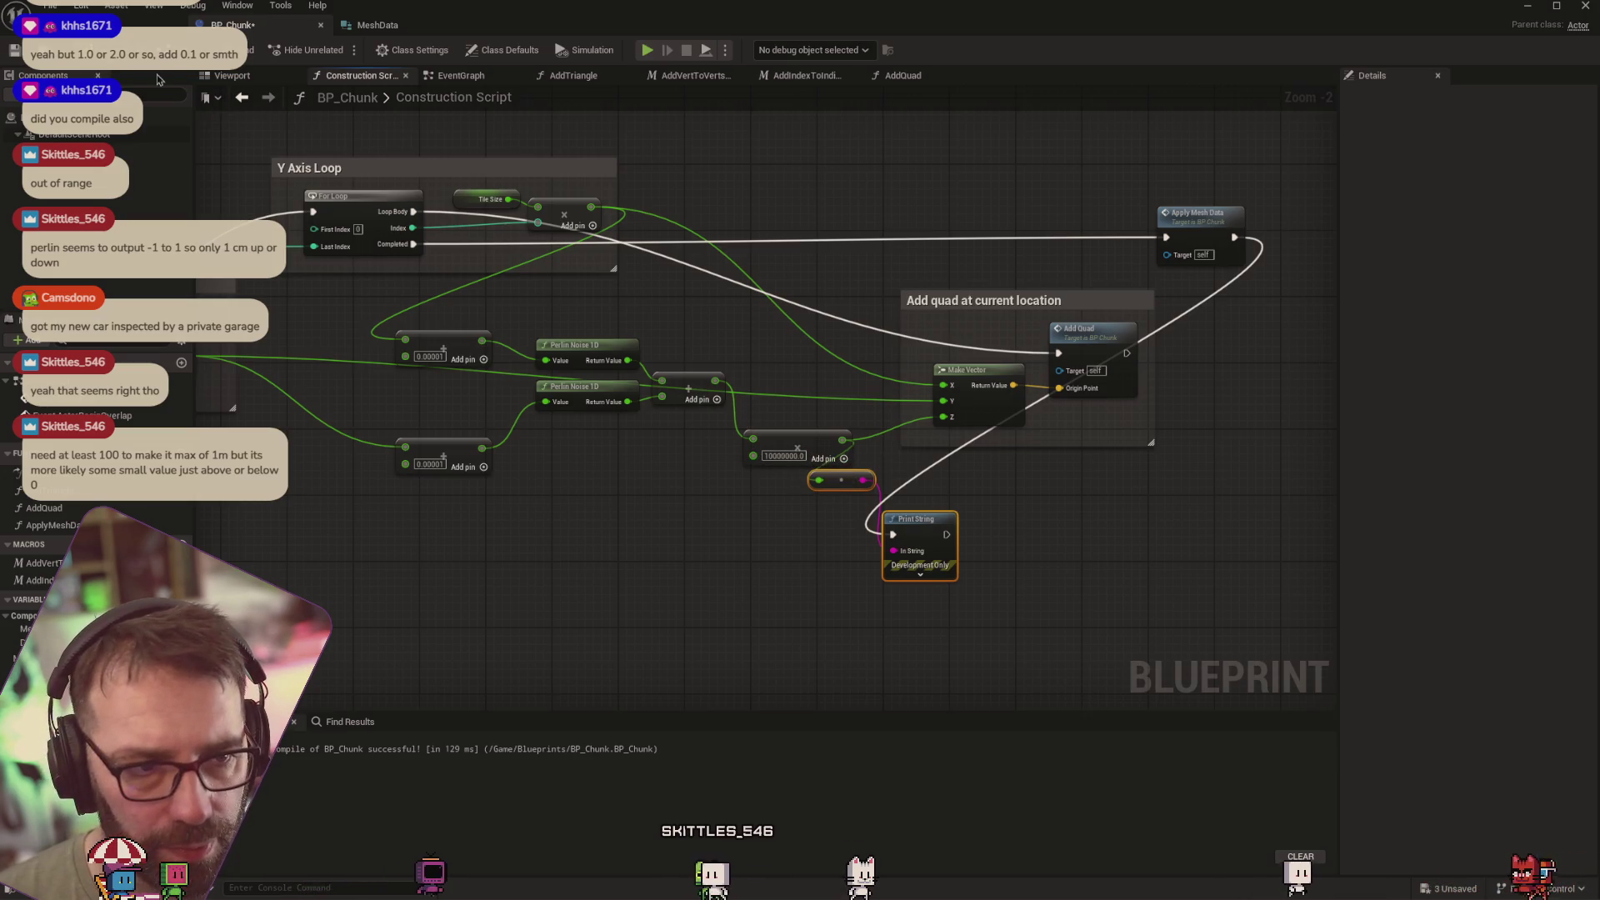
pyautogui.click(117, 25)
pyautogui.scroll(-5, 705, 284)
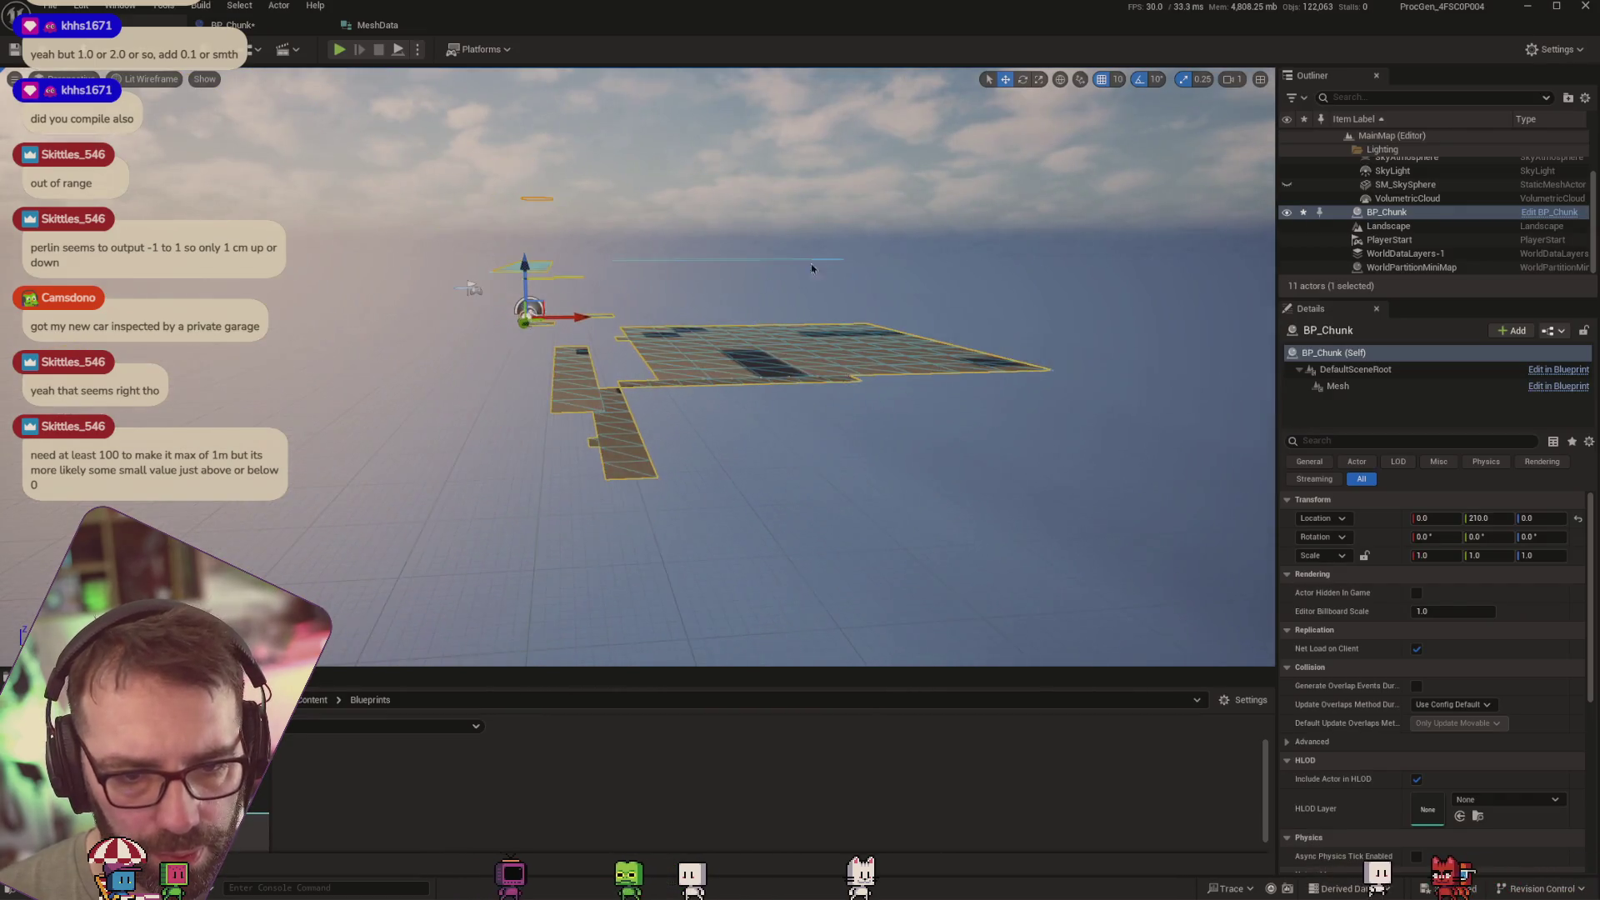
pyautogui.moveTo(704, 417)
pyautogui.mouseDown()
pyautogui.moveTo(804, 407)
pyautogui.moveTo(754, 407)
pyautogui.mouseUp()
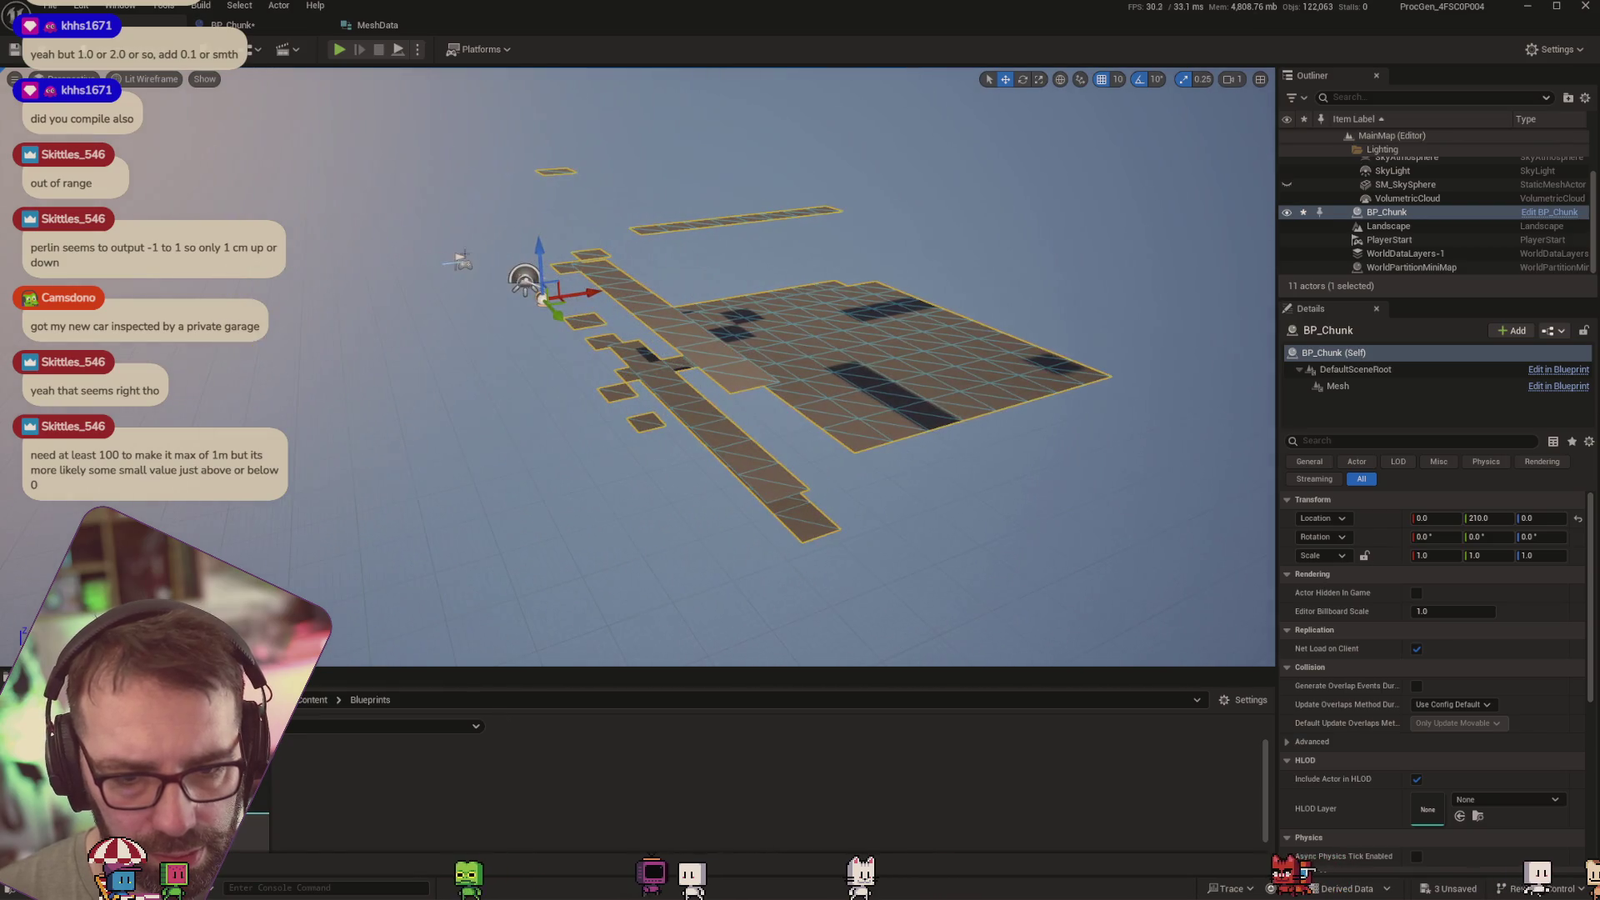
pyautogui.moveTo(432, 245); pyautogui.dragTo(511, 213)
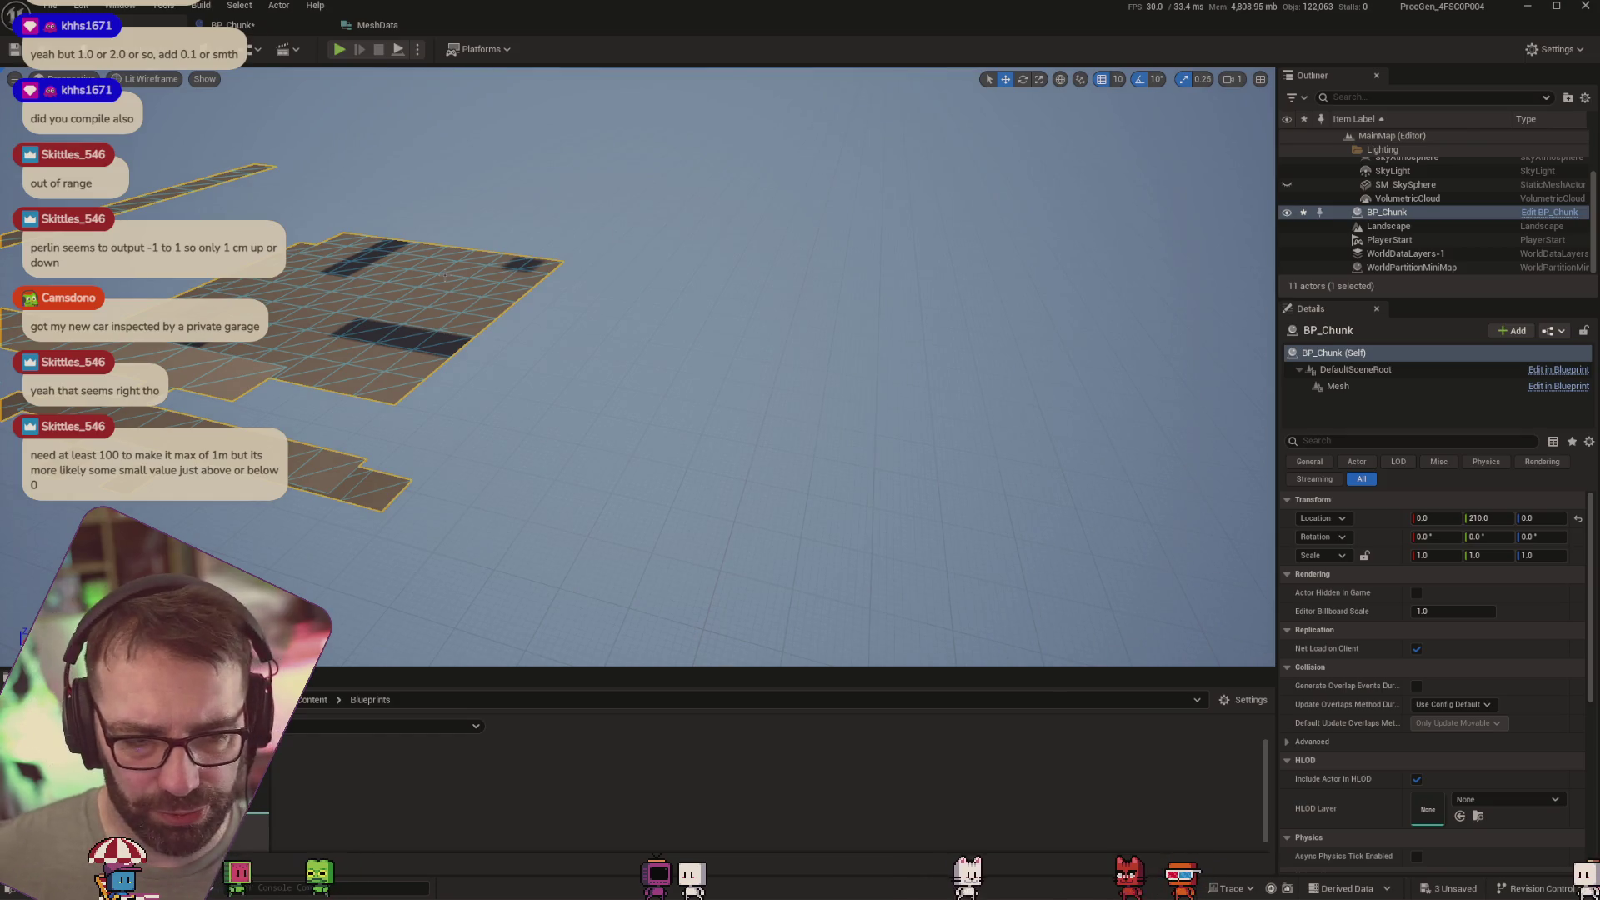
pyautogui.moveTo(377, 226)
pyautogui.mouseDown()
pyautogui.moveTo(804, 215)
pyautogui.moveTo(827, 347)
pyautogui.moveTo(865, 312)
pyautogui.mouseUp()
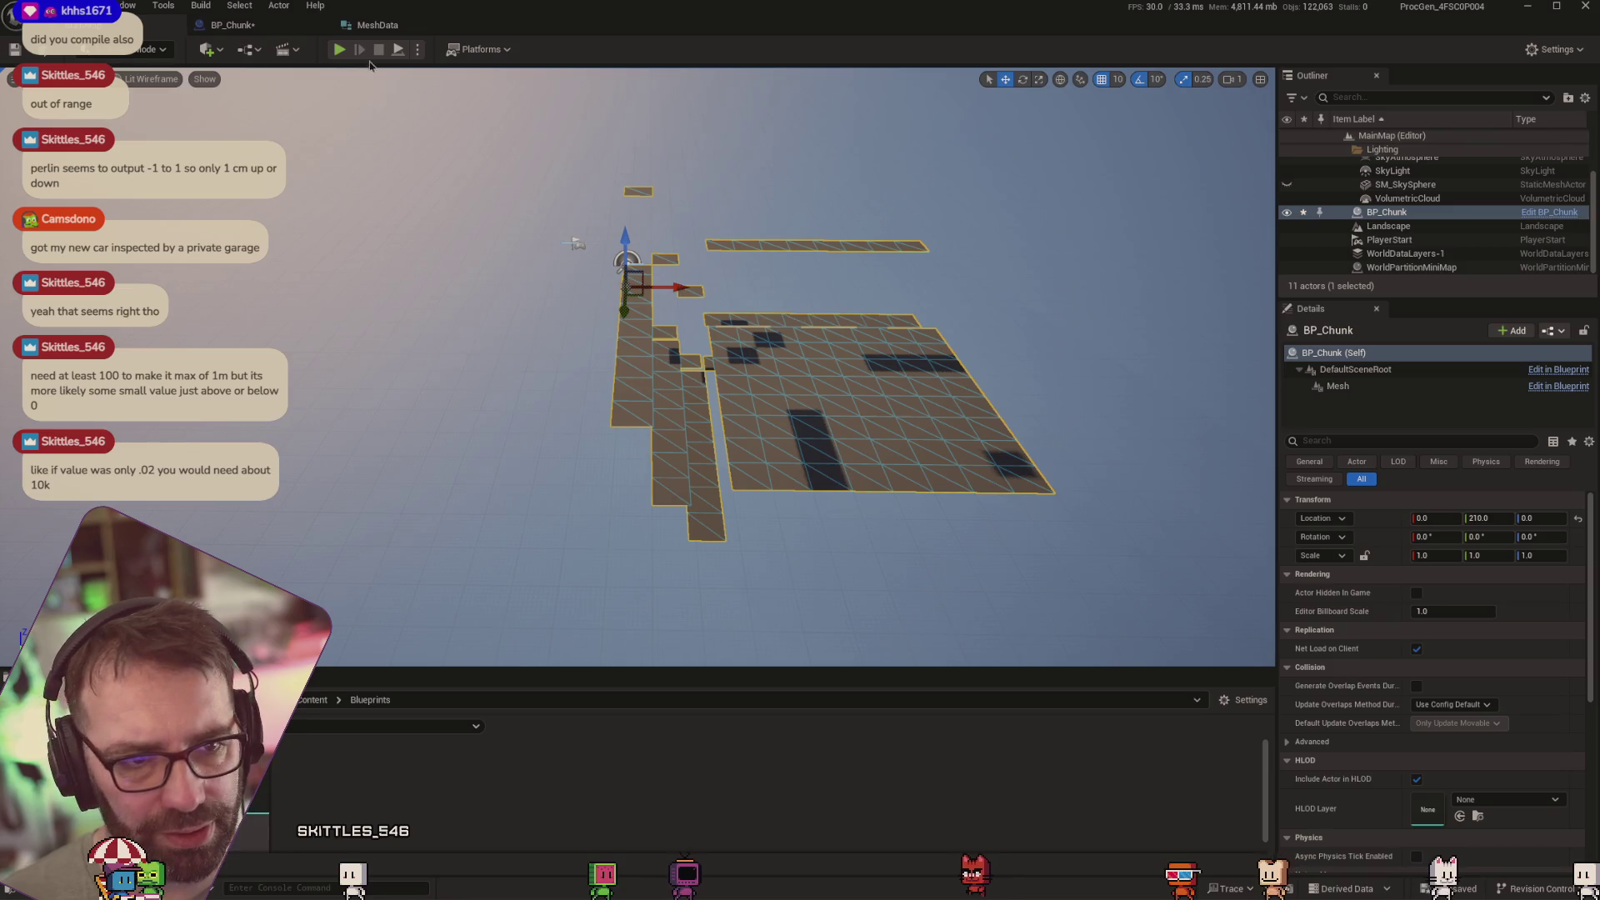
pyautogui.click(232, 25)
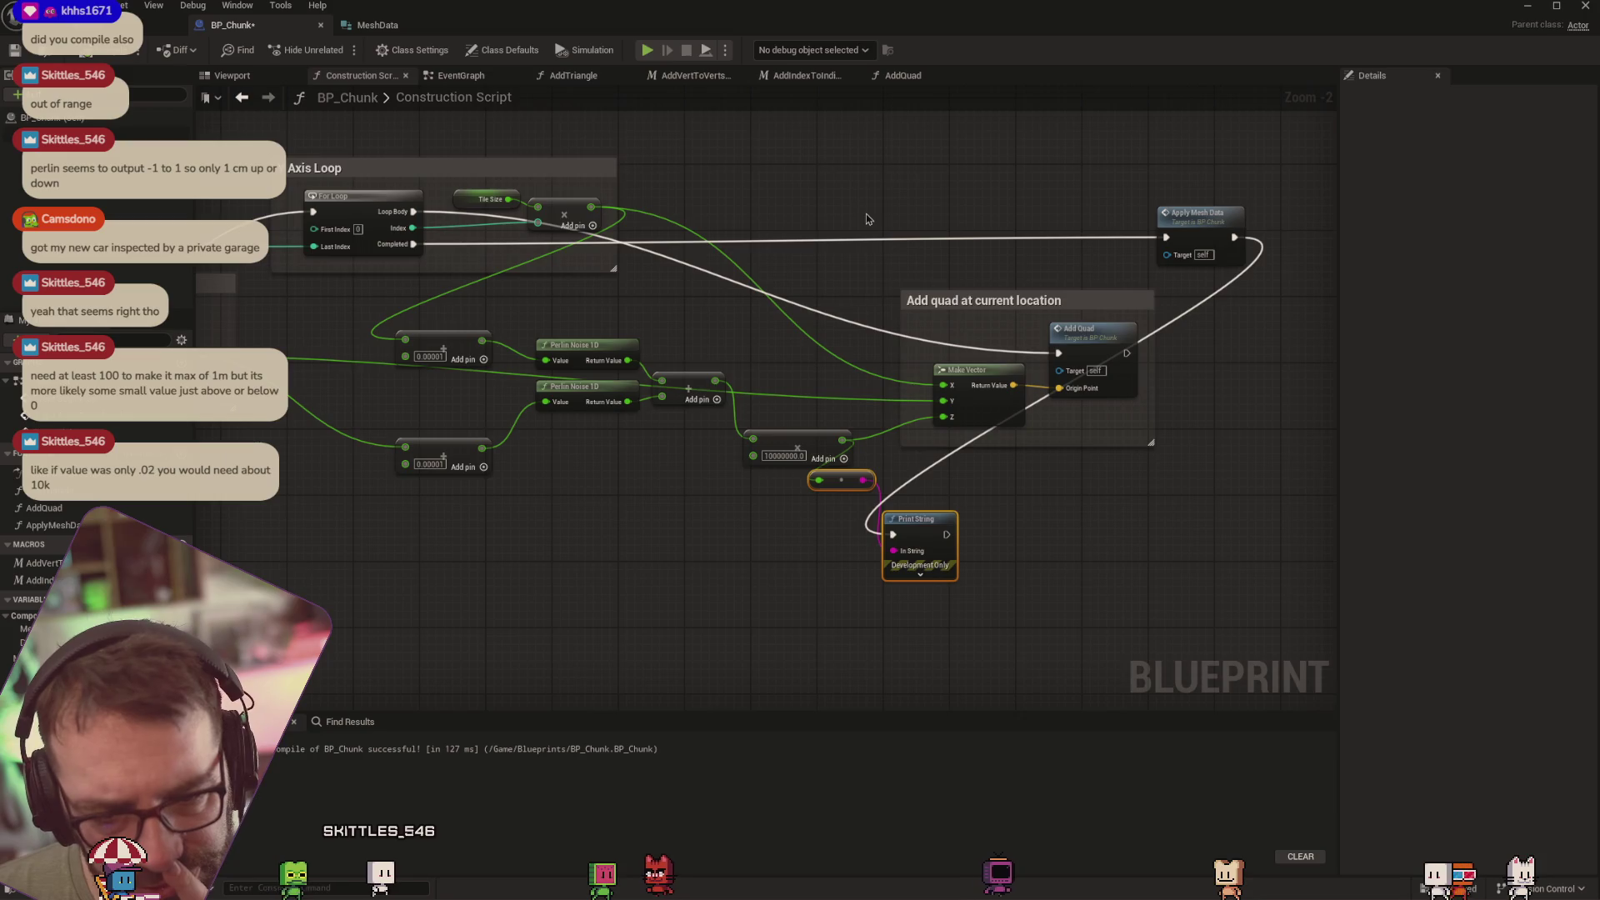
pyautogui.moveTo(747, 286)
pyautogui.mouseDown()
pyautogui.moveTo(650, 258)
pyautogui.moveTo(954, 261)
pyautogui.mouseUp()
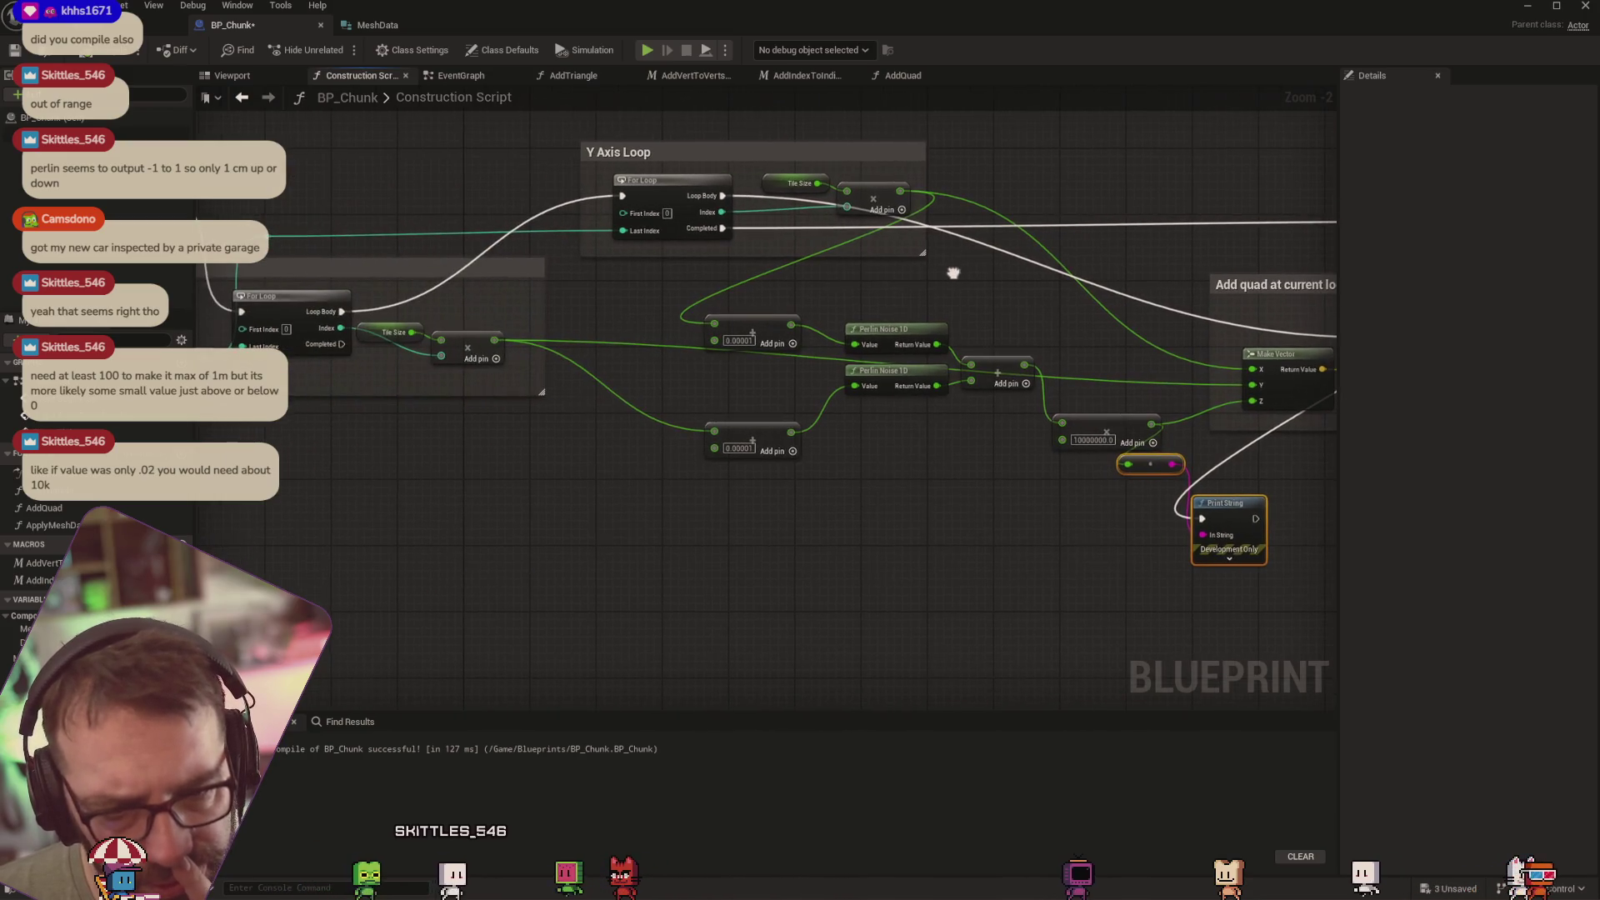
pyautogui.moveTo(698, 392)
pyautogui.mouseDown()
pyautogui.moveTo(614, 421)
pyautogui.moveTo(454, 346)
pyautogui.moveTo(529, 418)
pyautogui.moveTo(728, 398)
pyautogui.mouseUp()
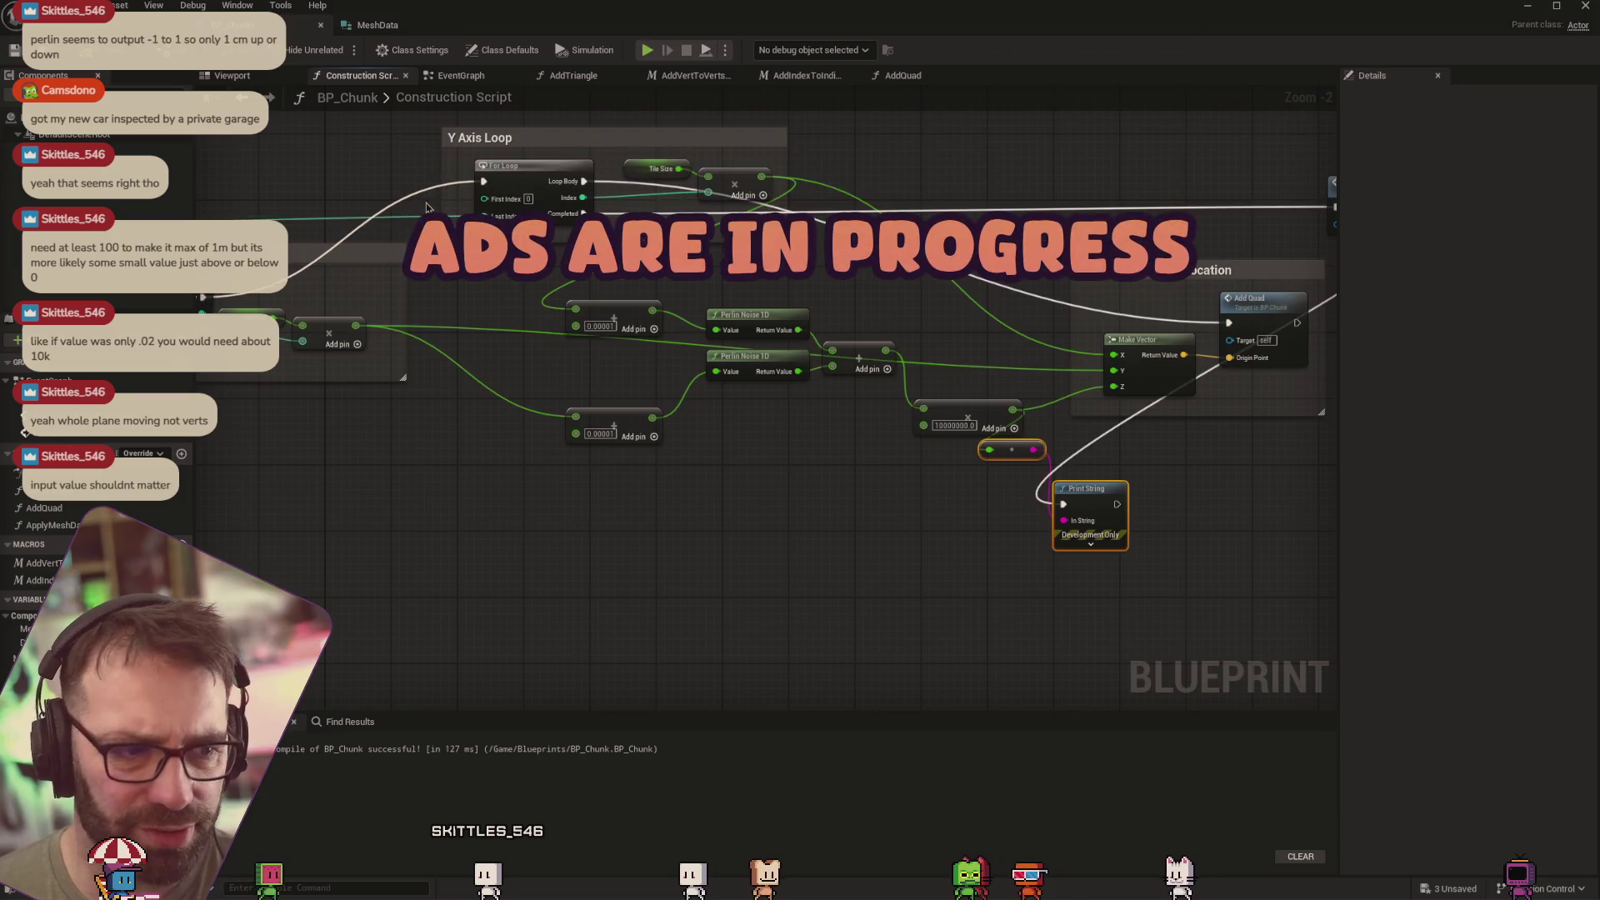
pyautogui.scroll(-1, 715, 261)
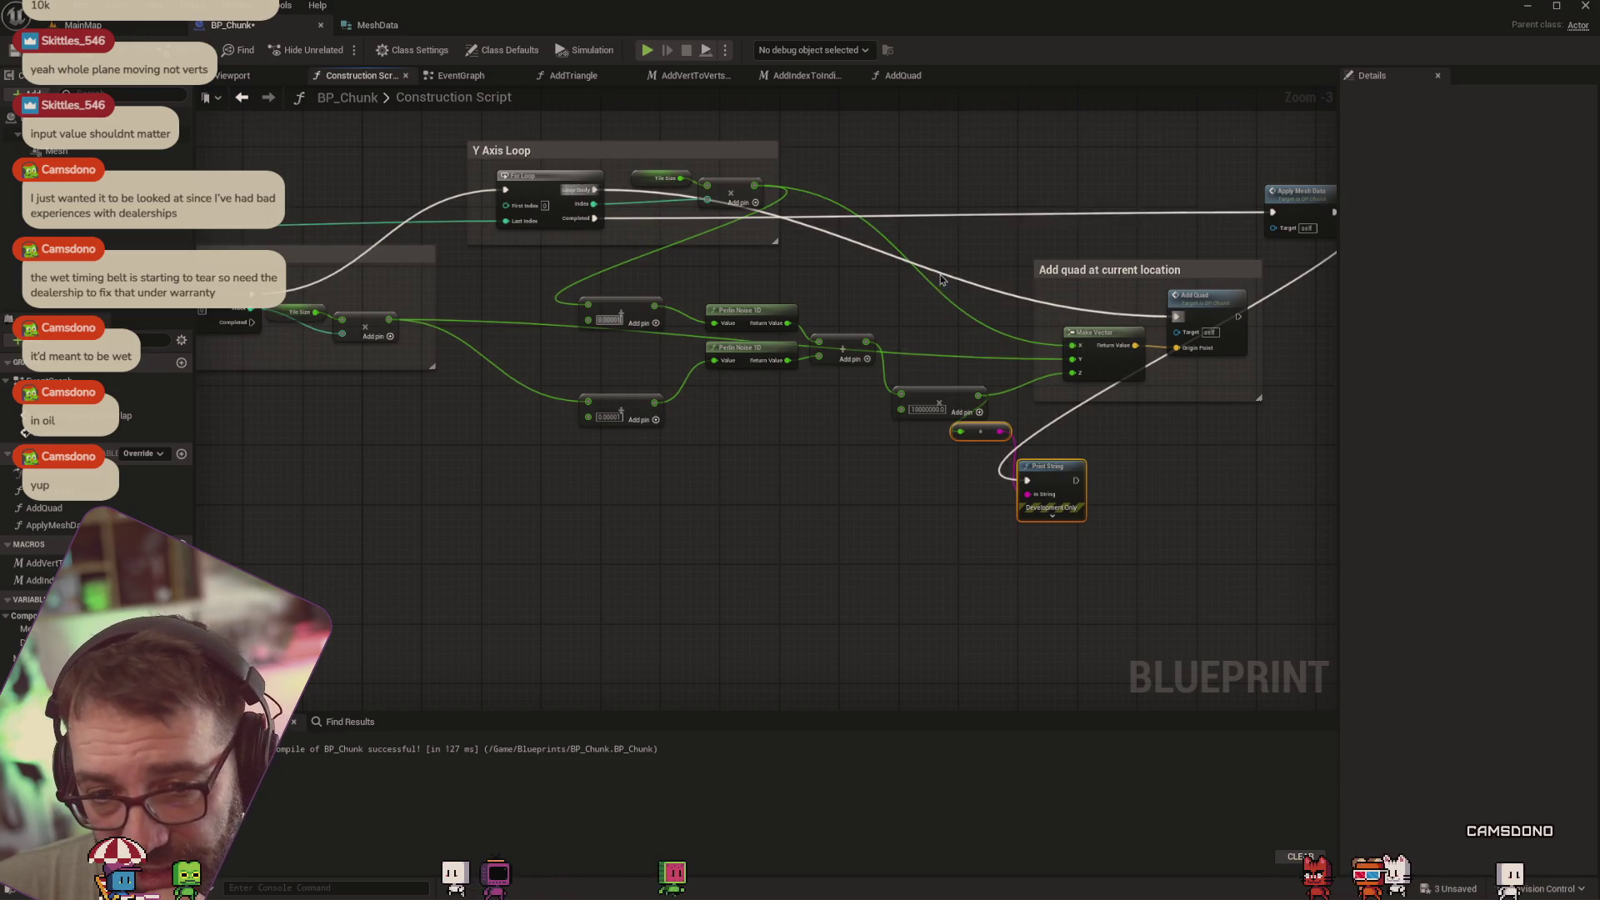
pyautogui.moveTo(965, 221); pyautogui.dragTo(972, 206)
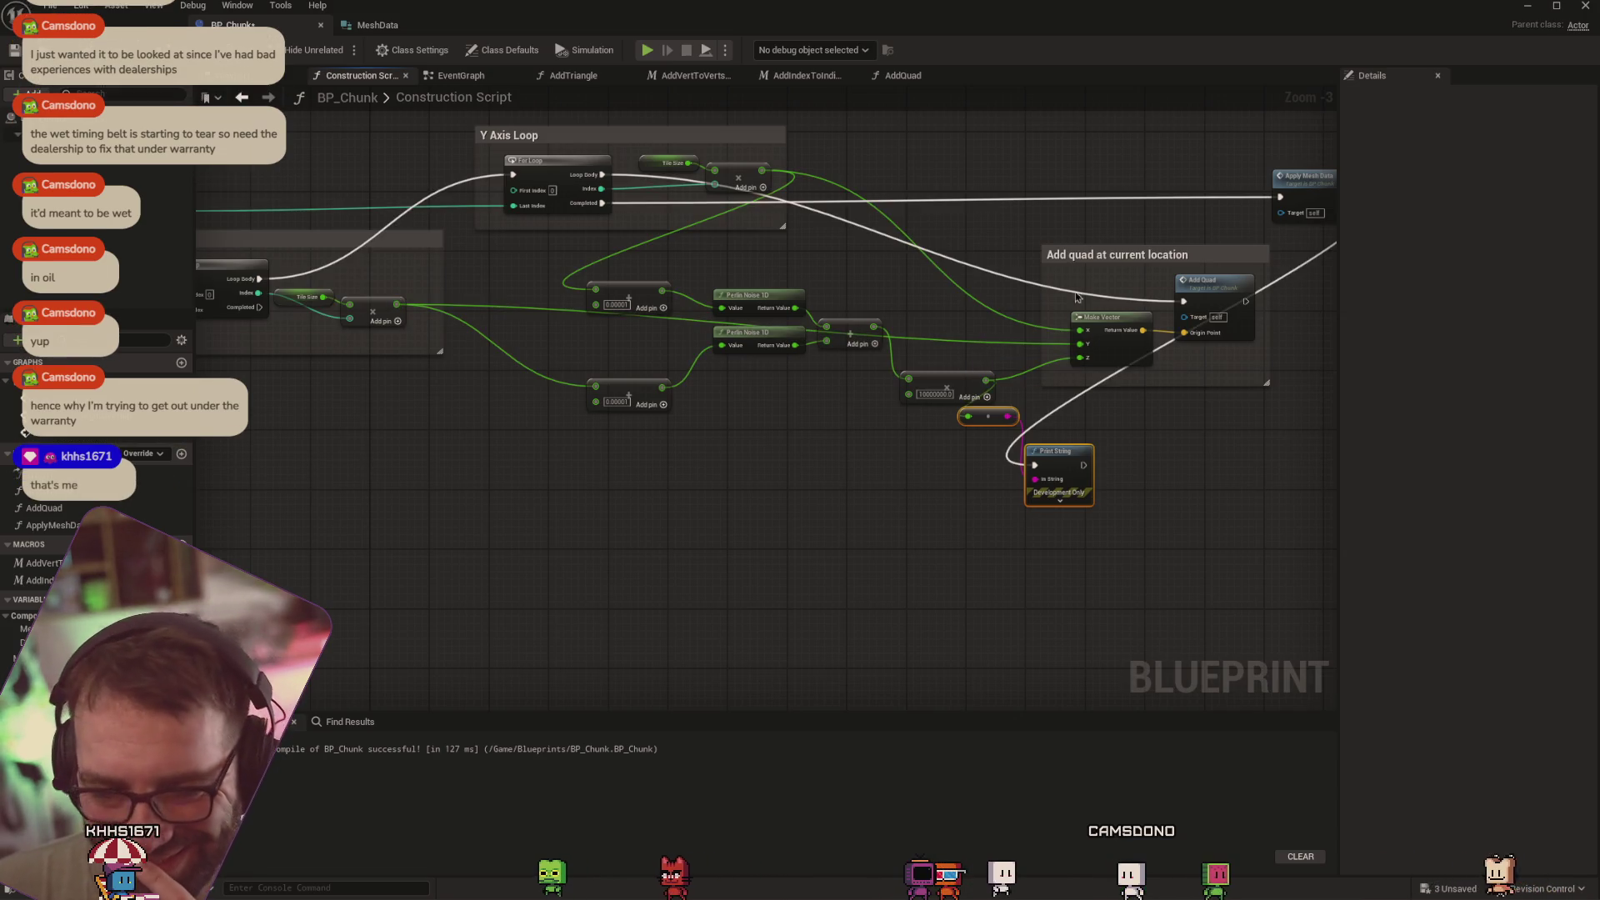
pyautogui.moveTo(739, 447); pyautogui.dragTo(815, 532)
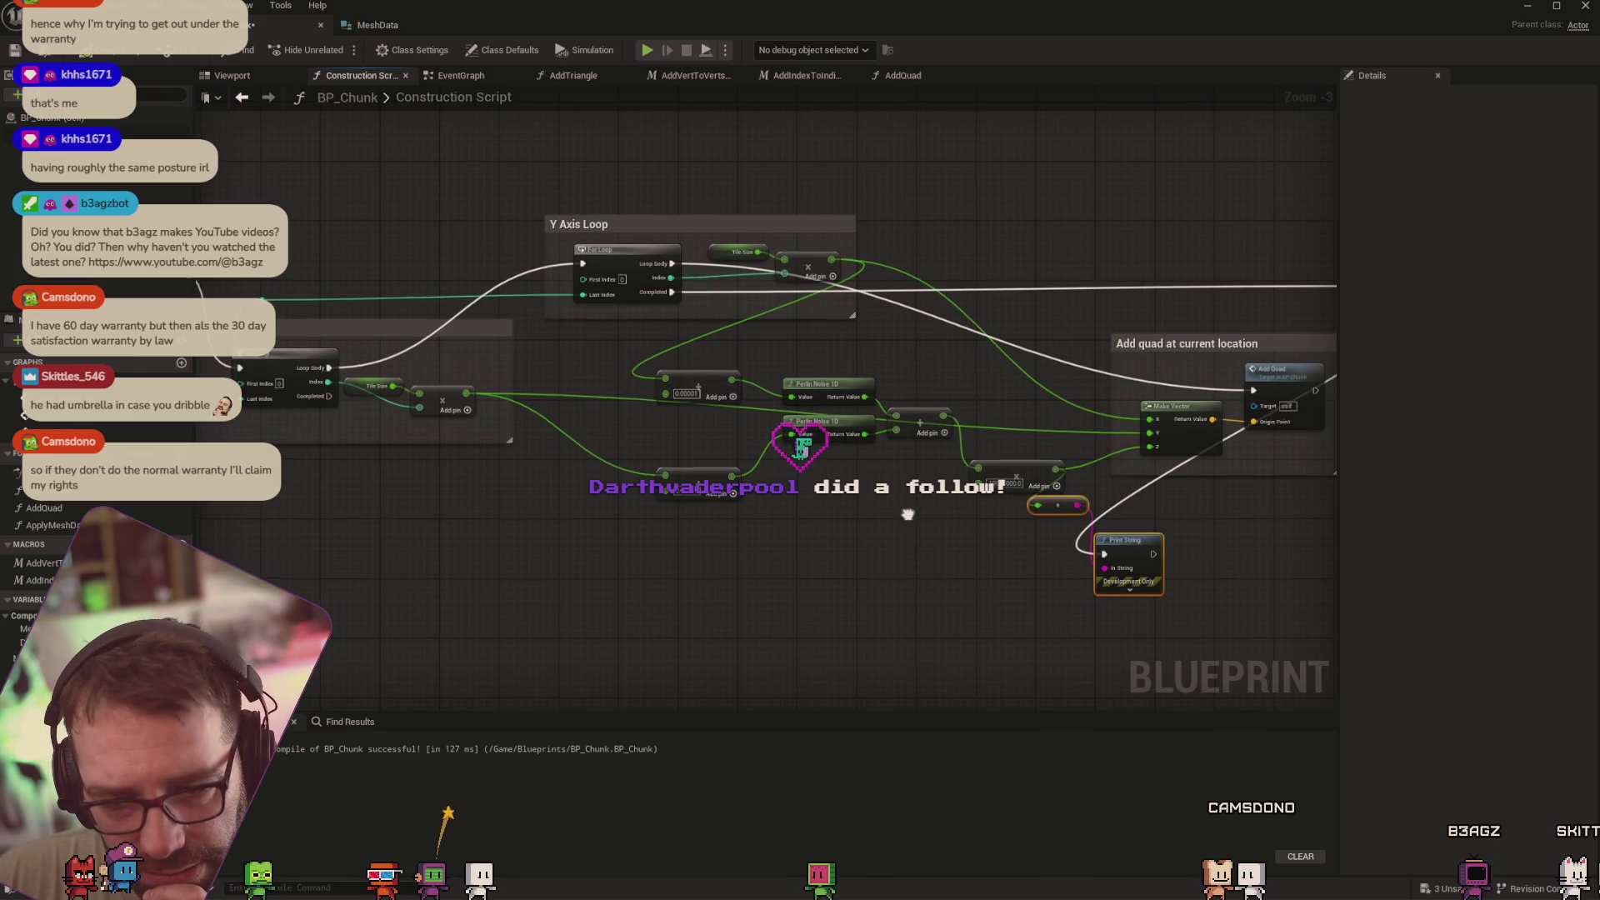
pyautogui.moveTo(908, 511); pyautogui.dragTo(858, 521)
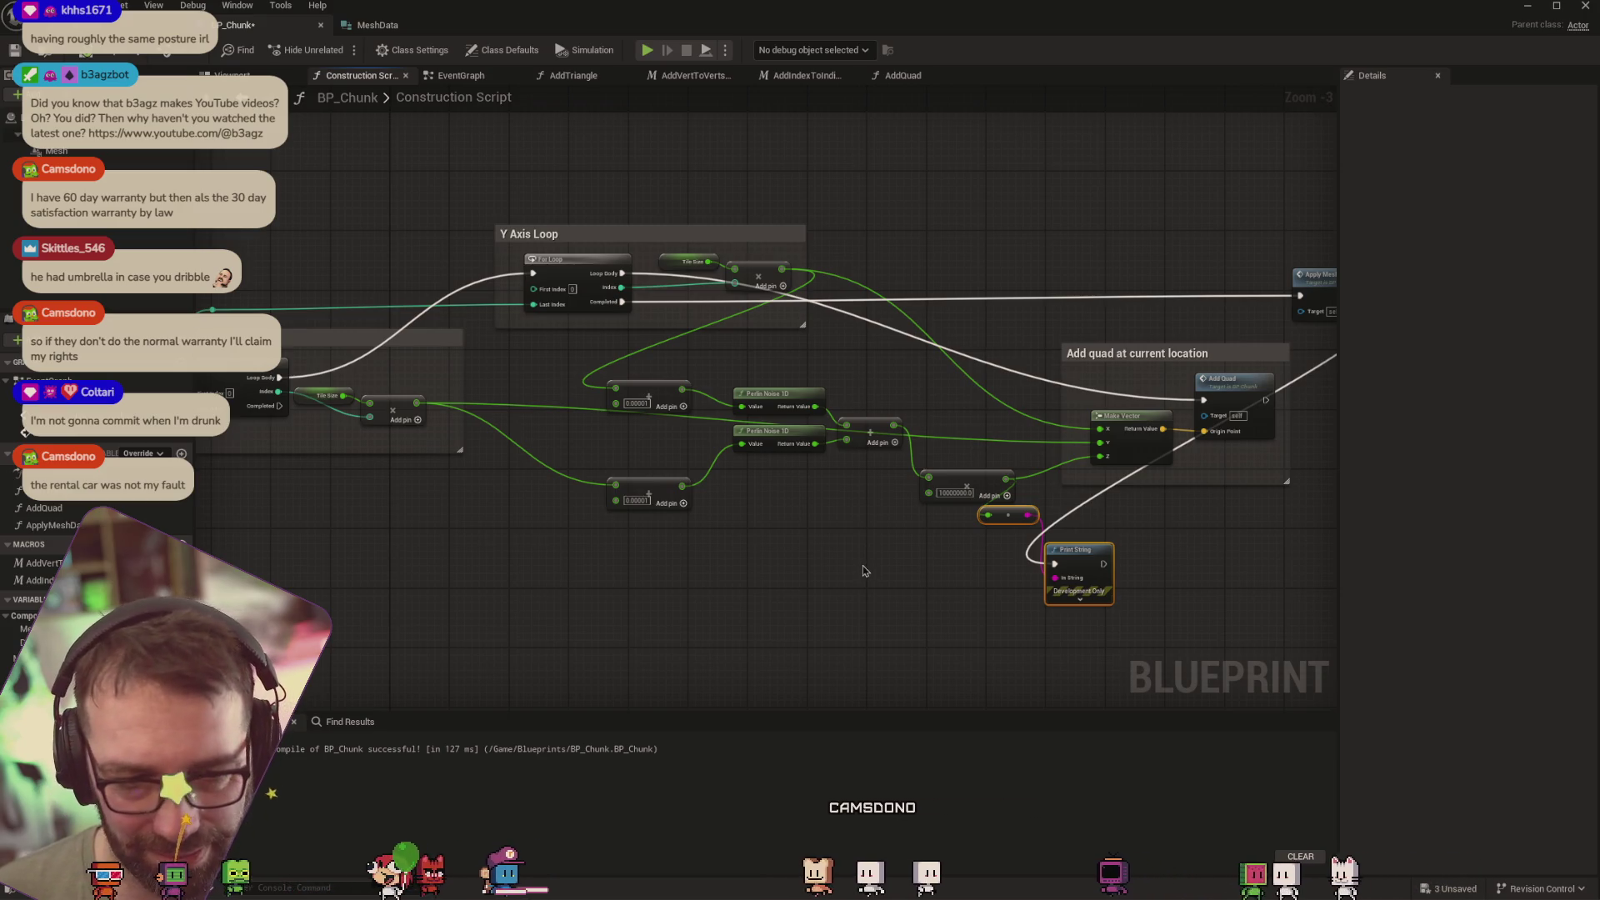
pyautogui.moveTo(865, 571)
pyautogui.mouseDown()
pyautogui.moveTo(879, 555)
pyautogui.moveTo(843, 544)
pyautogui.mouseUp()
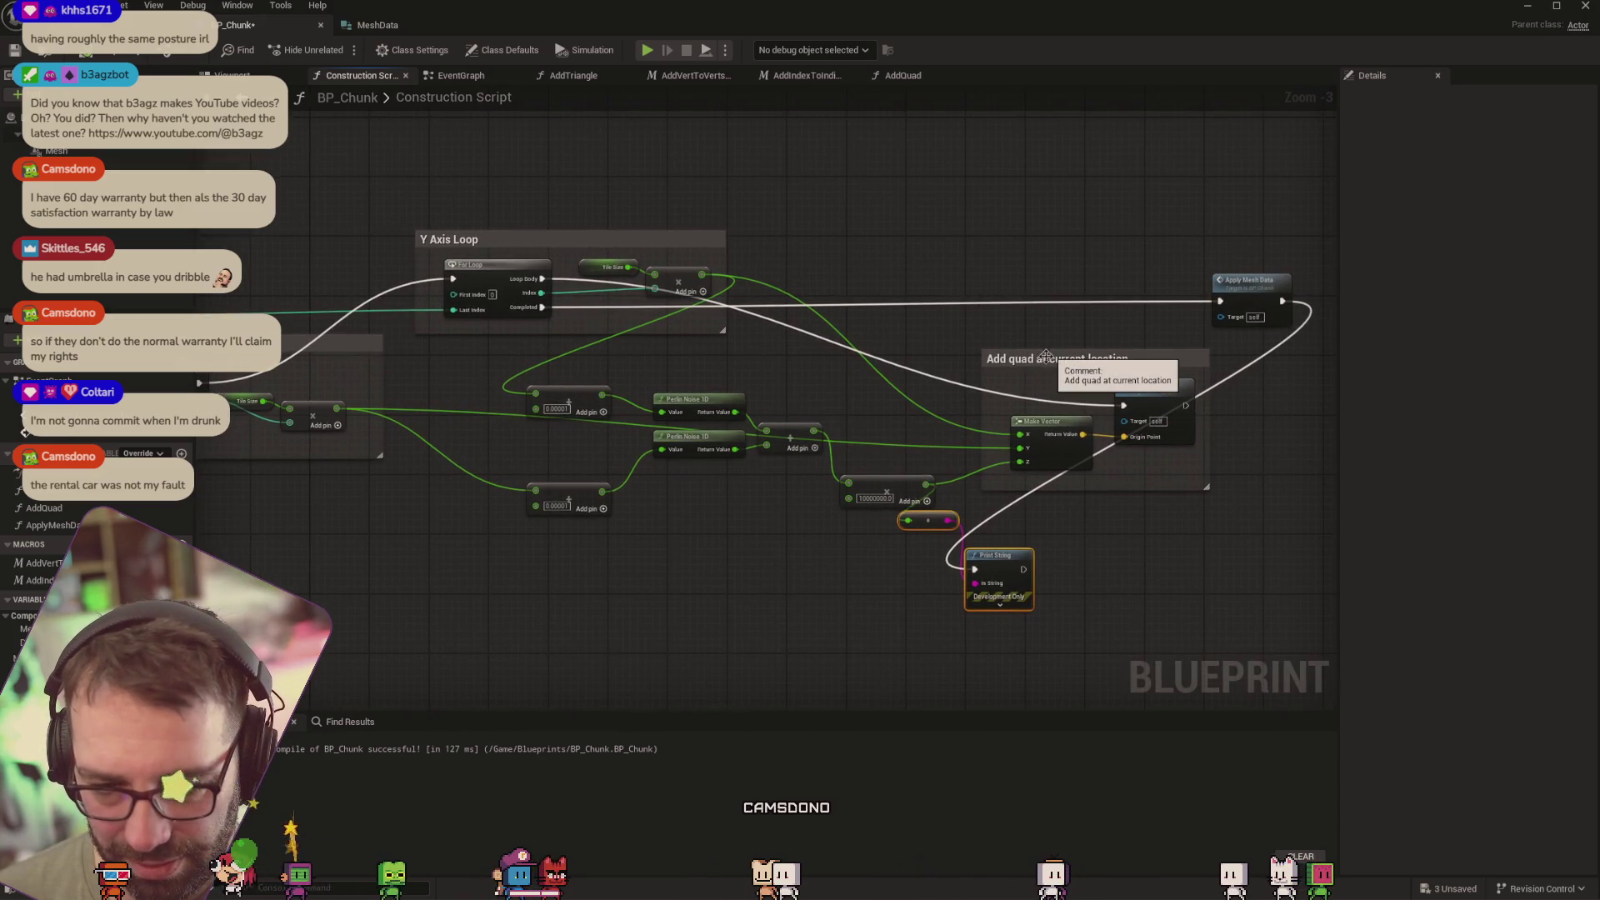
pyautogui.scroll(3, 741, 523)
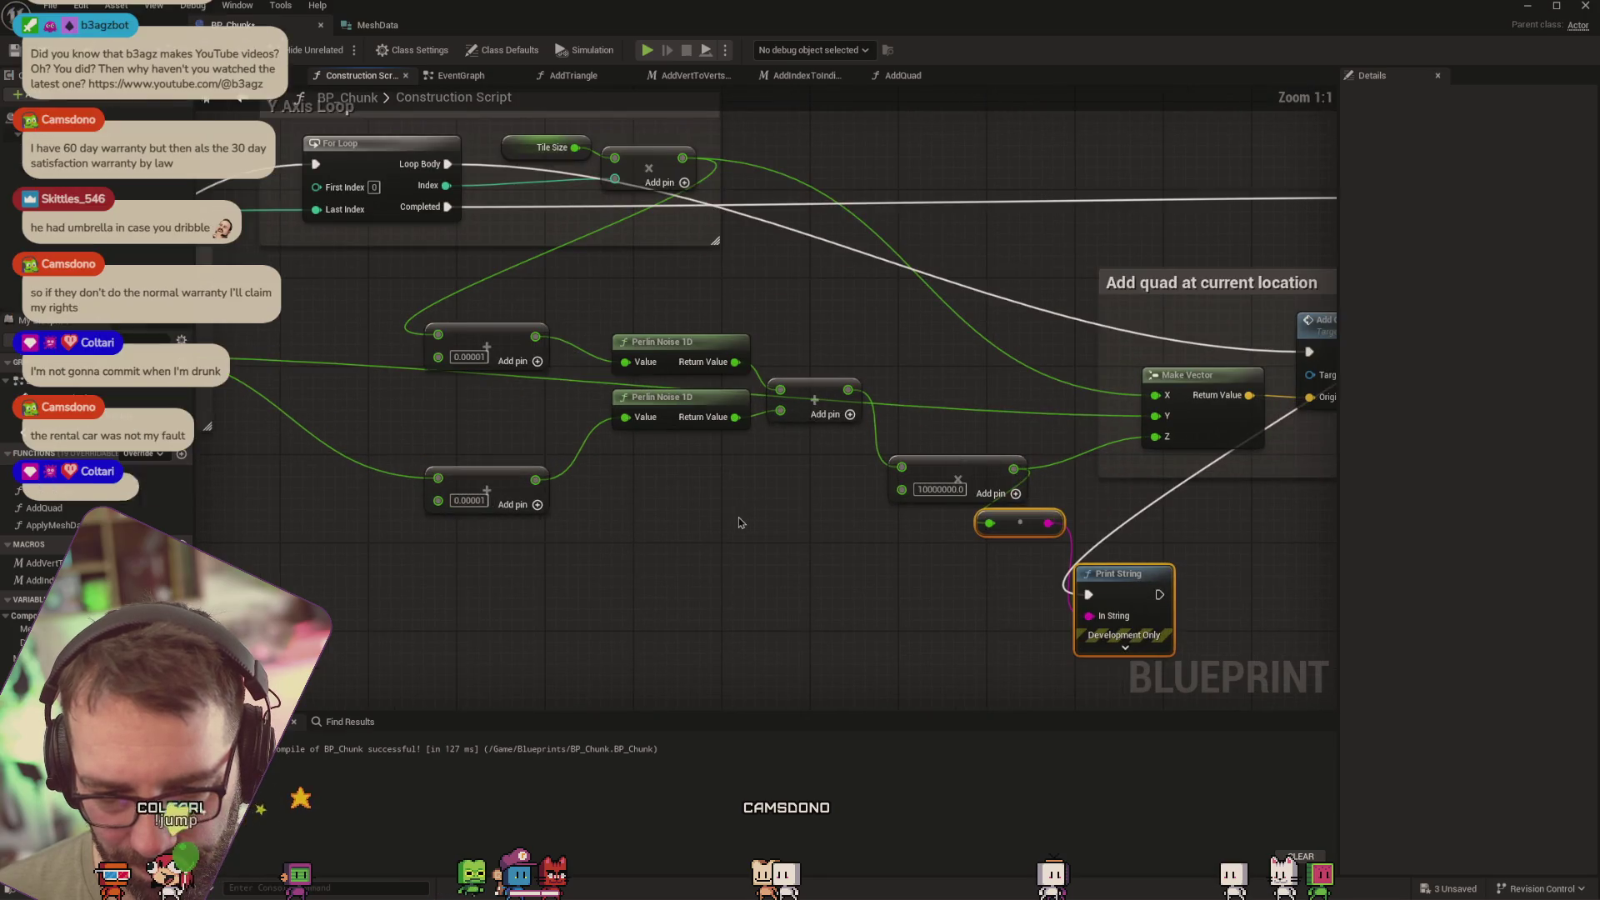
pyautogui.click(938, 489)
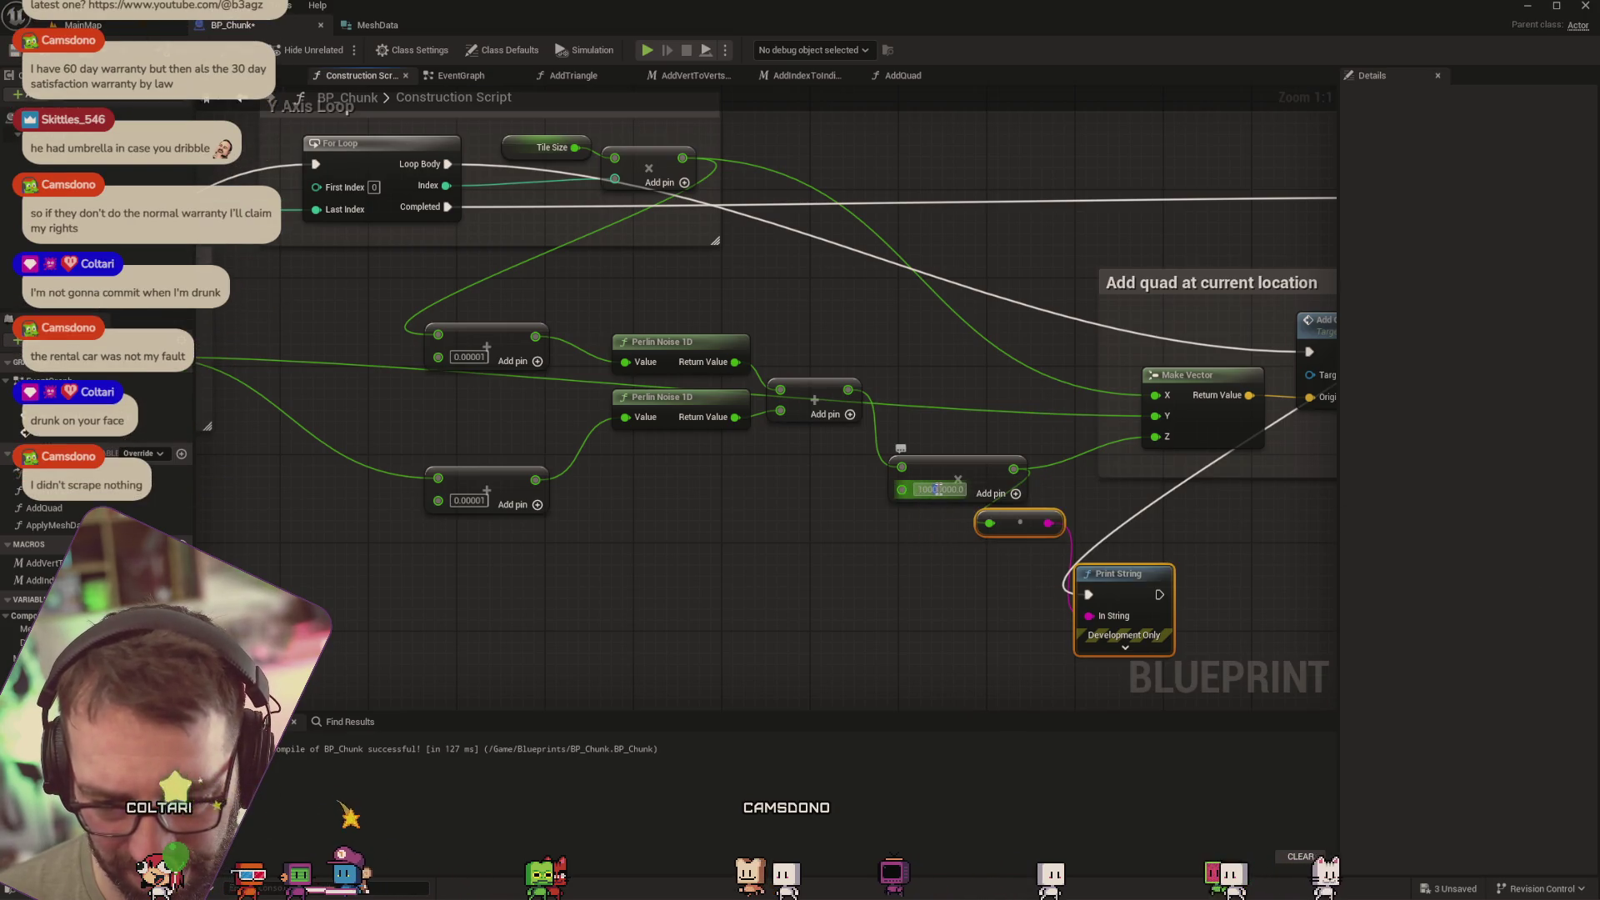
pyautogui.moveTo(918, 490); pyautogui.dragTo(942, 490)
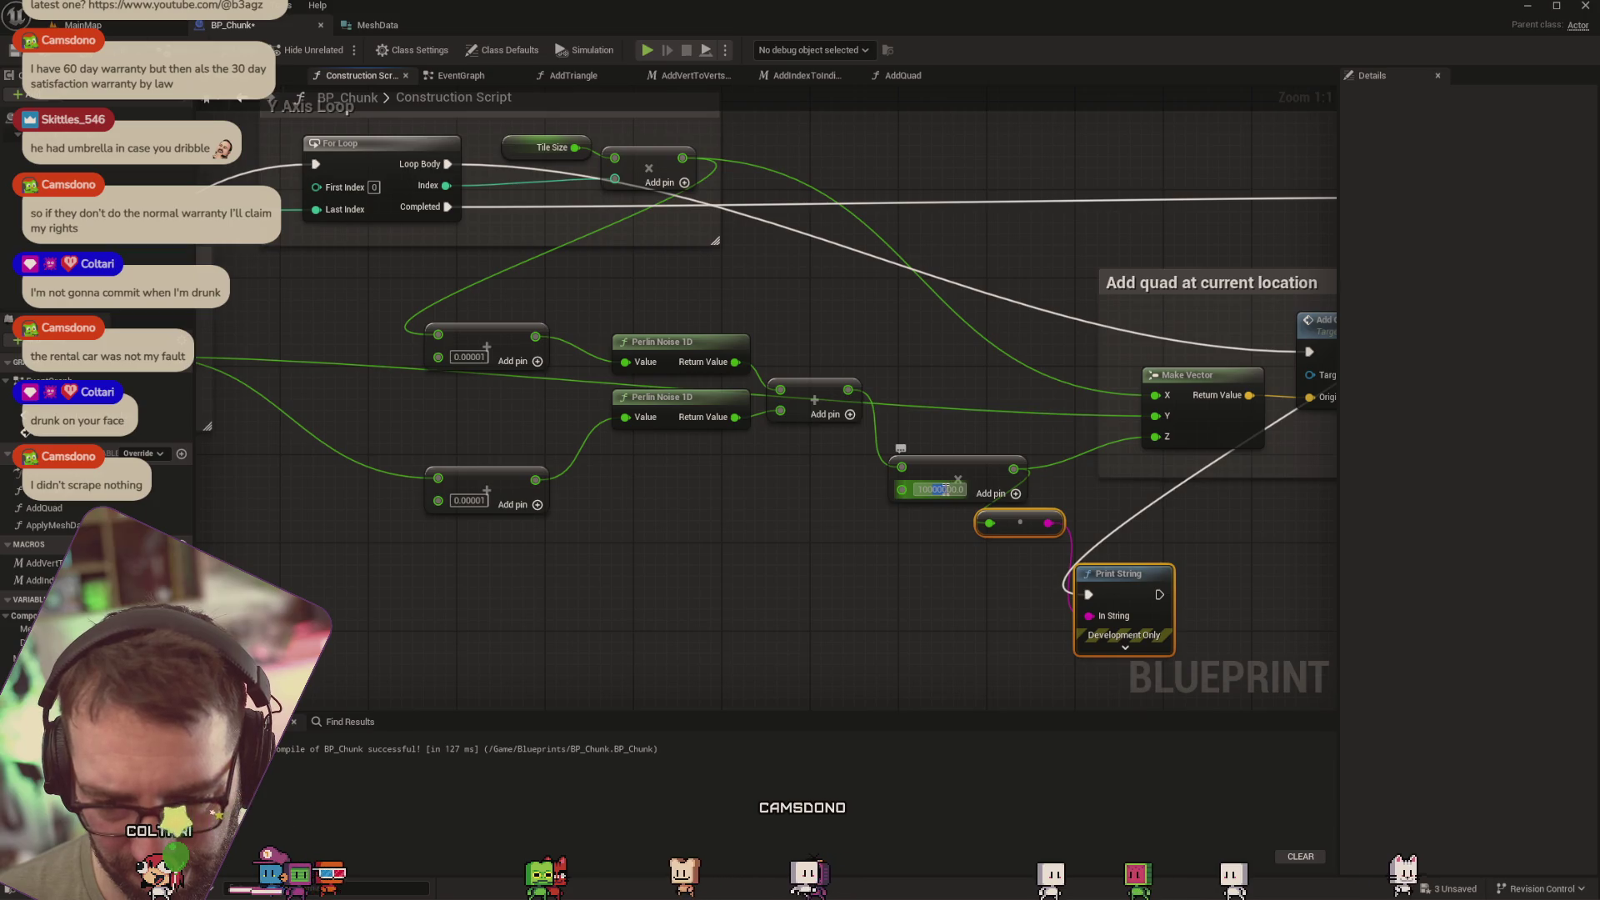
pyautogui.click(926, 491)
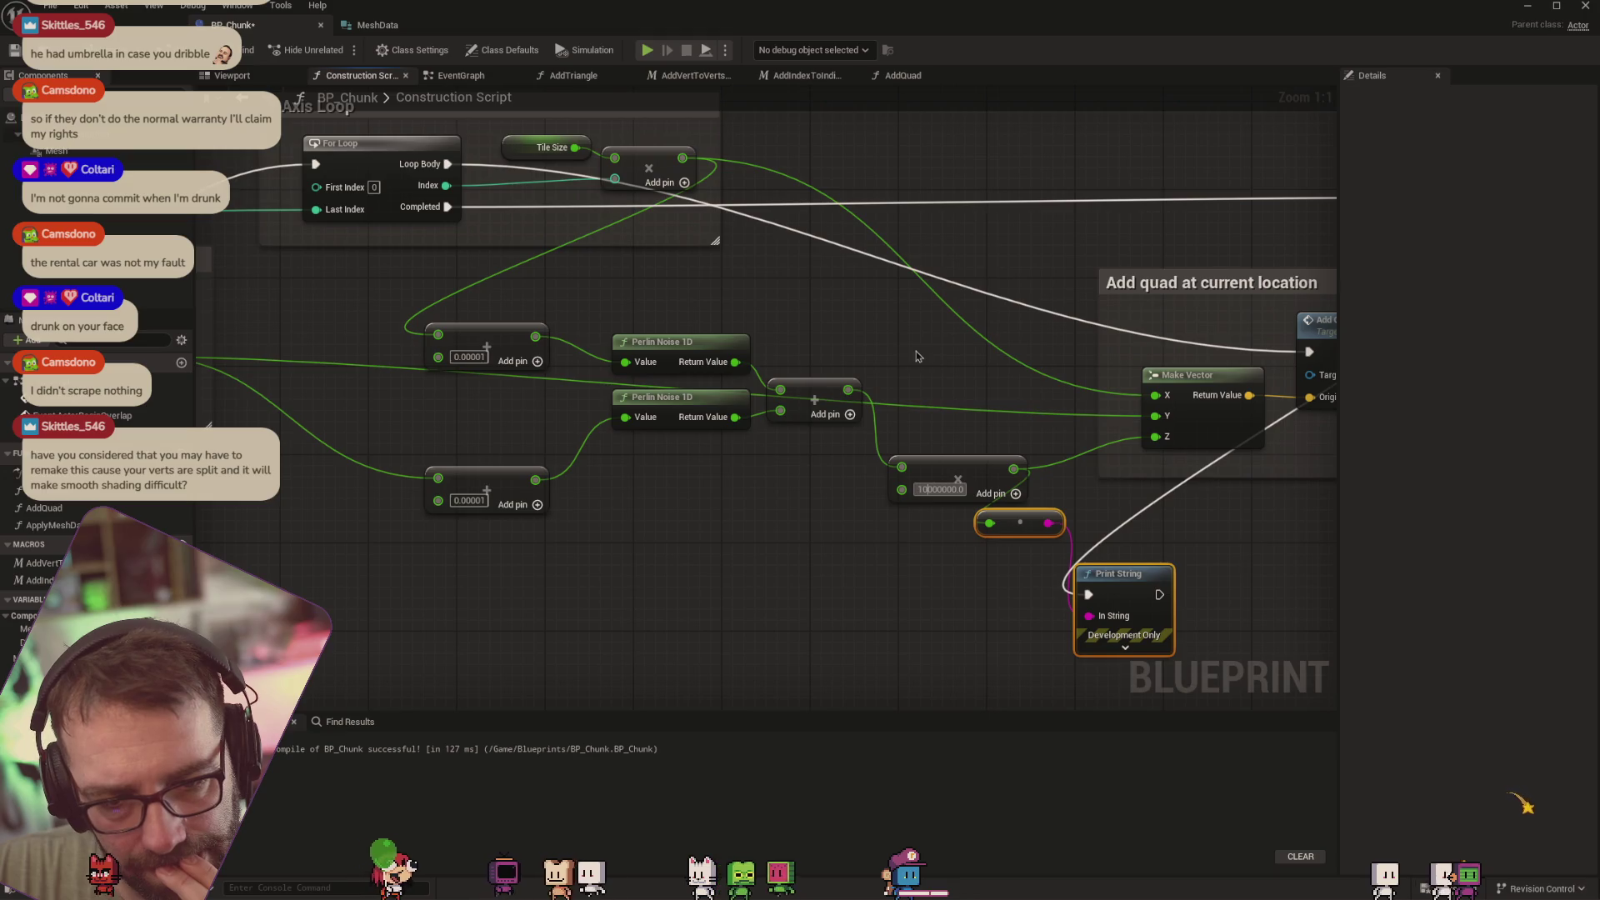
# View the noisy BP_Chunk tile mesh in the level, nudge it along Y, and return to its Construction Script
pyautogui.click(125, 24)
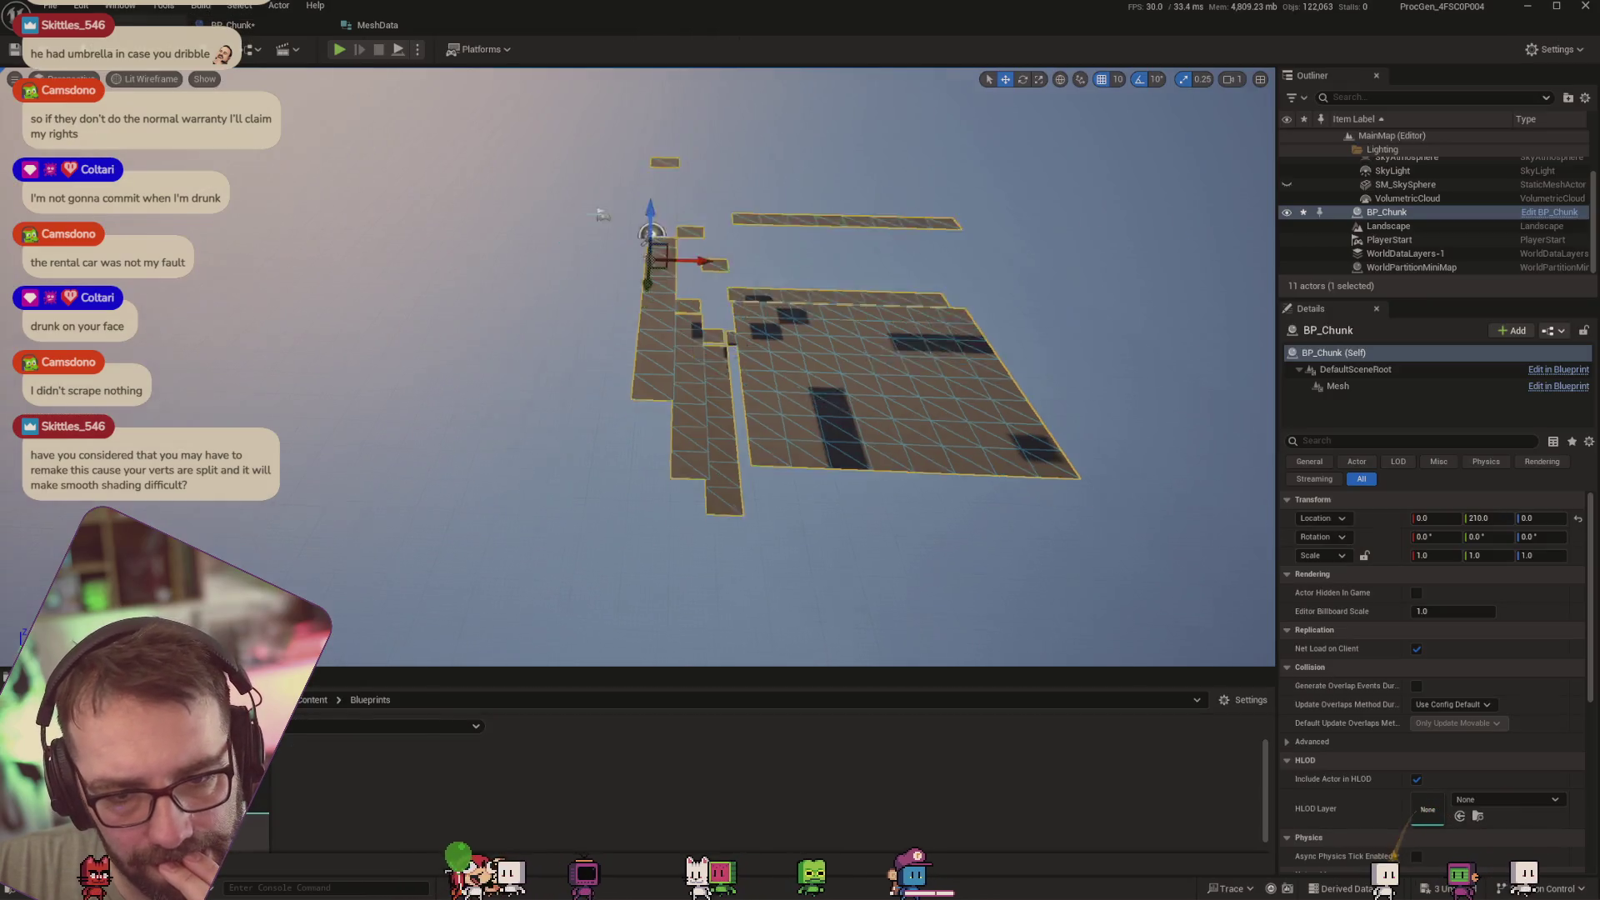
pyautogui.moveTo(750, 375); pyautogui.dragTo(651, 375)
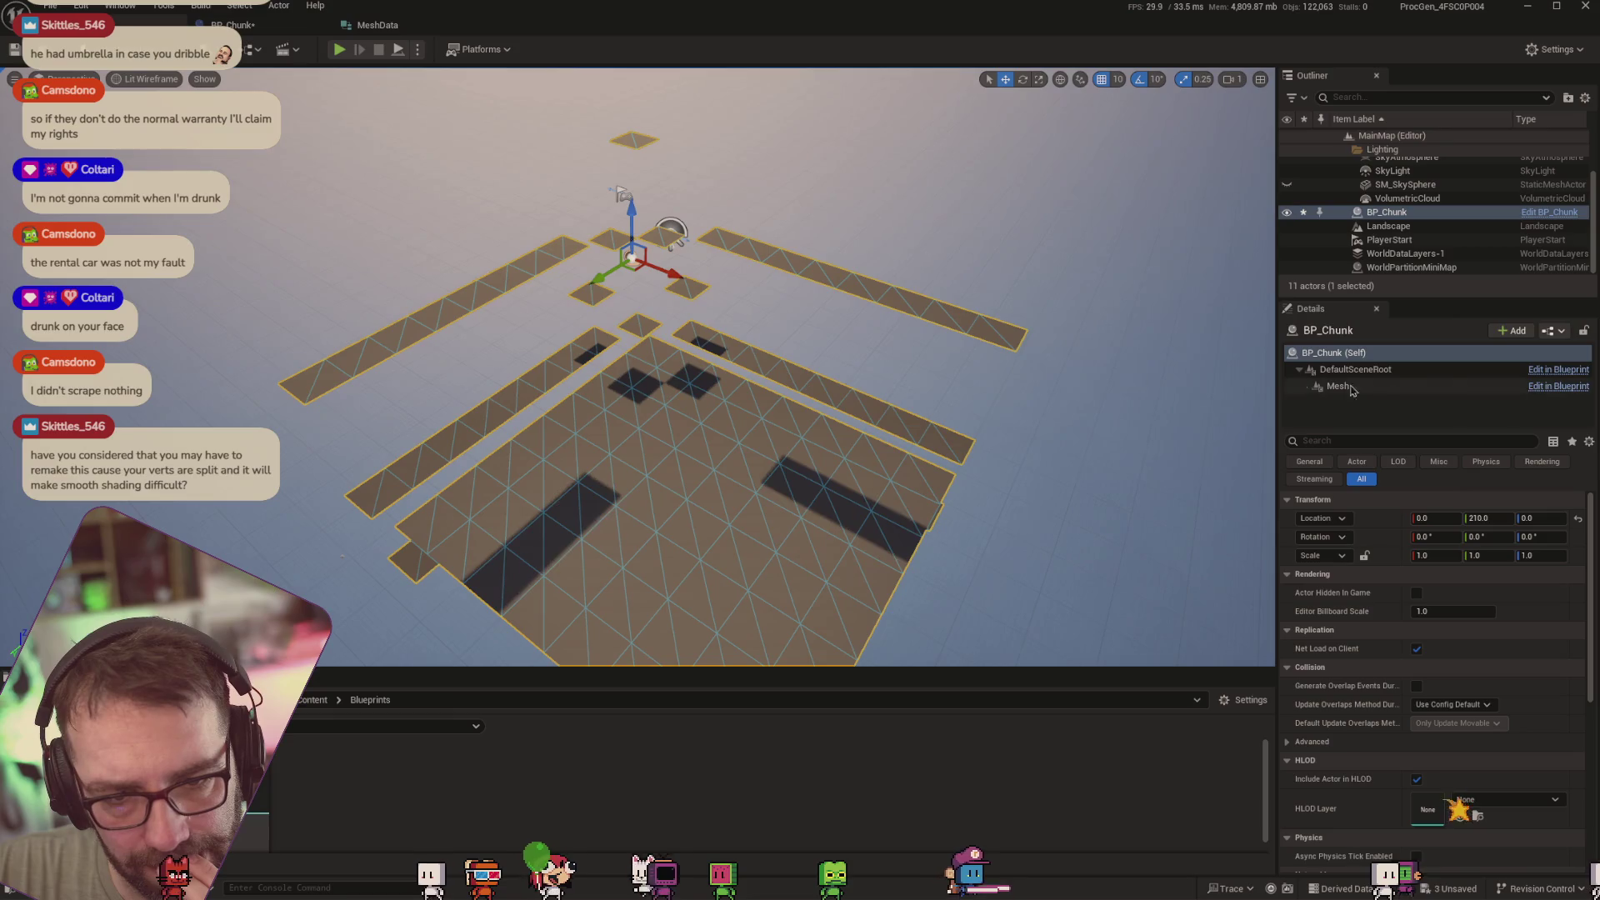
pyautogui.moveTo(917, 375); pyautogui.dragTo(1133, 315)
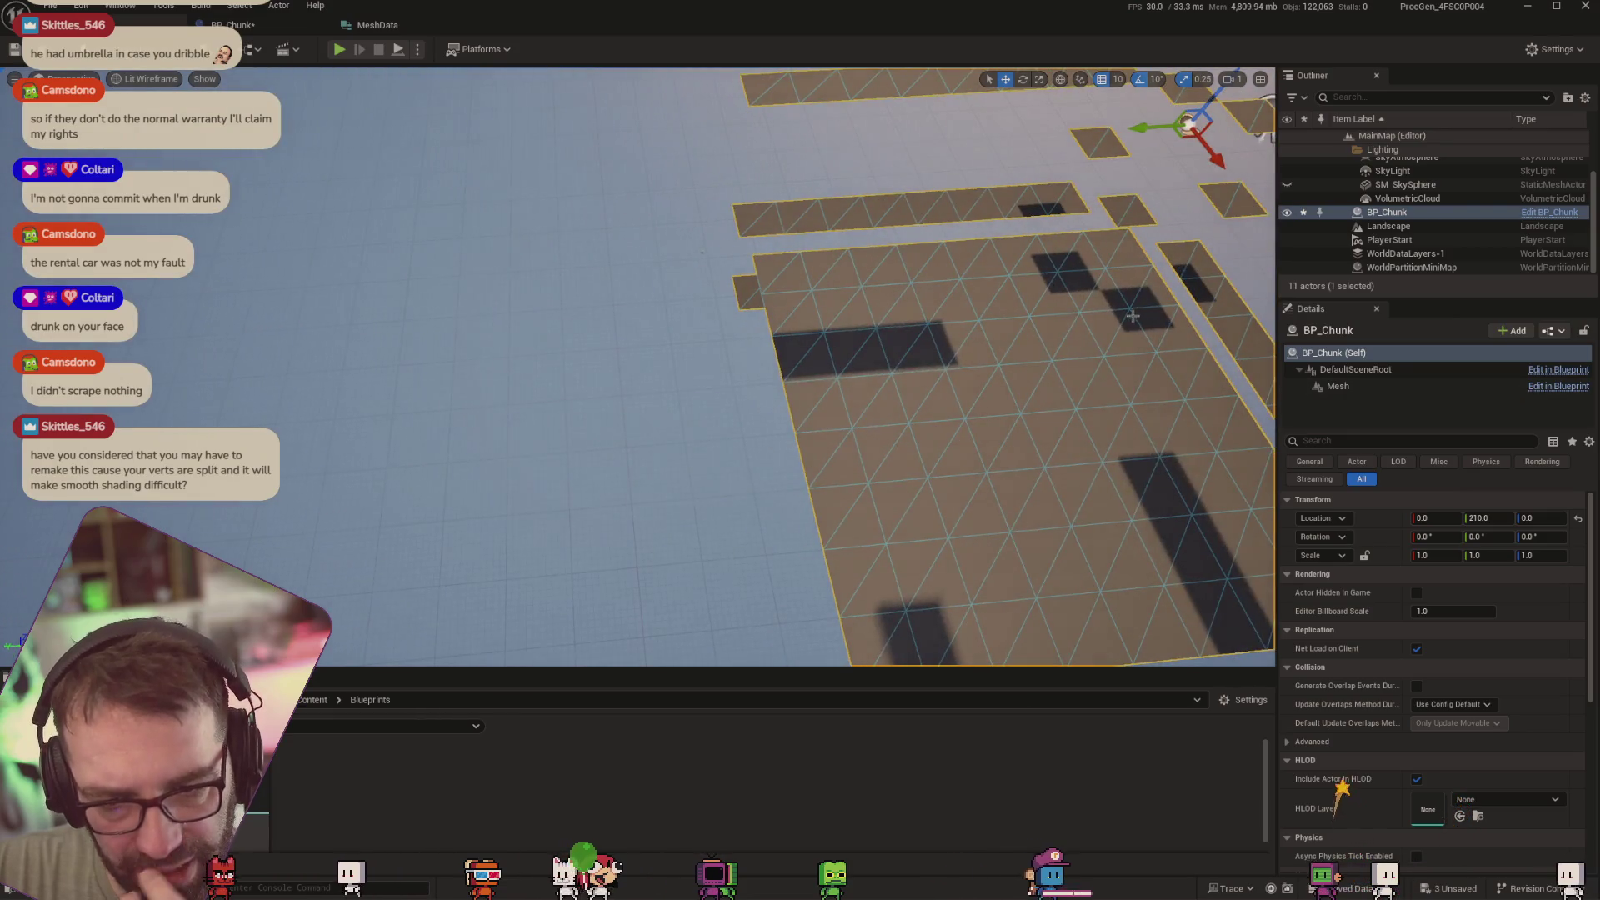
pyautogui.scroll(-10, 1133, 315)
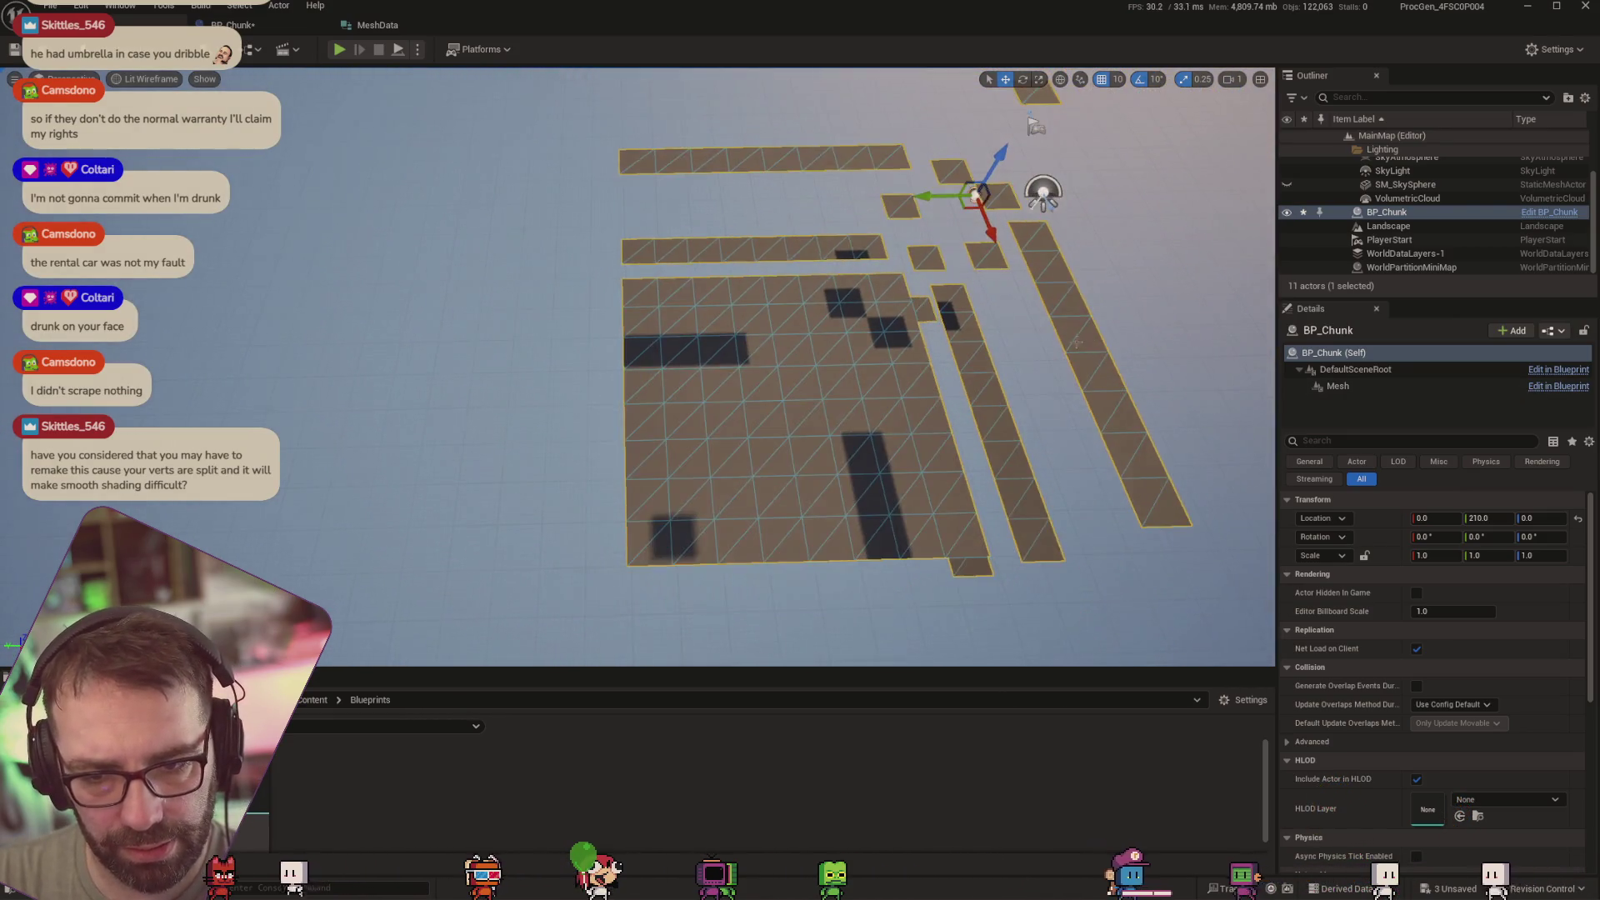
pyautogui.scroll(-2, 1075, 344)
pyautogui.moveTo(892, 211)
pyautogui.mouseDown()
pyautogui.moveTo(546, 220)
pyautogui.moveTo(885, 217)
pyautogui.mouseUp()
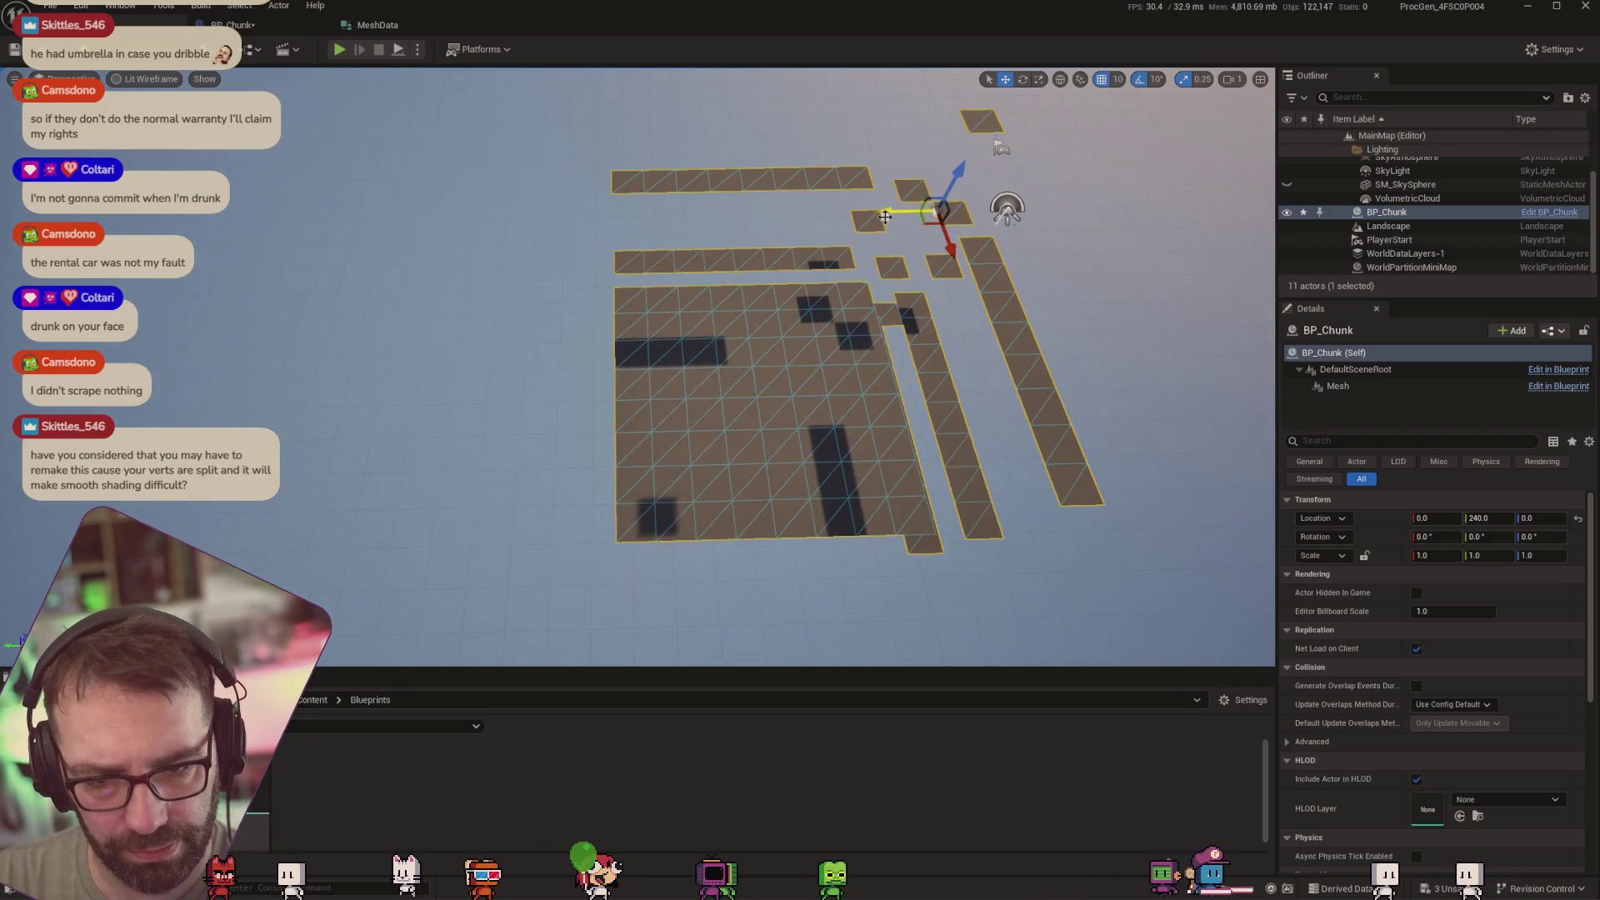
pyautogui.click(234, 25)
pyautogui.scroll(-3, 453, 297)
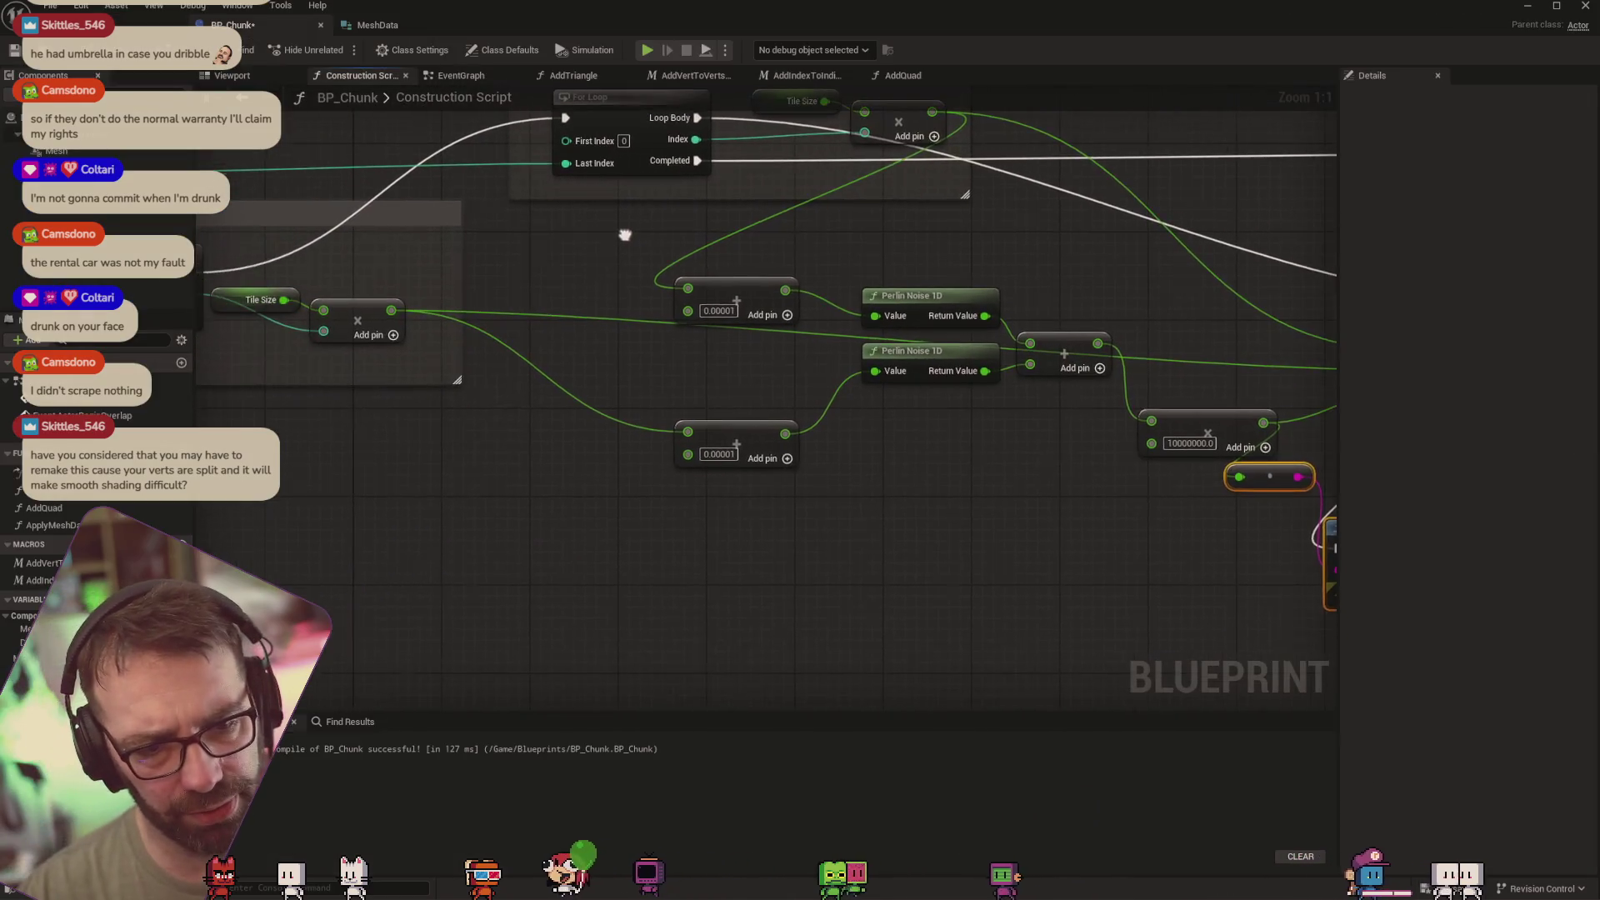
# Add a Get Location node and place it below the X Axis Loop
pyautogui.moveTo(581, 354); pyautogui.dragTo(713, 371)
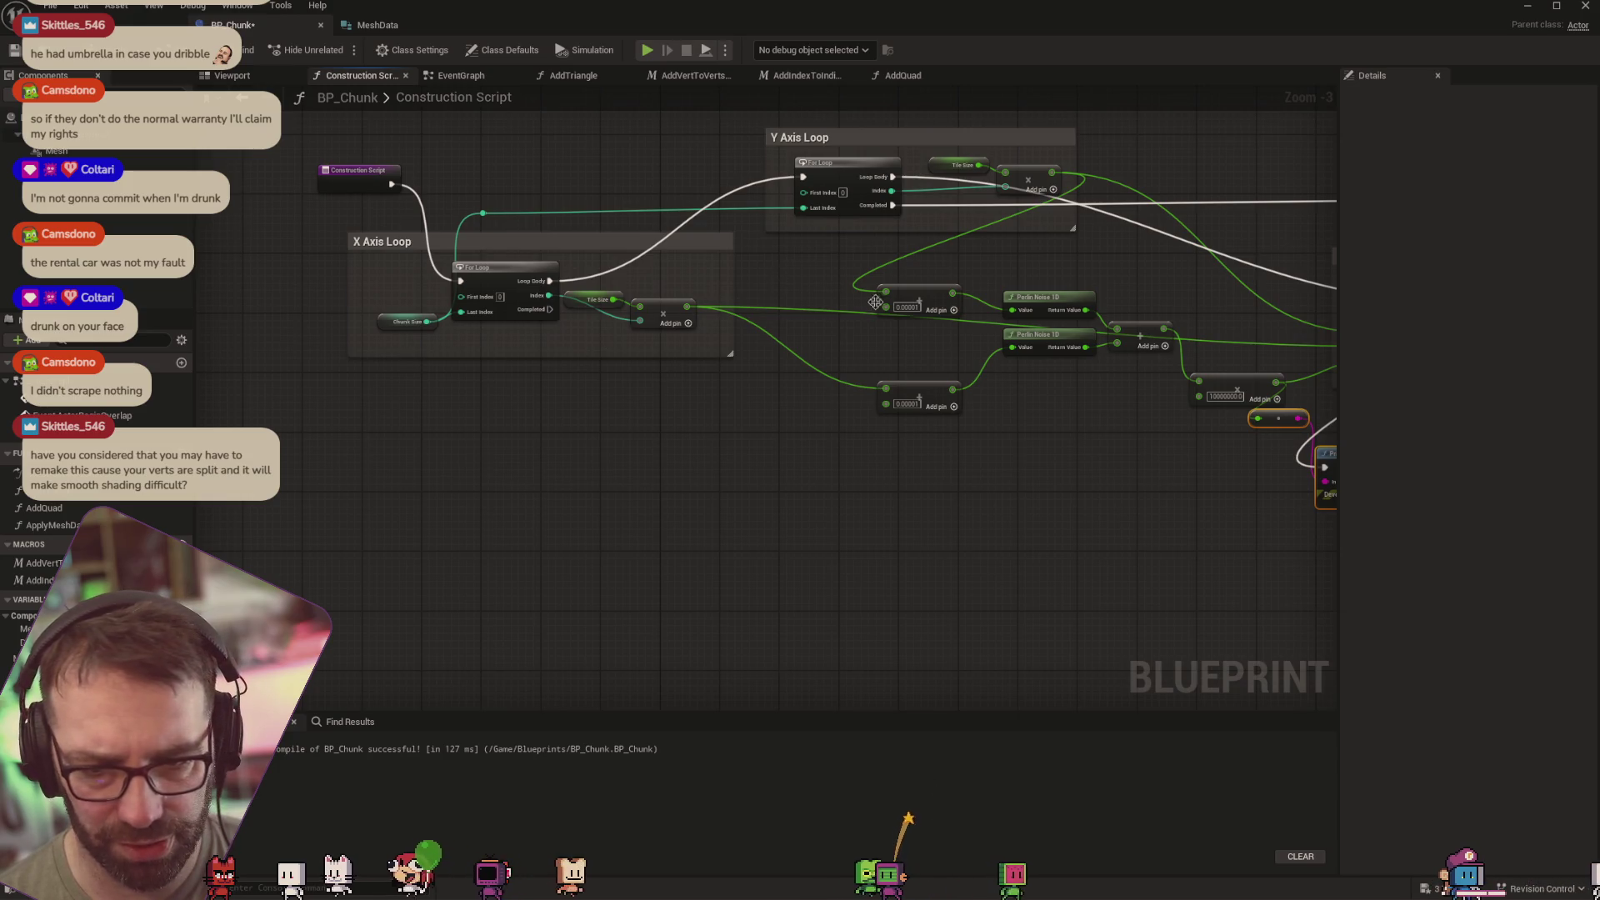
pyautogui.moveTo(775, 367); pyautogui.dragTo(668, 366)
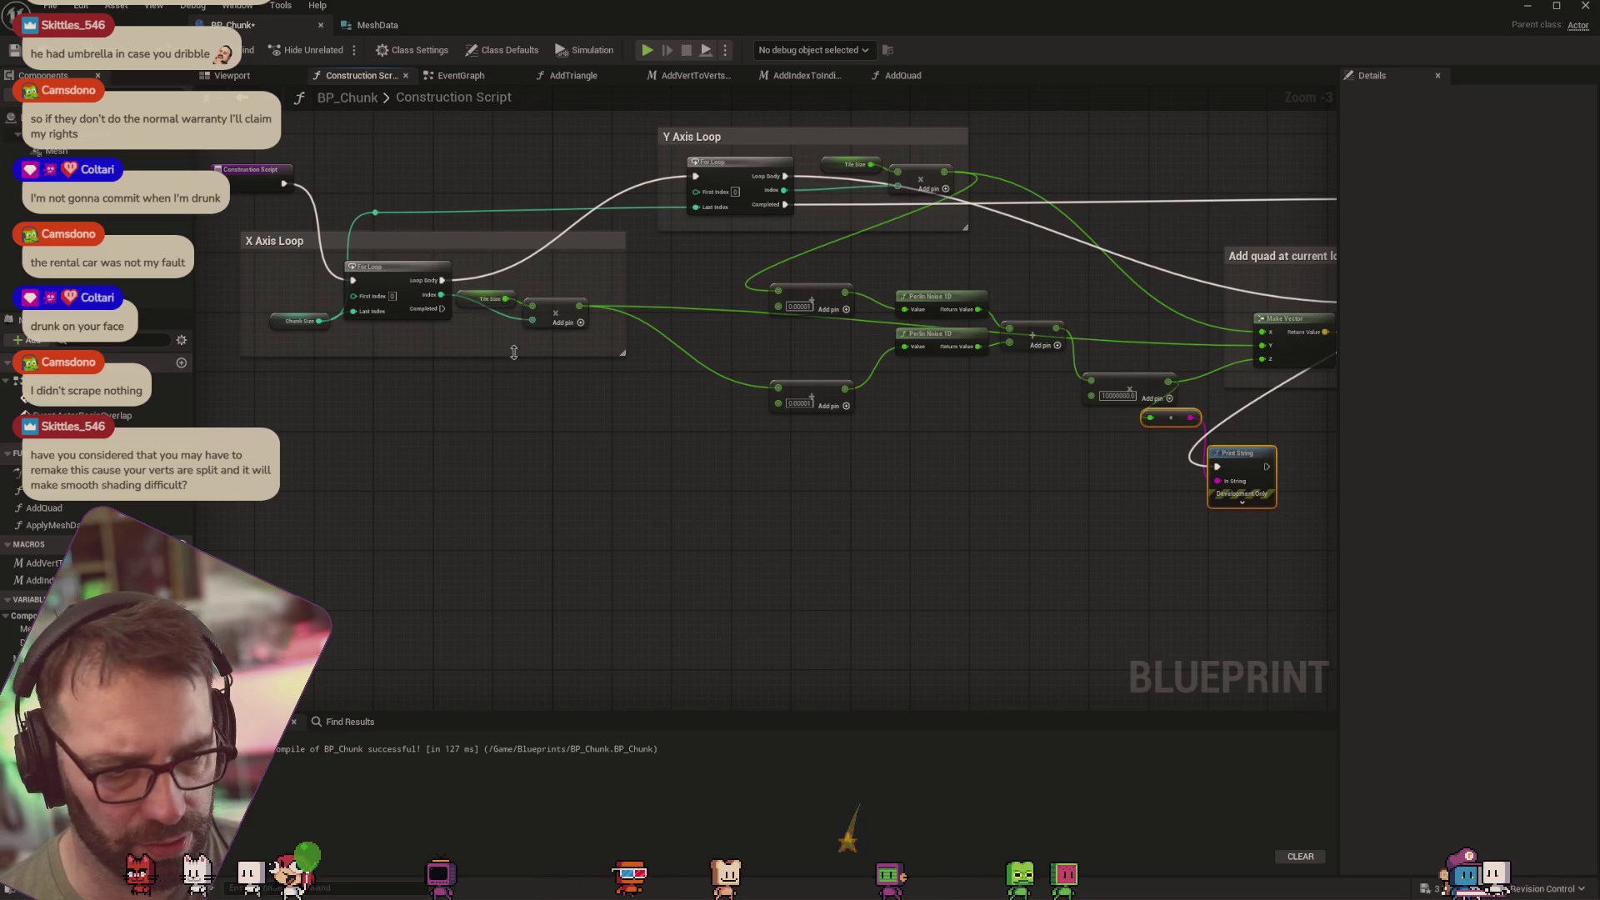
pyautogui.rightClick(372, 443)
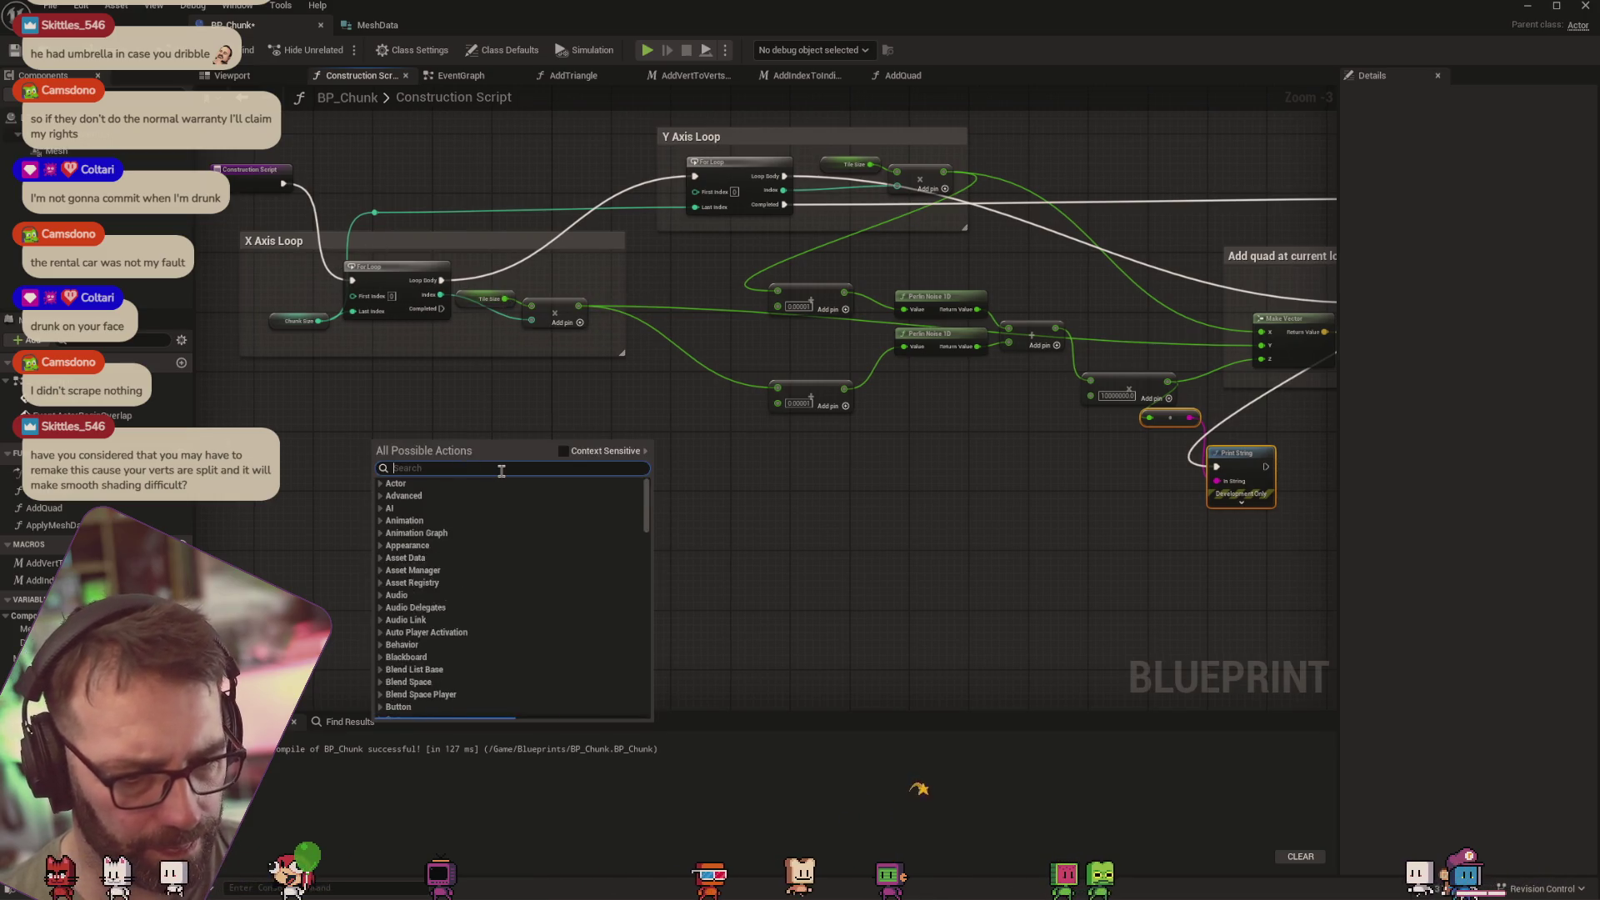
pyautogui.write('get')
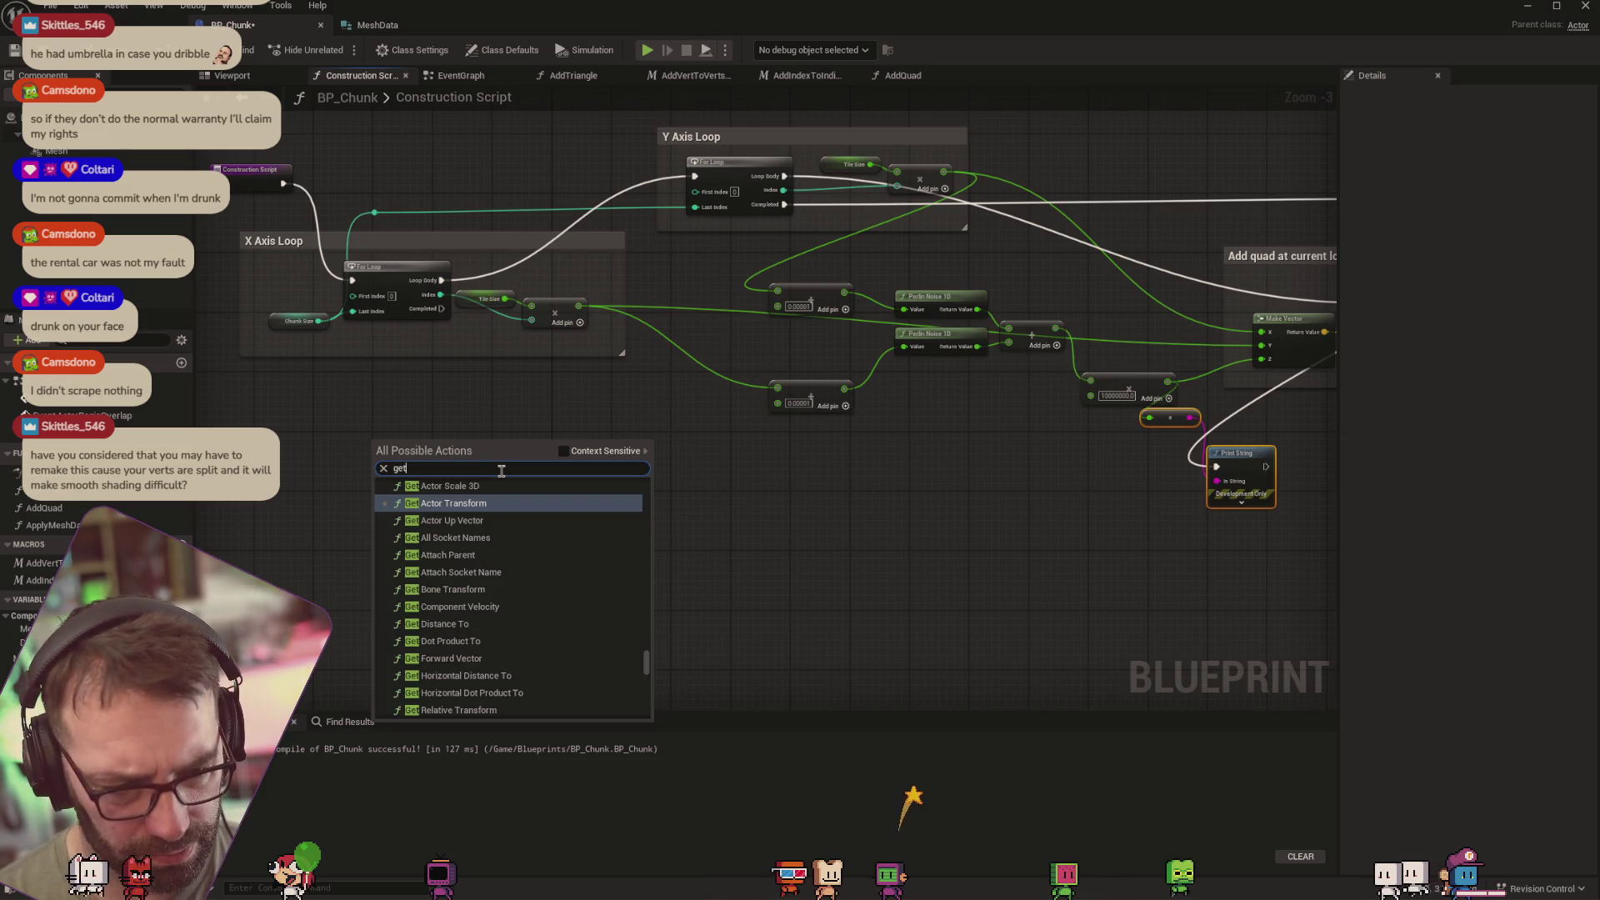
pyautogui.write(' locat')
pyautogui.press('Return')
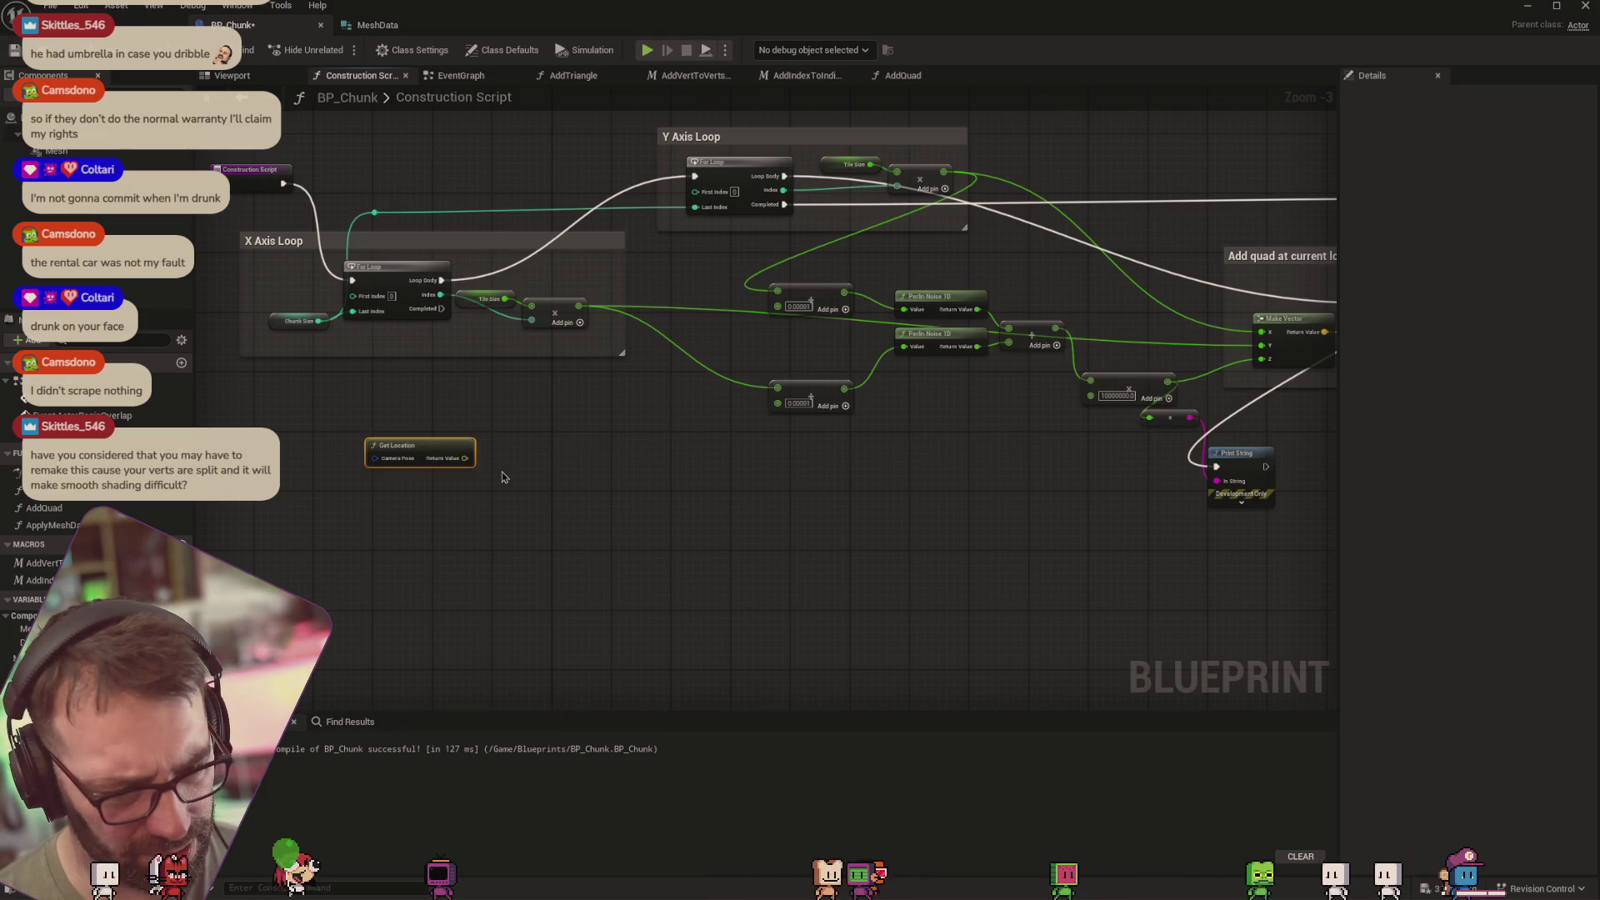
pyautogui.moveTo(431, 451); pyautogui.dragTo(480, 436)
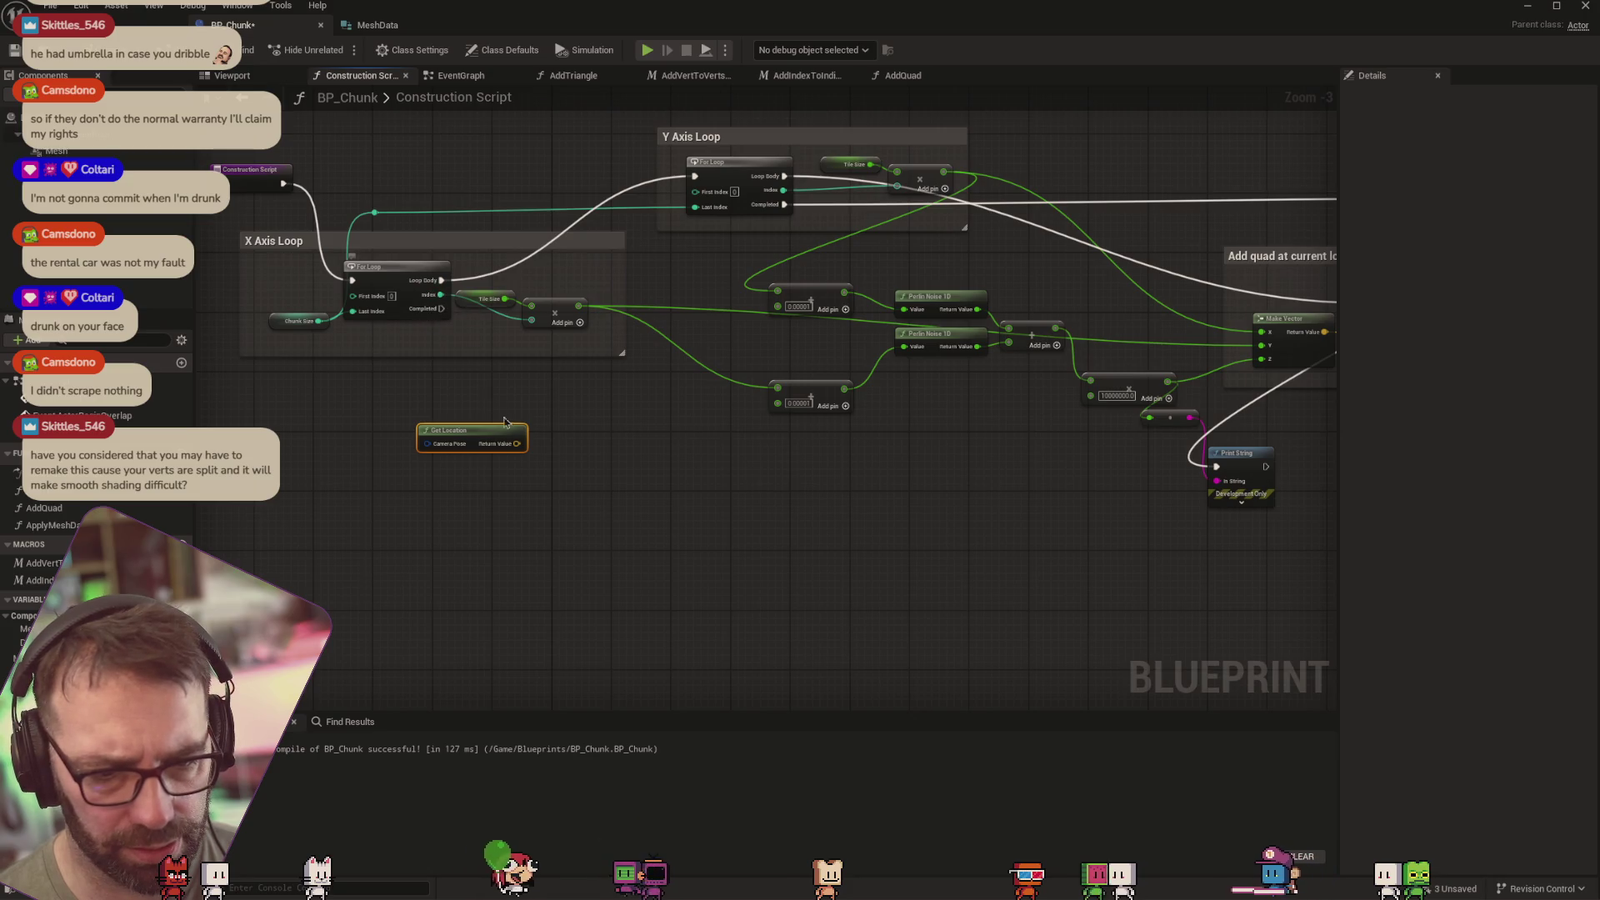
pyautogui.moveTo(510, 437)
pyautogui.mouseDown()
pyautogui.moveTo(458, 399)
pyautogui.moveTo(633, 406)
pyautogui.mouseUp()
# Try wiring a vector addition from Get Location, then undo it and remove the stray Add node
pyautogui.write('+')
pyautogui.press('Return')
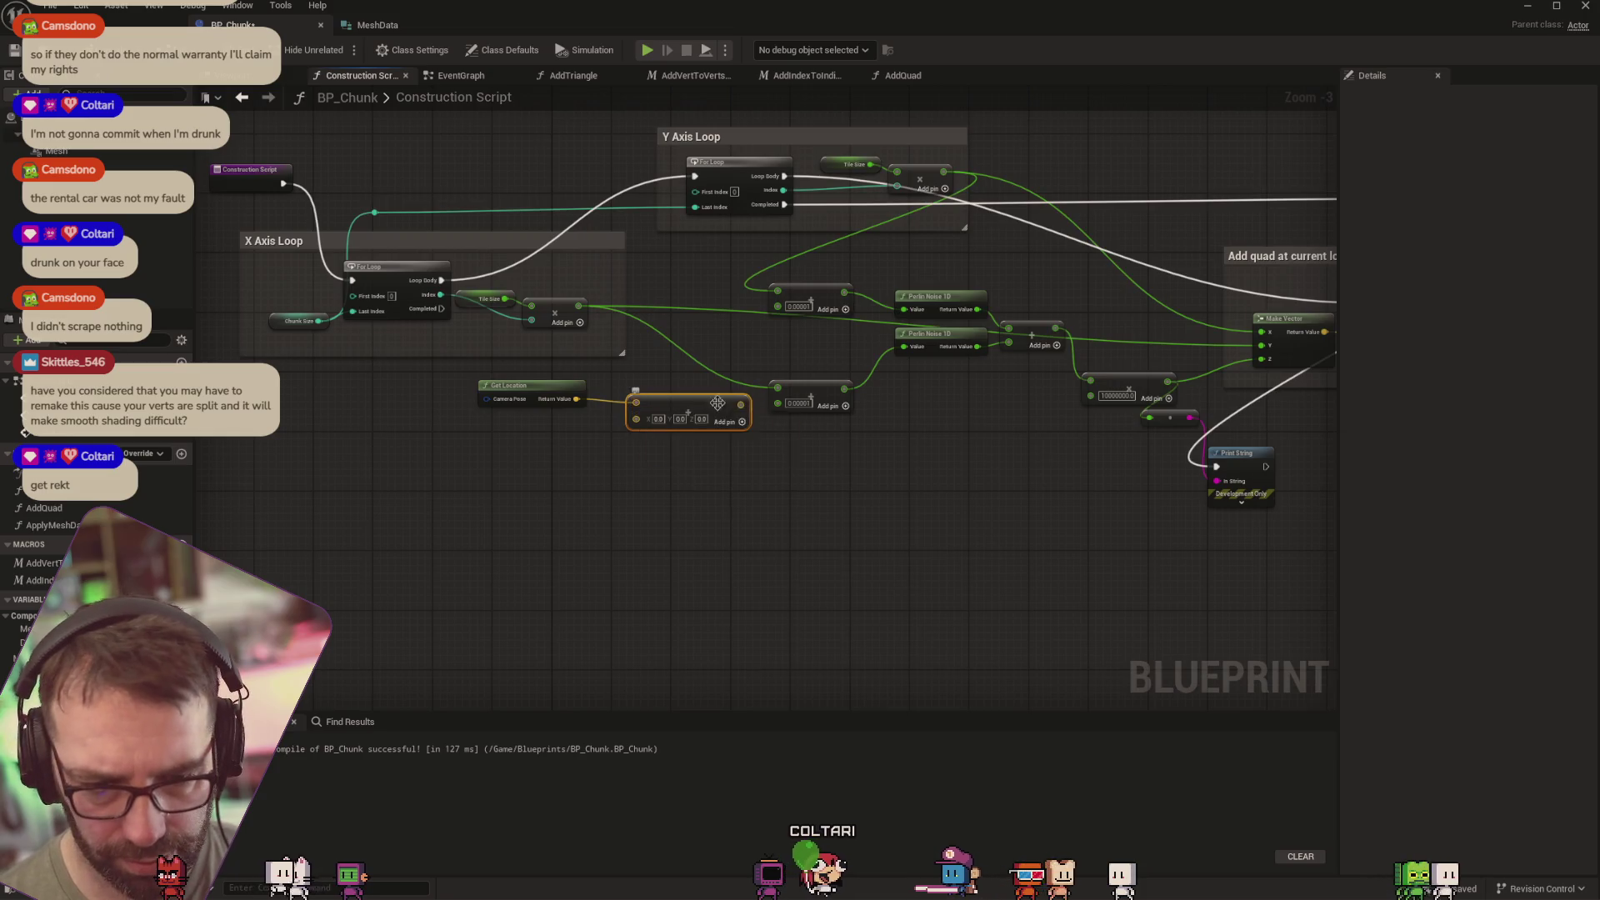
pyautogui.moveTo(635, 405); pyautogui.dragTo(631, 426)
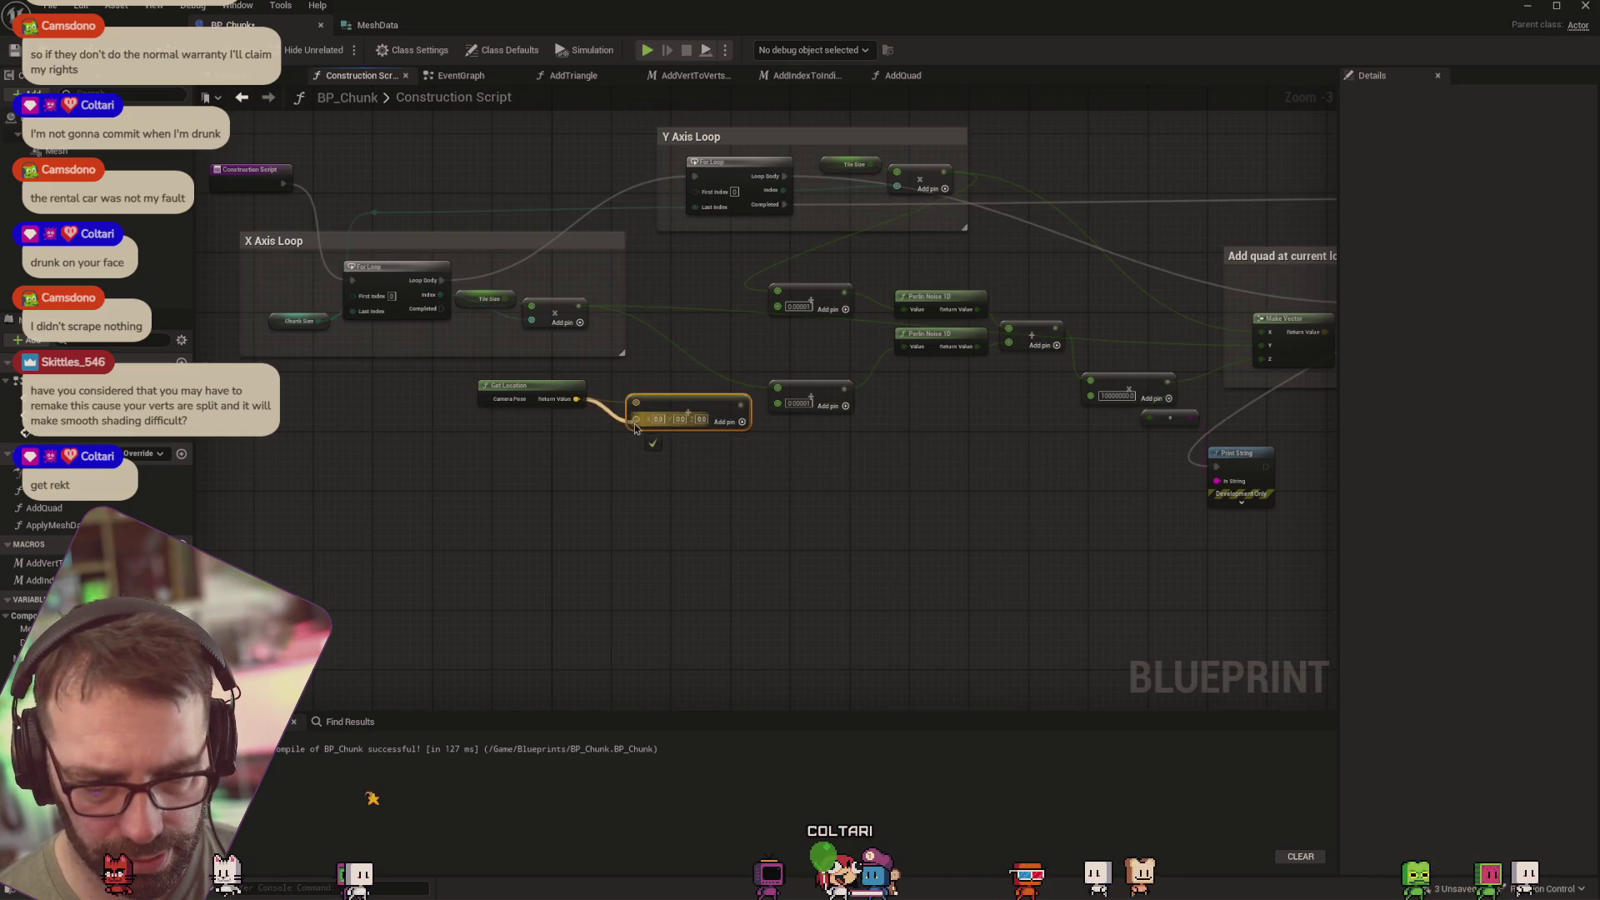
pyautogui.moveTo(579, 305); pyautogui.dragTo(638, 405)
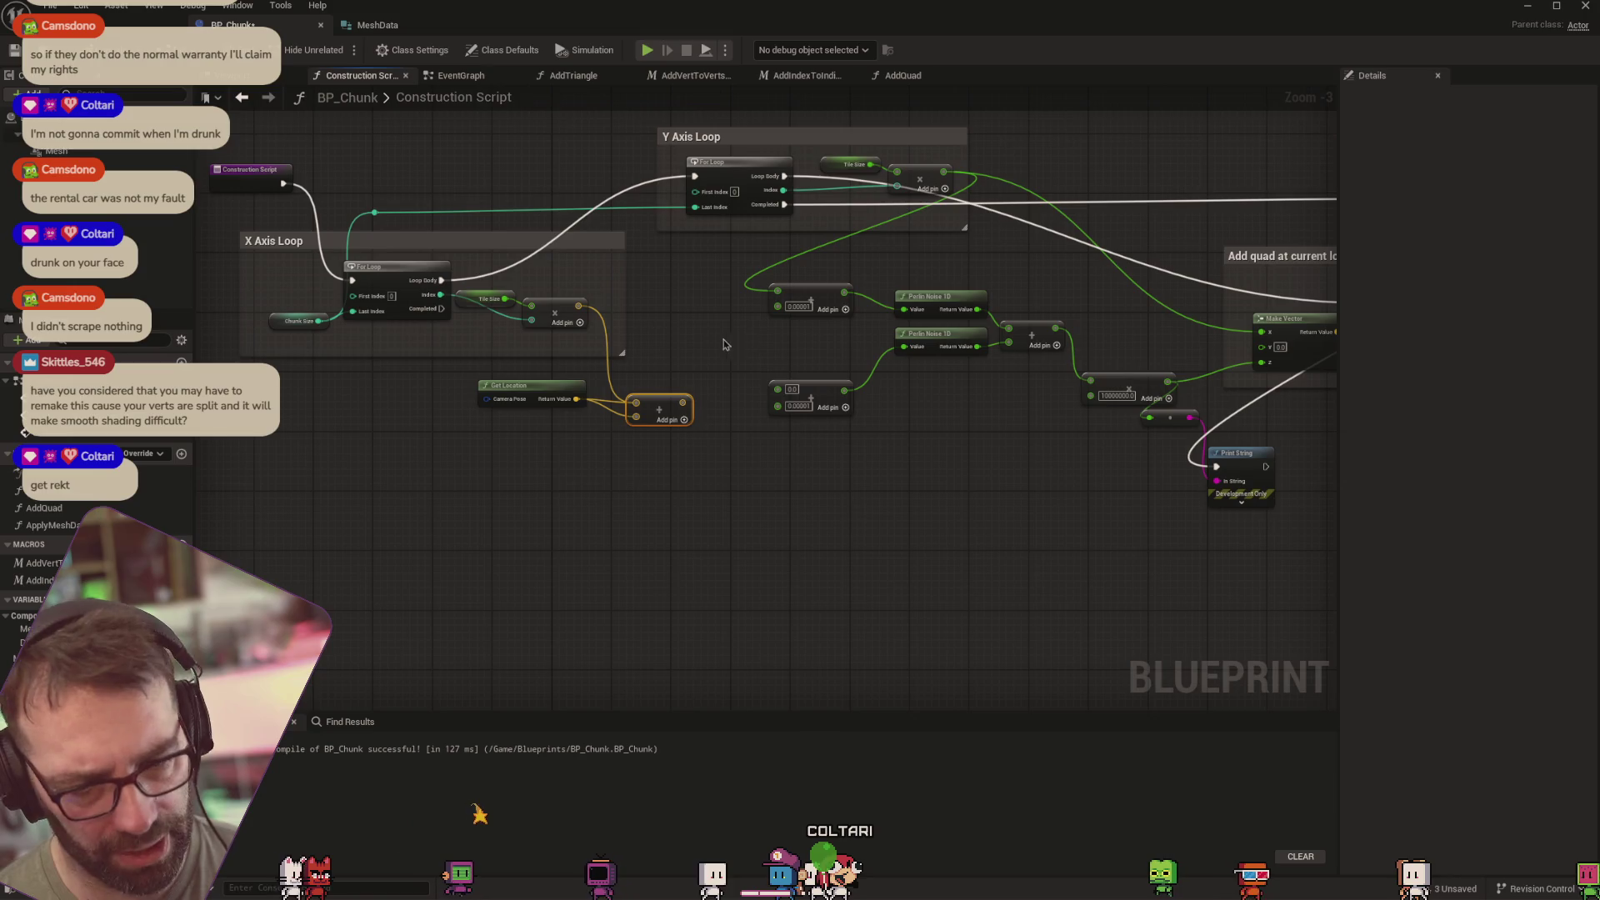
pyautogui.hotkey('ctrl', 'z')
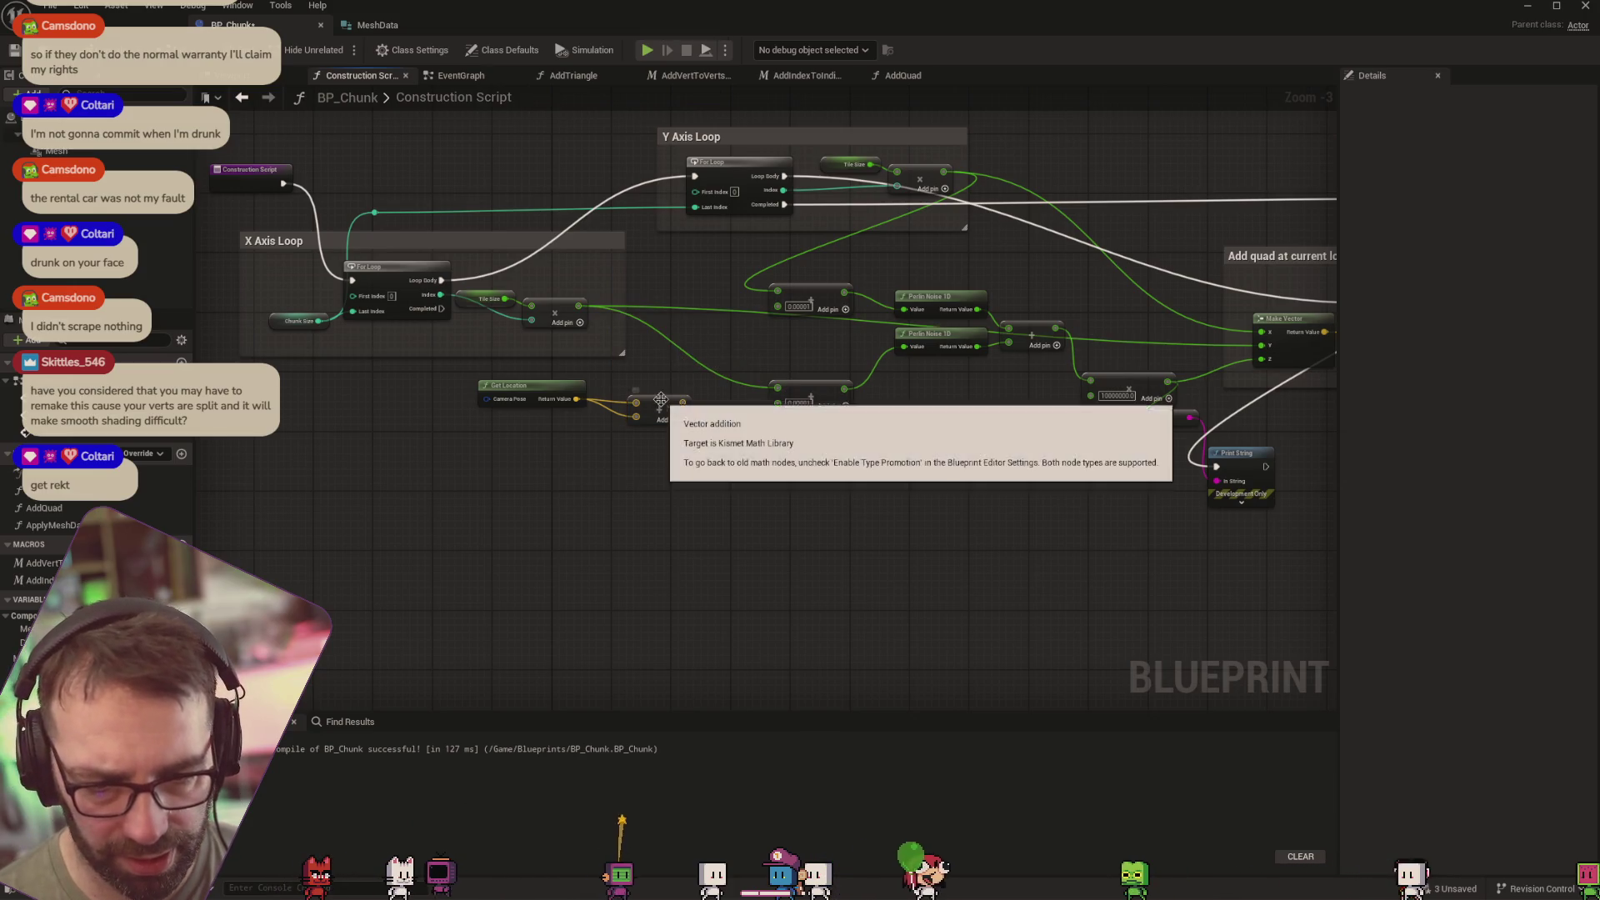
pyautogui.hotkey('ctrl', 'z')
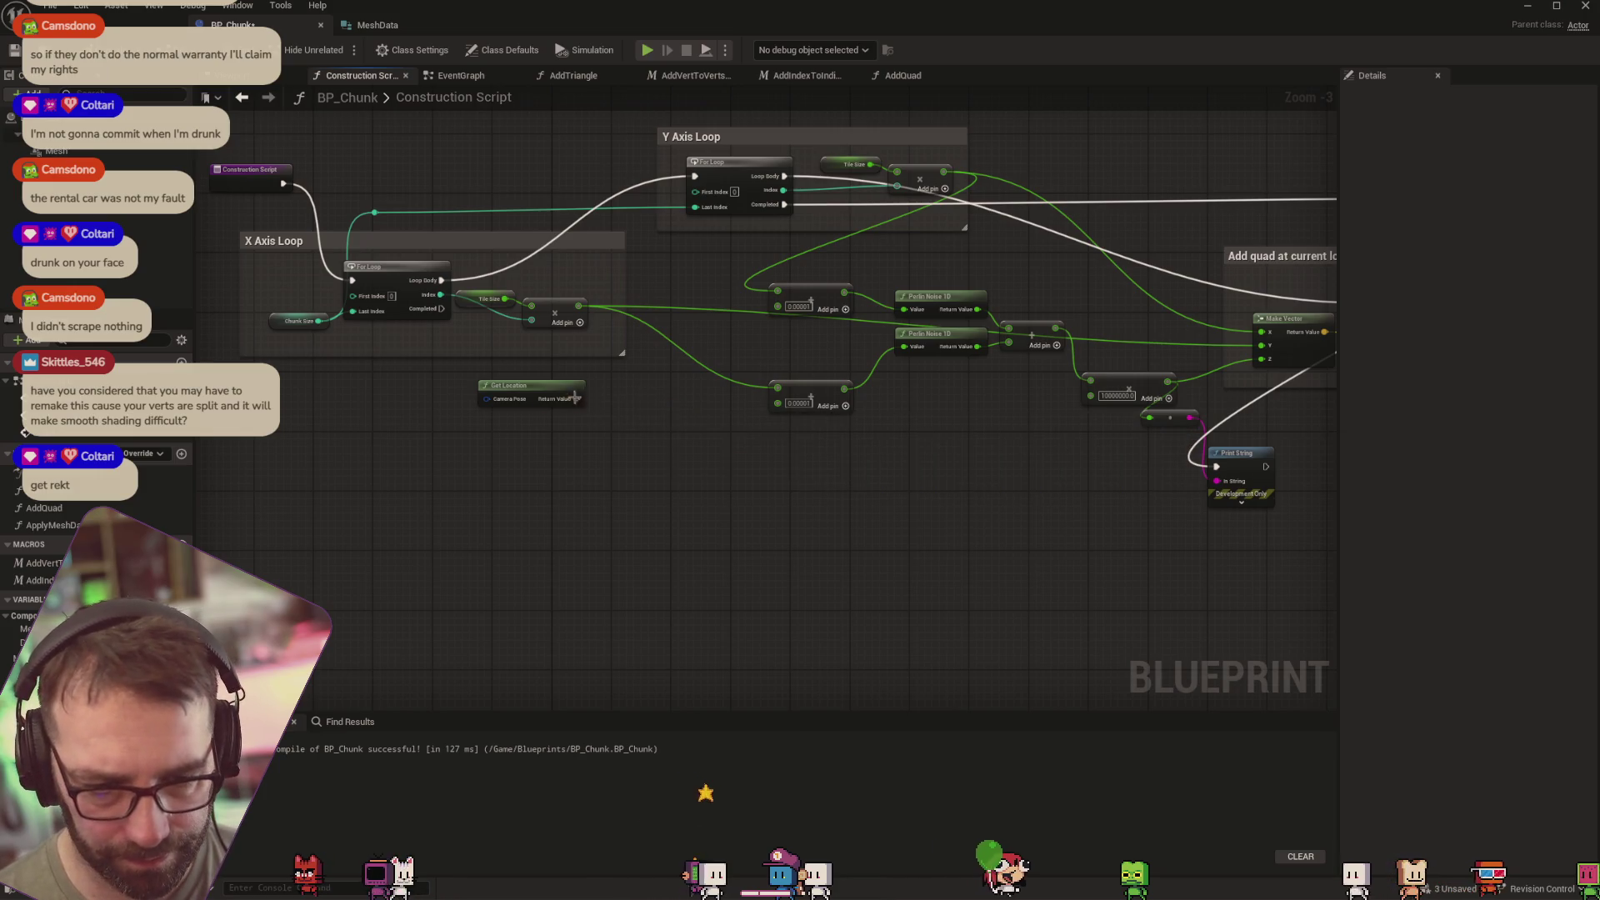
# Split Get Location's output and add its X to the X-loop multiply via an Add node
pyautogui.rightClick(575, 399)
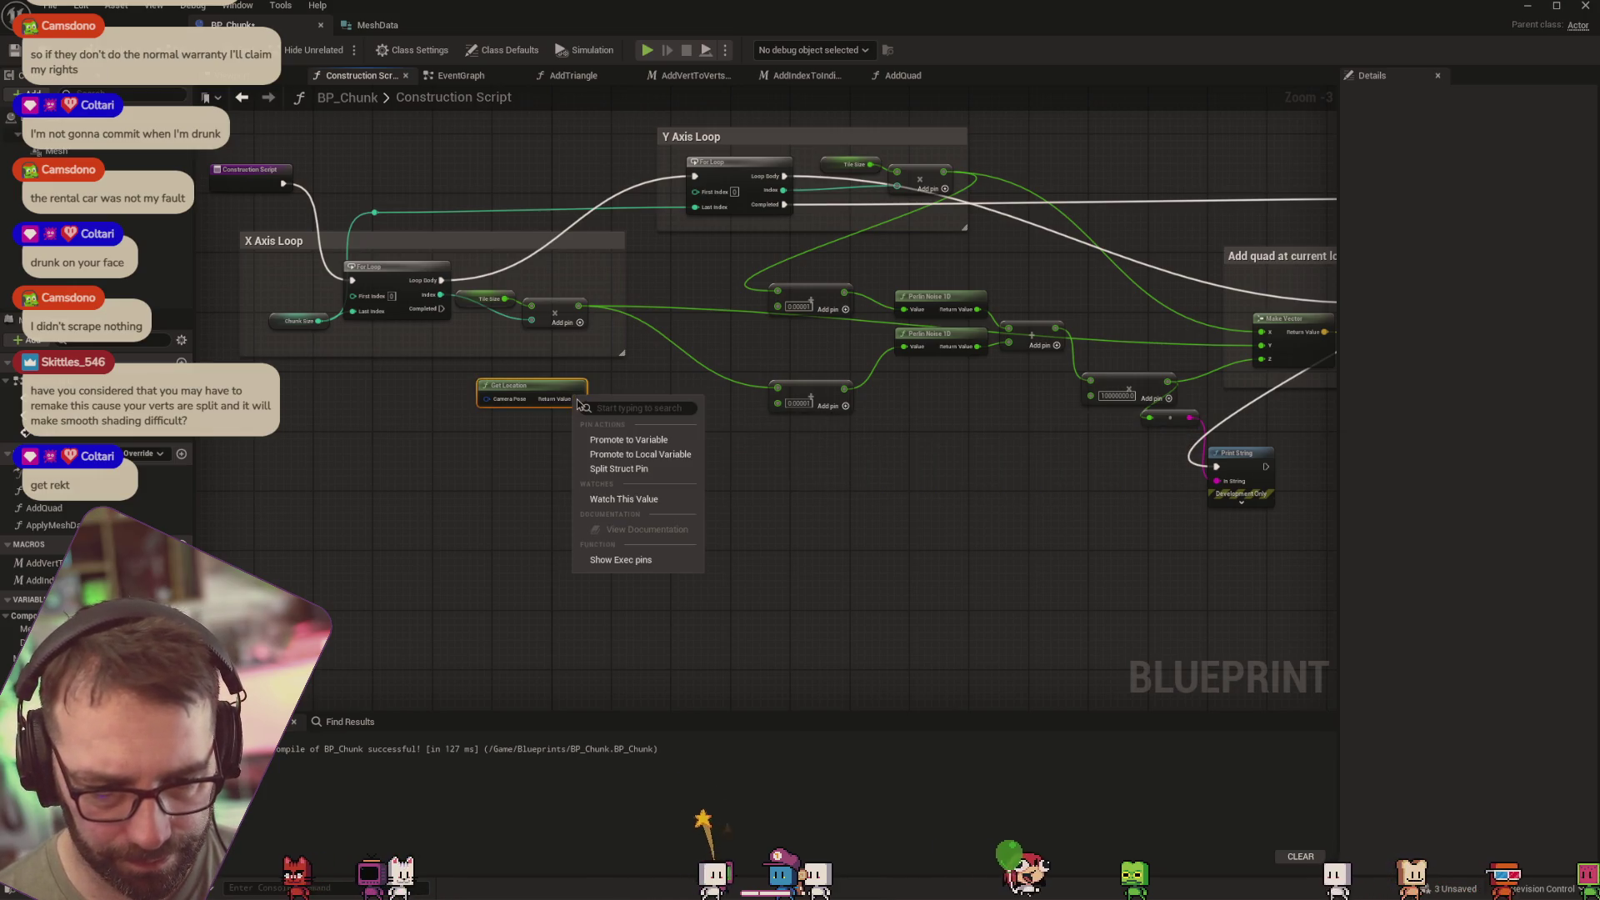
pyautogui.click(629, 470)
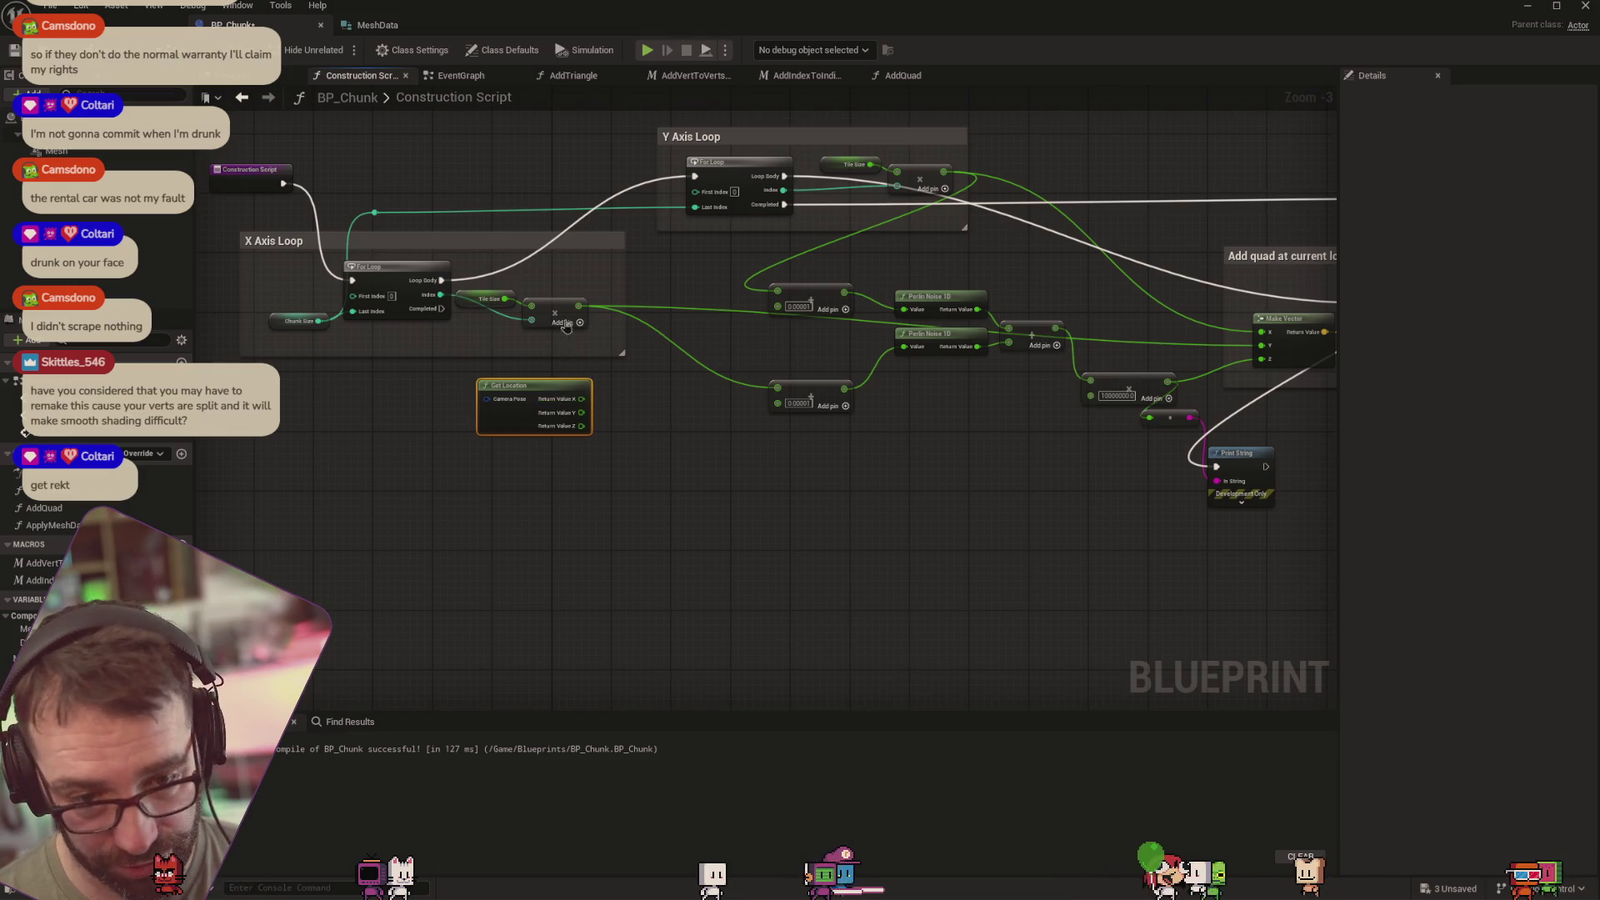
pyautogui.moveTo(579, 306); pyautogui.dragTo(642, 366)
pyautogui.write('+')
pyautogui.press('Return')
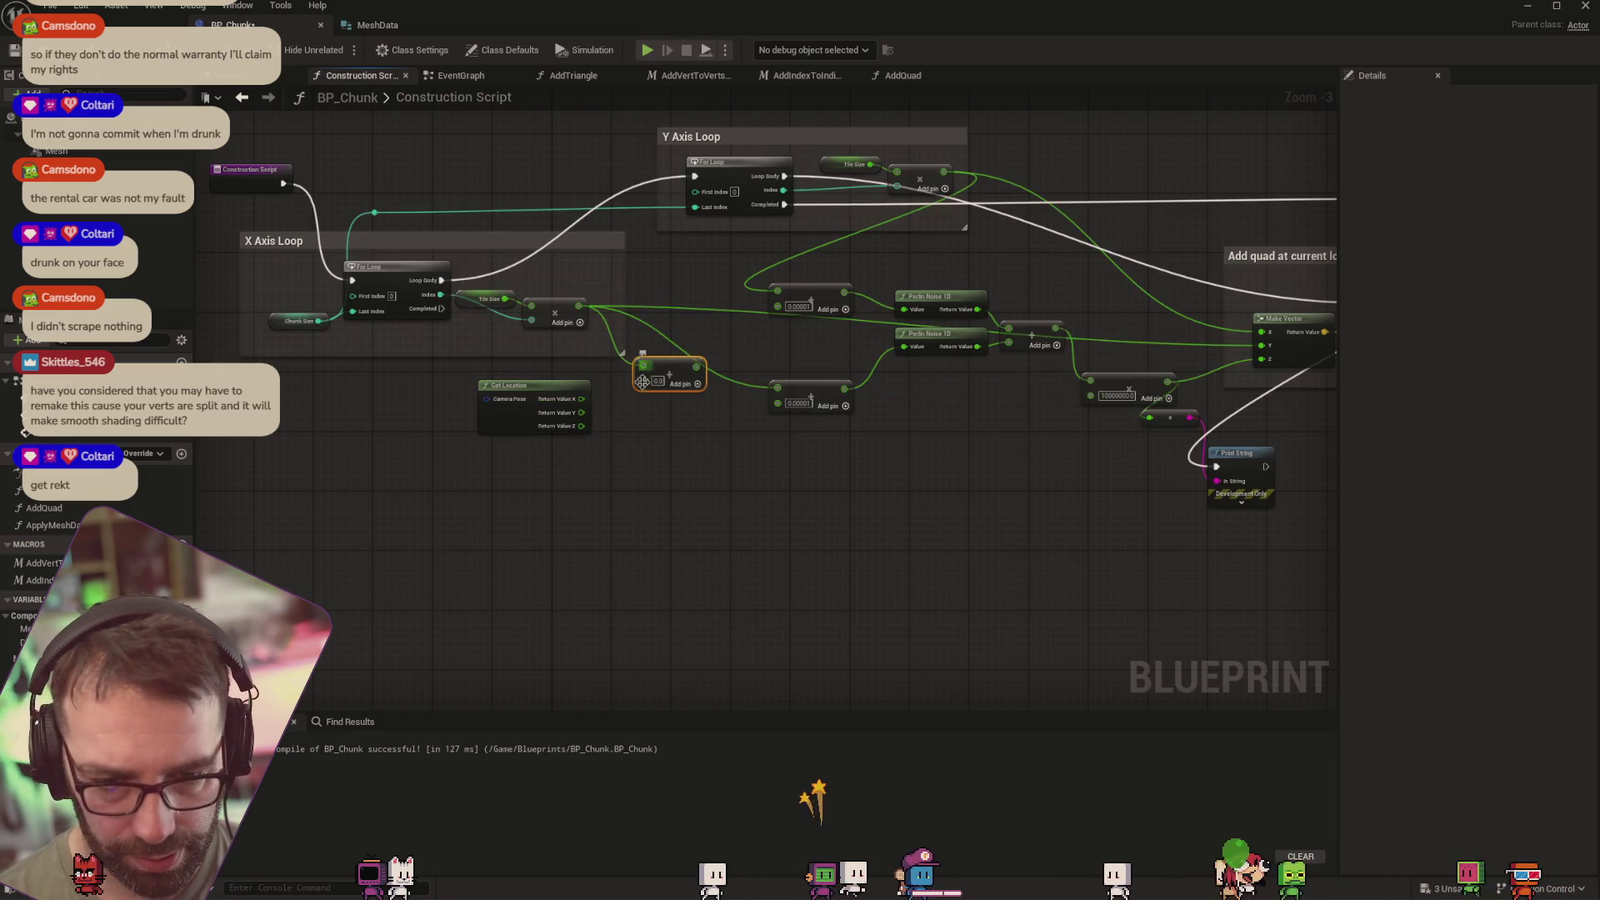
pyautogui.moveTo(674, 367)
pyautogui.mouseDown()
pyautogui.moveTo(658, 372)
pyautogui.moveTo(725, 384)
pyautogui.moveTo(694, 361)
pyautogui.moveTo(679, 429)
pyautogui.mouseUp()
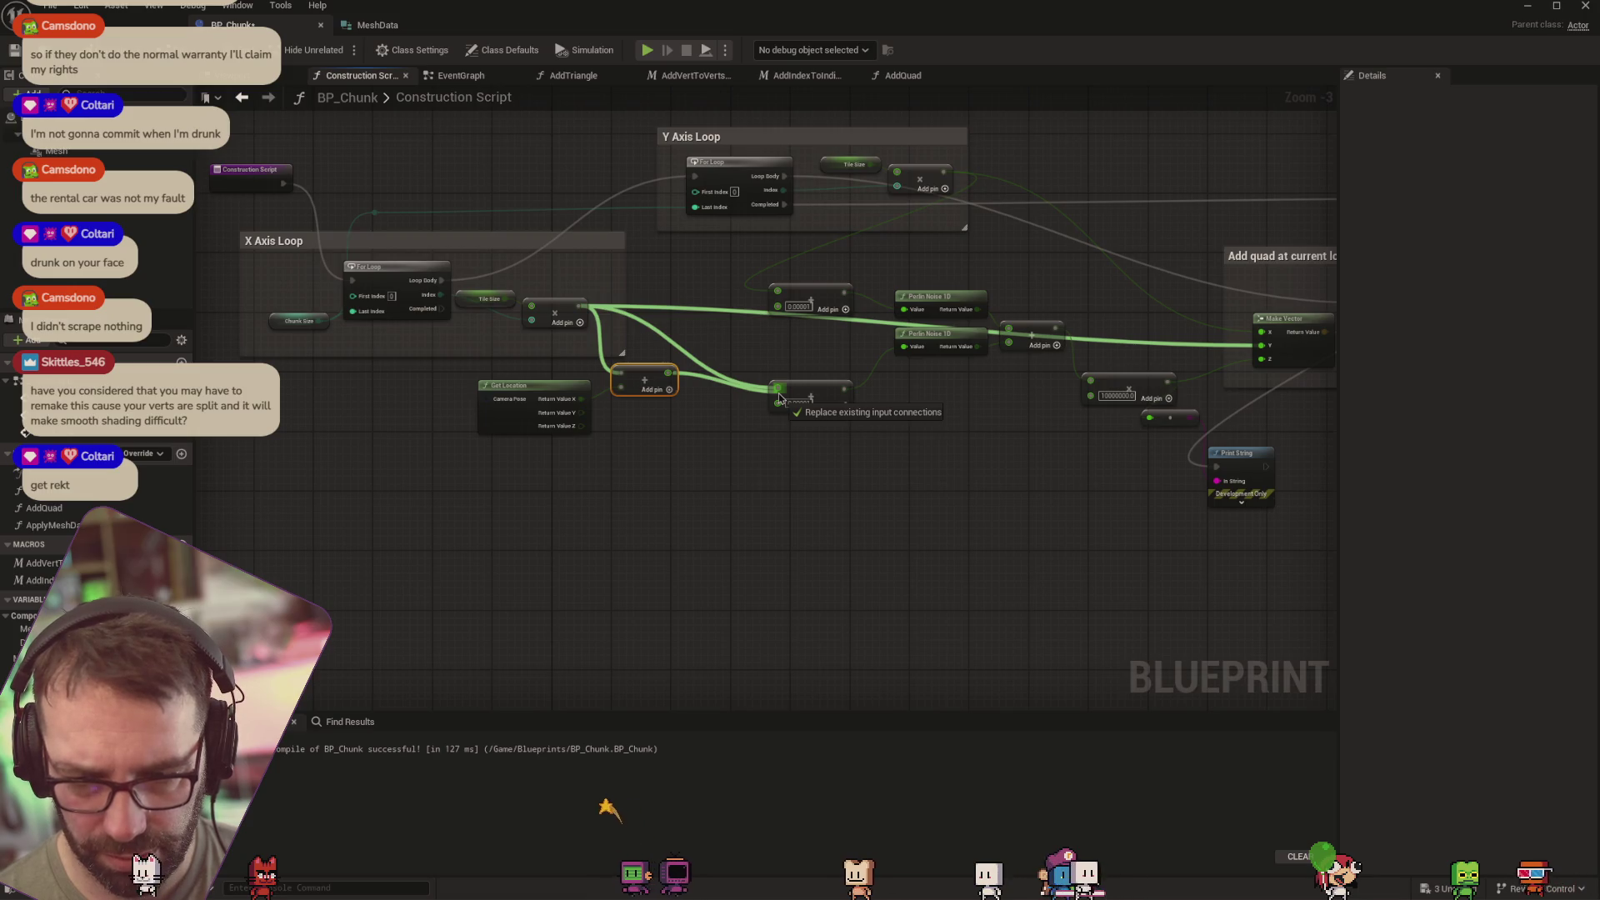
pyautogui.moveTo(780, 398); pyautogui.dragTo(780, 398)
pyautogui.moveTo(586, 401); pyautogui.dragTo(584, 420)
pyautogui.moveTo(779, 298); pyautogui.dragTo(779, 297)
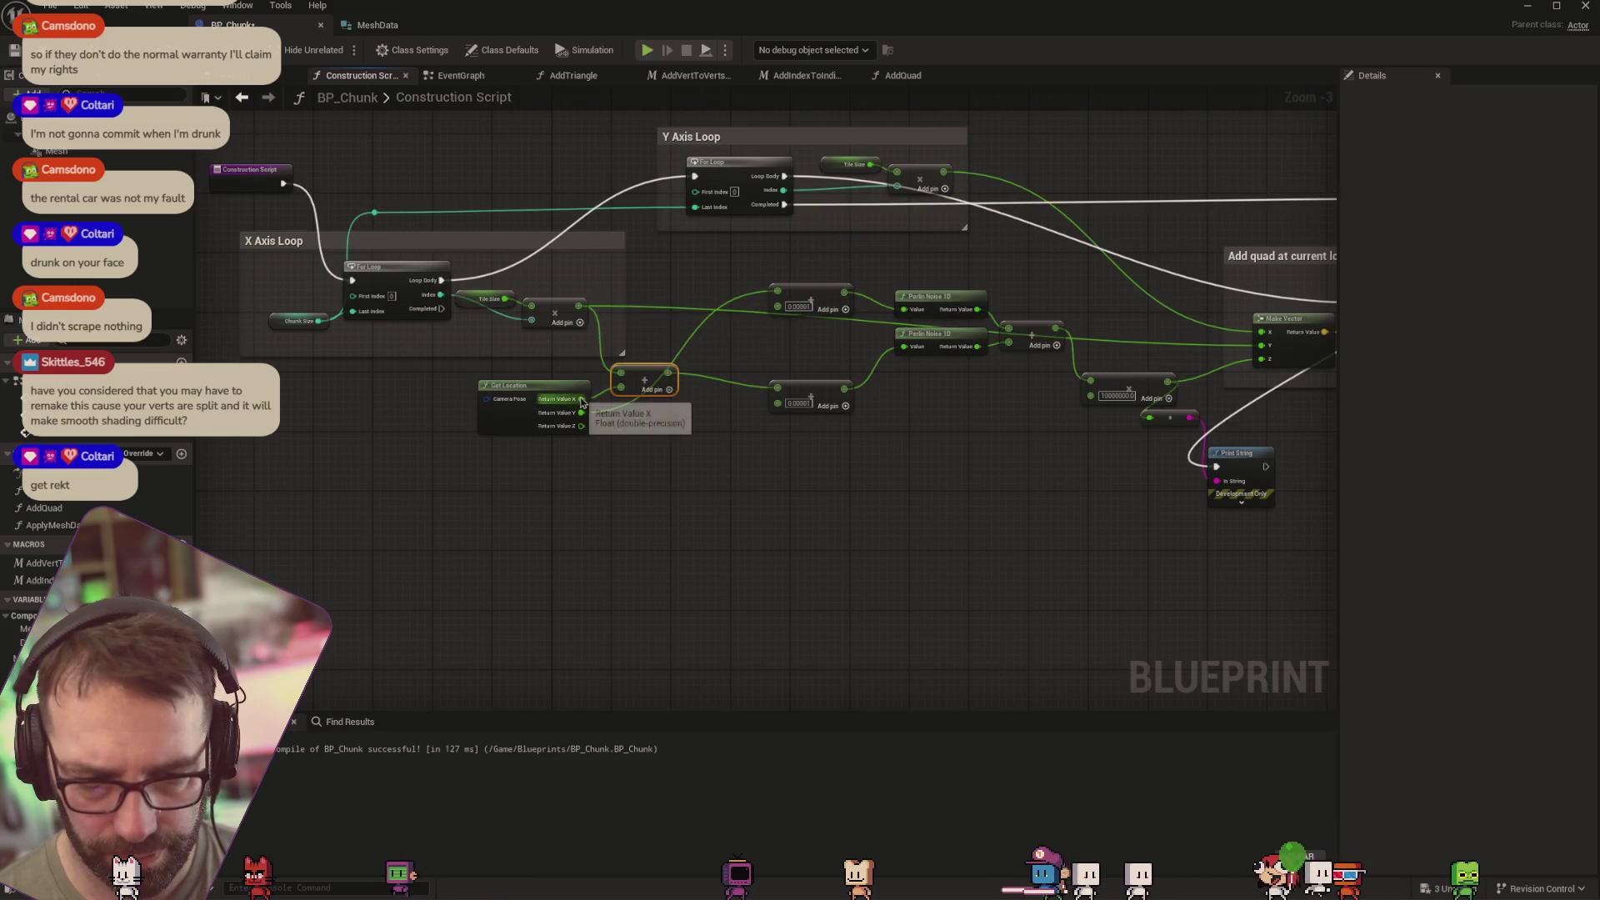
# Duplicate Get Location beside the Y Axis Loop and add its Y to the Y-loop offset
pyautogui.click(540, 385)
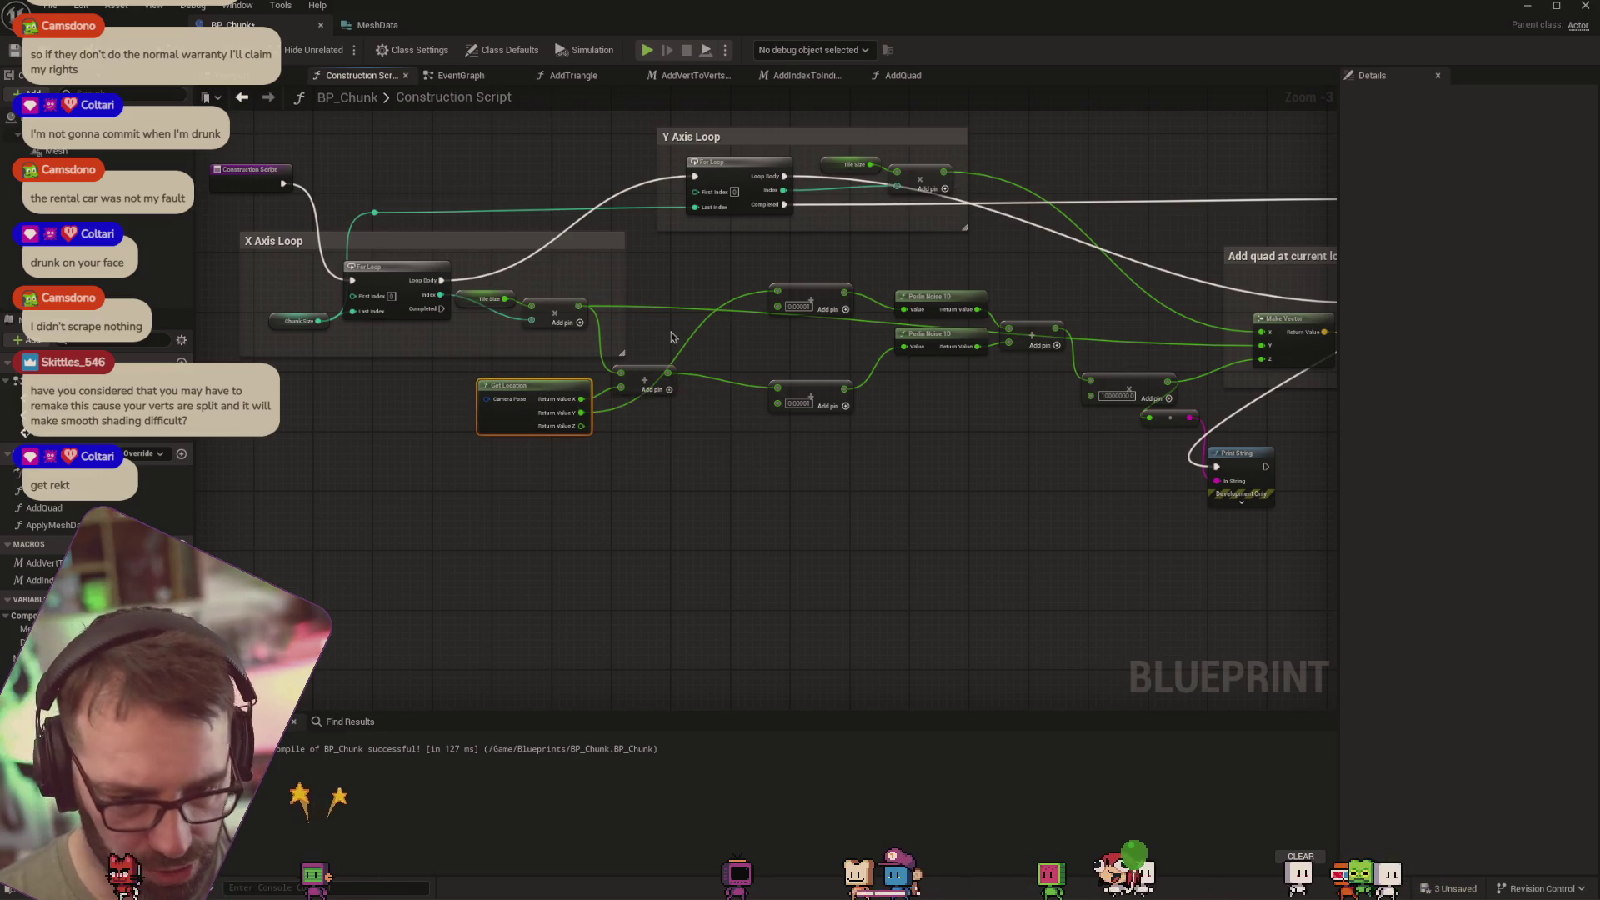
pyautogui.hotkey('ctrl', 'd')
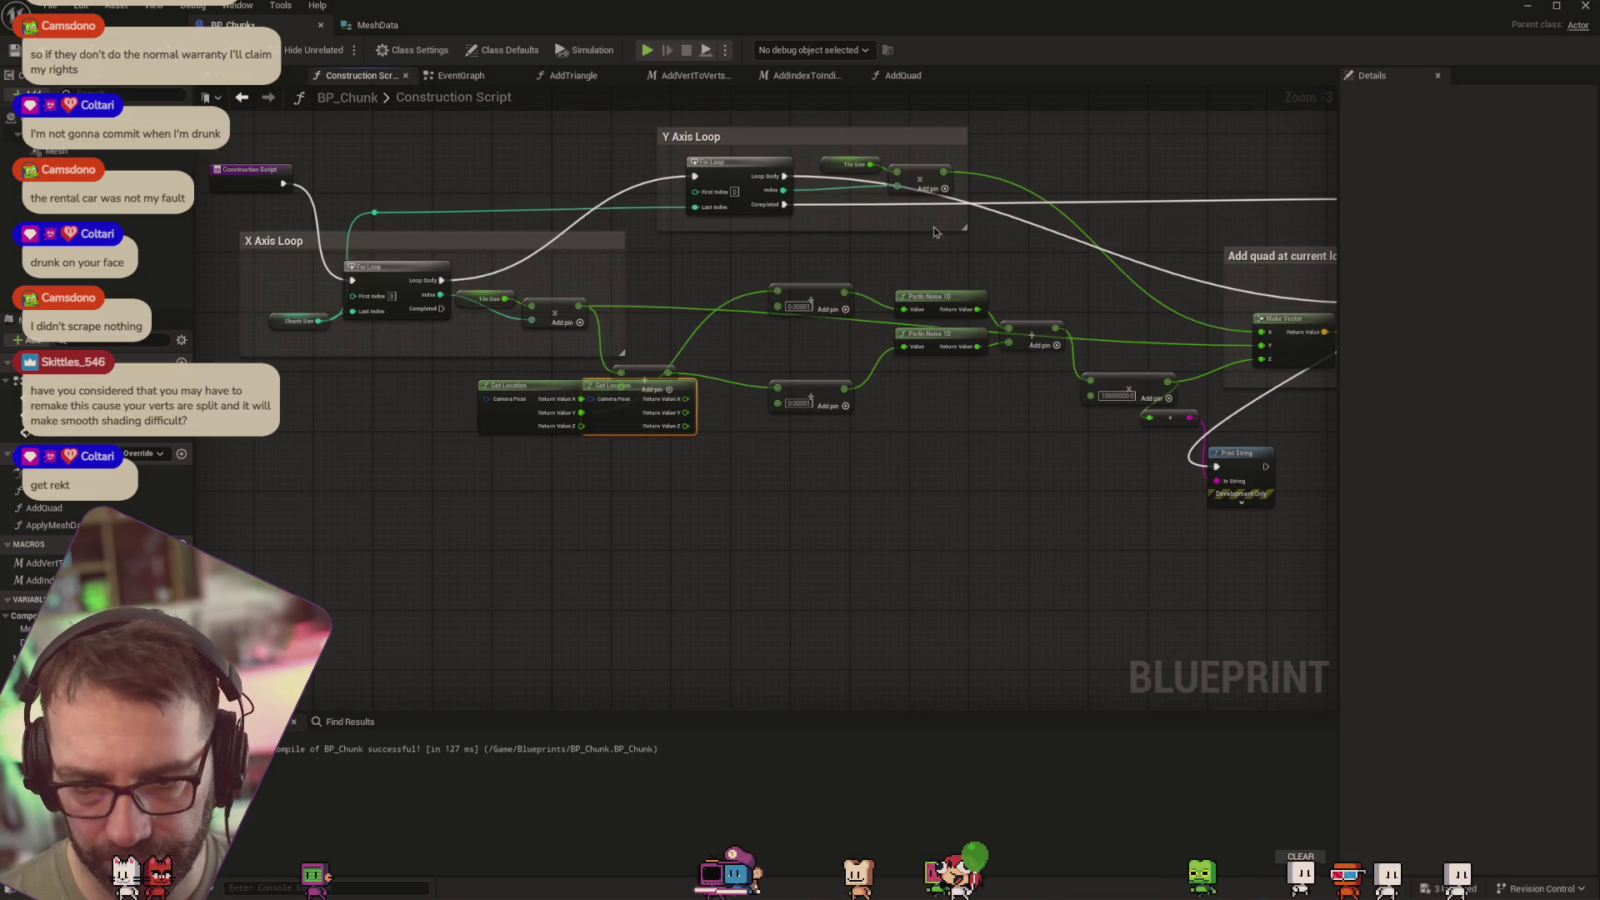
pyautogui.moveTo(622, 423)
pyautogui.mouseDown()
pyautogui.moveTo(831, 311)
pyautogui.moveTo(1010, 135)
pyautogui.moveTo(1014, 241)
pyautogui.moveTo(925, 180)
pyautogui.moveTo(1017, 223)
pyautogui.mouseUp()
pyautogui.click(1023, 254)
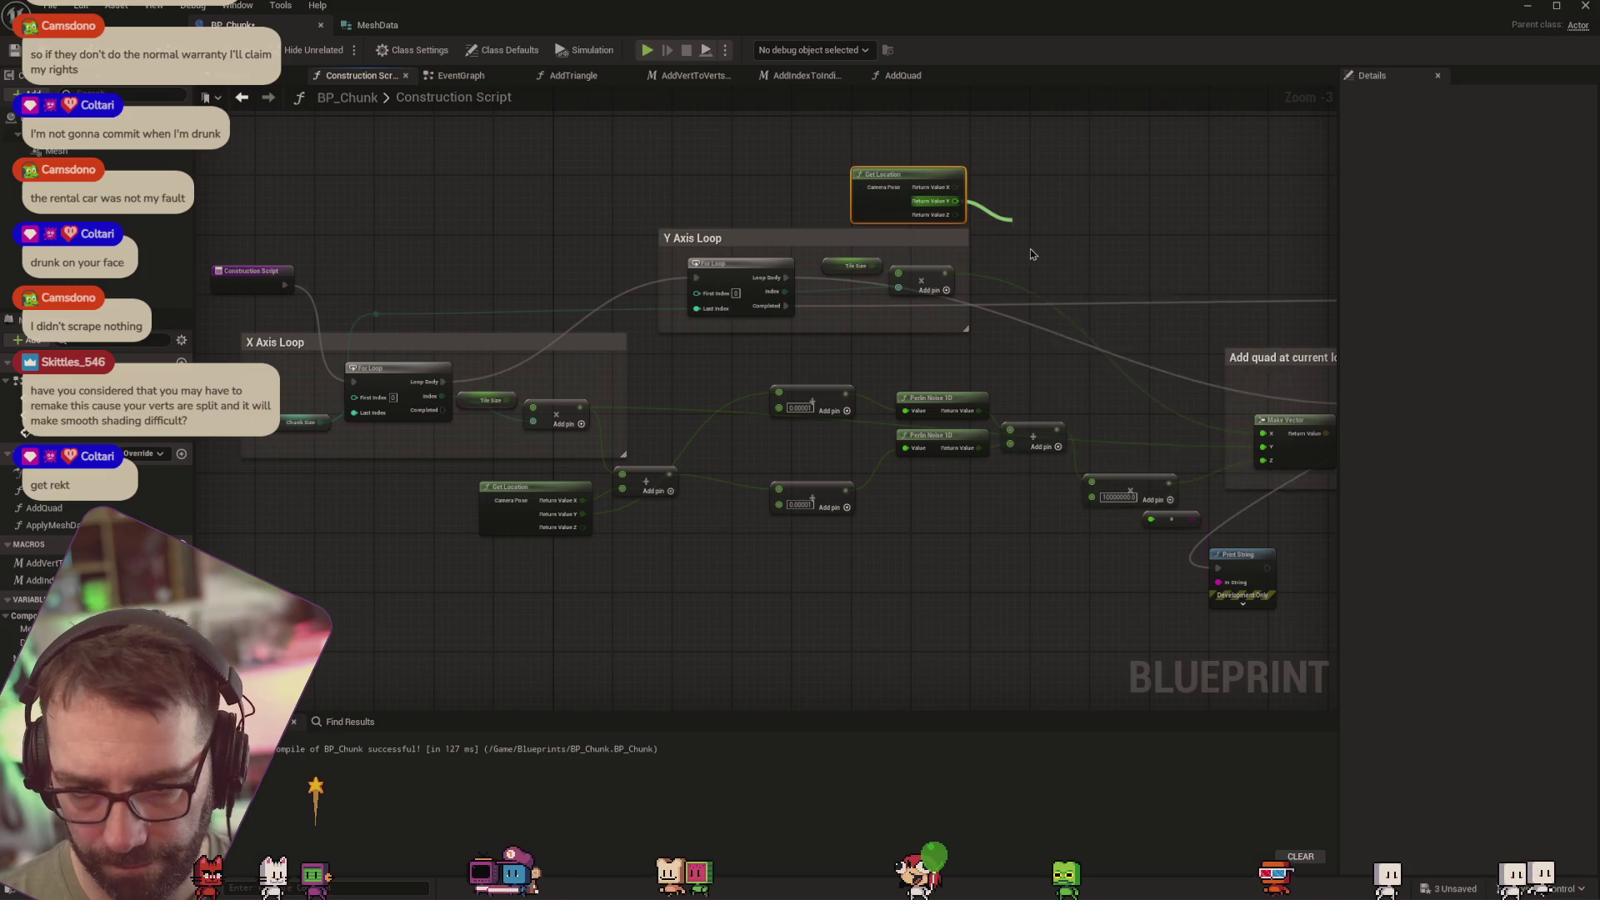
pyautogui.moveTo(943, 272)
pyautogui.mouseDown()
pyautogui.moveTo(1017, 236)
pyautogui.moveTo(1083, 242)
pyautogui.moveTo(837, 400)
pyautogui.moveTo(780, 393)
pyautogui.mouseUp()
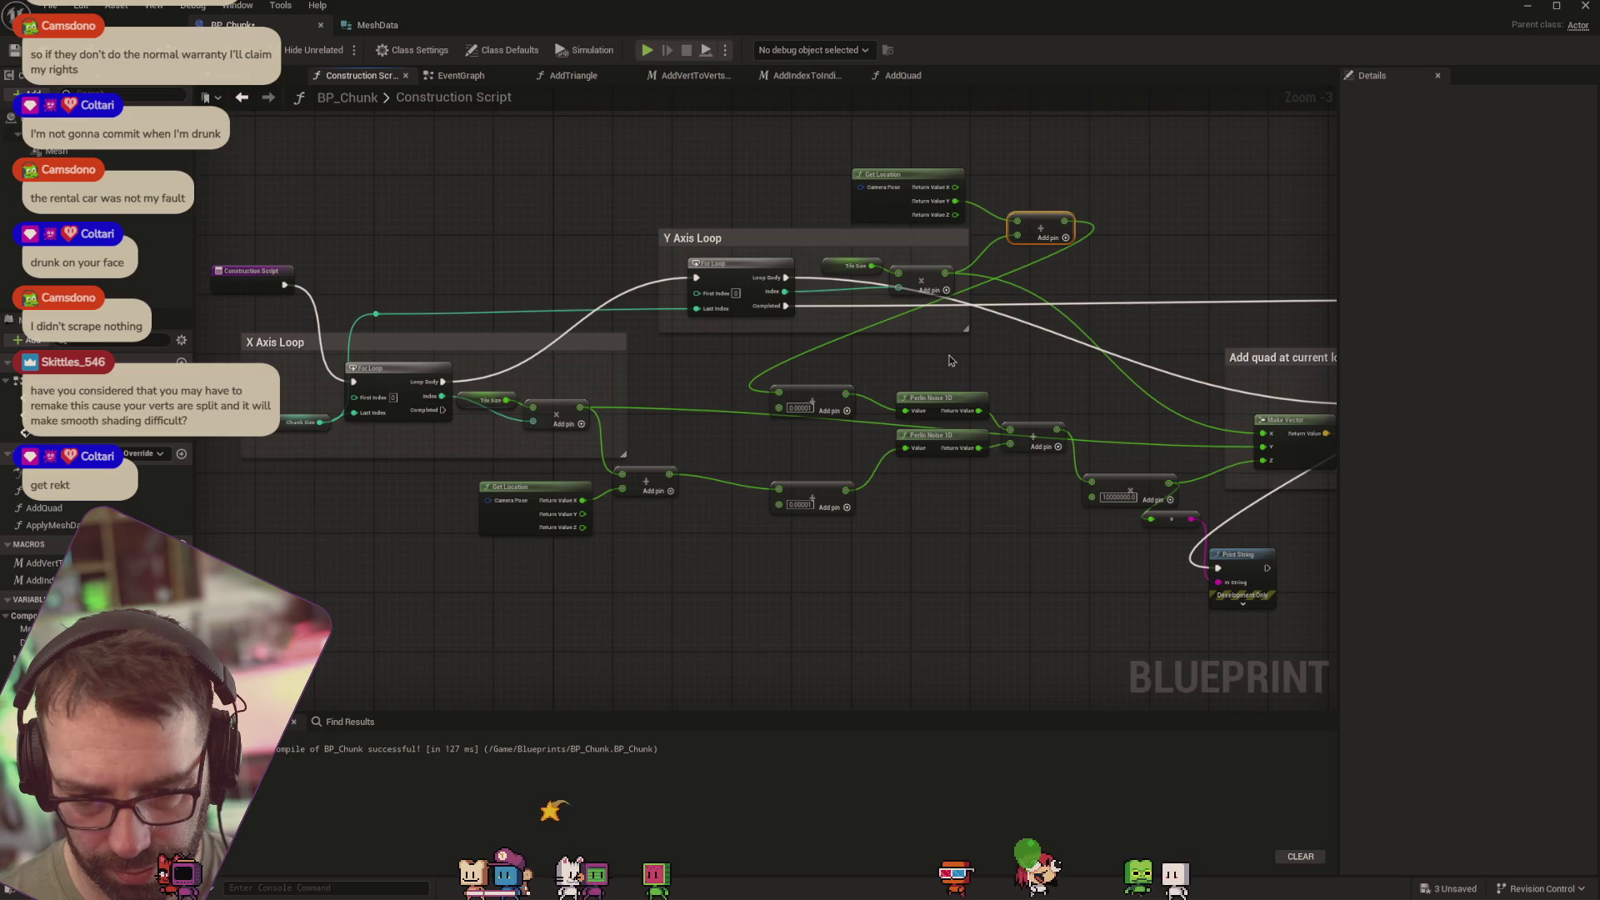
# Check the chunk in the level, then remove the erroring lower Get Location node
pyautogui.click(108, 24)
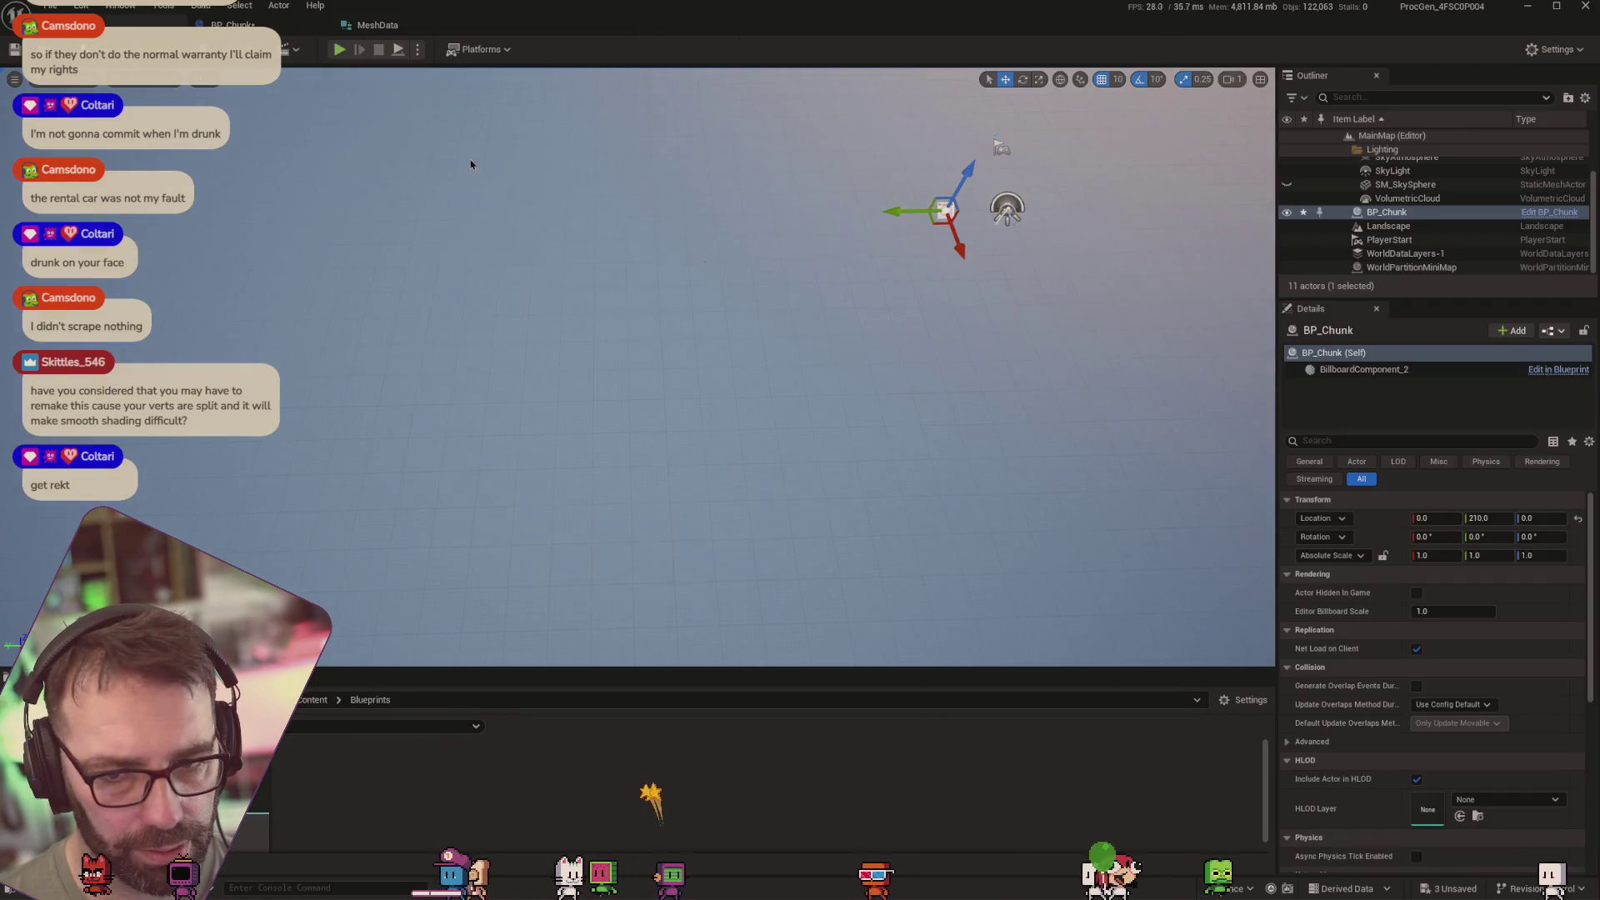
pyautogui.click(231, 25)
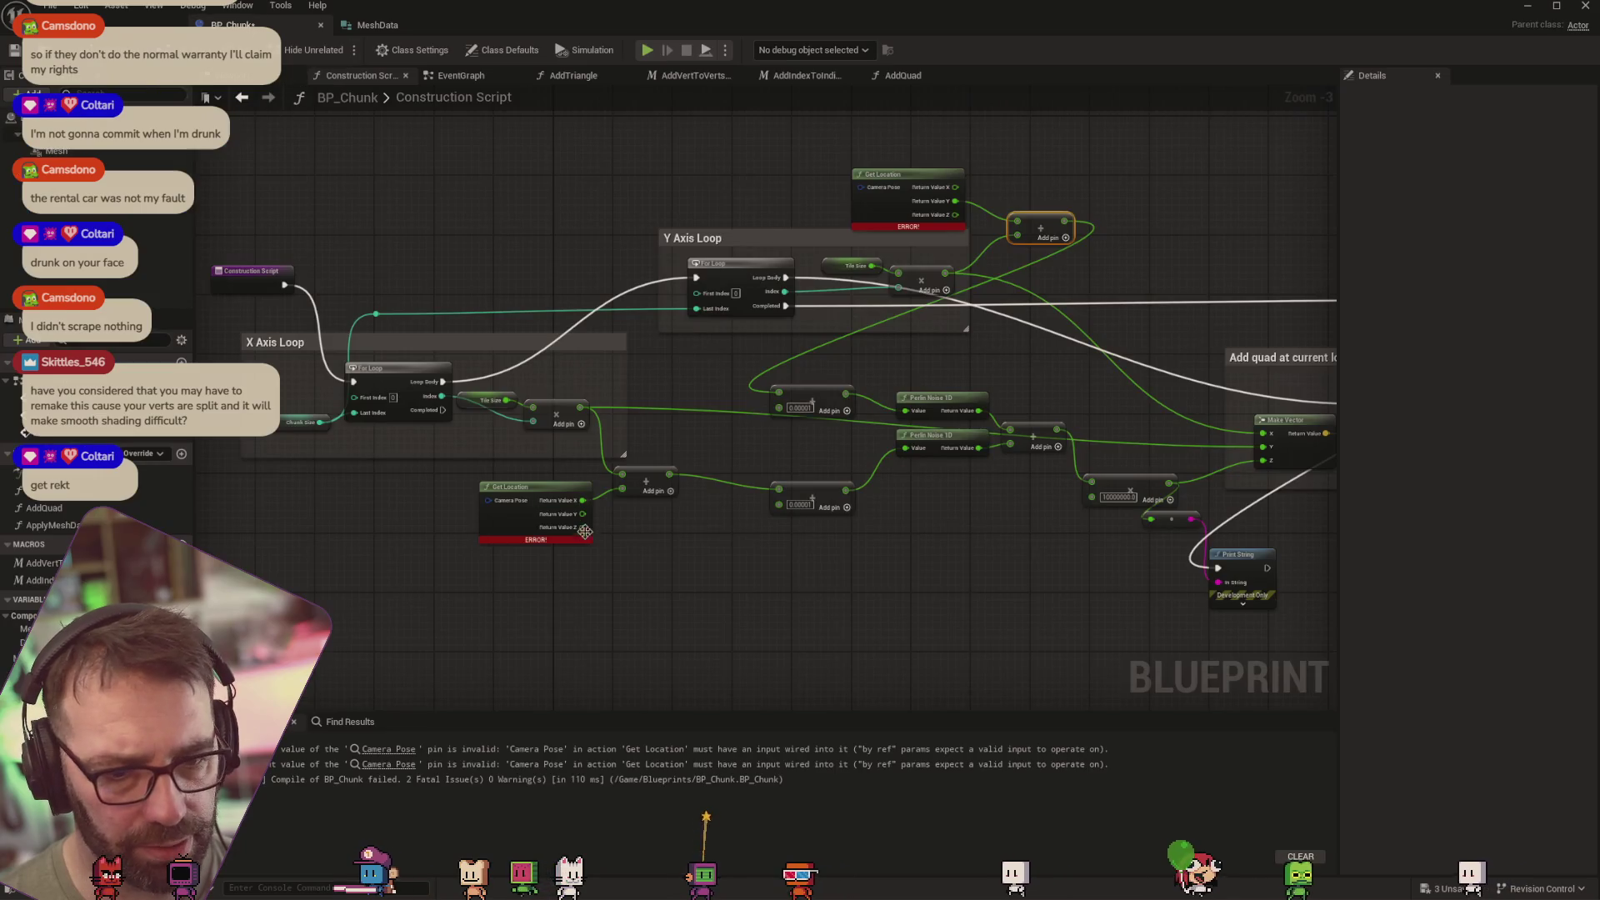
pyautogui.scroll(3, 501, 529)
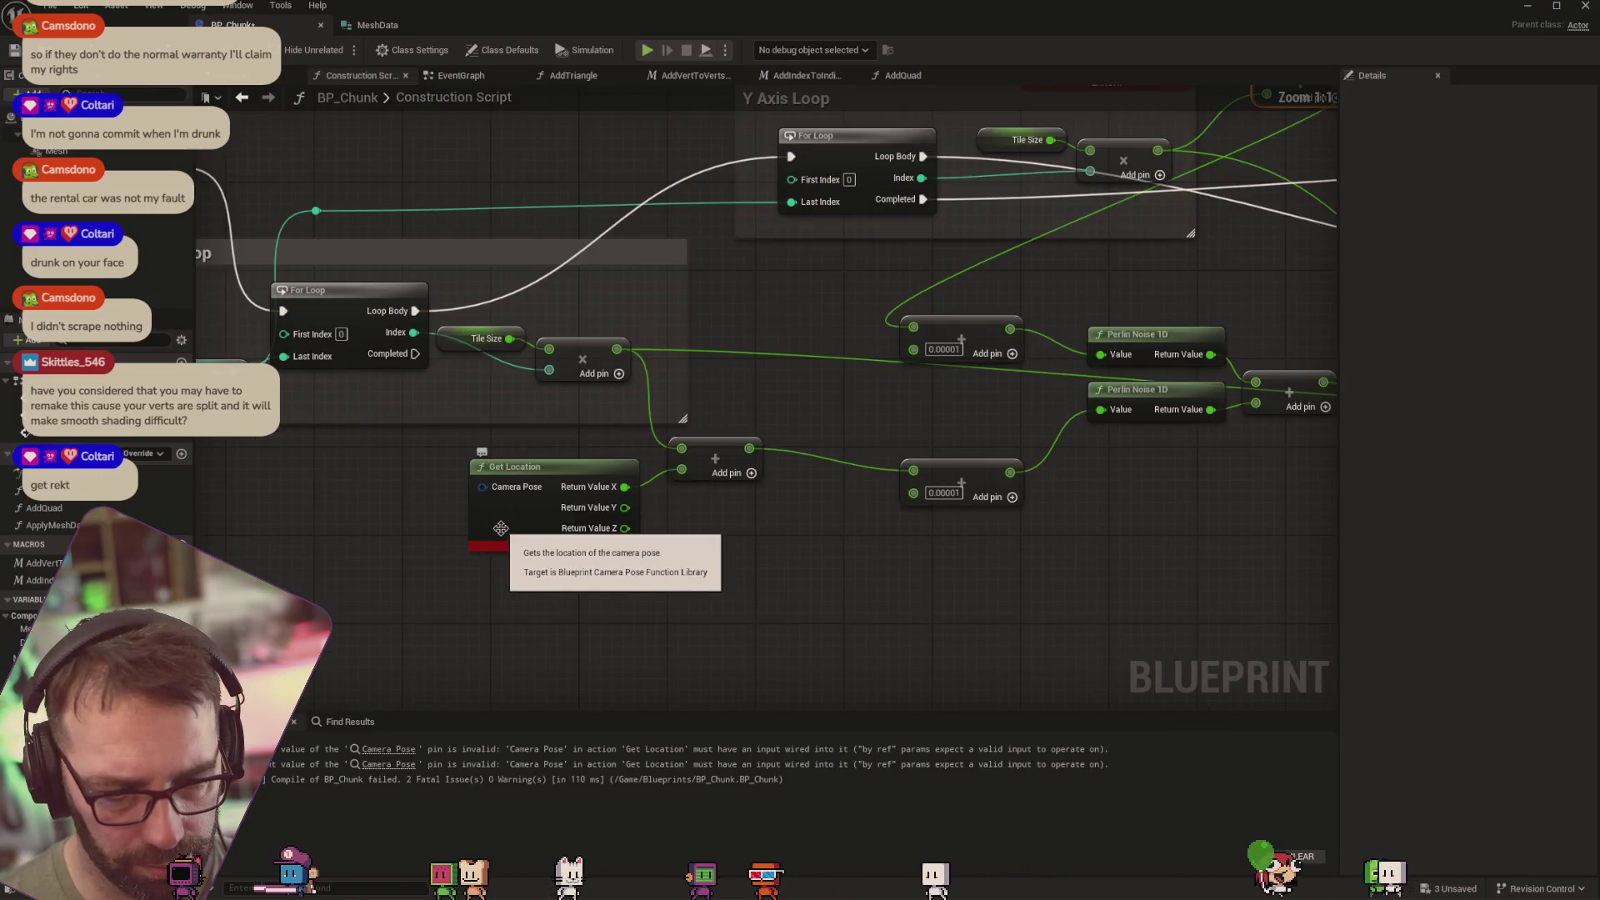
pyautogui.scroll(-3, 546, 471)
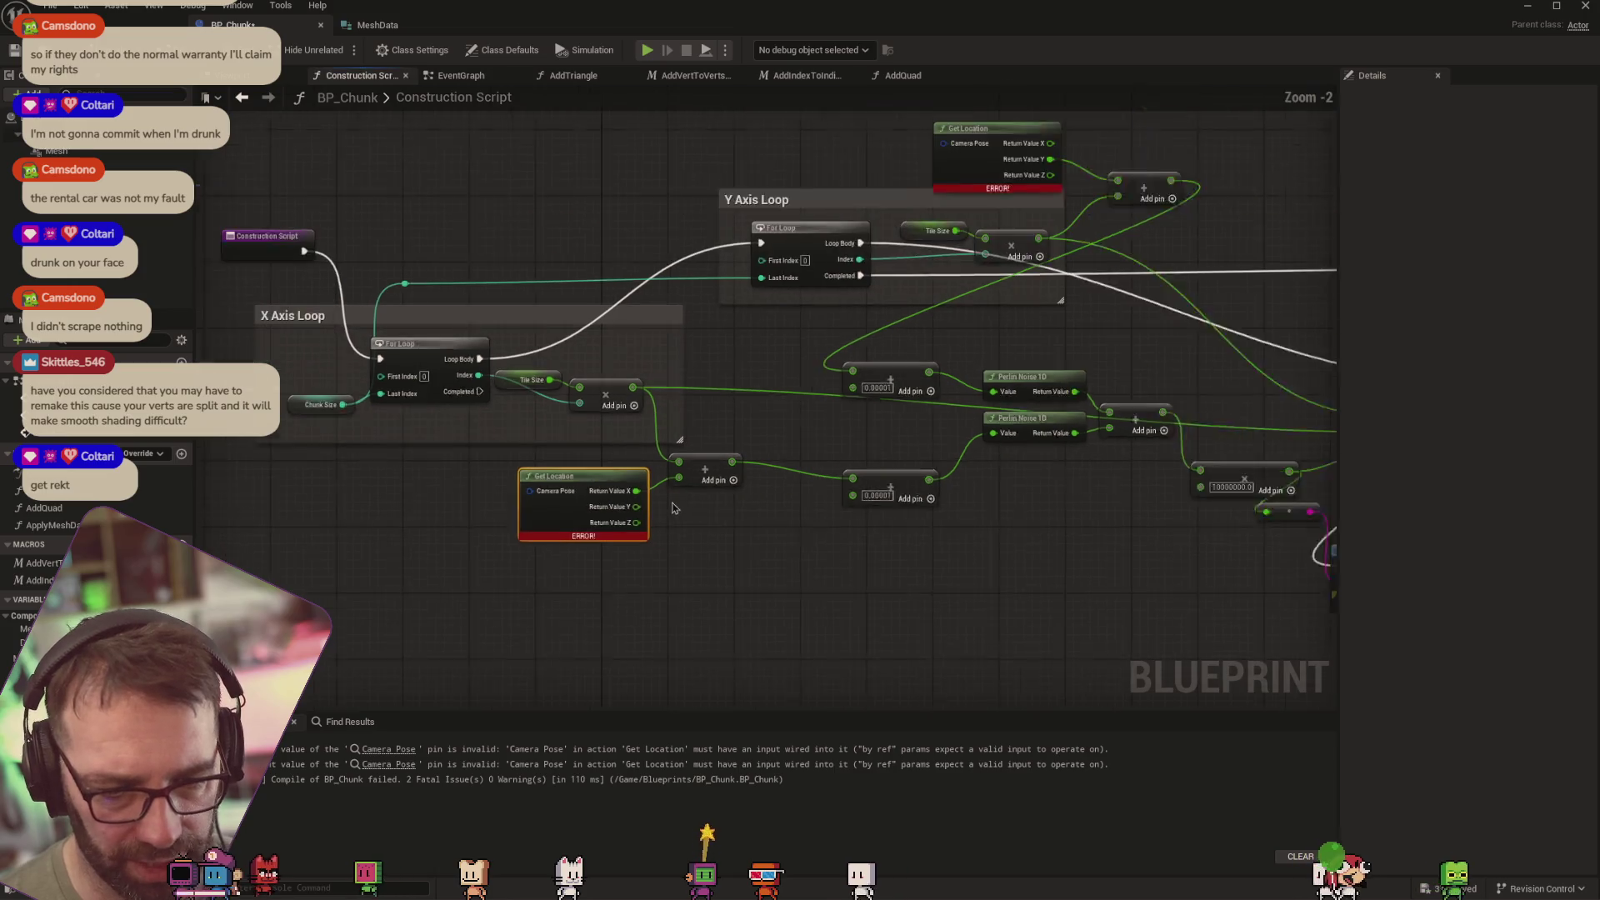
pyautogui.hotkey('ctrl', 'z')
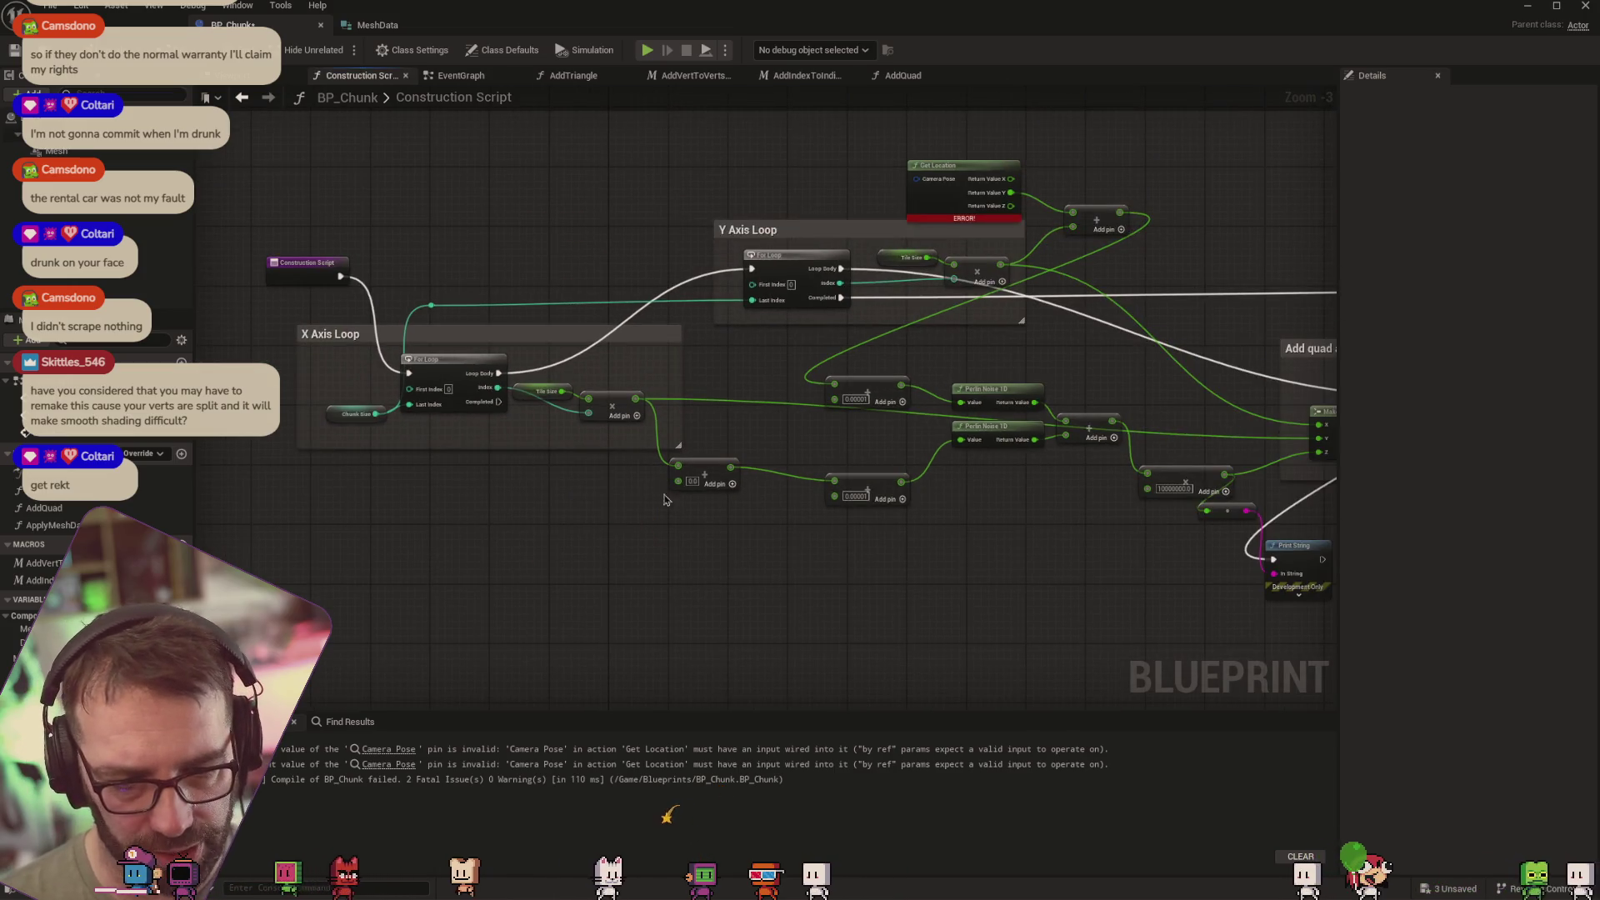
# Add a Location variable getter and try wiring it into the lower Add node
pyautogui.rightClick(521, 536)
pyautogui.write('get location')
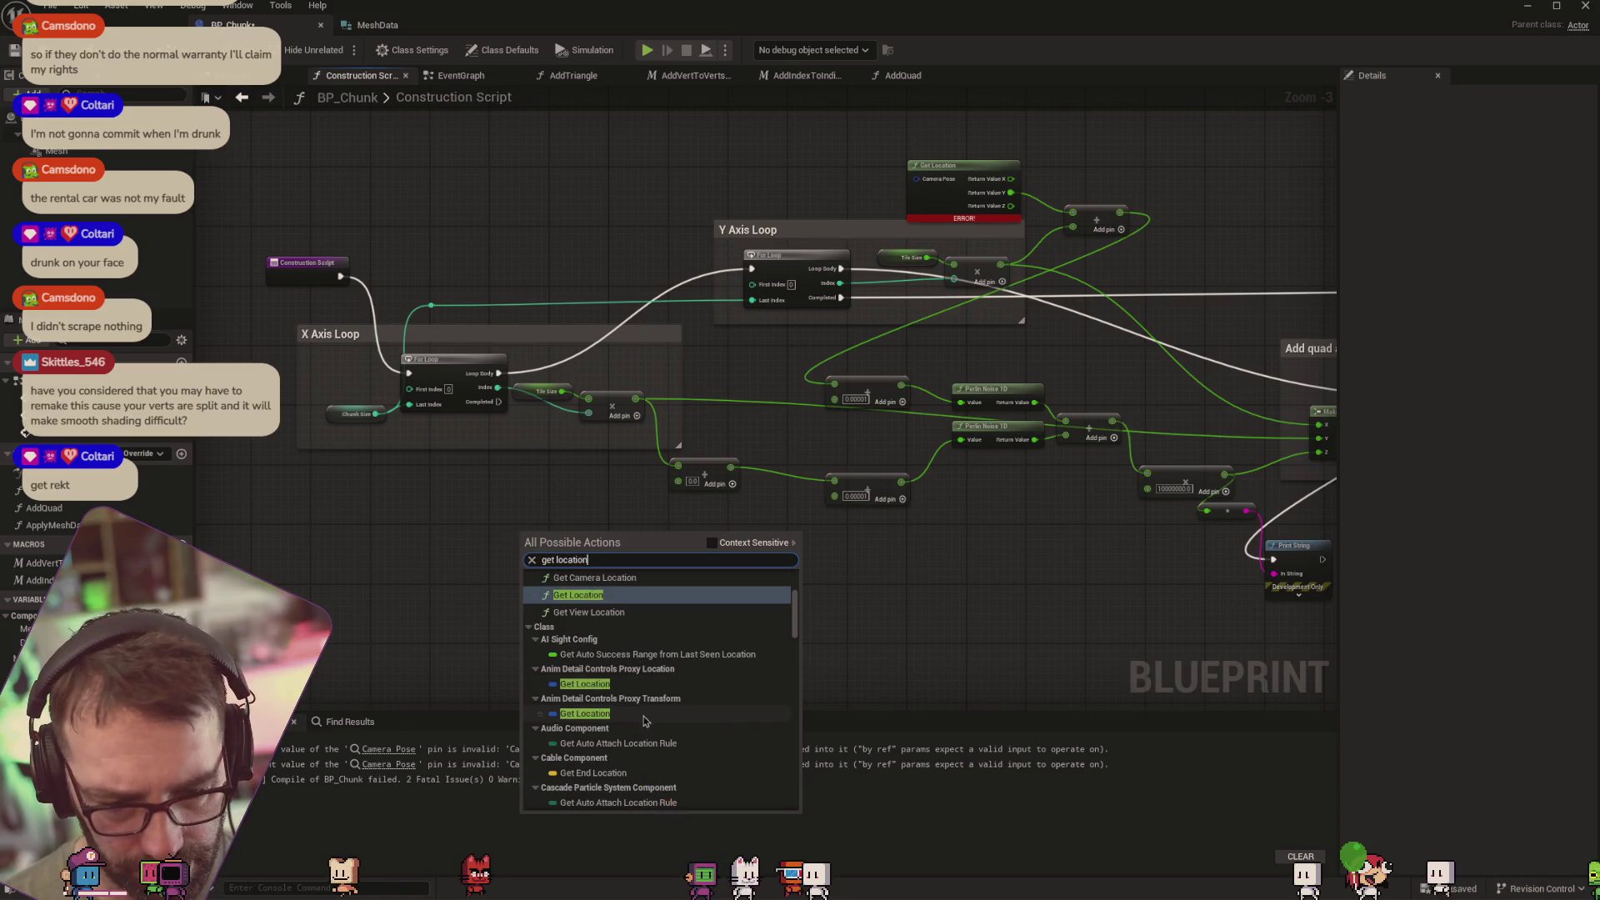
pyautogui.click(643, 714)
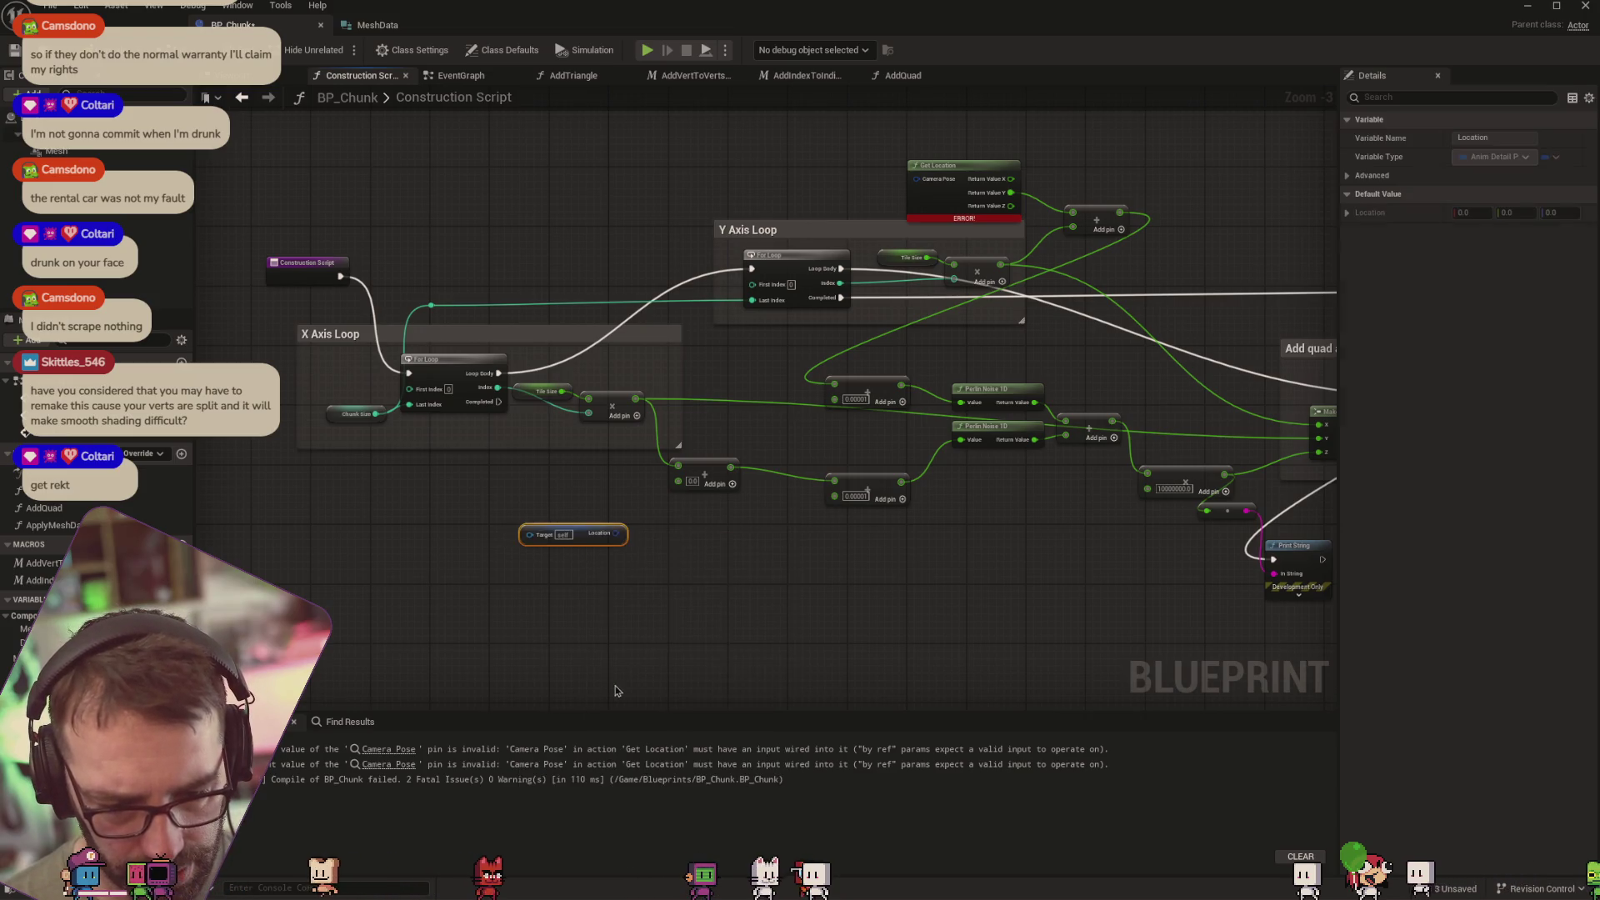
pyautogui.moveTo(616, 534)
pyautogui.mouseDown()
pyautogui.moveTo(675, 496)
pyautogui.moveTo(652, 535)
pyautogui.mouseUp()
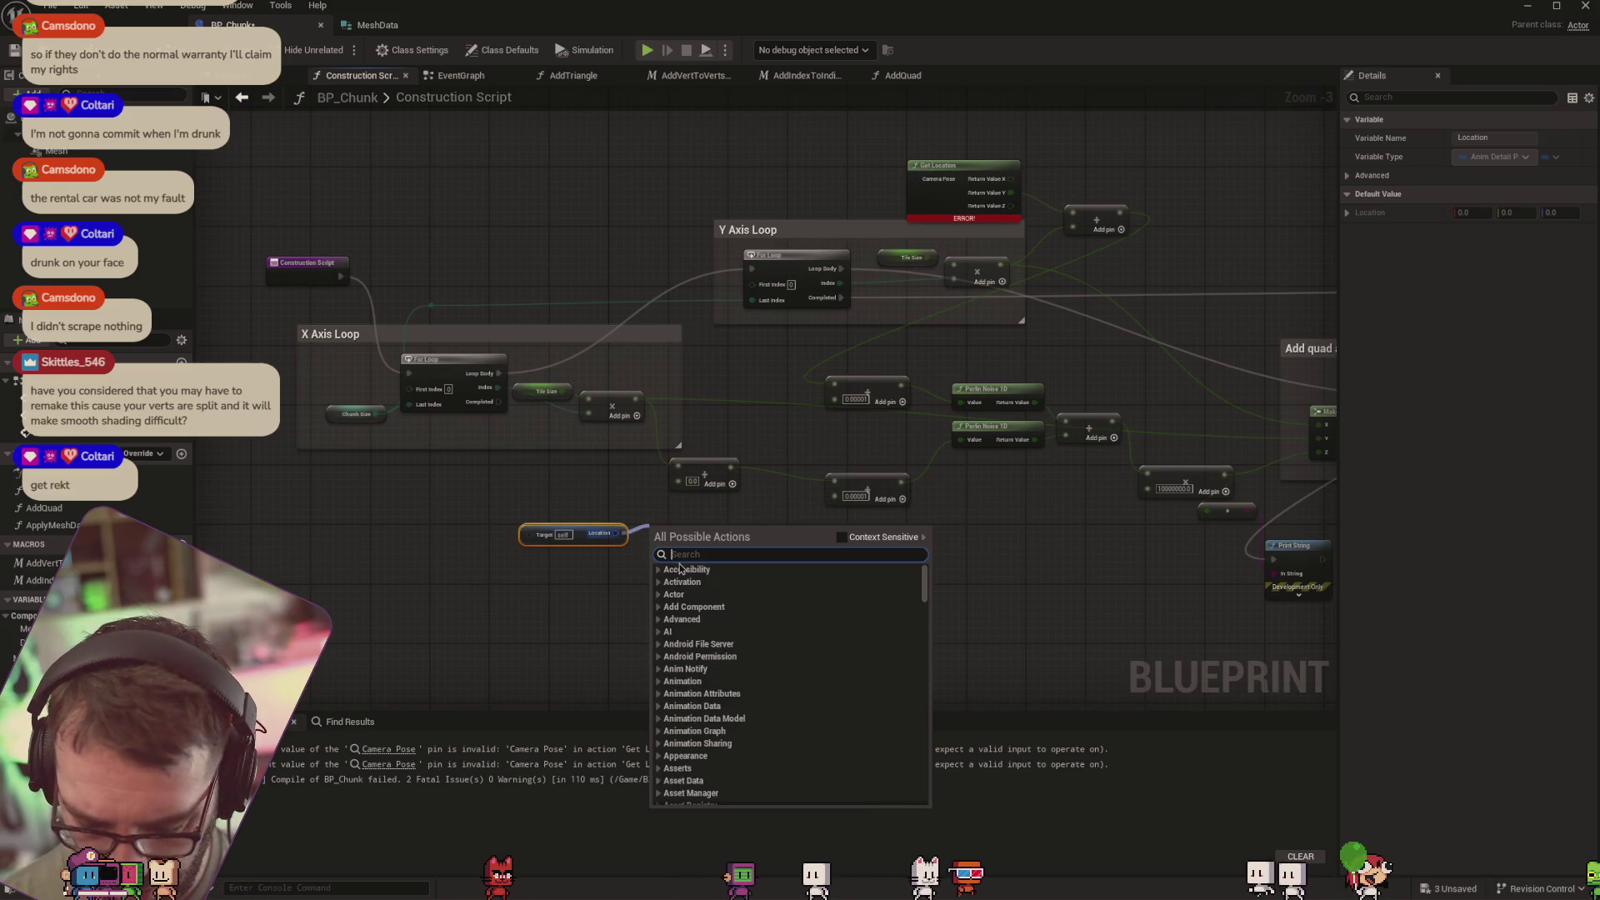
# Split the Location getter's pin into X, Y and Z, then delete the getter node
pyautogui.rightClick(619, 533)
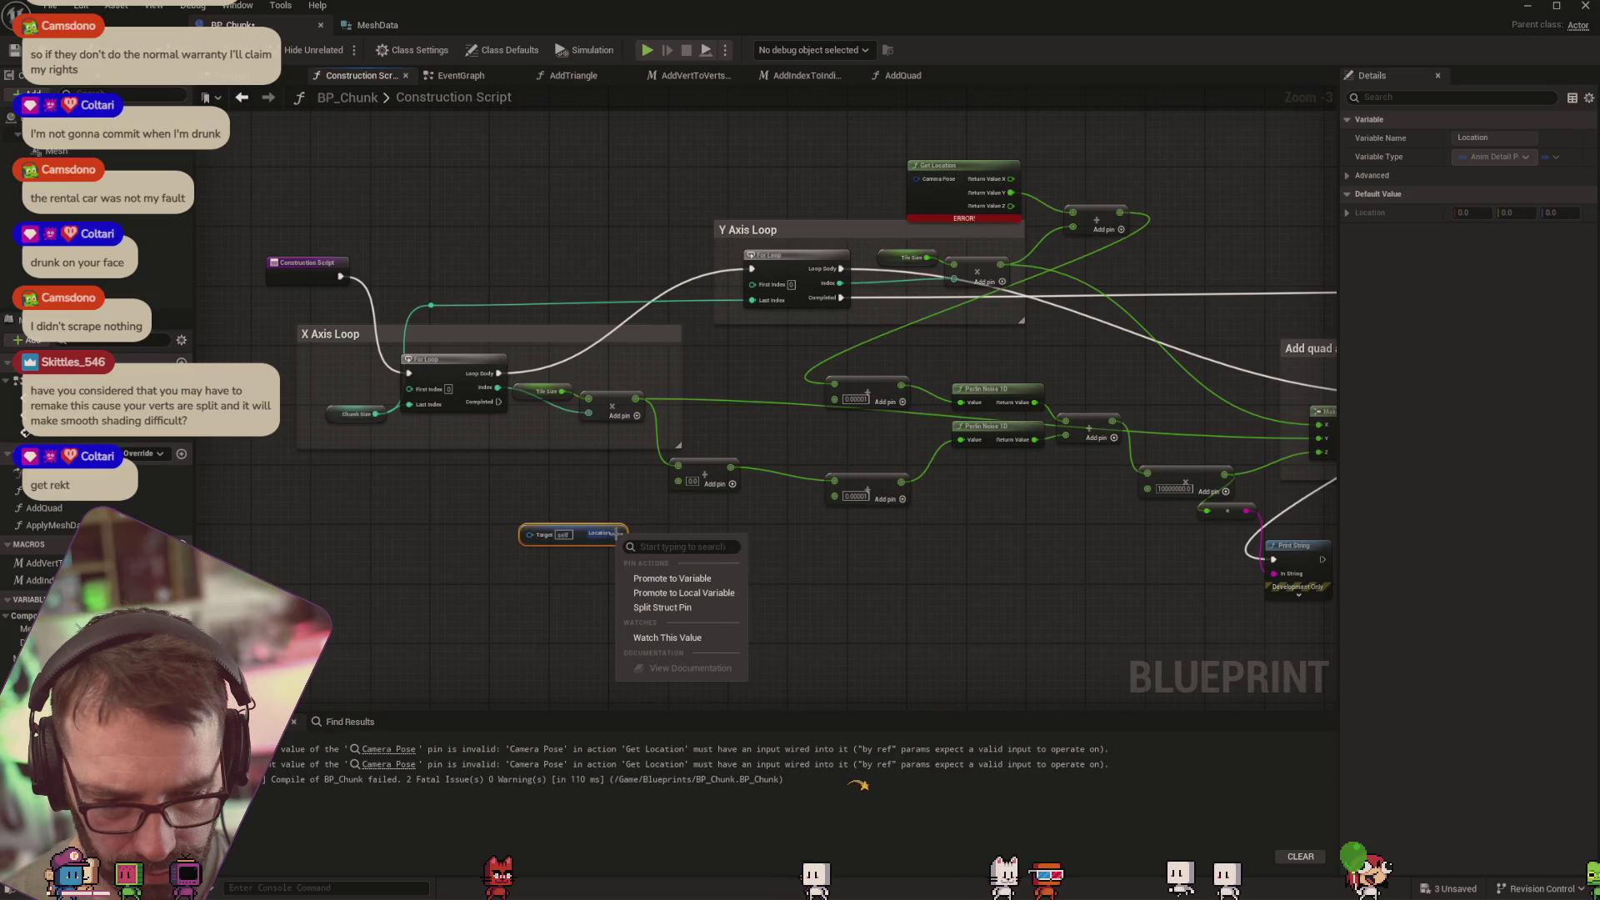
pyautogui.click(660, 608)
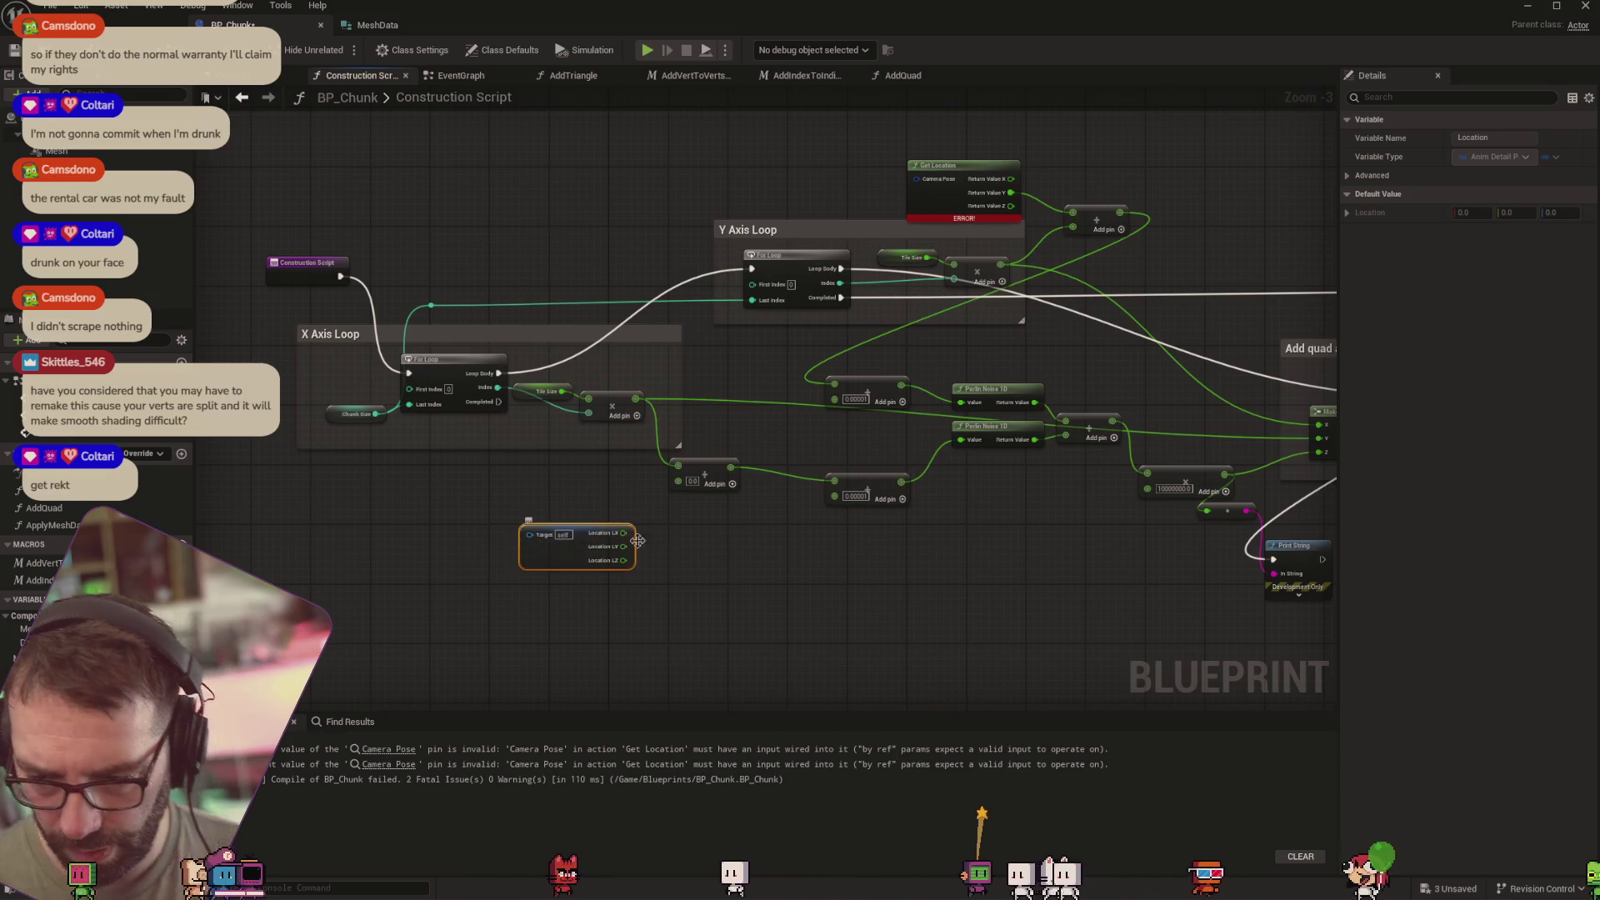
pyautogui.press('Delete')
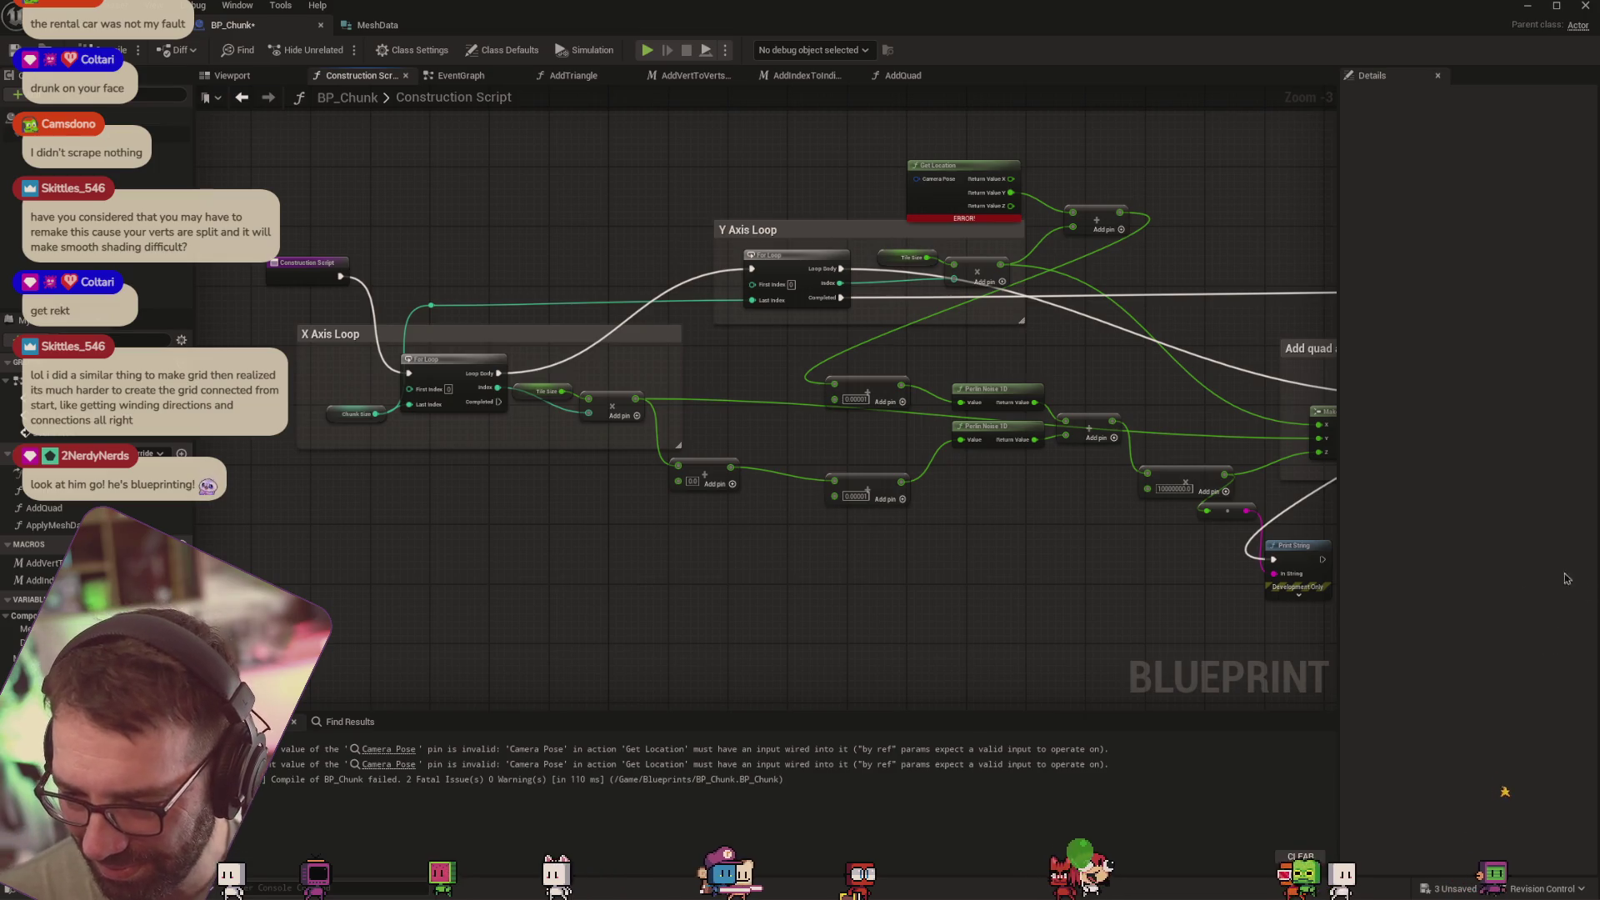
# Search for and add a Get Actor Transform node to the graph
pyautogui.moveTo(619, 522); pyautogui.dragTo(606, 527)
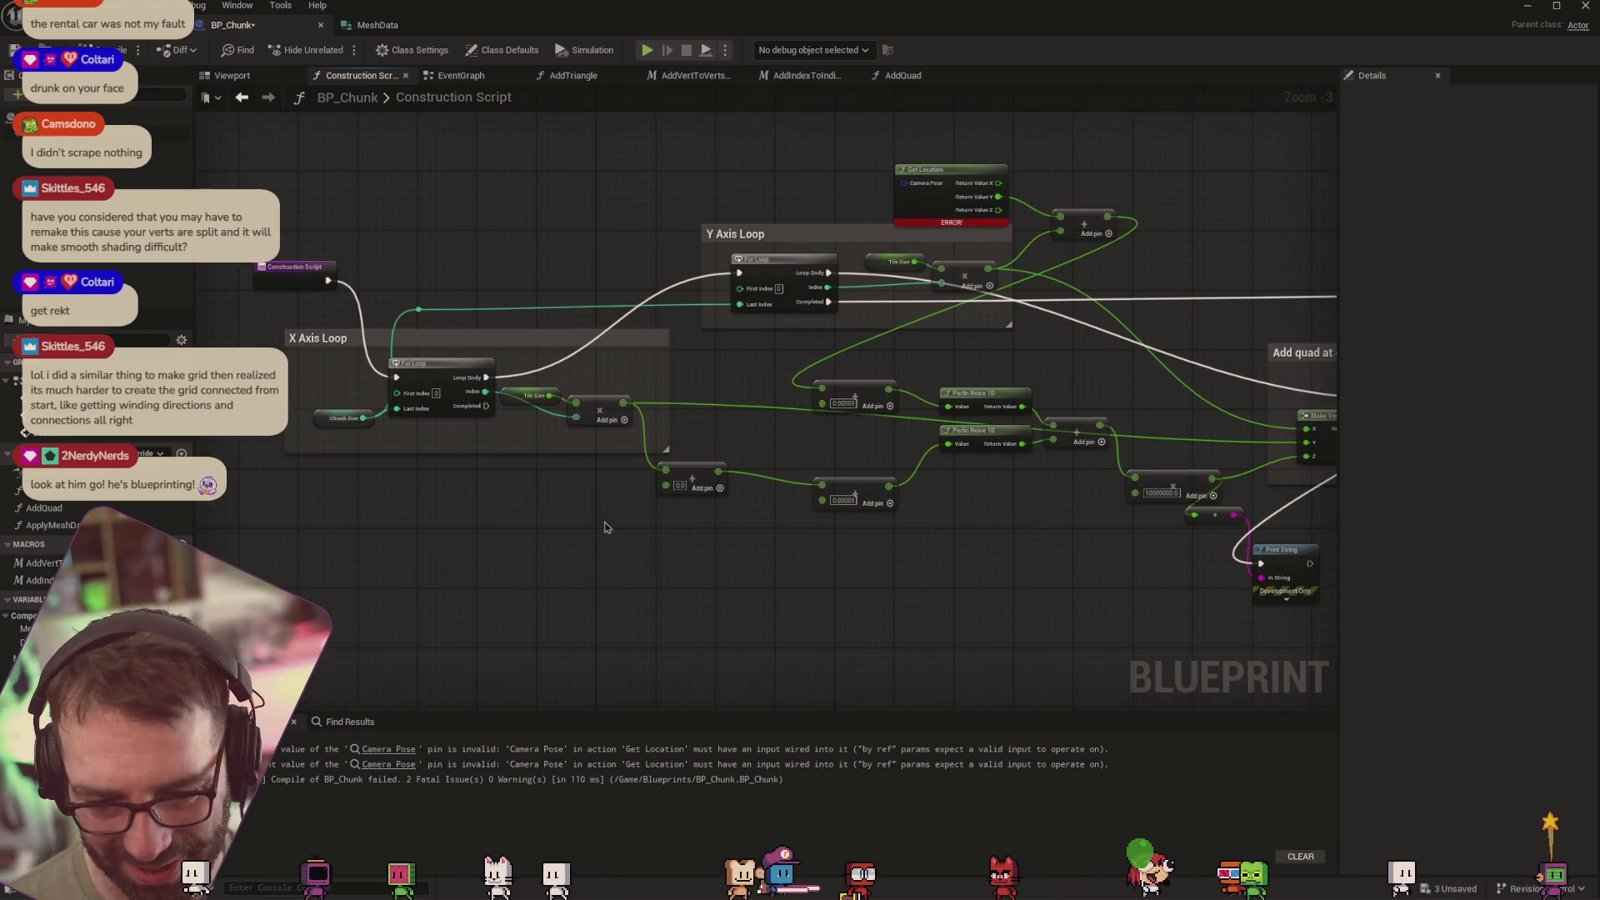
pyautogui.rightClick(518, 582)
pyautogui.write('get')
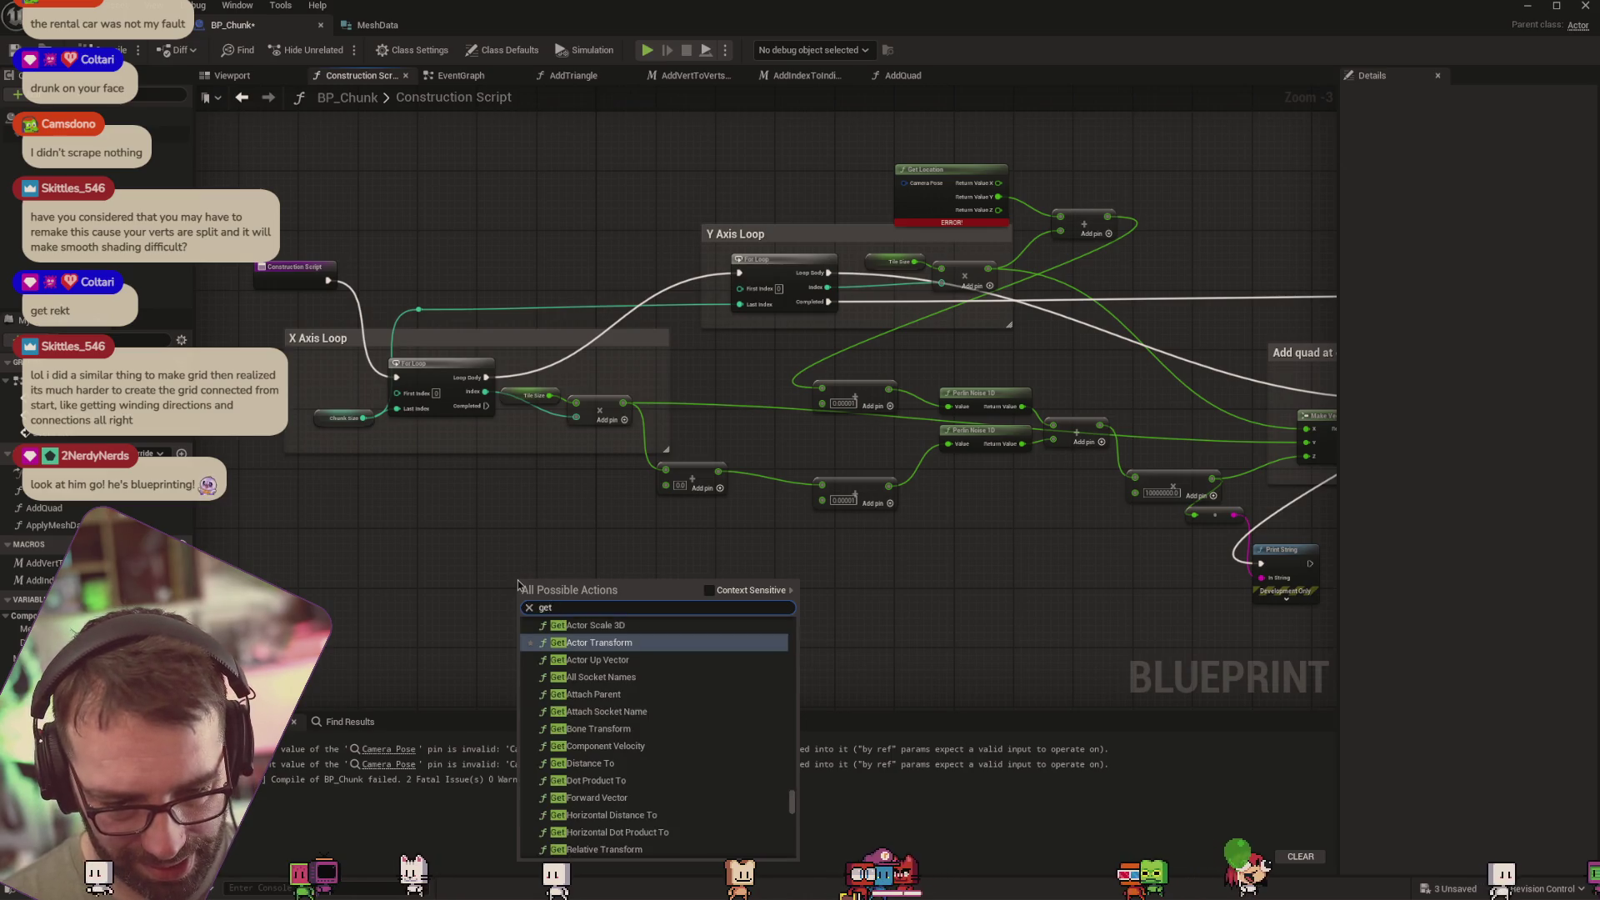
pyautogui.write(' po')
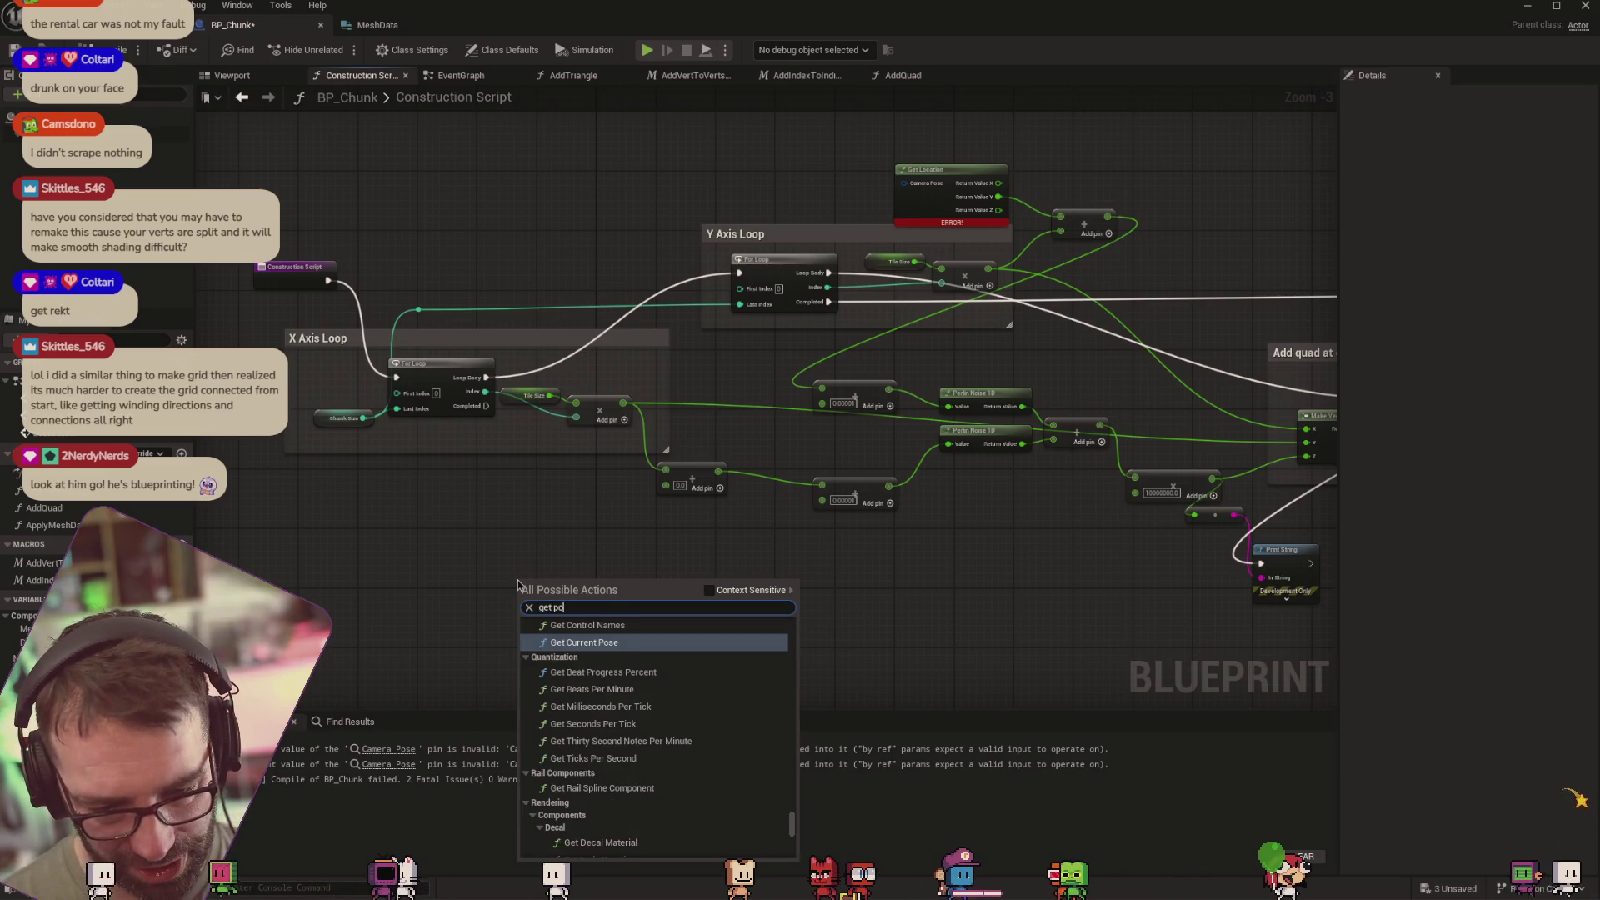
pyautogui.write('sit')
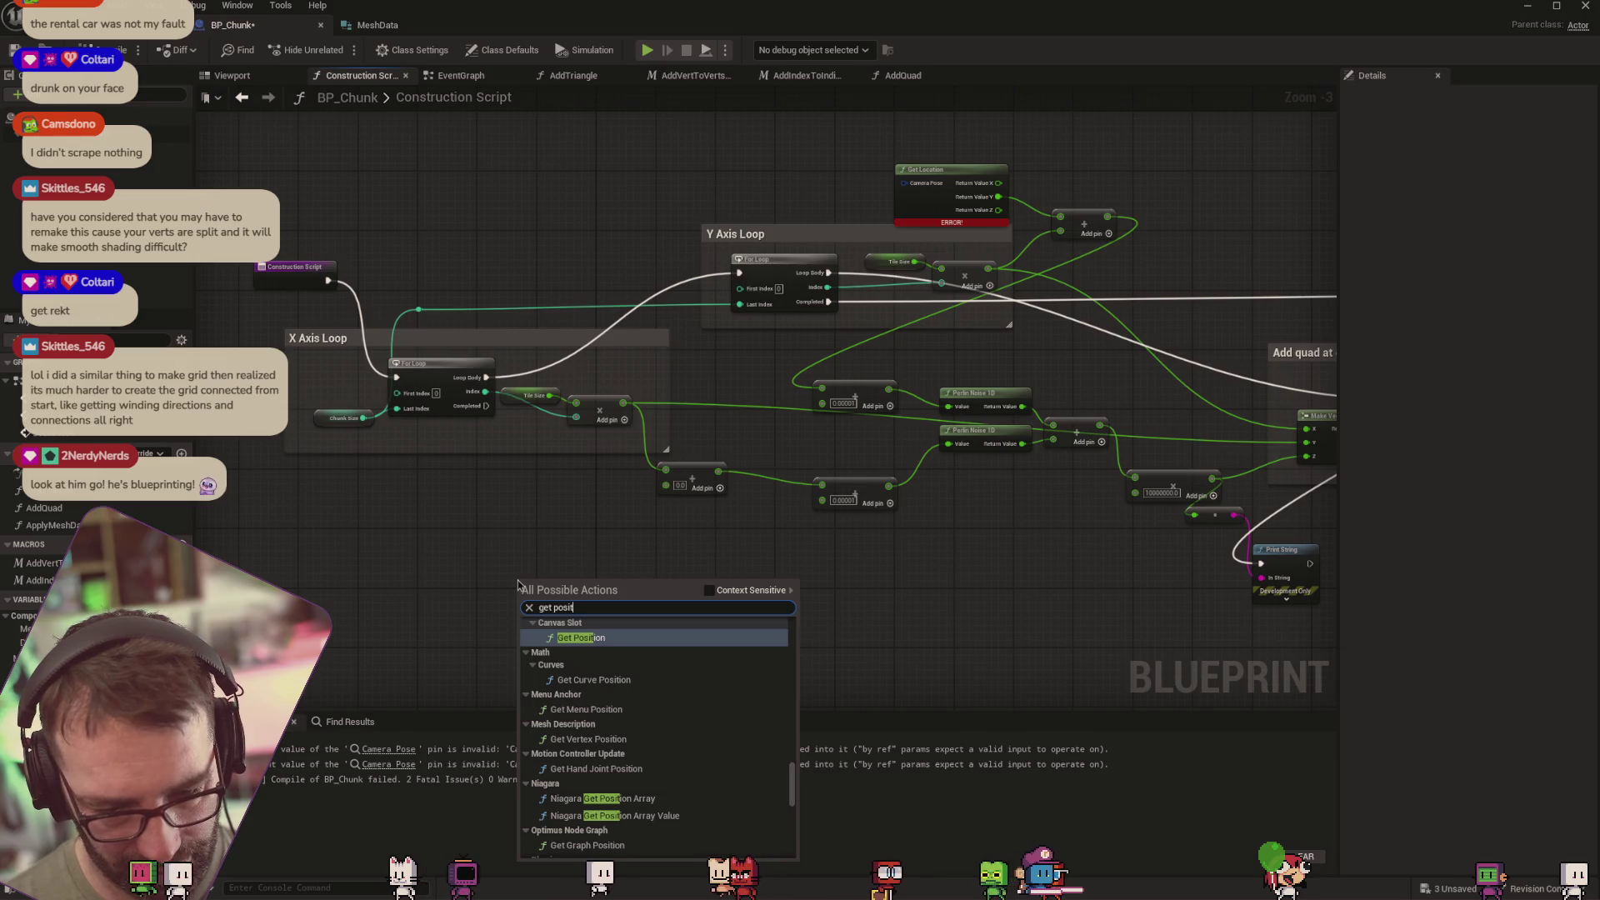
pyautogui.press('BackSpace')
pyautogui.press('BackSpace')
pyautogui.press('BackSpace')
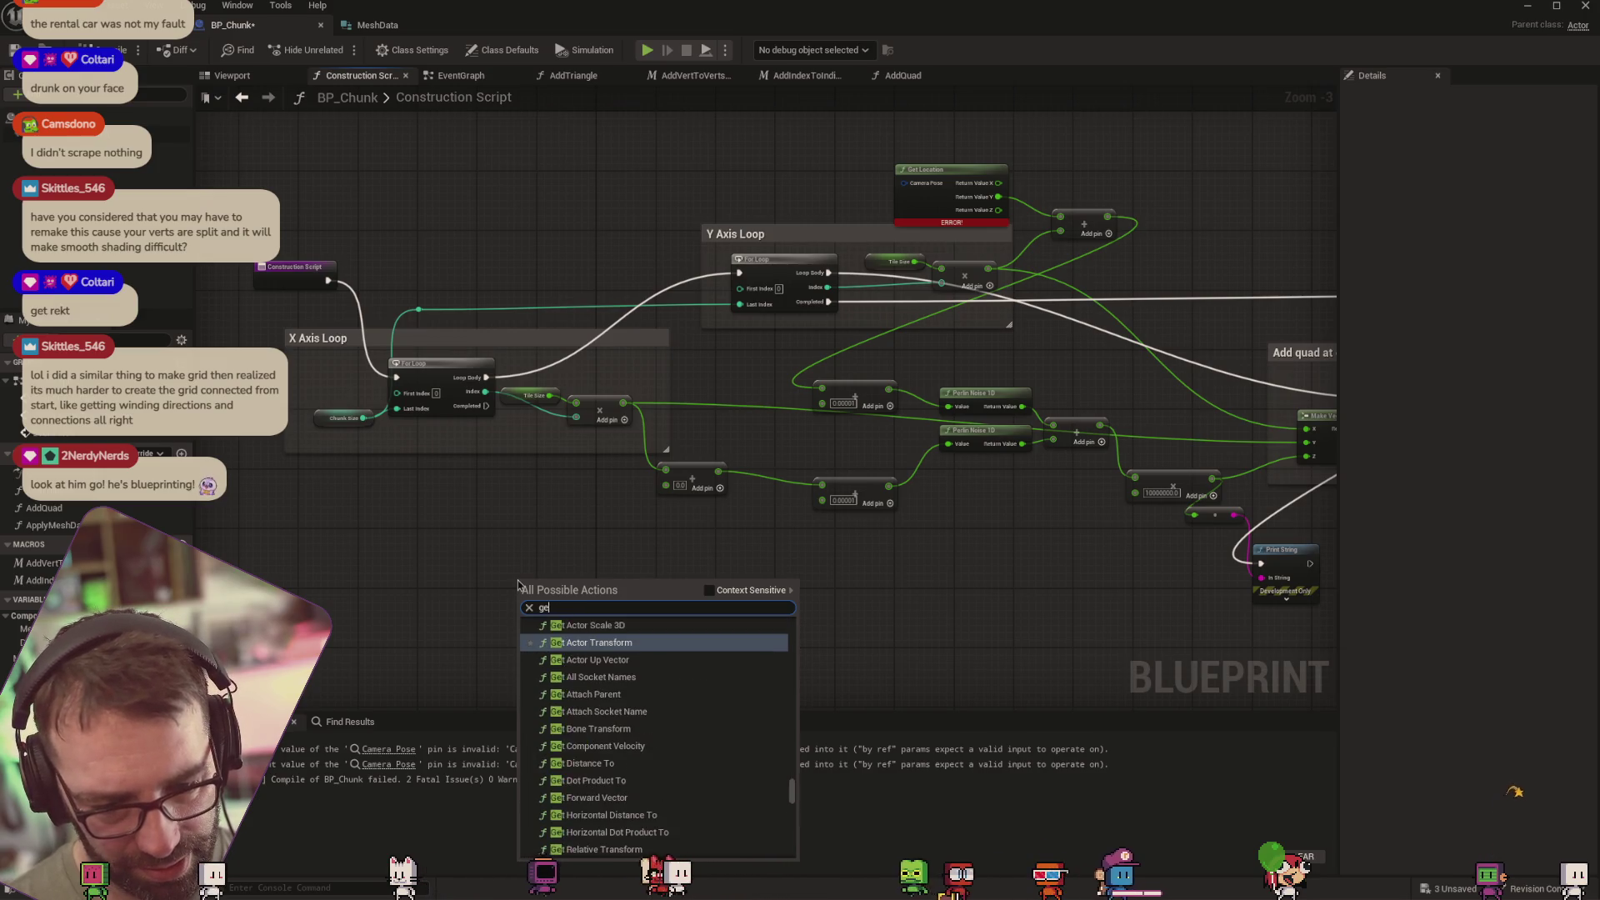
pyautogui.write('tranws')
pyautogui.press('BackSpace')
pyautogui.press('BackSpace')
pyautogui.press('BackSpace')
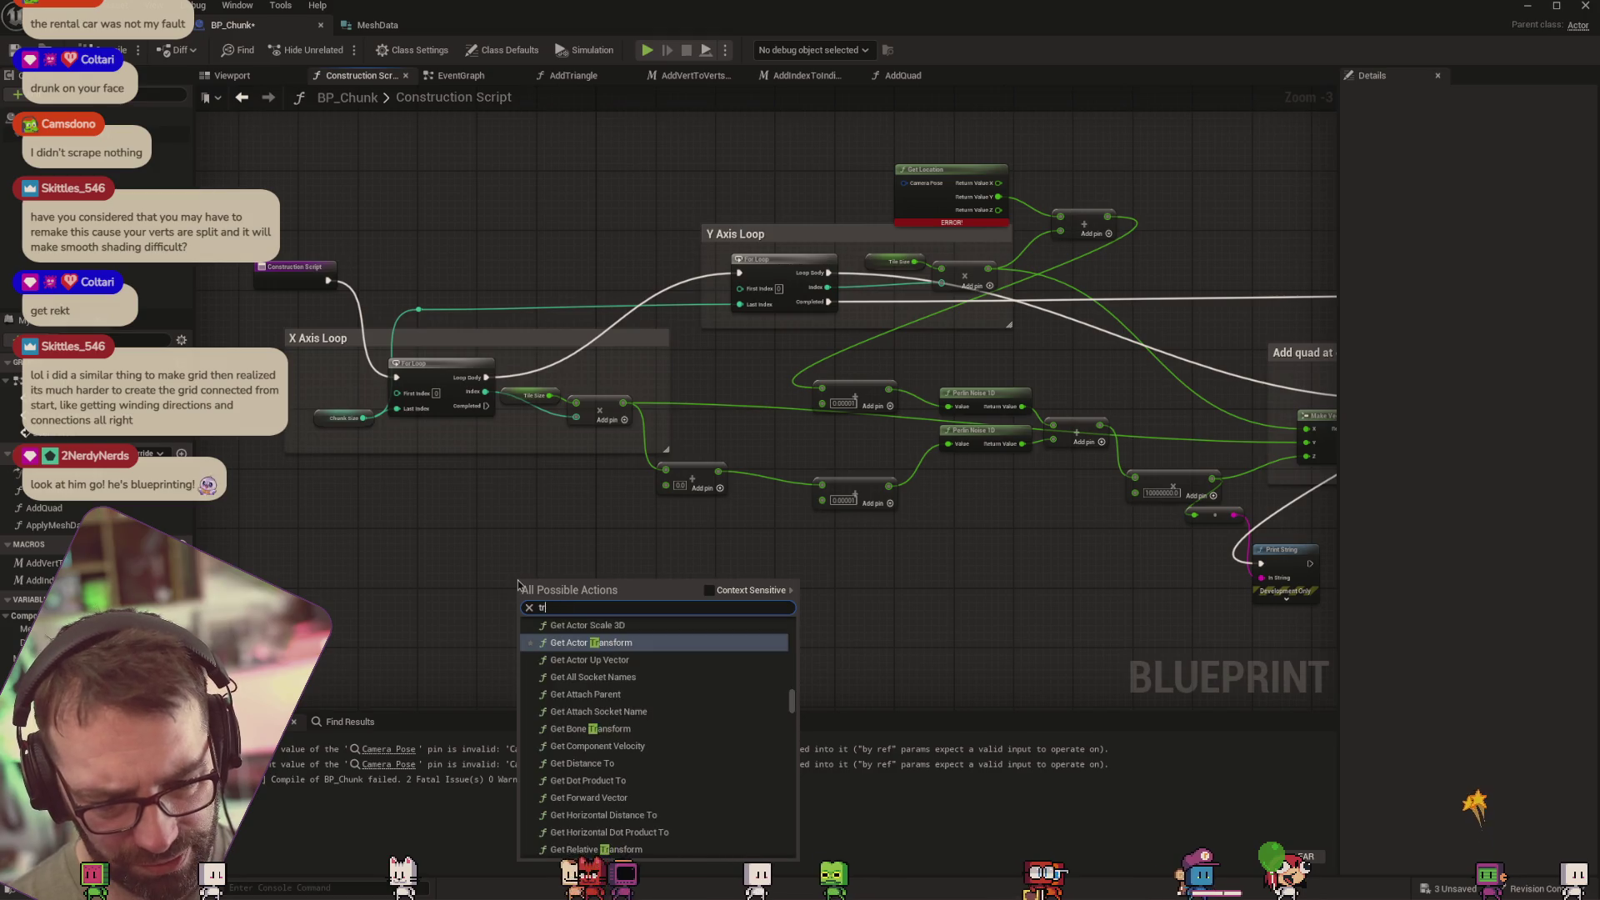
pyautogui.write('et')
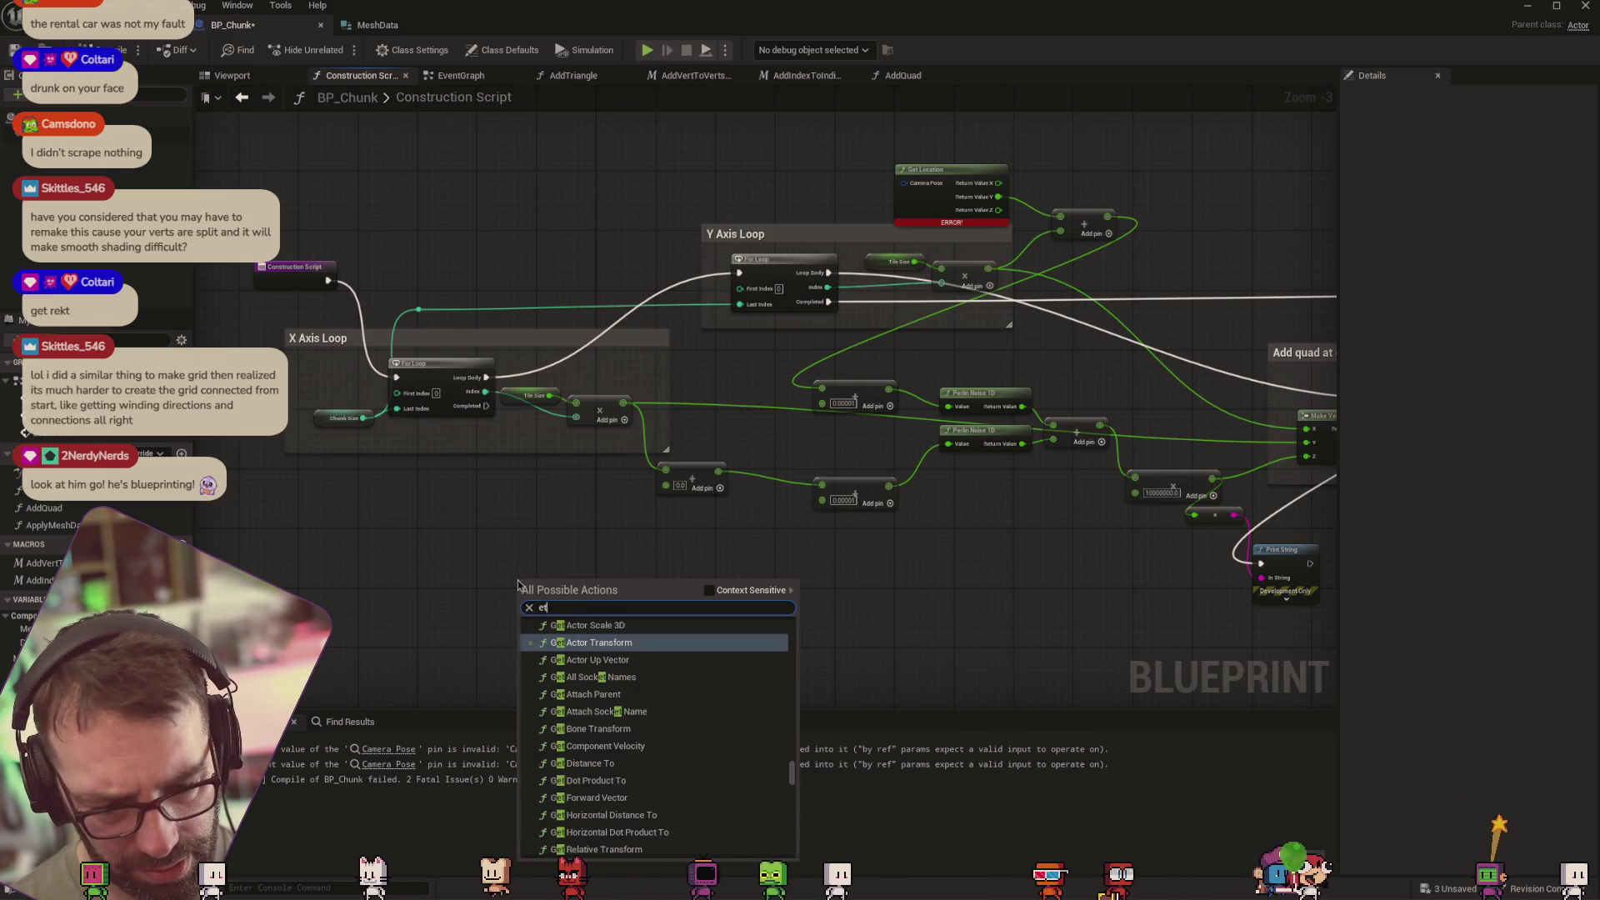
pyautogui.press('BackSpace')
pyautogui.press('BackSpace')
pyautogui.write('transofrm')
pyautogui.press('BackSpace')
pyautogui.press('BackSpace')
pyautogui.press('BackSpace')
pyautogui.write('form')
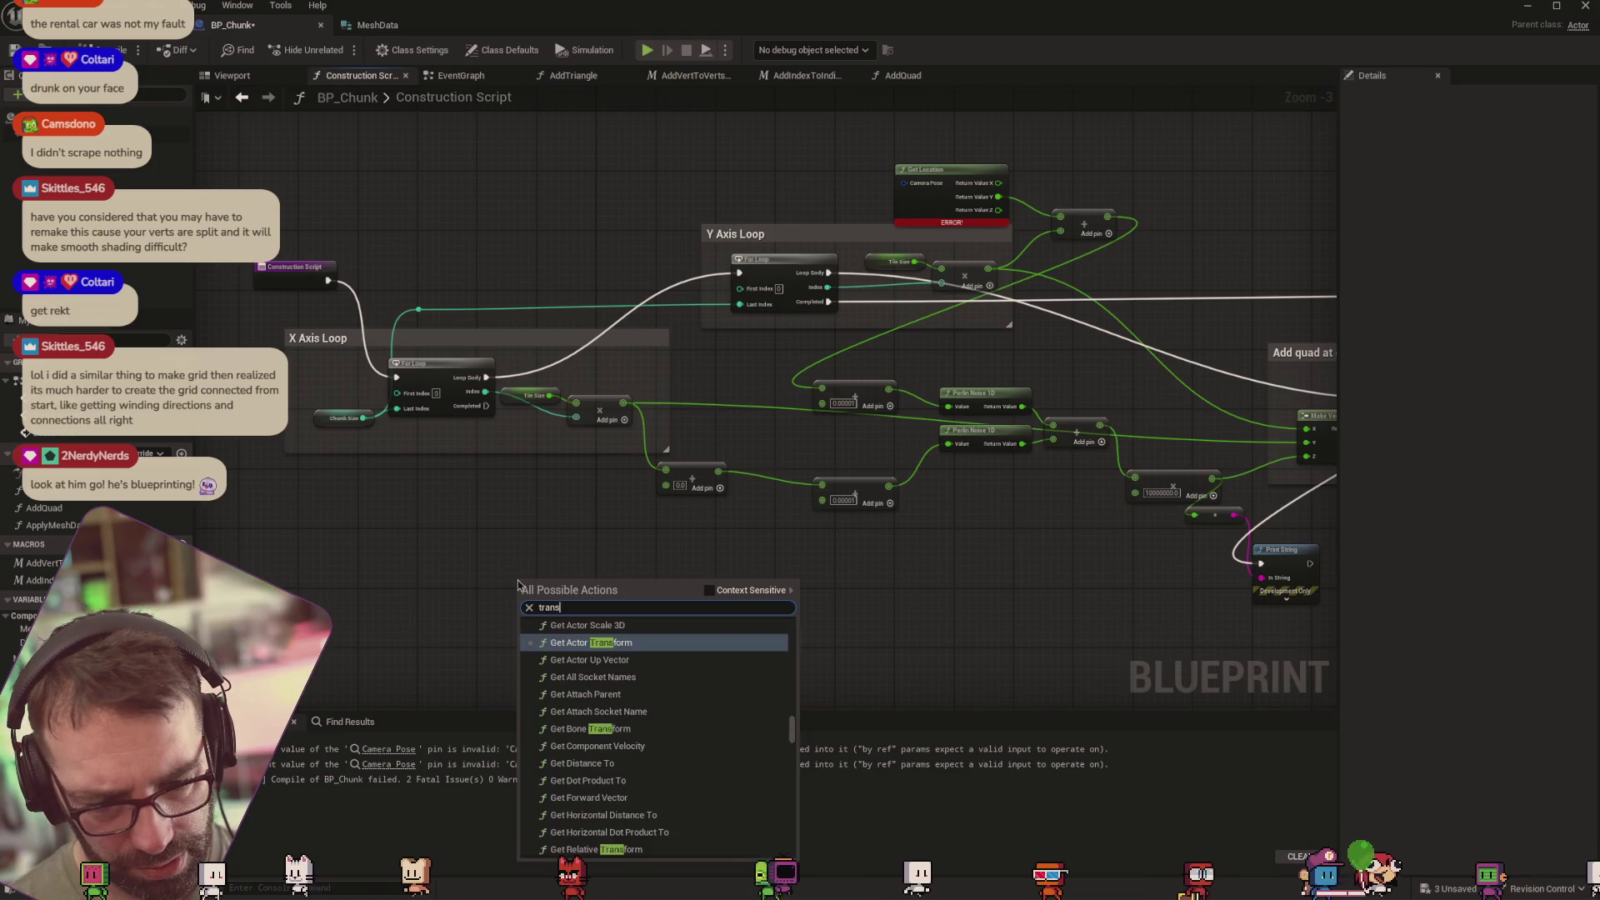
pyautogui.press('Return')
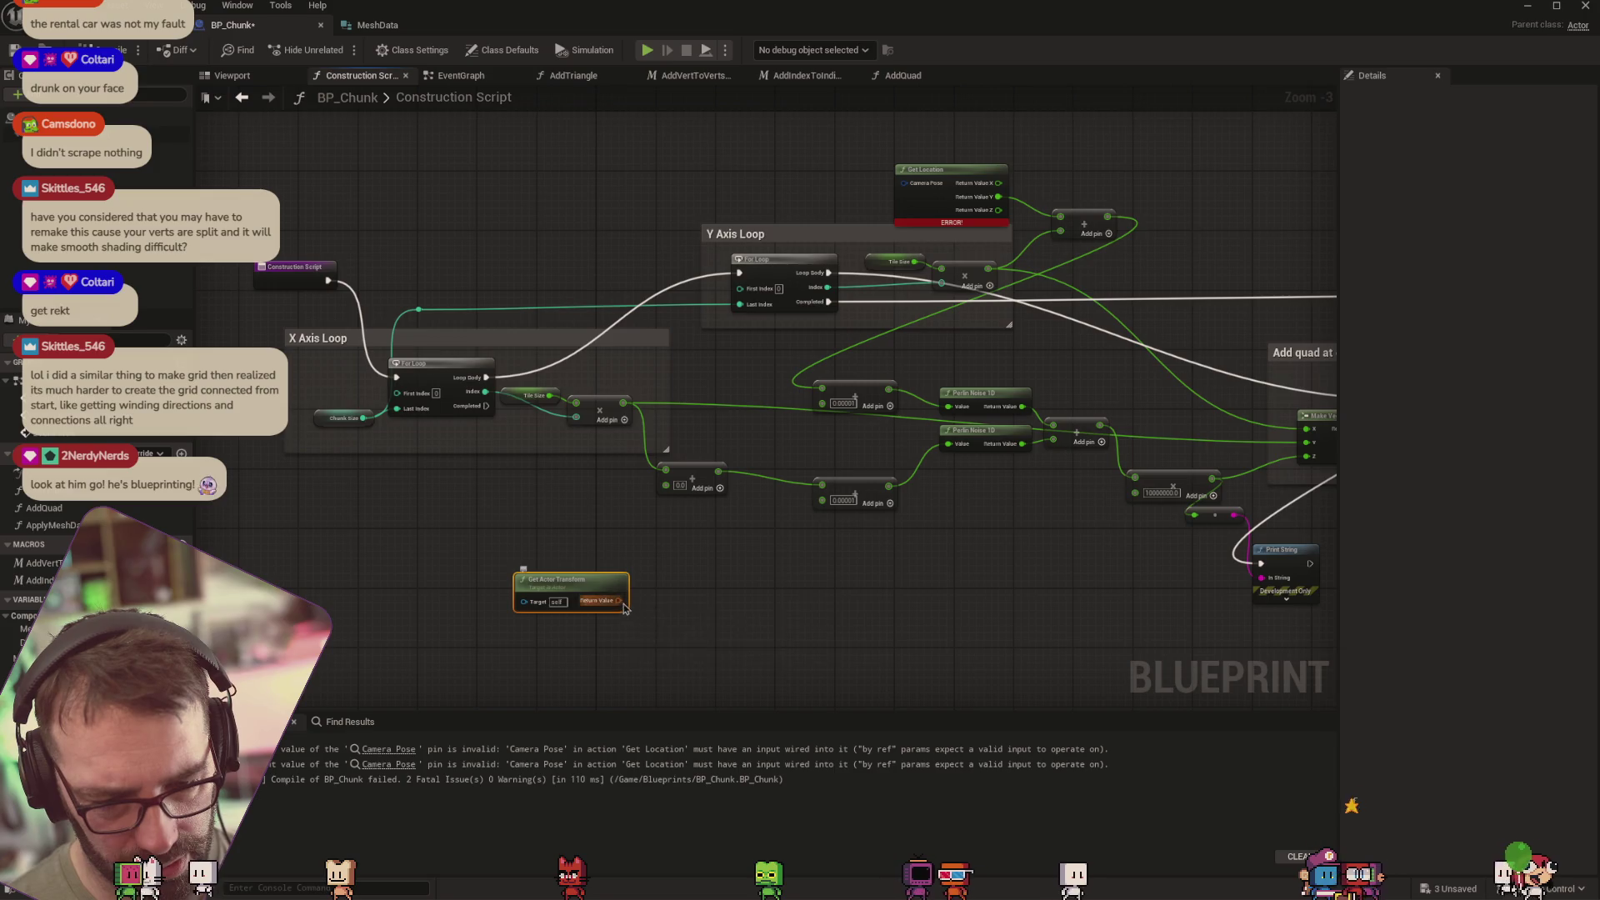
# Split the transform and its location, wire Location X into the lower Add, and delete the errored Get Location
pyautogui.rightClick(618, 609)
pyautogui.click(658, 667)
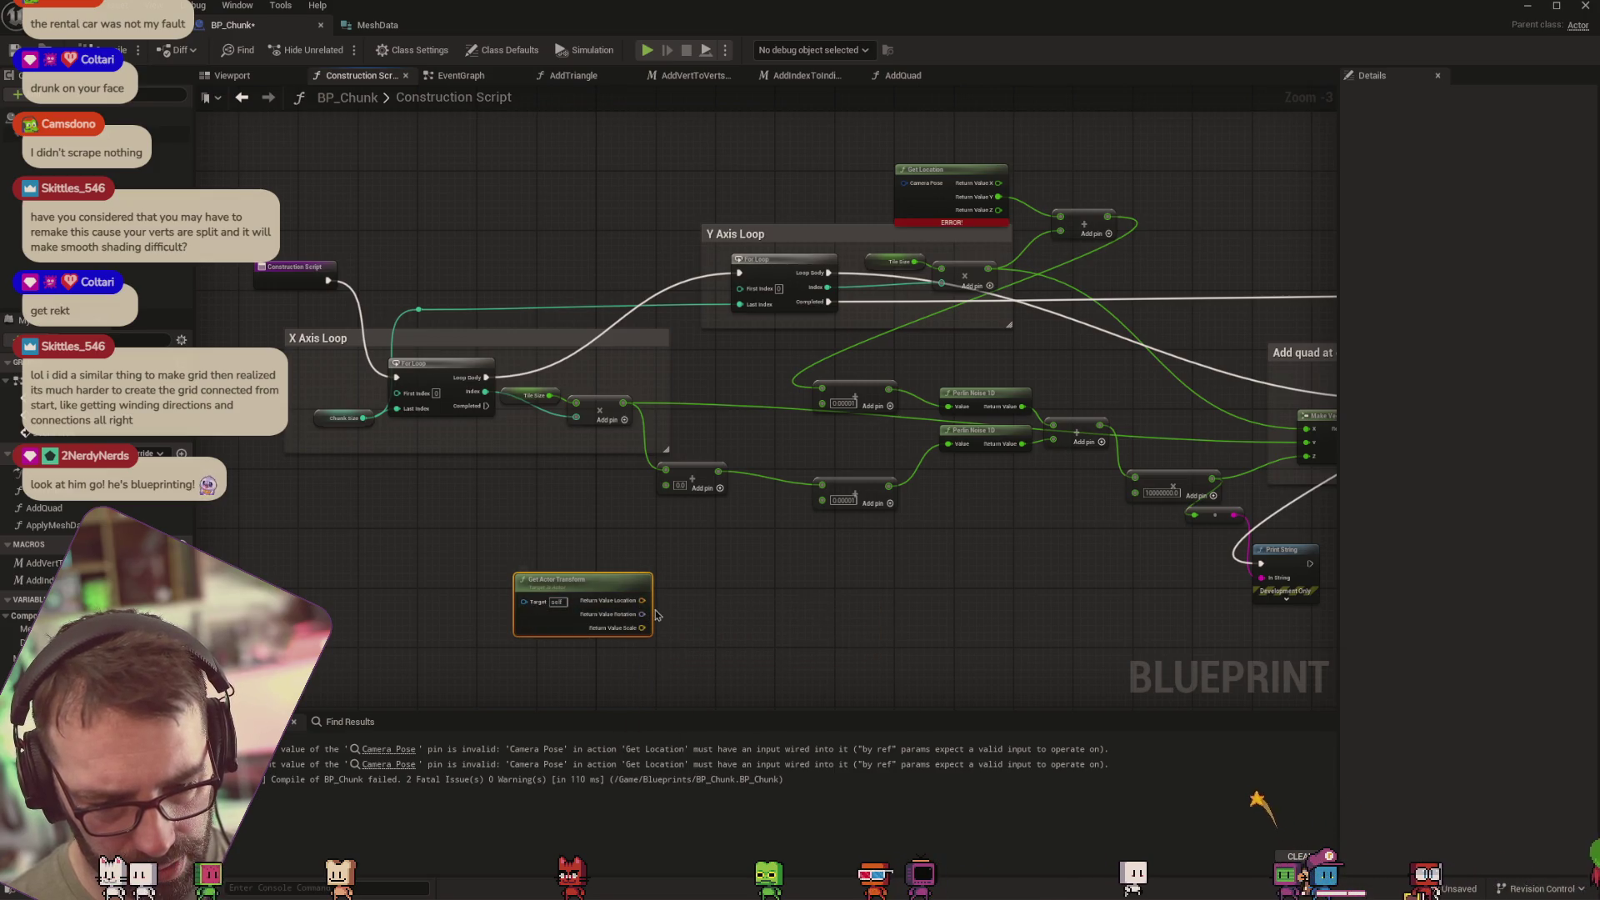
pyautogui.moveTo(616, 580); pyautogui.dragTo(558, 521)
pyautogui.rightClick(583, 542)
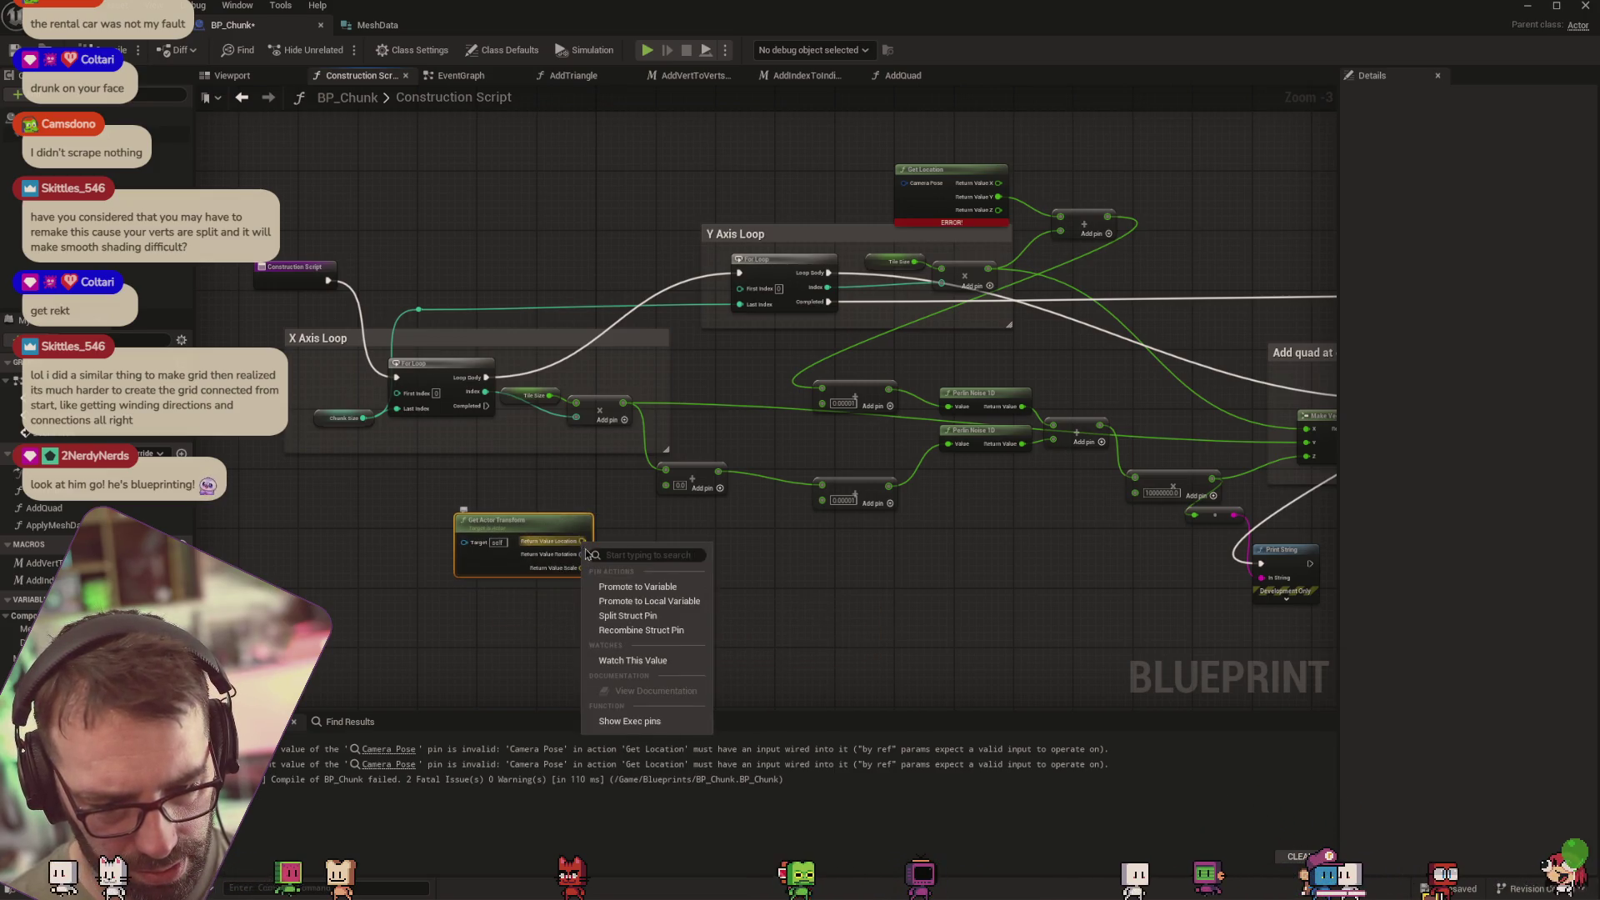
pyautogui.click(628, 617)
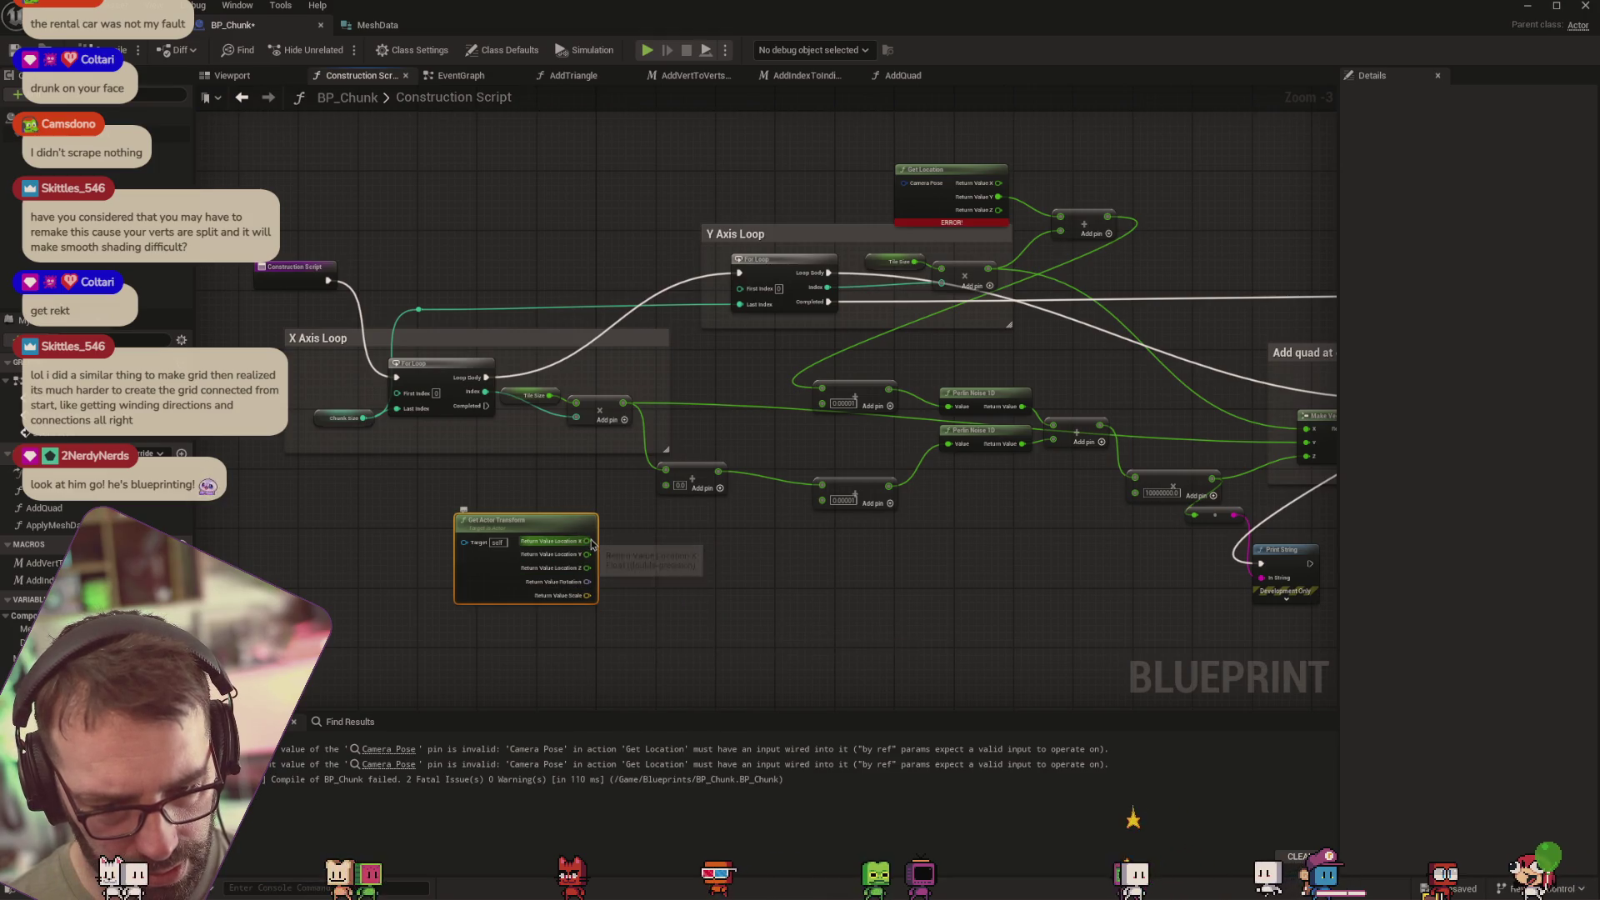
pyautogui.moveTo(590, 542)
pyautogui.mouseDown()
pyautogui.moveTo(667, 492)
pyautogui.moveTo(729, 492)
pyautogui.moveTo(1060, 218)
pyautogui.mouseUp()
pyautogui.click(951, 170)
pyautogui.press('Delete')
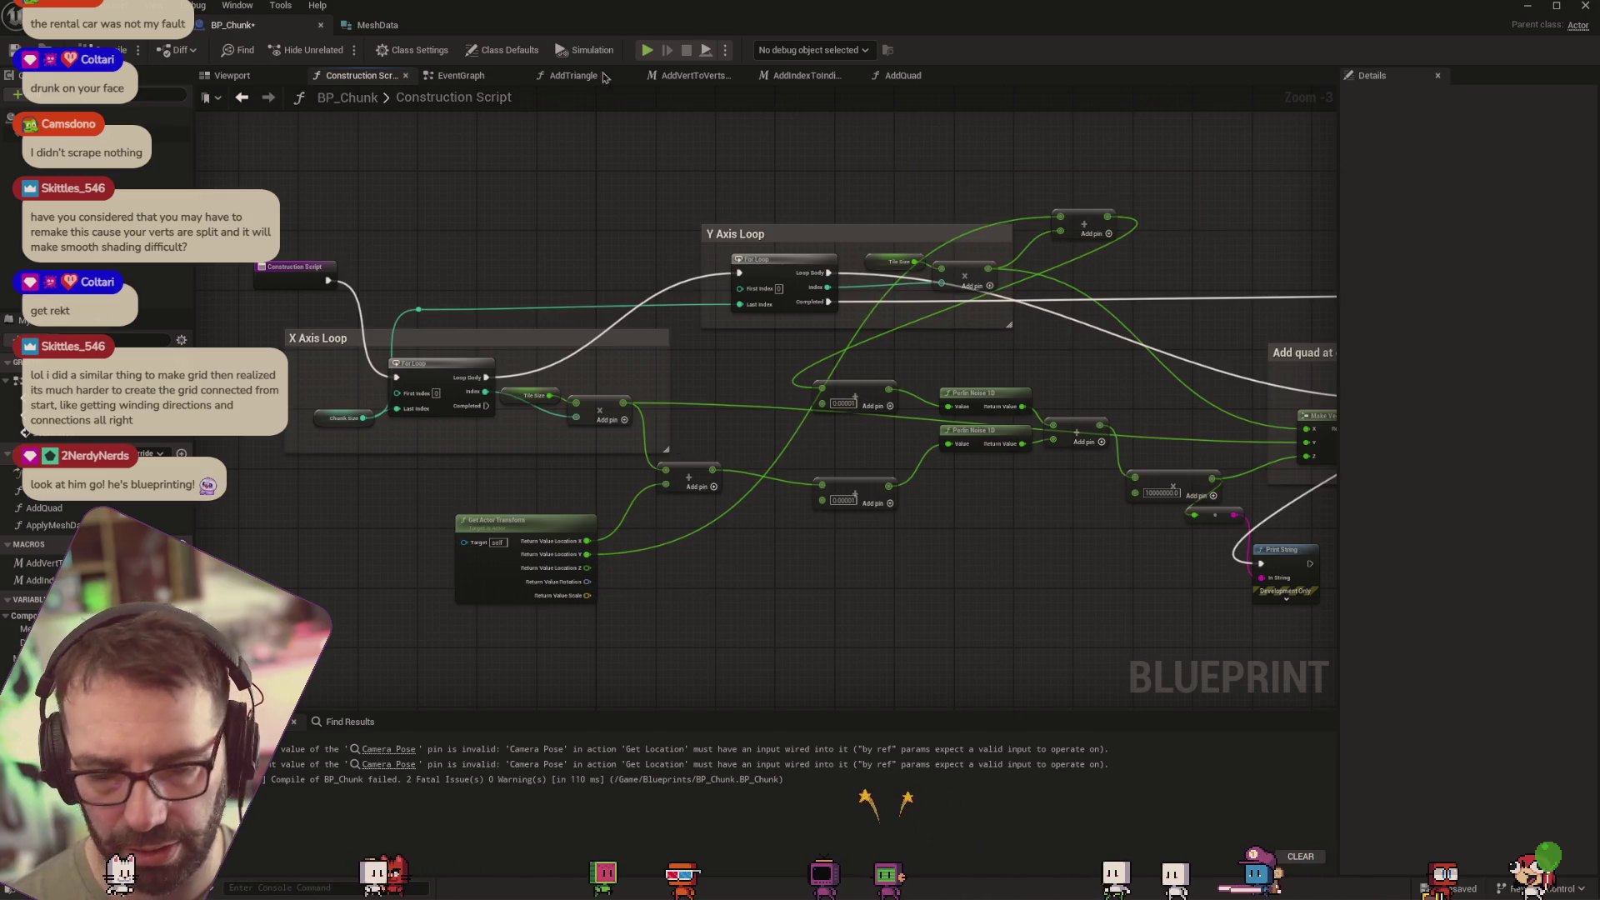
# Move BP_Chunk along Y to test the mesh, then set its Location Y back to 0
pyautogui.click(133, 24)
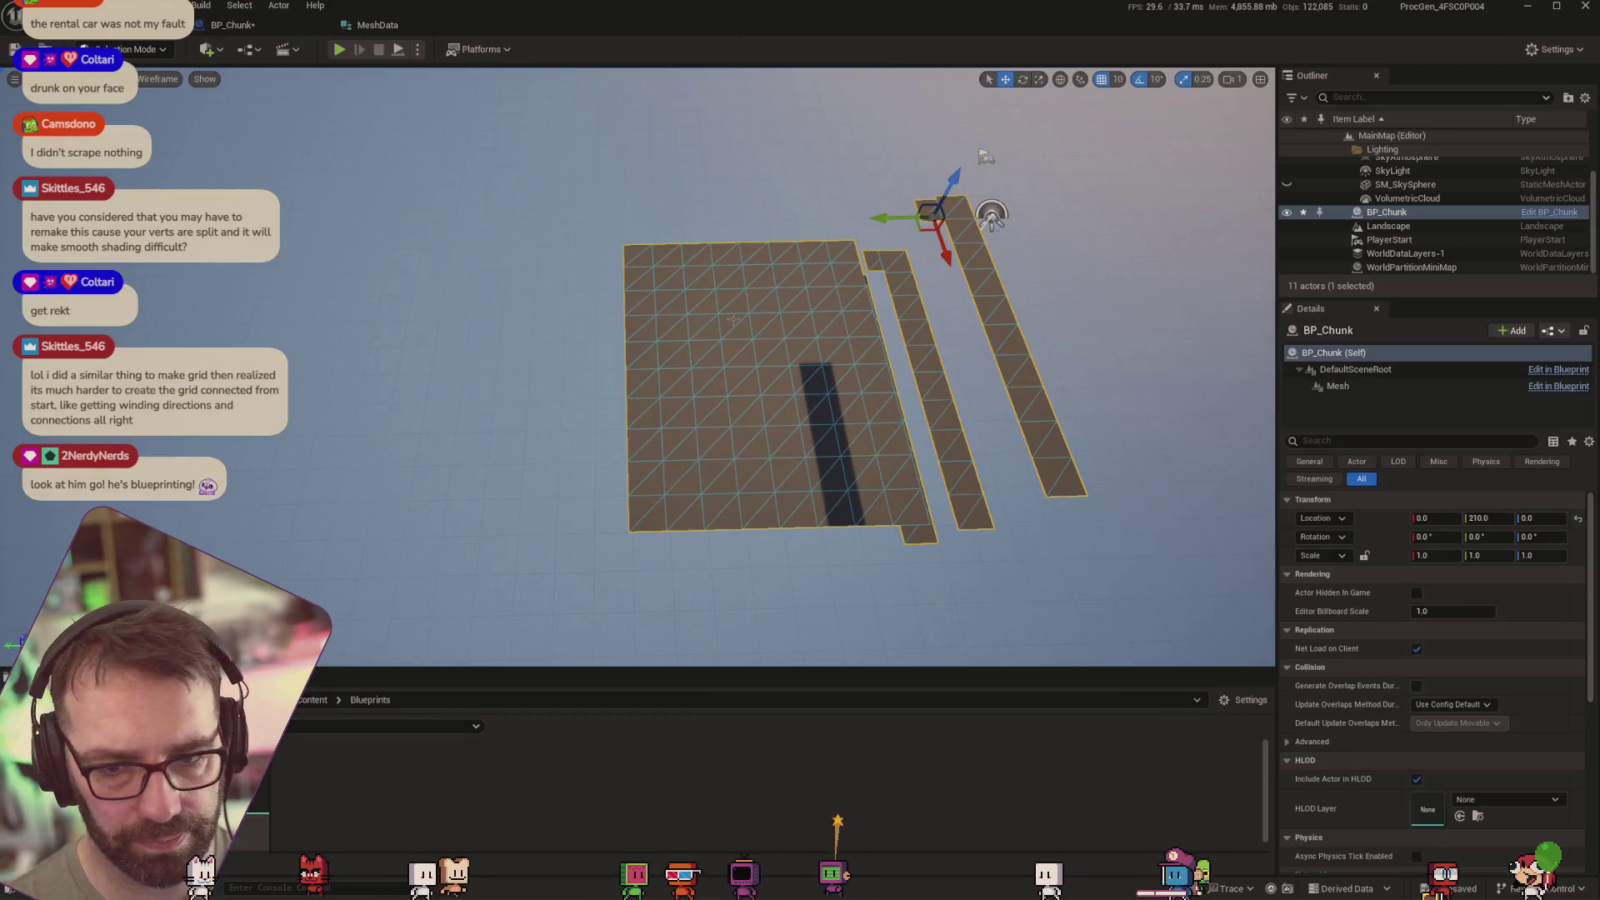
pyautogui.moveTo(888, 216)
pyautogui.mouseDown()
pyautogui.moveTo(500, 225)
pyautogui.moveTo(1136, 216)
pyautogui.mouseUp()
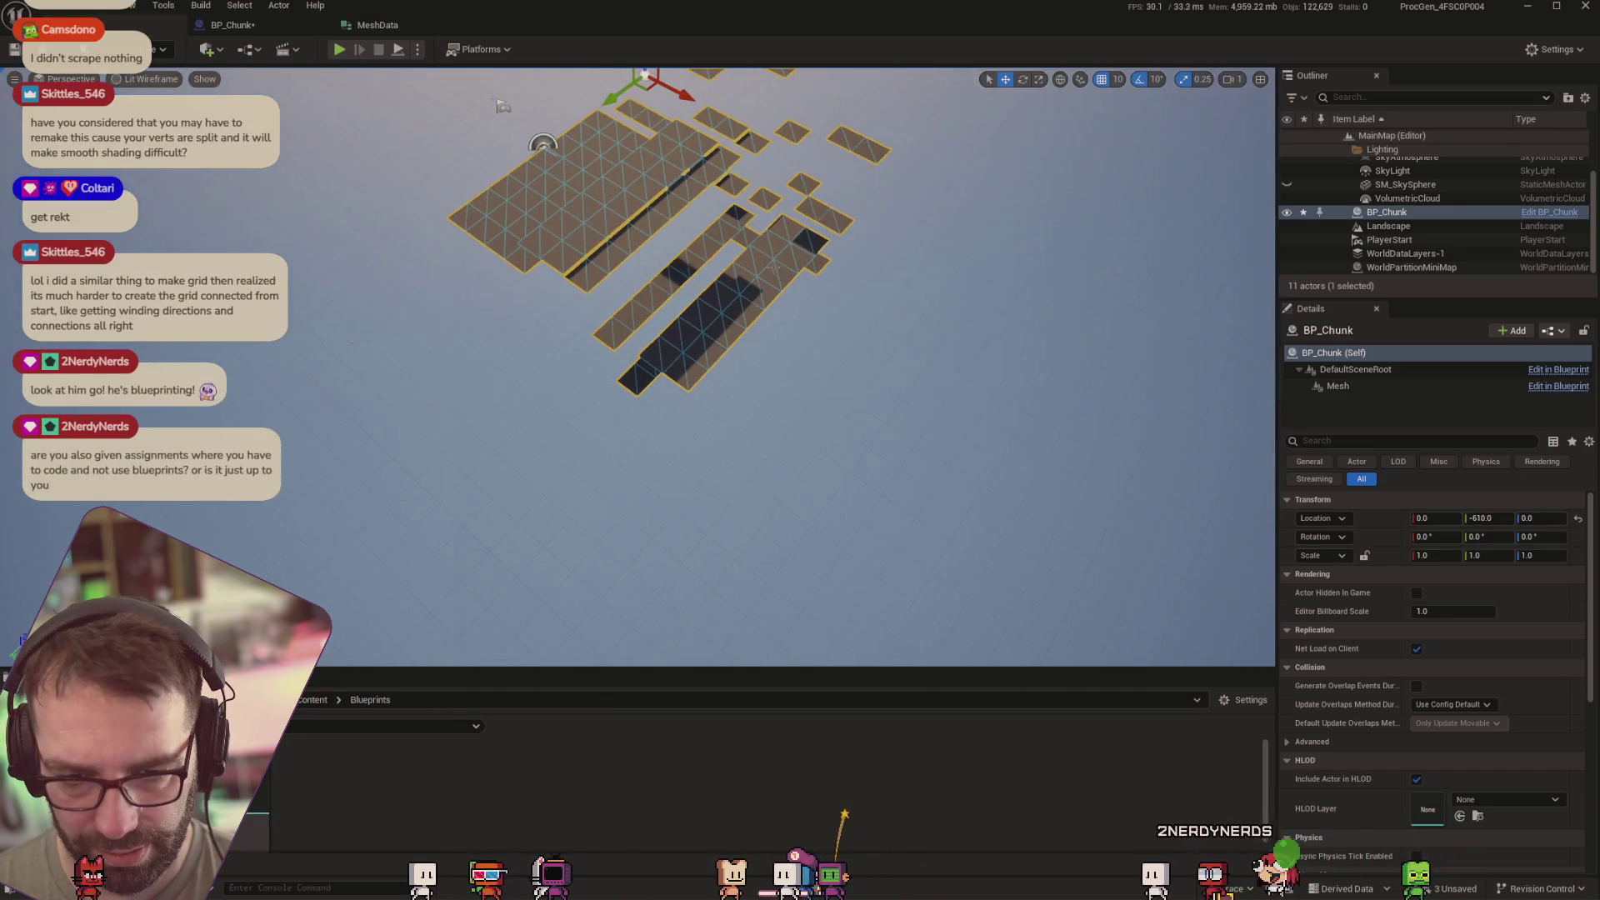
pyautogui.scroll(-3, 777, 347)
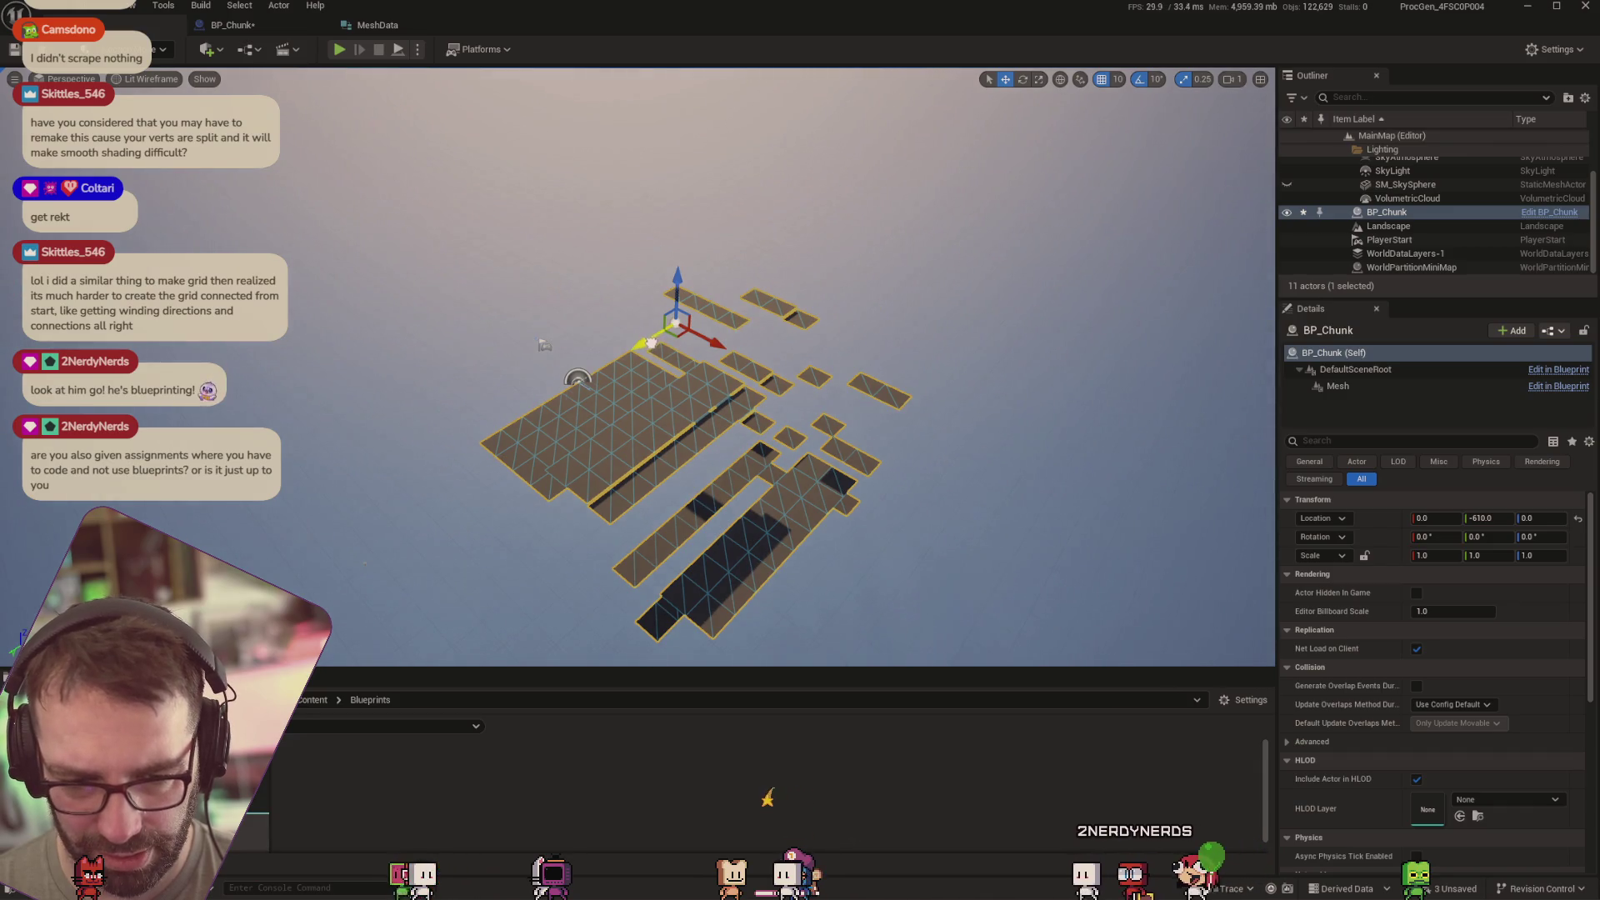
pyautogui.moveTo(651, 342); pyautogui.dragTo(662, 359)
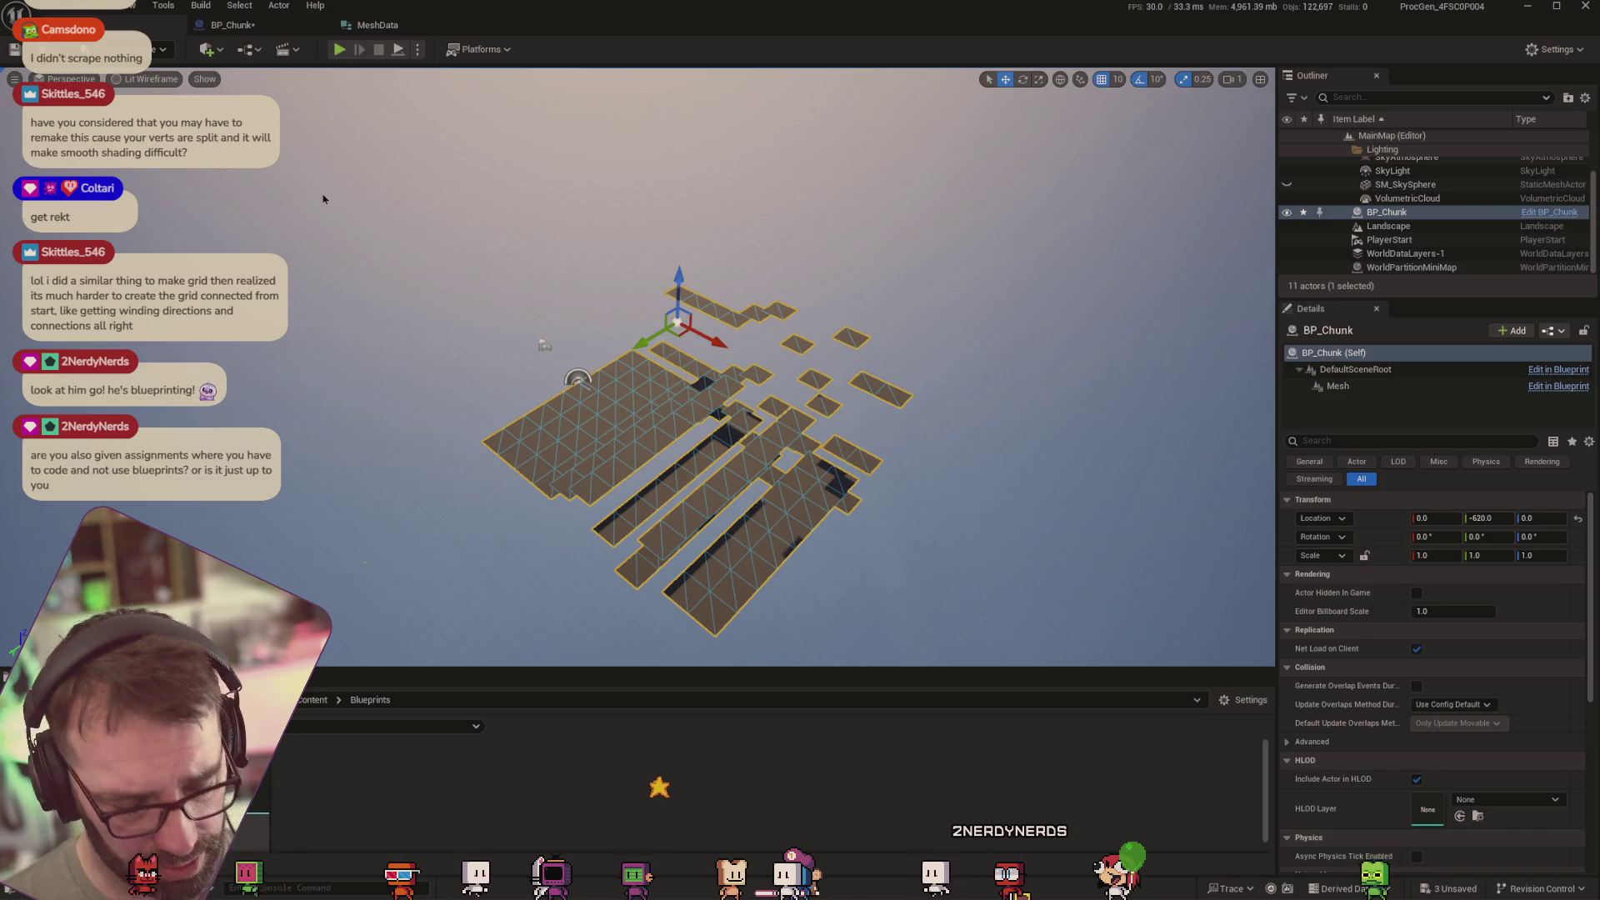
pyautogui.hotkey('ctrl', 'z')
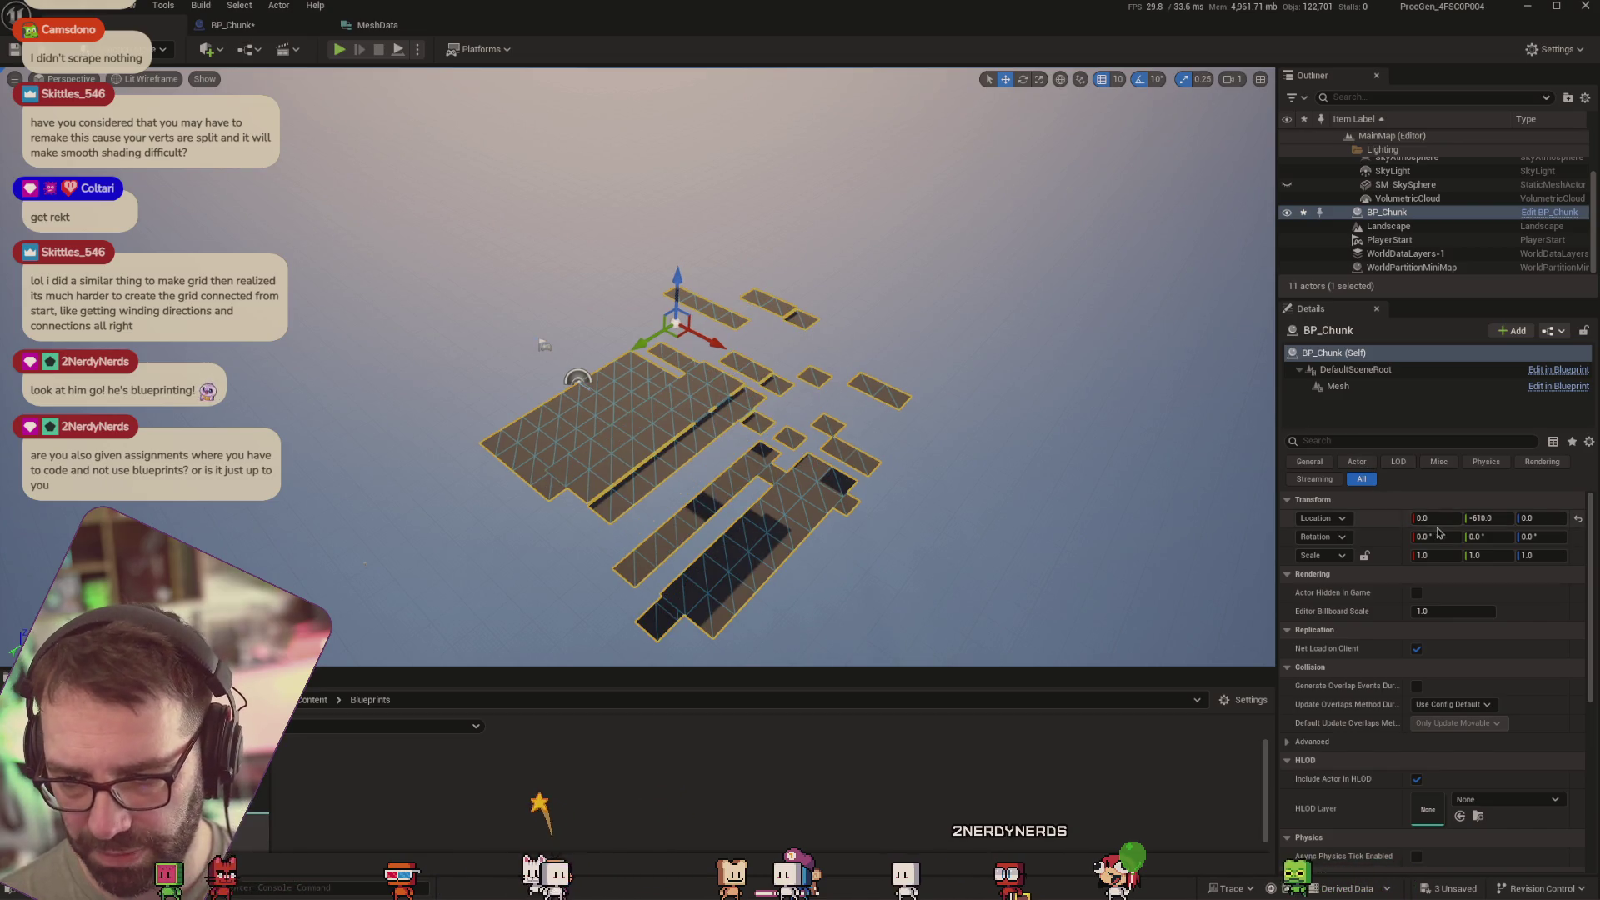
pyautogui.write('0')
pyautogui.click(1532, 520)
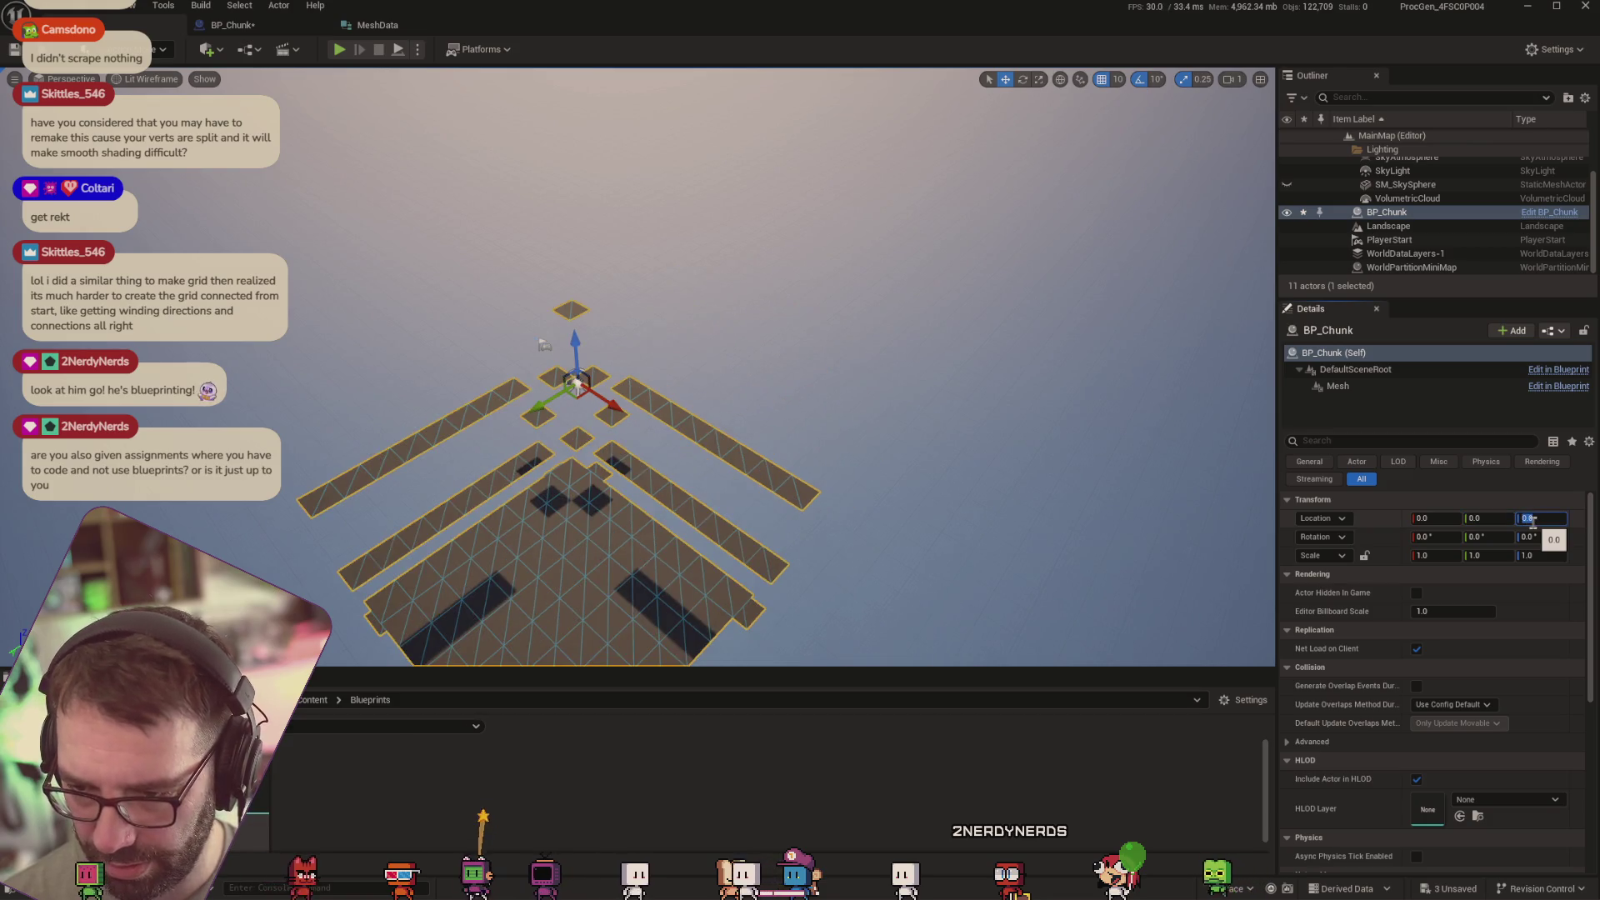
# Duplicate BP_Chunk from the Outliner as BP_Chunk2
pyautogui.scroll(-3, 737, 282)
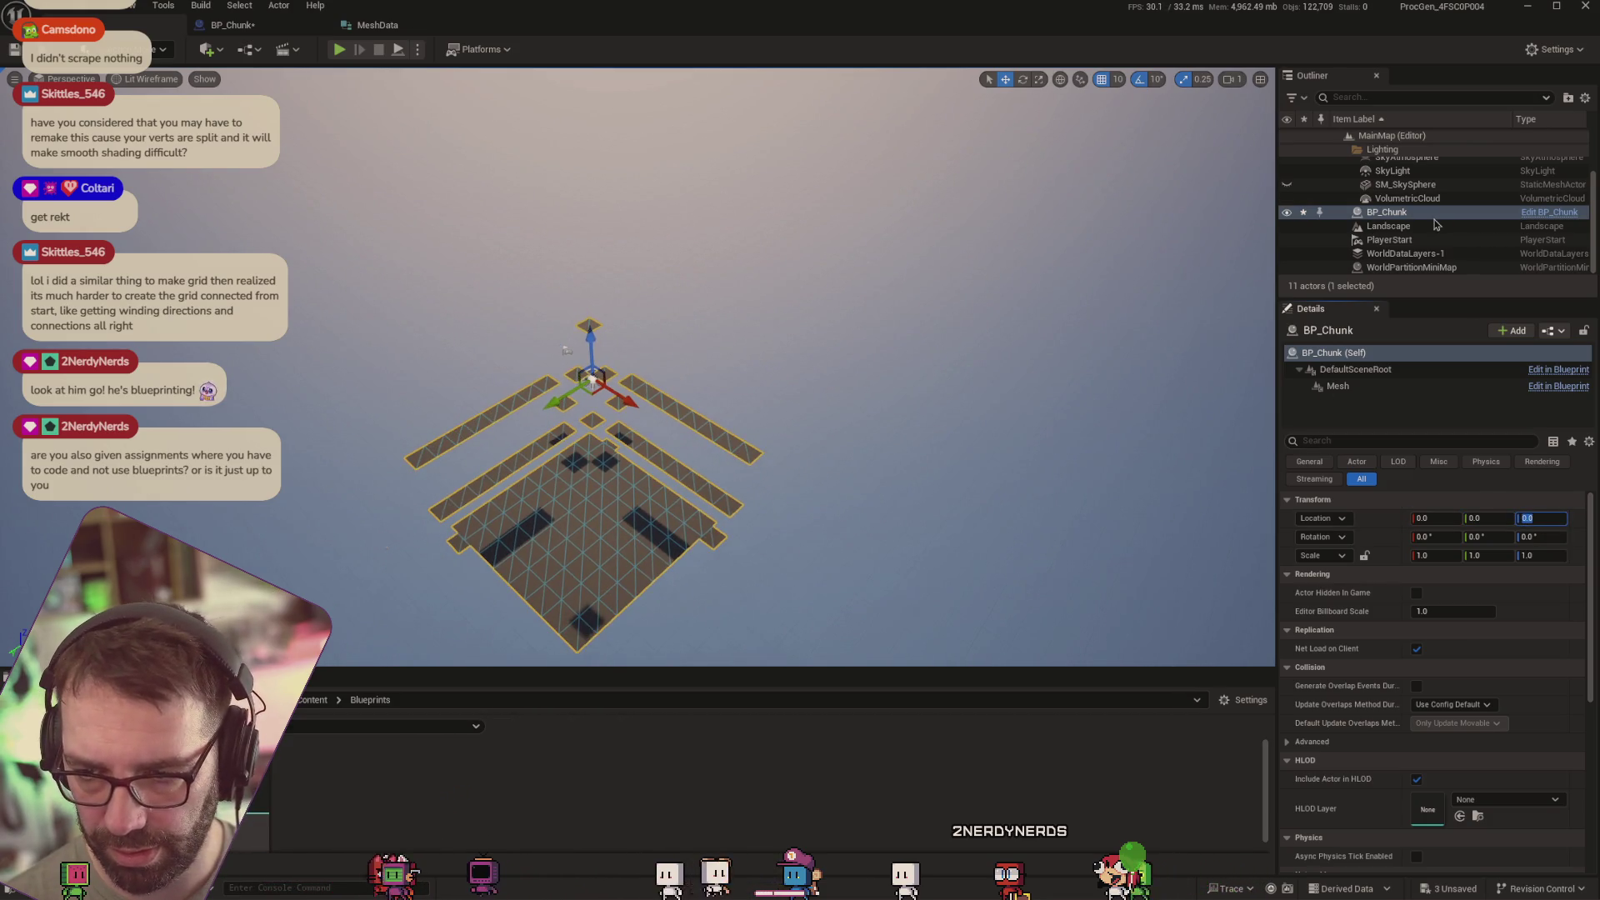
pyautogui.click(1433, 215)
pyautogui.hotkey('ctrl', 'd')
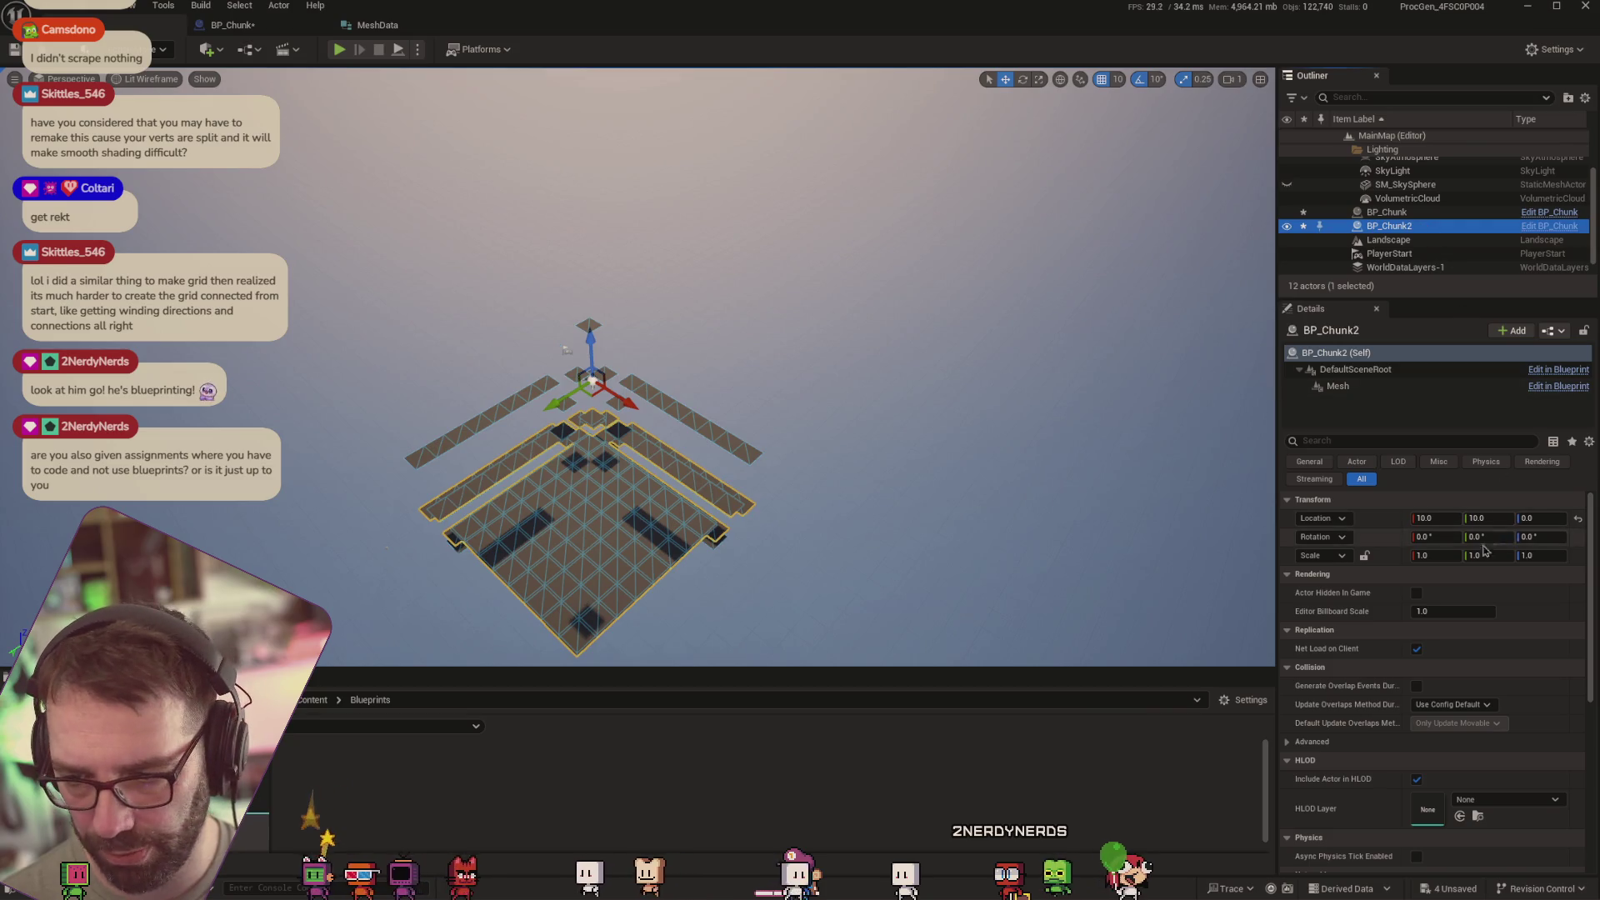
# Set BP_Chunk2's location to X 1000 and Y 0 to compare both chunks
pyautogui.click(1449, 520)
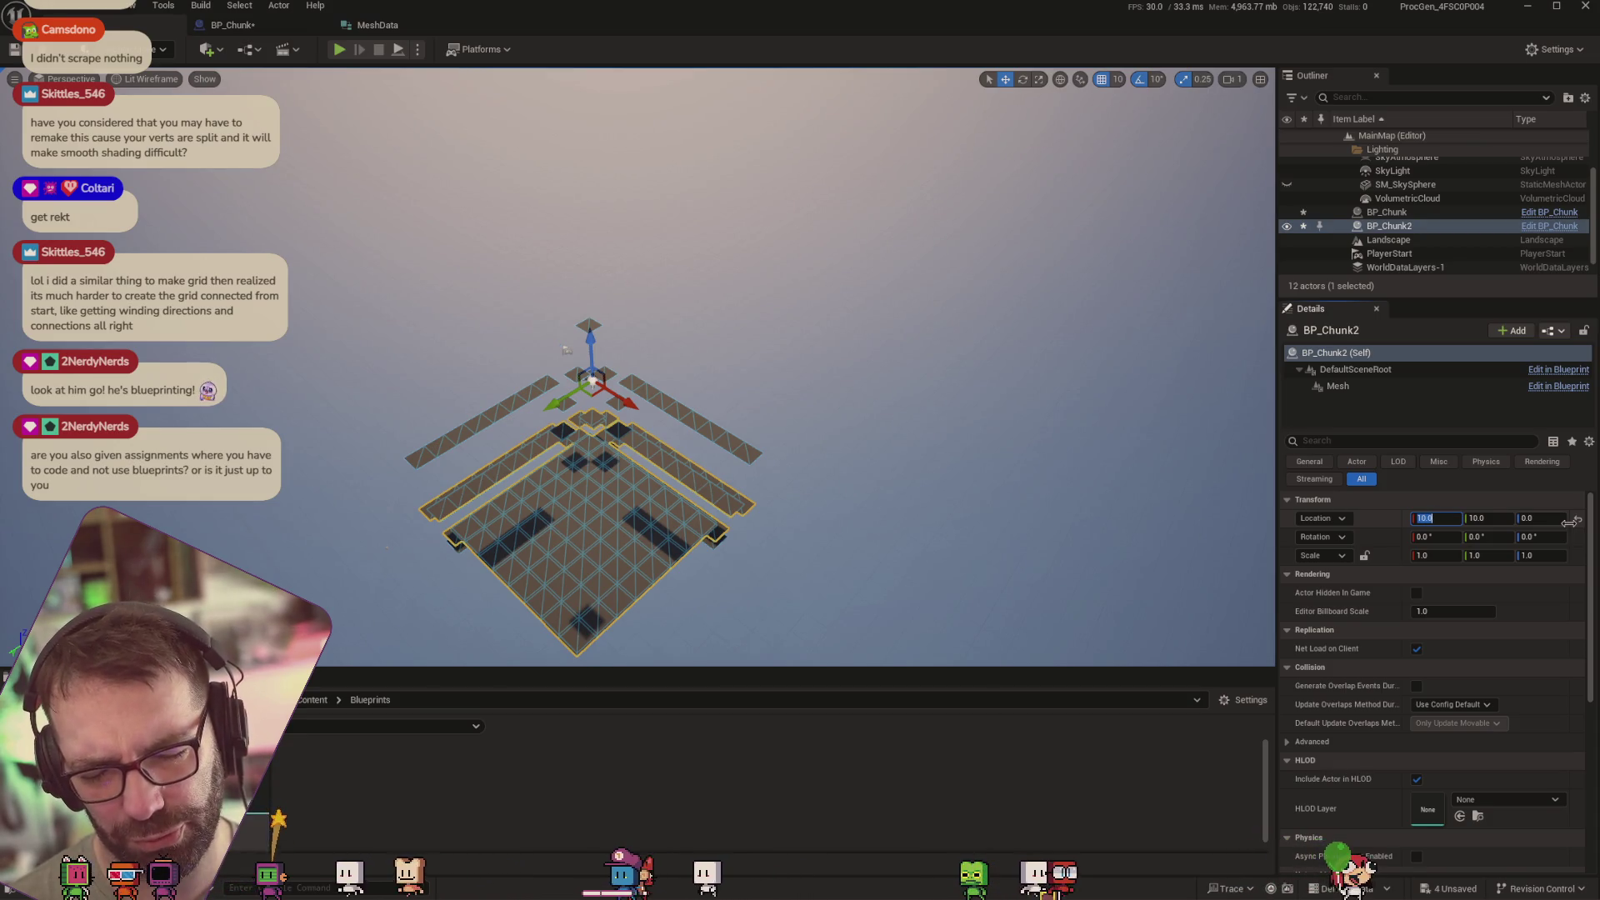
pyautogui.write('10')
pyautogui.press('Tab')
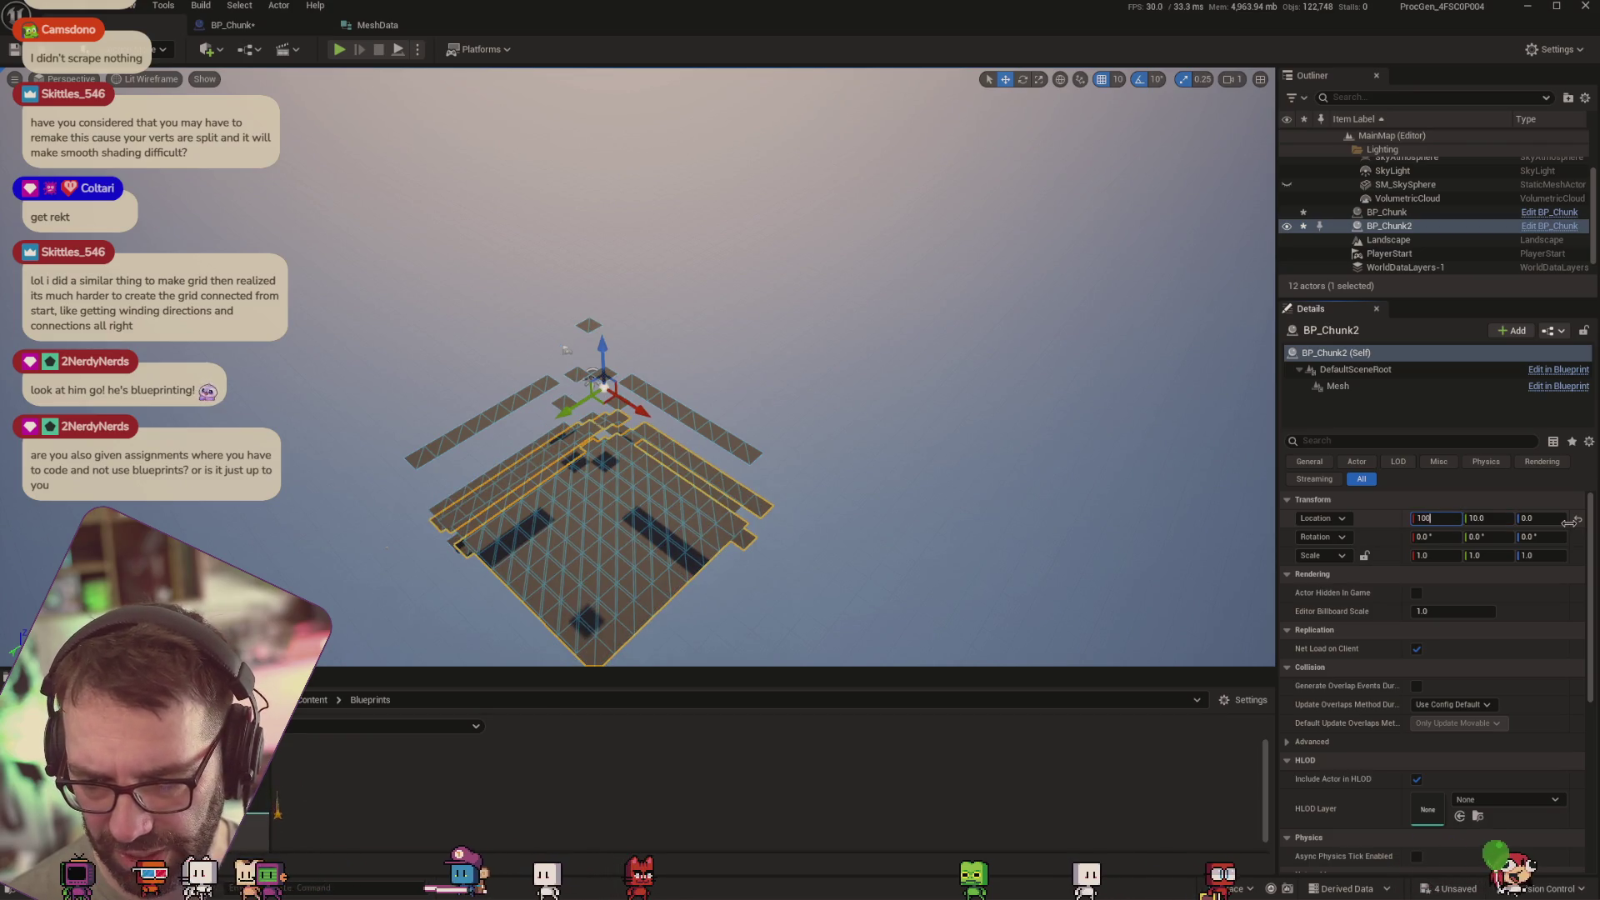
pyautogui.press('Tab')
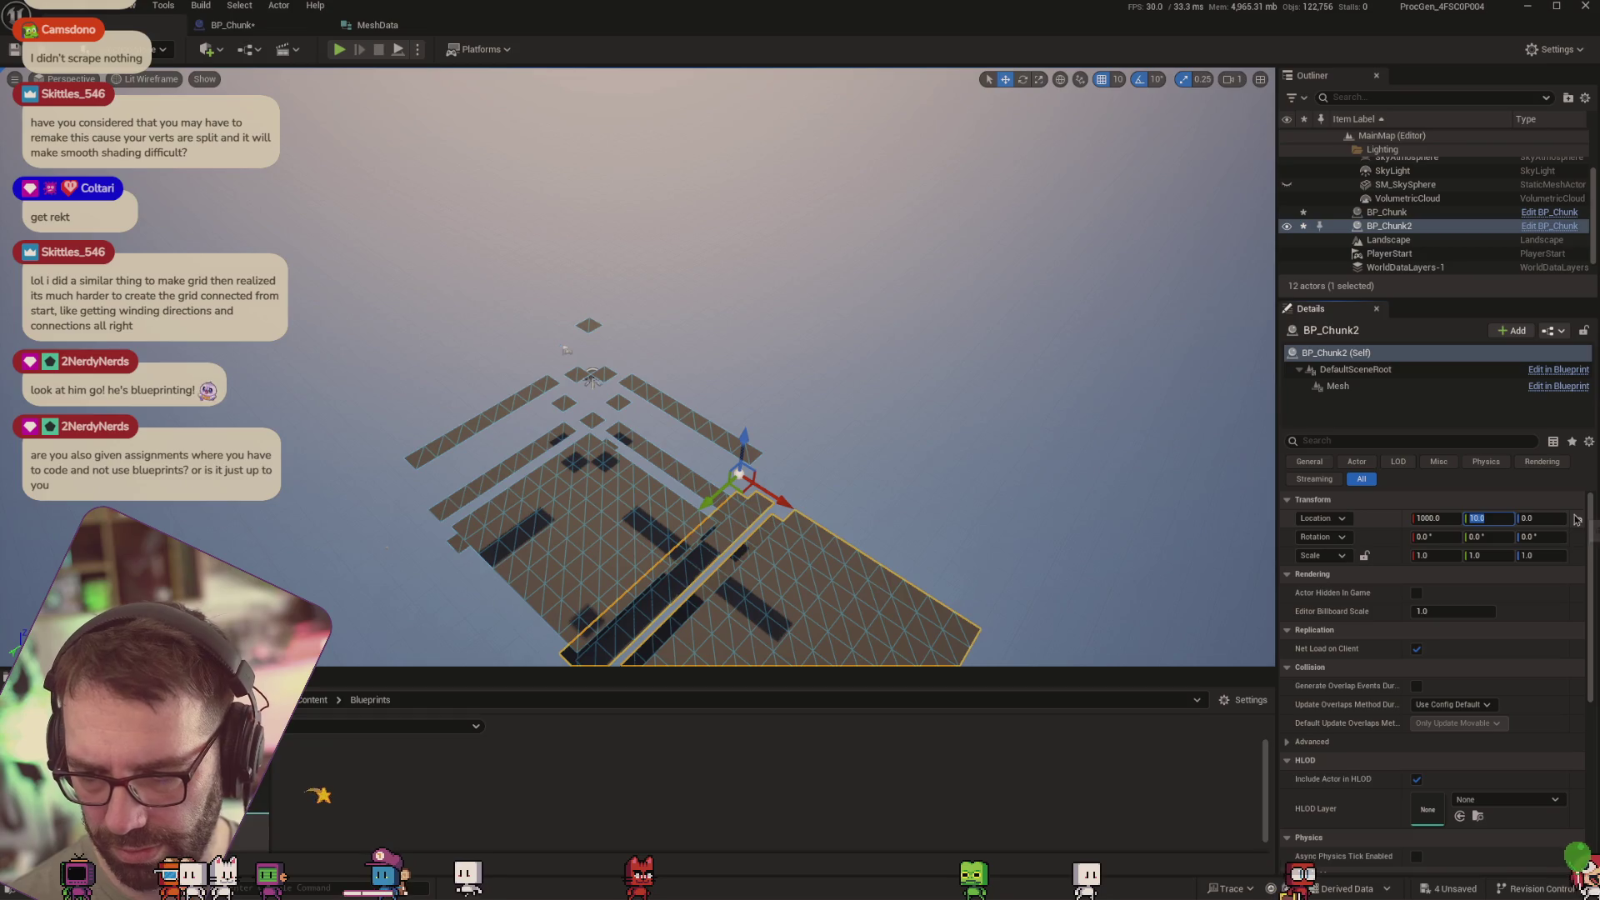
pyautogui.moveTo(1033, 533); pyautogui.dragTo(1084, 584)
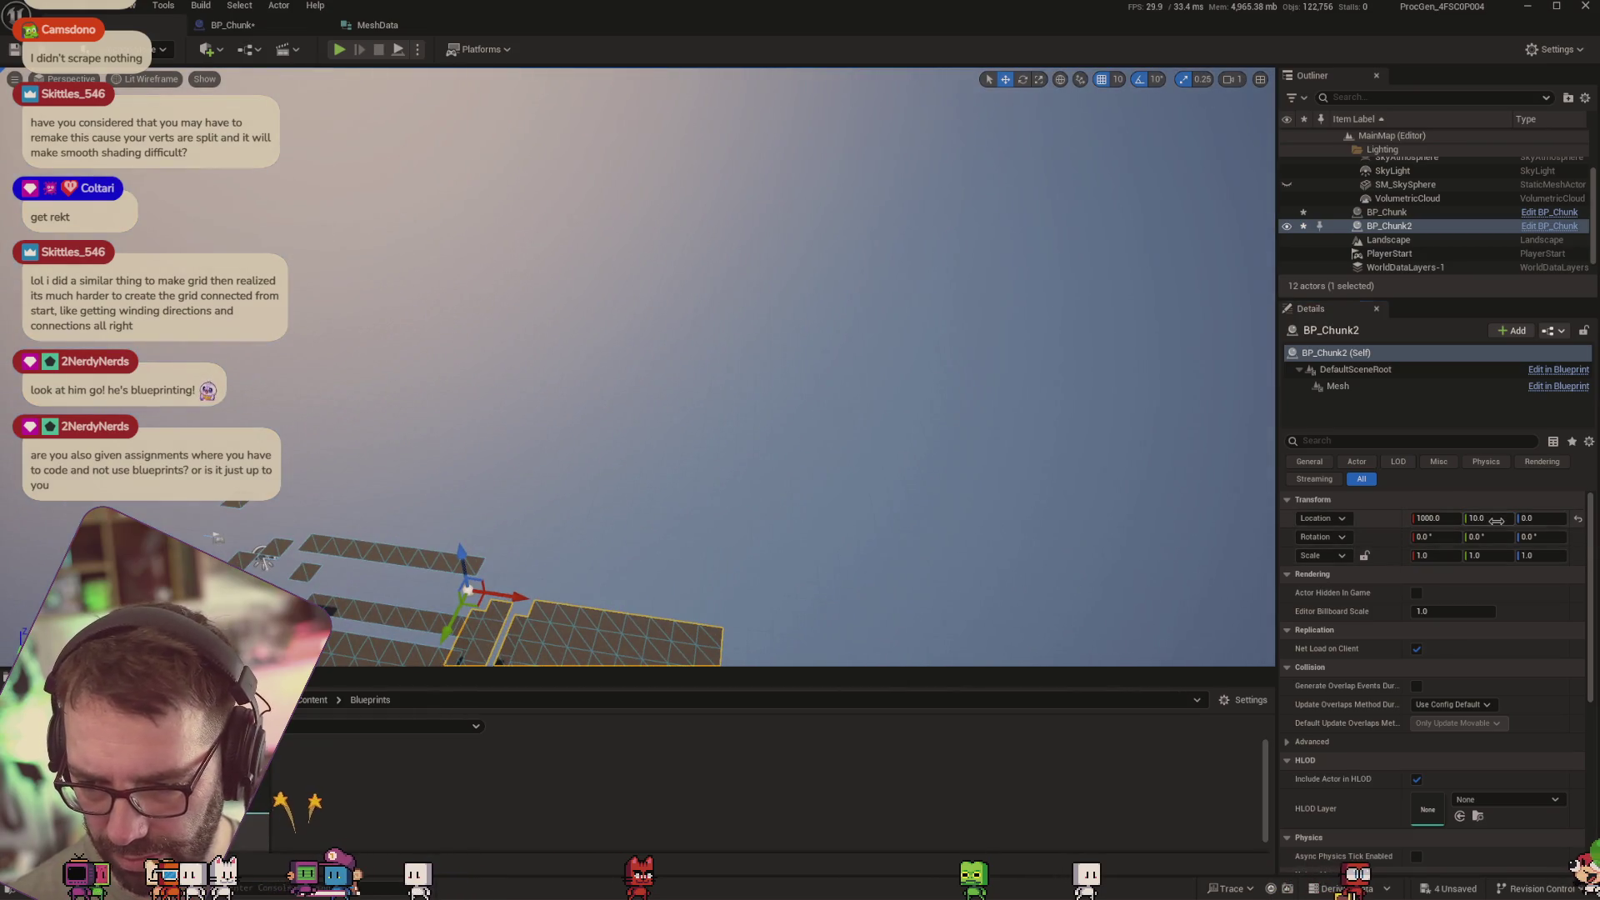
pyautogui.write('0')
pyautogui.press('Tab')
pyautogui.moveTo(767, 474)
pyautogui.mouseDown()
pyautogui.moveTo(767, 559)
pyautogui.moveTo(709, 509)
pyautogui.mouseUp()
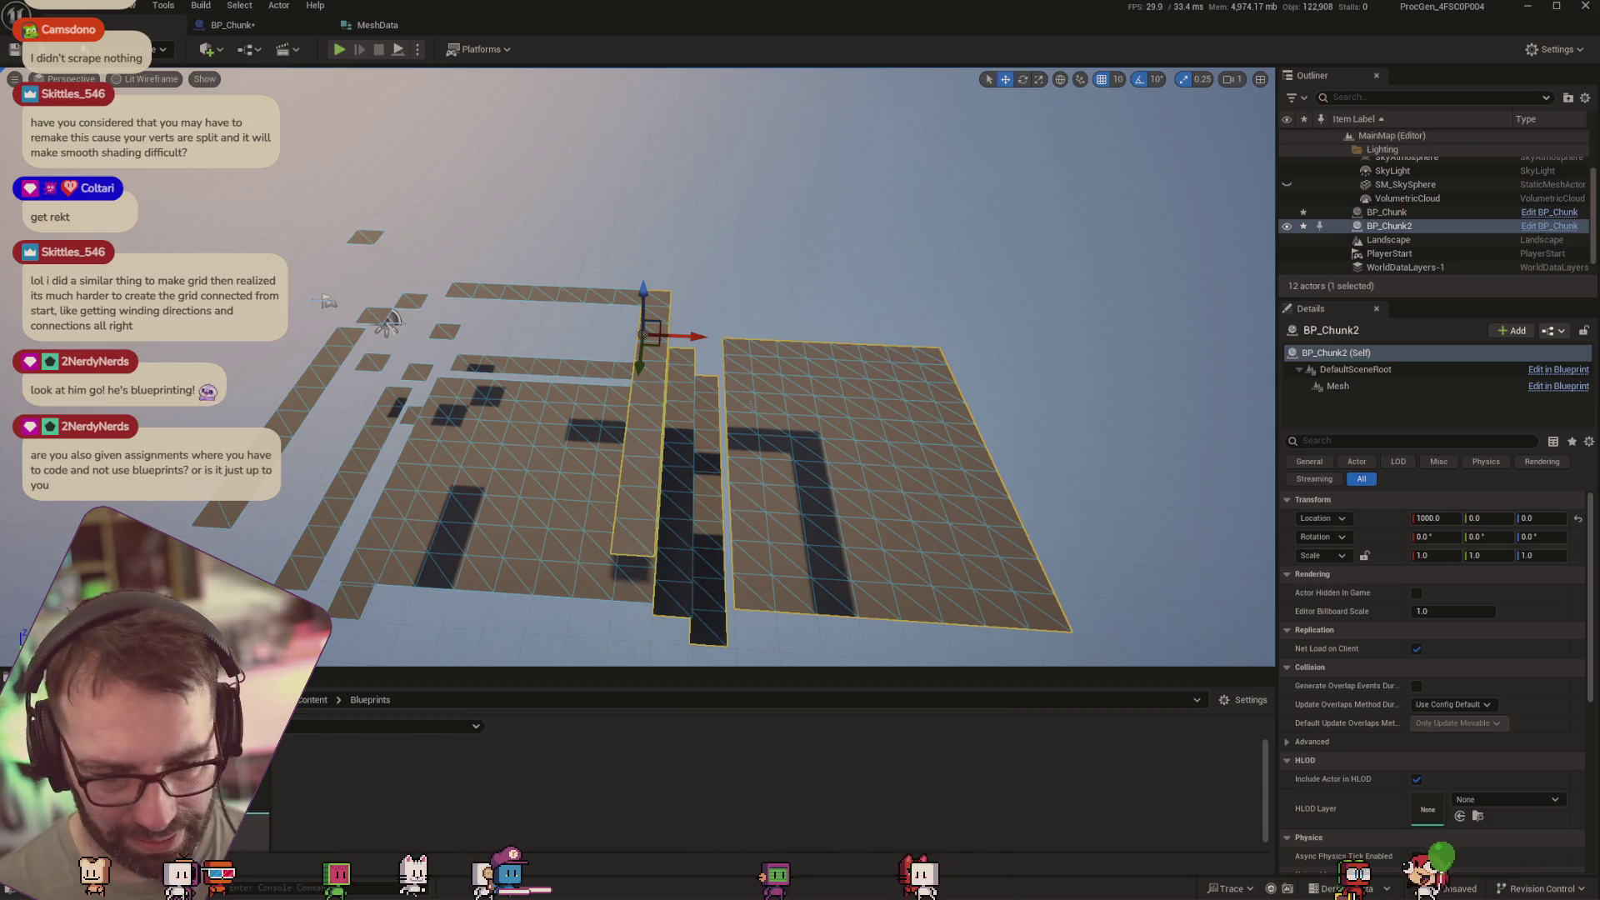
# Delete BP_Chunk2, drag BP_Chunk back to 0, 0, 0, and return to its Construction Script
pyautogui.click(1387, 212)
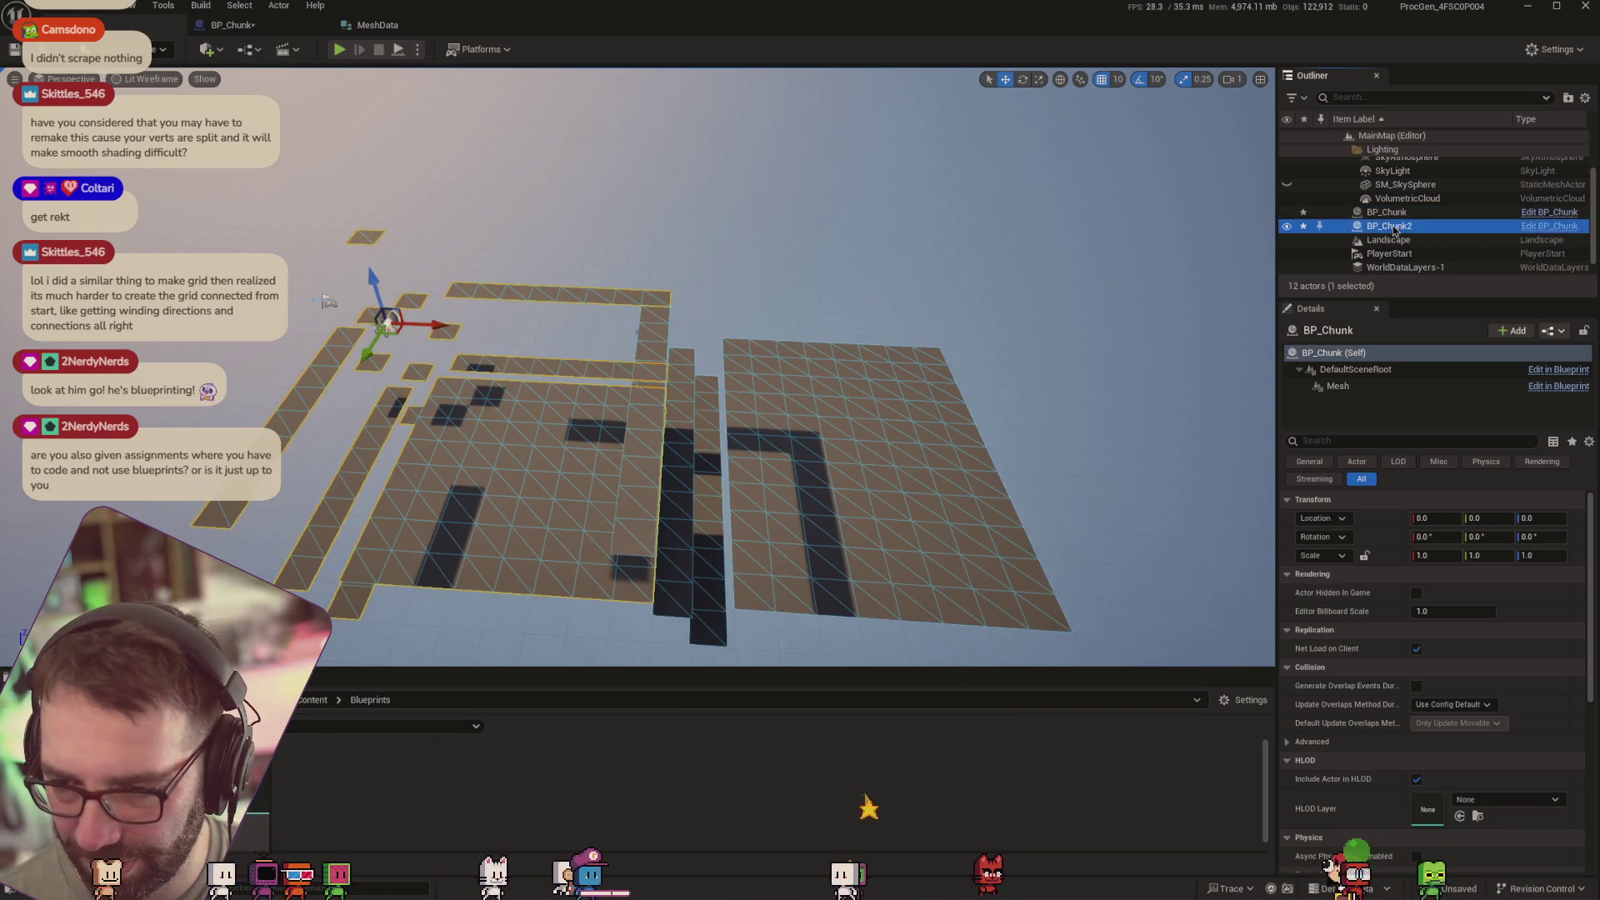
pyautogui.click(1392, 227)
pyautogui.press('Delete')
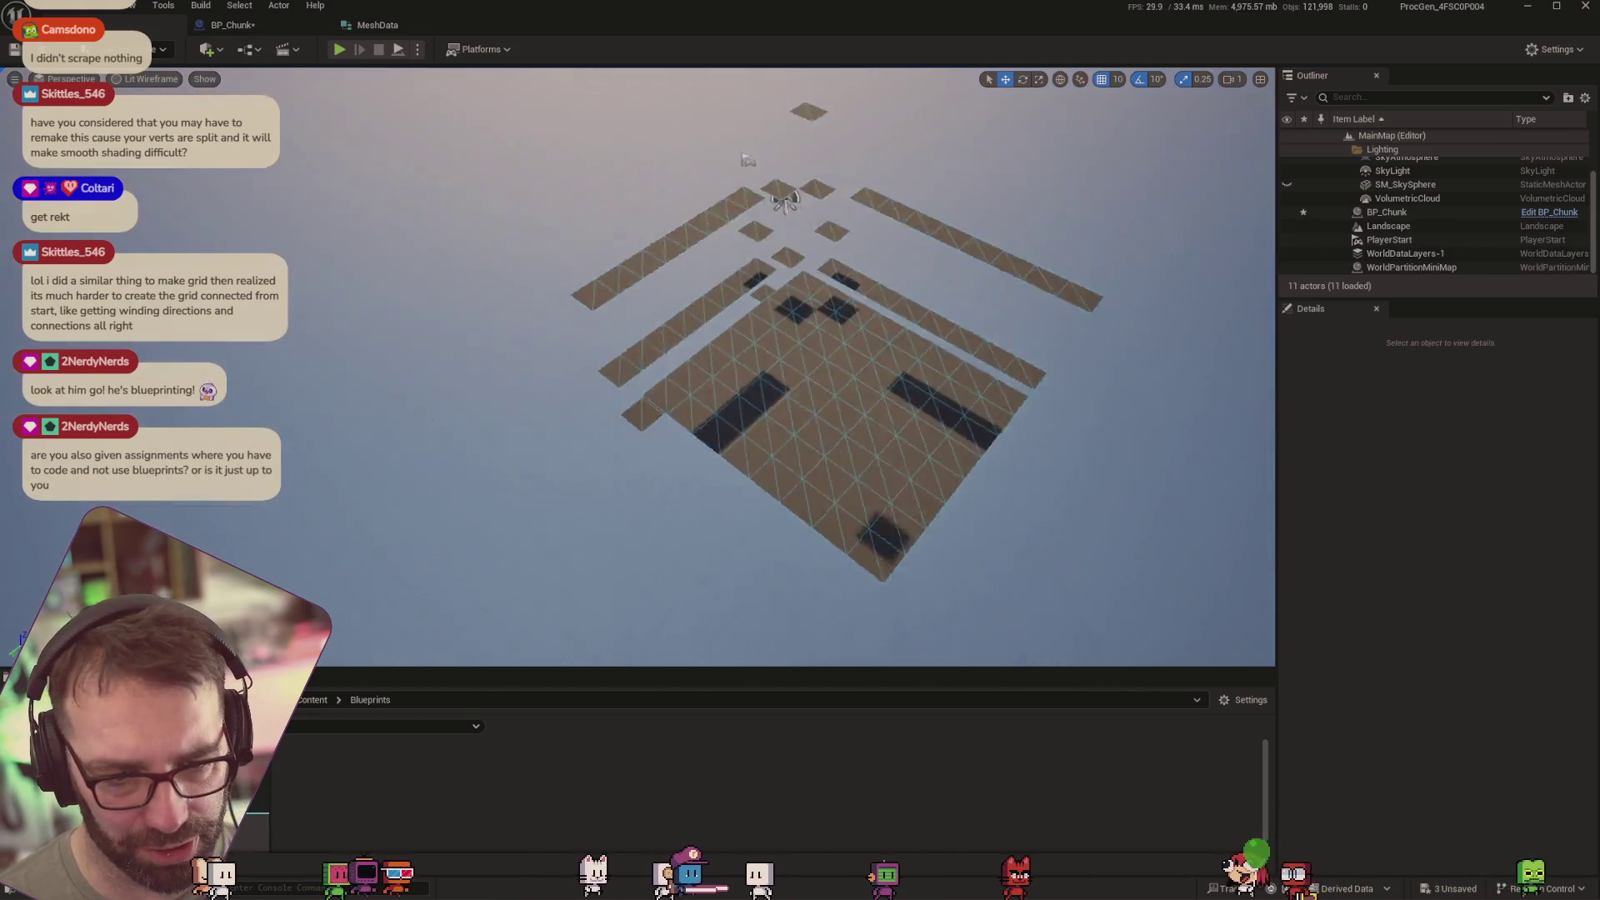
pyautogui.moveTo(834, 375); pyautogui.dragTo(775, 375)
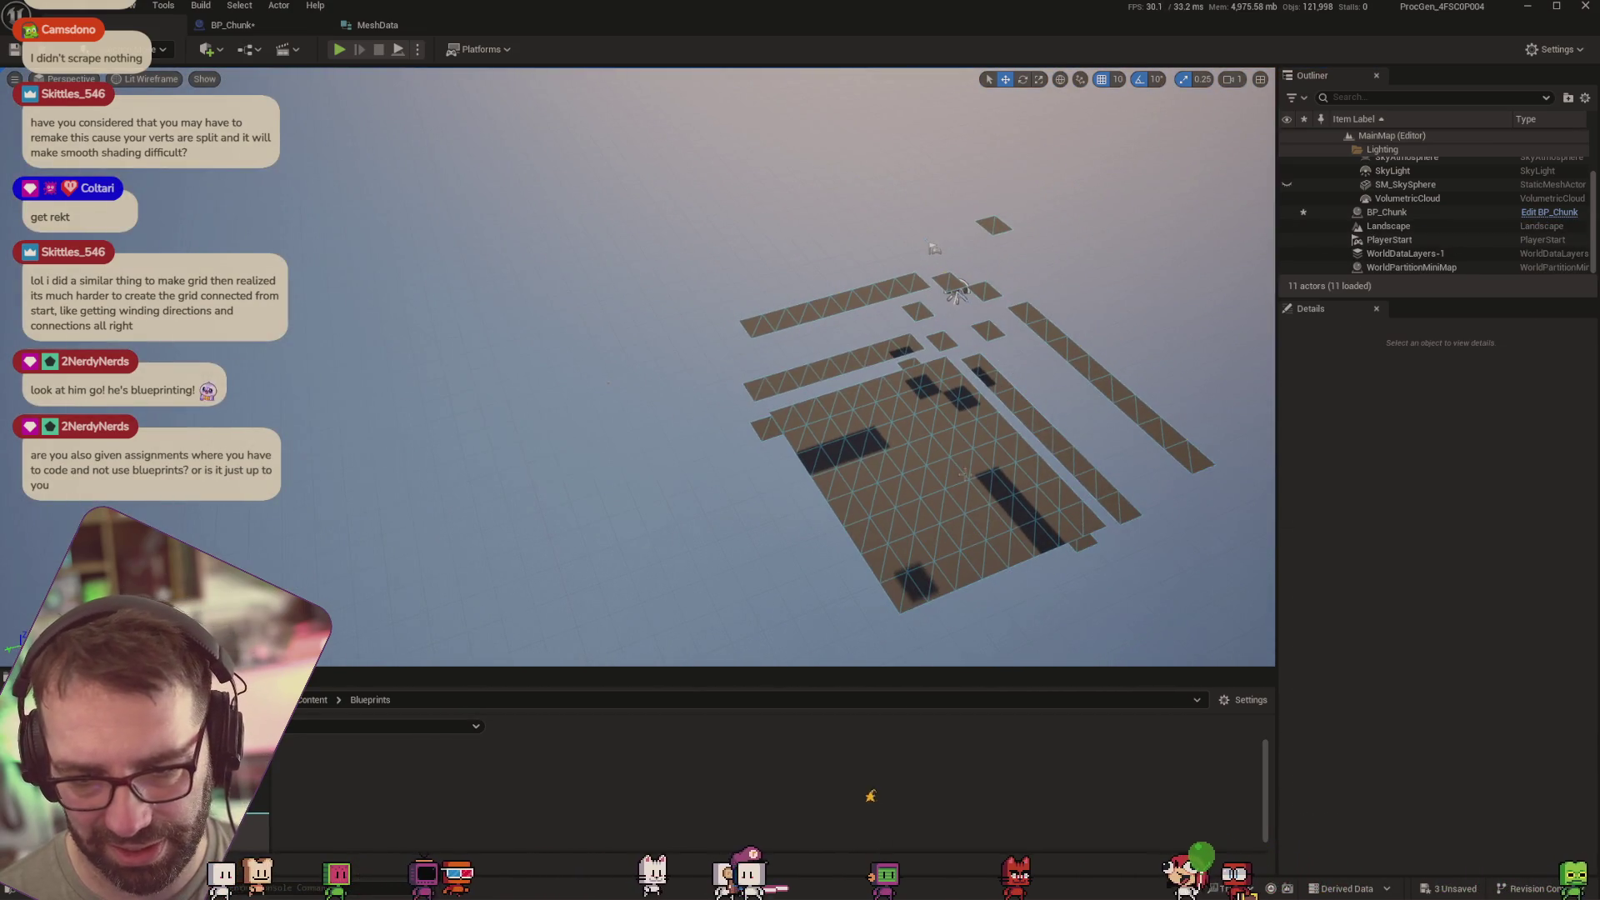
pyautogui.click(917, 331)
pyautogui.moveTo(909, 303)
pyautogui.mouseDown()
pyautogui.moveTo(884, 313)
pyautogui.moveTo(939, 294)
pyautogui.mouseUp()
pyautogui.moveTo(1031, 320)
pyautogui.mouseDown()
pyautogui.moveTo(936, 258)
pyautogui.moveTo(875, 196)
pyautogui.moveTo(881, 177)
pyautogui.moveTo(950, 250)
pyautogui.mouseUp()
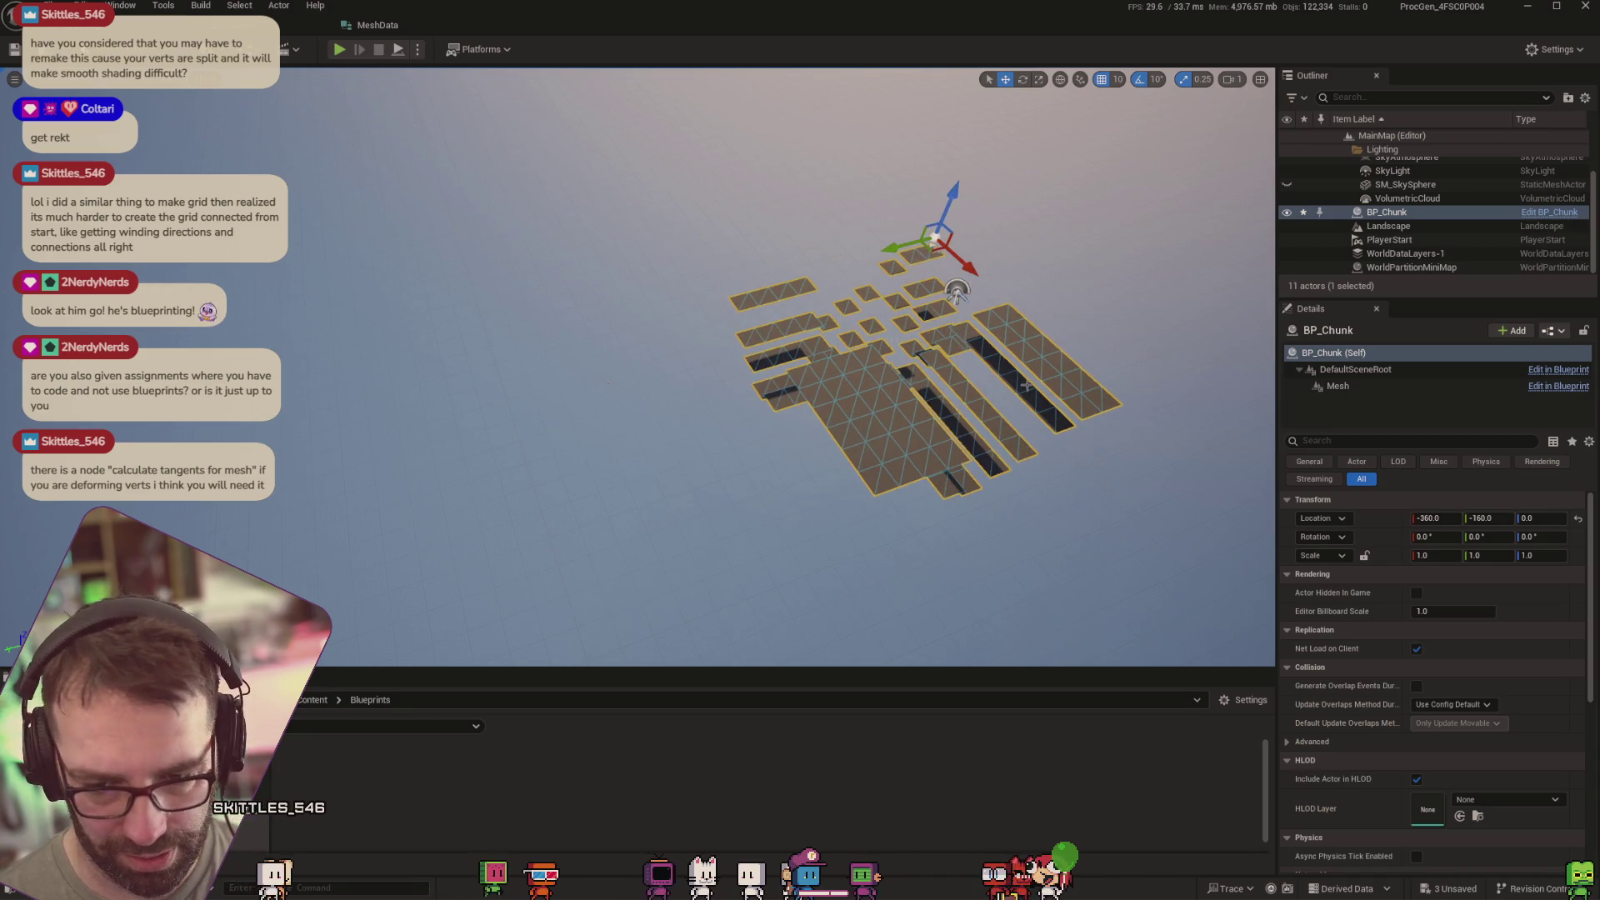
pyautogui.moveTo(956, 292); pyautogui.dragTo(1018, 340)
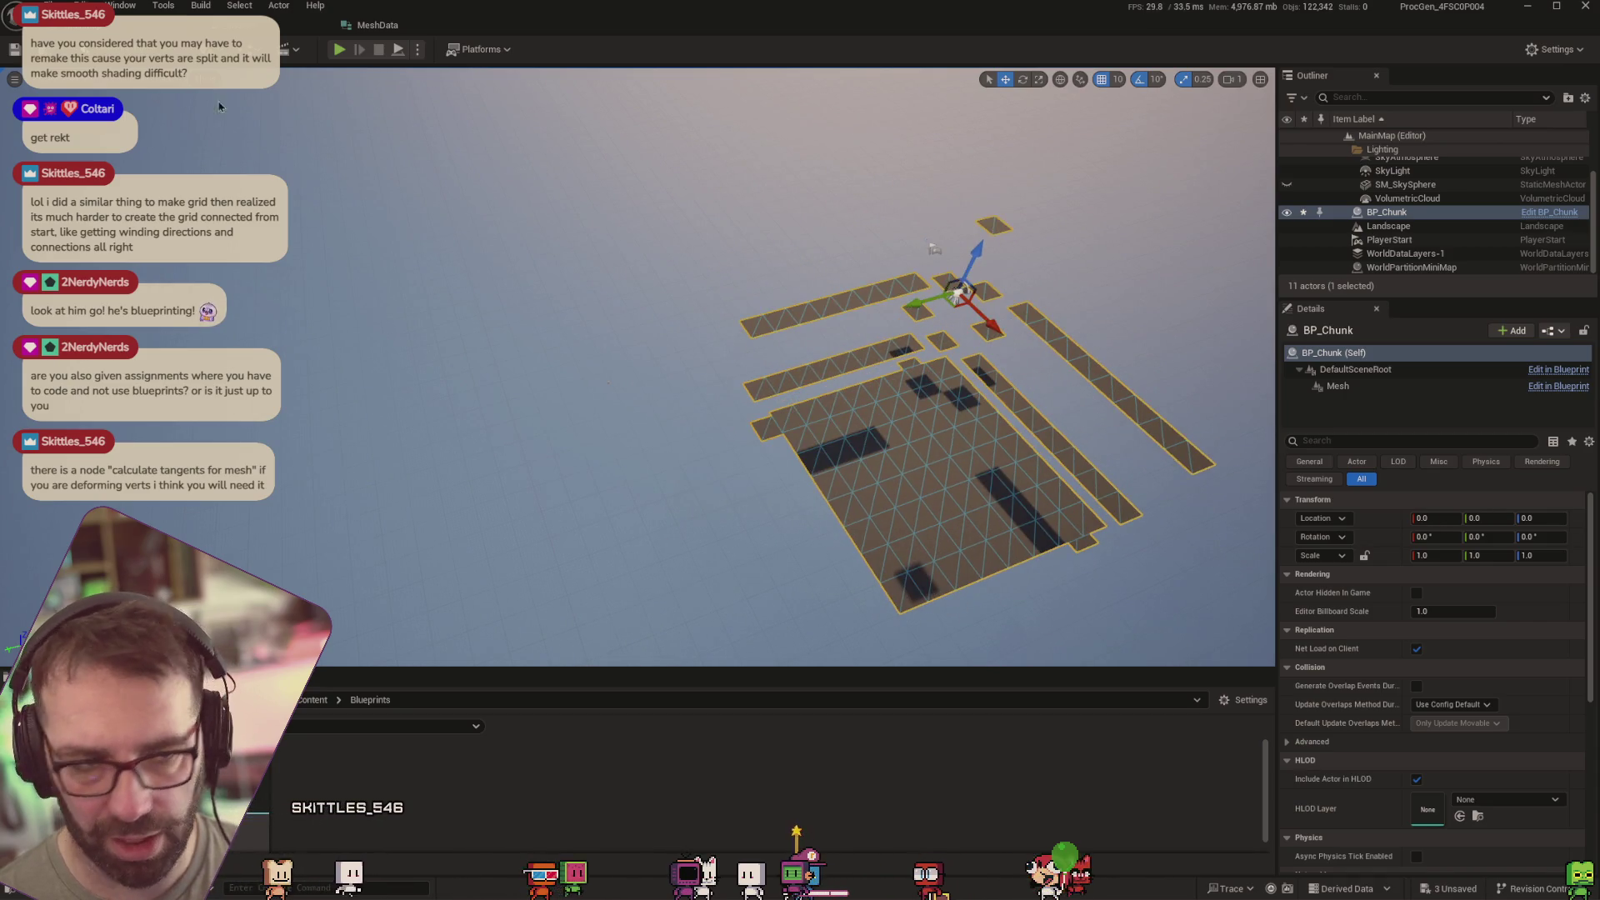
pyautogui.hotkey('alt', 'Tab')
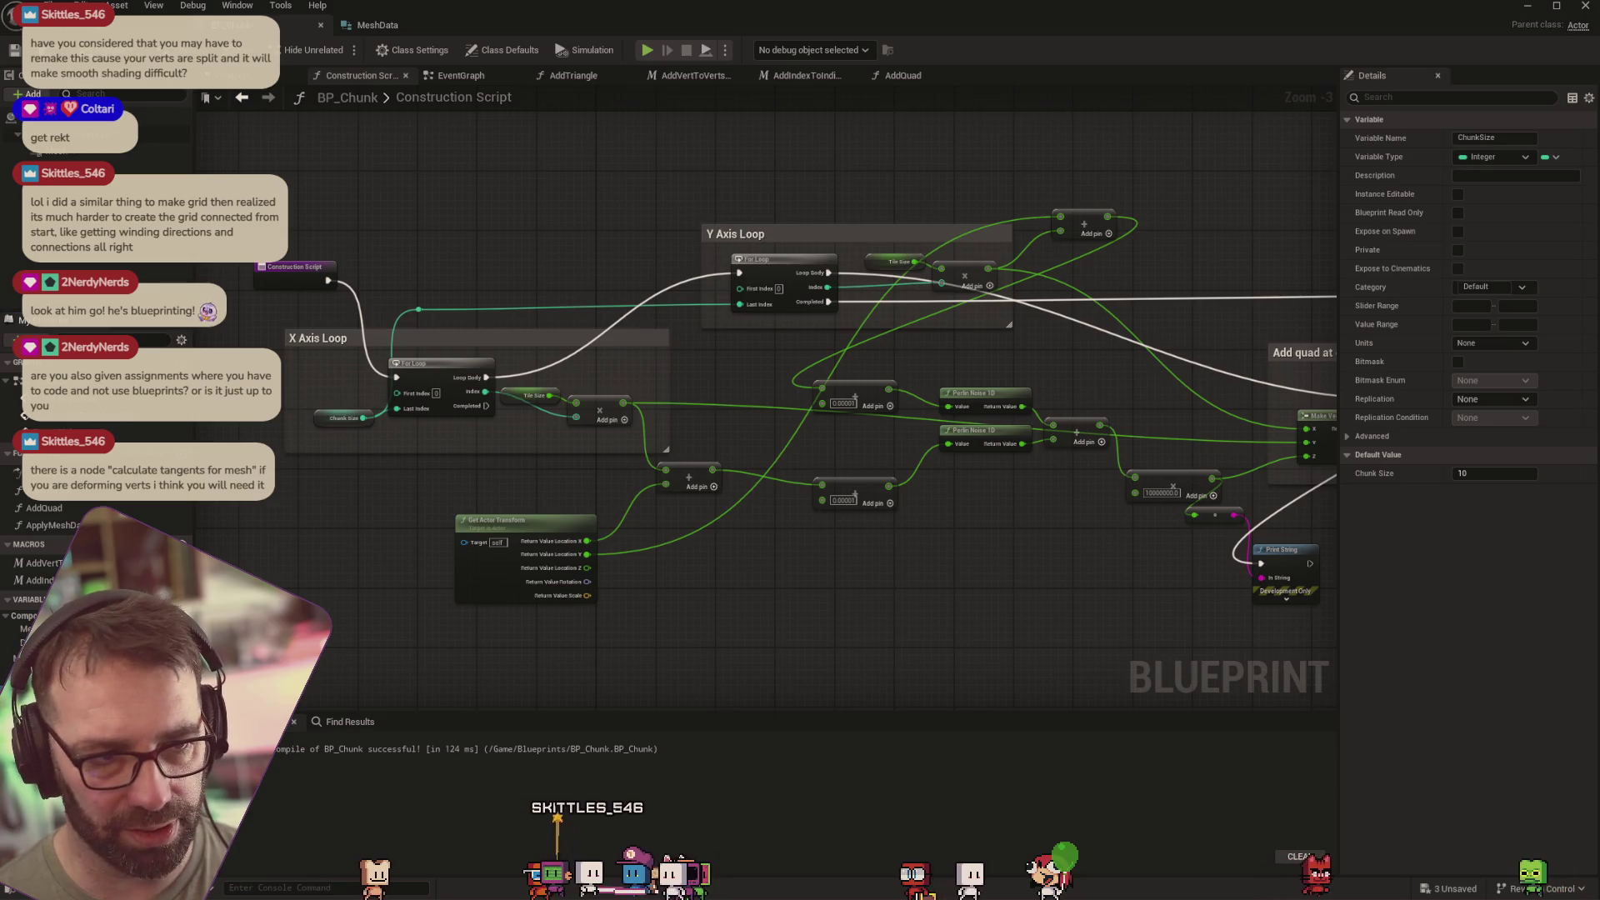
# Review the chunk's General properties, then inspect the TileSize and MeshData variables in BP_Chunk
pyautogui.hotkey('alt', 'Tab')
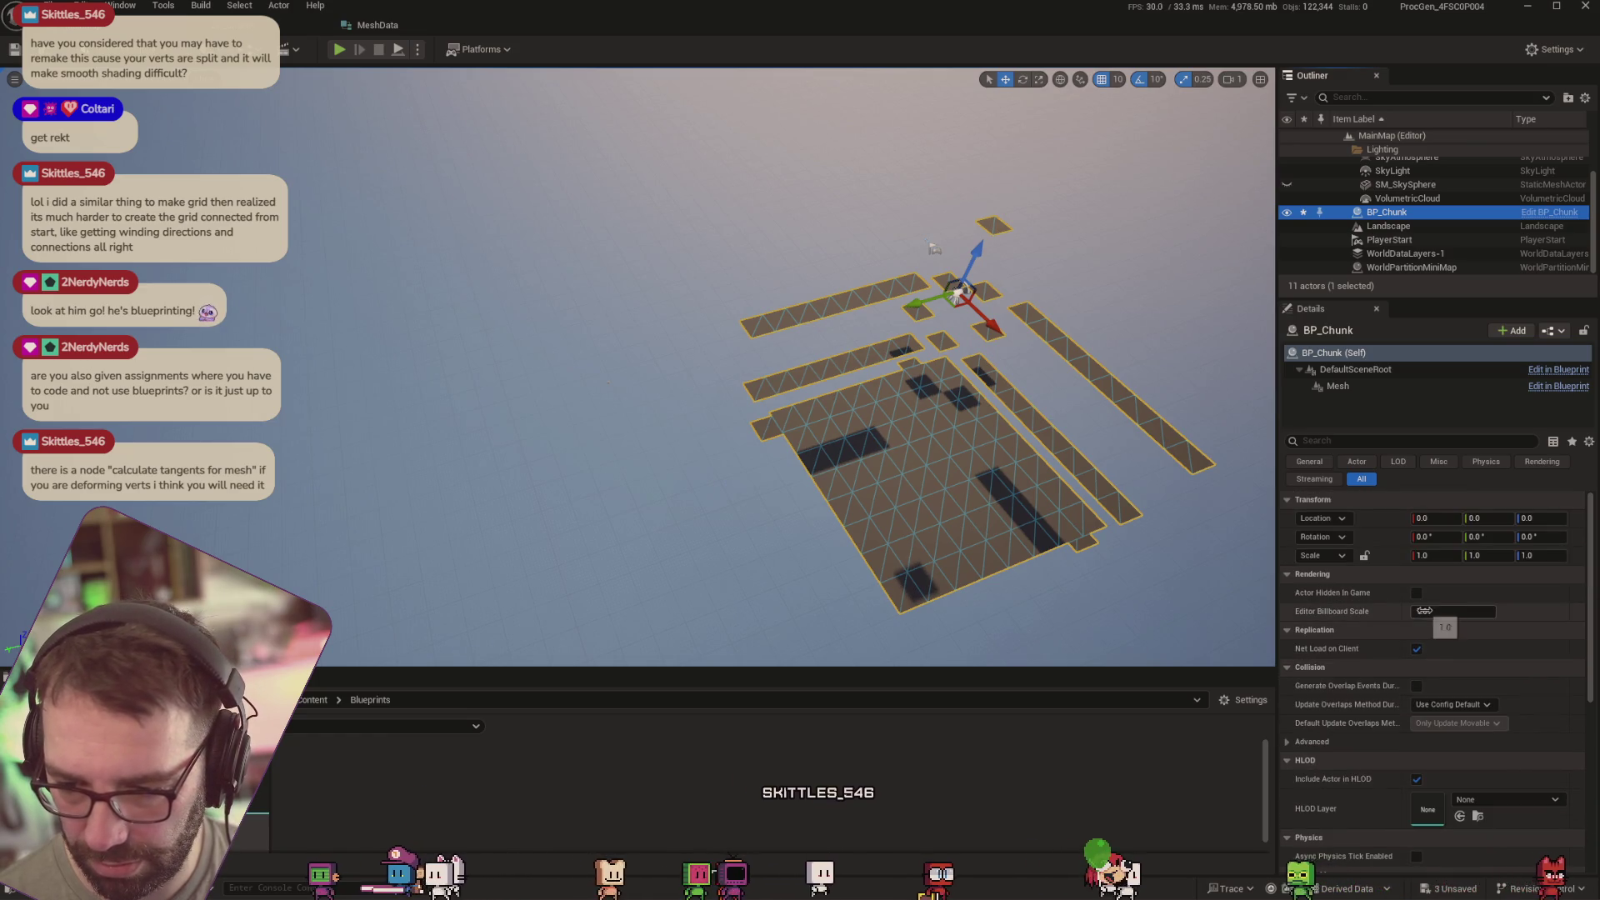
pyautogui.click(1321, 463)
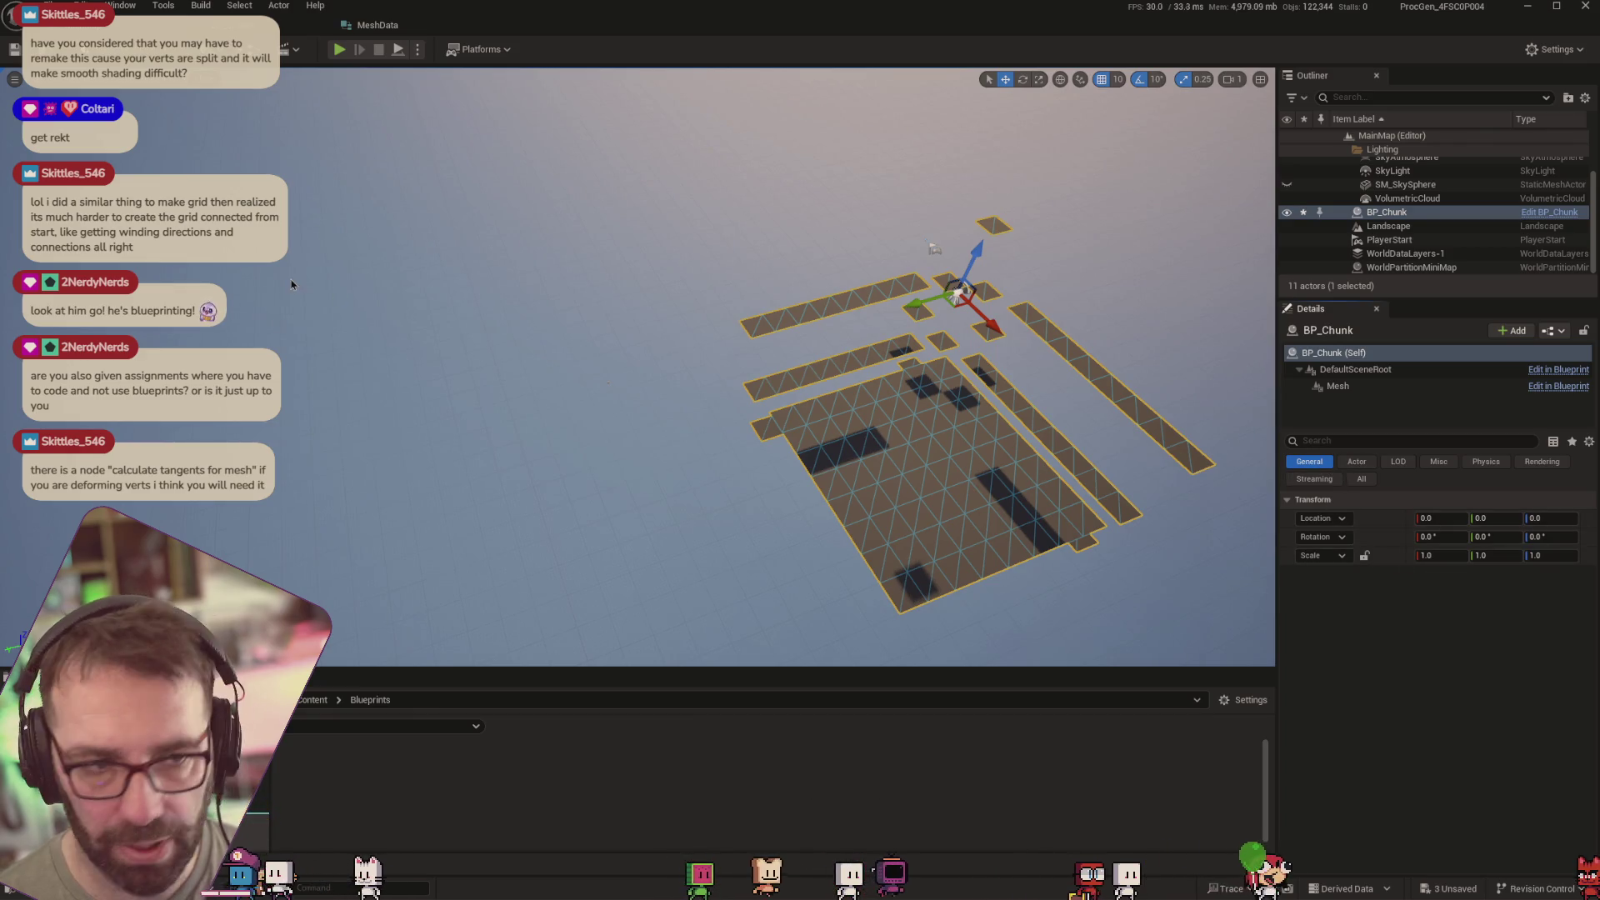
pyautogui.hotkey('ctrl', 'e')
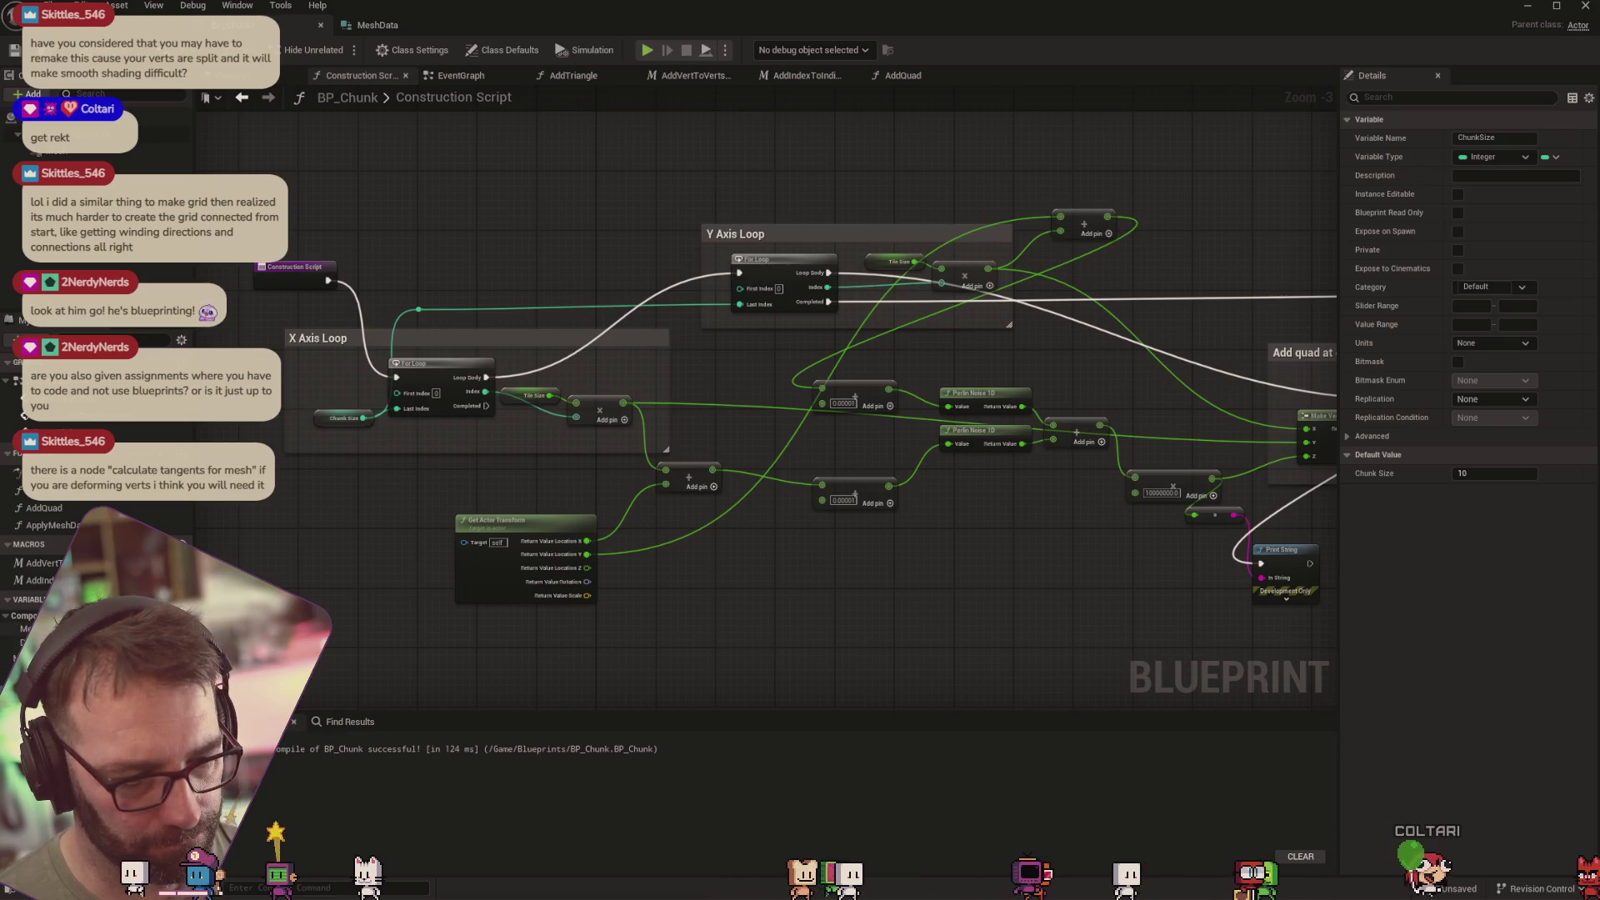
pyautogui.click(42, 658)
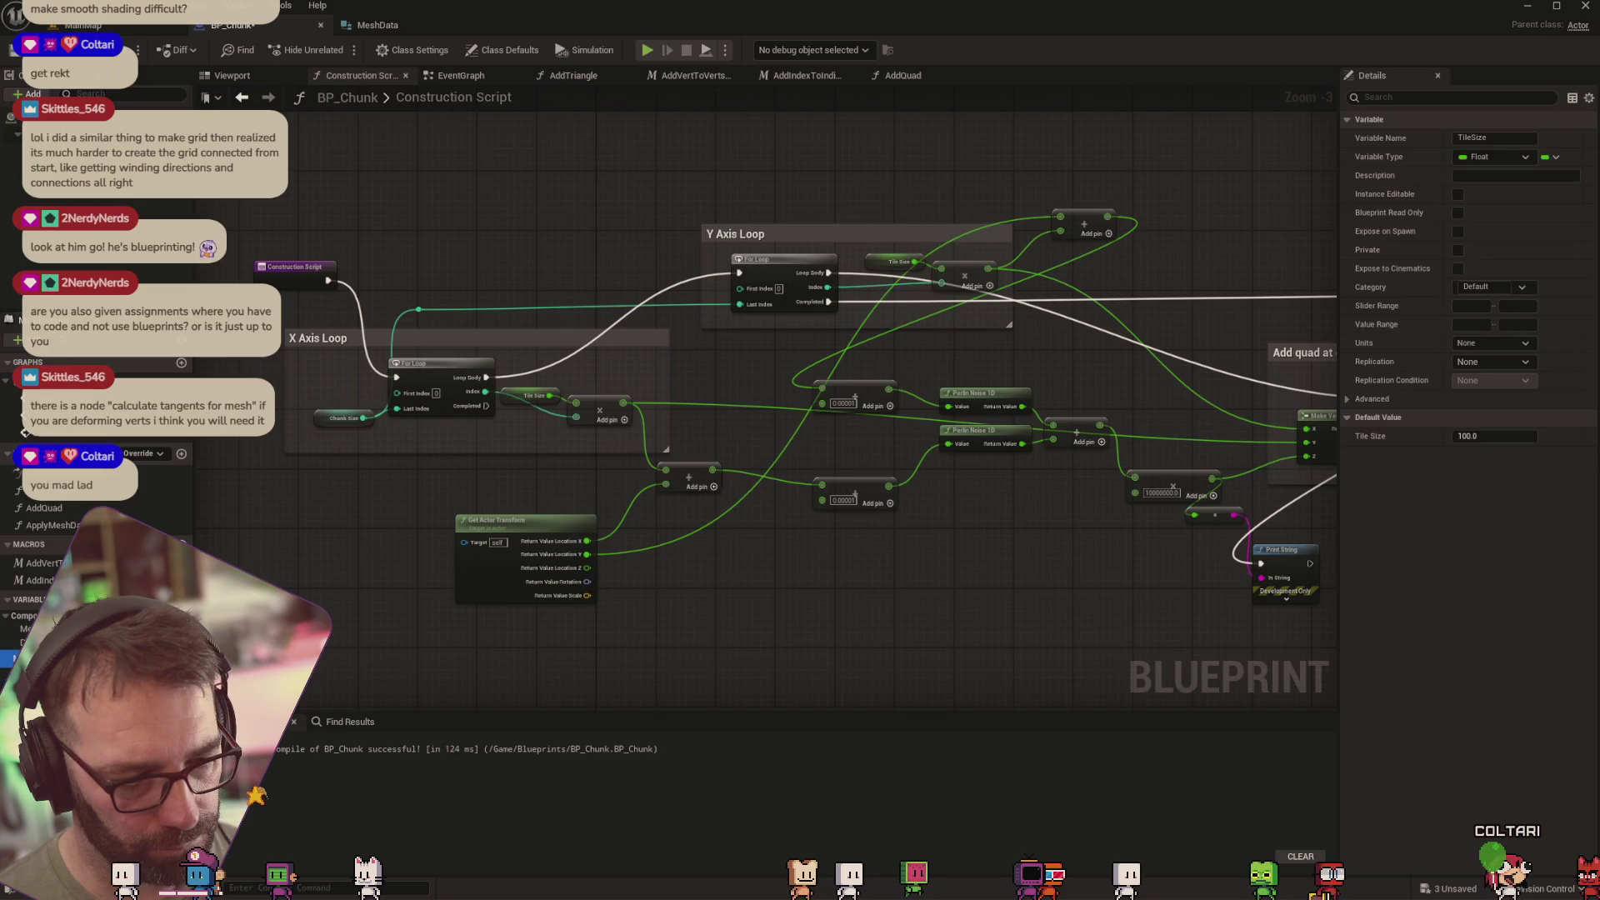
pyautogui.click(42, 676)
pyautogui.click(1425, 359)
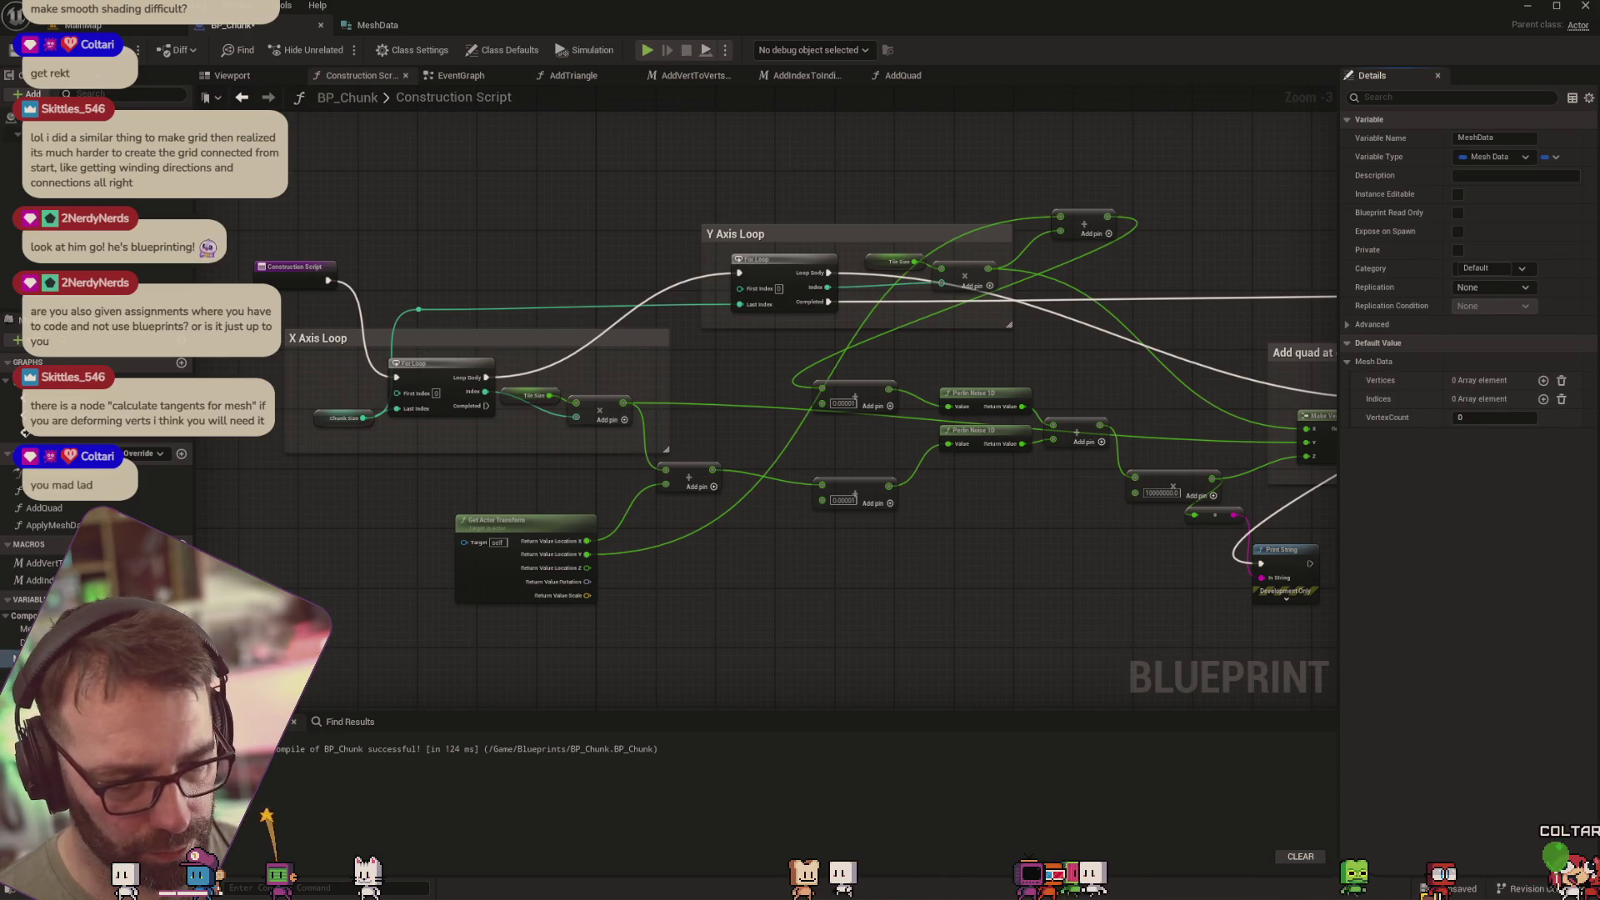
# Make ChunkSize instance editable and go back to the MainMap level
pyautogui.click(42, 642)
pyautogui.click(1493, 455)
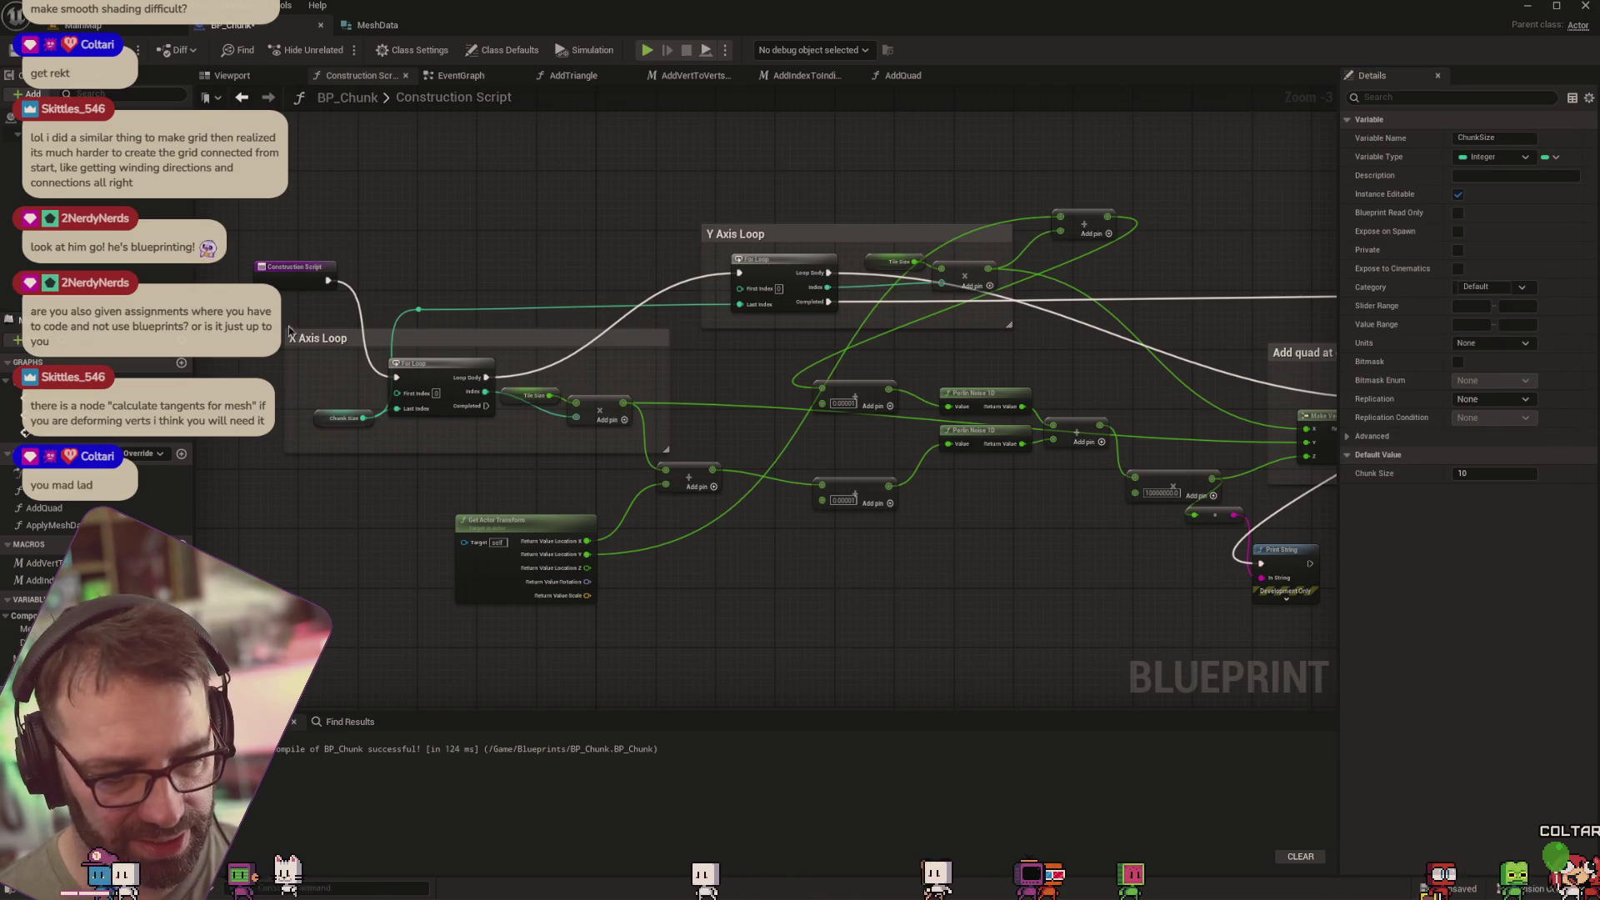
pyautogui.click(106, 28)
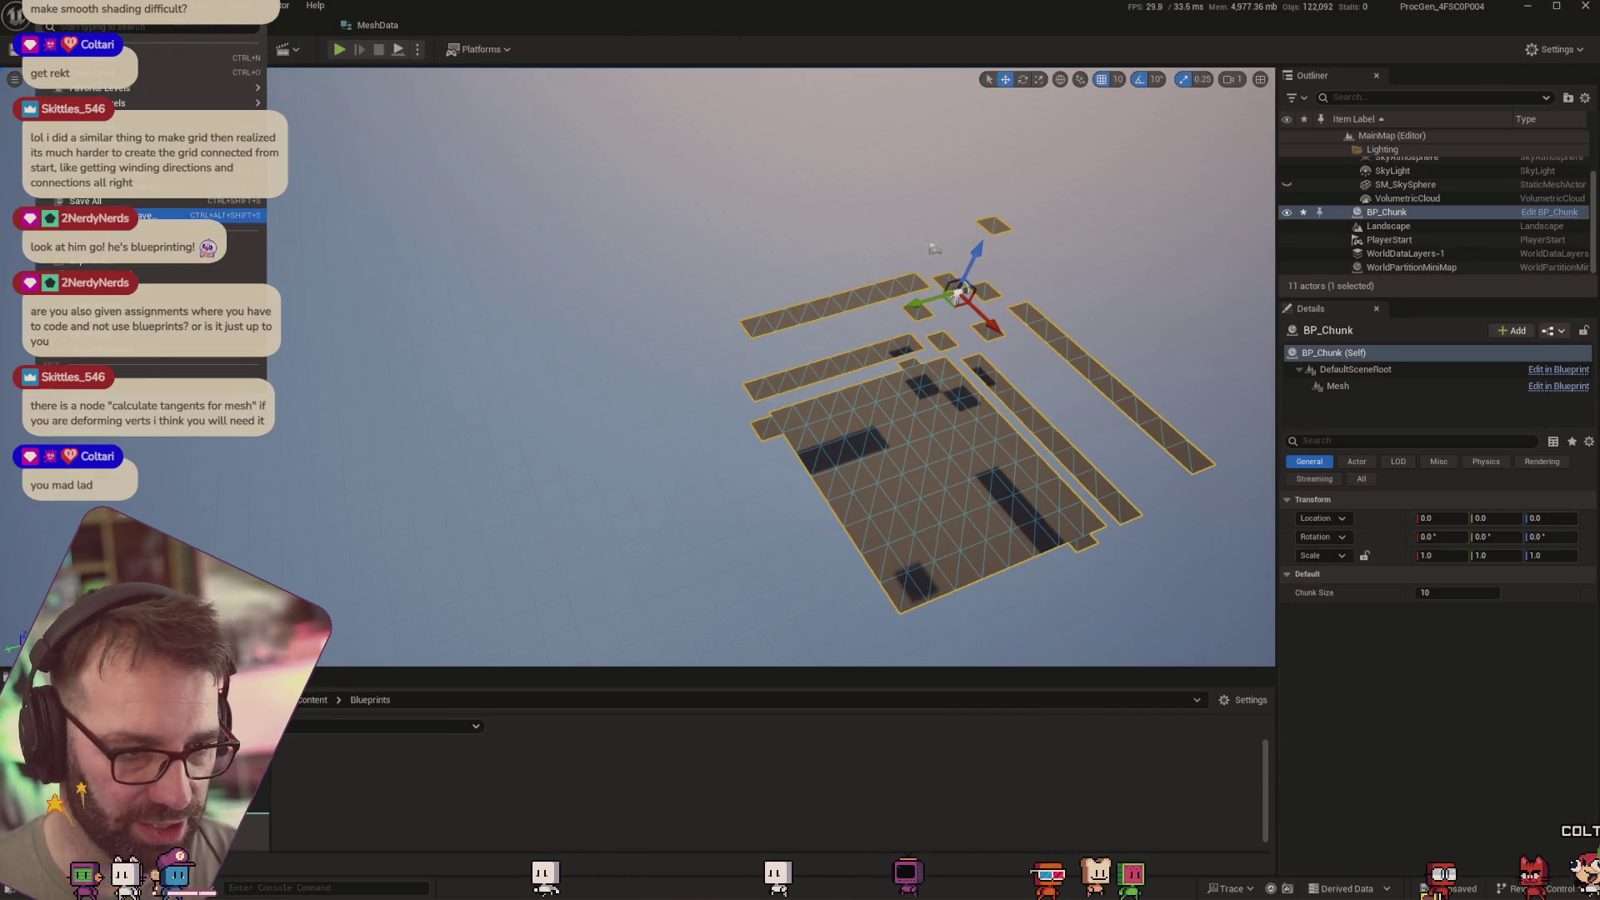
# Save all assets, then set Chunk Size to 100 and fly around the enlarged chunk
pyautogui.hotkey('ctrl', 's')
pyautogui.click(1474, 597)
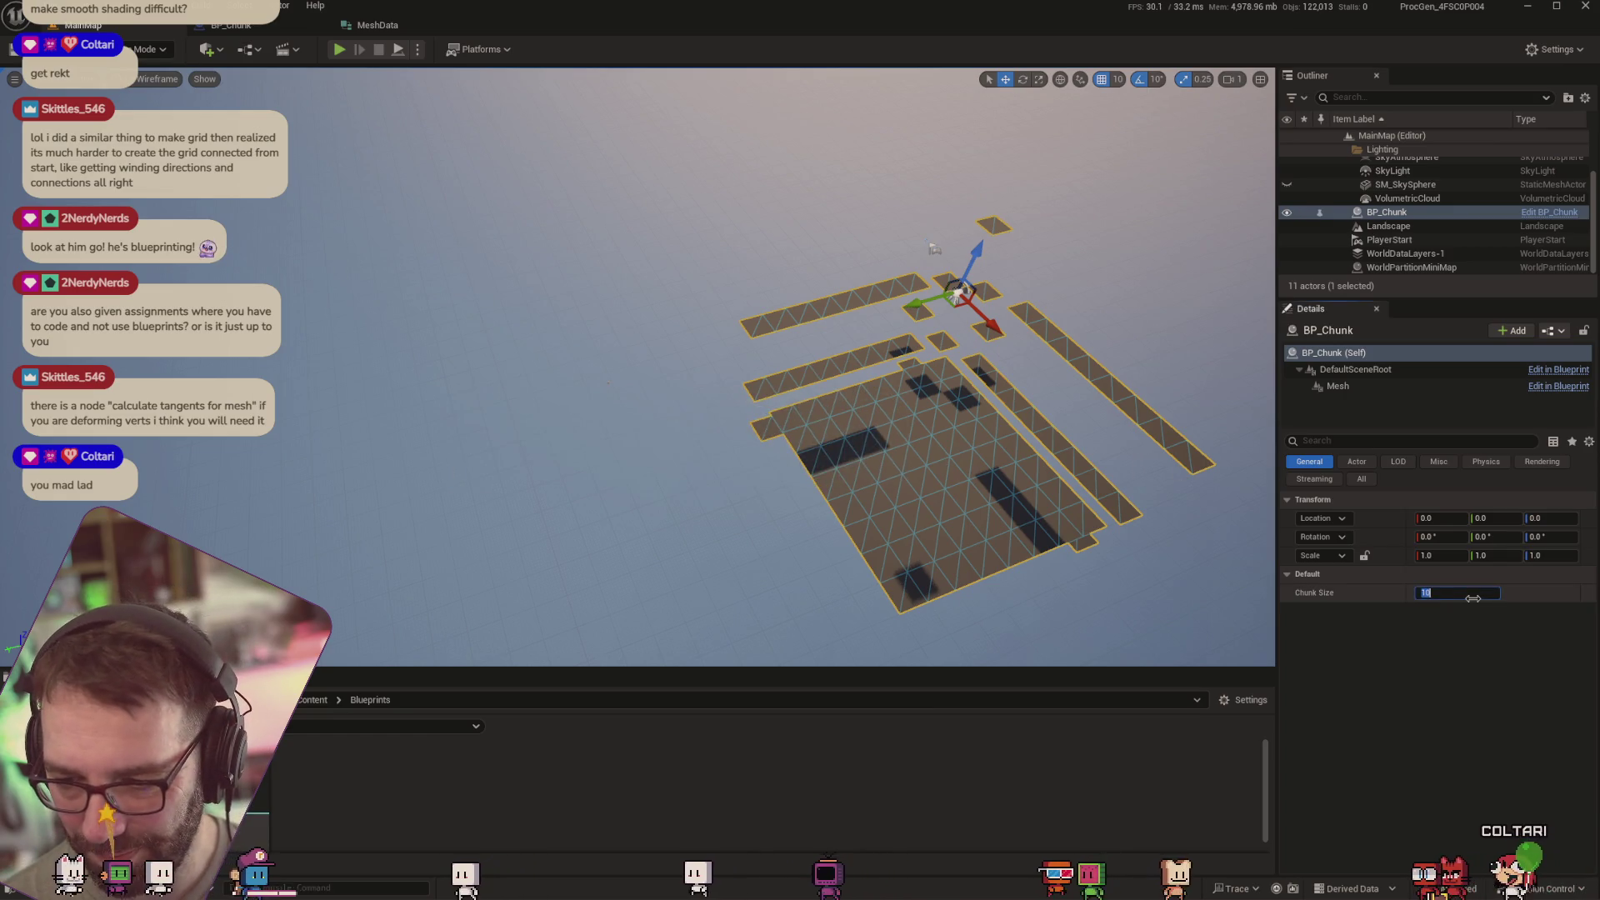
pyautogui.write('100')
pyautogui.press('Return')
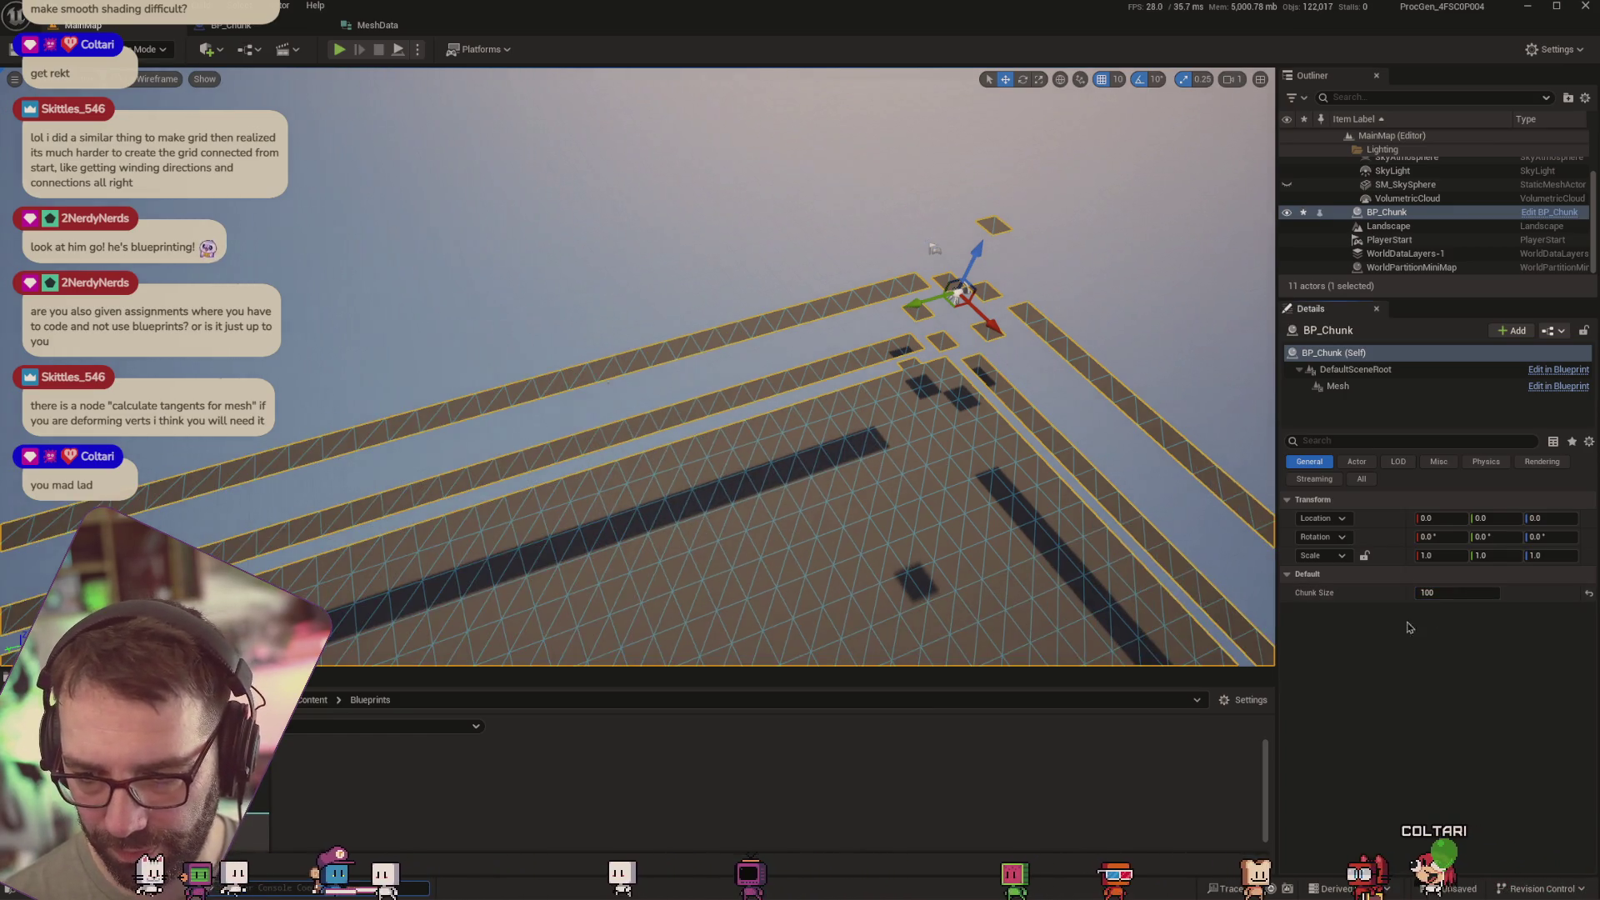
pyautogui.moveTo(892, 265)
pyautogui.mouseDown()
pyautogui.moveTo(884, 284)
pyautogui.moveTo(1185, 453)
pyautogui.moveTo(990, 305)
pyautogui.moveTo(1034, 542)
pyautogui.moveTo(1173, 620)
pyautogui.mouseUp()
pyautogui.moveTo(1259, 570)
pyautogui.mouseDown()
pyautogui.moveTo(1176, 621)
pyautogui.moveTo(1192, 604)
pyautogui.mouseUp()
# Change Chunk Size to 50 and rotate the view so the chunk lies horizontal
pyautogui.click(1465, 592)
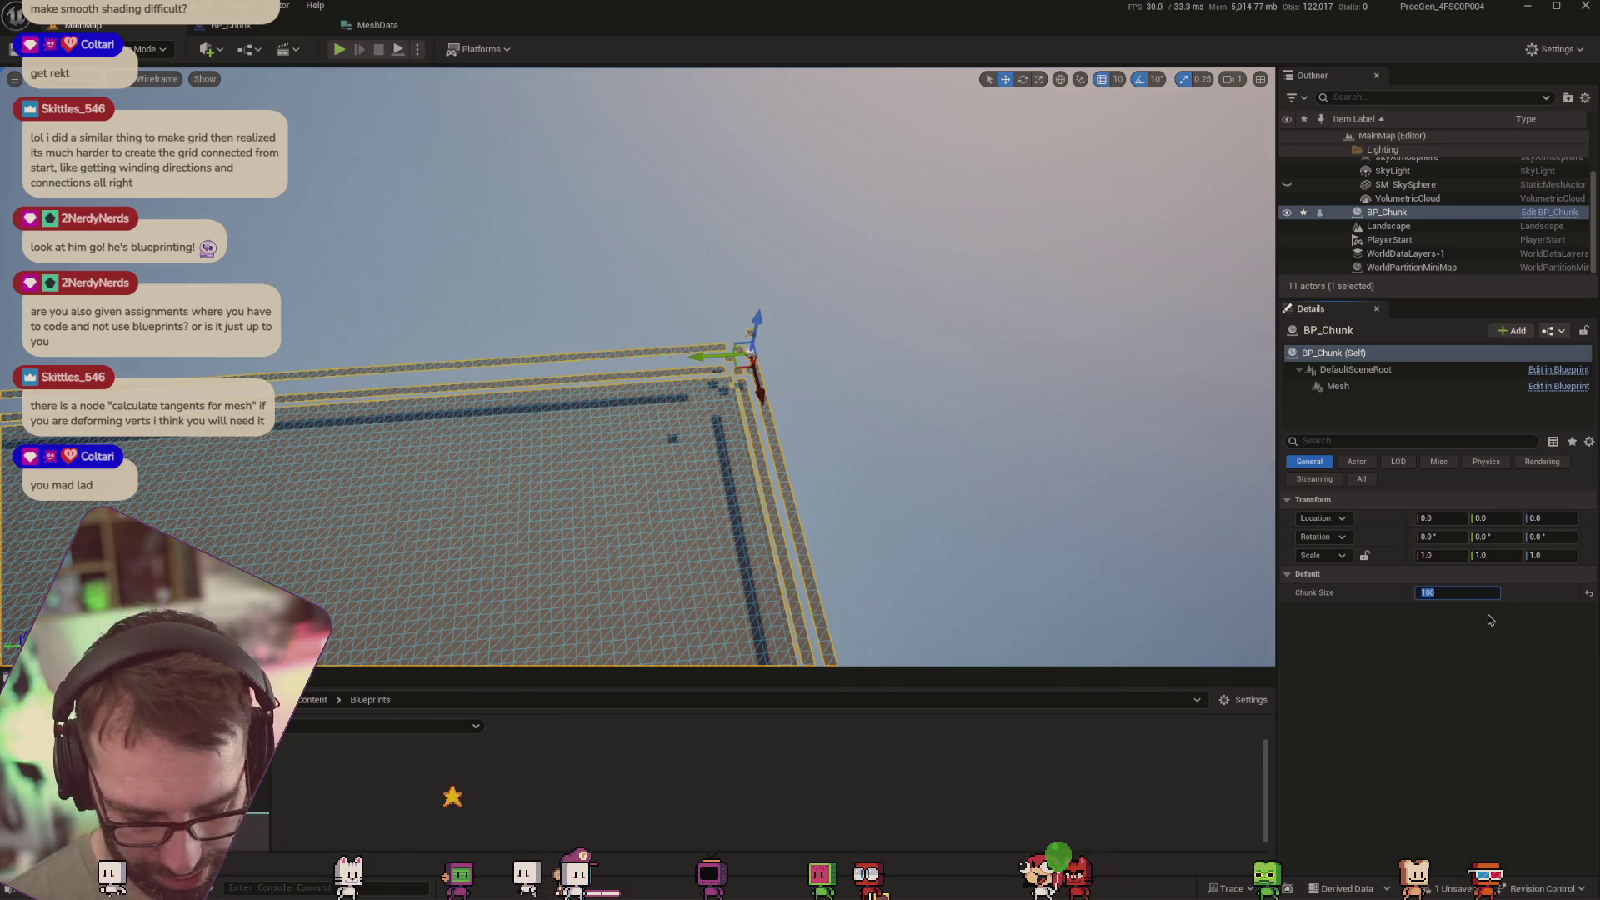
pyautogui.press('Return')
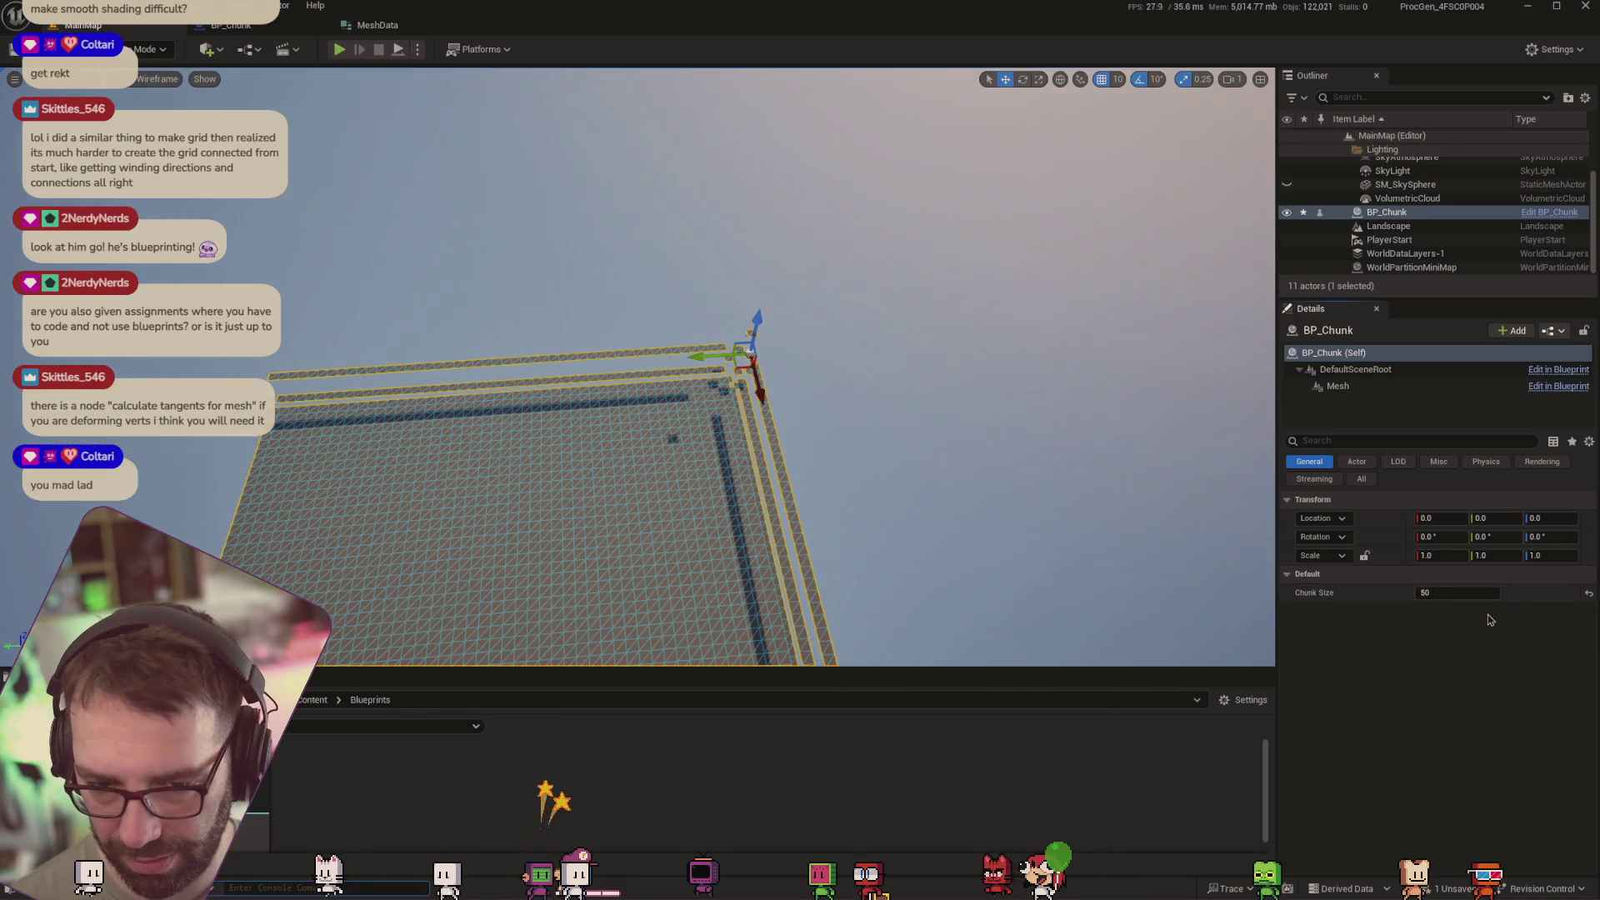
pyautogui.moveTo(1023, 481); pyautogui.dragTo(1023, 481)
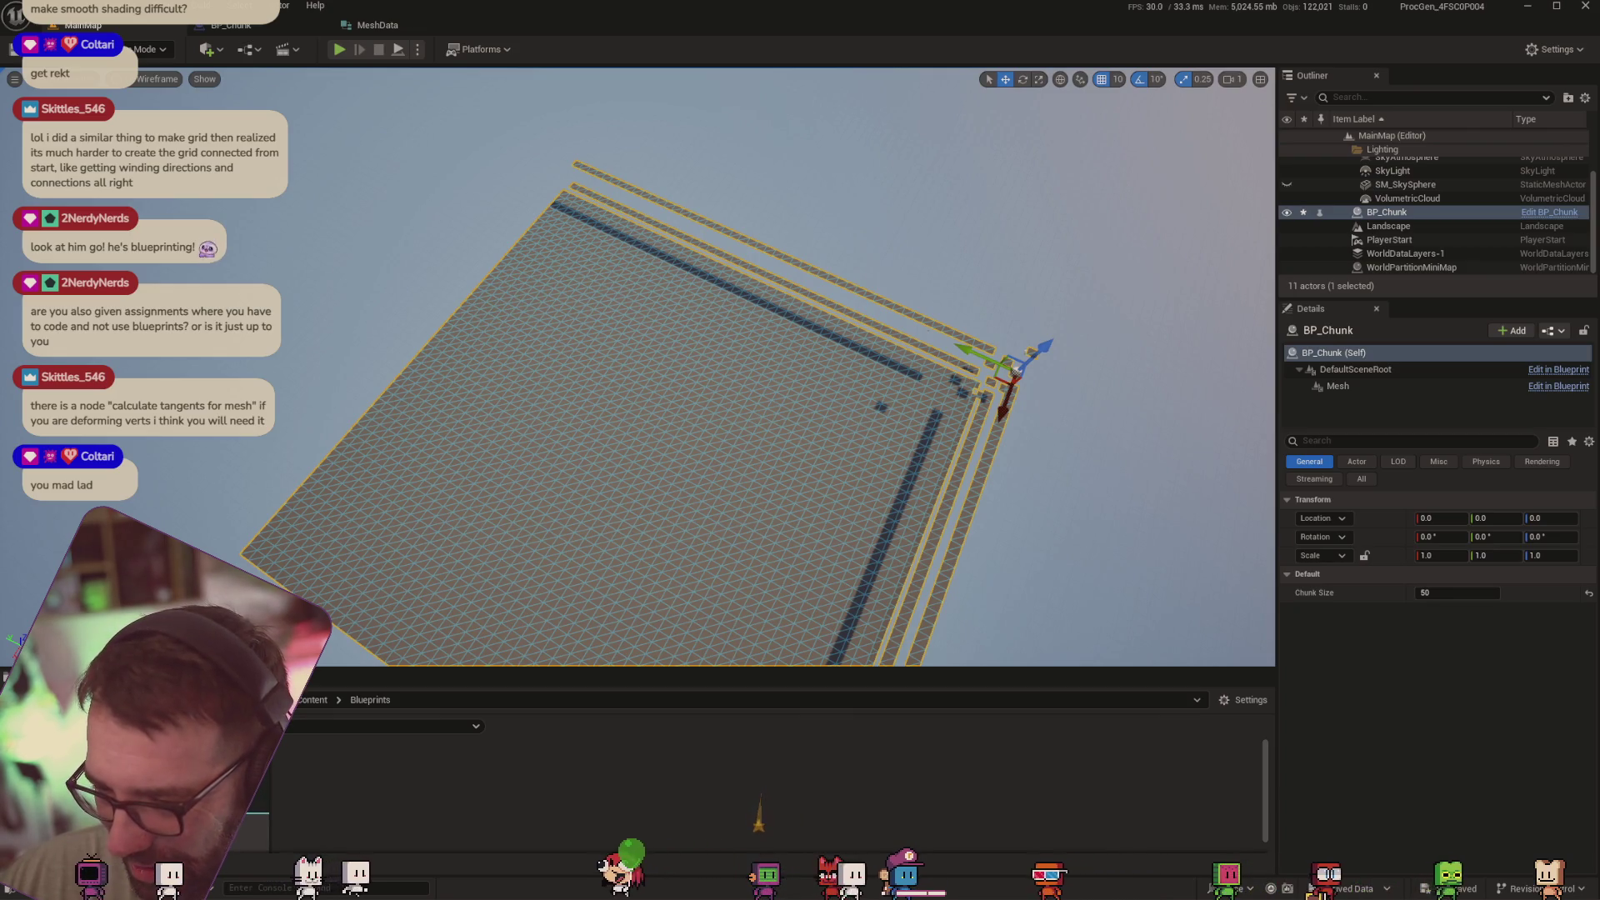
pyautogui.moveTo(1013, 367)
pyautogui.mouseDown()
pyautogui.moveTo(959, 433)
pyautogui.moveTo(1108, 528)
pyautogui.moveTo(1167, 466)
pyautogui.mouseUp()
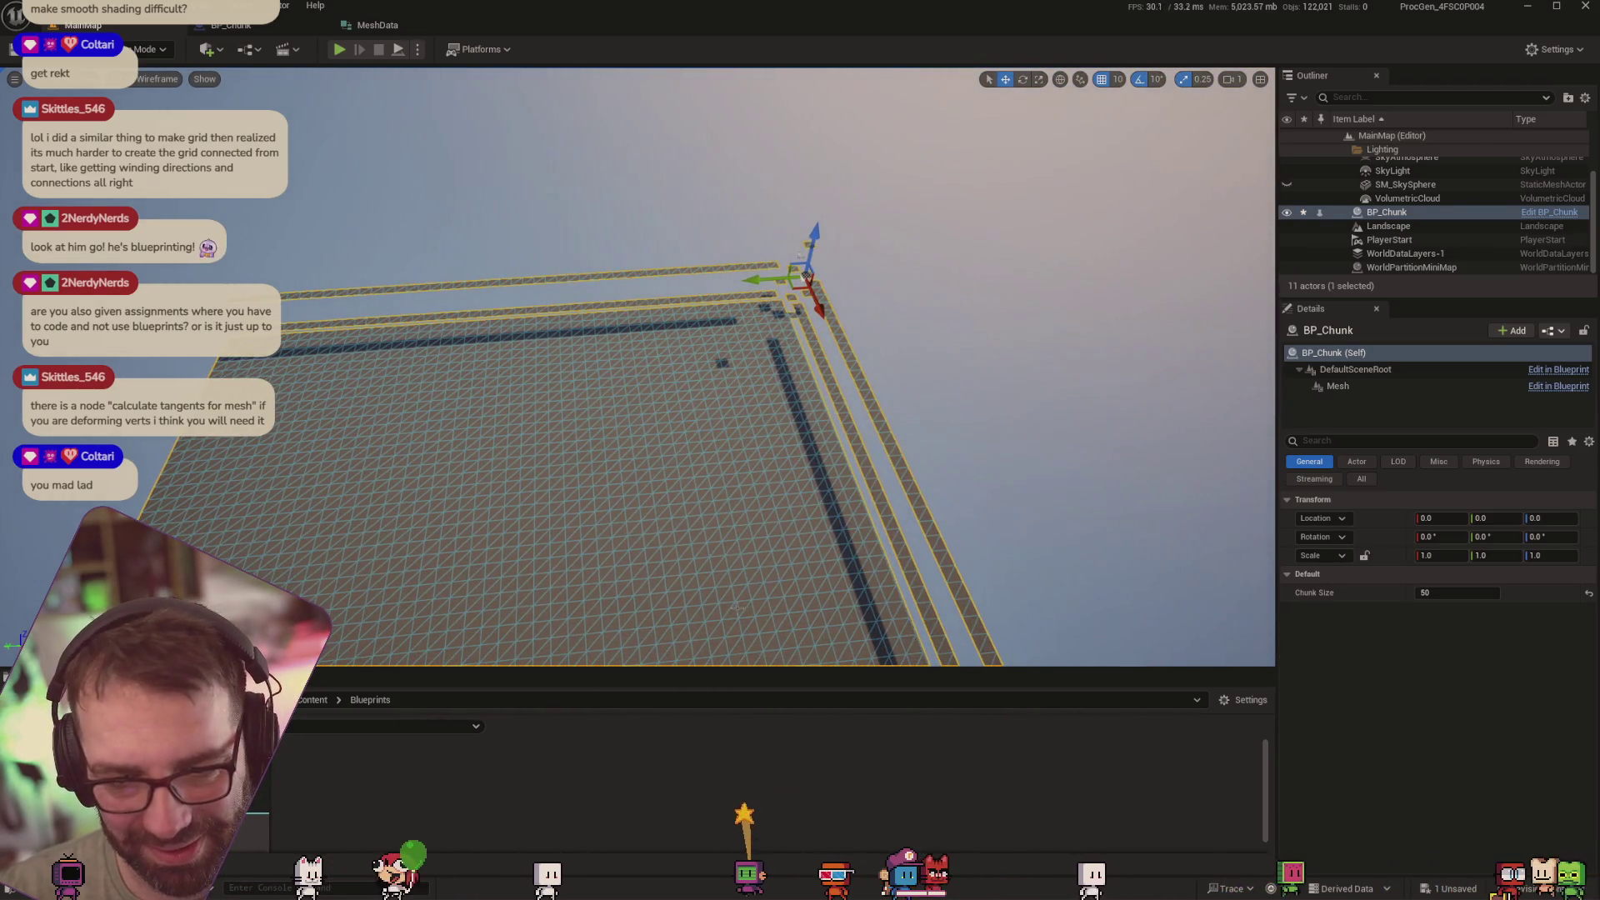
# Set Chunk Size to 25, save all changes and return to the BP_Chunk graph
pyautogui.click(1463, 594)
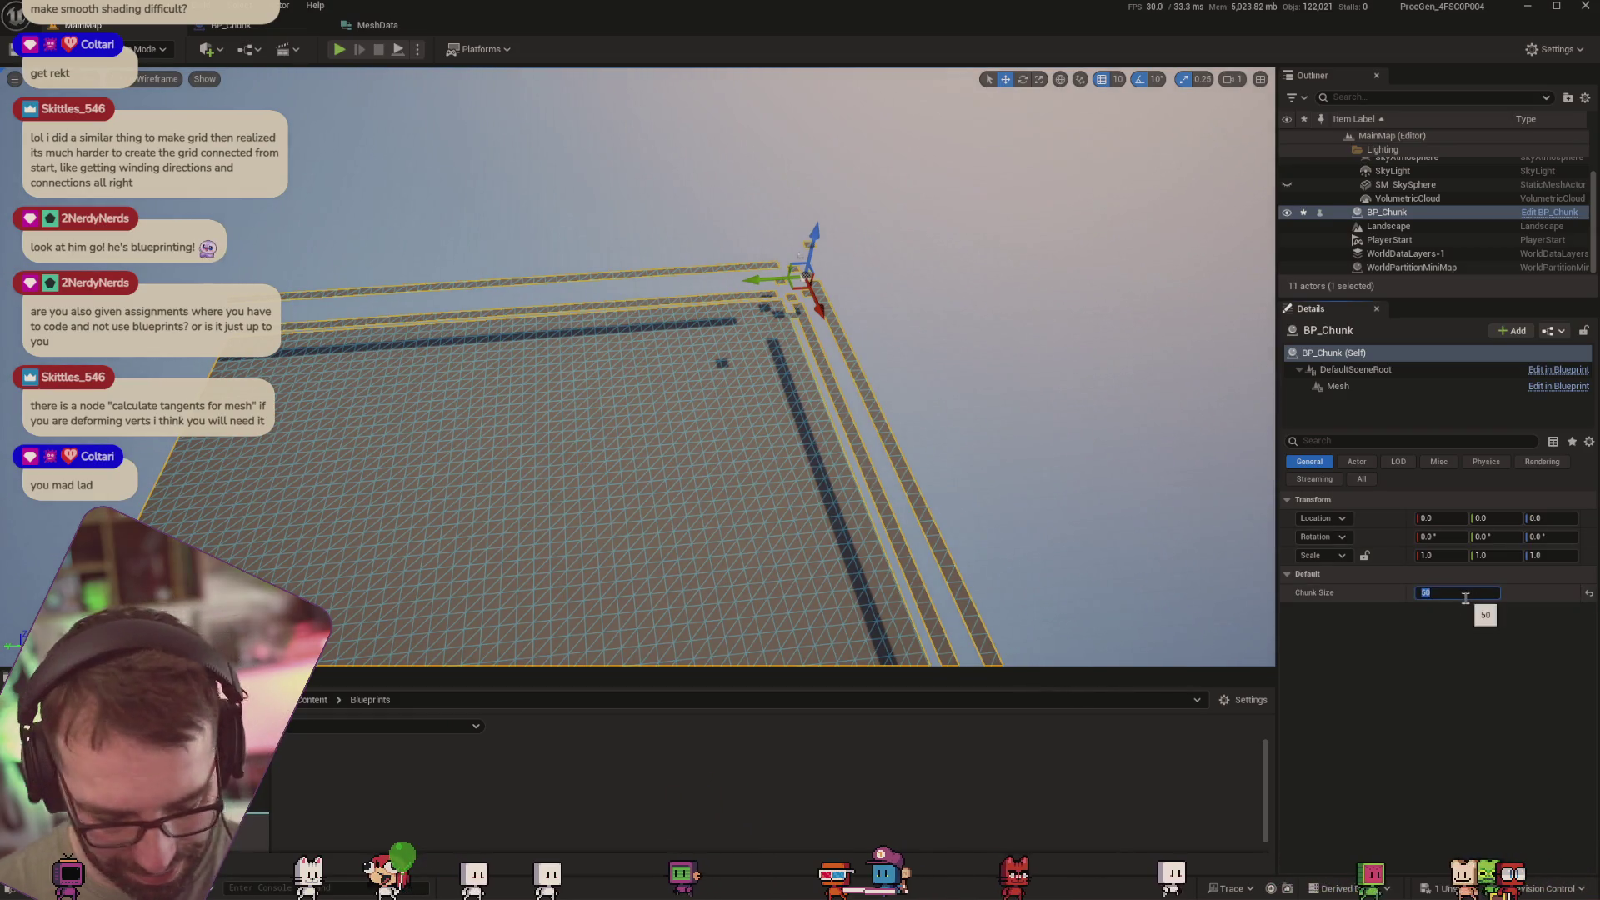
pyautogui.write('25')
pyautogui.press('Return')
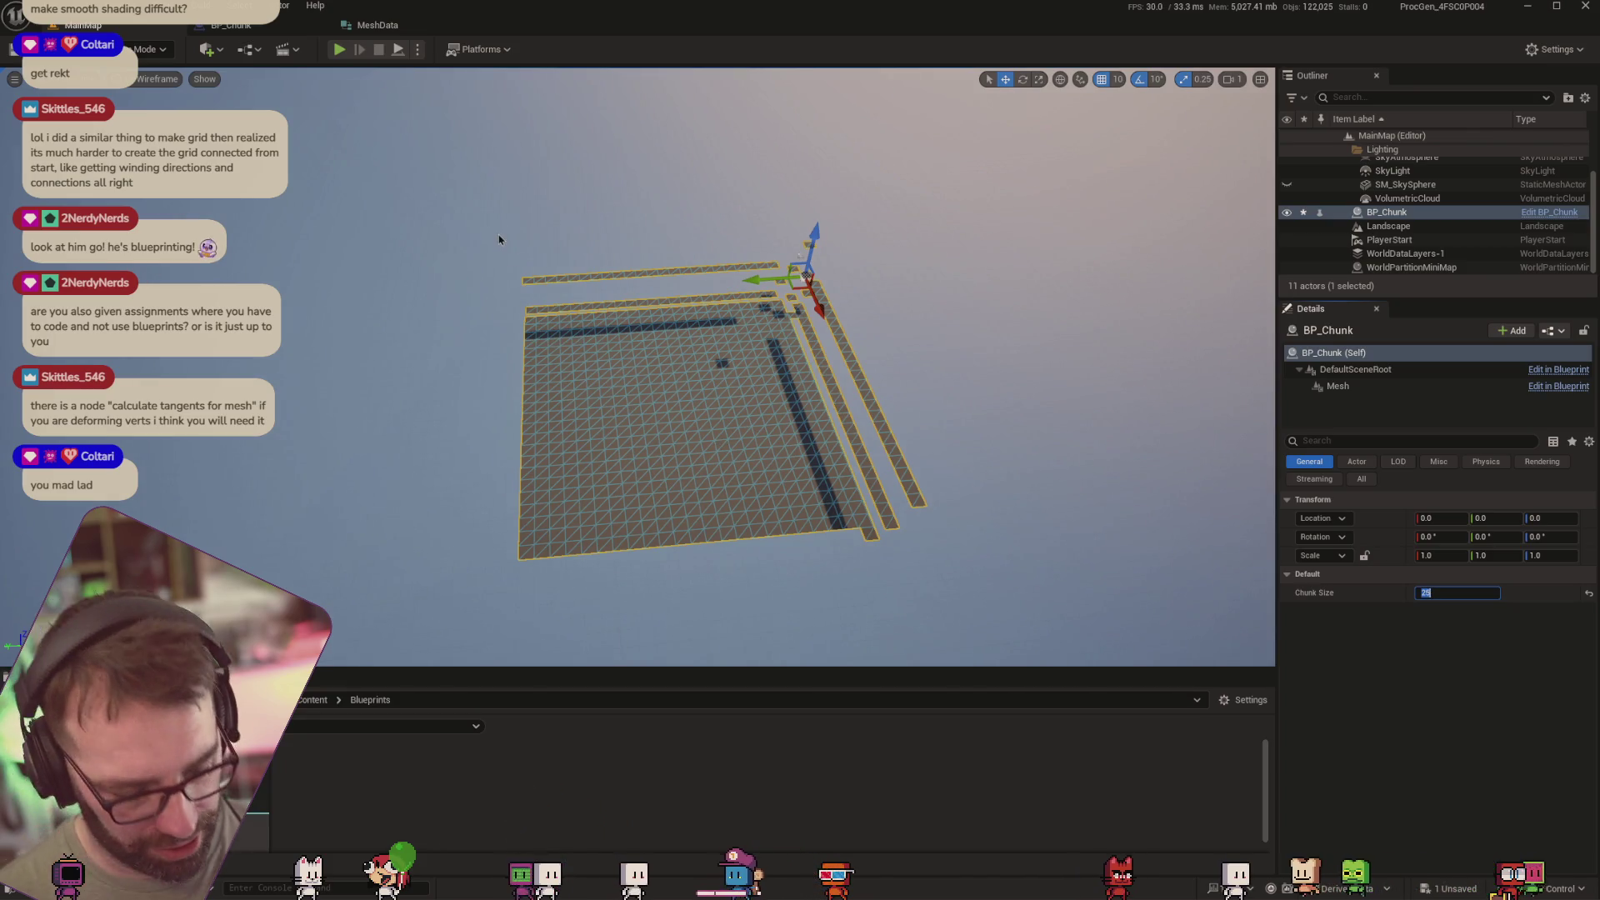
pyautogui.hotkey('ctrl', 's')
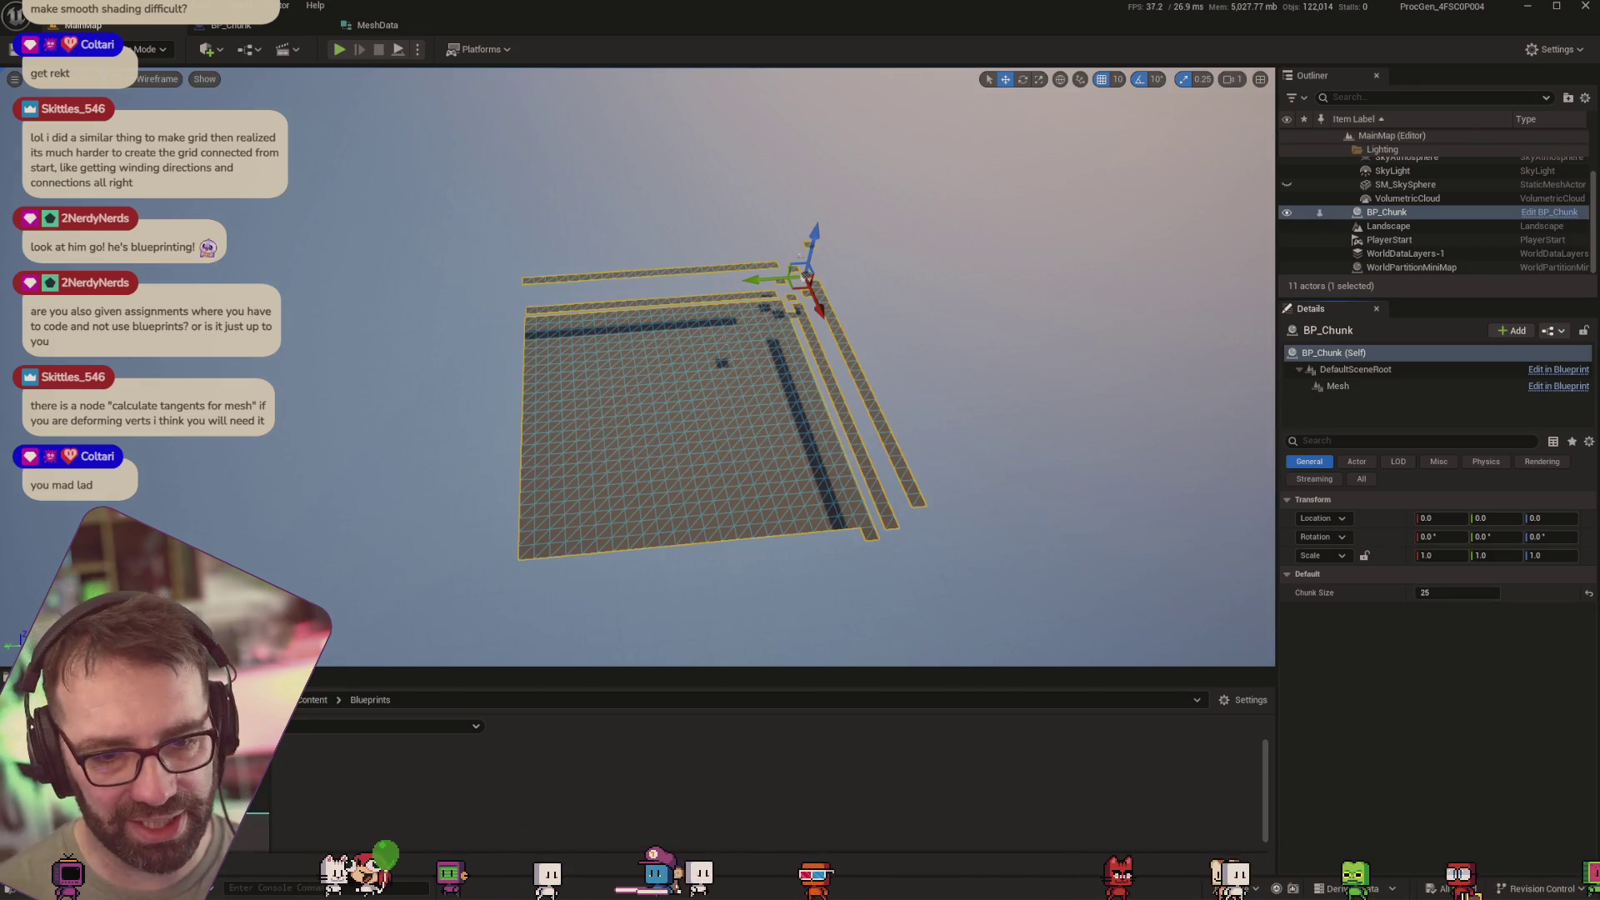
pyautogui.click(259, 28)
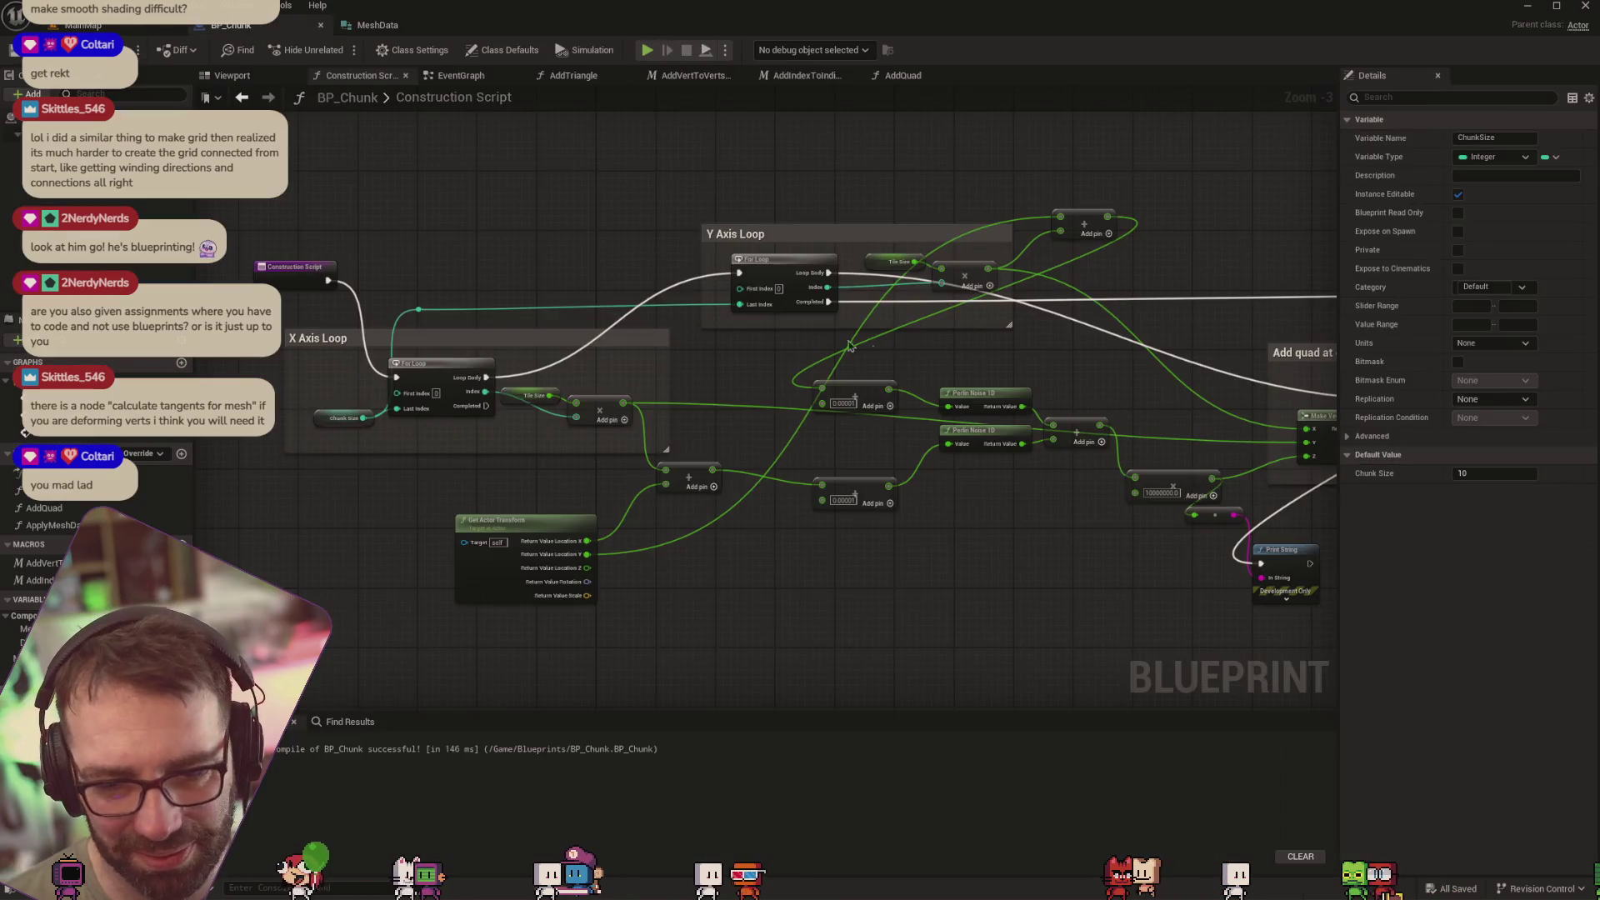
pyautogui.click(82, 25)
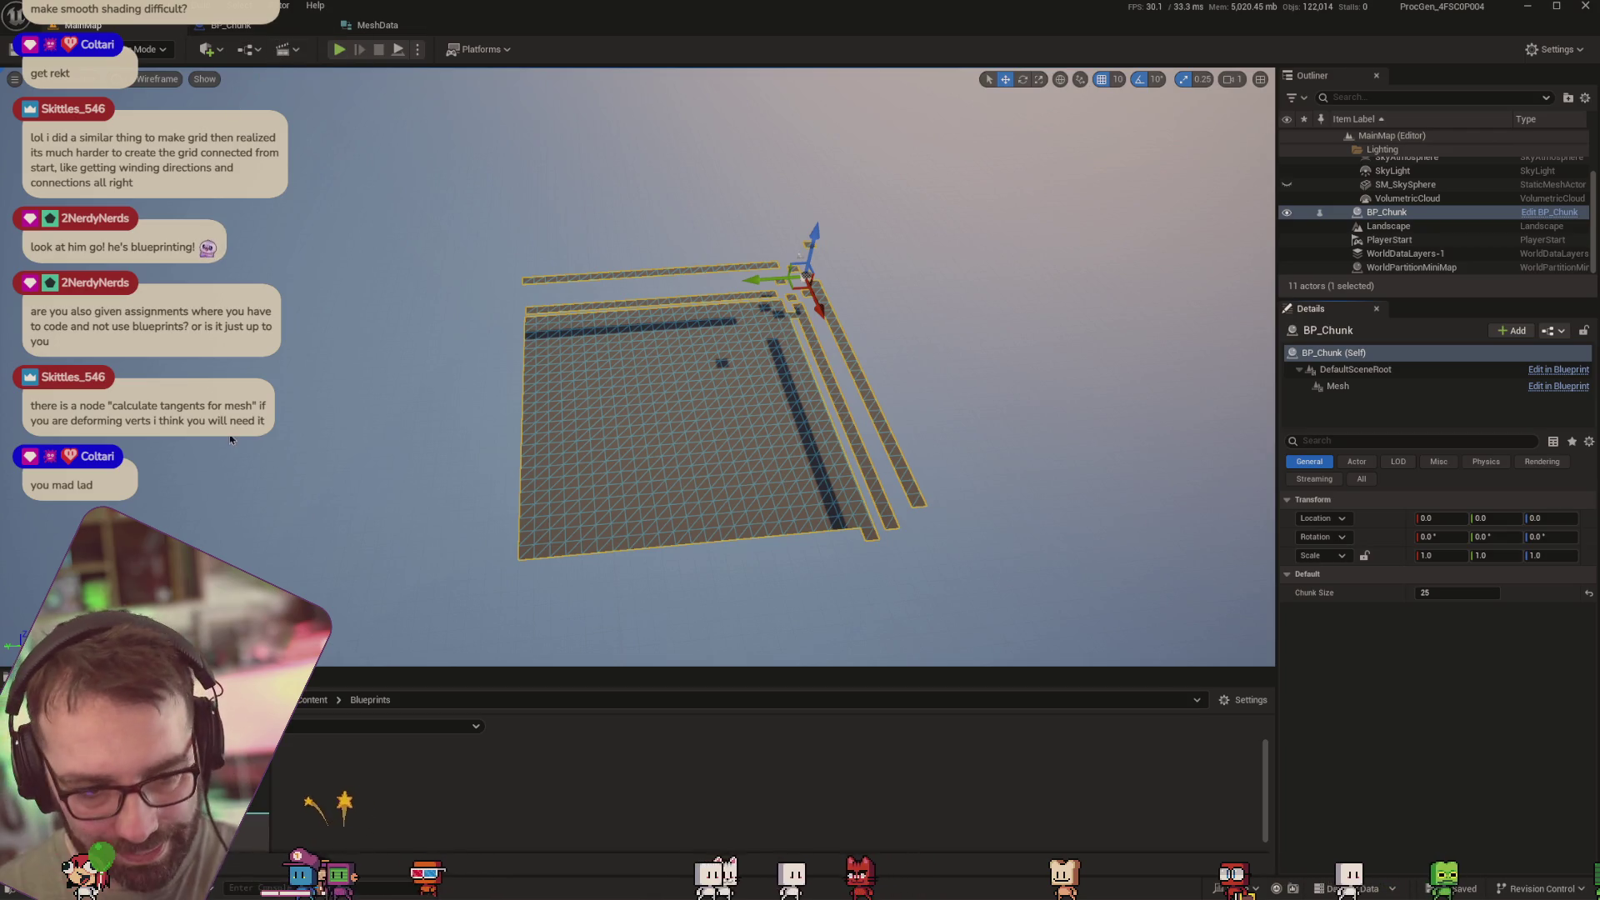
pyautogui.click(231, 26)
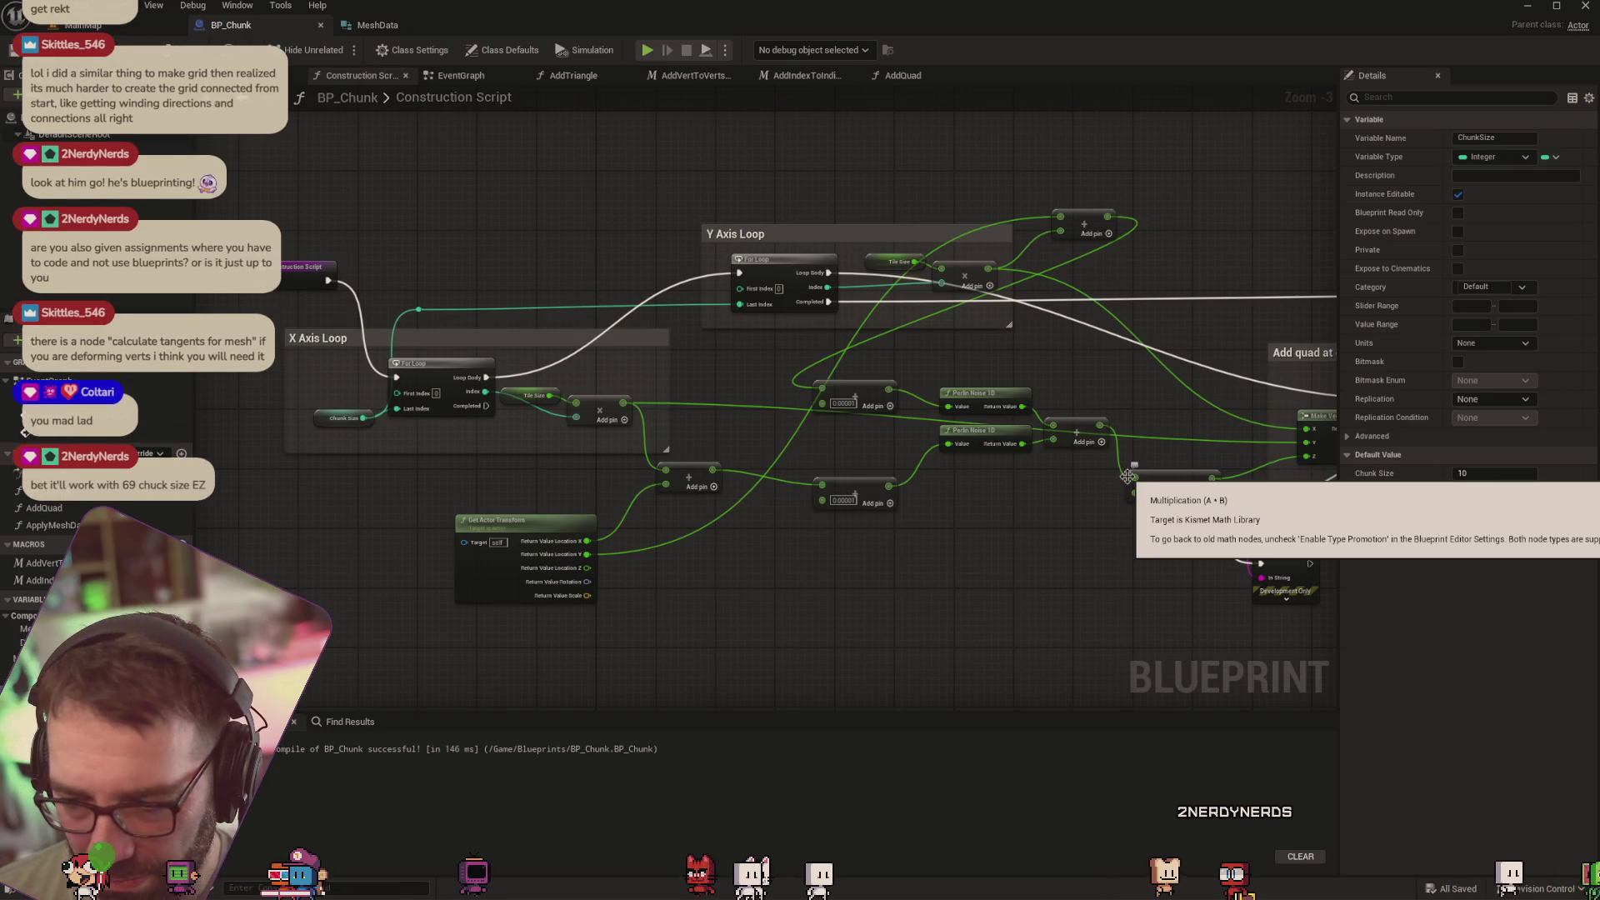
pyautogui.click(99, 26)
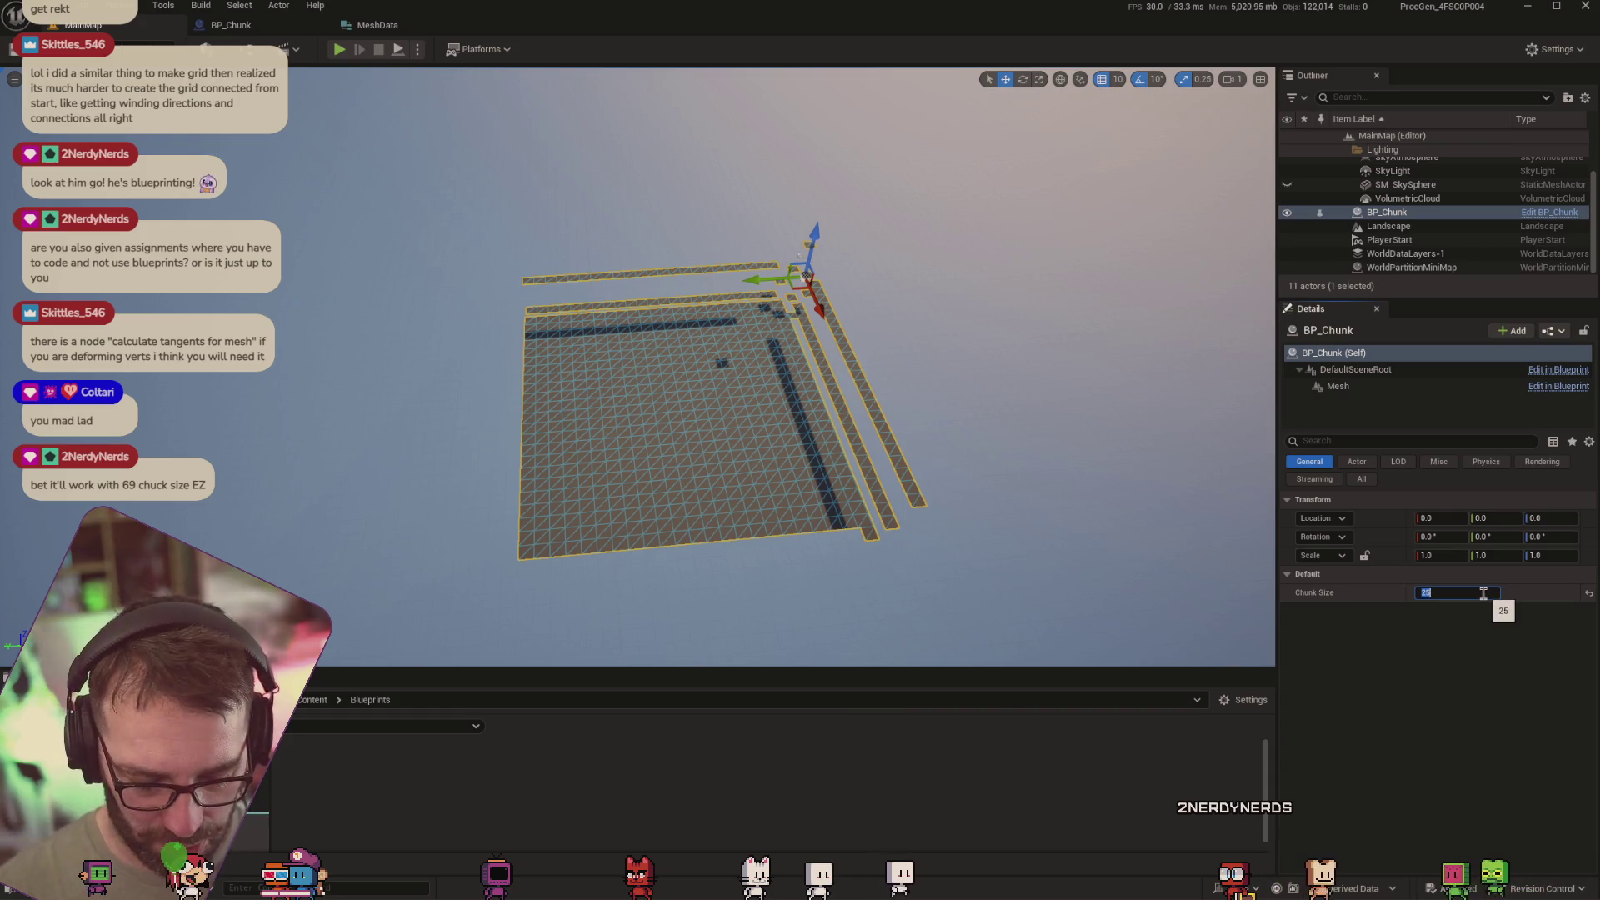
pyautogui.write('69')
pyautogui.press('Return')
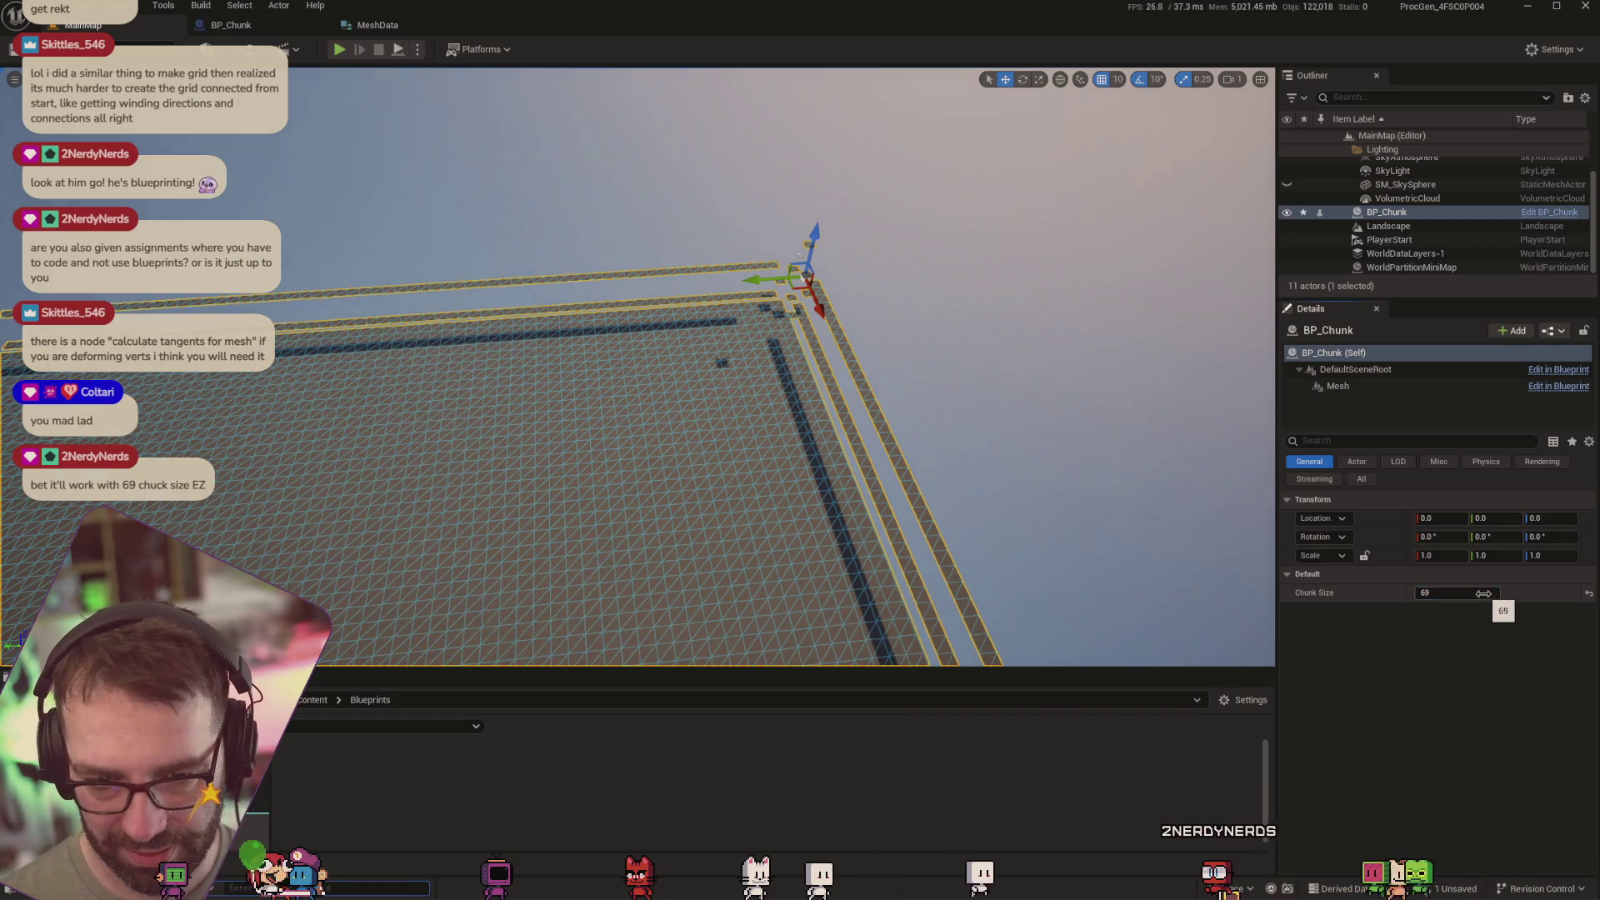
pyautogui.moveTo(917, 458); pyautogui.dragTo(1040, 463)
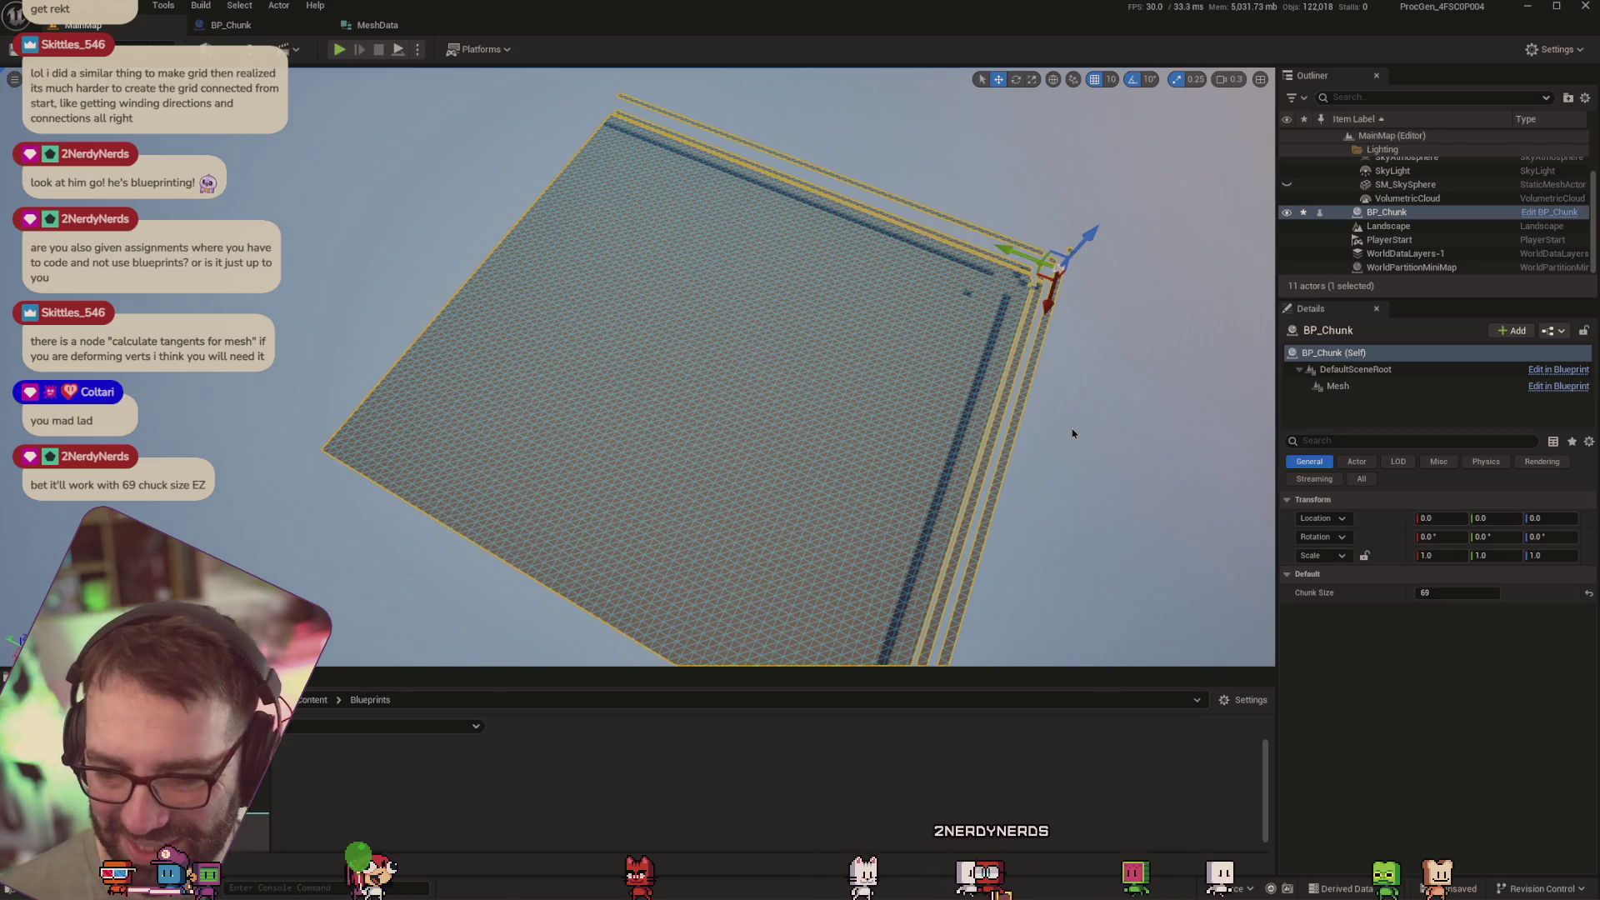
pyautogui.click(1447, 593)
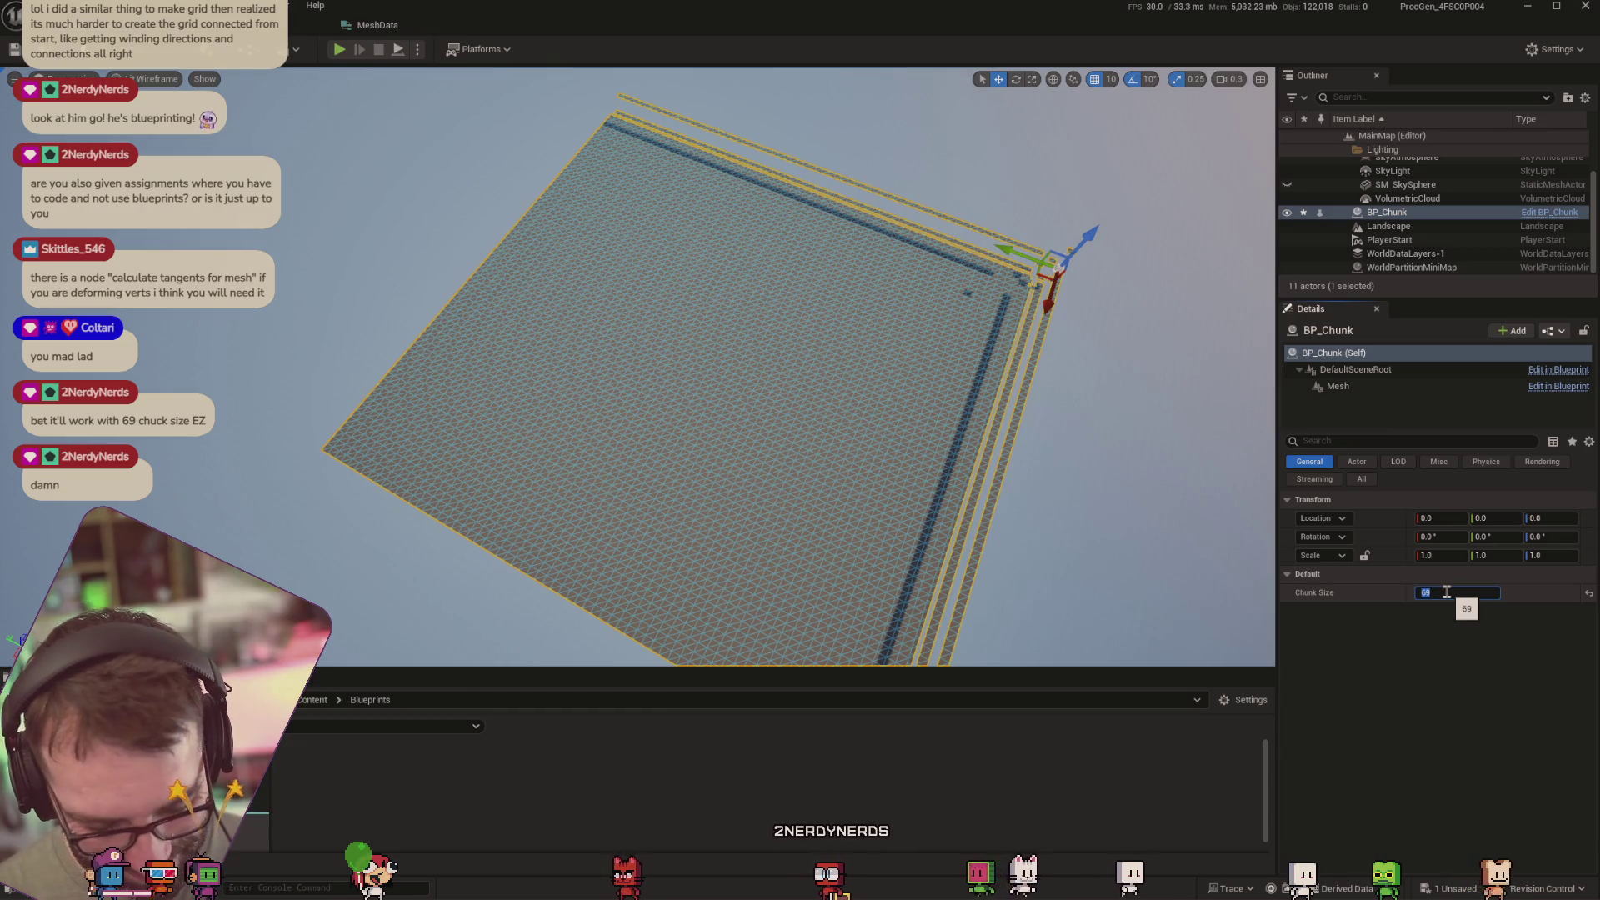
pyautogui.write('25')
pyautogui.press('Return')
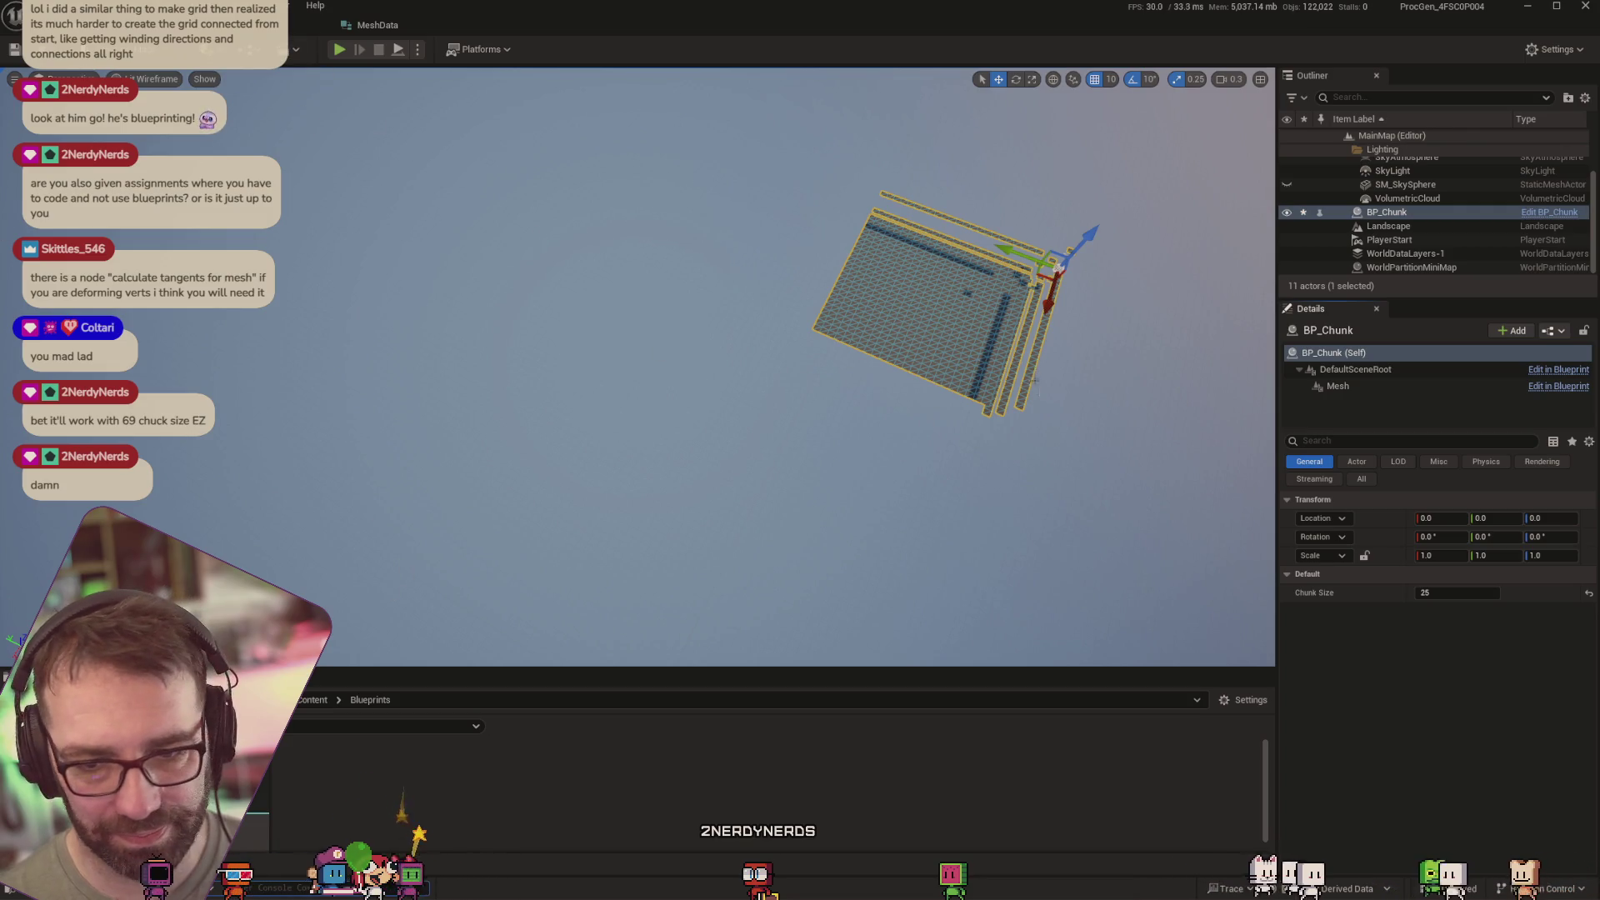
pyautogui.moveTo(1036, 380); pyautogui.dragTo(1040, 387)
pyautogui.scroll(6, 648, 358)
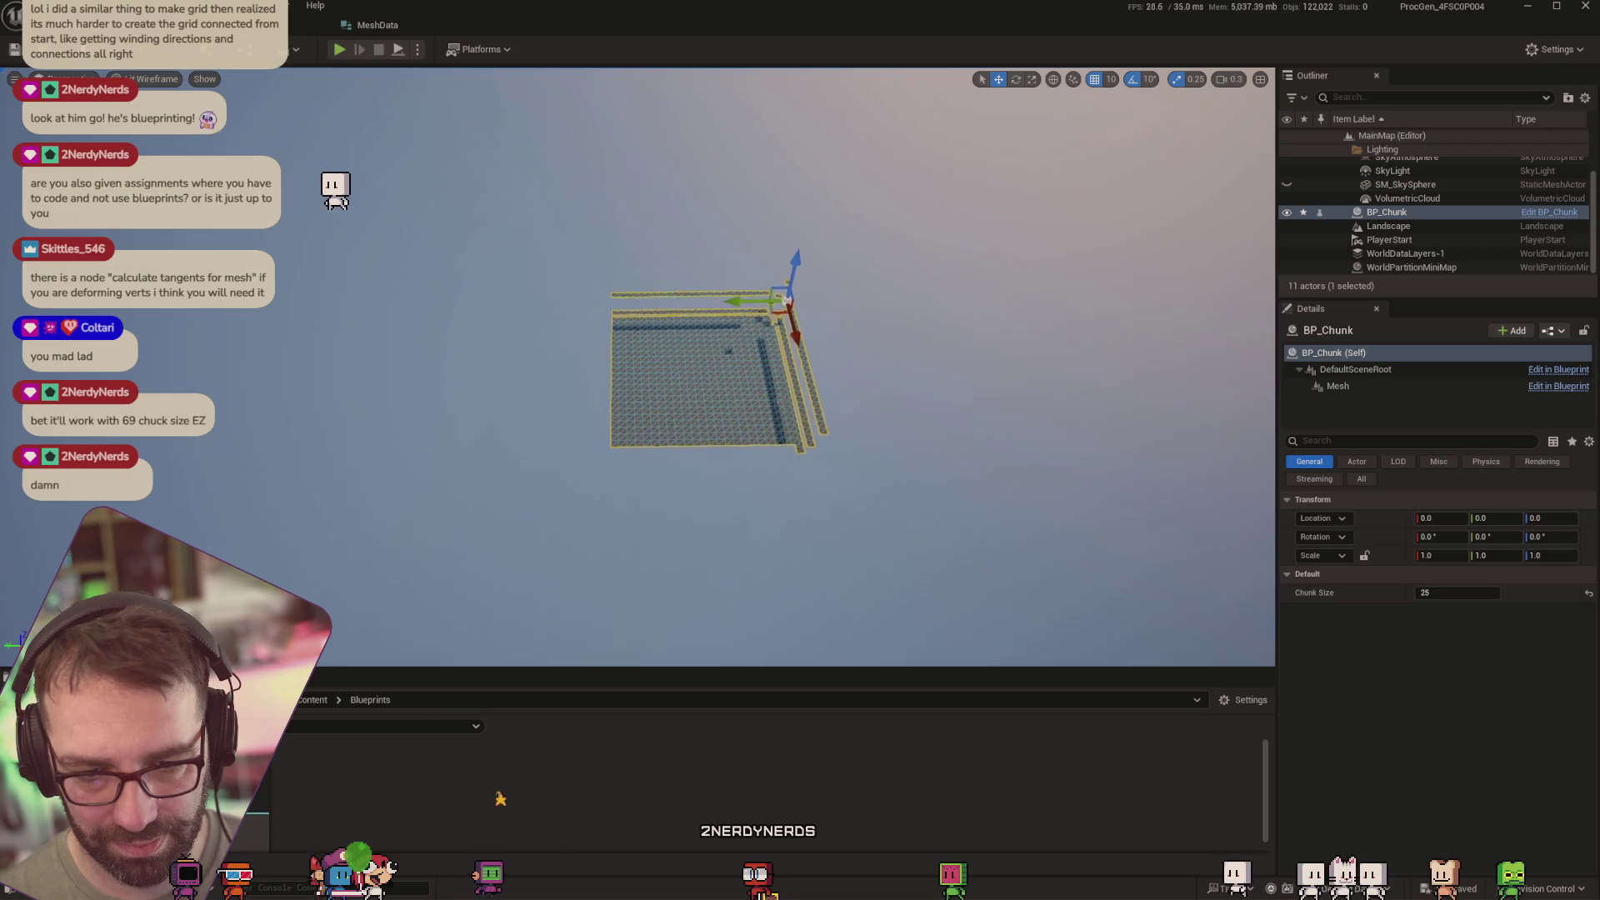
pyautogui.scroll(2, 777, 409)
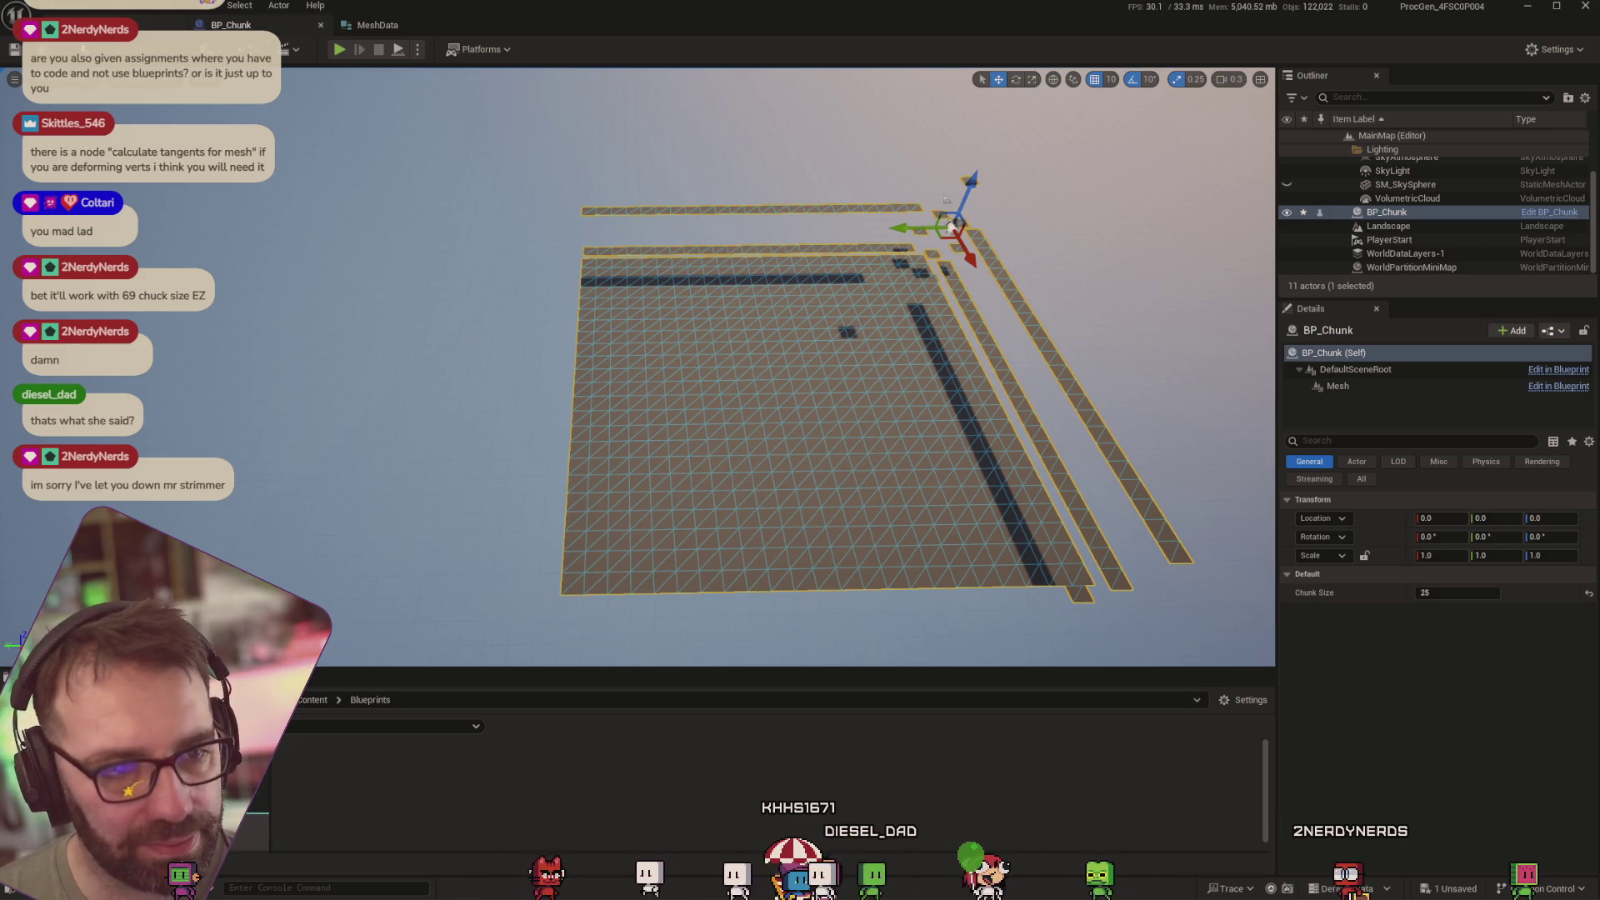
pyautogui.click(242, 25)
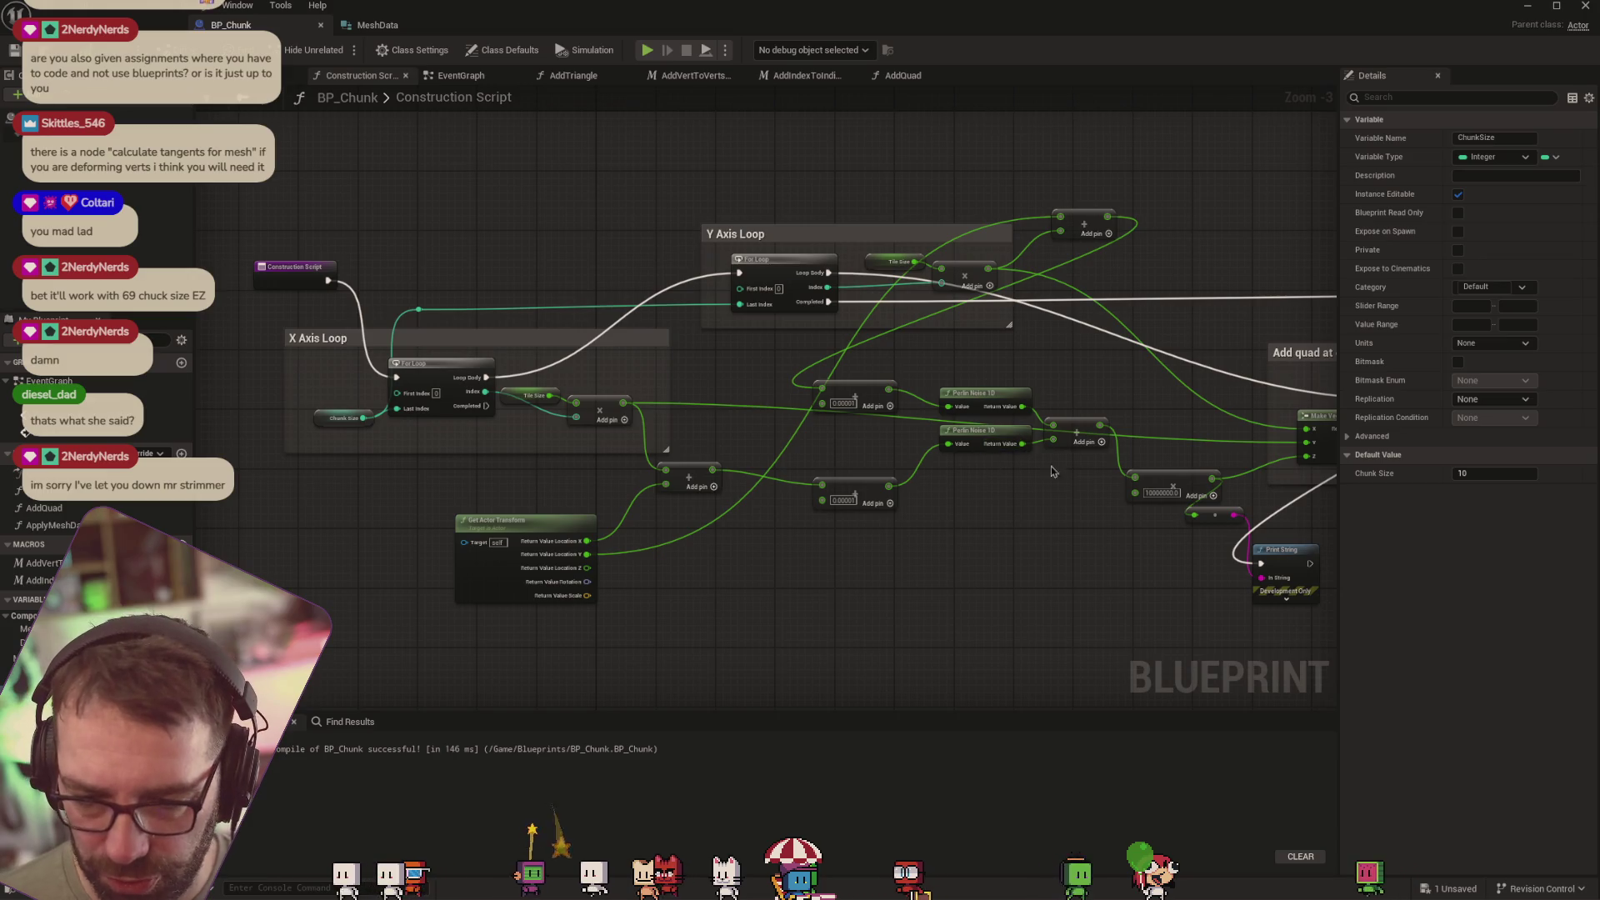
# Wire the lower Perlin Noise 1D Return Value straight into Make Vector and check the level
pyautogui.moveTo(1116, 553); pyautogui.dragTo(986, 536)
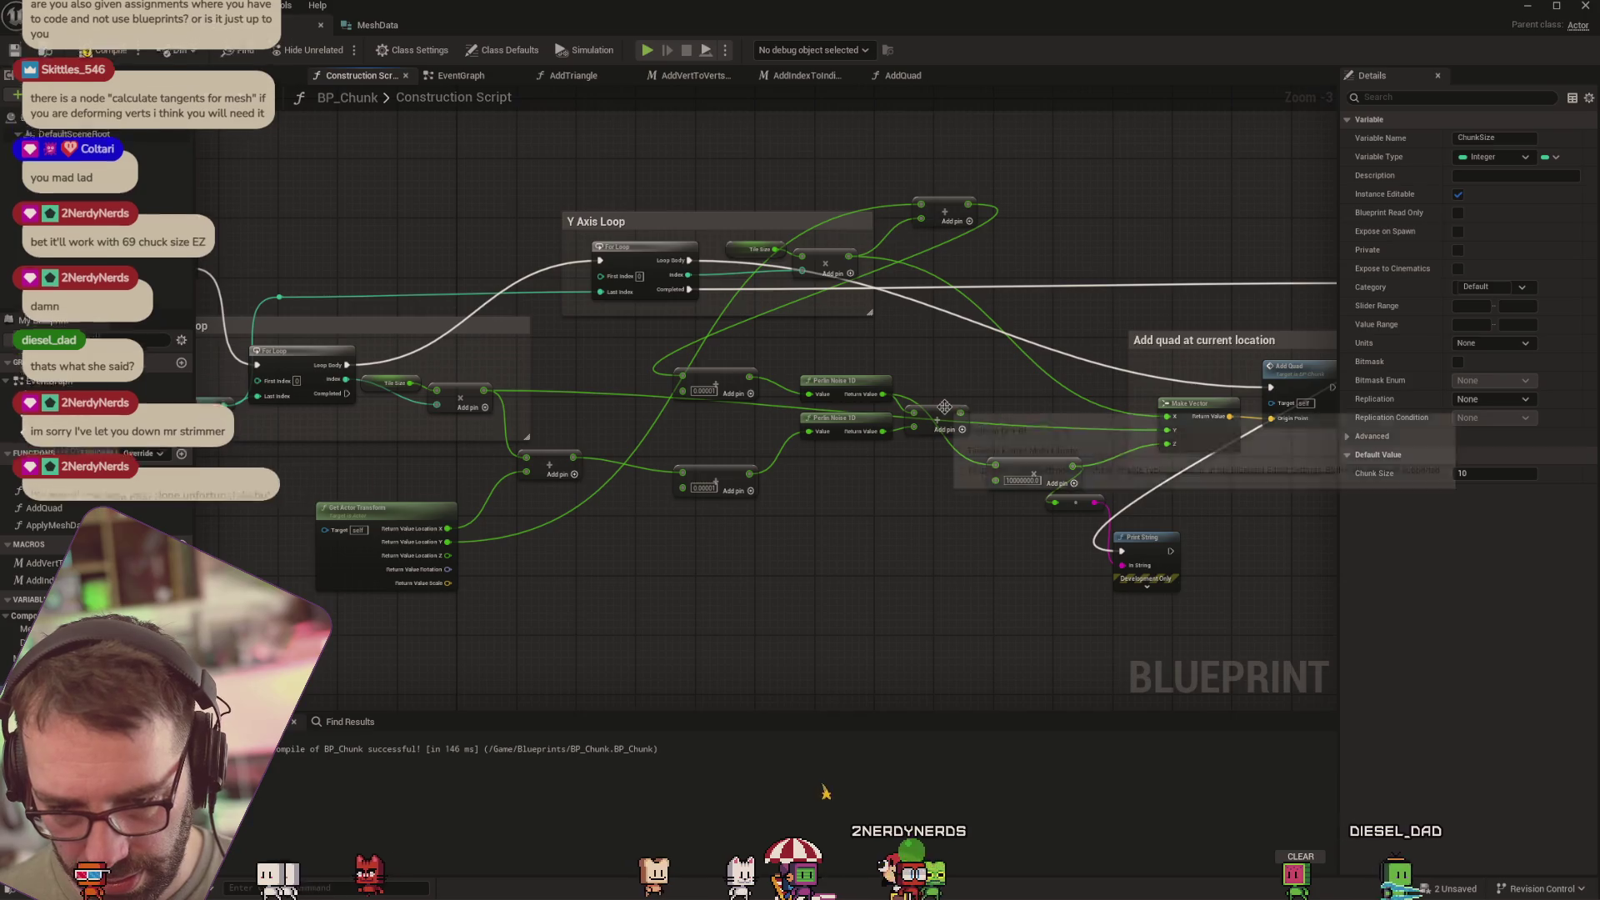
pyautogui.moveTo(945, 415)
pyautogui.mouseDown()
pyautogui.moveTo(943, 500)
pyautogui.moveTo(973, 556)
pyautogui.mouseUp()
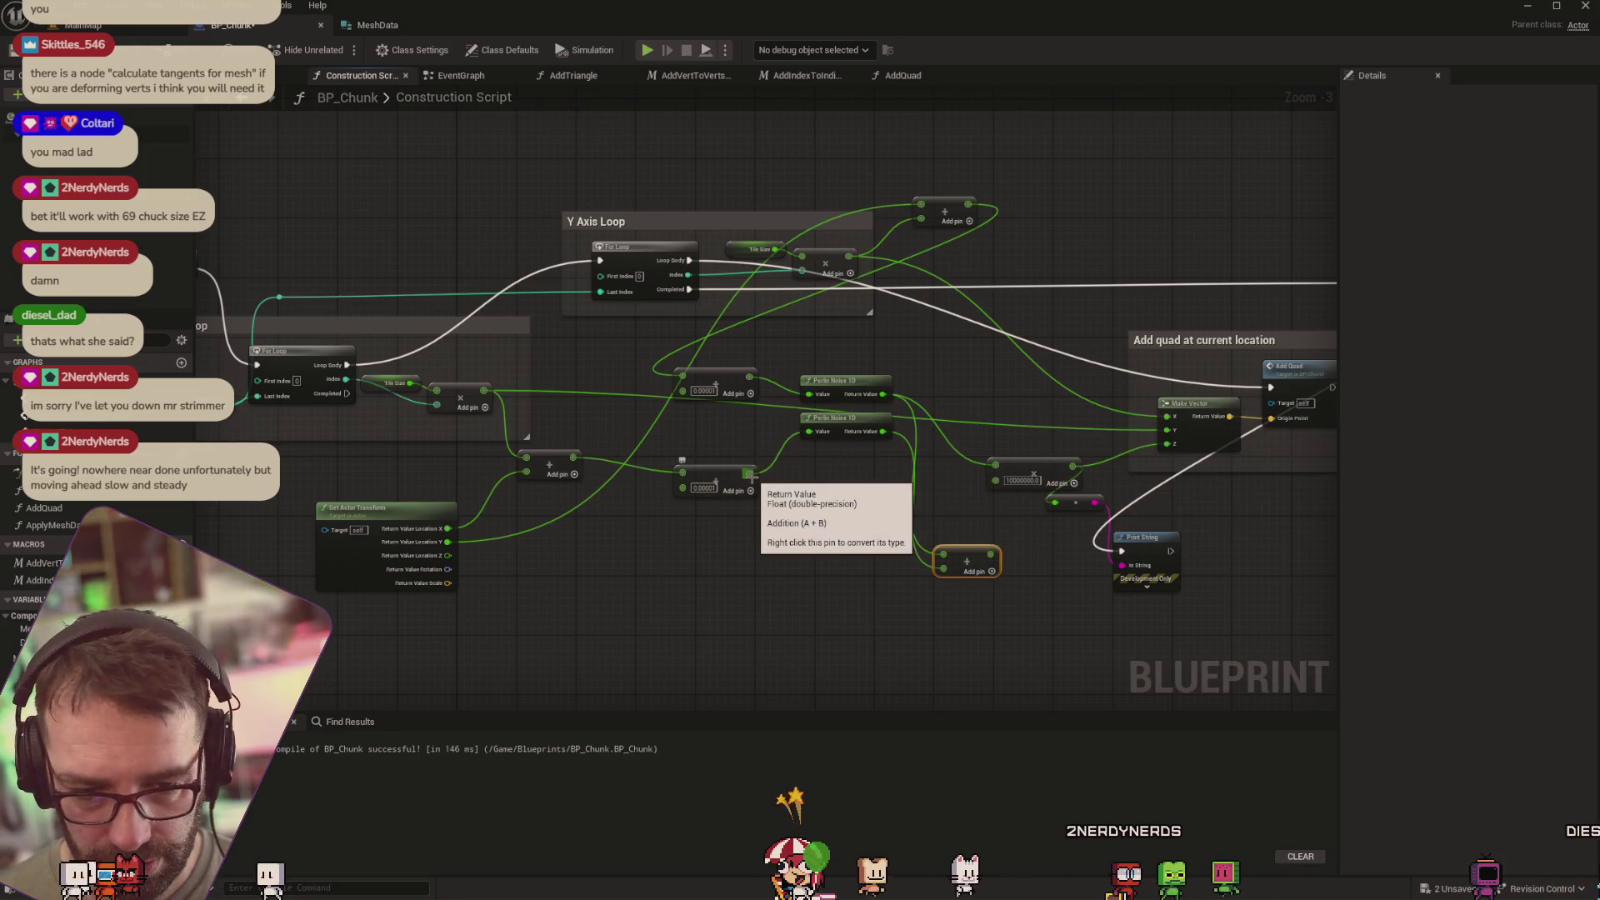
pyautogui.moveTo(751, 474)
pyautogui.mouseDown()
pyautogui.moveTo(954, 567)
pyautogui.moveTo(967, 484)
pyautogui.moveTo(815, 439)
pyautogui.moveTo(967, 465)
pyautogui.moveTo(1002, 490)
pyautogui.mouseUp()
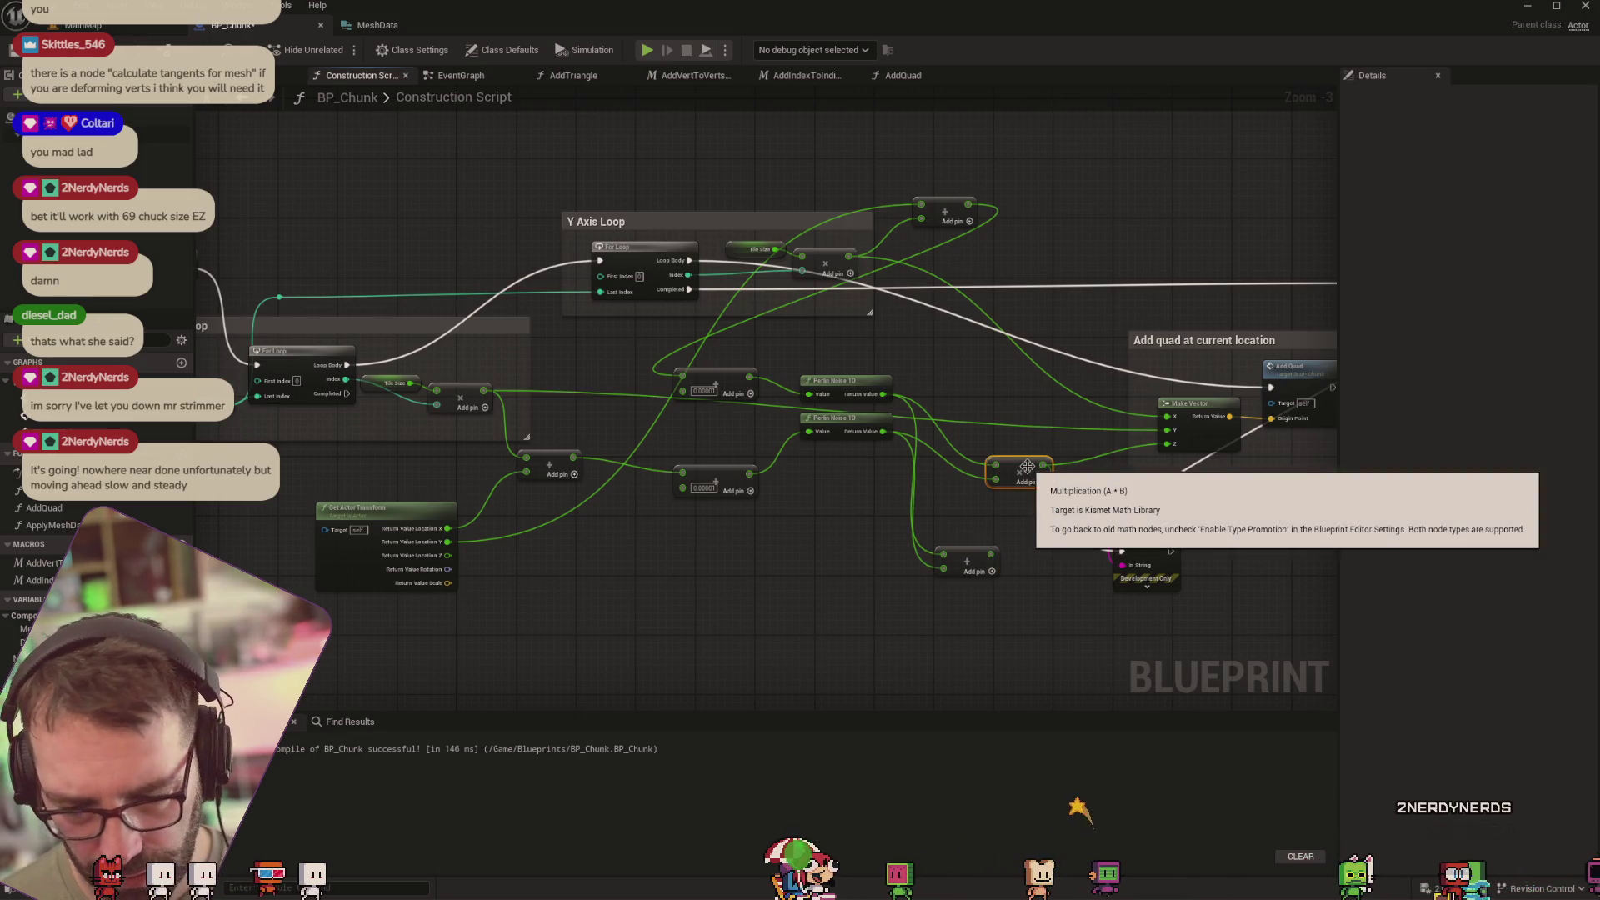
pyautogui.moveTo(884, 431); pyautogui.dragTo(1167, 444)
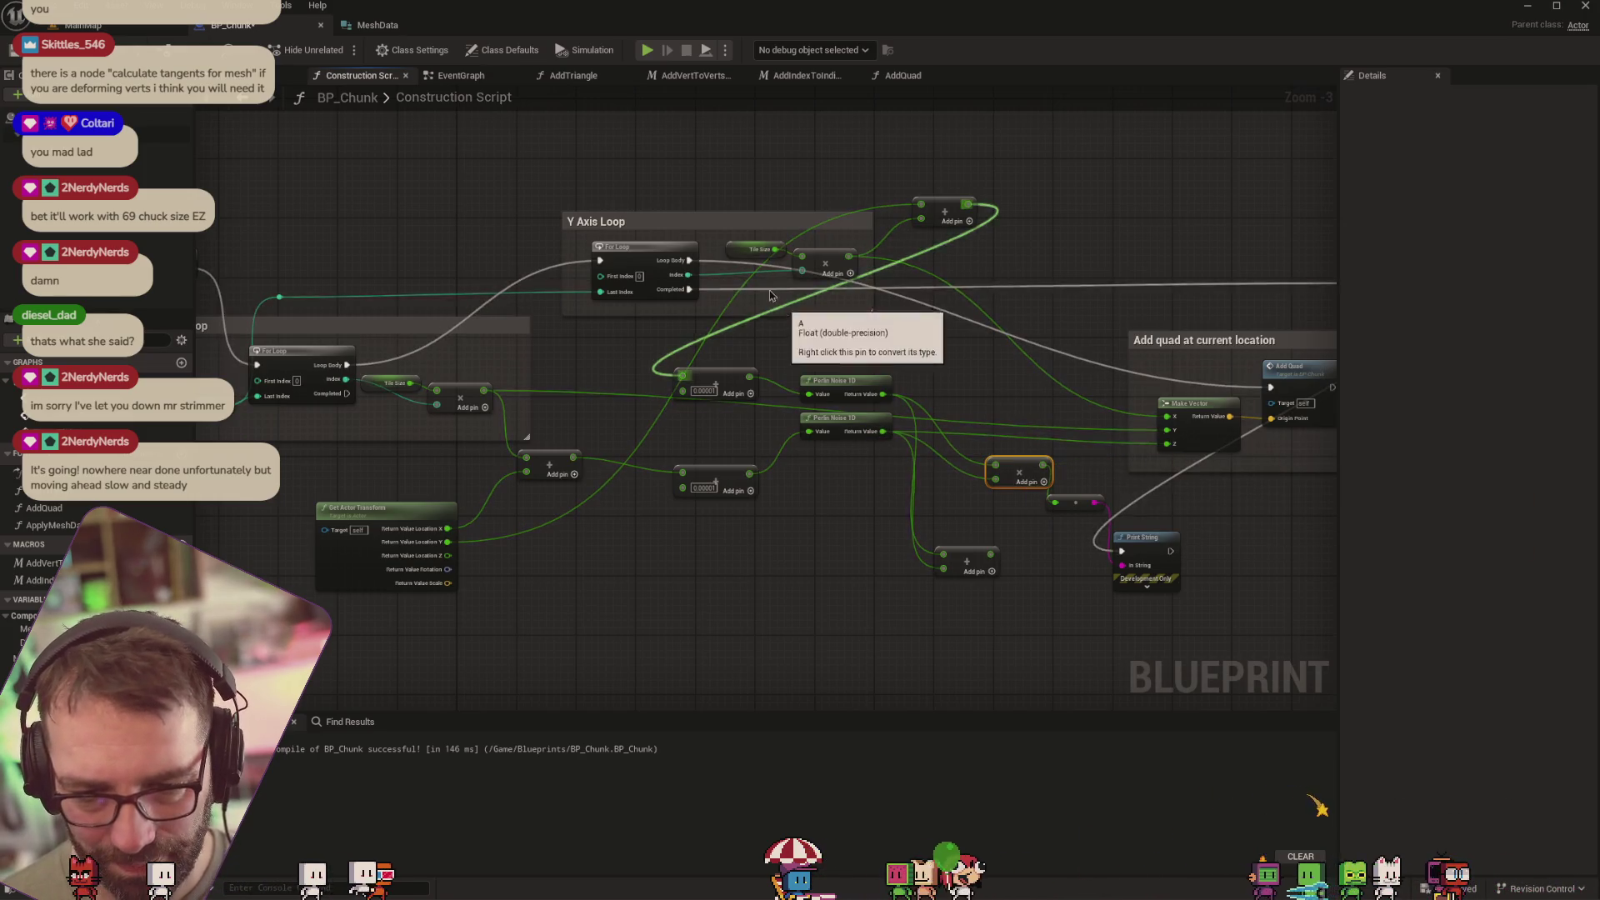
pyautogui.click(92, 25)
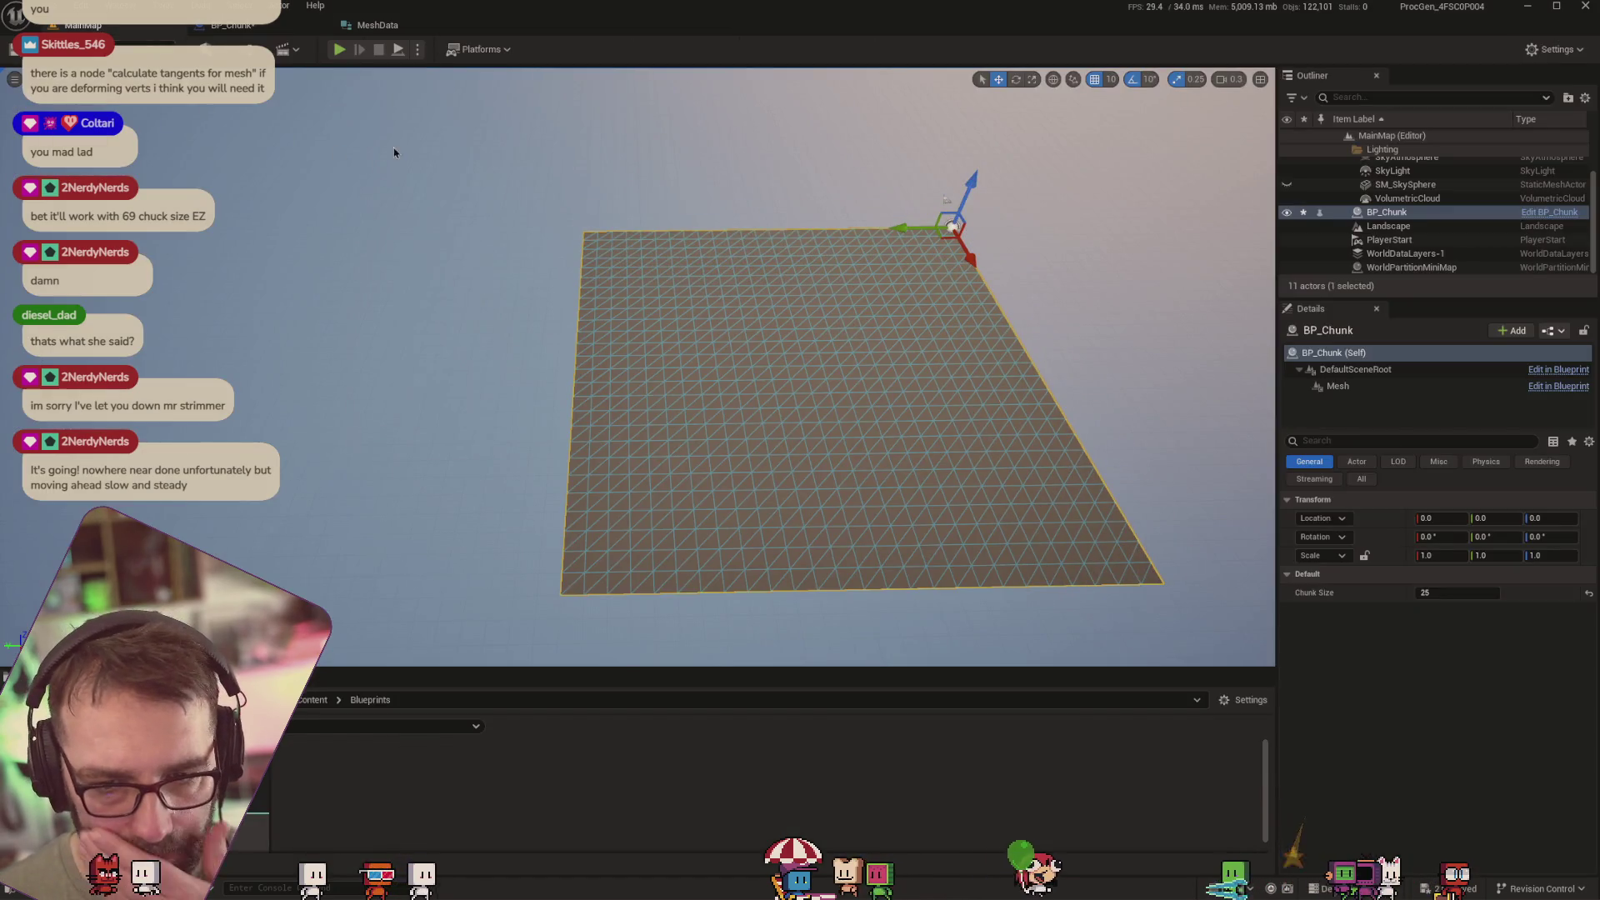
pyautogui.click(235, 26)
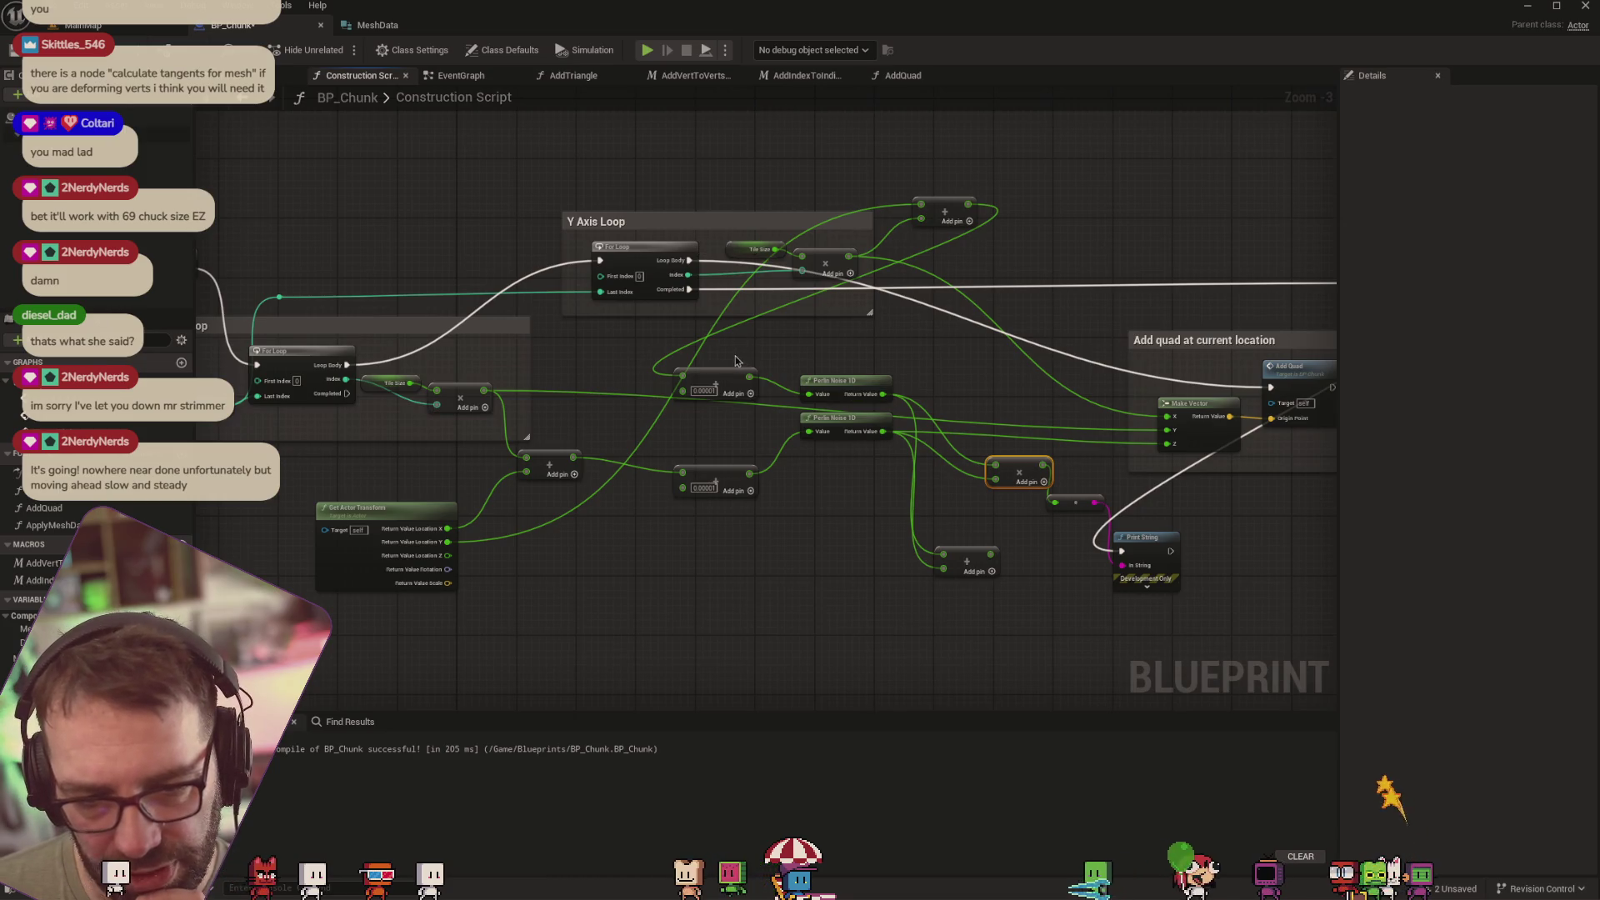
# Delete the upper Perlin Noise, its Add nodes, the conversion and Print String nodes, and tidy the graph
pyautogui.moveTo(731, 359); pyautogui.dragTo(888, 390)
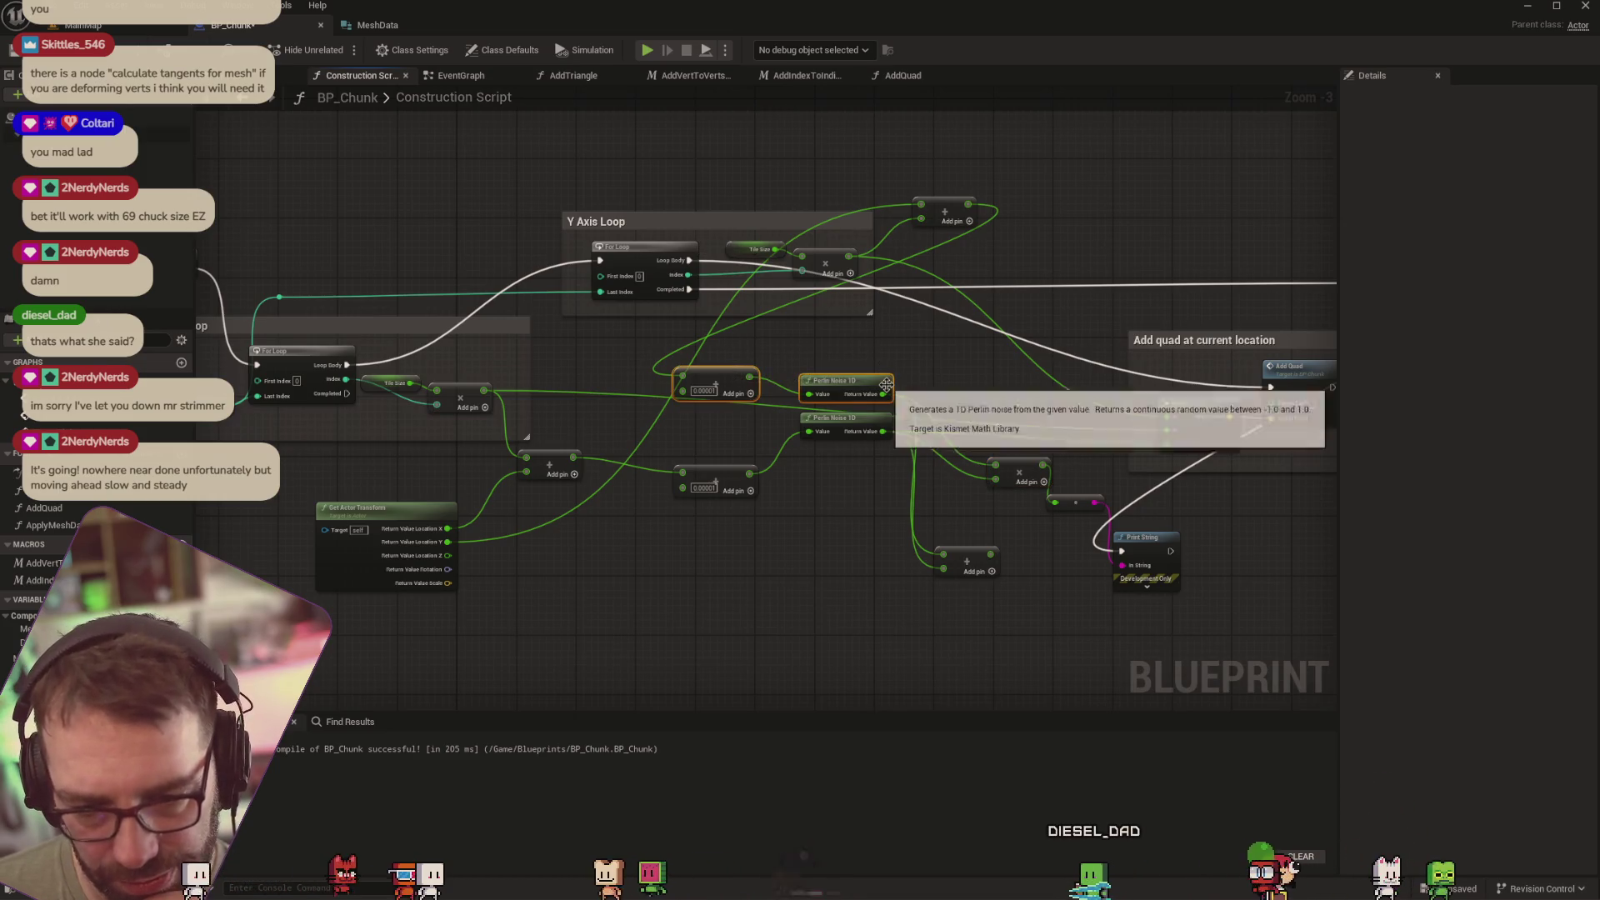
pyautogui.press('Delete')
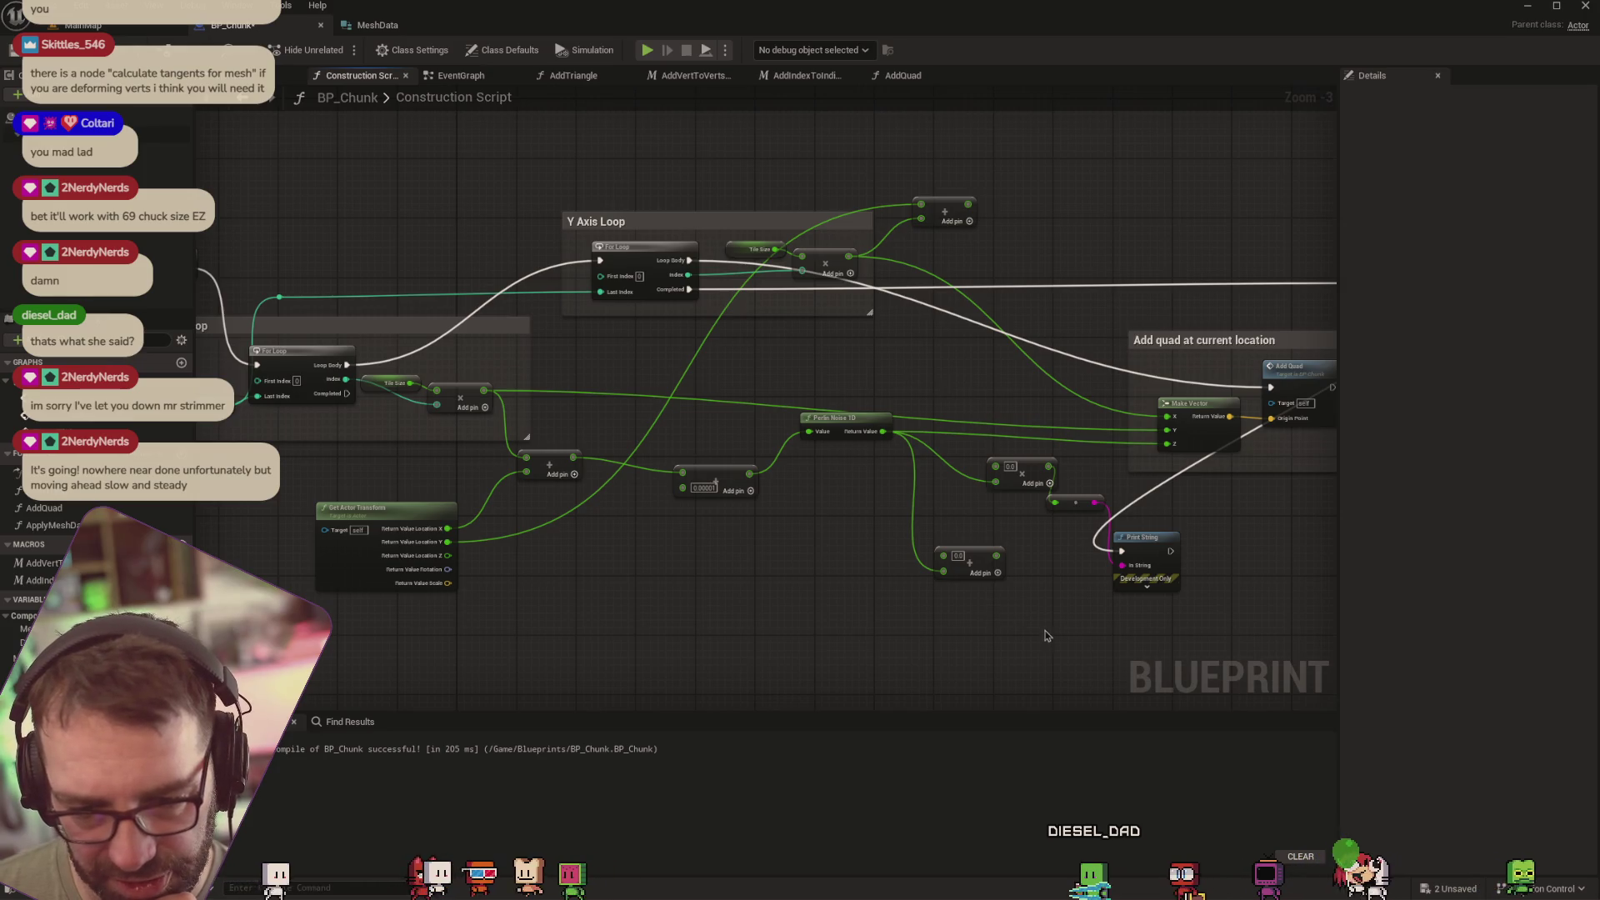
pyautogui.press('Delete')
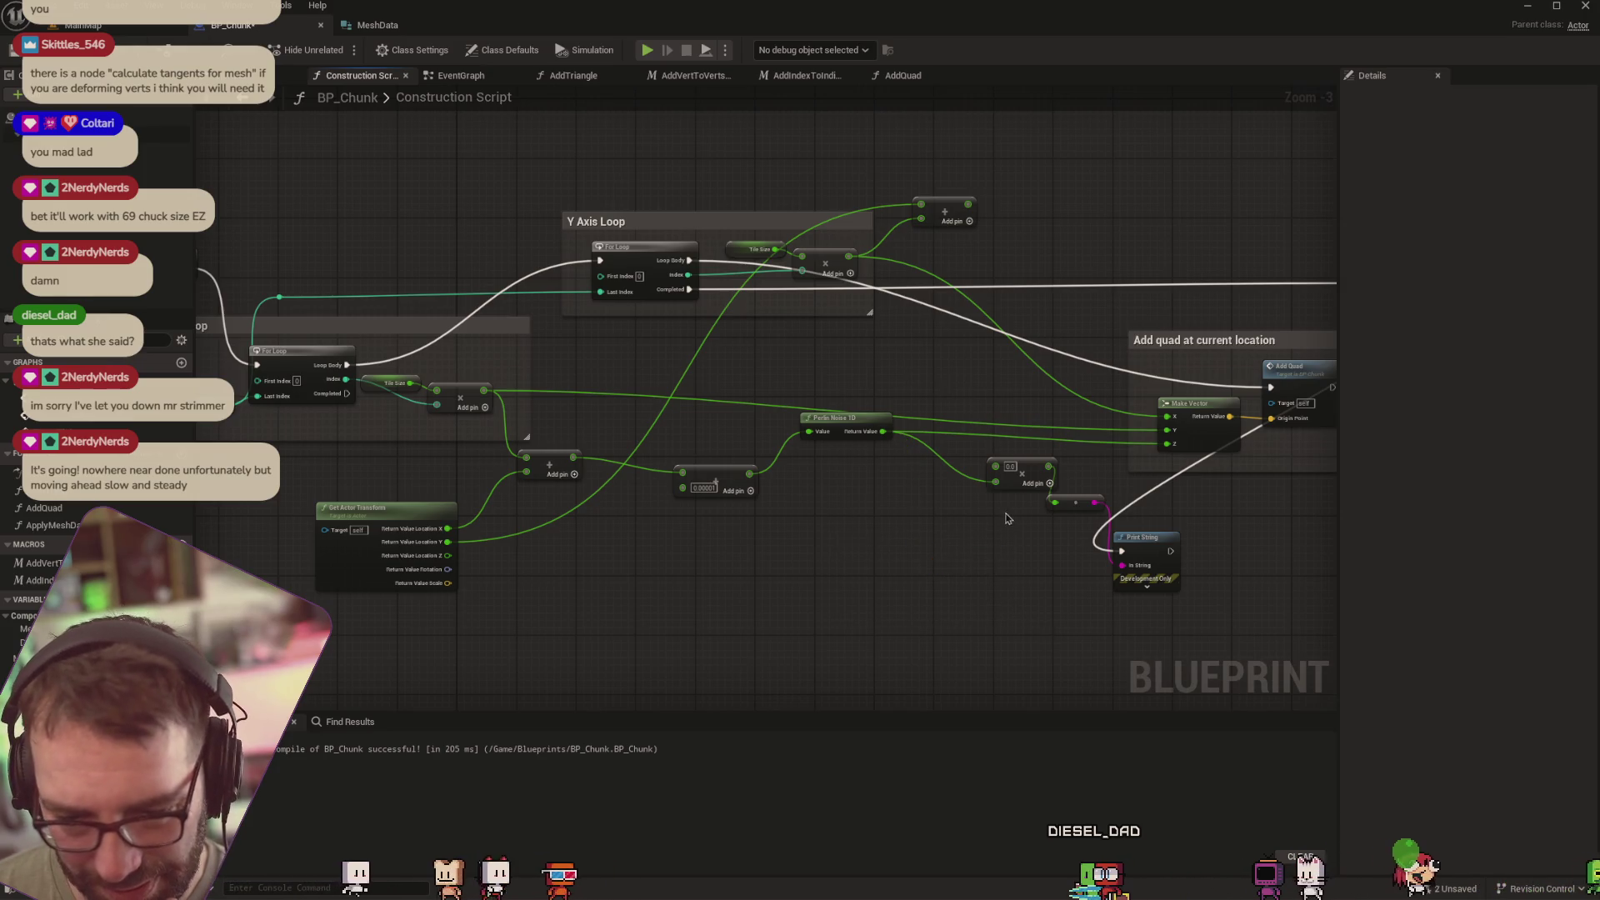
pyautogui.moveTo(1040, 491)
pyautogui.mouseDown()
pyautogui.moveTo(1224, 591)
pyautogui.moveTo(1036, 482)
pyautogui.moveTo(992, 489)
pyautogui.mouseUp()
pyautogui.press('Delete')
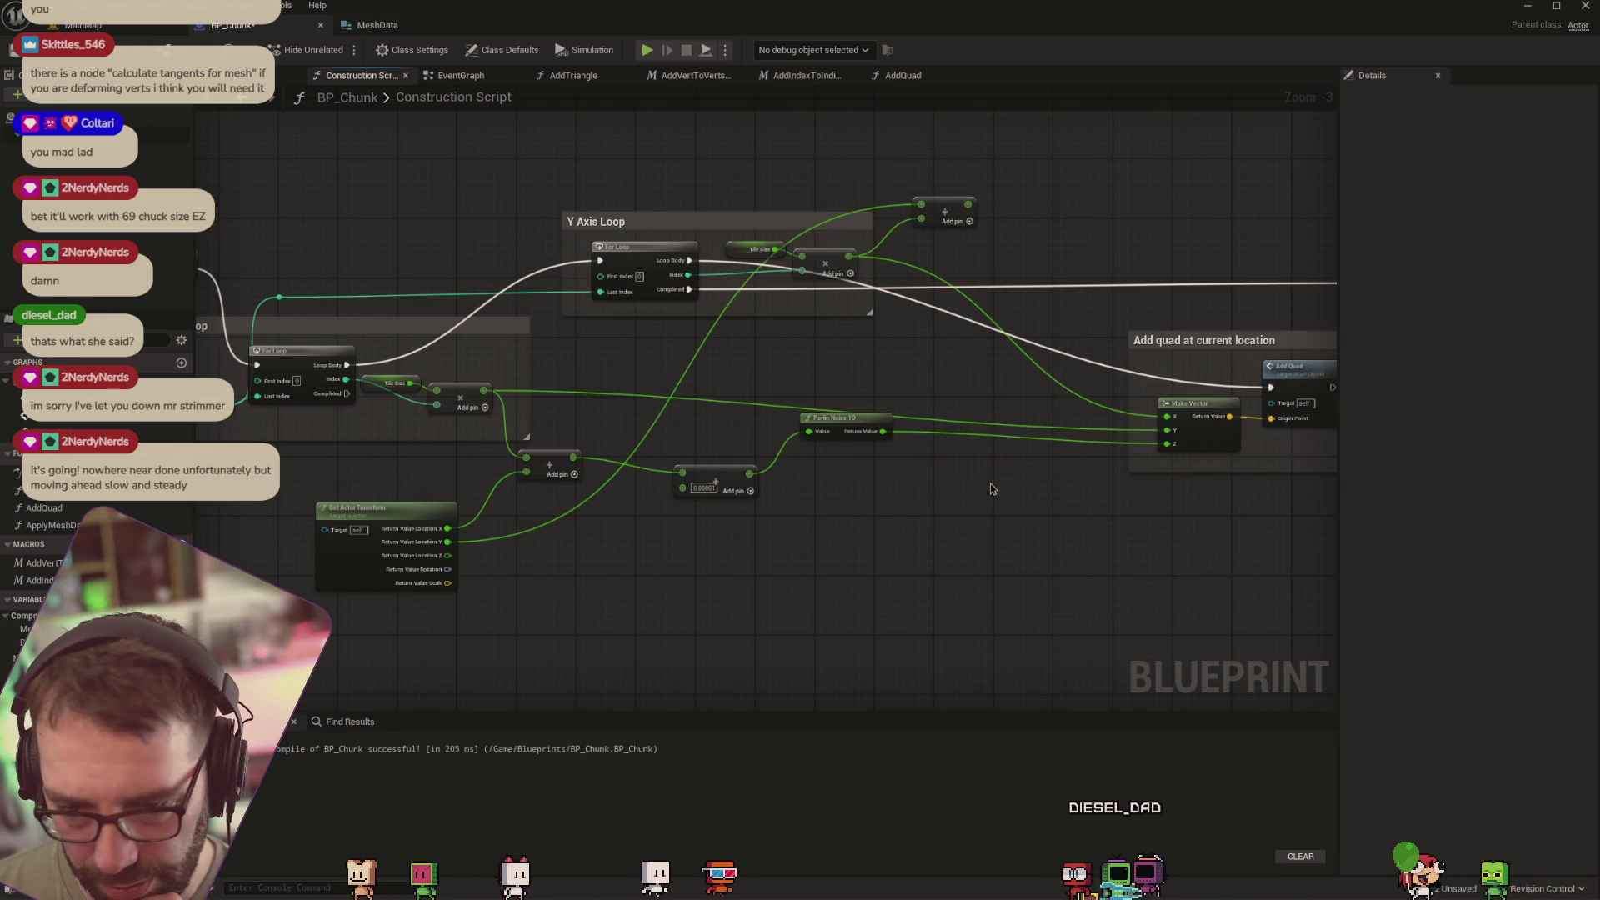
pyautogui.moveTo(947, 212); pyautogui.dragTo(969, 219)
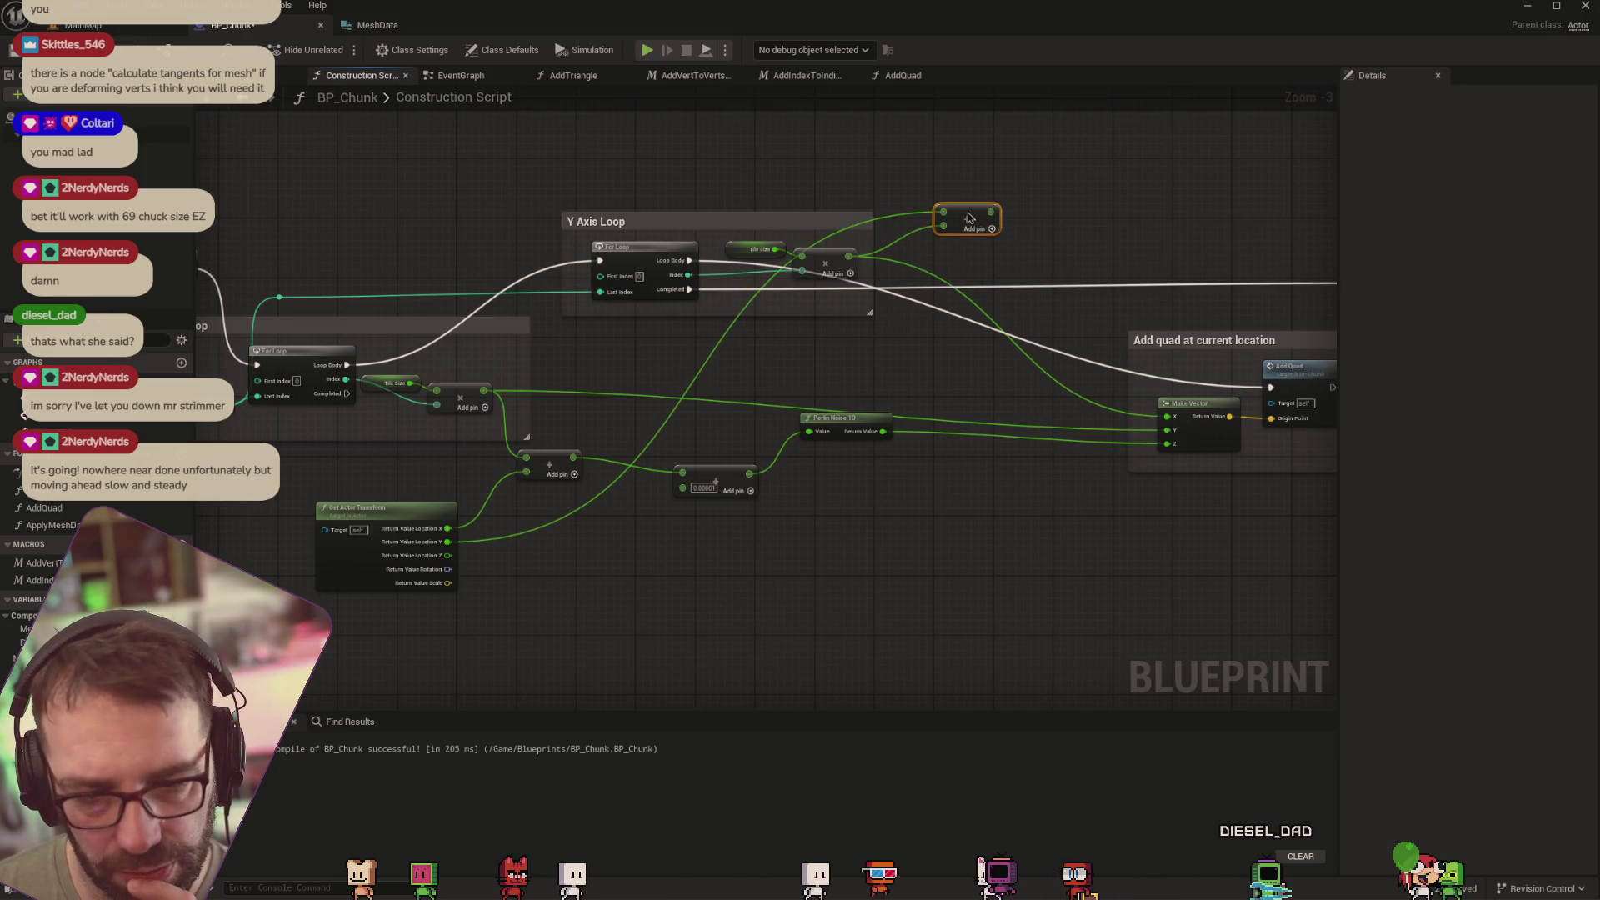
pyautogui.moveTo(396, 512); pyautogui.dragTo(432, 467)
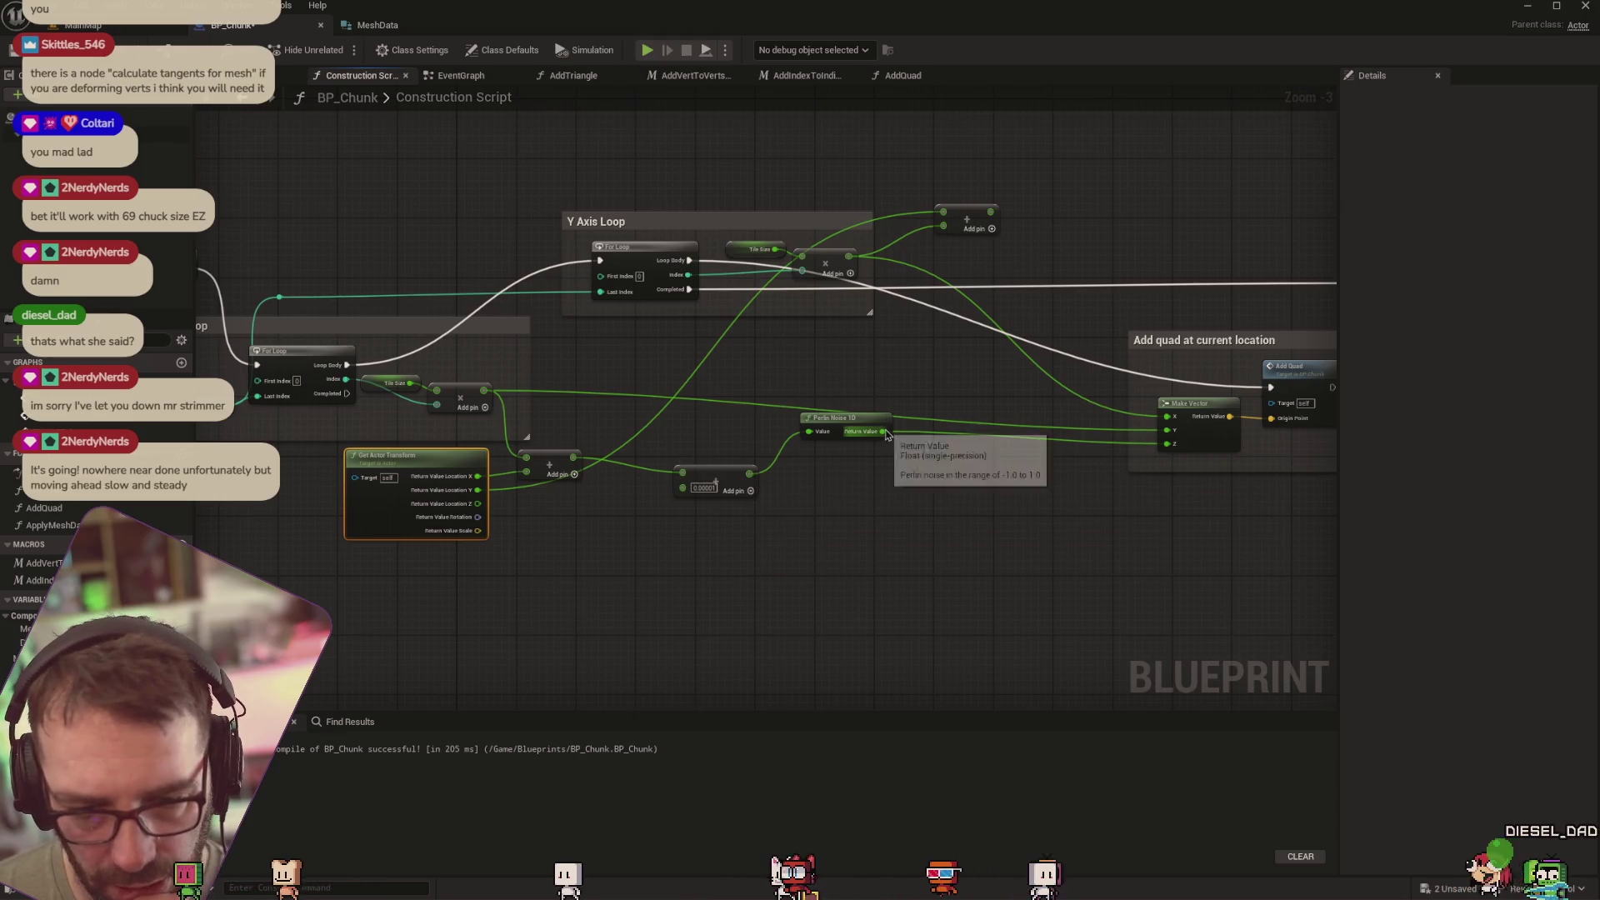
# Add a Multiply node after Perlin Noise 1D with B set to 1000000, and check the level
pyautogui.moveTo(883, 431); pyautogui.dragTo(940, 450)
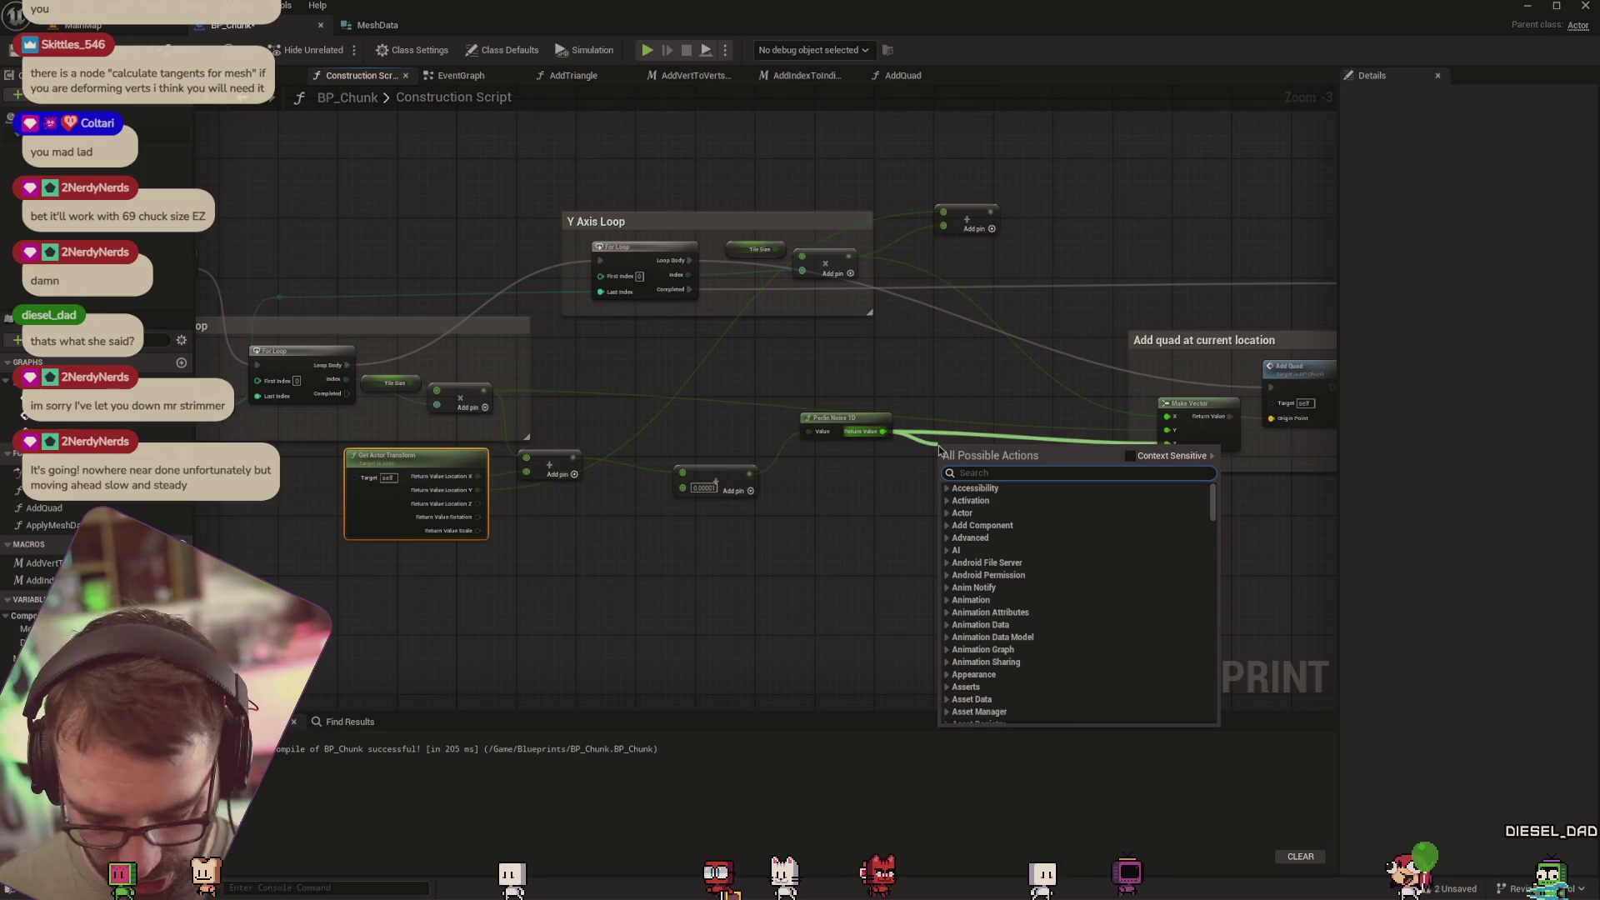
pyautogui.write('multiply')
pyautogui.press('Return')
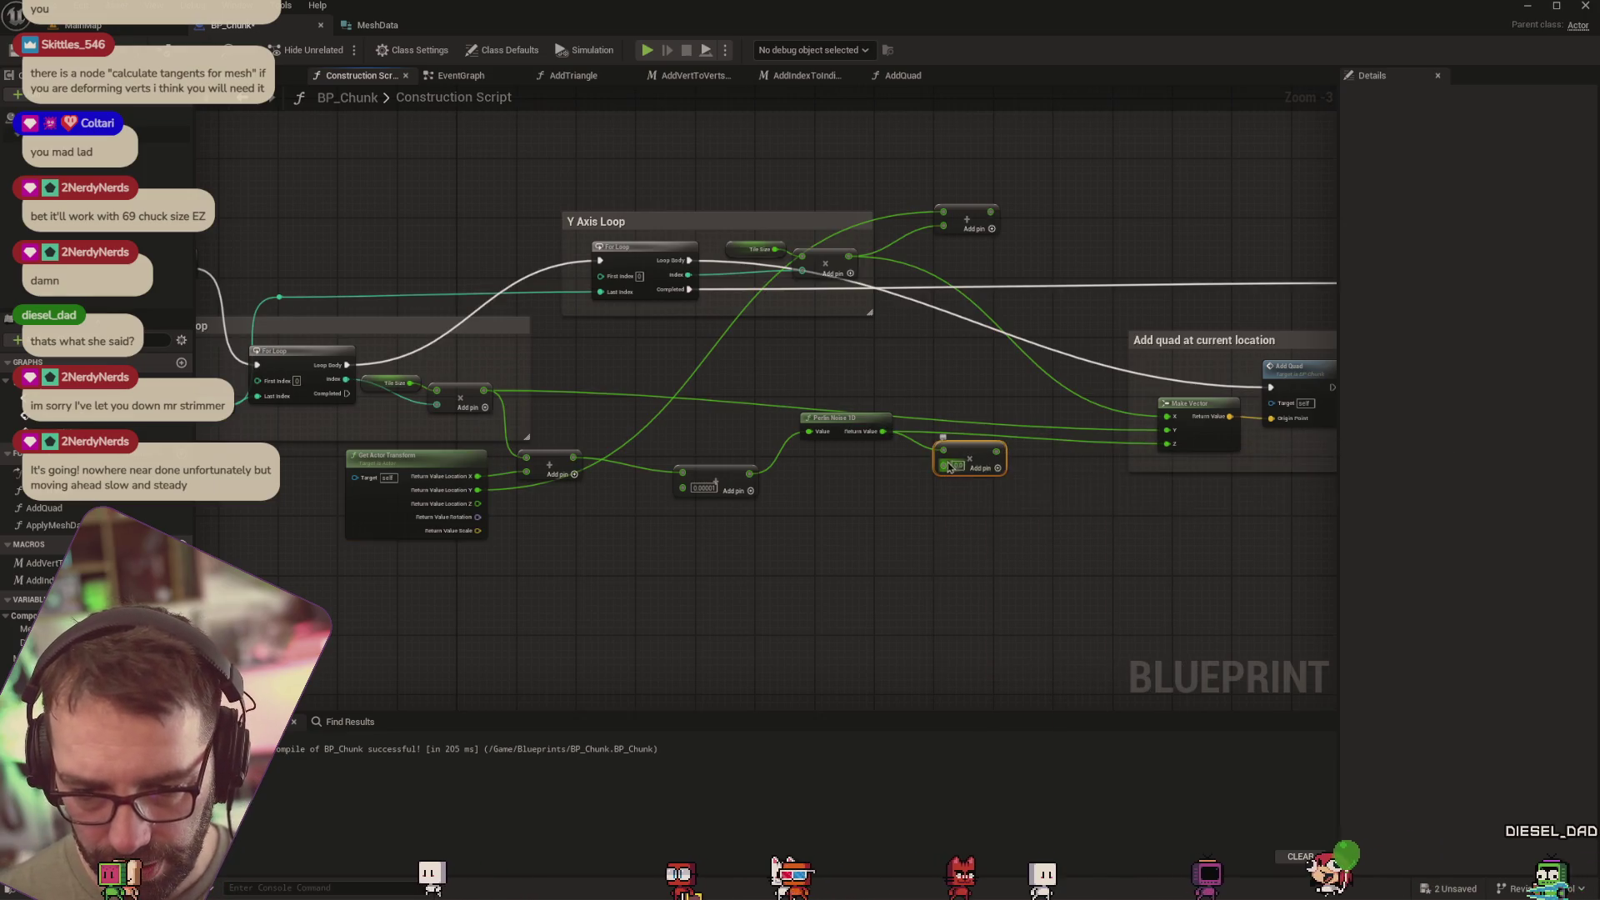
pyautogui.click(957, 465)
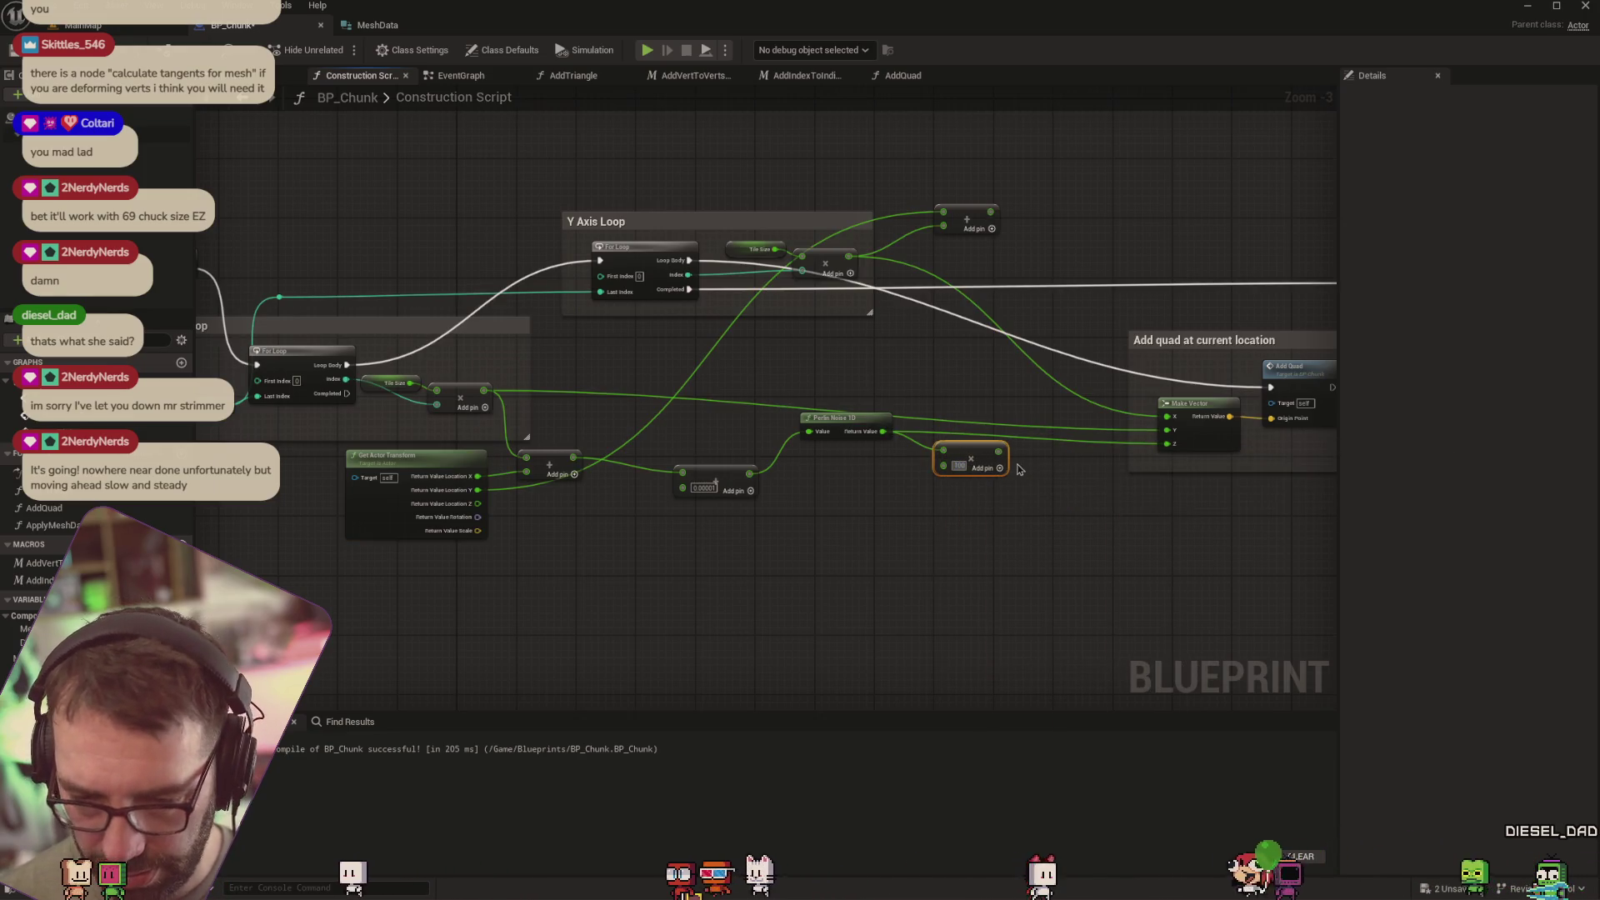
pyautogui.write('0000')
pyautogui.press('Return')
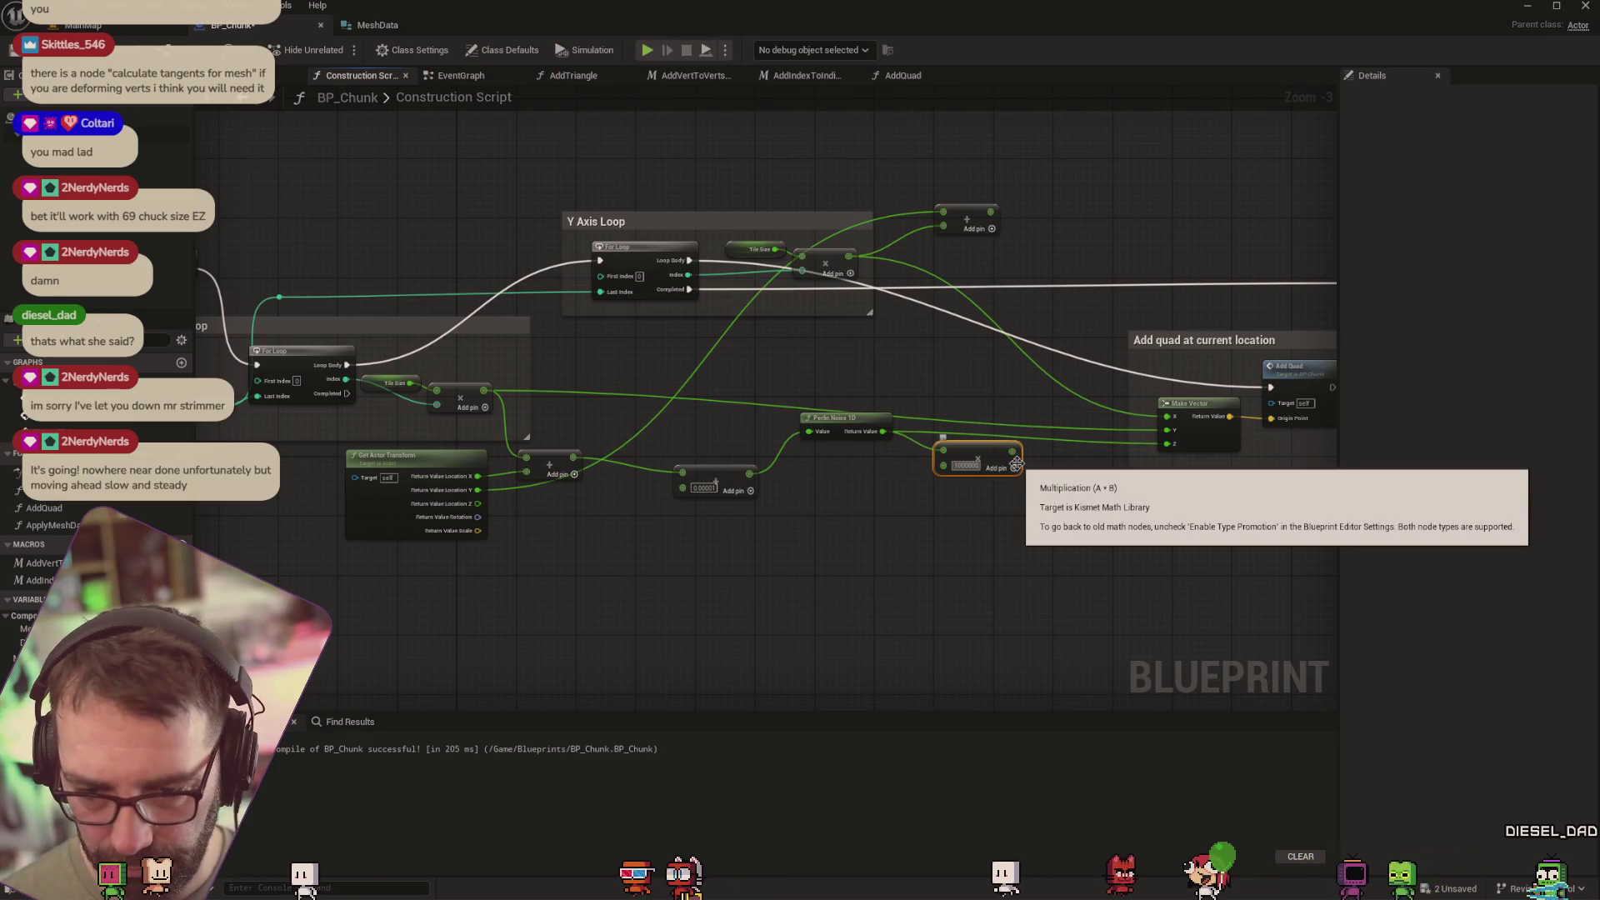
pyautogui.click(121, 30)
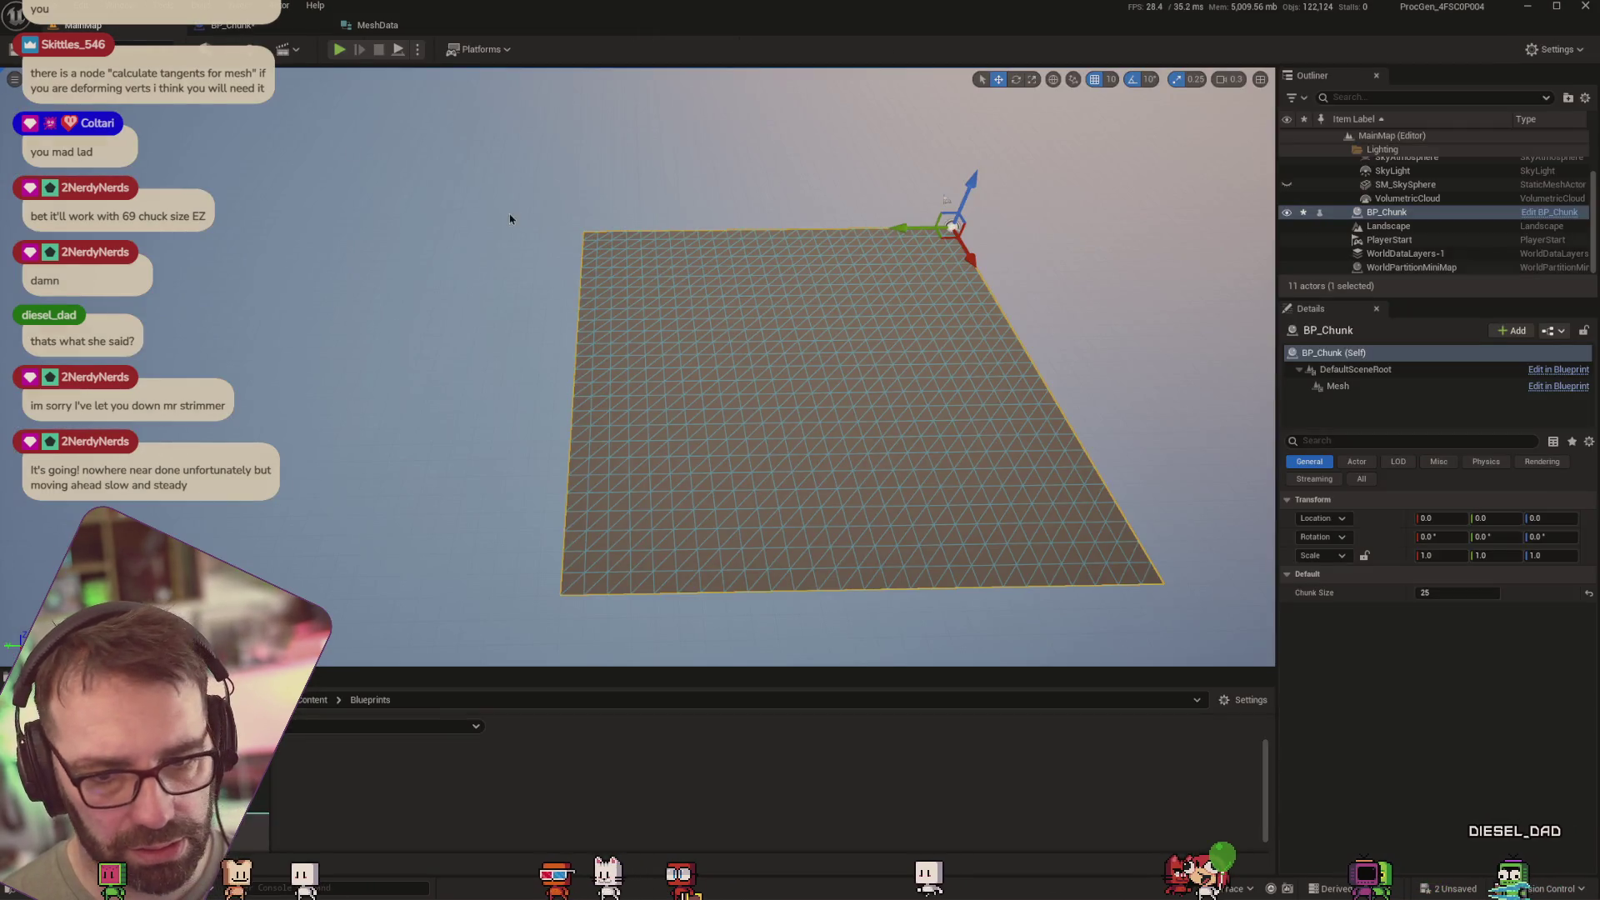
pyautogui.click(237, 27)
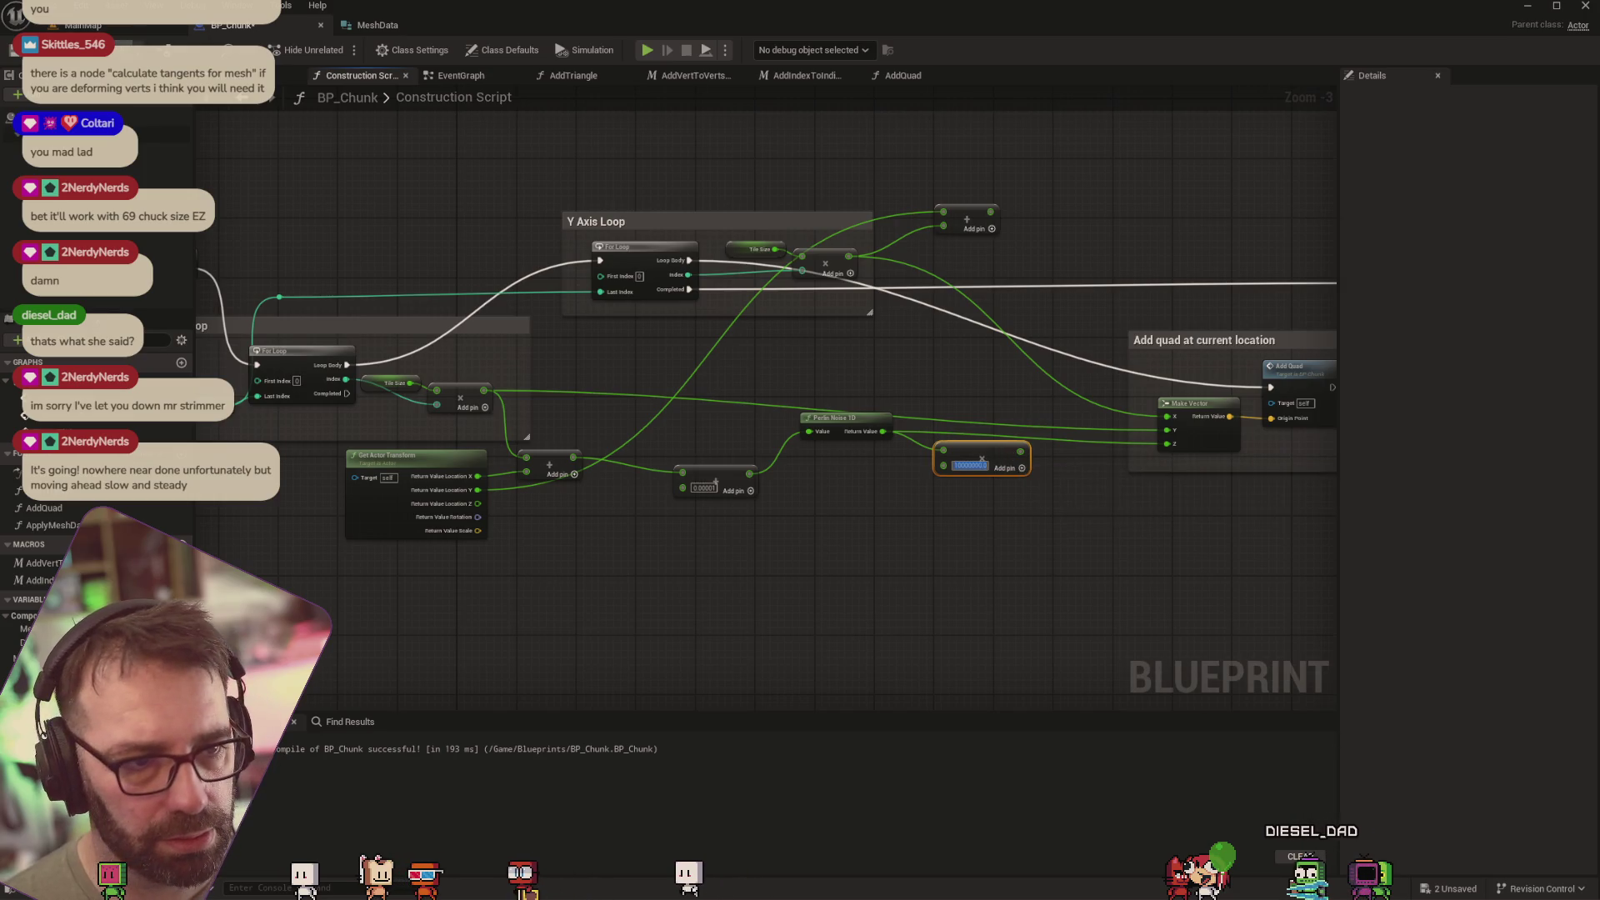
# Inspect the chunk in the level viewport, framing and orbiting around it
pyautogui.click(108, 27)
pyautogui.moveTo(525, 216)
pyautogui.mouseDown()
pyautogui.moveTo(533, 150)
pyautogui.moveTo(751, 496)
pyautogui.mouseUp()
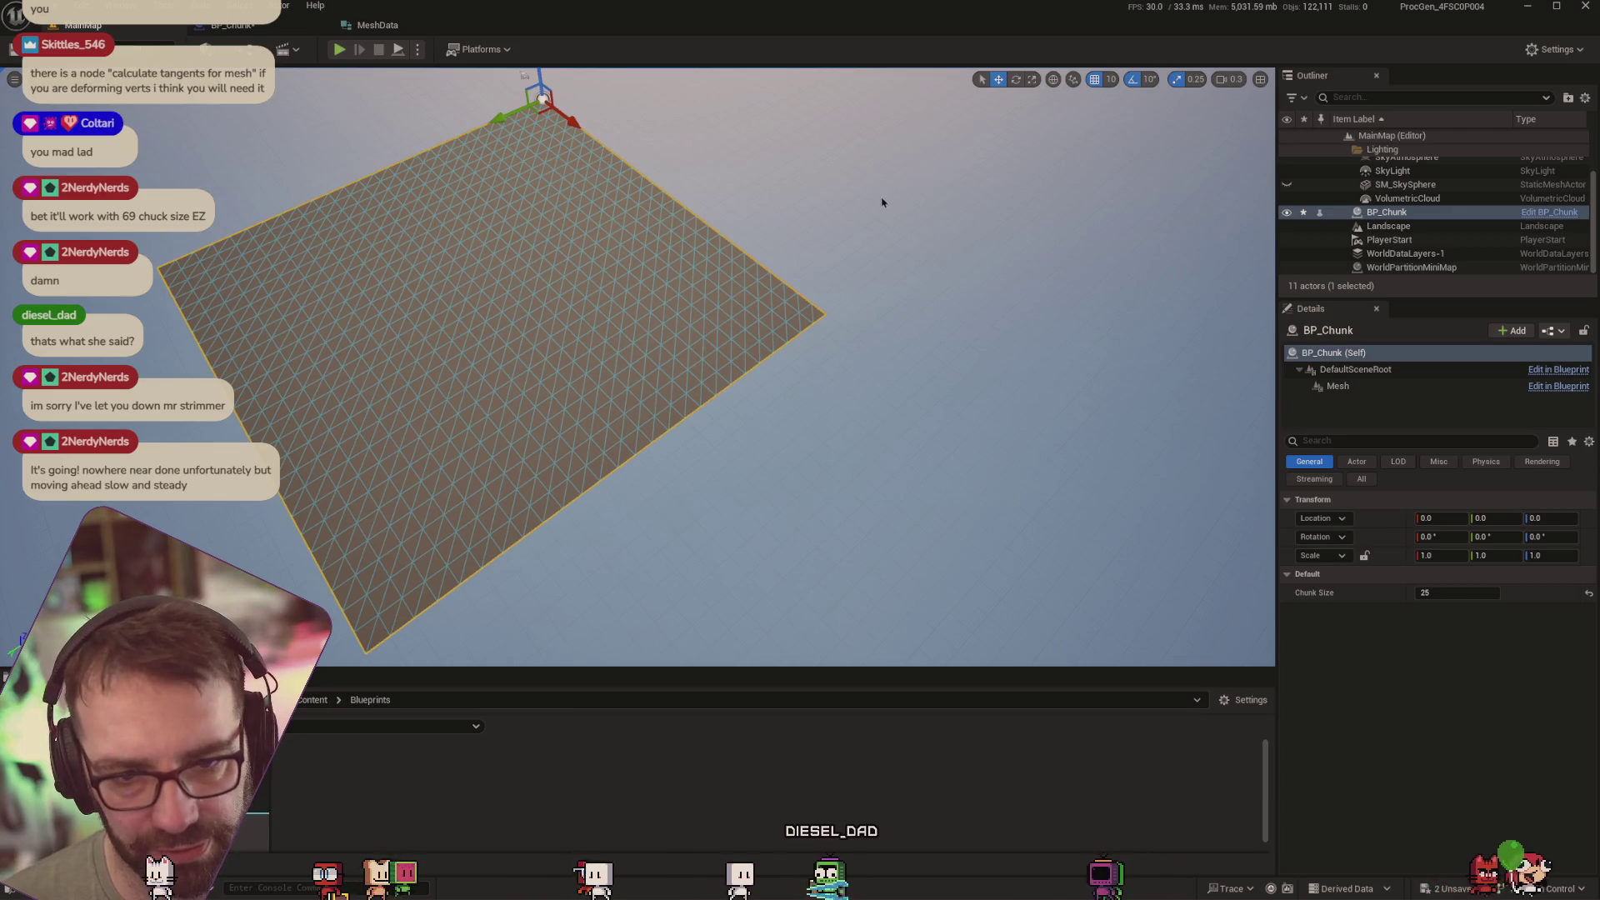
pyautogui.press('f')
pyautogui.moveTo(730, 203)
pyautogui.mouseDown()
pyautogui.moveTo(704, 185)
pyautogui.moveTo(796, 155)
pyautogui.mouseUp()
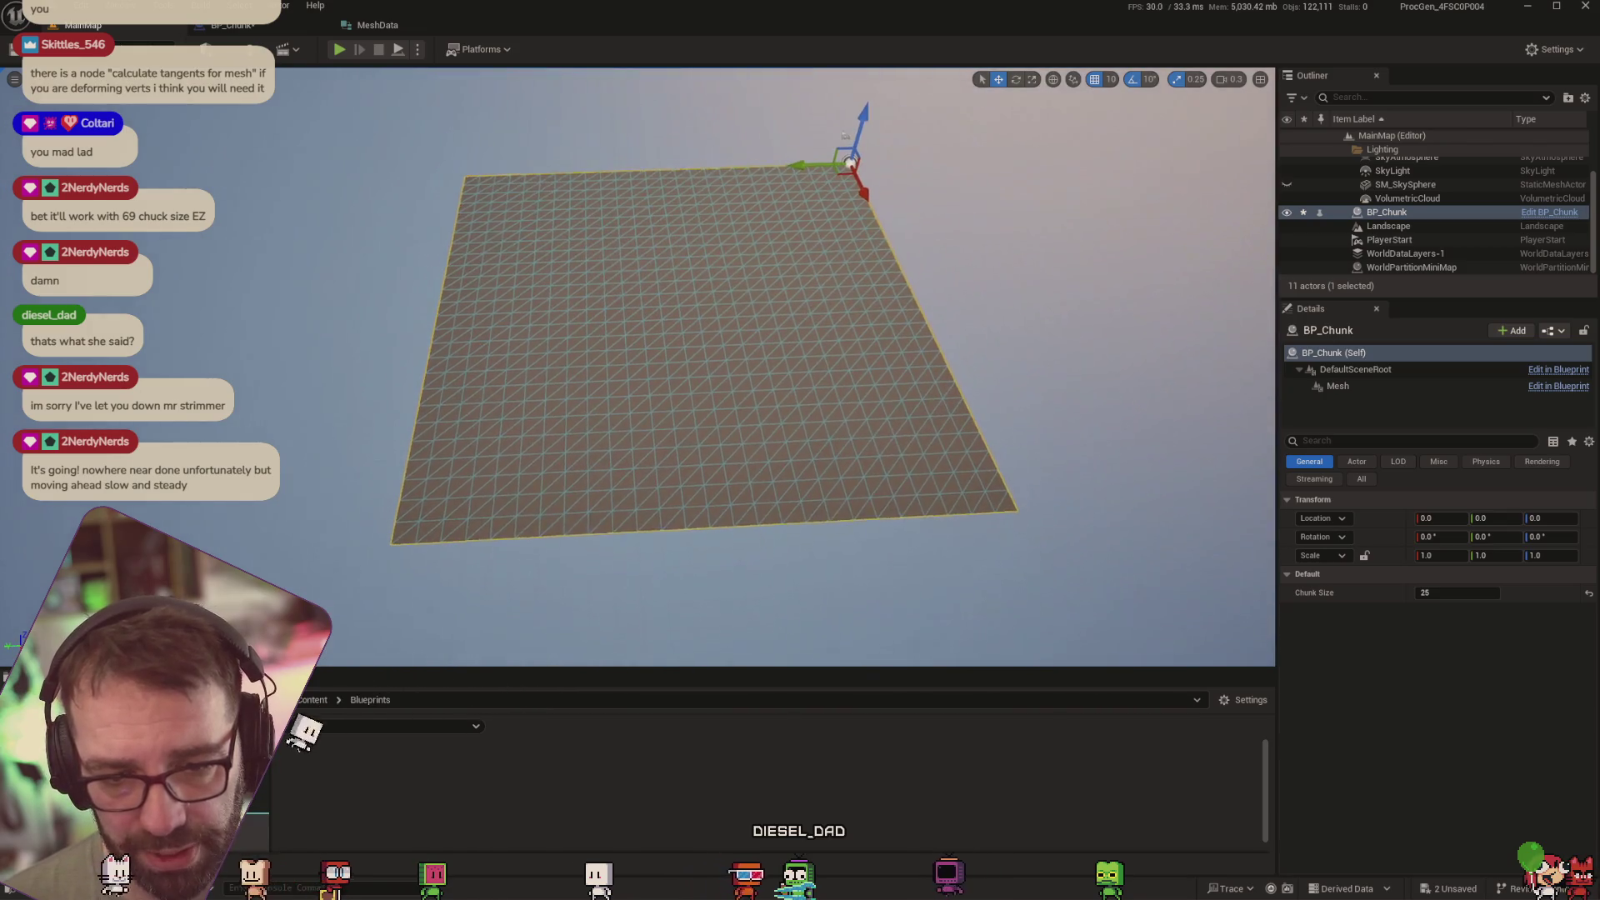
pyautogui.click(241, 25)
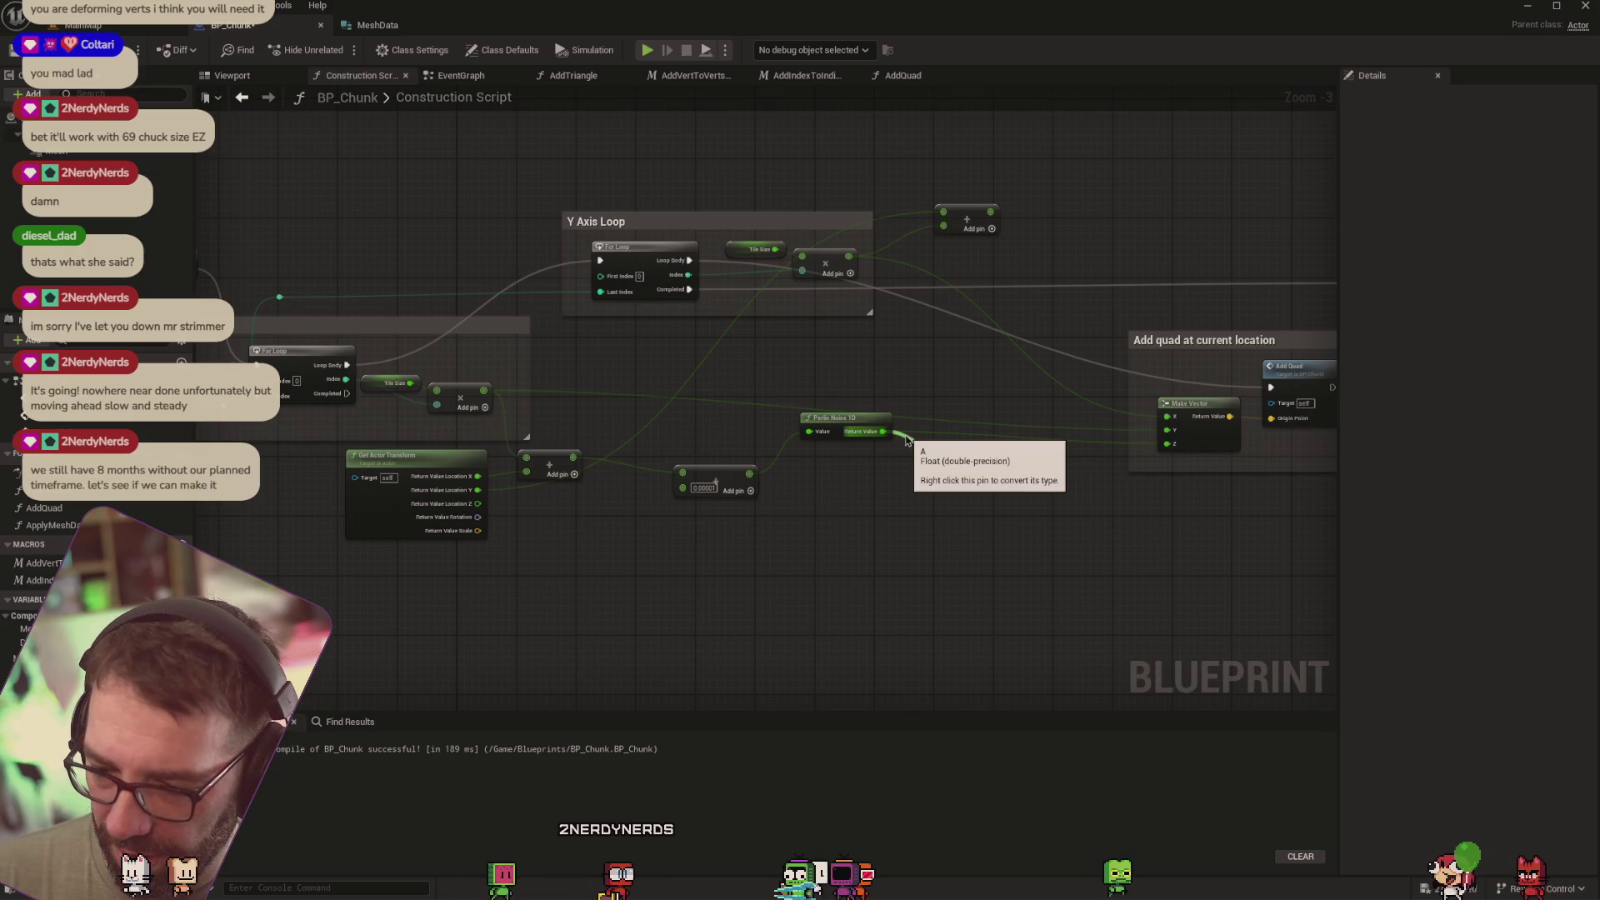
# Paste back the 10000000 multiply node, wire it into Make Vector, and inspect the raised rows
pyautogui.hotkey('ctrl', 'v')
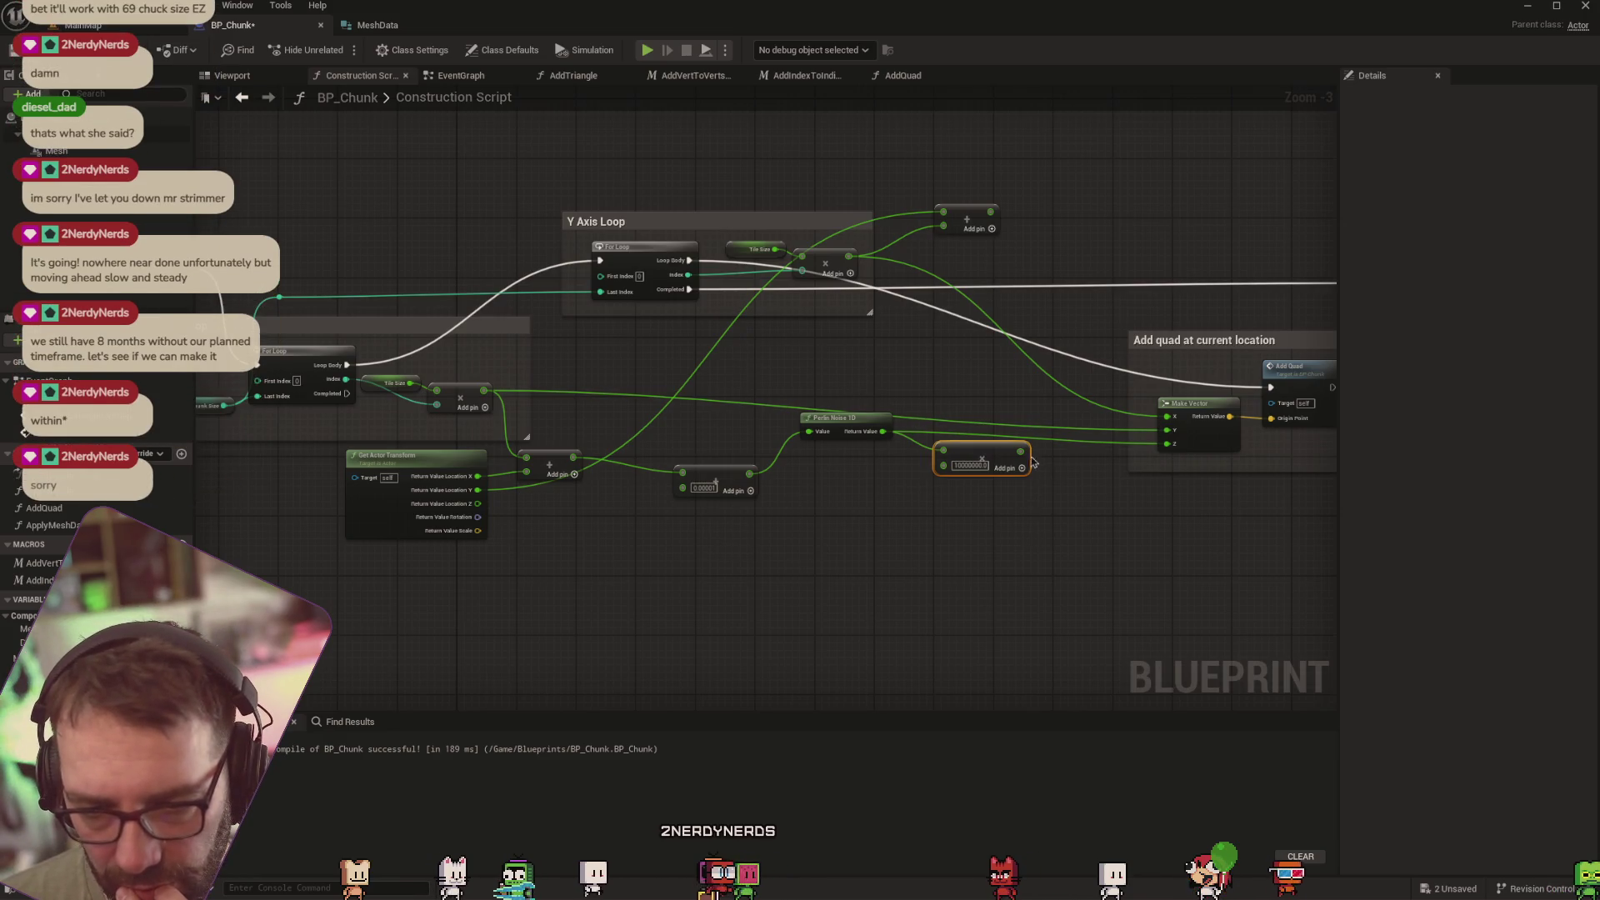
pyautogui.moveTo(1021, 450); pyautogui.dragTo(1167, 443)
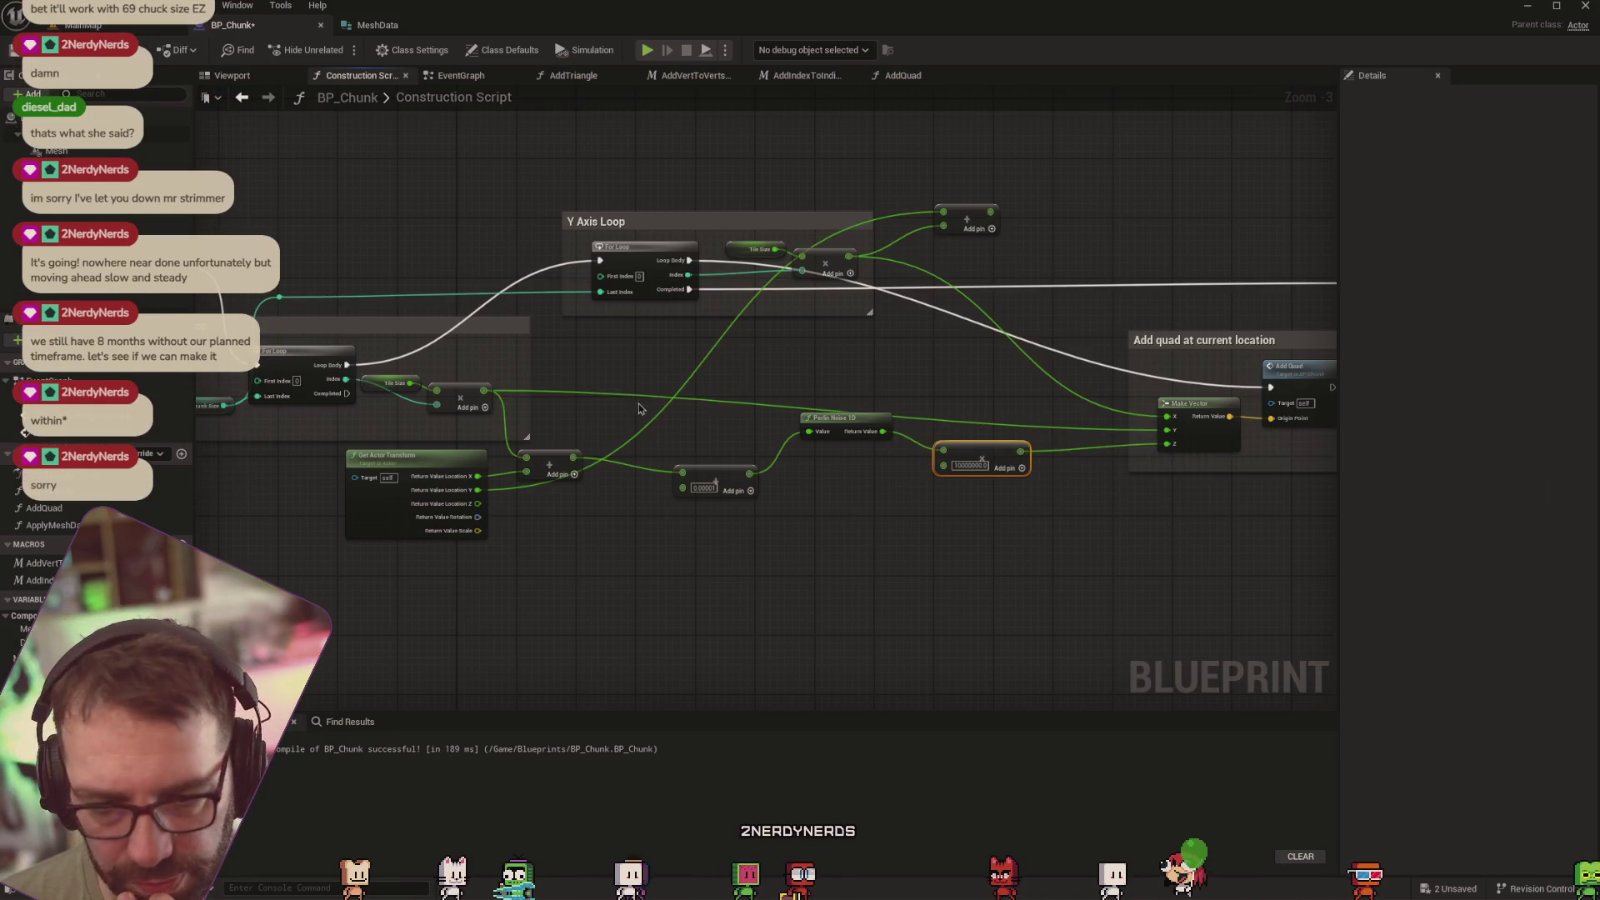
pyautogui.click(83, 25)
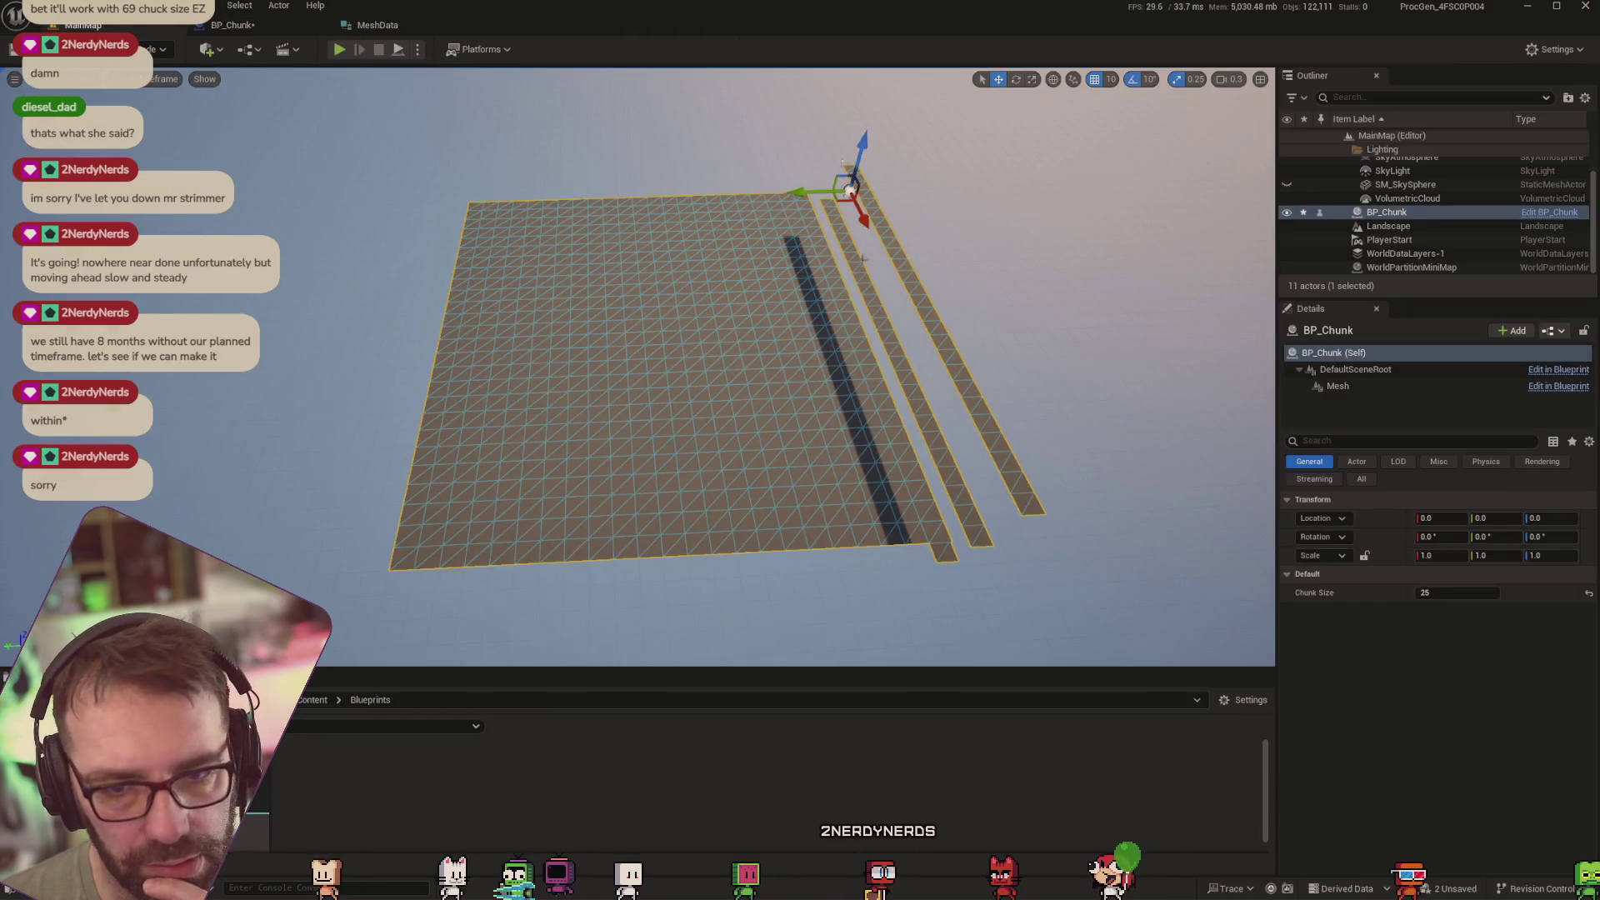
pyautogui.moveTo(862, 257)
pyautogui.mouseDown()
pyautogui.moveTo(880, 313)
pyautogui.moveTo(1095, 284)
pyautogui.mouseUp()
pyautogui.click(232, 25)
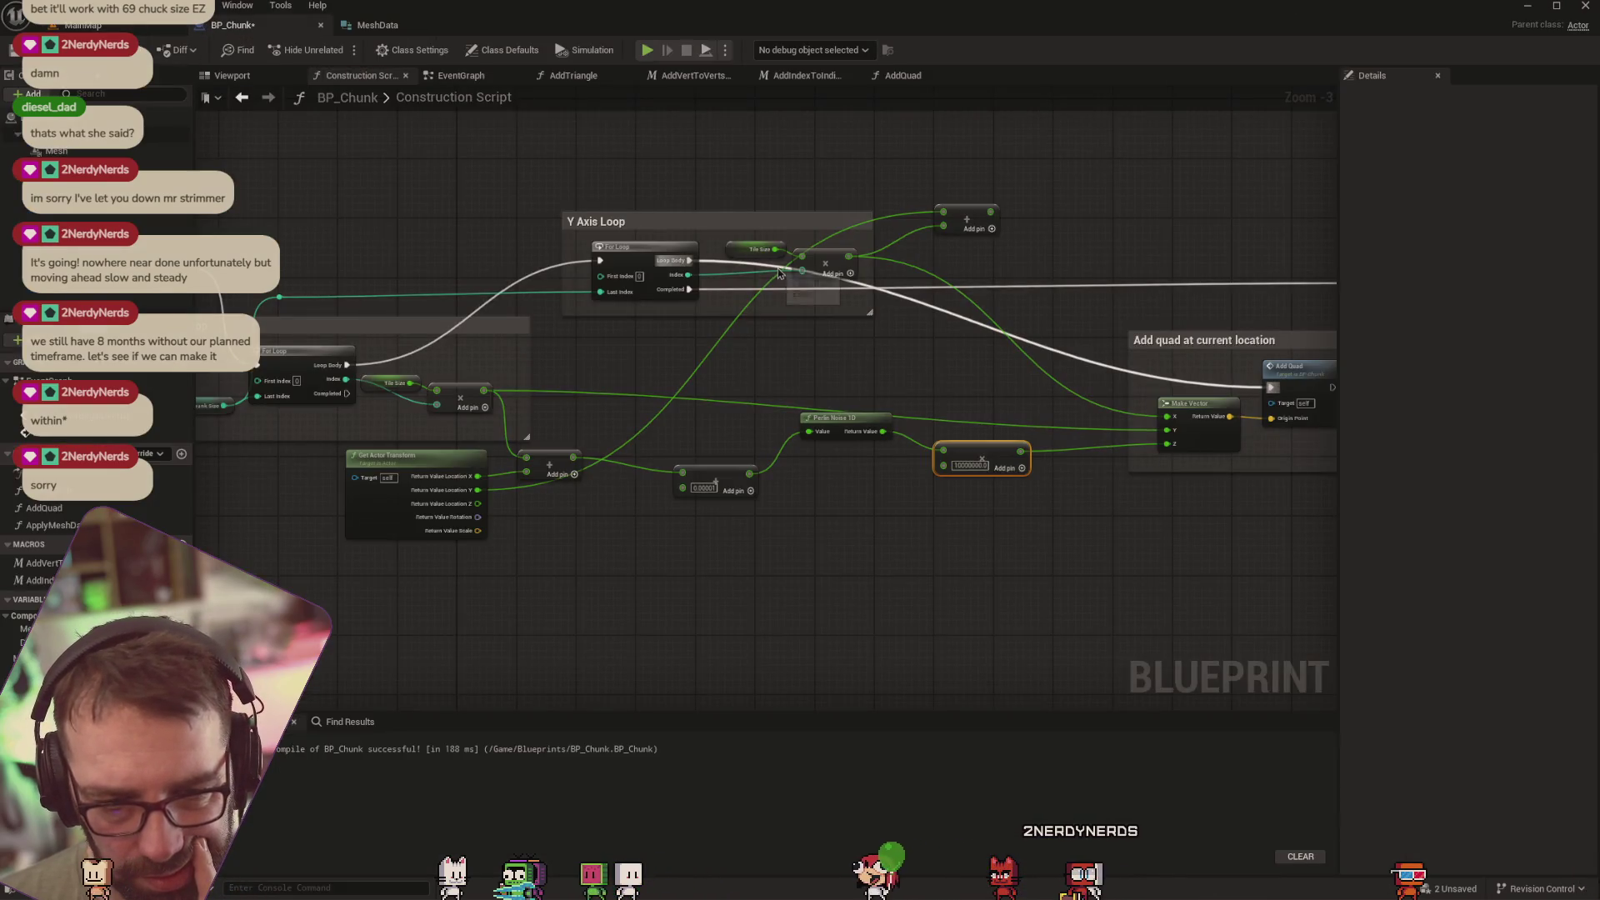
# Pan across the X Axis Loop and Add Quad nodes, then open the AddQuad function graph
pyautogui.moveTo(752, 386)
pyautogui.mouseDown()
pyautogui.moveTo(676, 347)
pyautogui.moveTo(840, 347)
pyautogui.moveTo(736, 352)
pyautogui.mouseUp()
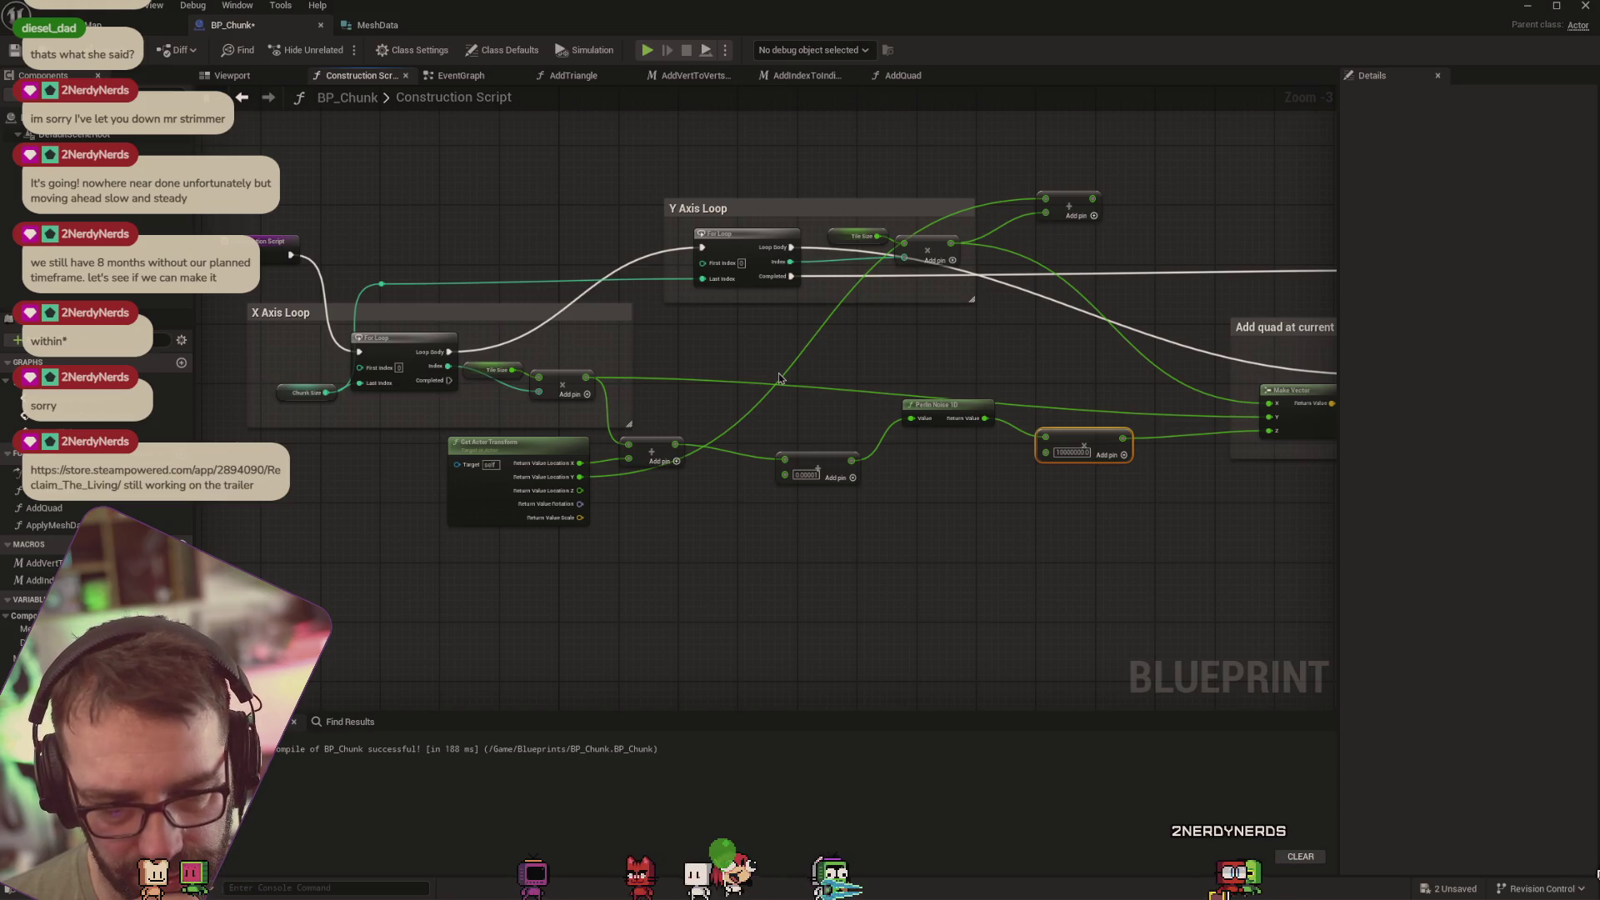
pyautogui.moveTo(945, 406)
pyautogui.mouseDown()
pyautogui.moveTo(954, 358)
pyautogui.moveTo(704, 361)
pyautogui.mouseUp()
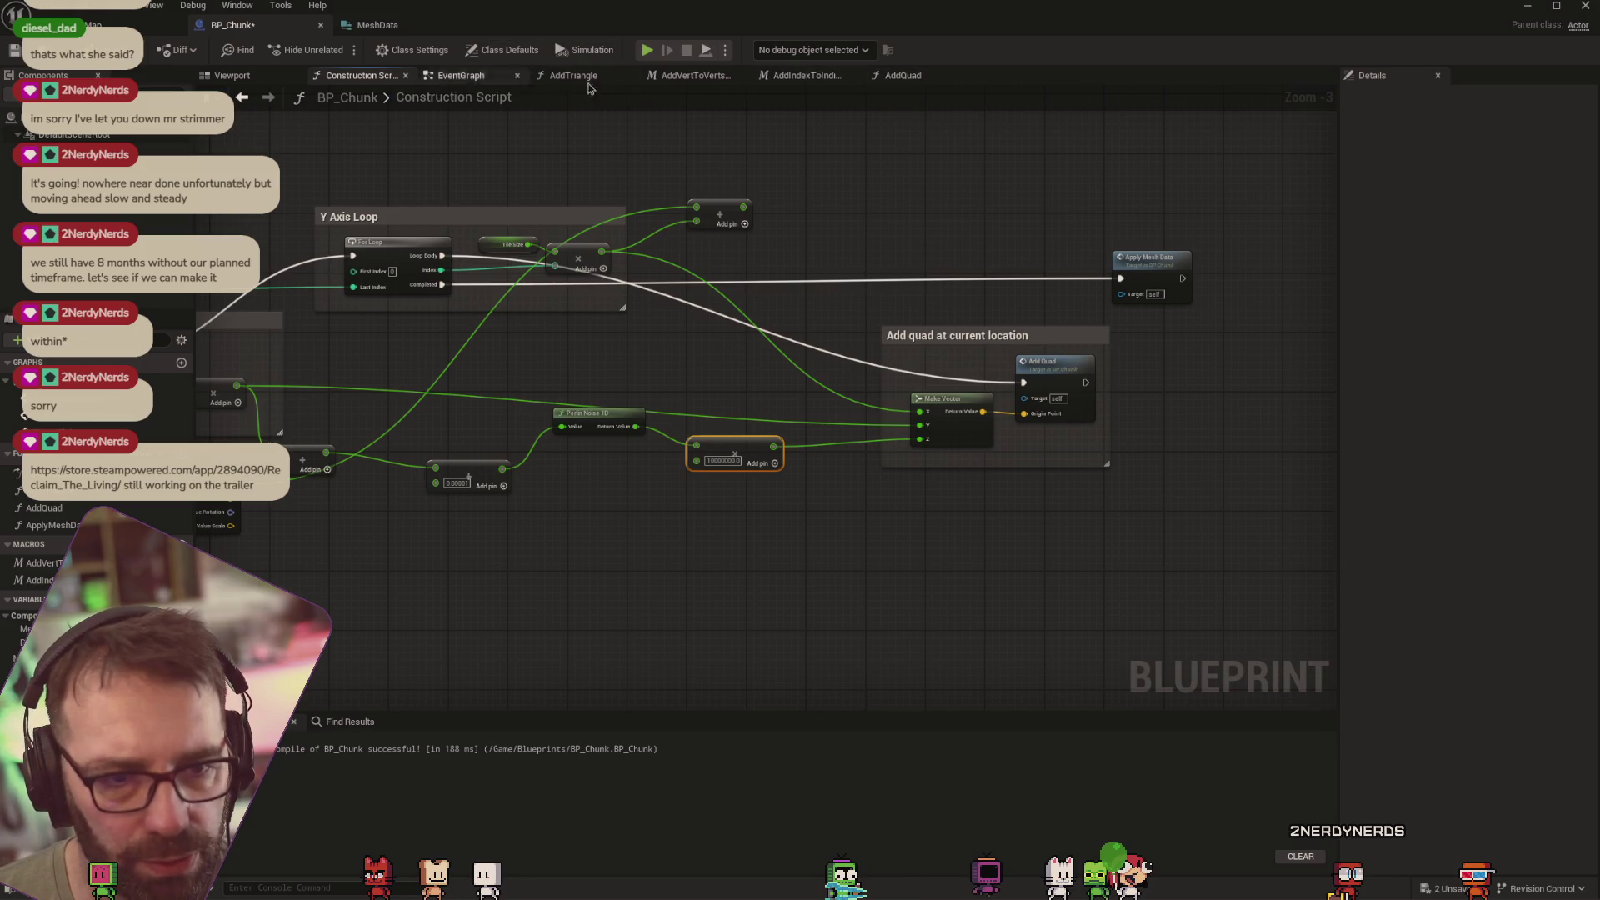
pyautogui.click(909, 80)
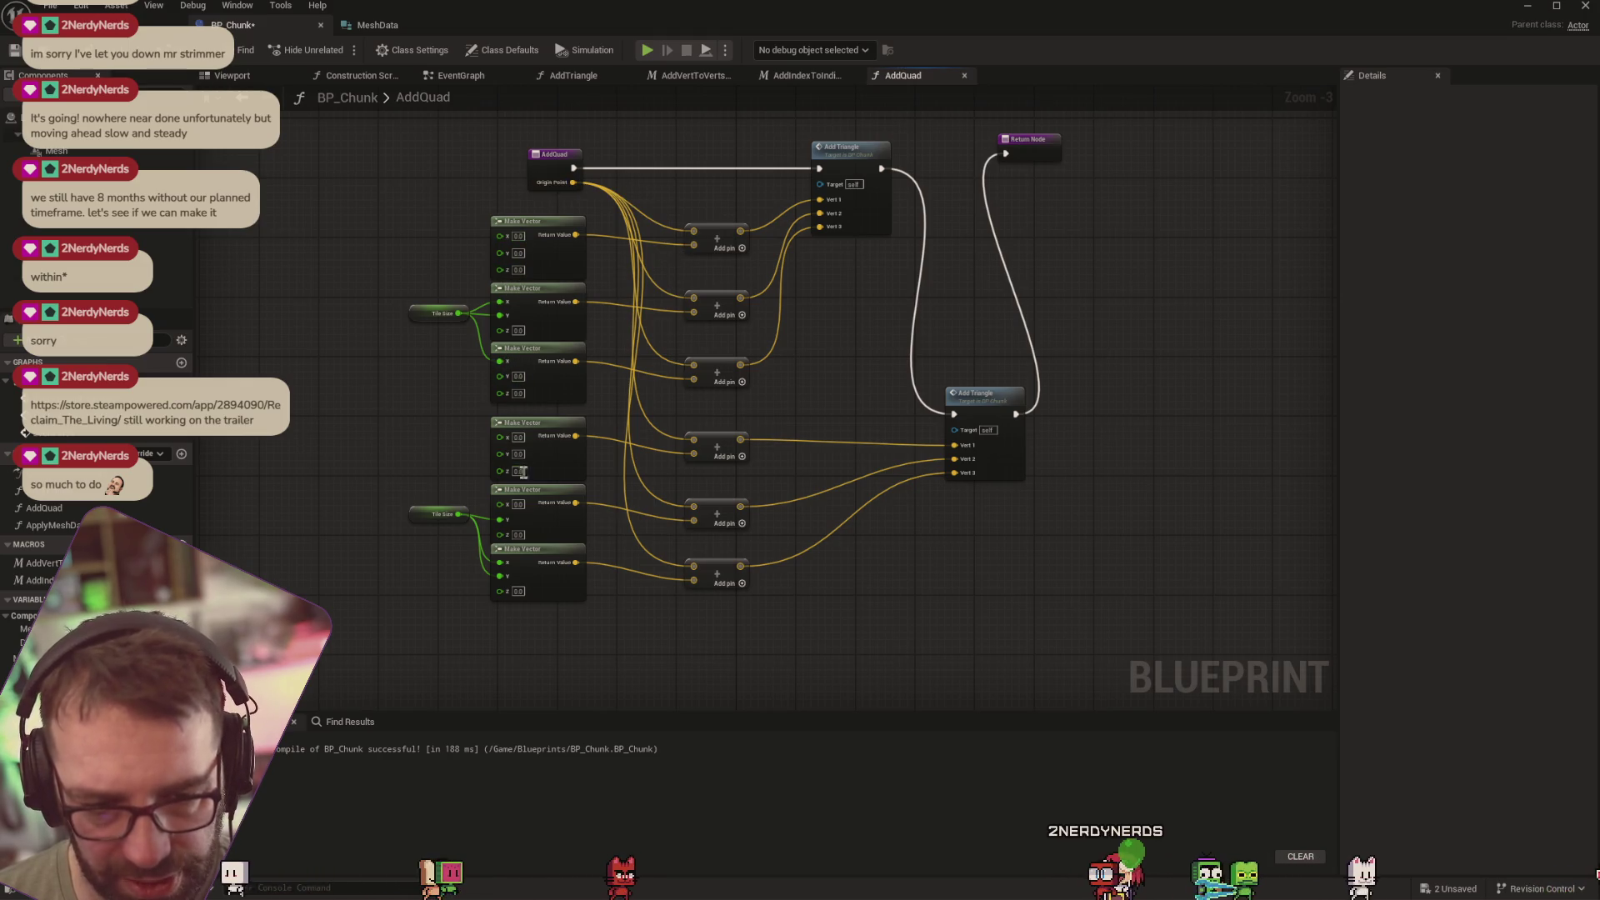
# Look through the AddIndexToIndicesArray, AddVertToVertsArray and AddTriangle graphs, then return to Construction Script
pyautogui.scroll(-1, 715, 265)
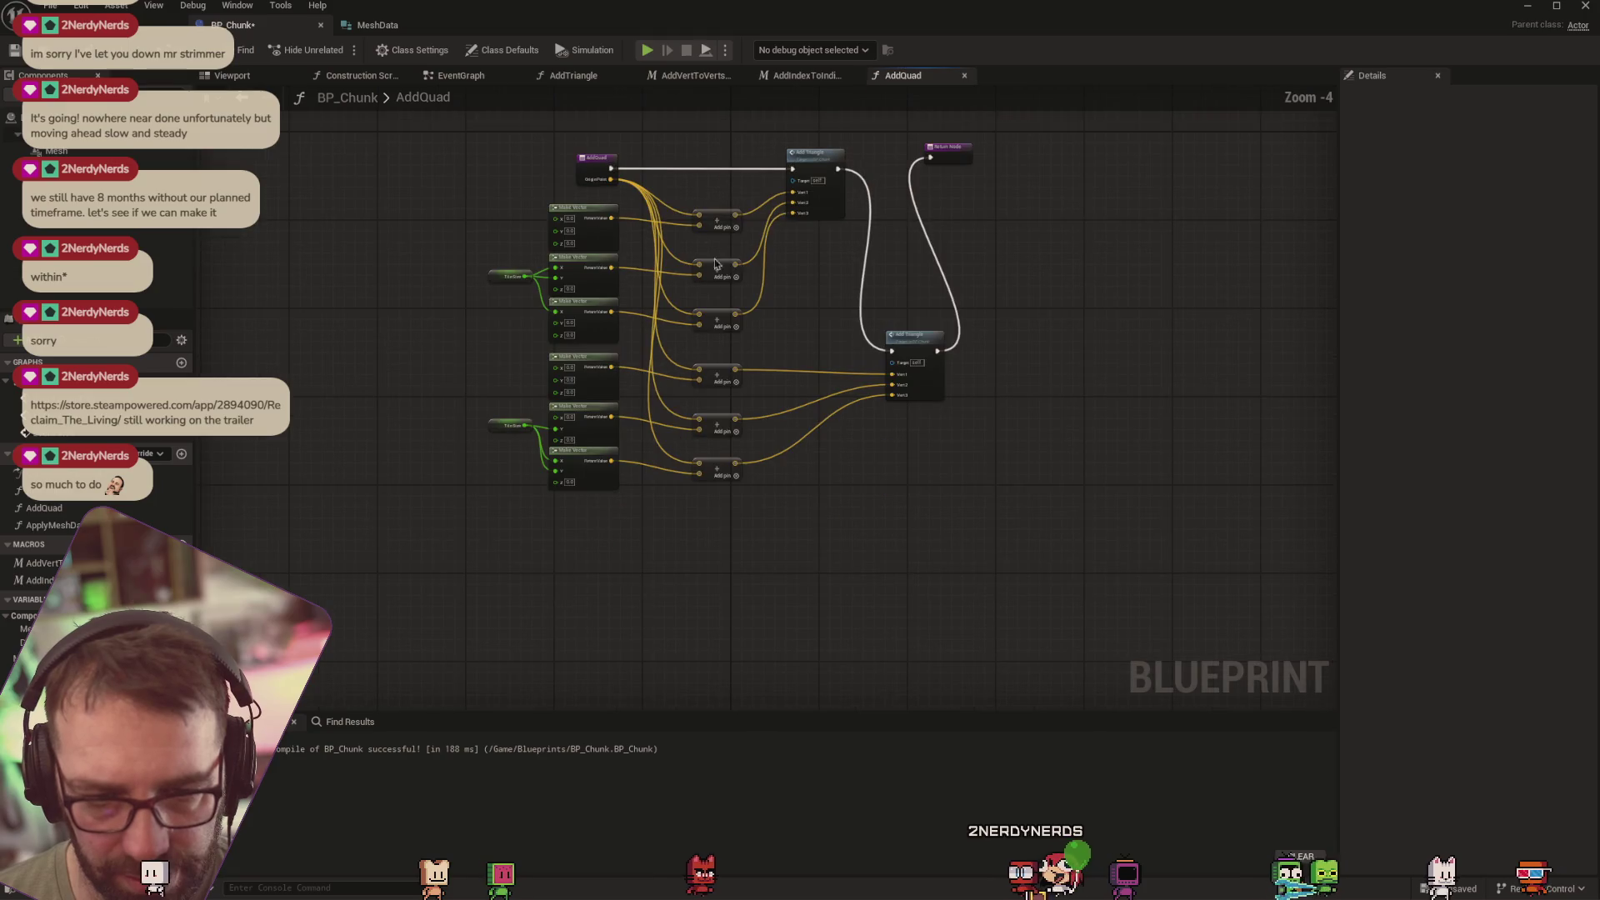
pyautogui.scroll(1, 709, 237)
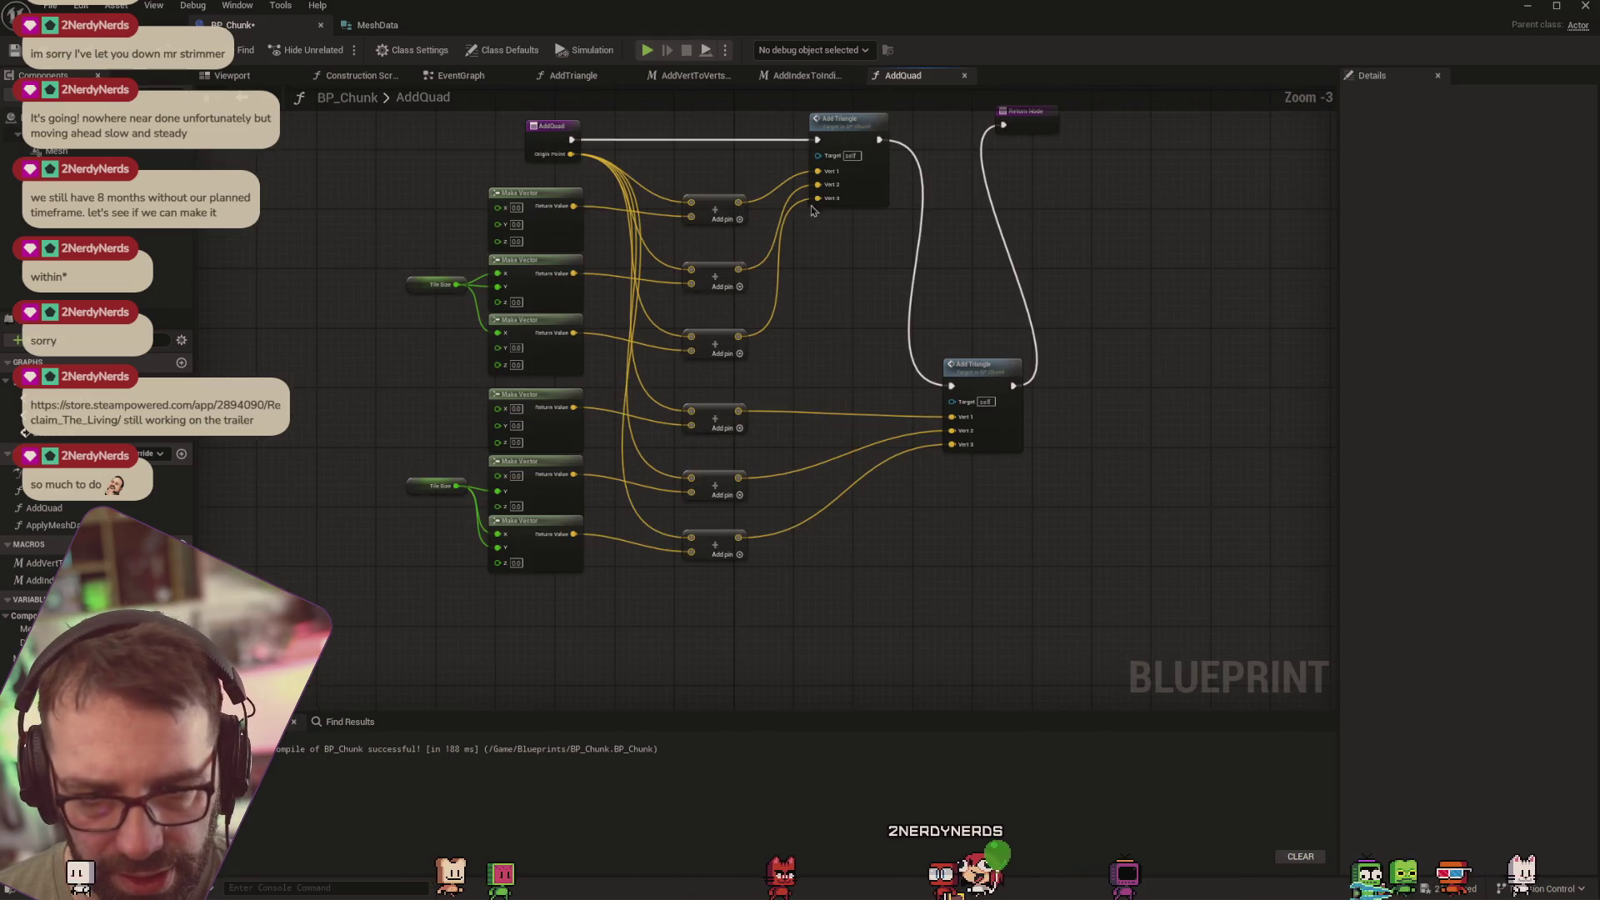
pyautogui.moveTo(813, 210); pyautogui.dragTo(795, 267)
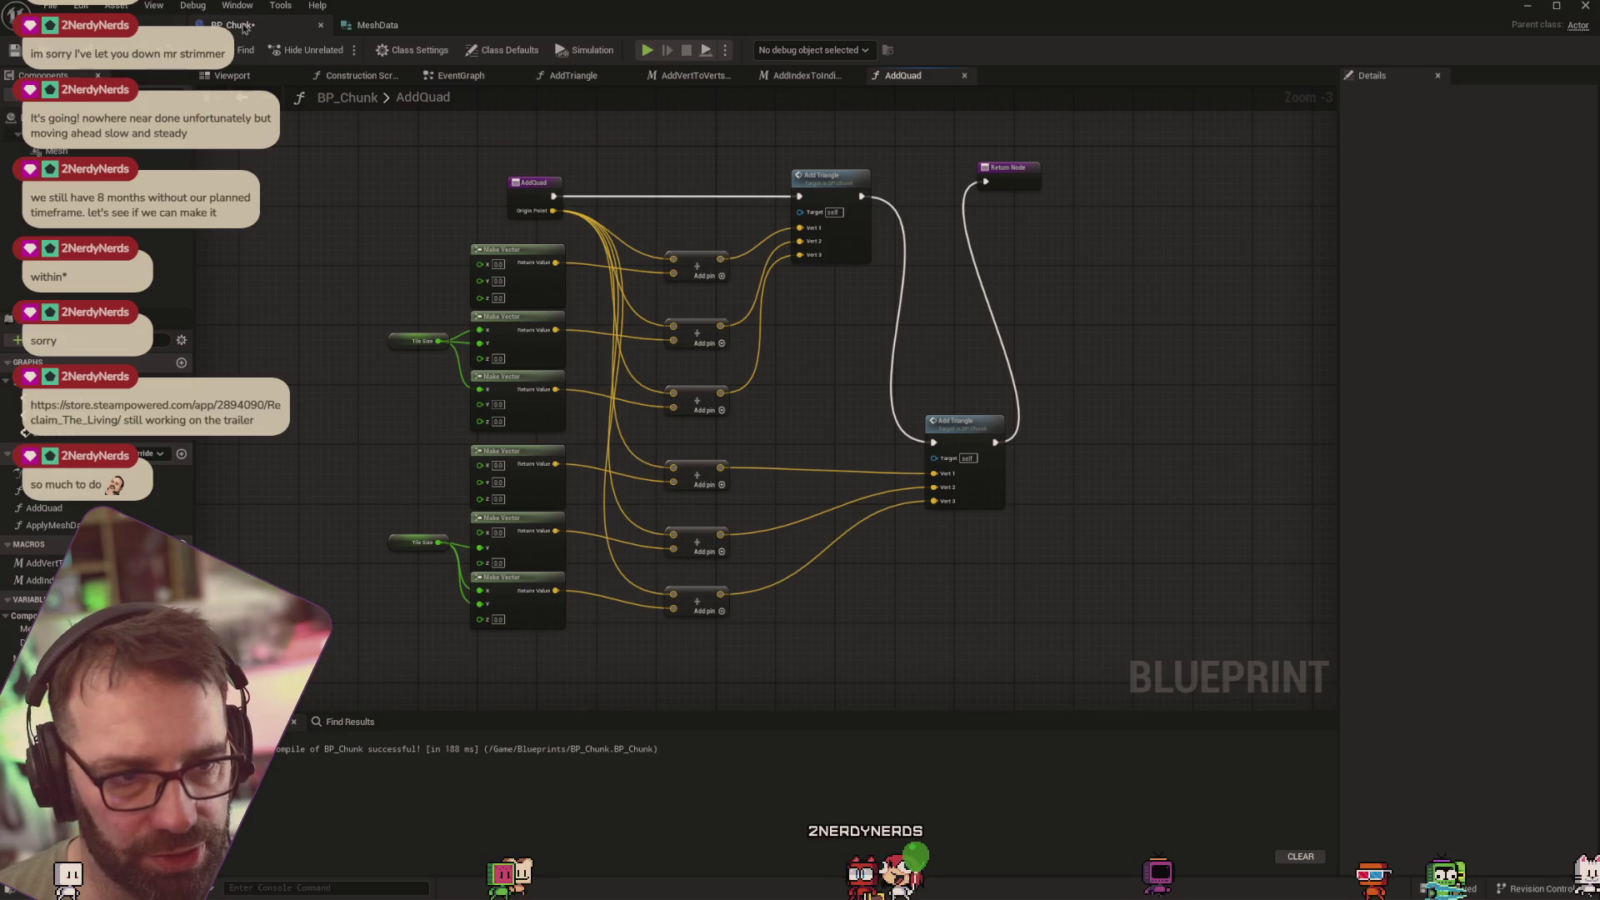
pyautogui.click(802, 75)
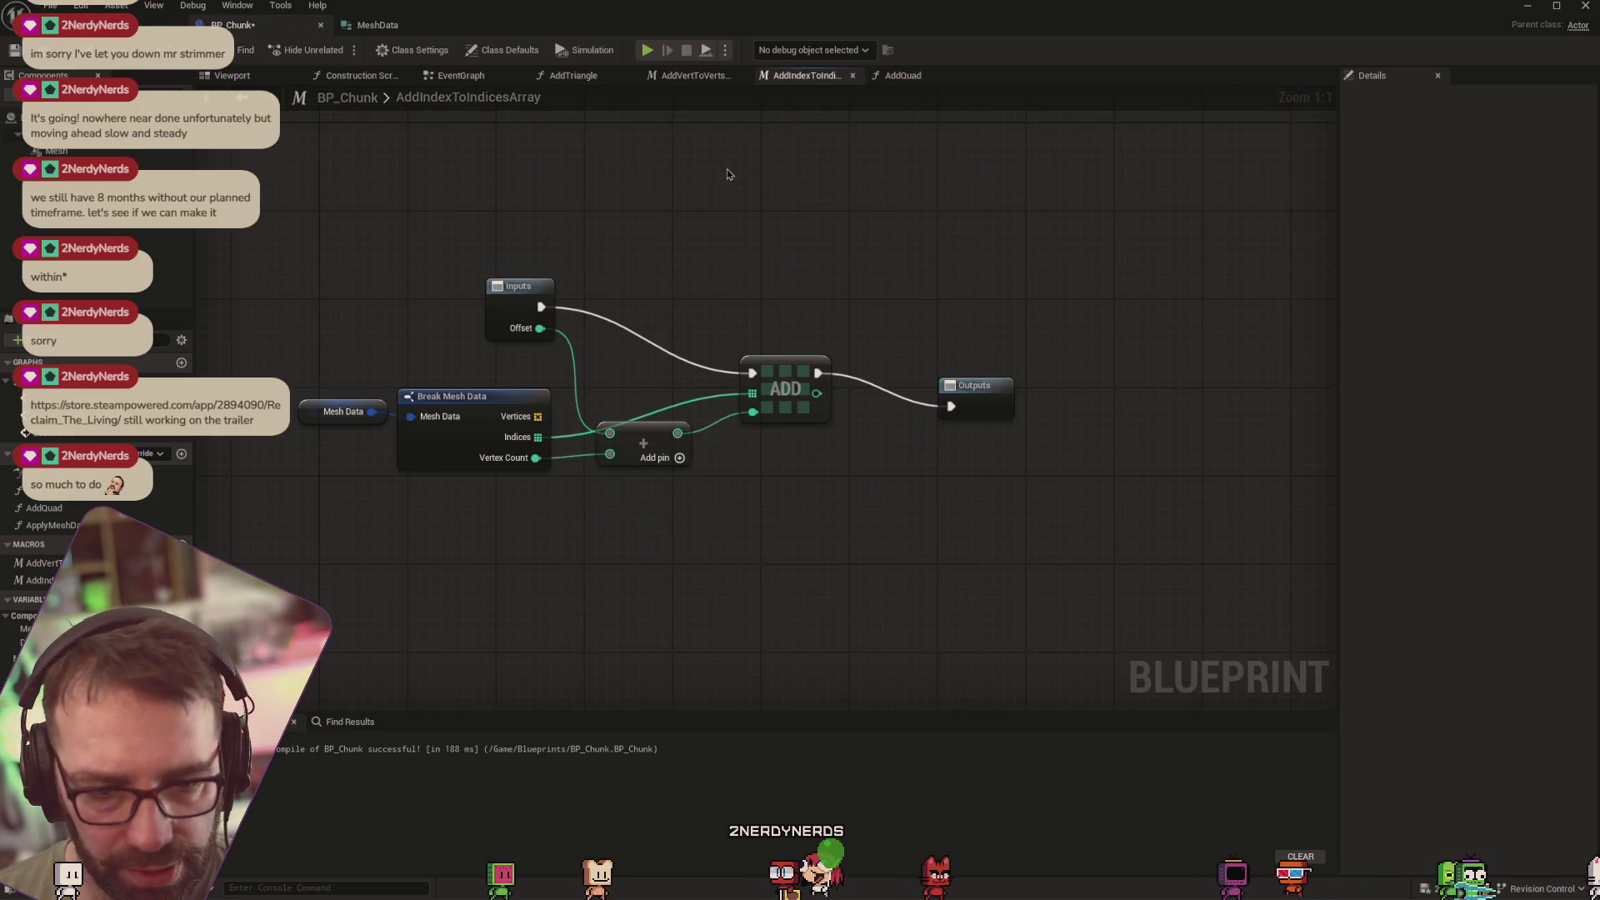
pyautogui.click(696, 75)
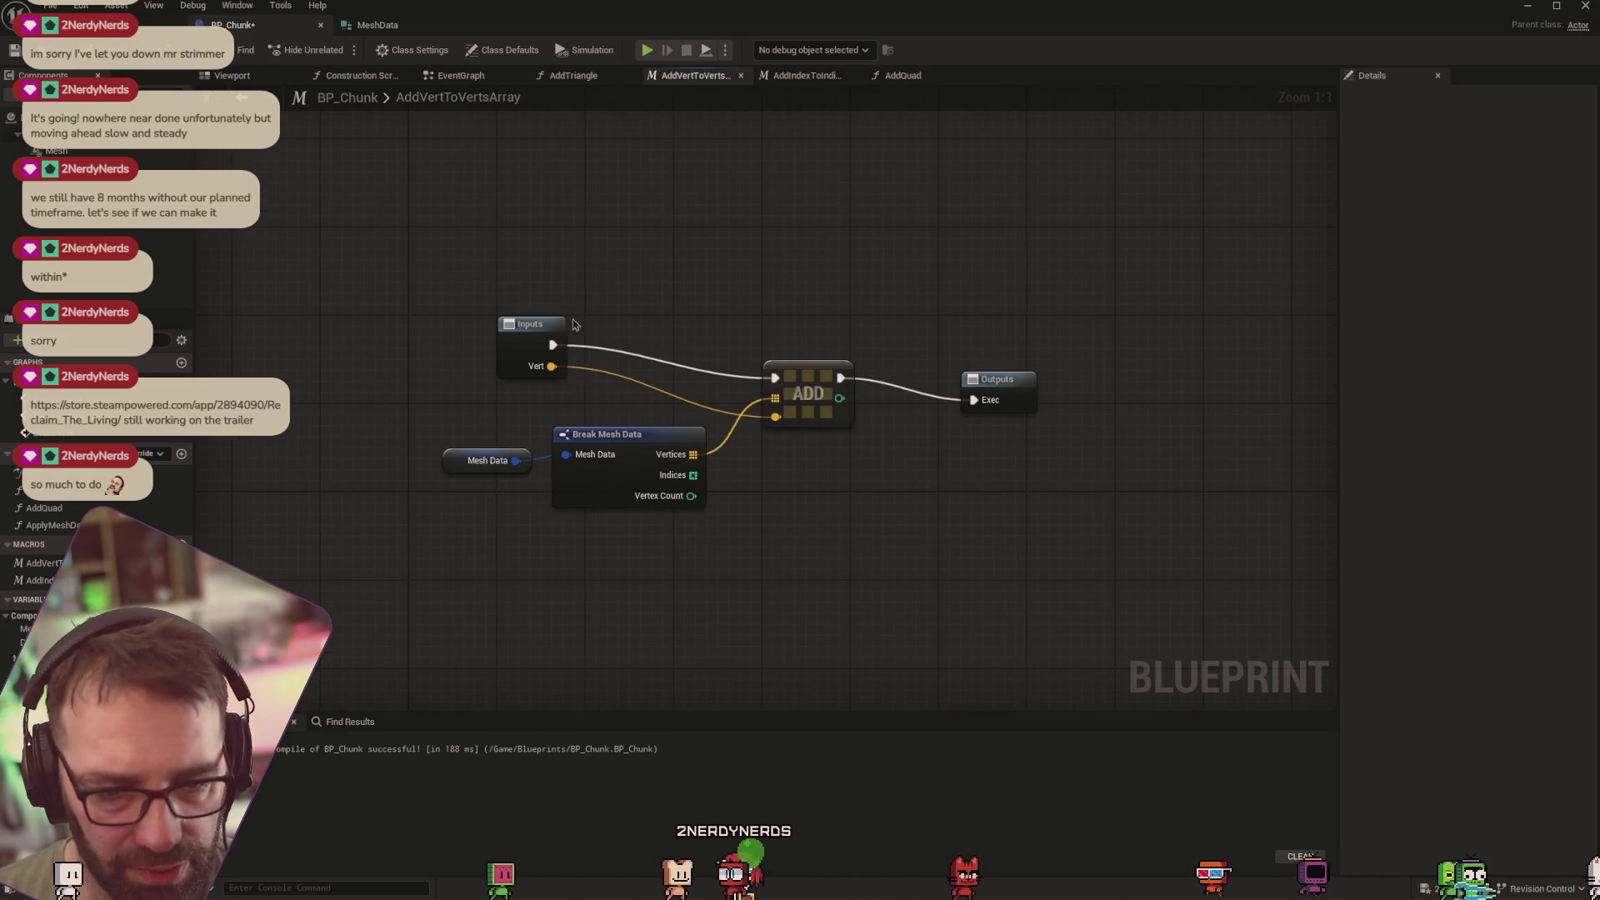
pyautogui.click(583, 75)
pyautogui.scroll(1, 689, 379)
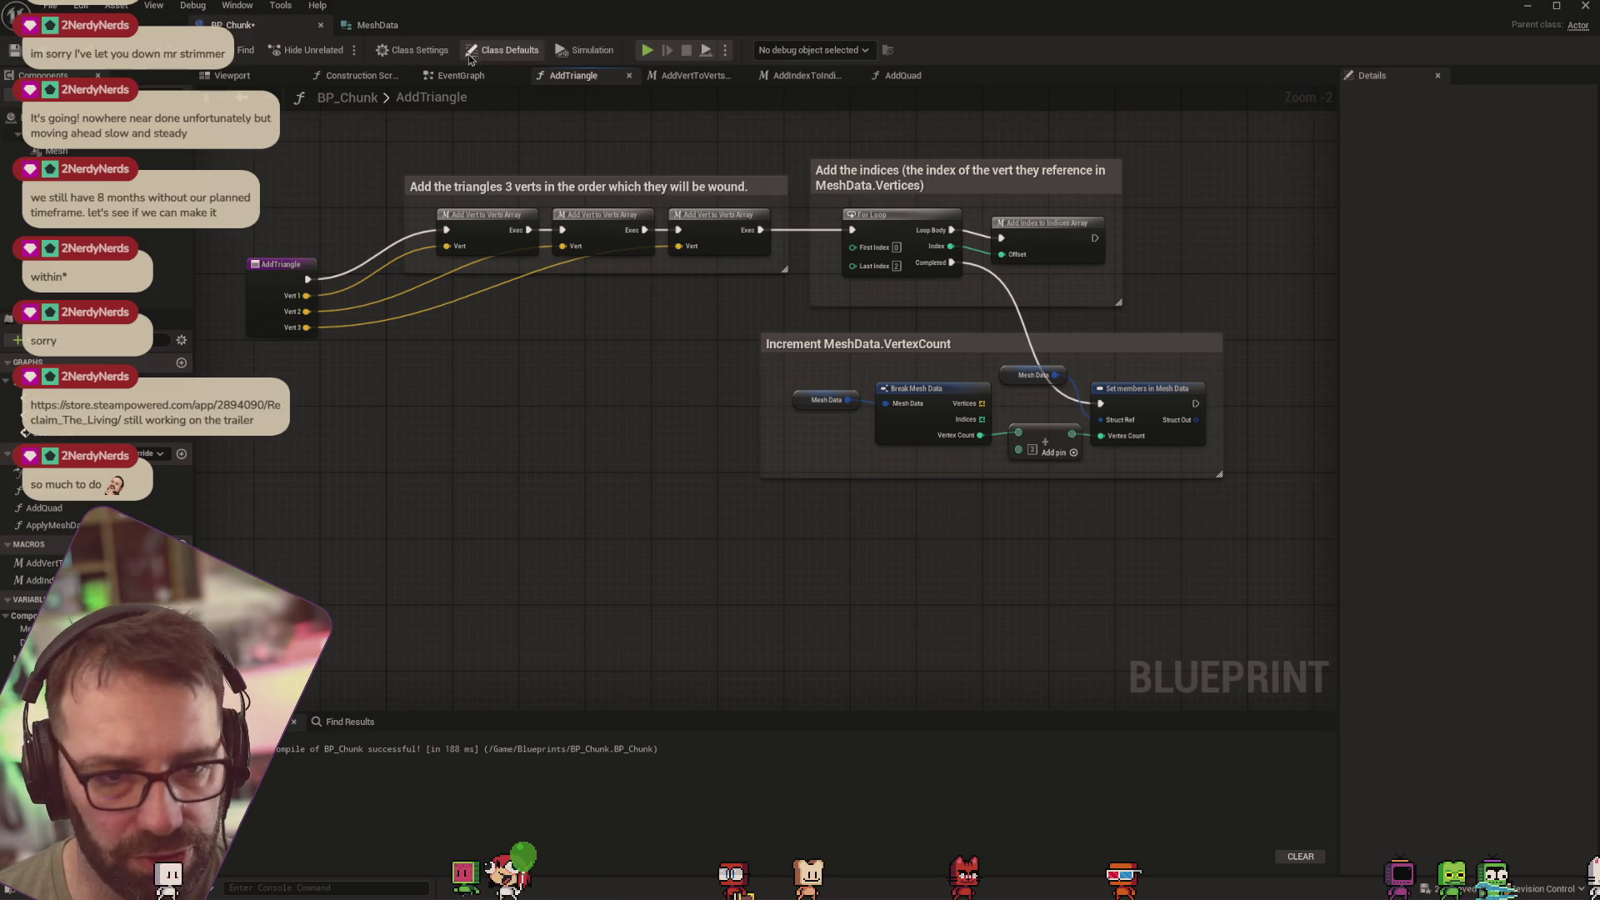
pyautogui.click(360, 75)
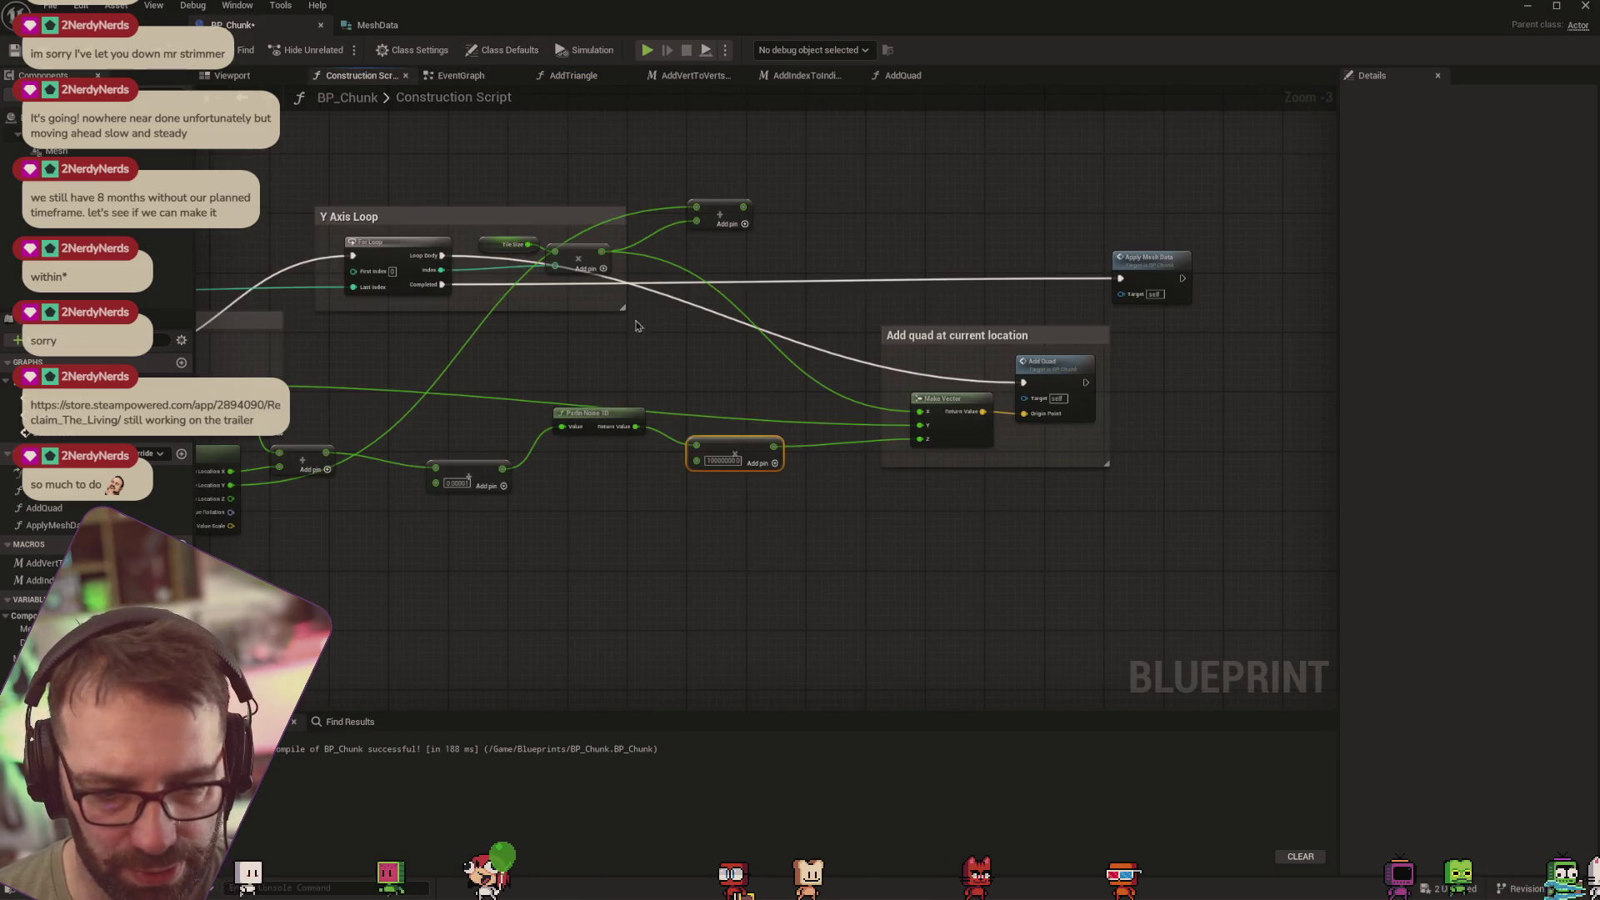
# Move the two noise multiply nodes up and wire the Y Axis Loop's Add output into the noise chain
pyautogui.moveTo(660, 339); pyautogui.dragTo(695, 327)
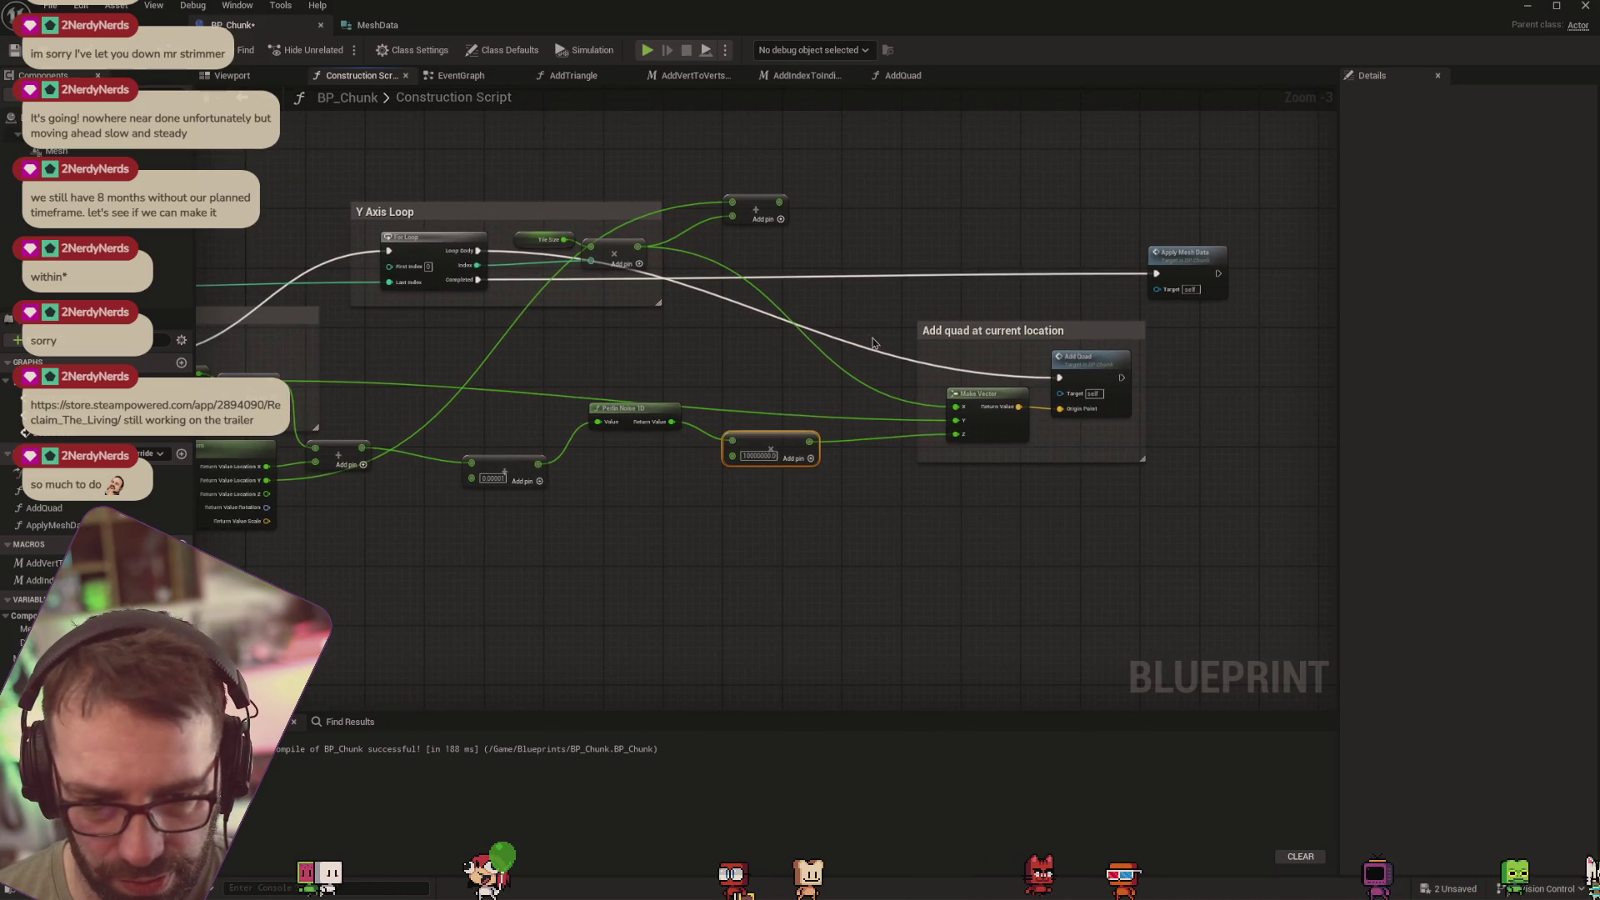
pyautogui.moveTo(708, 393); pyautogui.dragTo(796, 389)
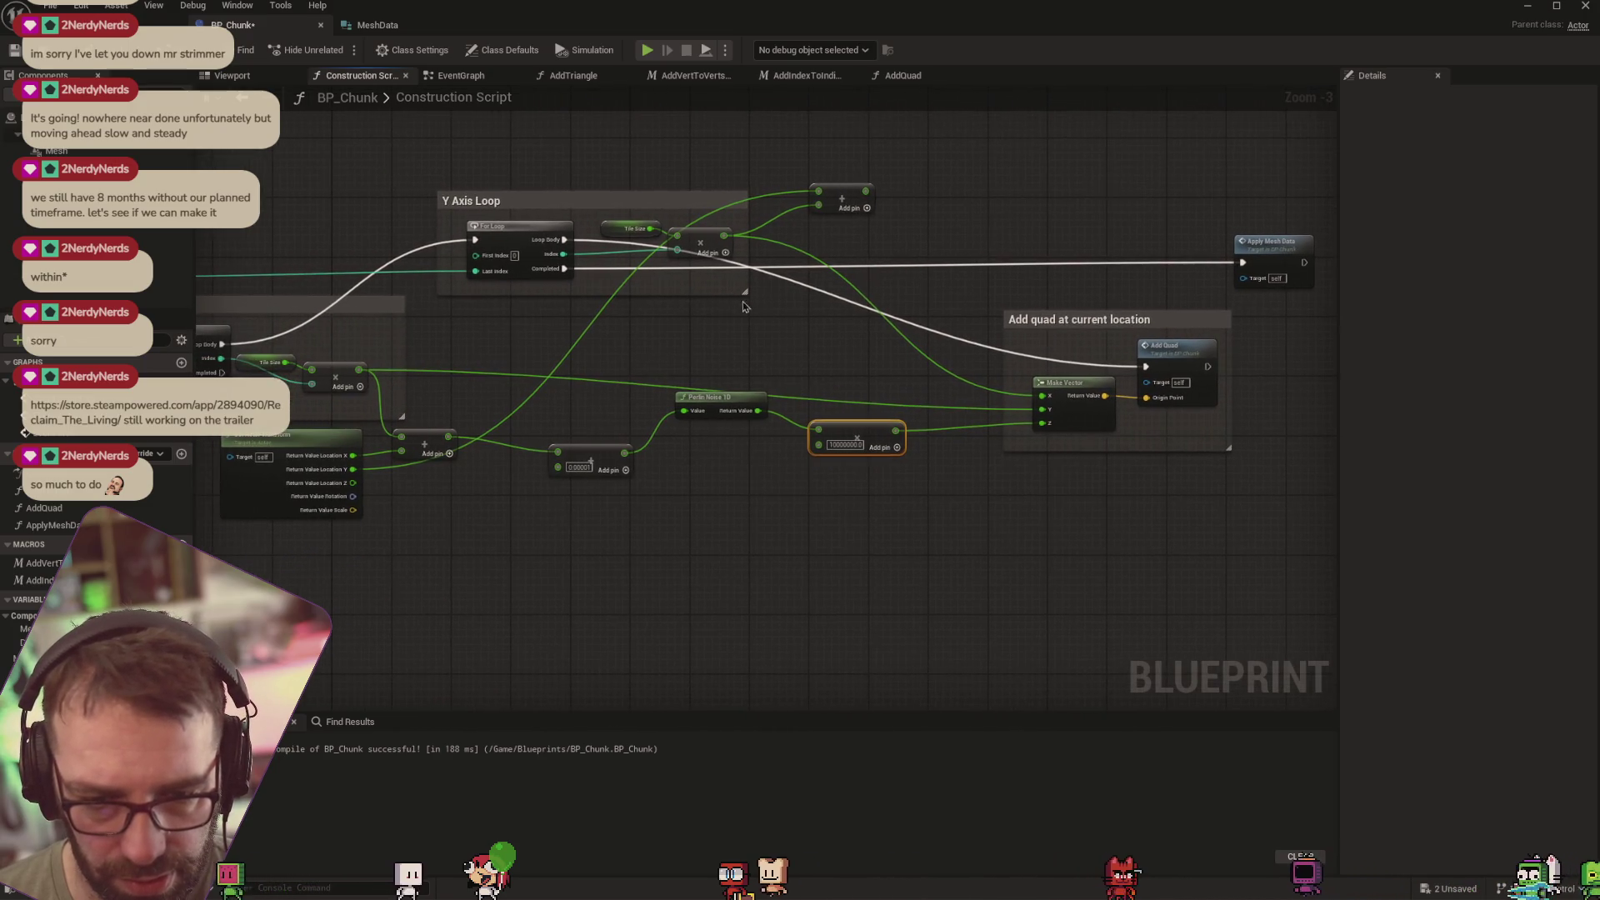
pyautogui.moveTo(698, 326); pyautogui.dragTo(760, 317)
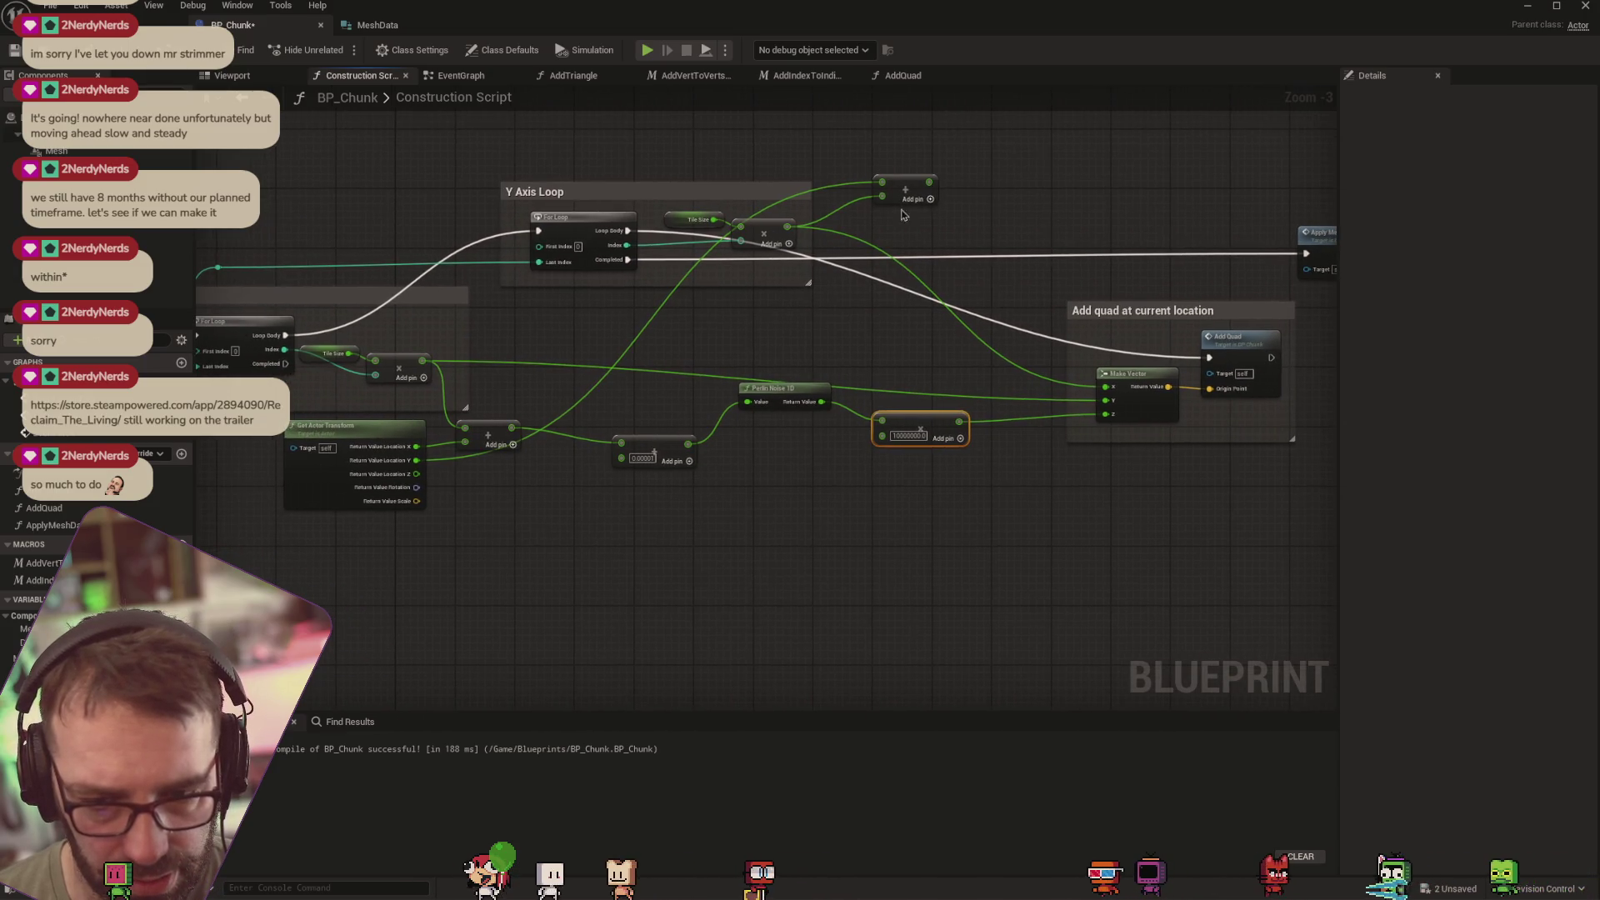
pyautogui.moveTo(931, 182)
pyautogui.mouseDown()
pyautogui.moveTo(824, 291)
pyautogui.moveTo(622, 444)
pyautogui.moveTo(722, 438)
pyautogui.moveTo(684, 422)
pyautogui.mouseUp()
pyautogui.keyDown('shift'); pyautogui.click(913, 422); pyautogui.keyUp('shift')
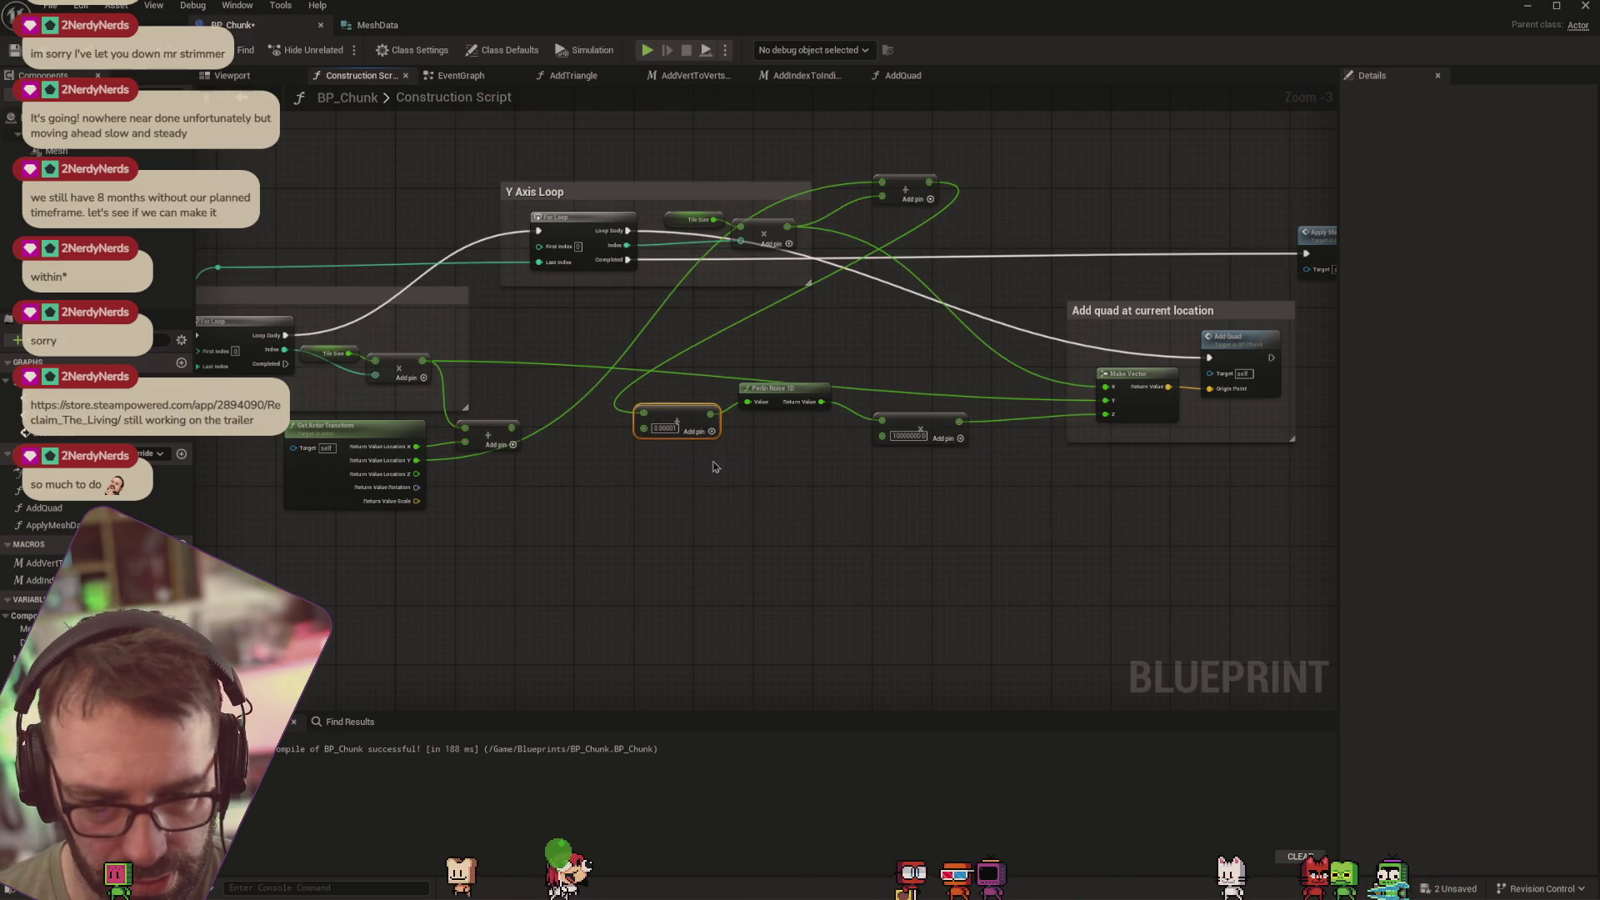
pyautogui.moveTo(914, 422)
pyautogui.mouseDown()
pyautogui.moveTo(1000, 300)
pyautogui.moveTo(988, 342)
pyautogui.moveTo(900, 421)
pyautogui.moveTo(913, 425)
pyautogui.moveTo(675, 403)
pyautogui.moveTo(1075, 171)
pyautogui.moveTo(1094, 187)
pyautogui.mouseUp()
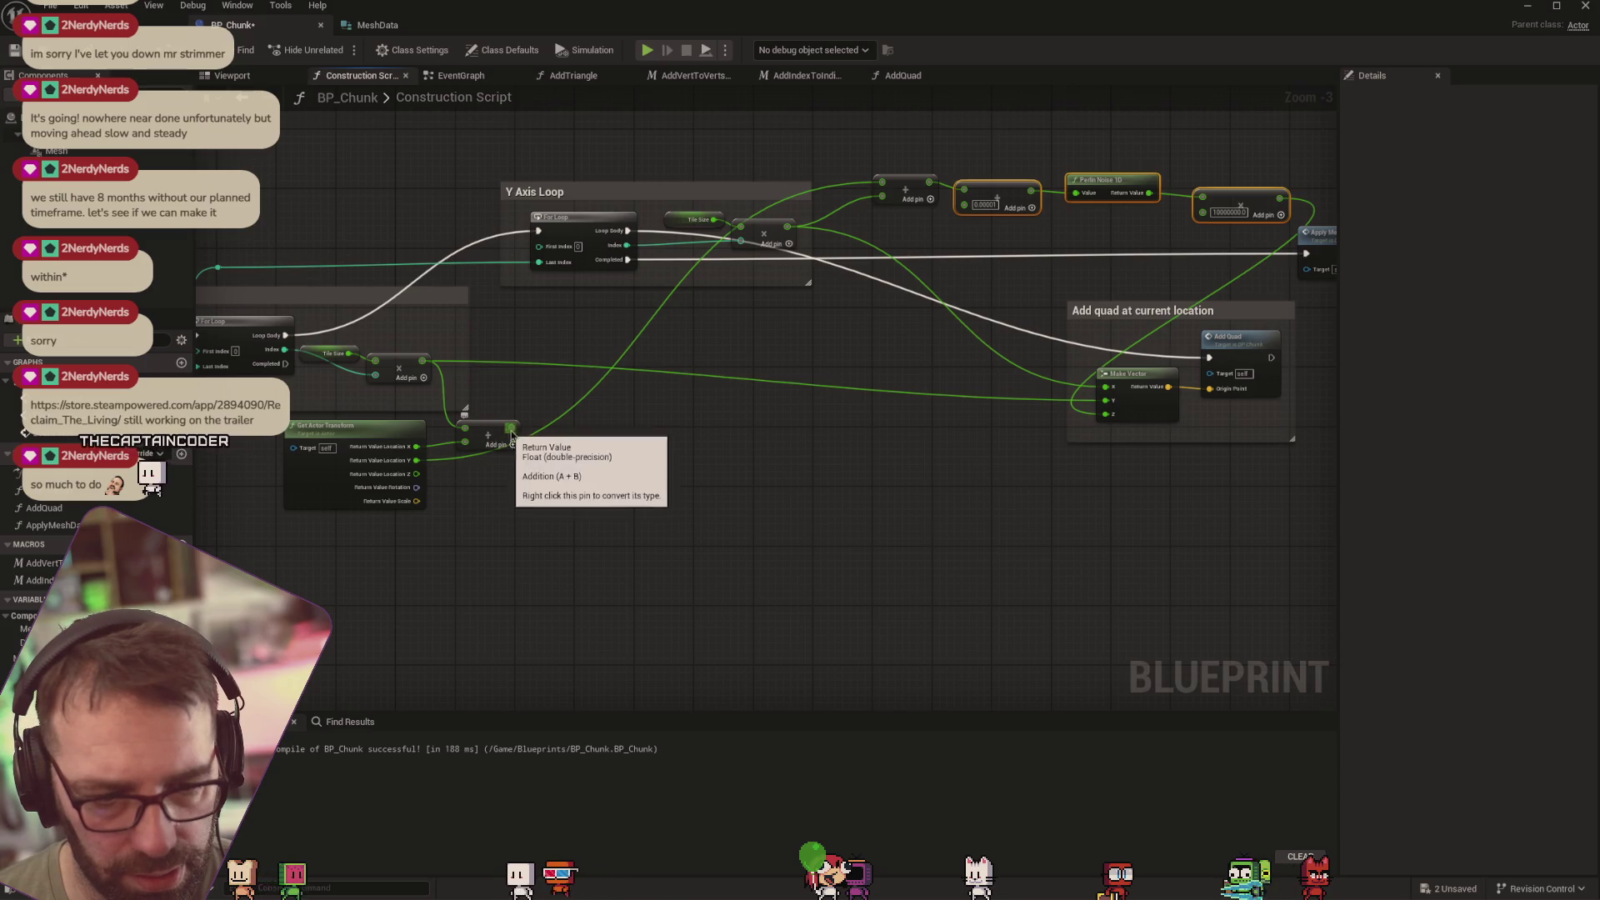
pyautogui.moveTo(512, 428)
pyautogui.mouseDown()
pyautogui.moveTo(863, 392)
pyautogui.moveTo(1109, 404)
pyautogui.mouseUp()
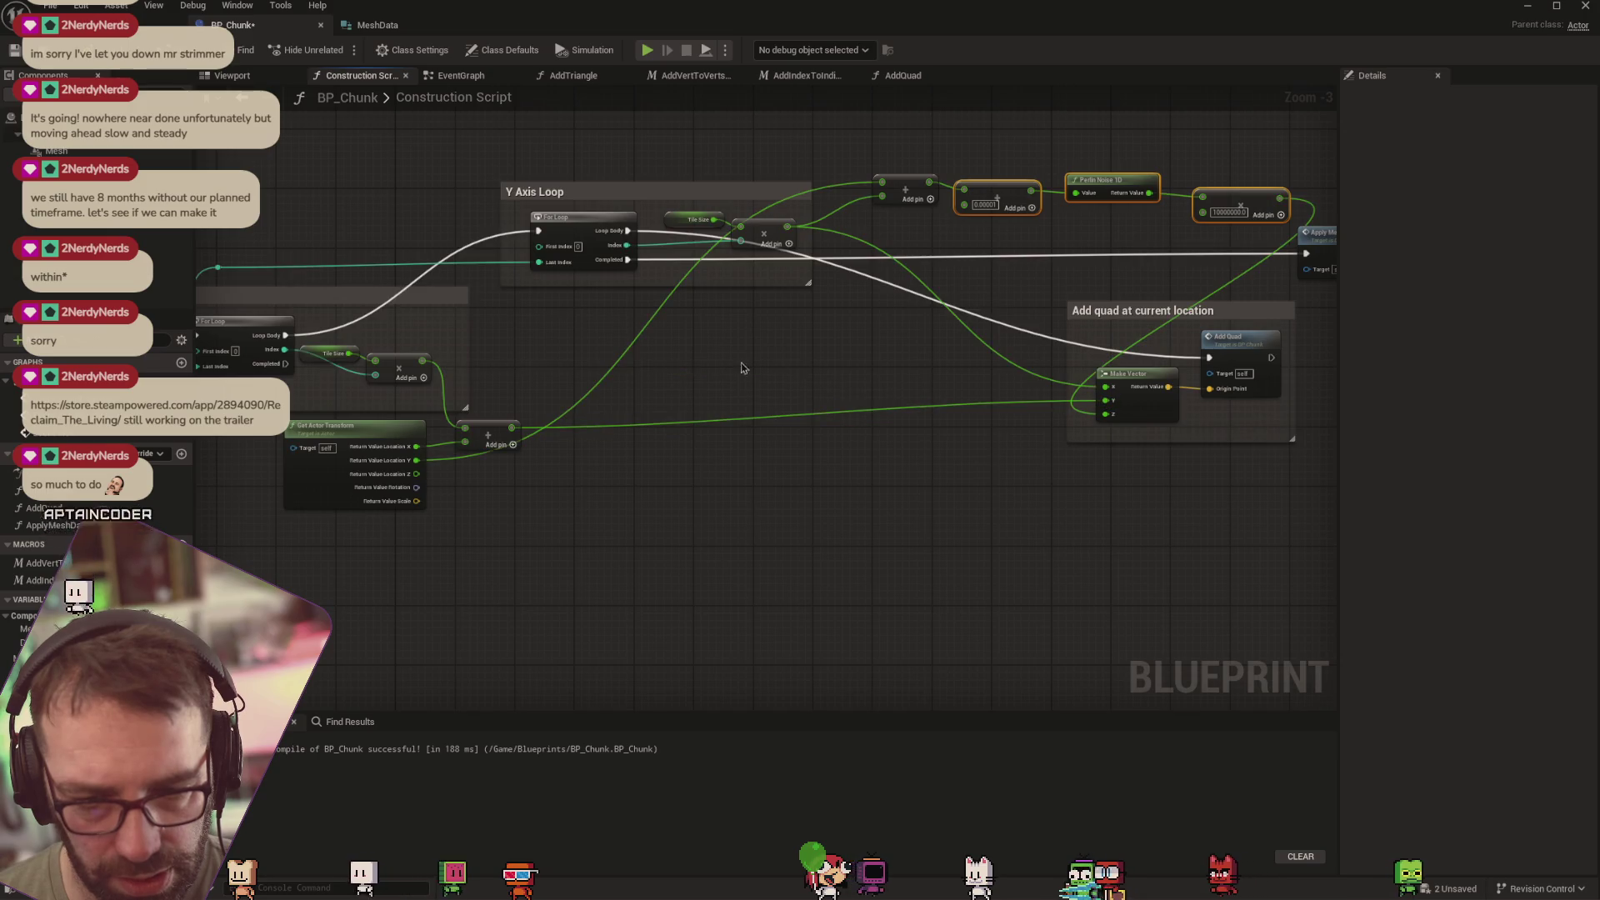
# Orbit around the rebuilt chunk in the level, then return to the Construction Script
pyautogui.hotkey('ctrl', 'Tab')
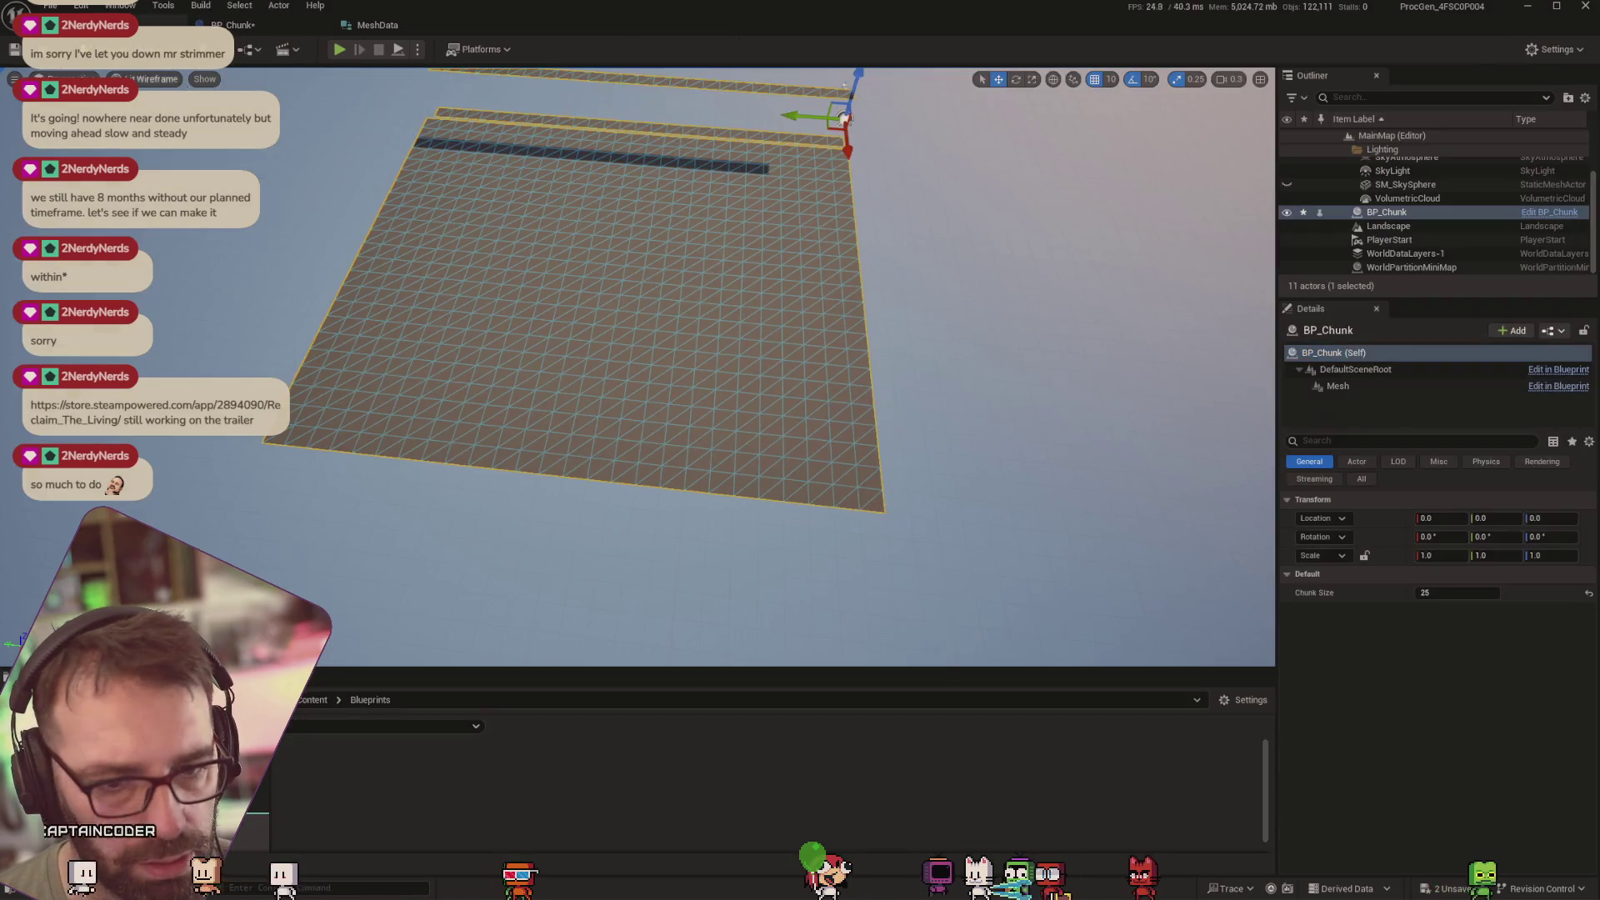
pyautogui.moveTo(844, 86)
pyautogui.mouseDown()
pyautogui.moveTo(1117, 160)
pyautogui.moveTo(922, 258)
pyautogui.moveTo(950, 221)
pyautogui.moveTo(967, 218)
pyautogui.moveTo(876, 279)
pyautogui.moveTo(762, 422)
pyautogui.moveTo(814, 349)
pyautogui.moveTo(767, 354)
pyautogui.mouseUp()
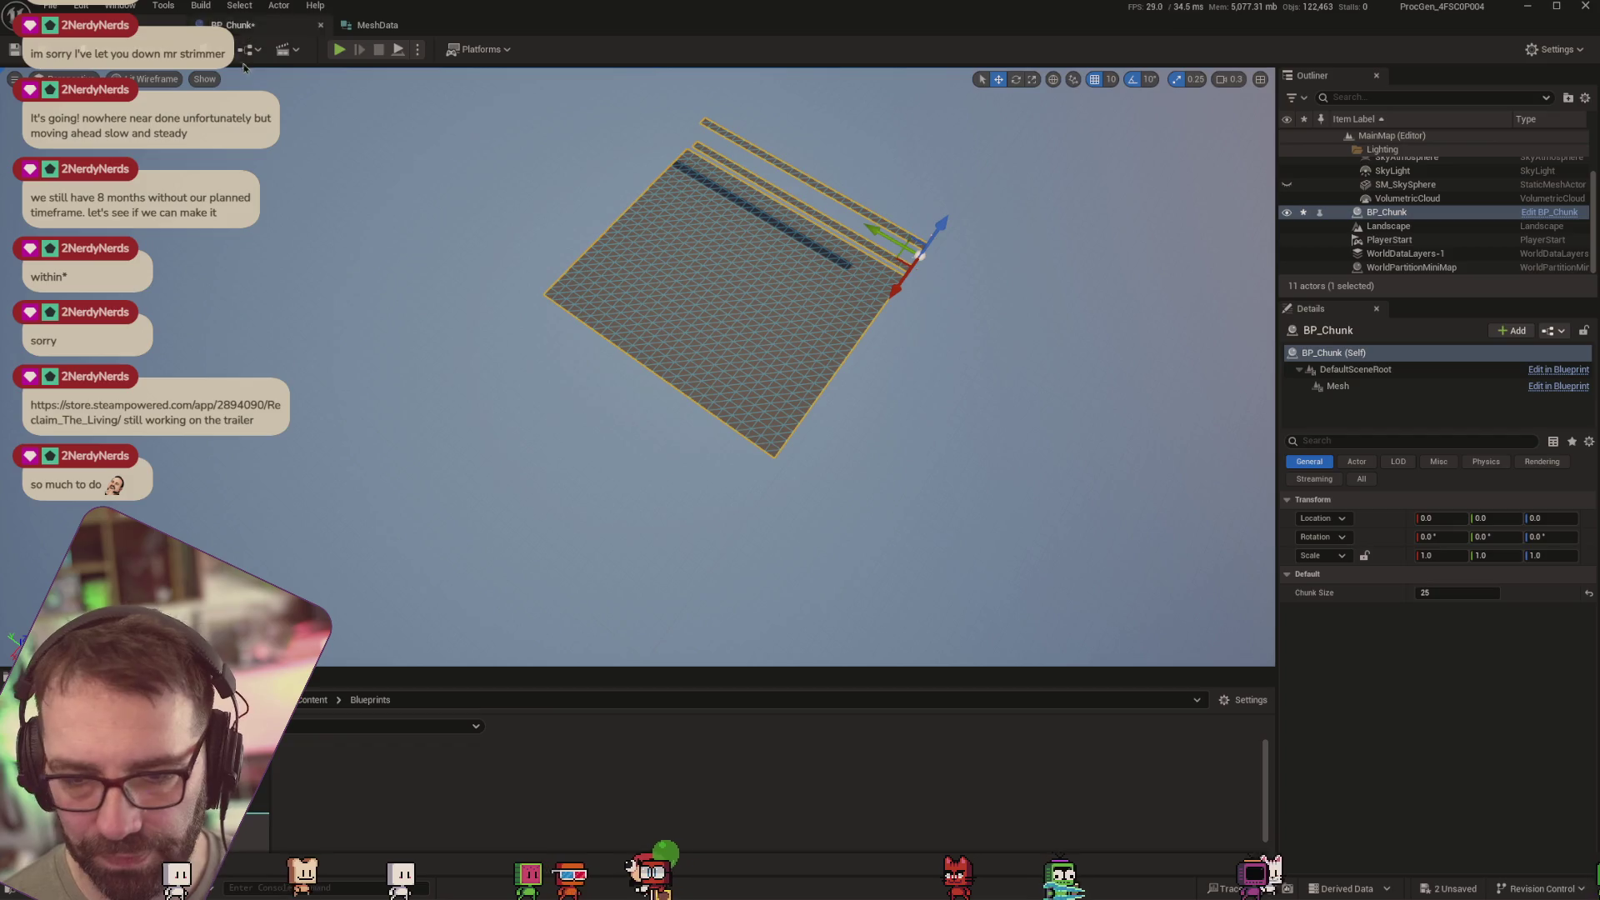
pyautogui.click(233, 25)
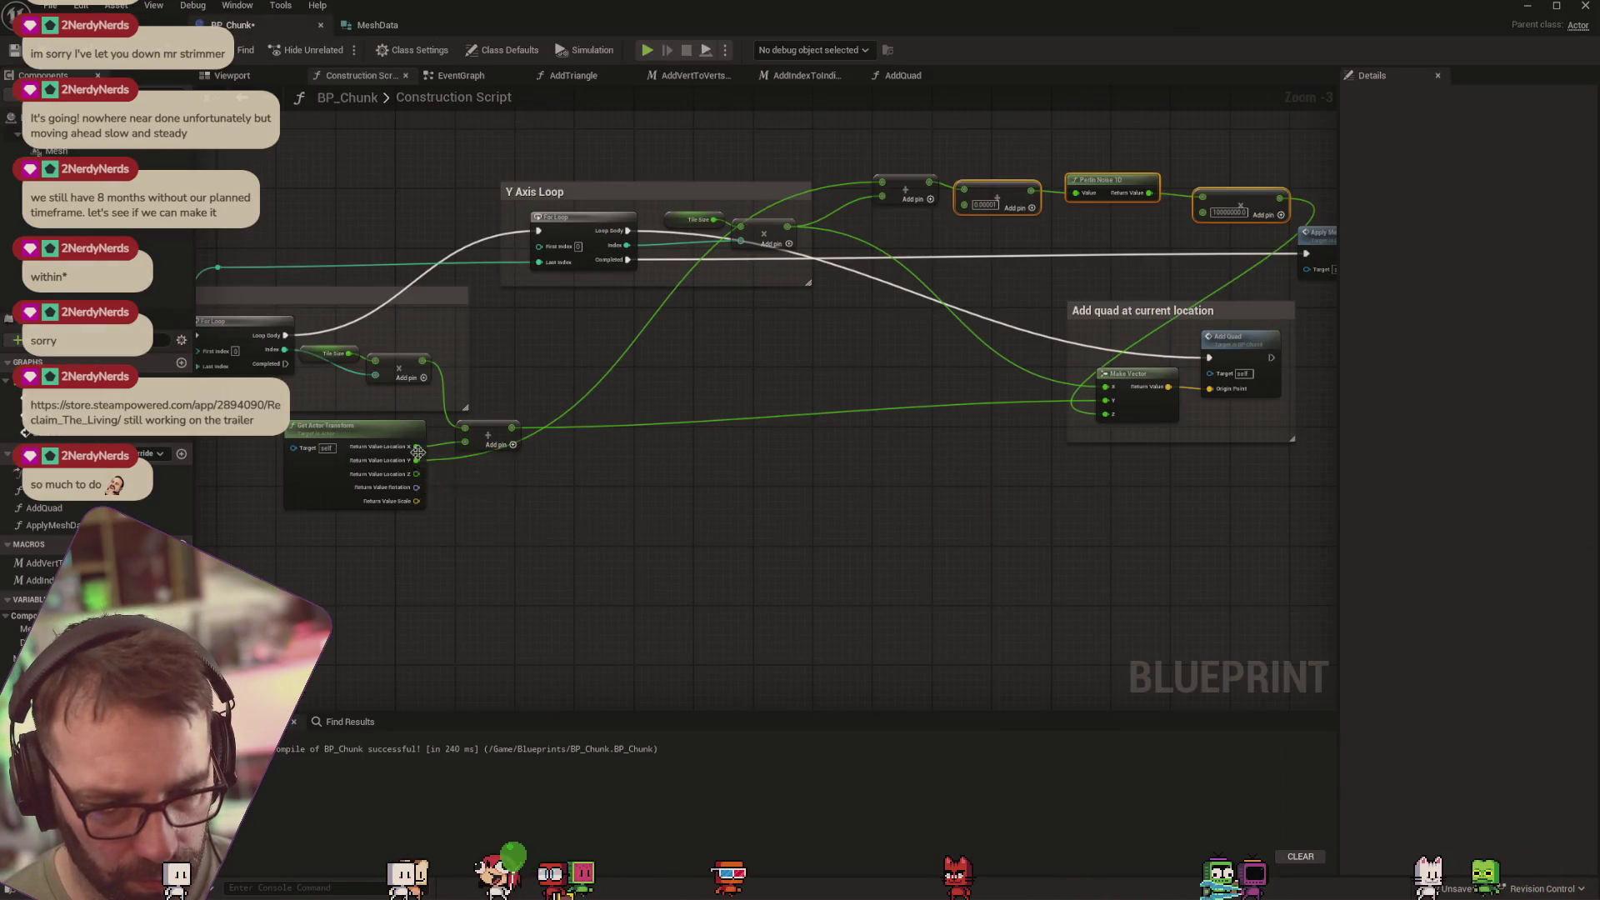
# Wire the loop Add outputs into Make Vector X and Y, and feed the relocated noise chain
pyautogui.moveTo(417, 460); pyautogui.dragTo(450, 461)
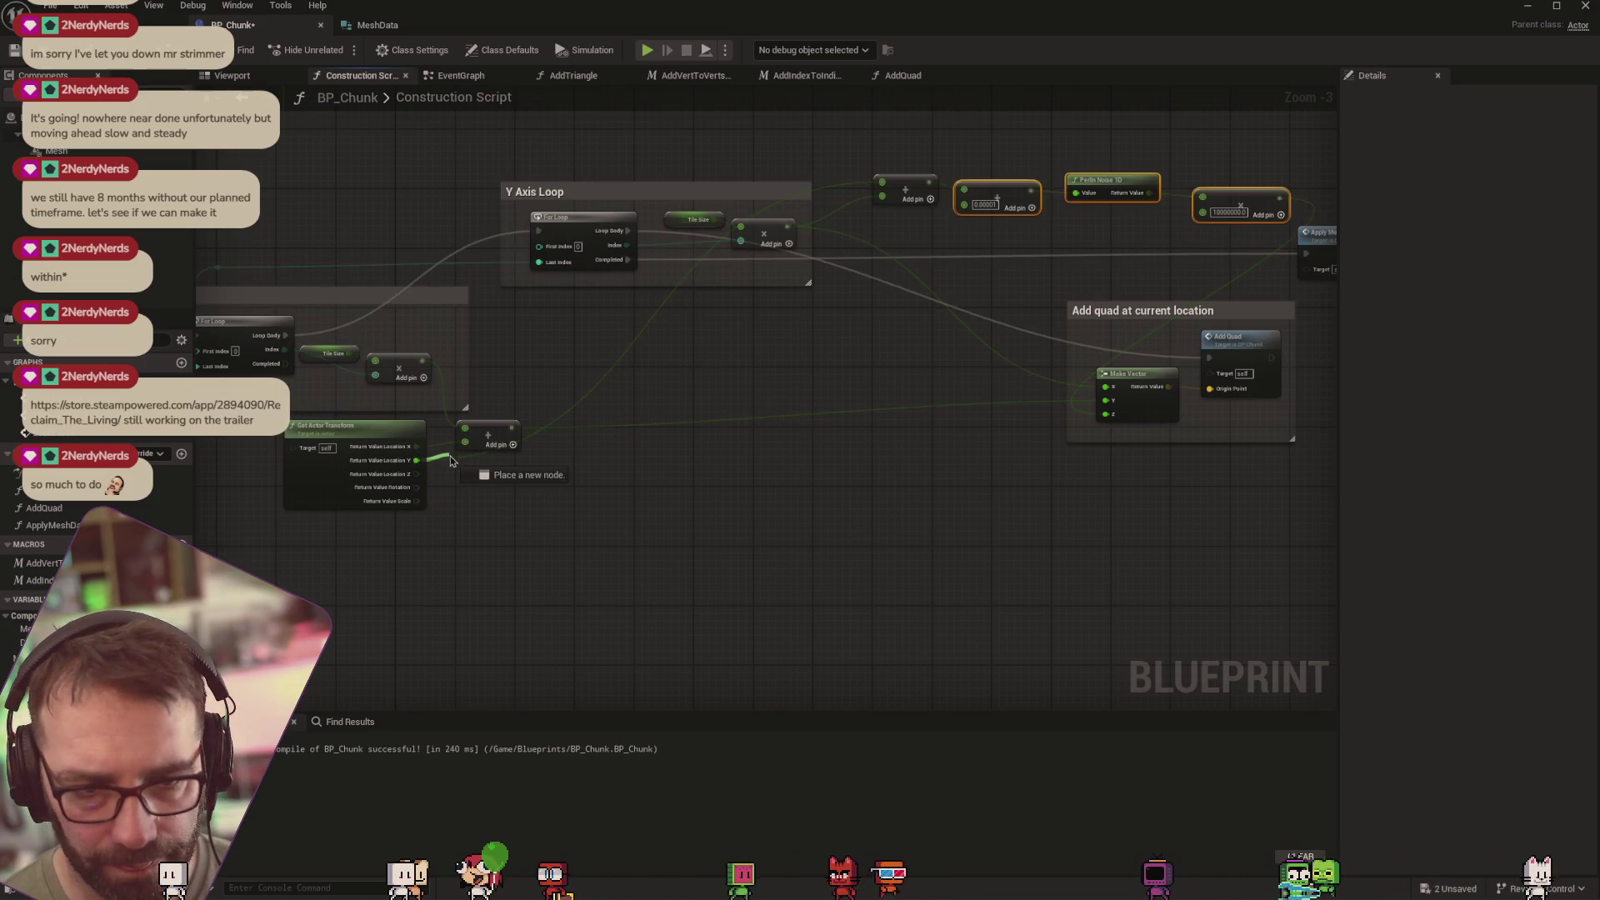
pyautogui.moveTo(444, 463); pyautogui.dragTo(438, 450)
pyautogui.press('Escape')
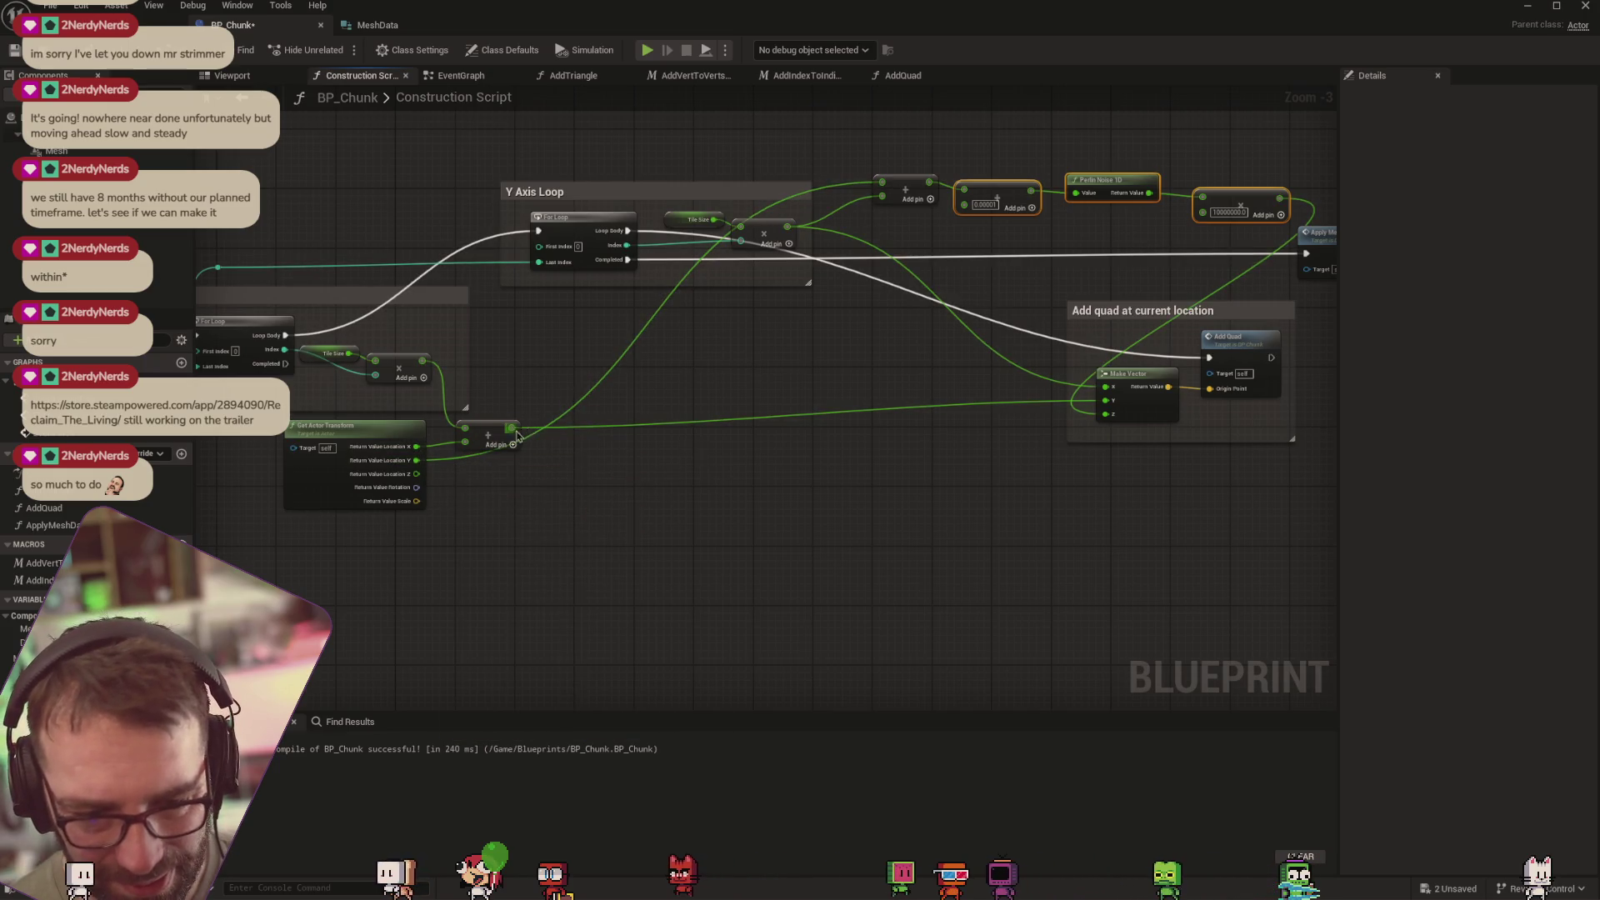
pyautogui.moveTo(513, 429)
pyautogui.mouseDown()
pyautogui.moveTo(533, 442)
pyautogui.moveTo(1093, 387)
pyautogui.mouseUp()
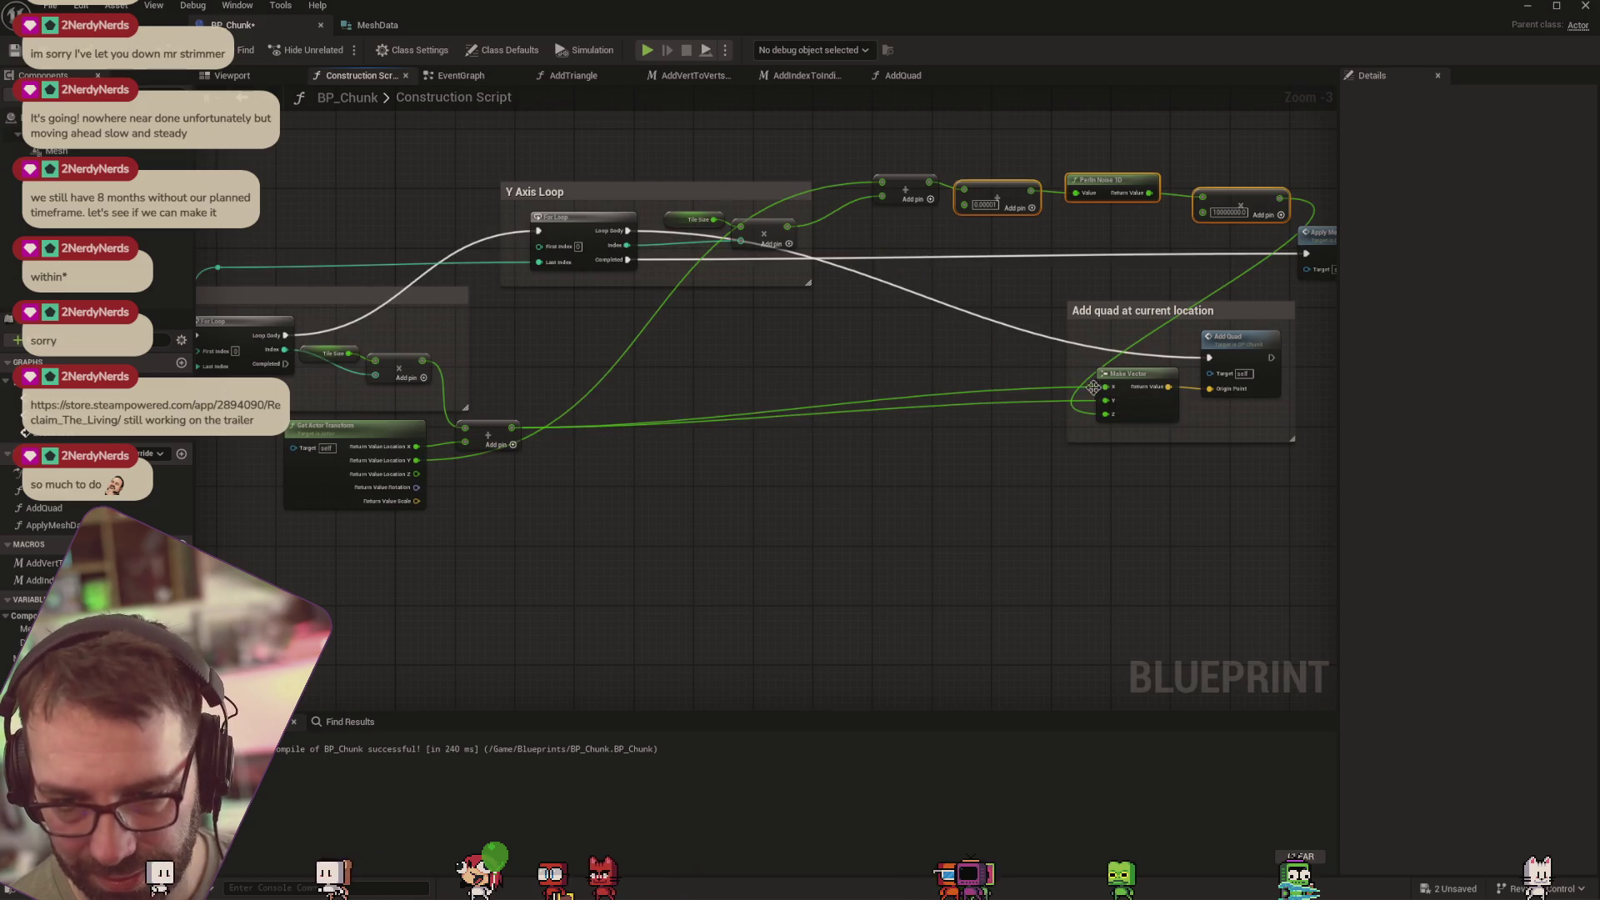
pyautogui.moveTo(927, 181); pyautogui.dragTo(953, 224)
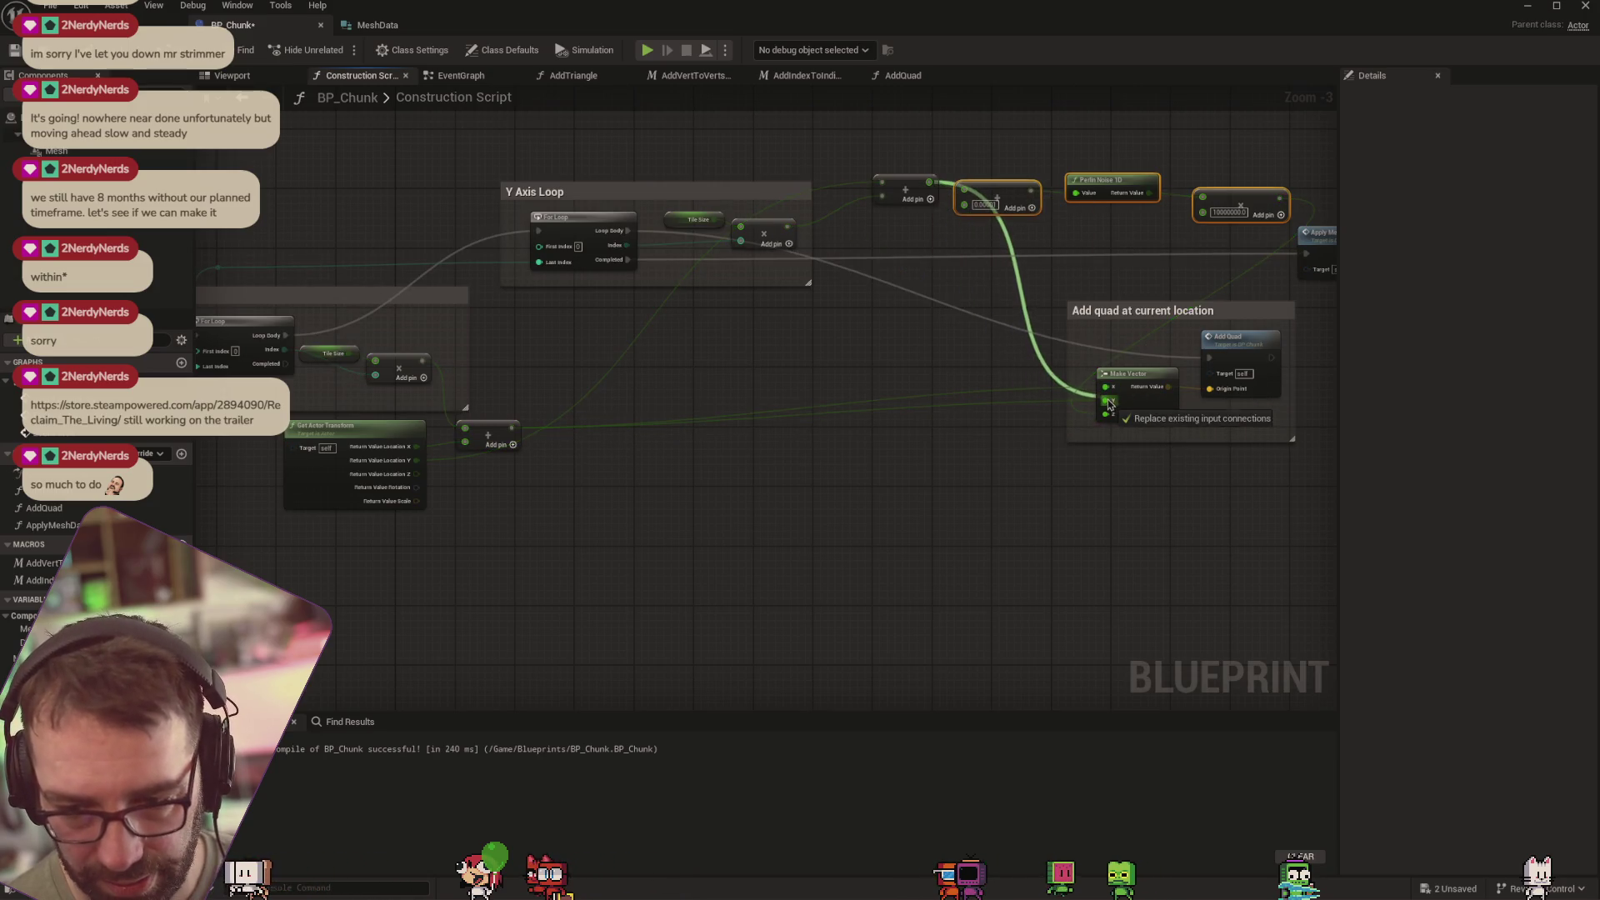
pyautogui.moveTo(1109, 405); pyautogui.dragTo(1107, 402)
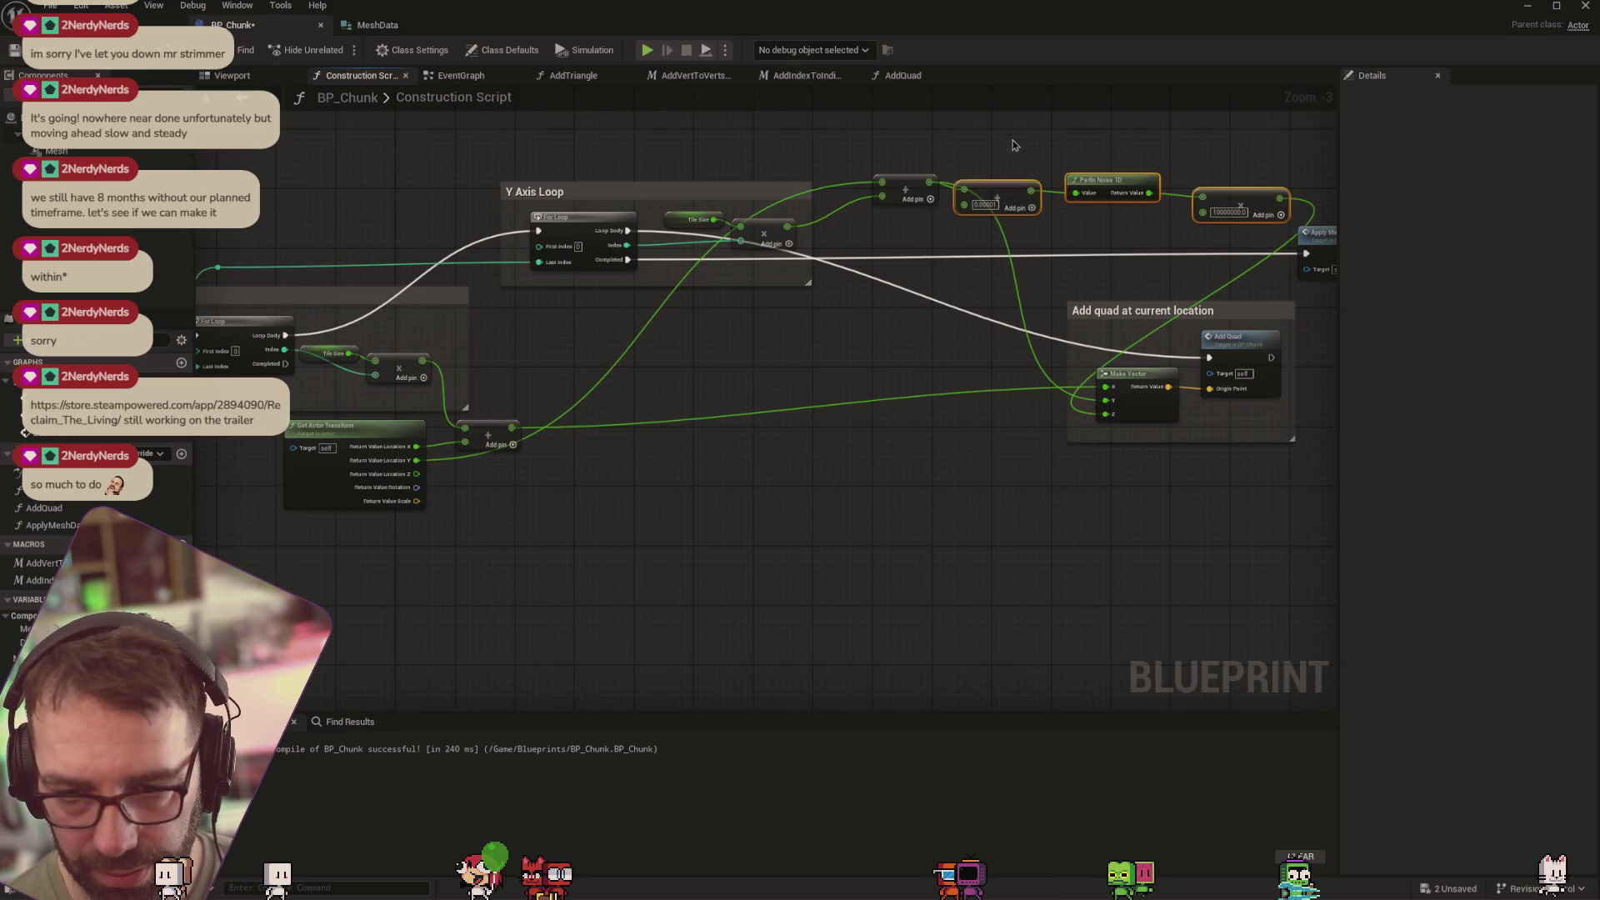
pyautogui.moveTo(1267, 199)
pyautogui.mouseDown()
pyautogui.moveTo(1064, 295)
pyautogui.moveTo(1029, 506)
pyautogui.mouseUp()
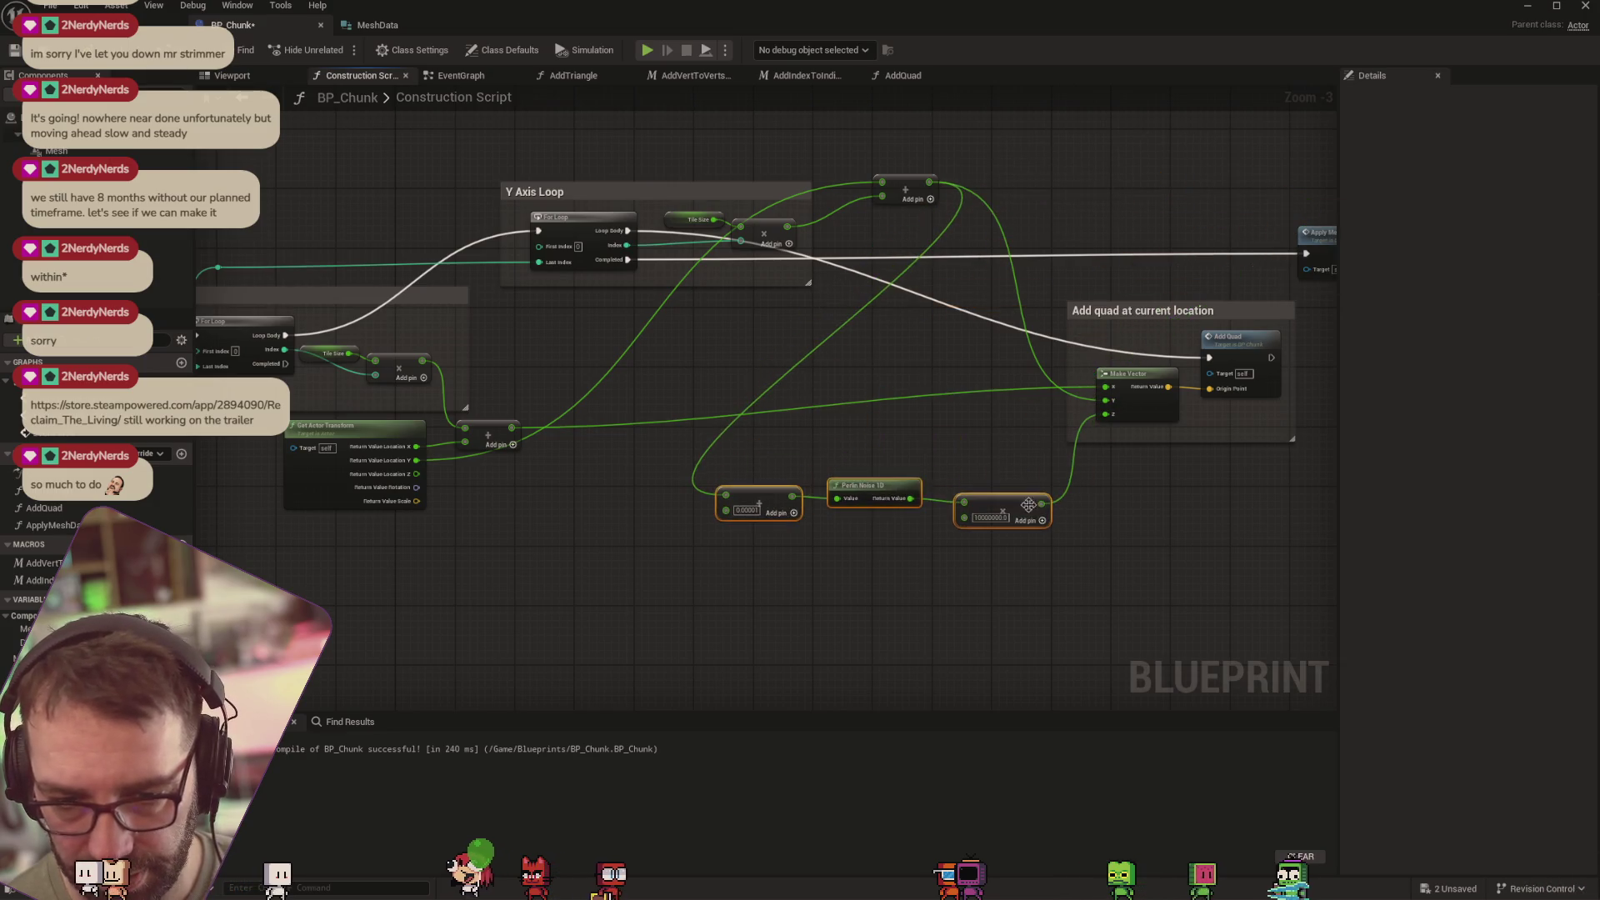
pyautogui.moveTo(513, 429); pyautogui.dragTo(735, 503)
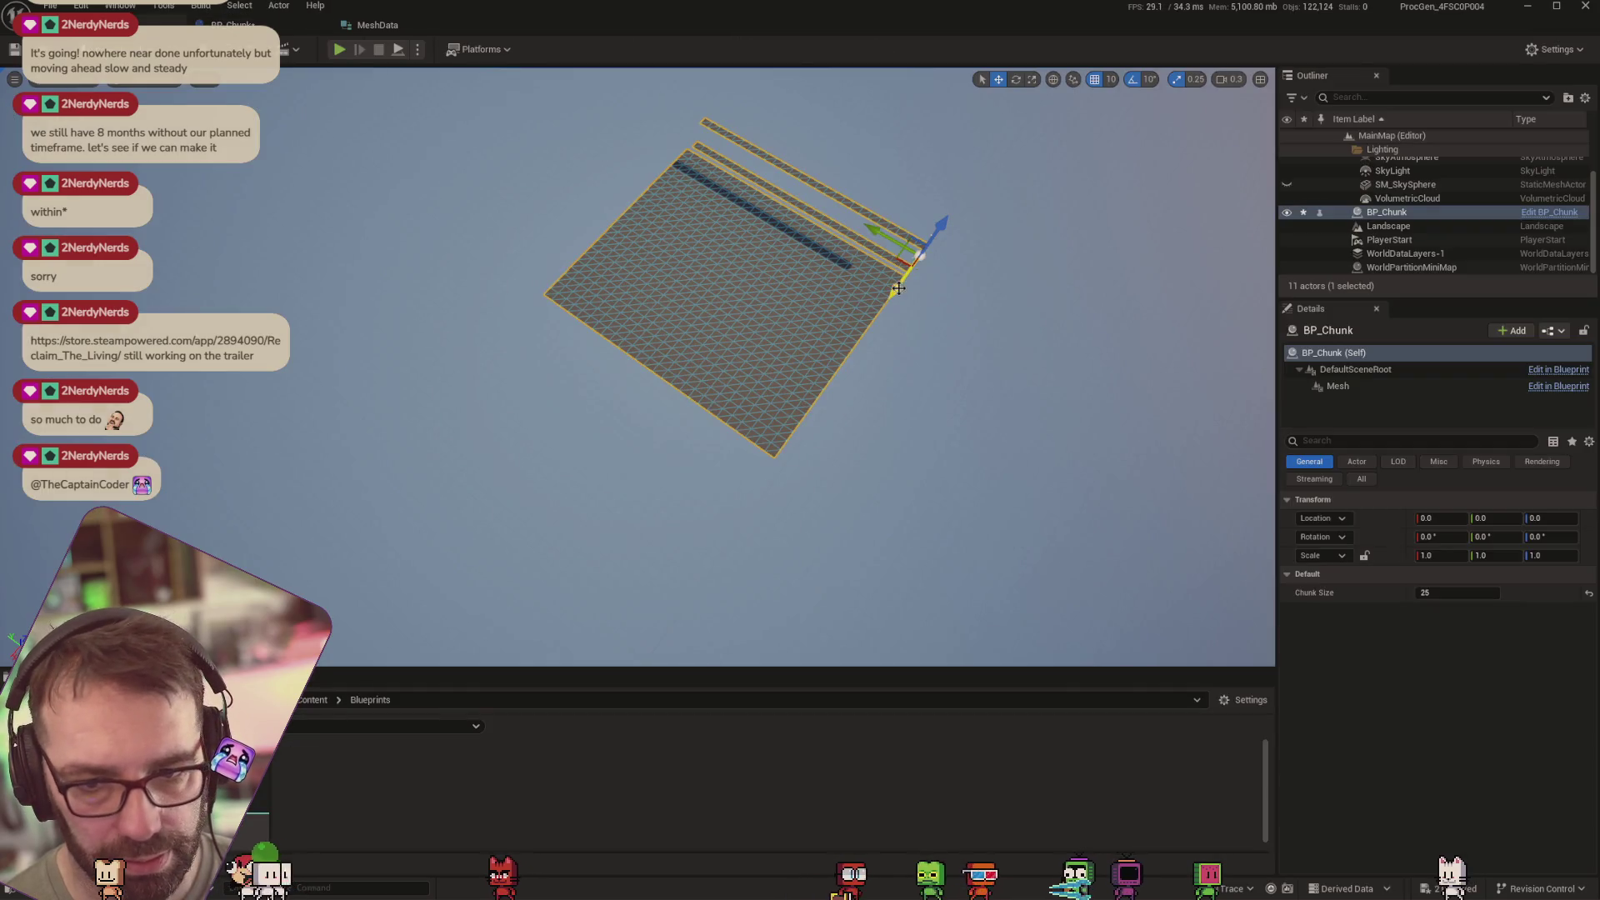
# Slide BP_Chunk along X to -1220.0, frame it, and reopen its Construction Script
pyautogui.moveTo(898, 288)
pyautogui.mouseDown()
pyautogui.moveTo(972, 200)
pyautogui.moveTo(934, 265)
pyautogui.moveTo(1007, 150)
pyautogui.moveTo(917, 293)
pyautogui.moveTo(1000, 211)
pyautogui.moveTo(986, 238)
pyautogui.mouseUp()
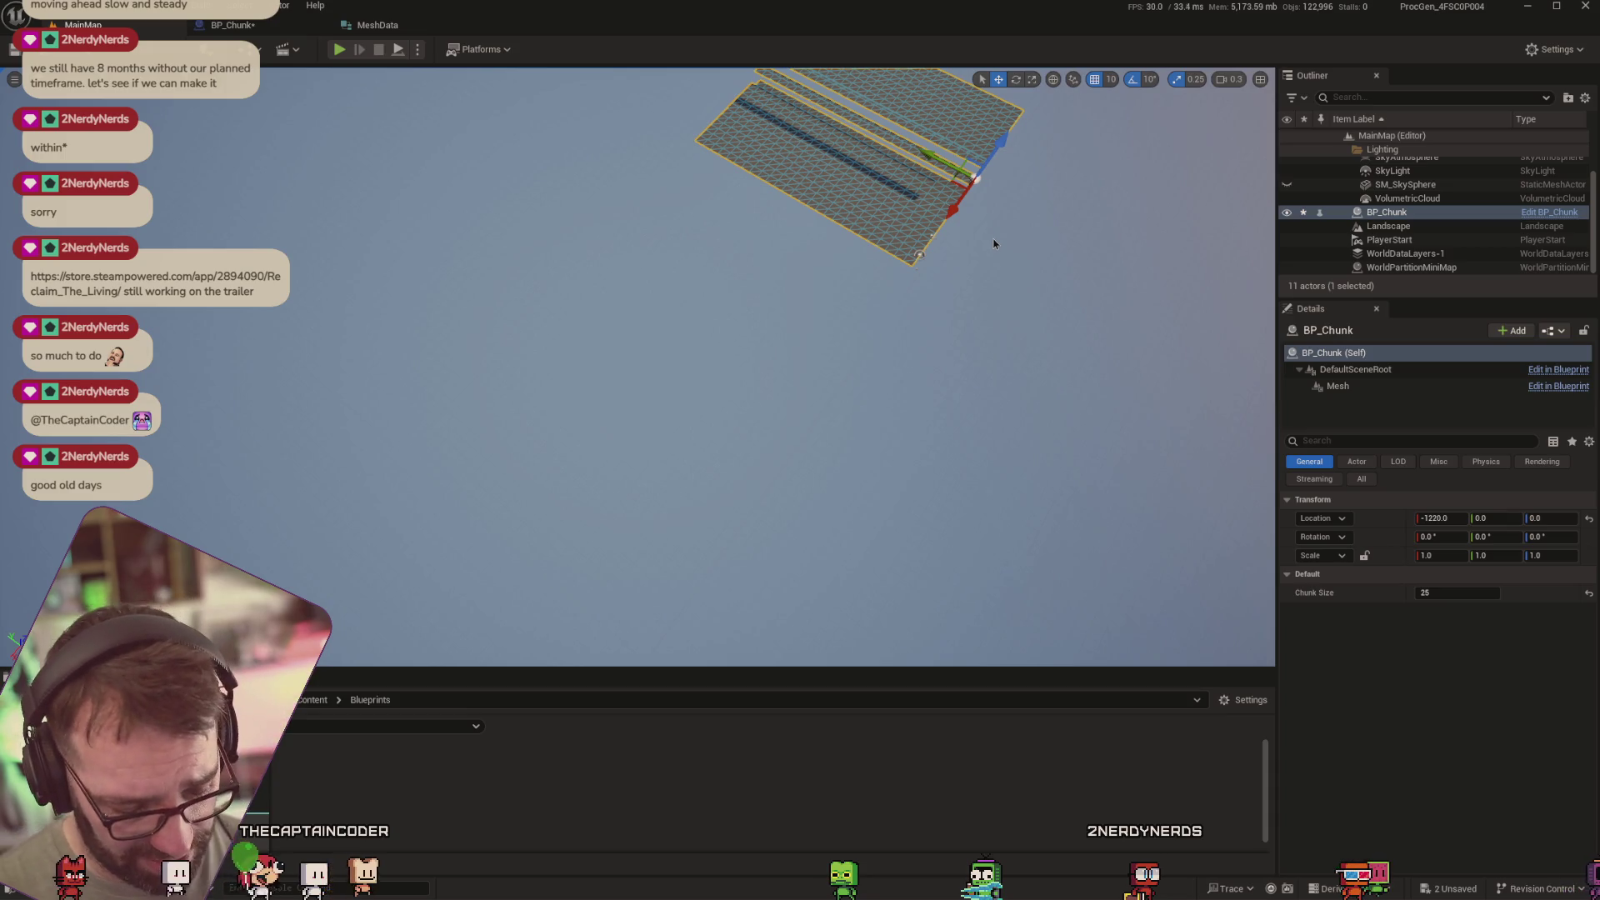
pyautogui.press('f')
pyautogui.click(229, 25)
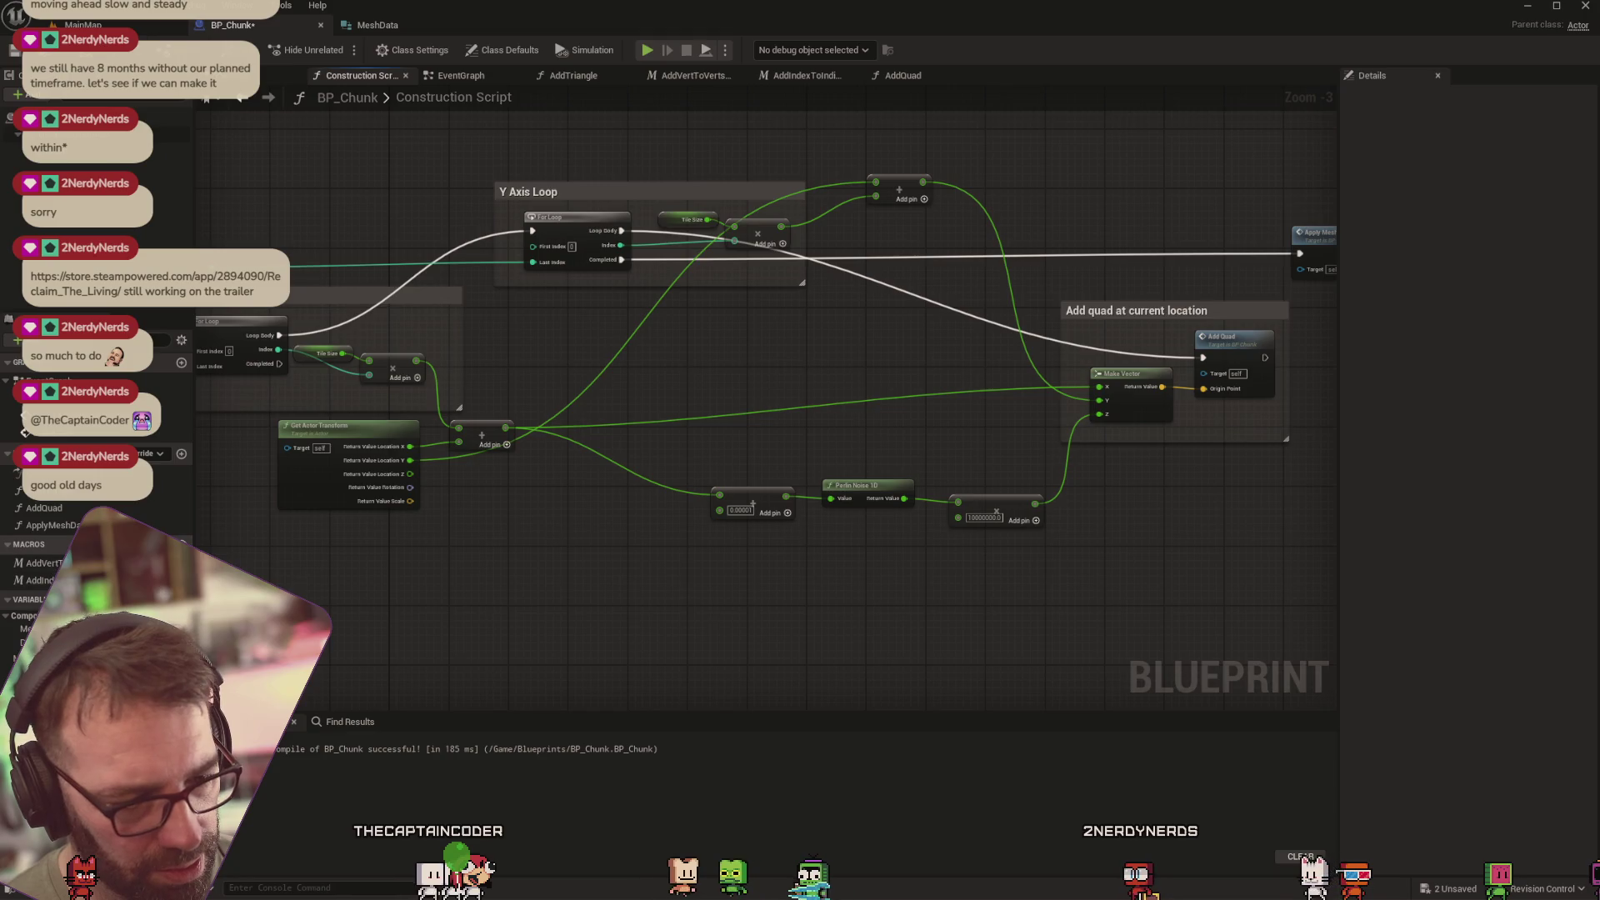
# Add a new function to BP_Chunk named Get1DNoise
pyautogui.click(182, 453)
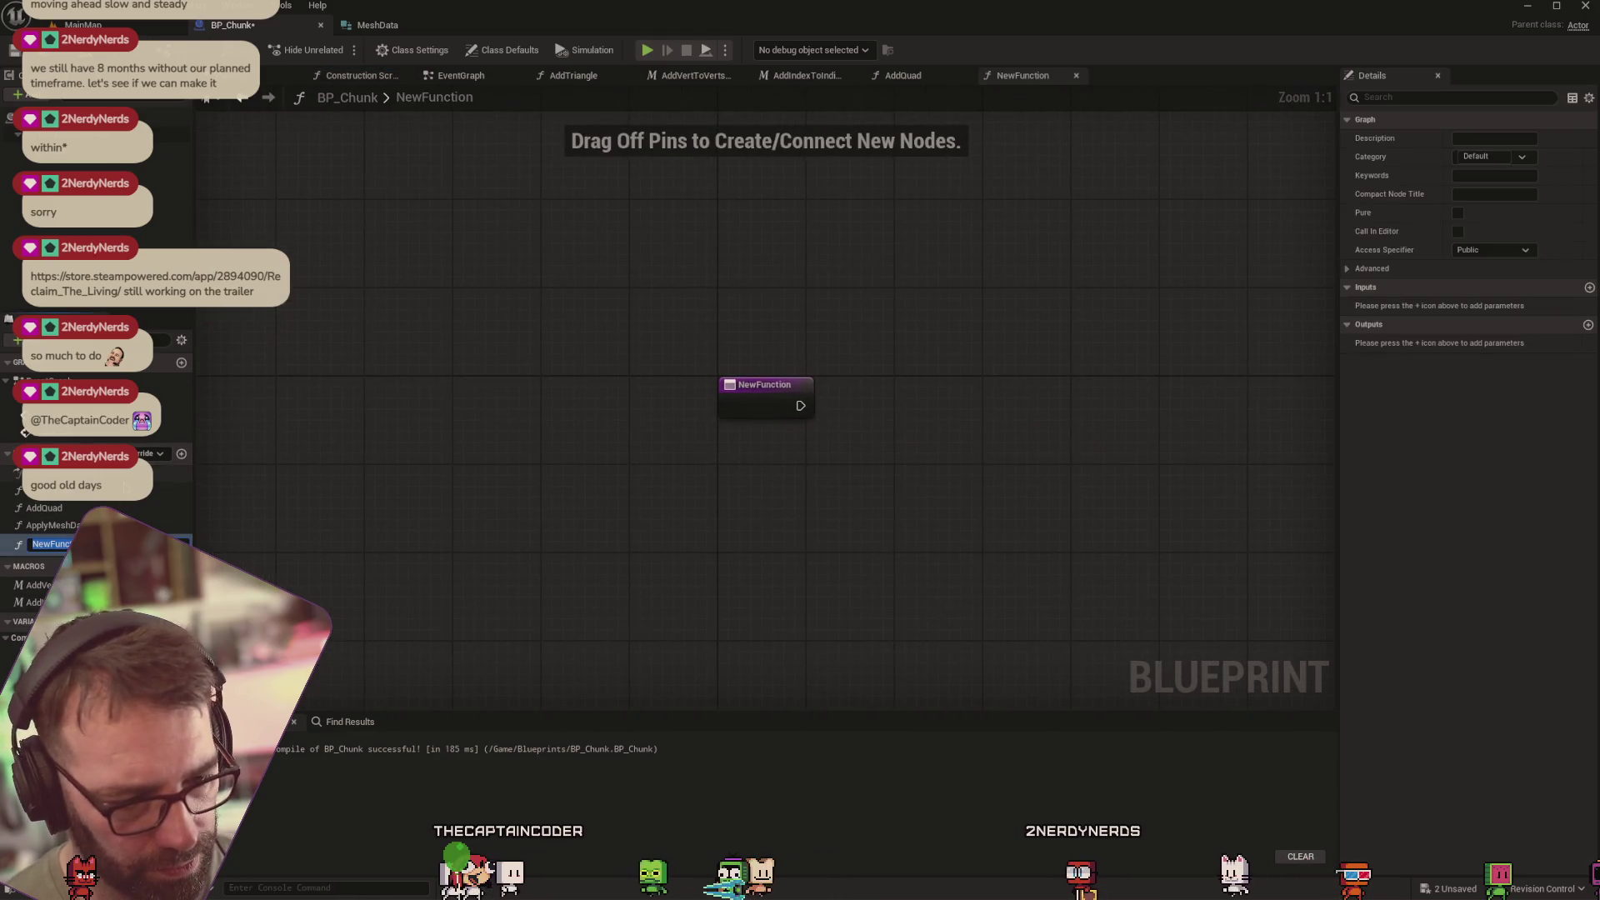
pyautogui.write('GetI')
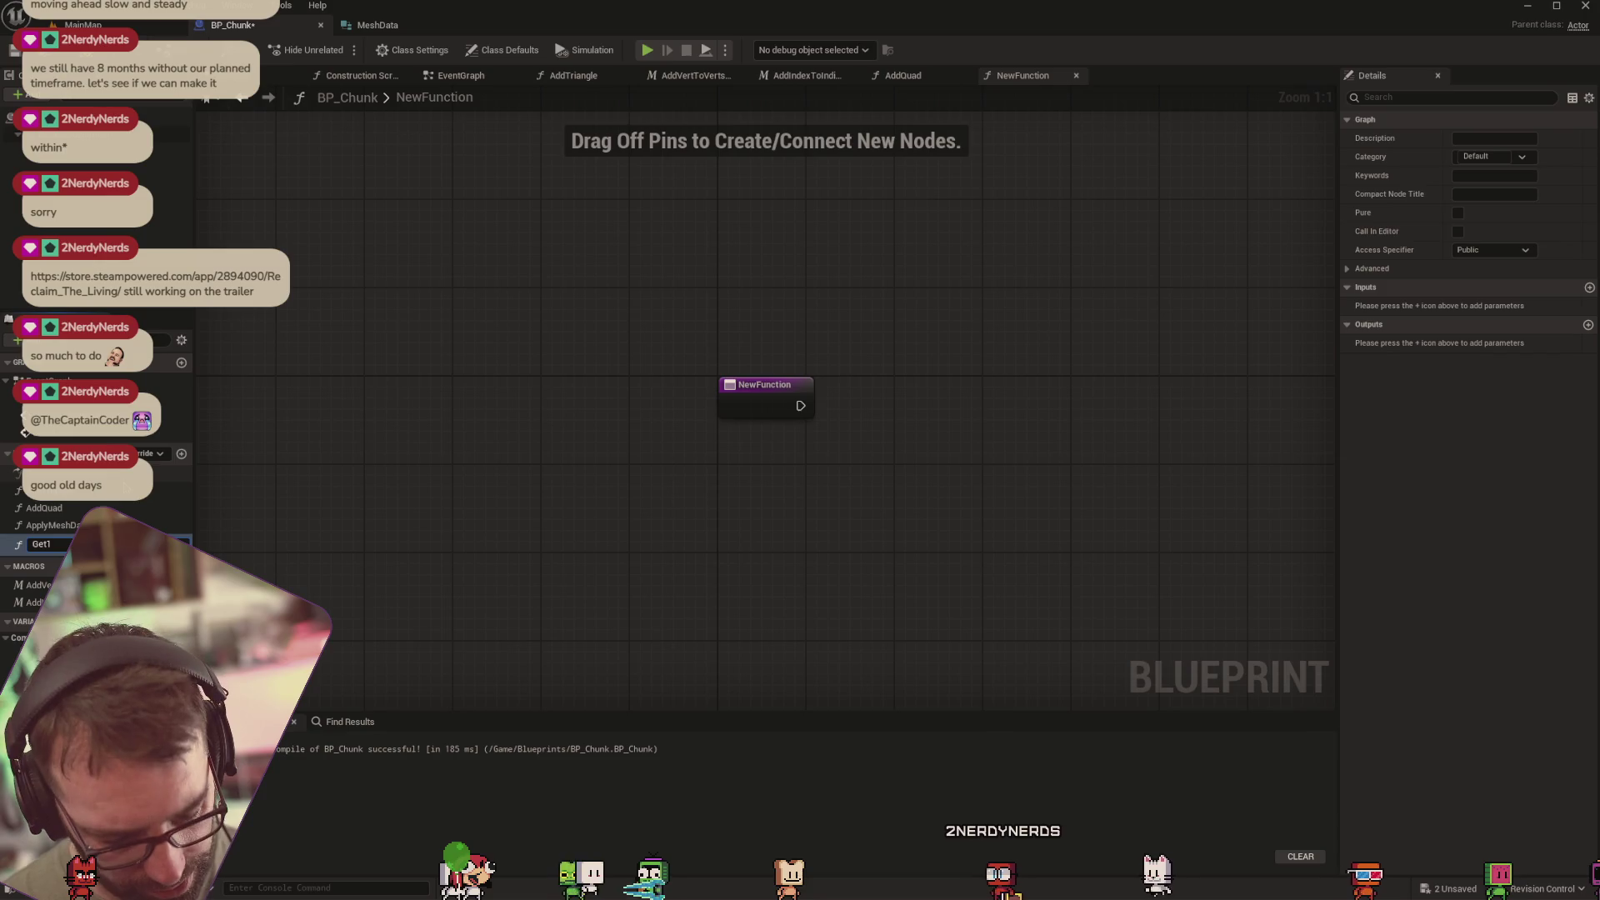
pyautogui.write('DNoise')
pyautogui.press('Return')
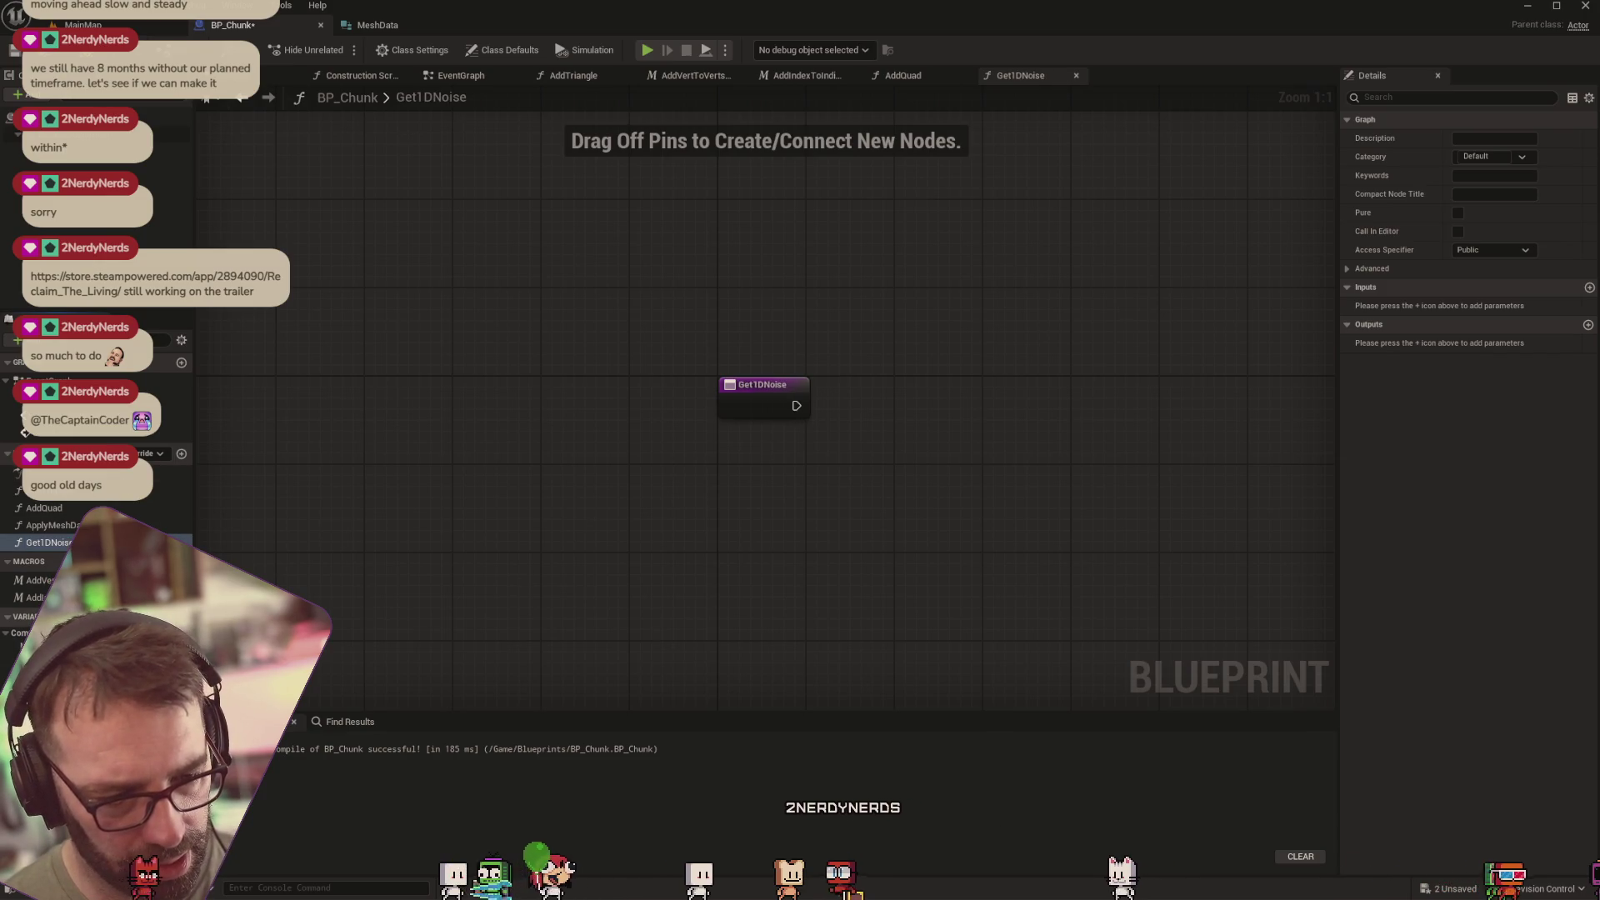
# Add an instance-editable Float variable named NoiseScale, then search the graph for '1d perlin'
pyautogui.click(181, 616)
pyautogui.write('NoiseScale')
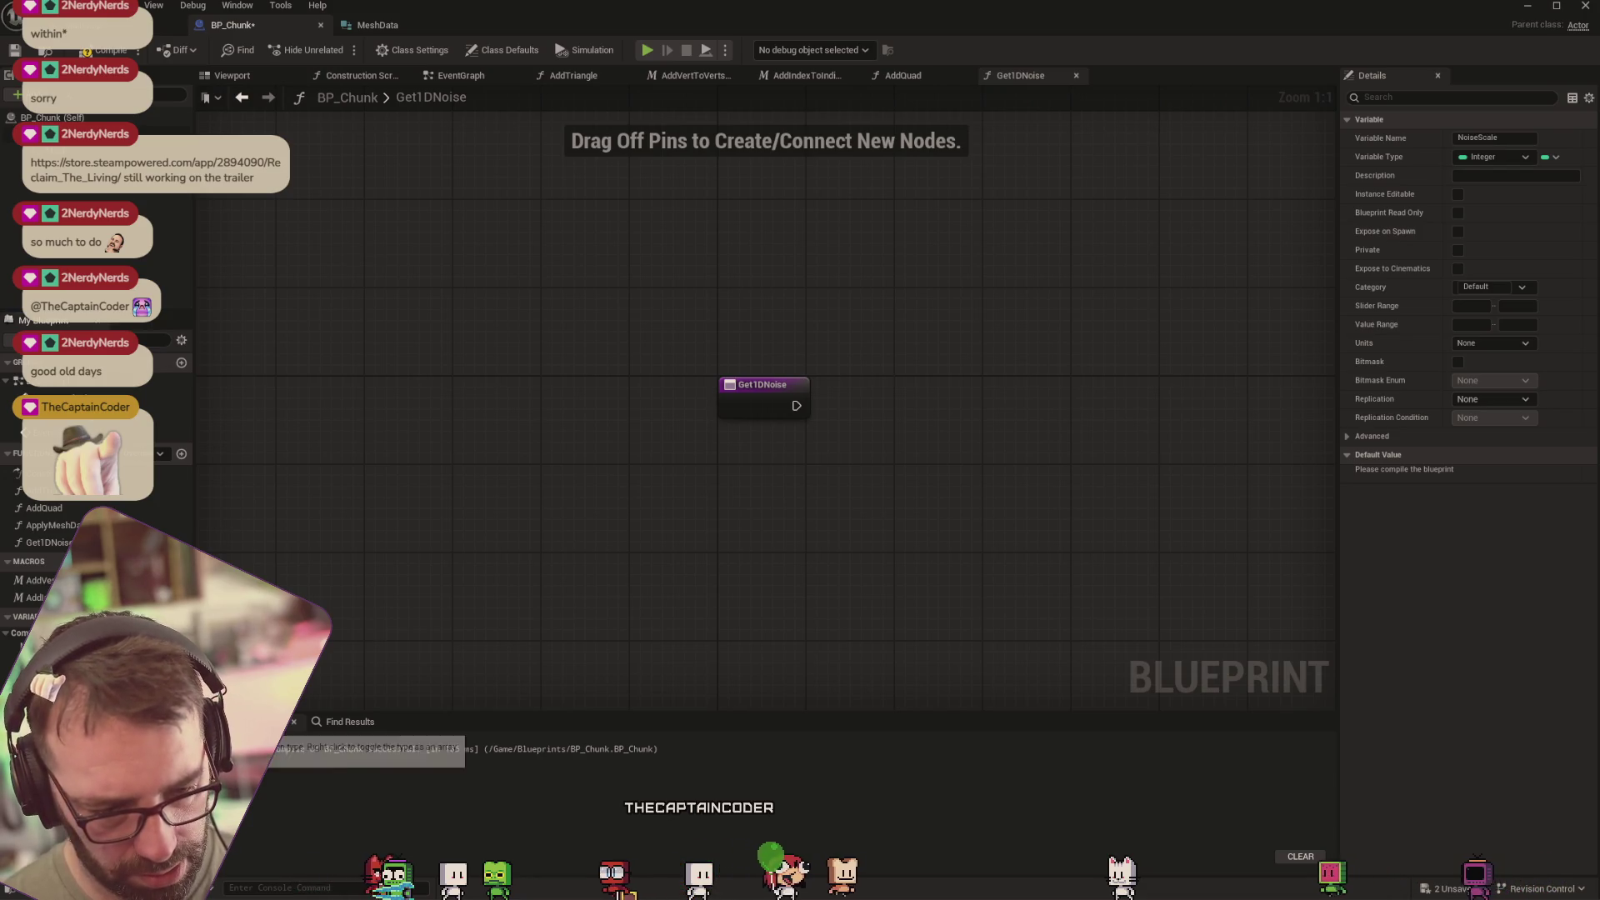
pyautogui.click(158, 658)
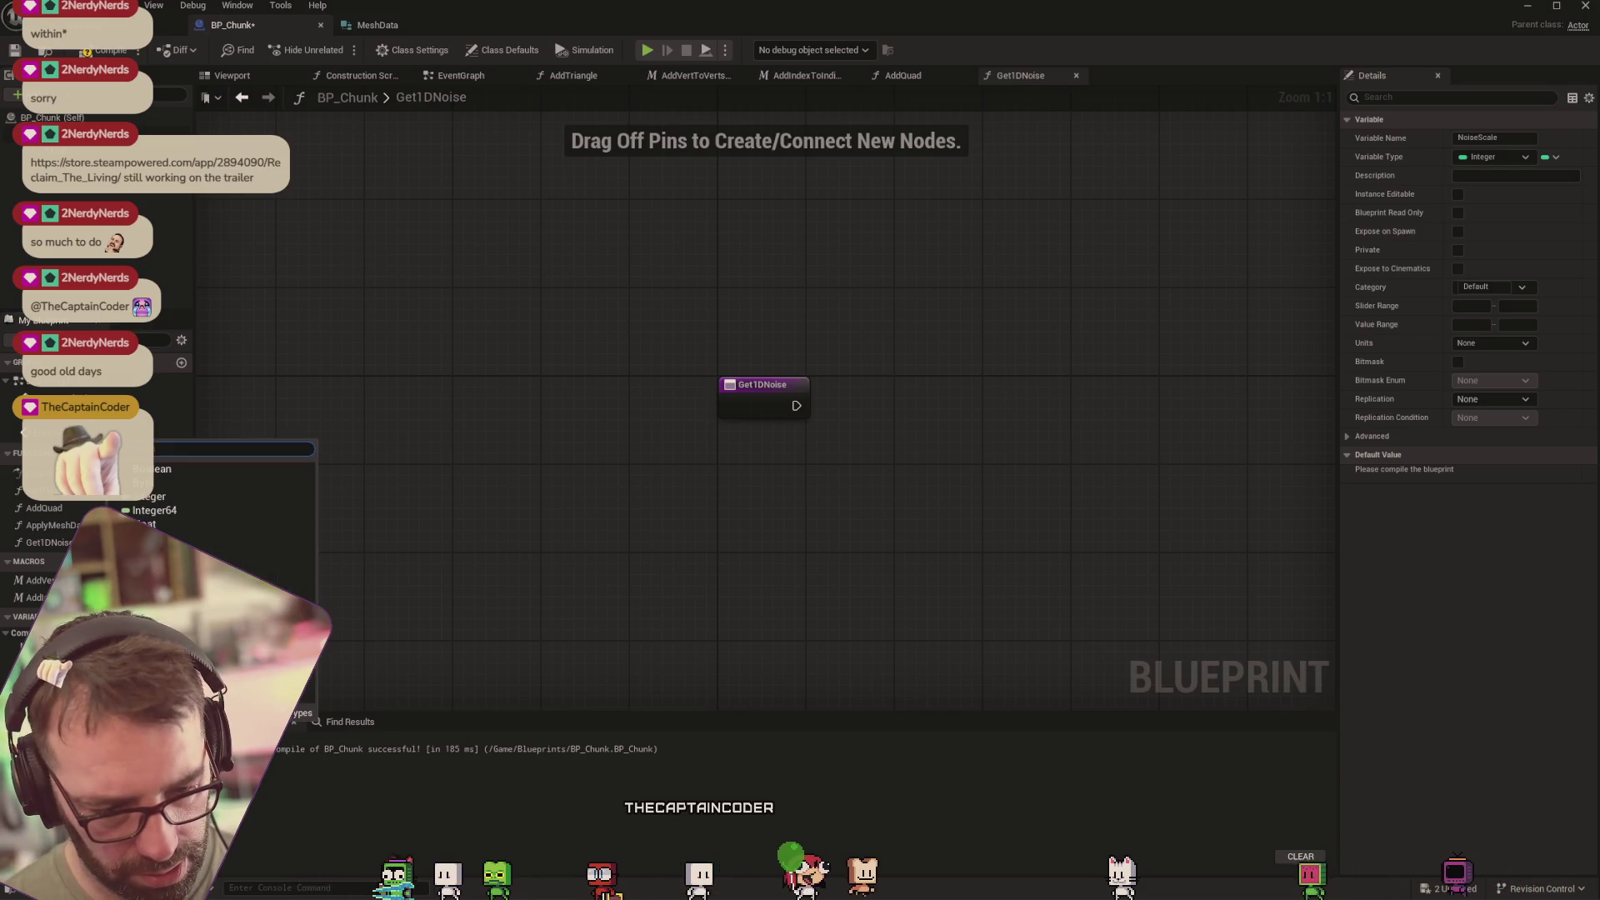
pyautogui.click(167, 524)
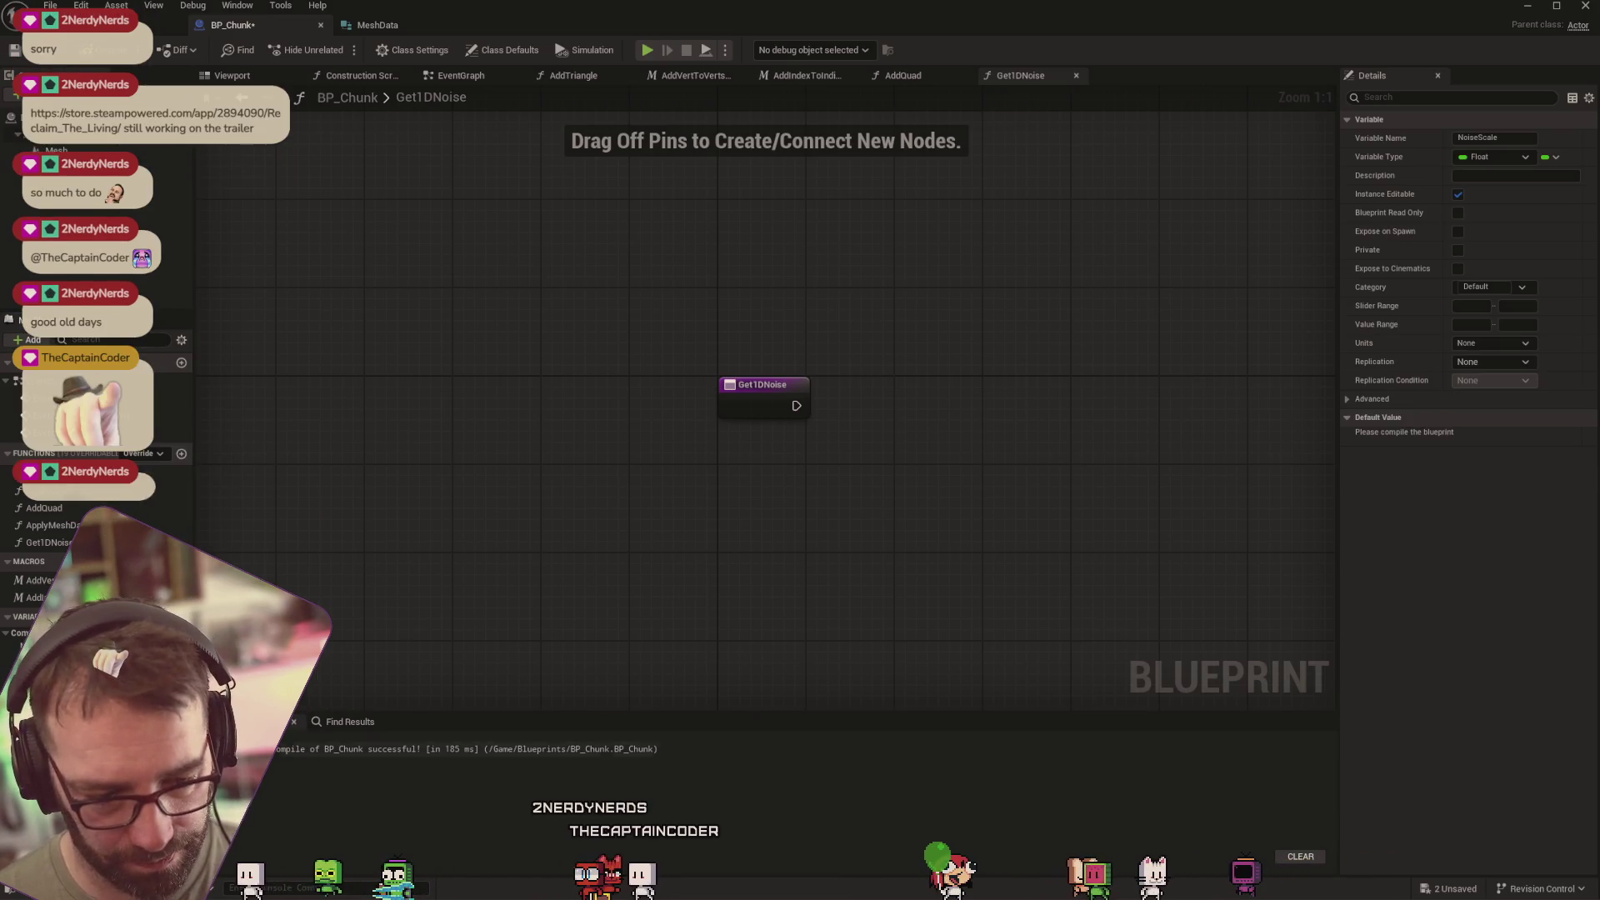
pyautogui.click(1458, 194)
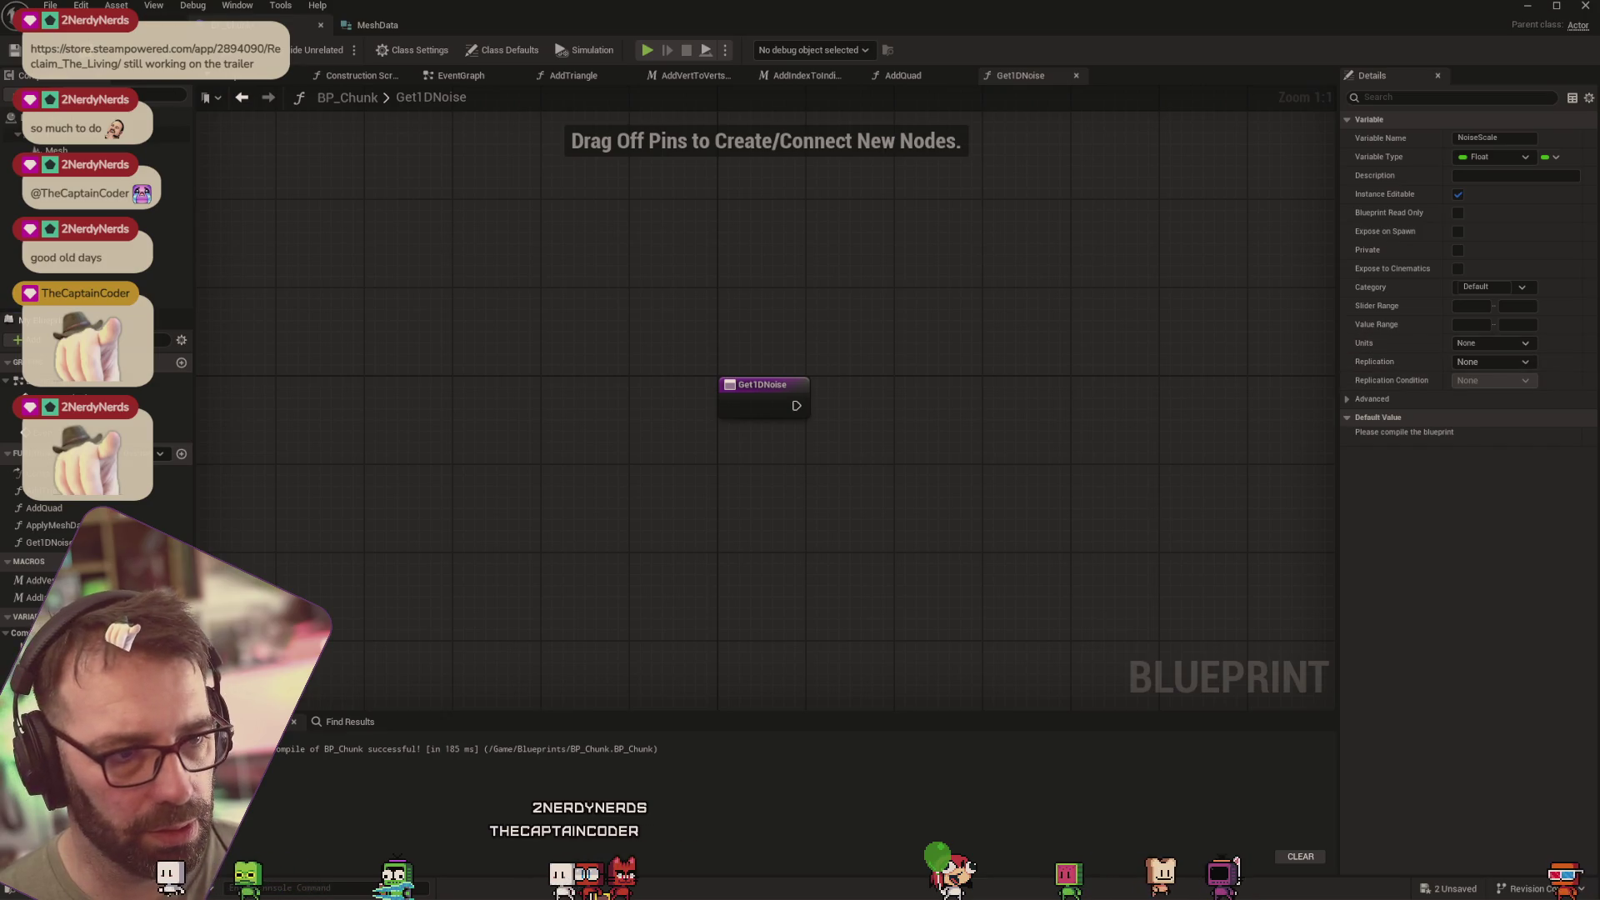
pyautogui.rightClick(749, 481)
pyautogui.write('1d')
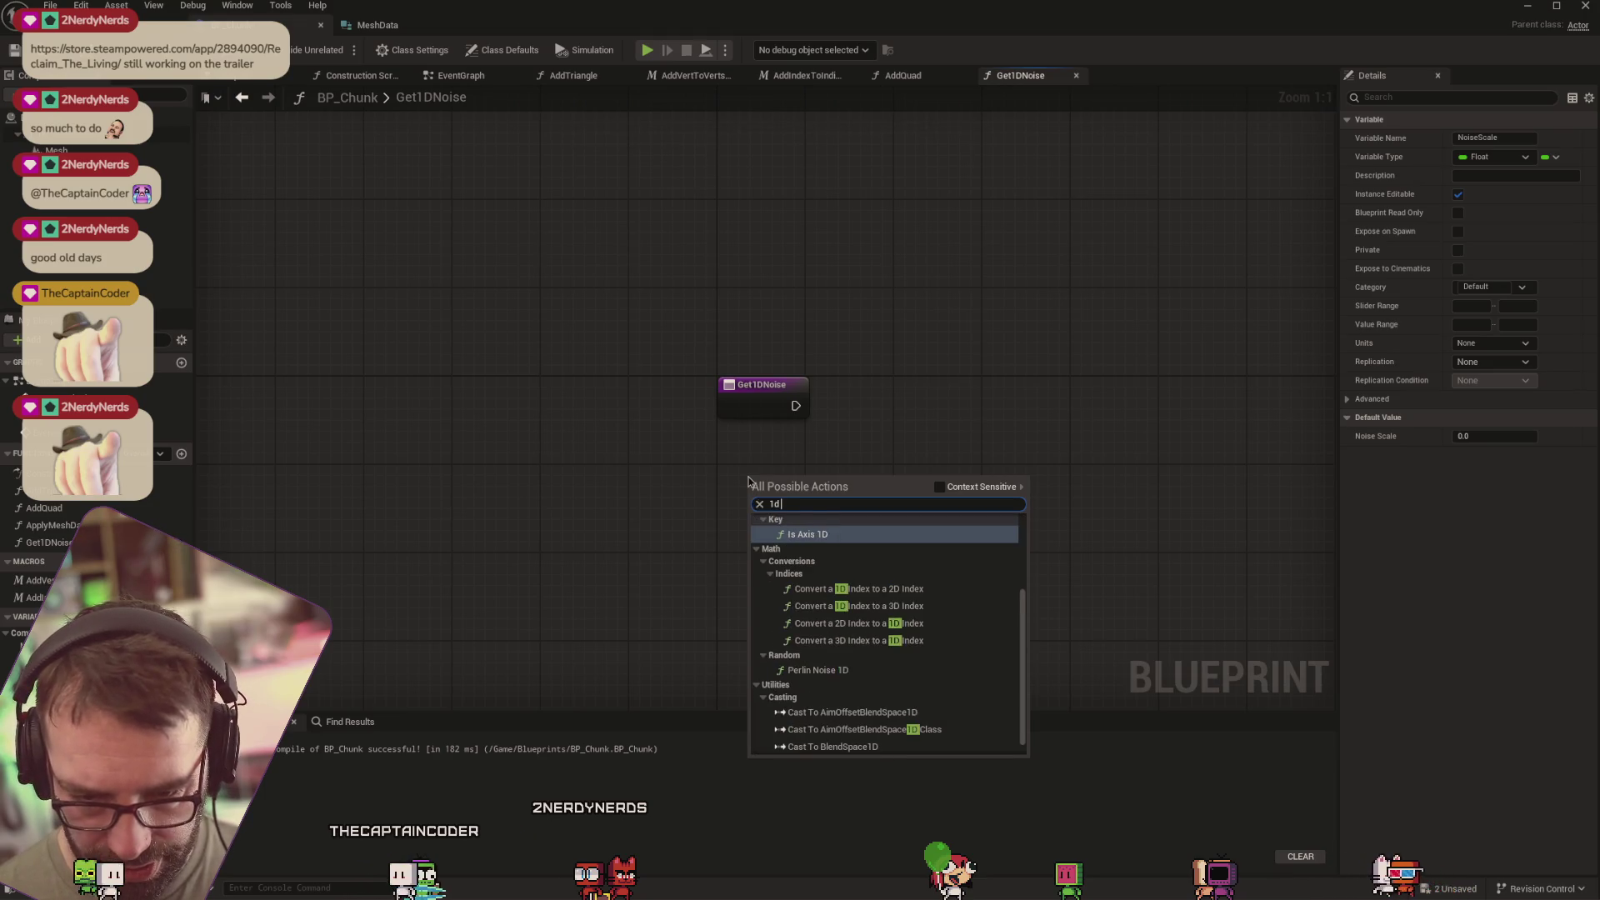
pyautogui.write(' perlin')
# Place a Perlin Noise 1D node and arrange it beside the Get1DNoise entry node
pyautogui.click(854, 579)
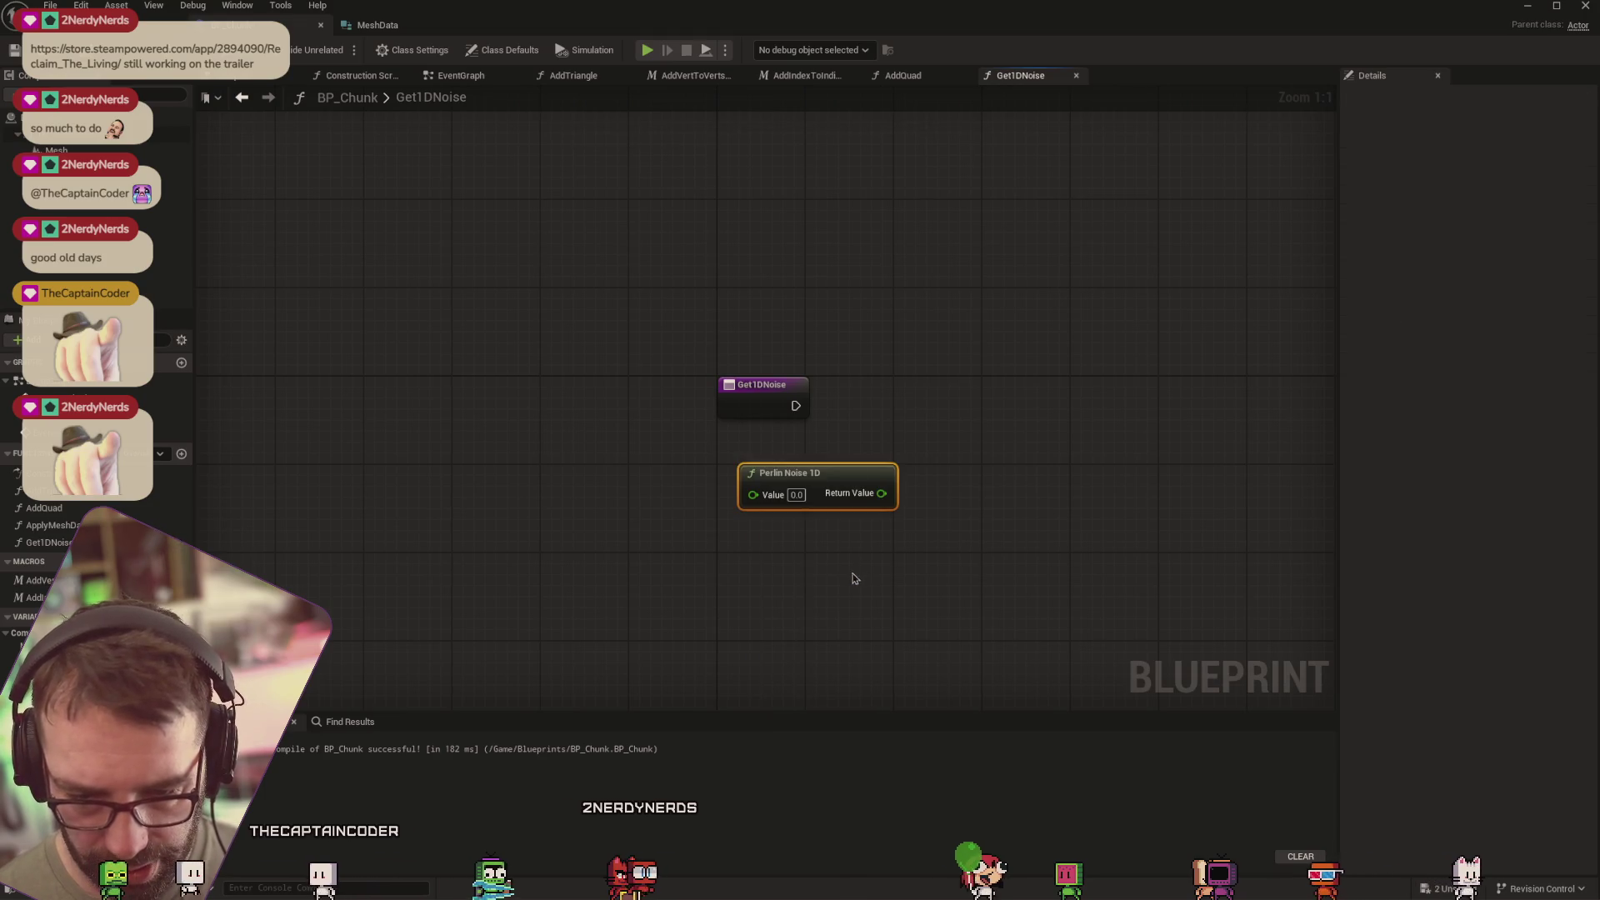
pyautogui.moveTo(800, 472); pyautogui.dragTo(935, 343)
pyautogui.moveTo(767, 387); pyautogui.dragTo(698, 363)
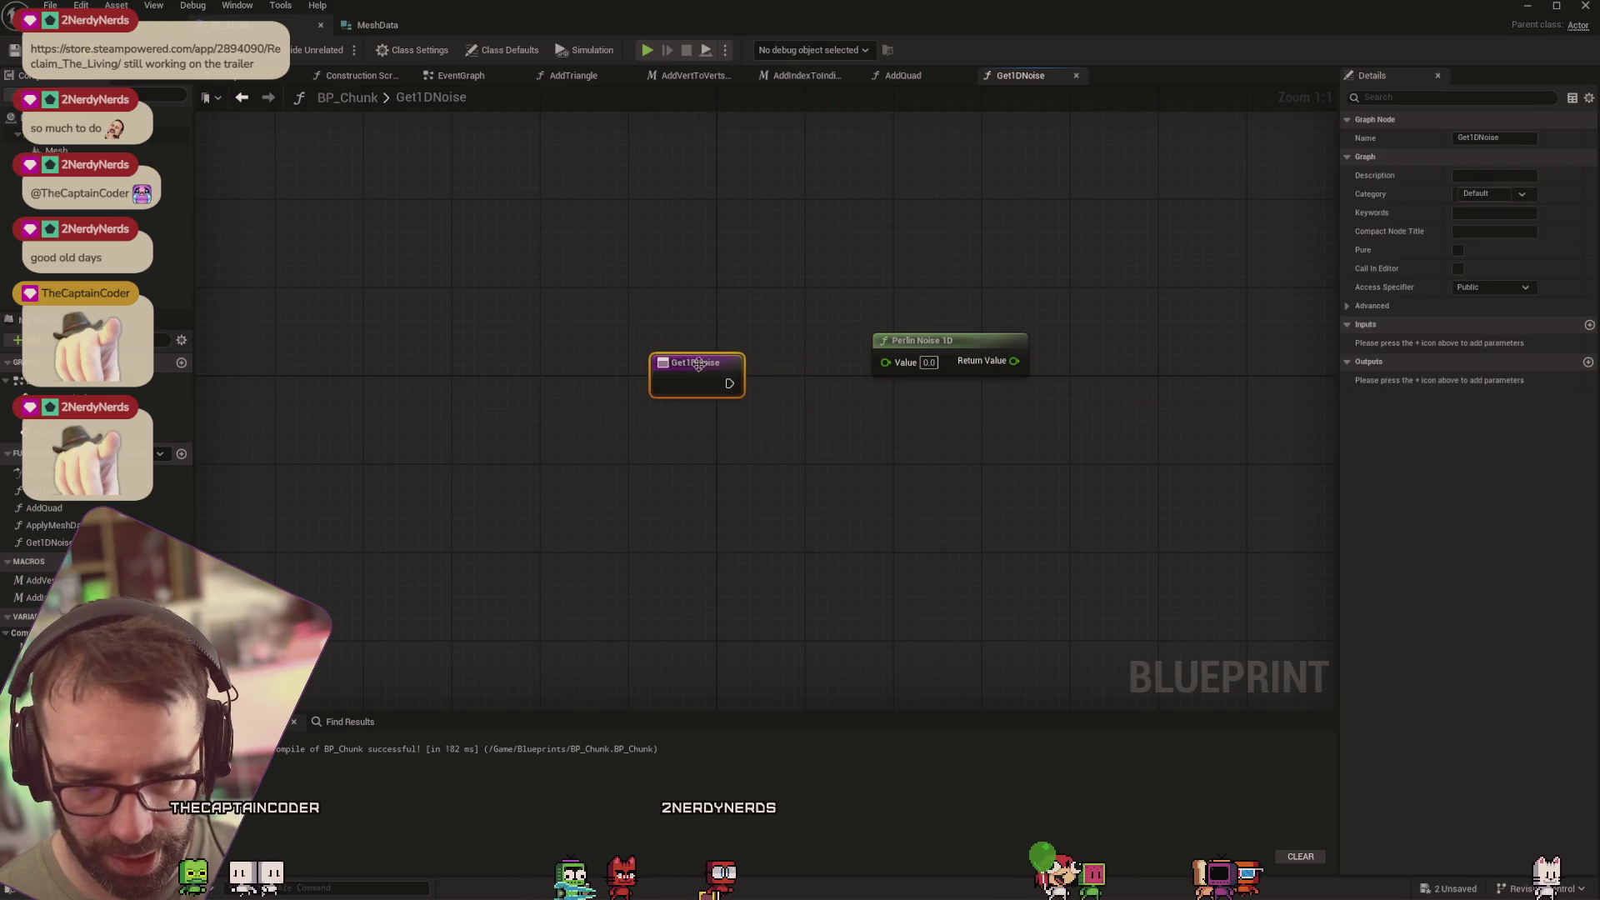
# Give Get1DNoise a Float input parameter named Input
pyautogui.click(1590, 325)
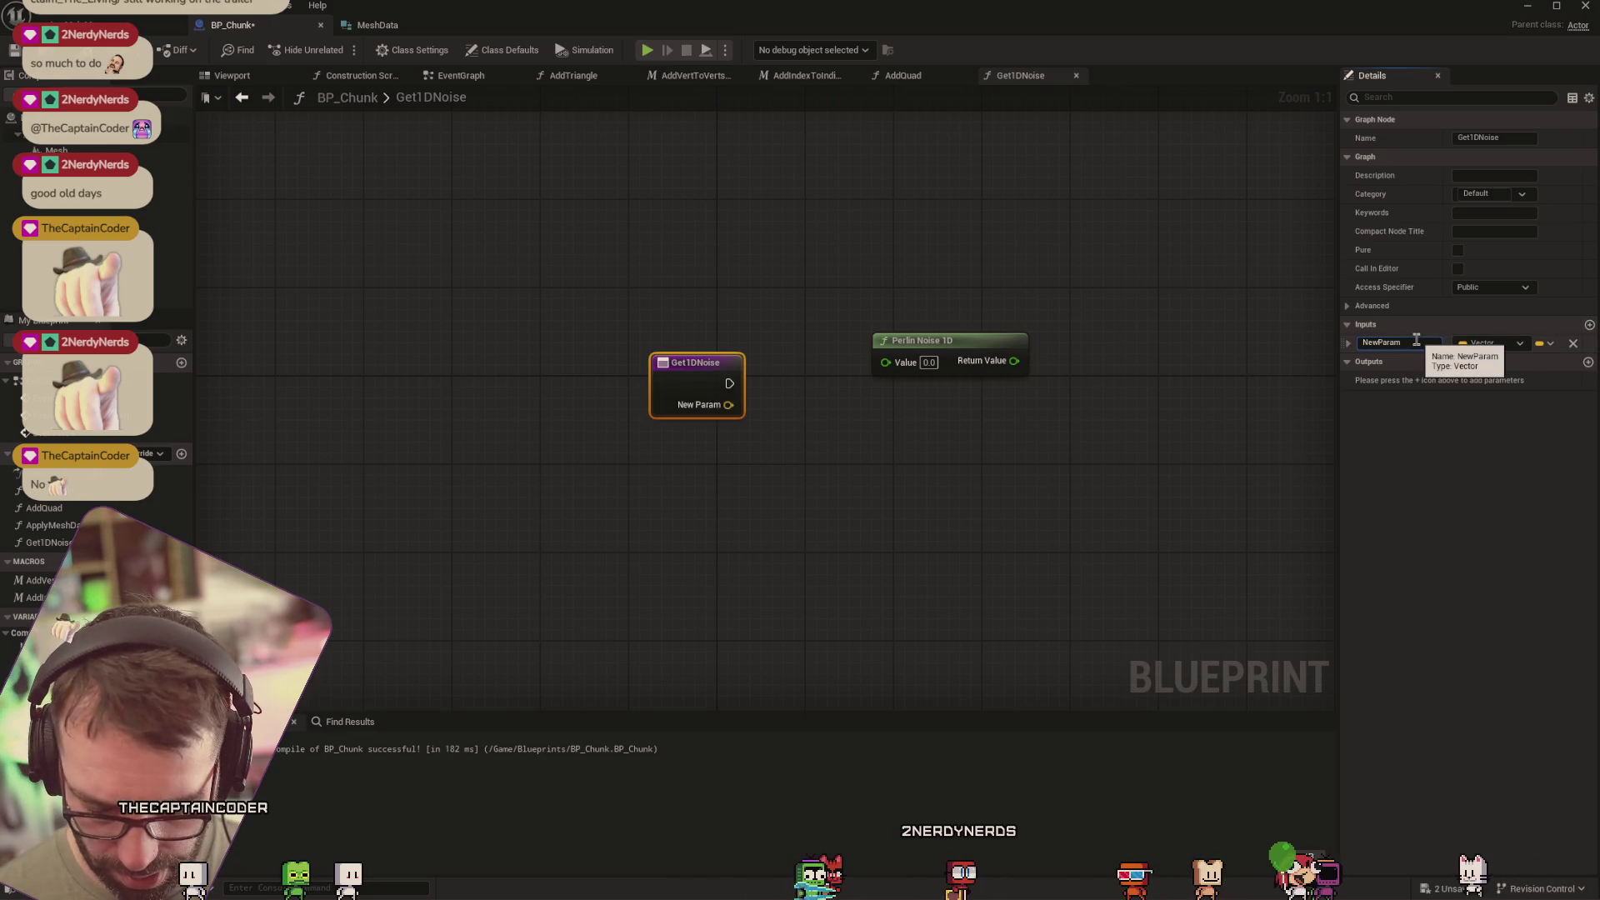
pyautogui.write('Input')
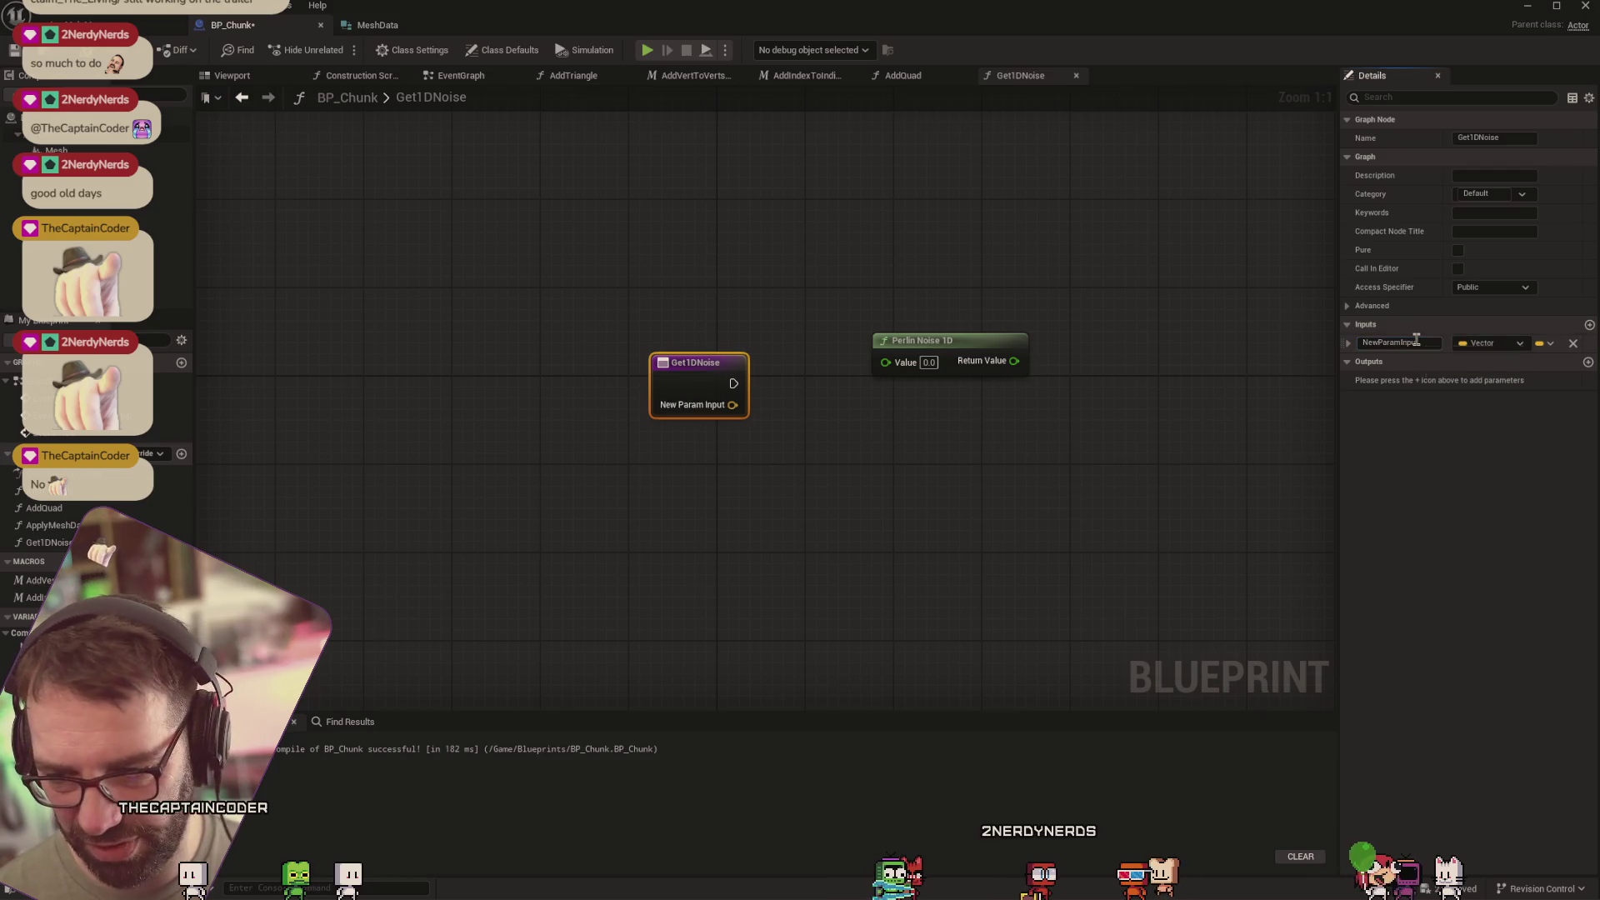
pyautogui.doubleClick(1416, 342)
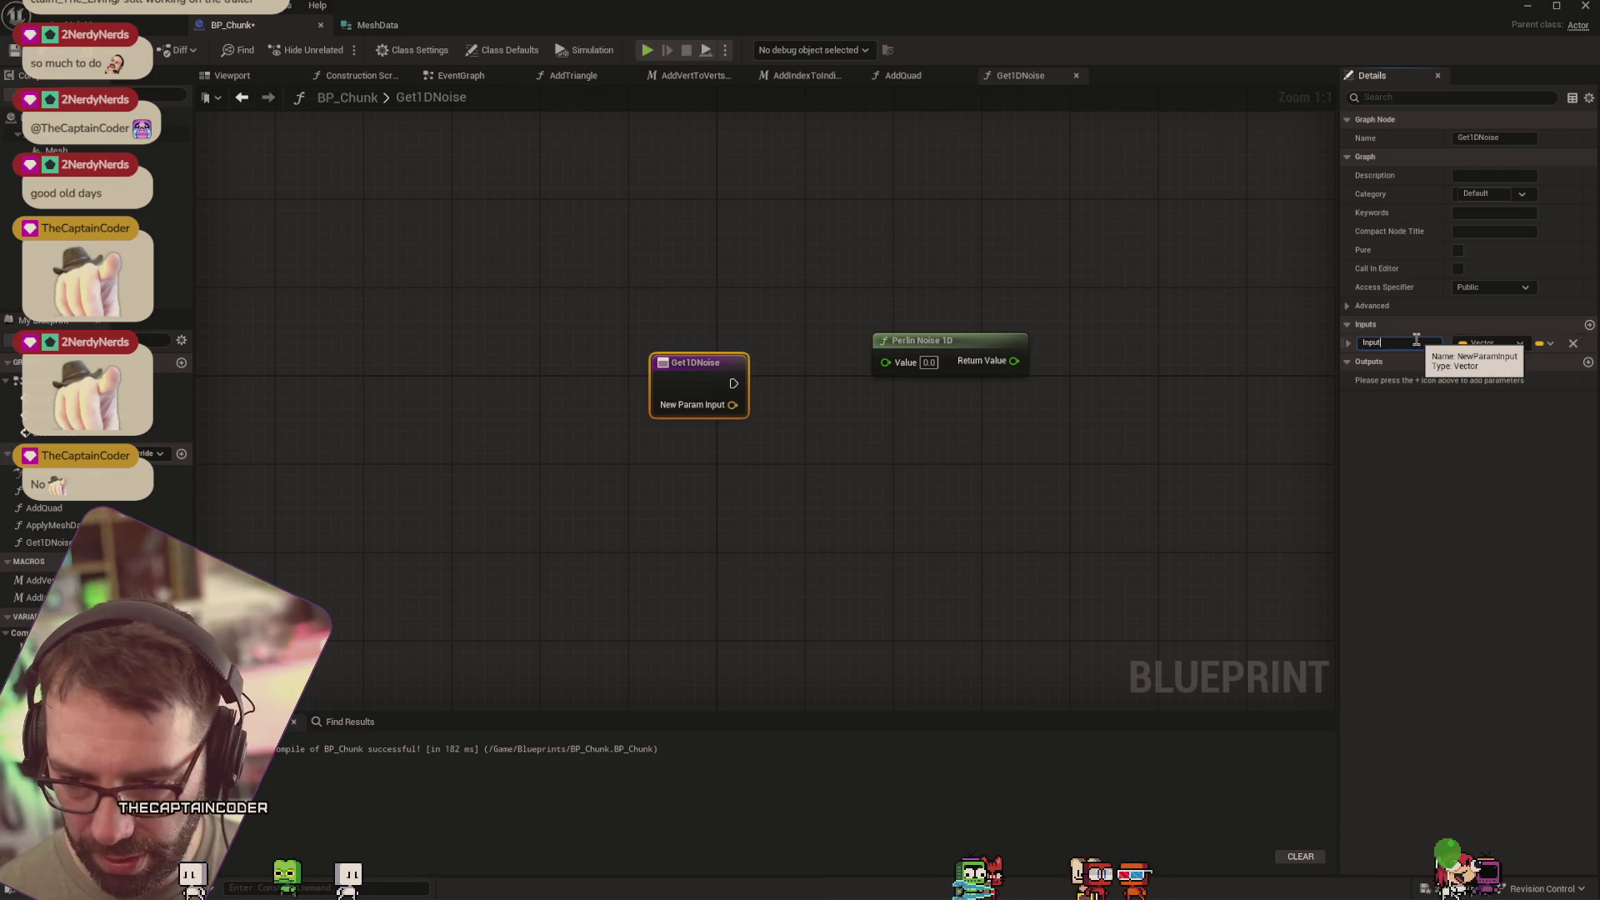
pyautogui.press('Return')
pyautogui.click(1503, 352)
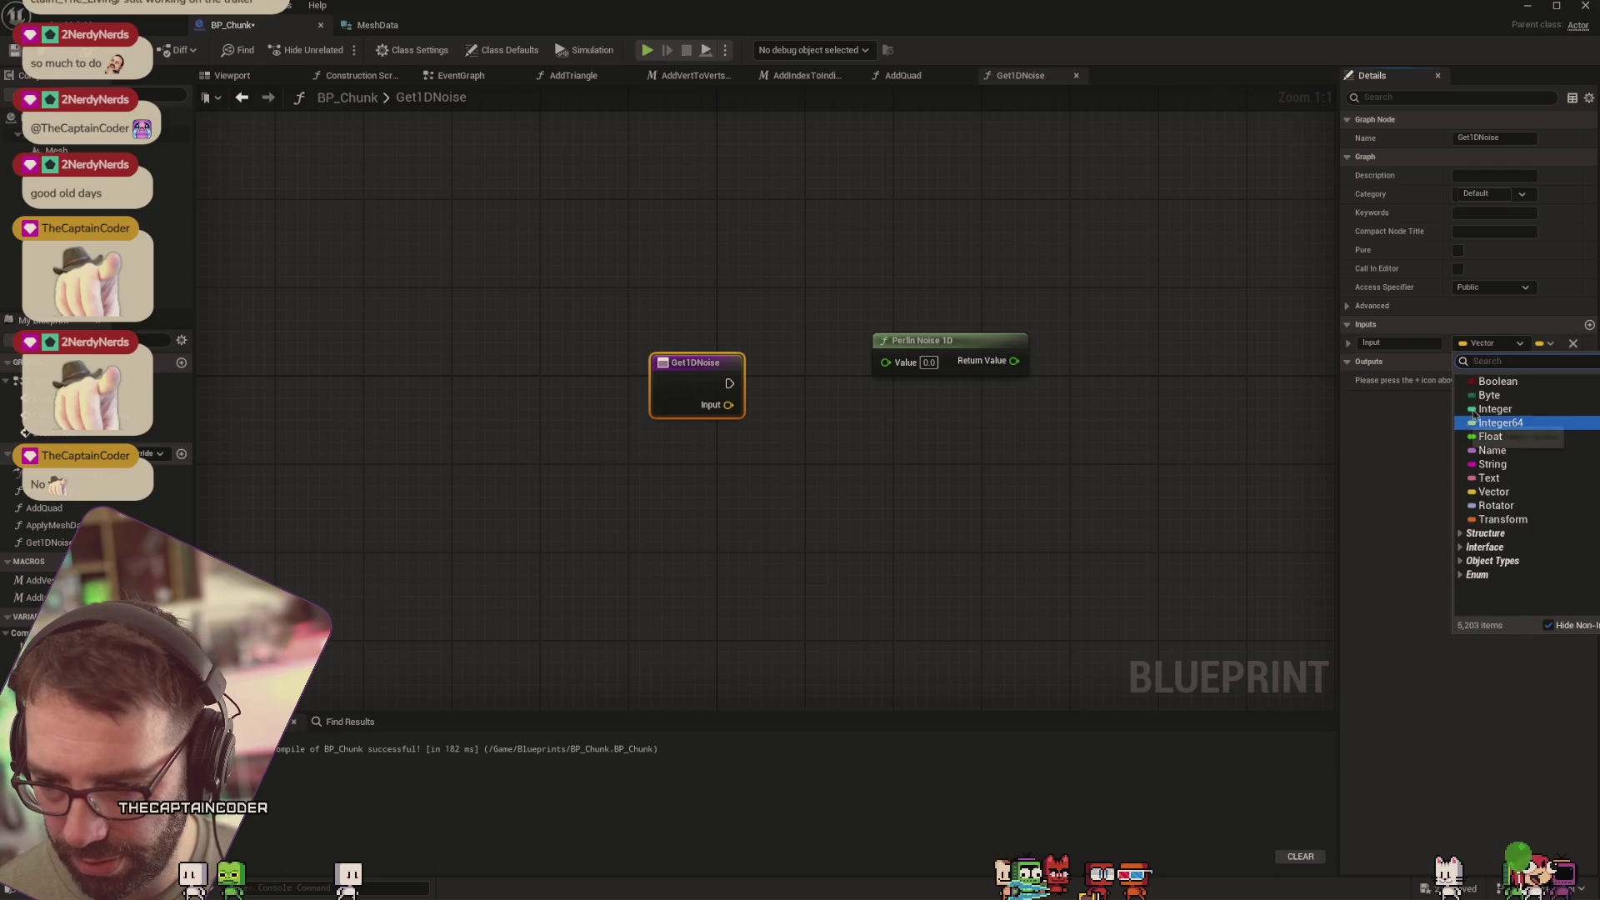
pyautogui.click(1492, 424)
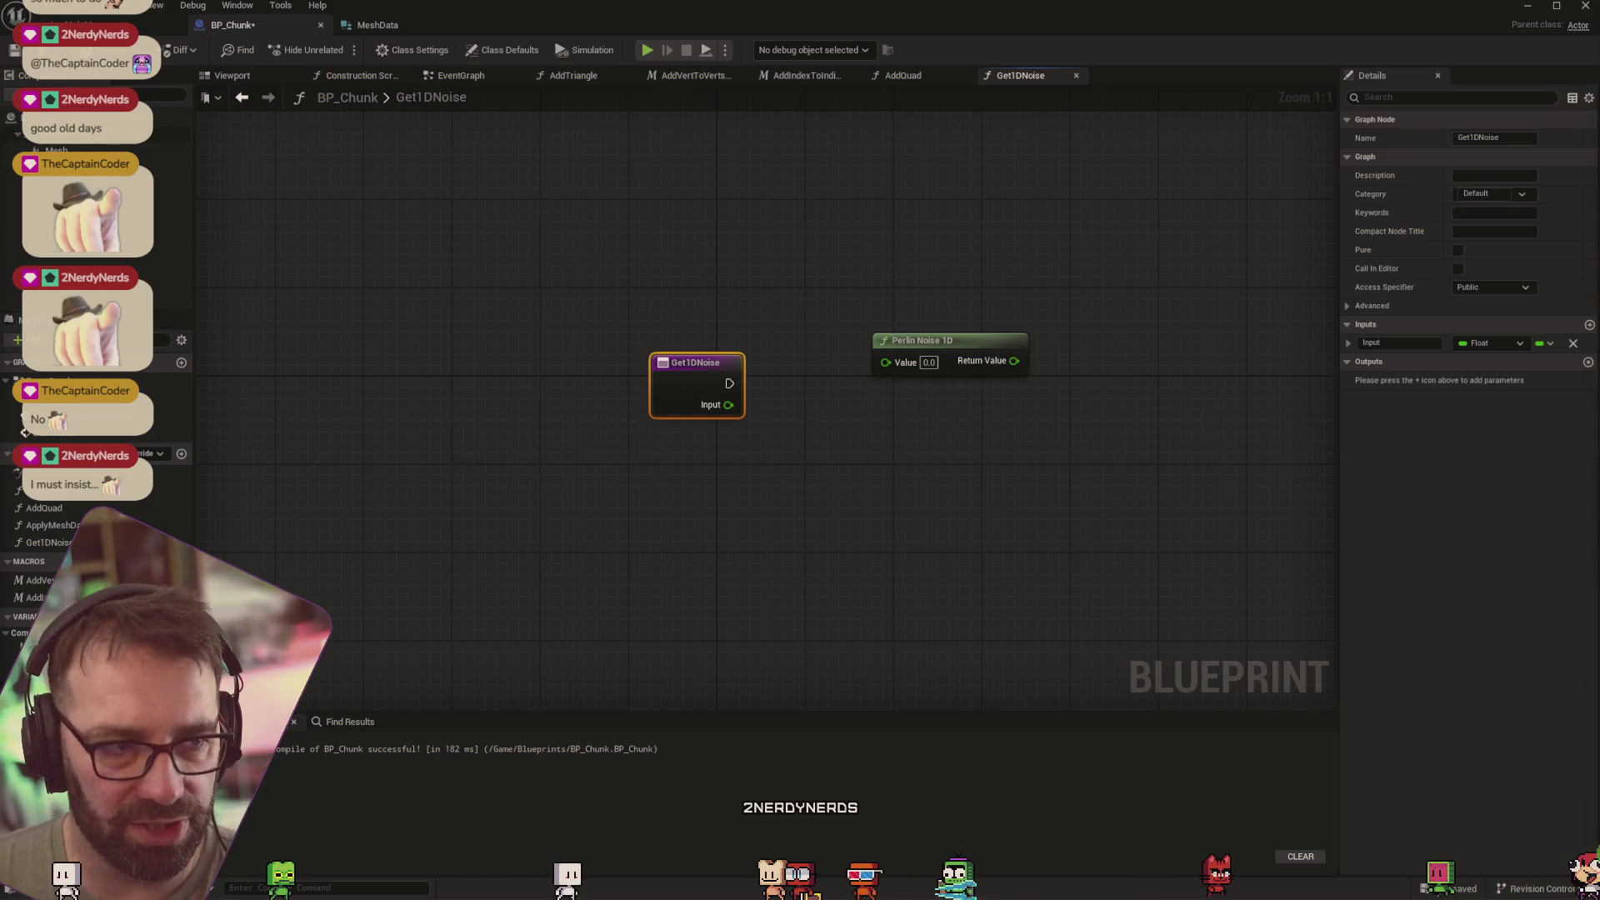
# Switch to the browser on the Reclaim The Living Steam page and widen it across the screen
pyautogui.hotkey('alt', 'Tab')
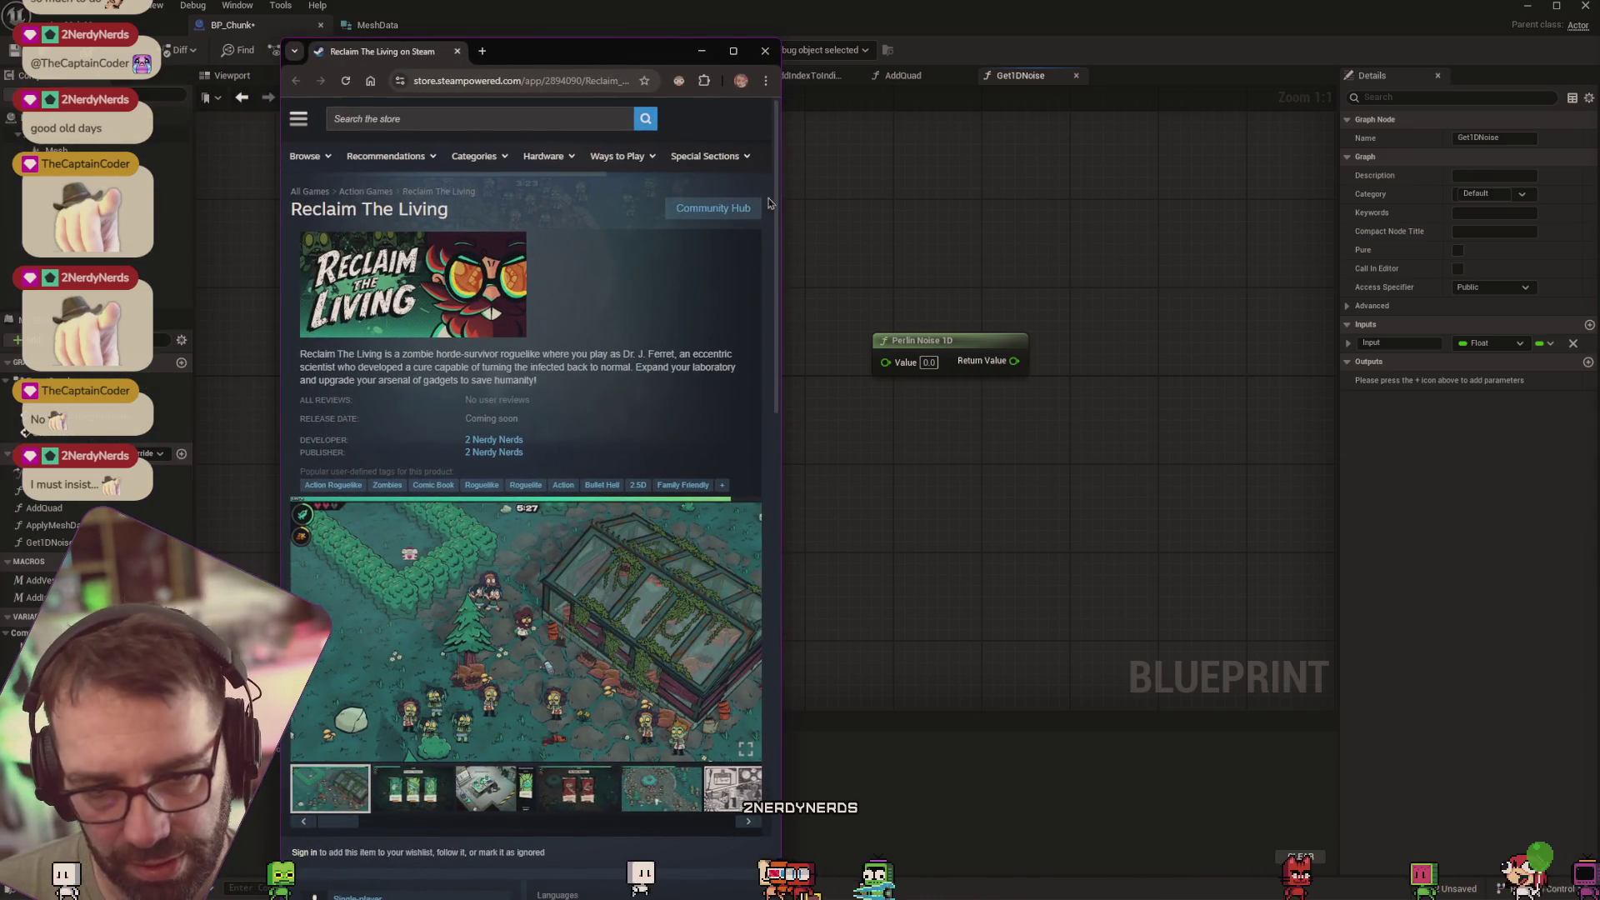
pyautogui.moveTo(633, 51)
pyautogui.mouseDown()
pyautogui.moveTo(928, 28)
pyautogui.moveTo(986, 0)
pyautogui.mouseUp()
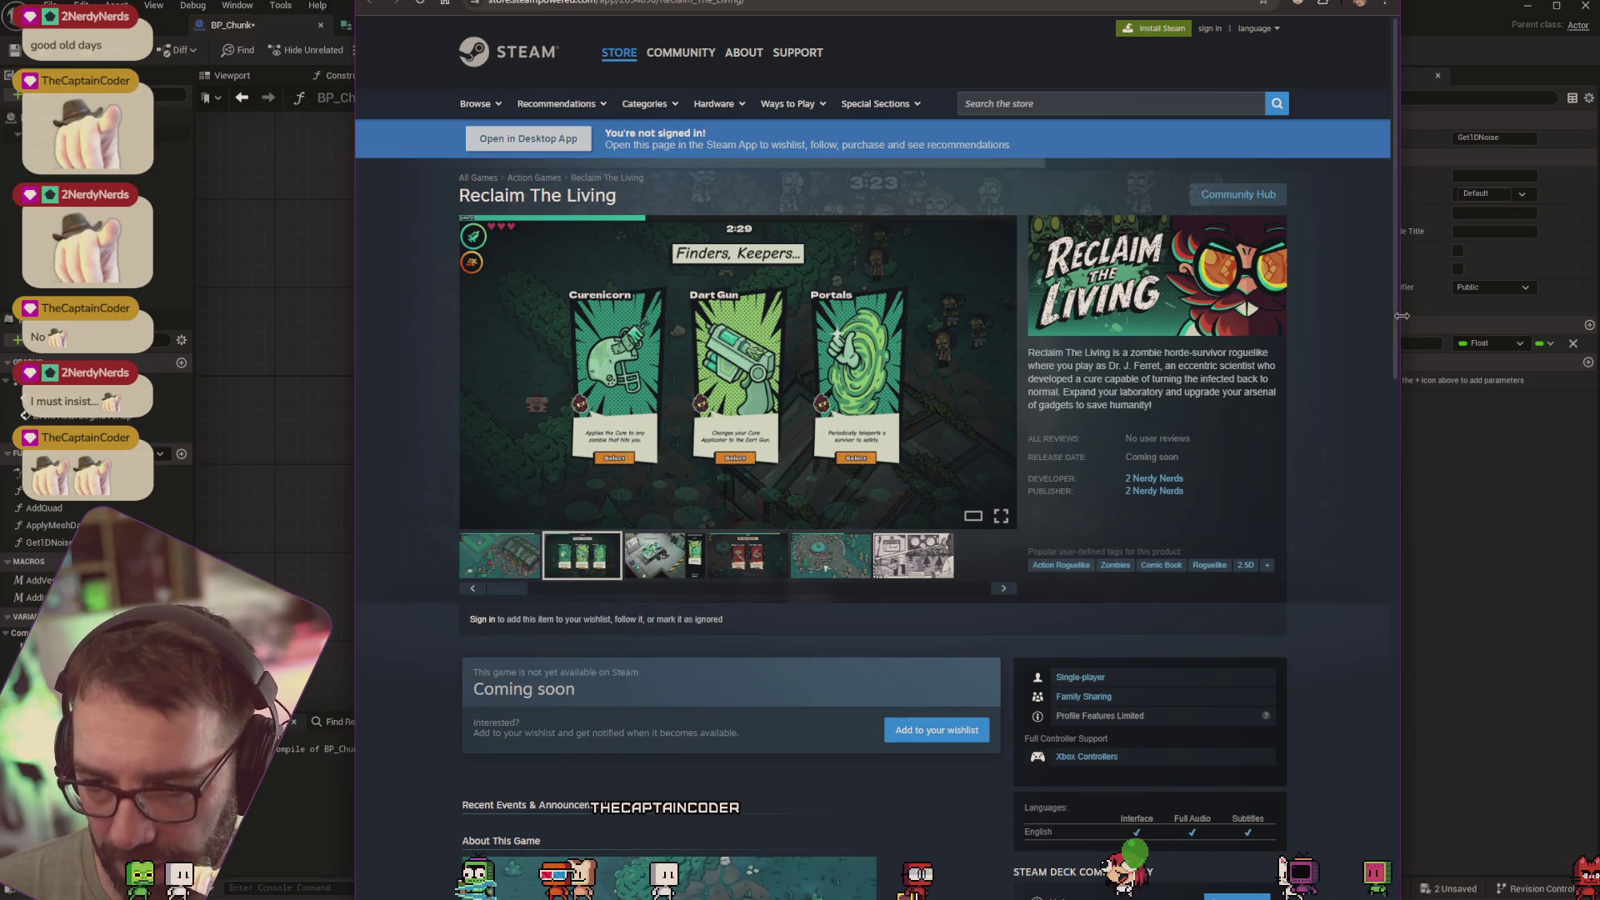
pyautogui.moveTo(1402, 316); pyautogui.dragTo(1584, 324)
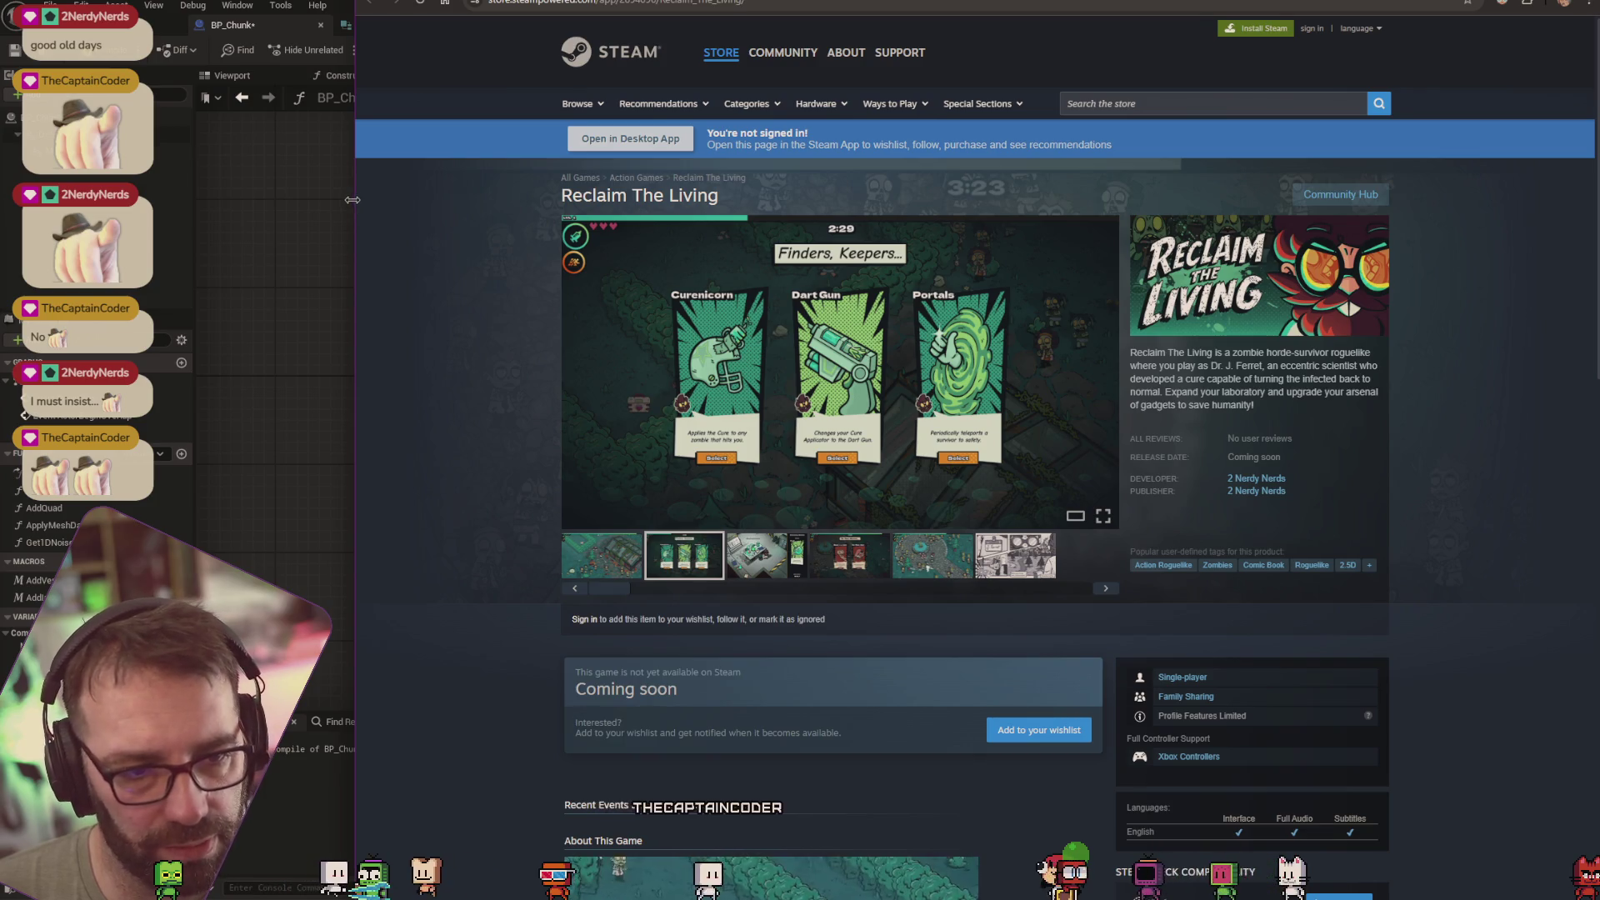
pyautogui.moveTo(353, 200); pyautogui.dragTo(3, 202)
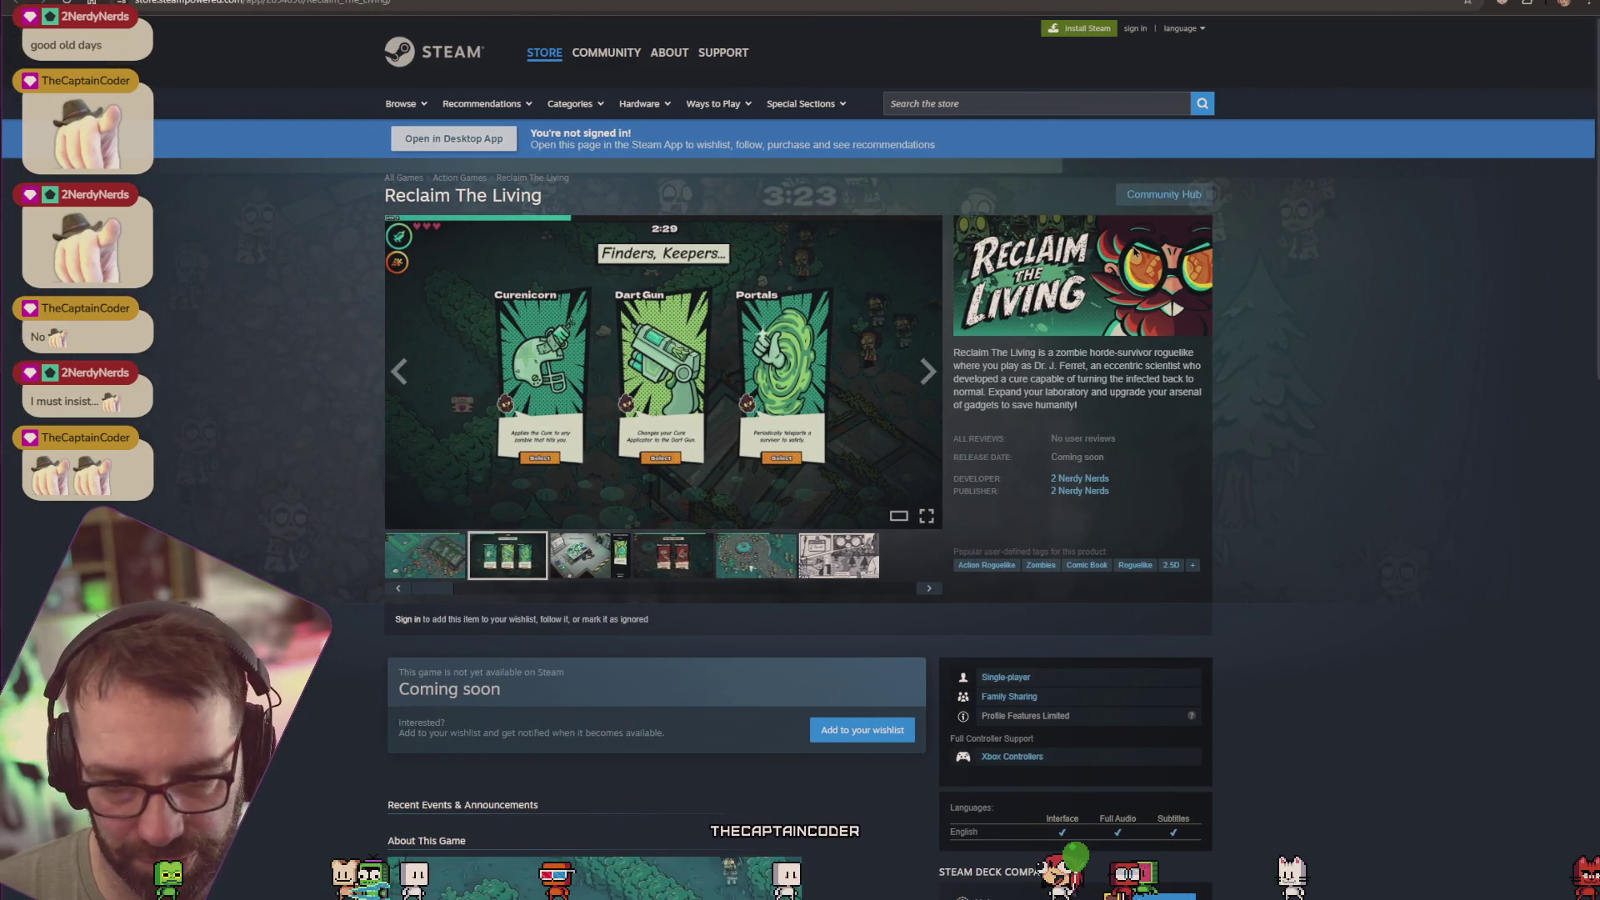
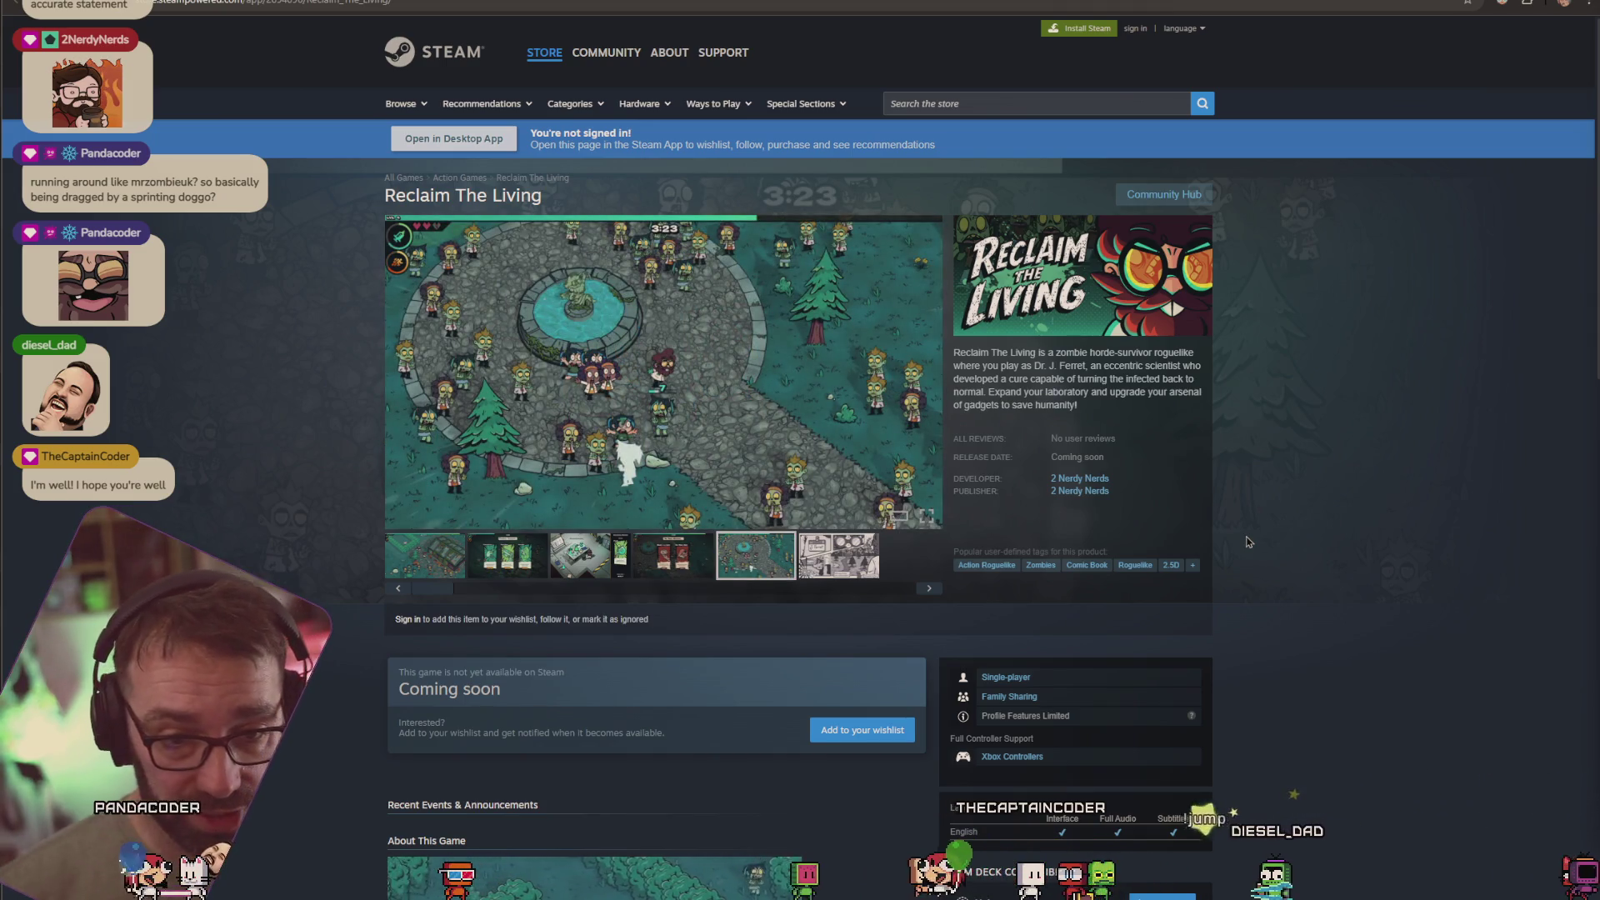
# Multiply Get1DNoise's Input by a NoiseScale getter with a Multiply node
pyautogui.hotkey('alt', 'Tab')
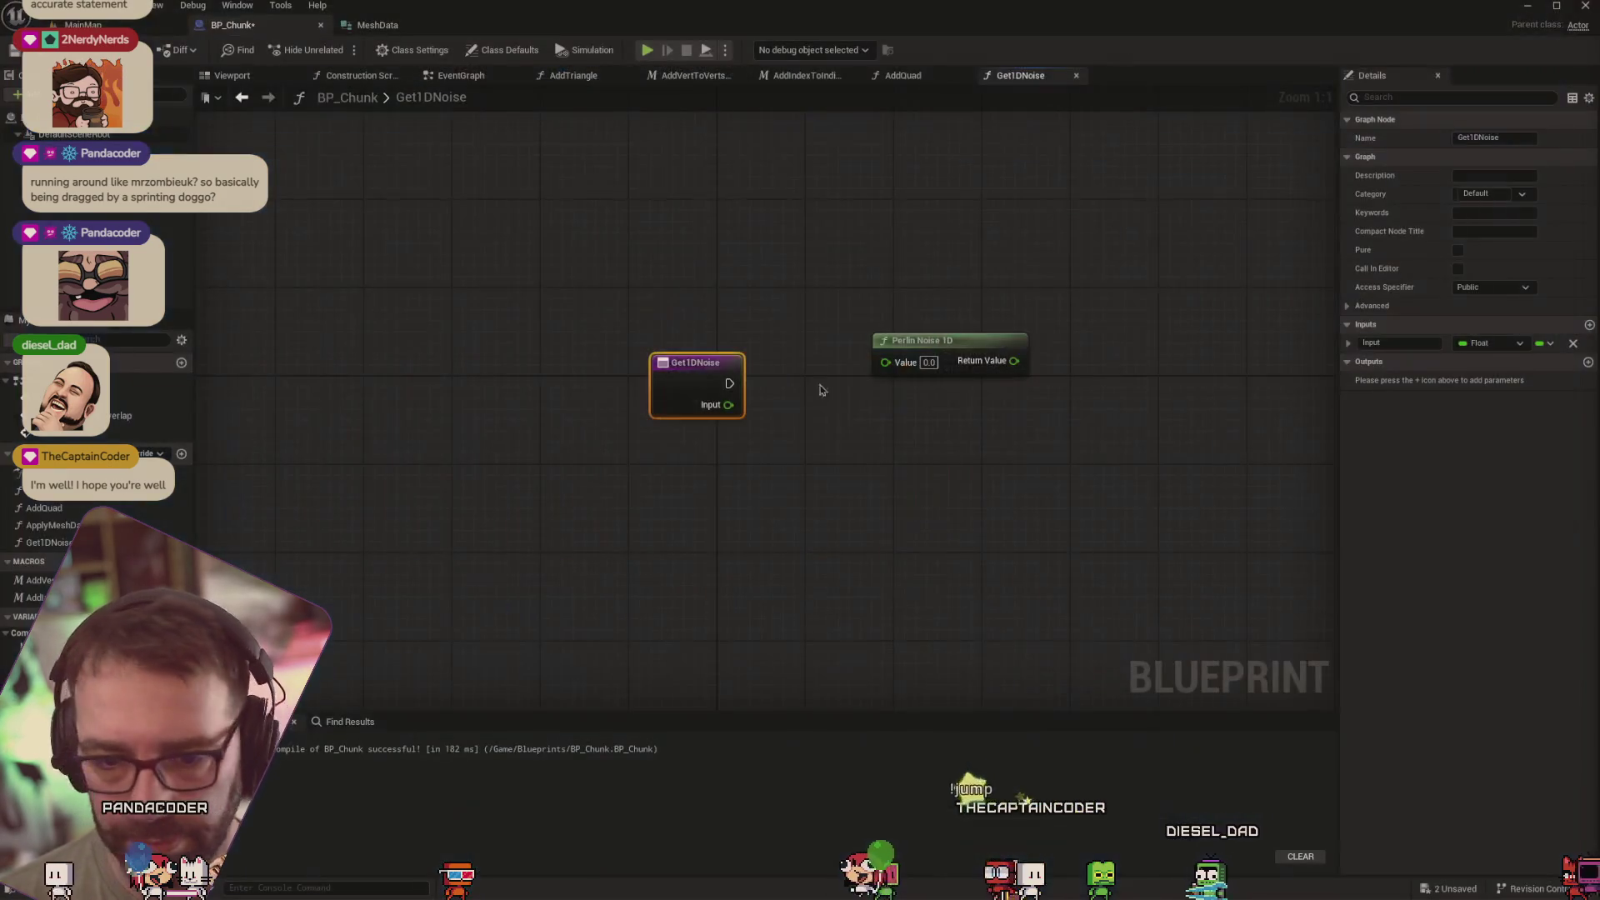
pyautogui.moveTo(717, 392)
pyautogui.mouseDown()
pyautogui.moveTo(661, 370)
pyautogui.moveTo(727, 394)
pyautogui.mouseUp()
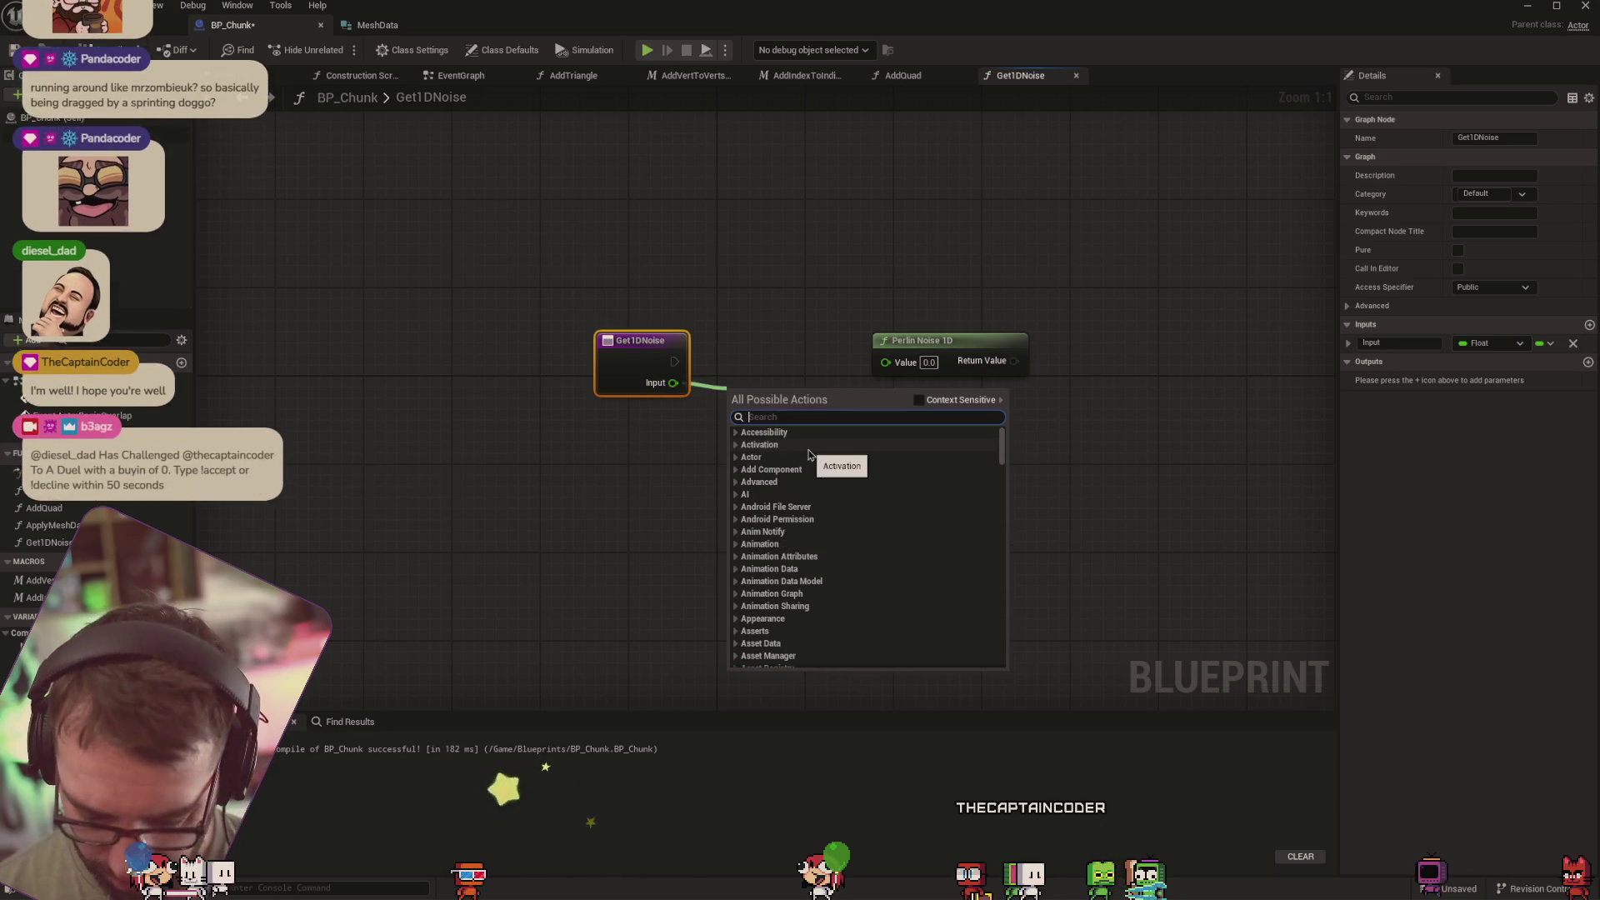
pyautogui.write('mult')
pyautogui.click(809, 454)
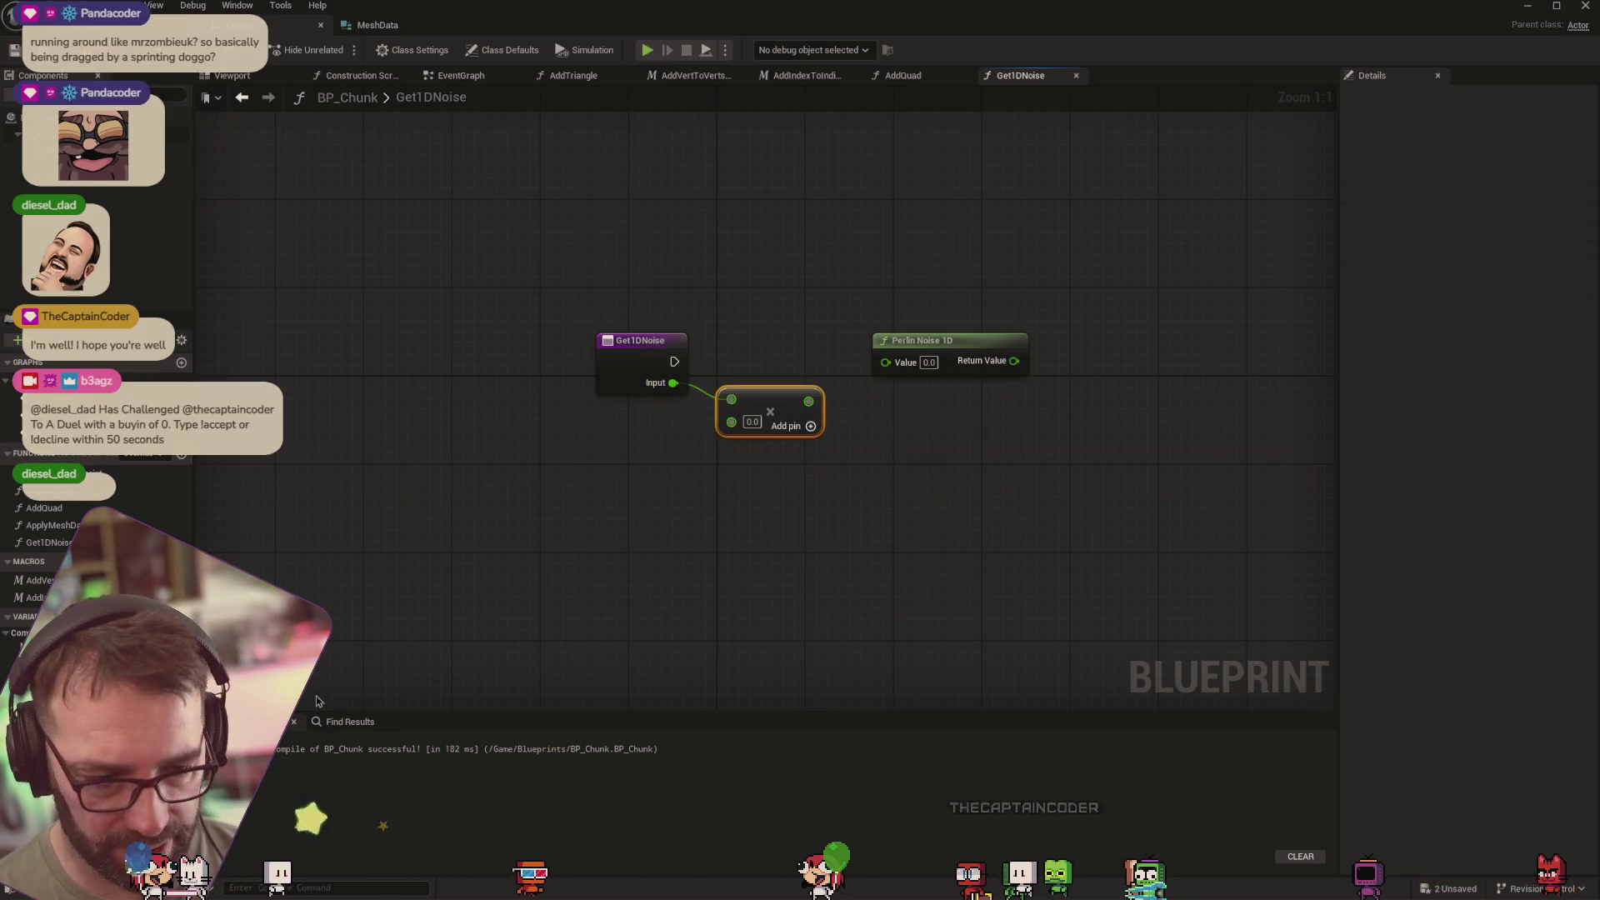
pyautogui.moveTo(50, 666)
pyautogui.mouseDown()
pyautogui.moveTo(446, 595)
pyautogui.moveTo(567, 512)
pyautogui.moveTo(744, 448)
pyautogui.moveTo(731, 421)
pyautogui.mouseUp()
pyautogui.click(600, 536)
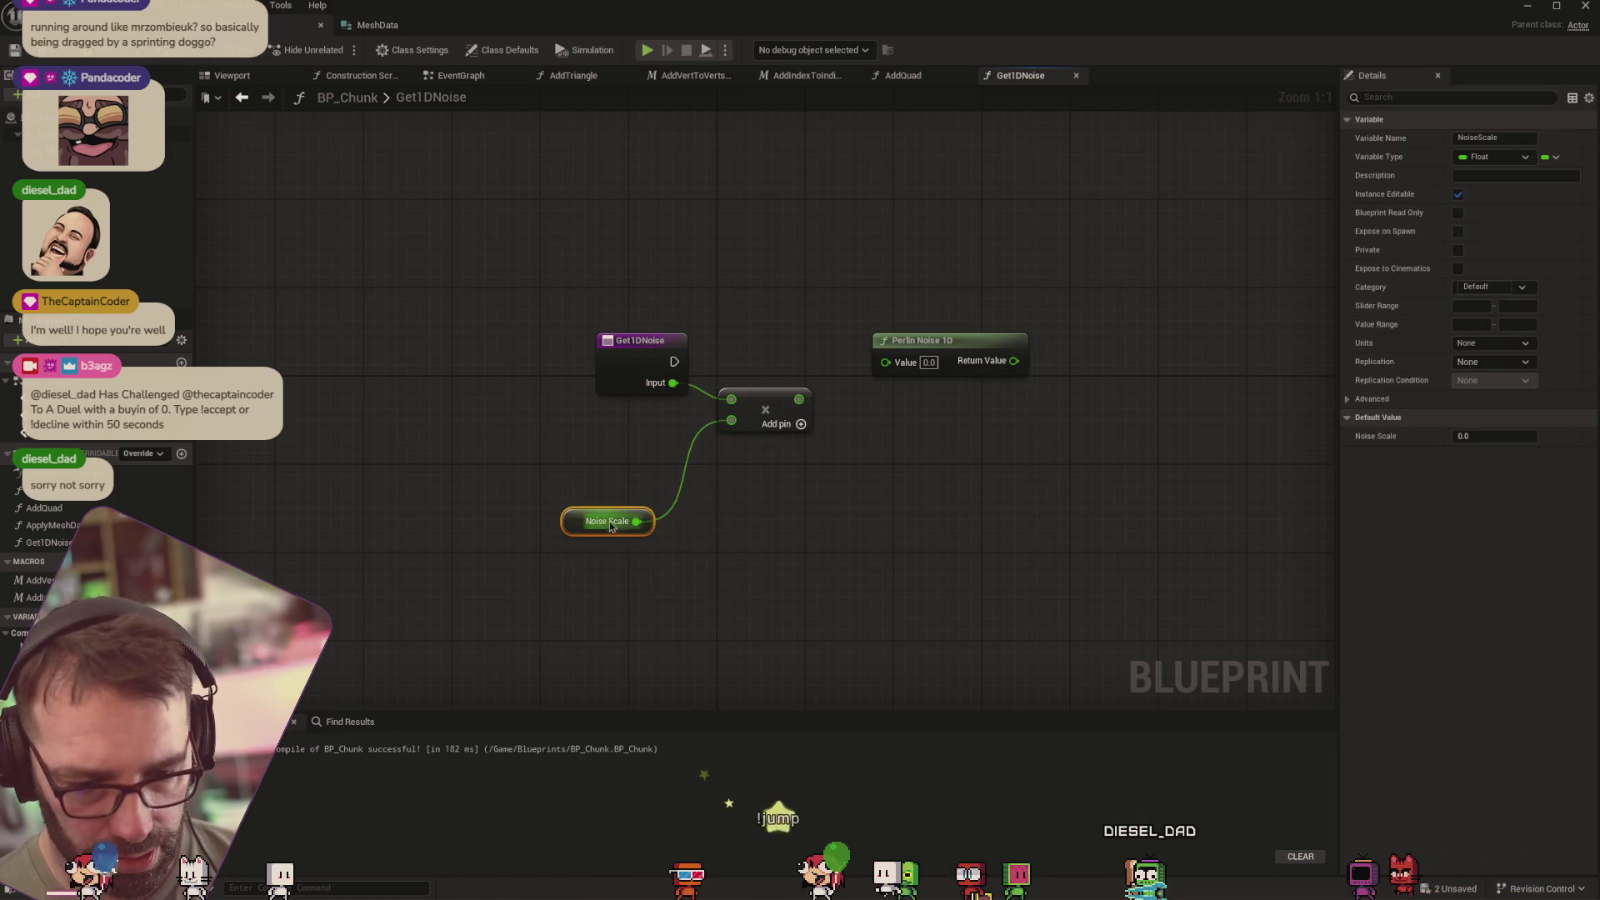
pyautogui.moveTo(636, 521)
pyautogui.mouseDown()
pyautogui.moveTo(610, 517)
pyautogui.moveTo(621, 435)
pyautogui.mouseUp()
pyautogui.moveTo(799, 400)
pyautogui.mouseDown()
pyautogui.moveTo(885, 362)
pyautogui.moveTo(1065, 356)
pyautogui.moveTo(830, 379)
pyautogui.moveTo(841, 369)
pyautogui.mouseUp()
# Add a 0.001 offset to the product and feed it into Perlin Noise 1D's Value
pyautogui.write('+')
pyautogui.press('Return')
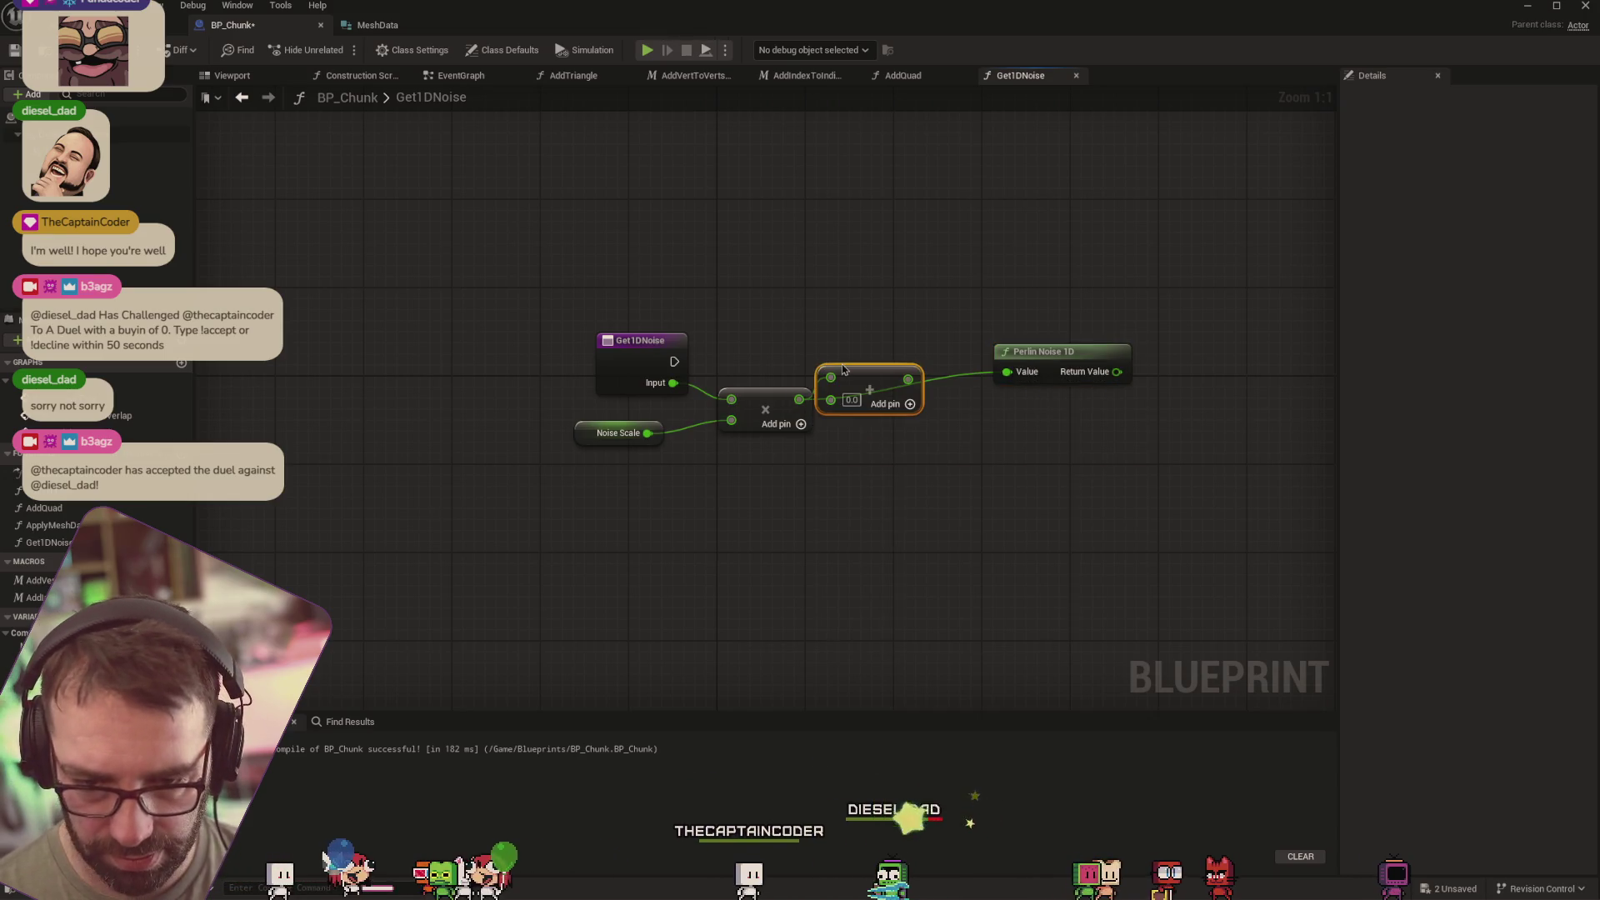
pyautogui.write('0.01')
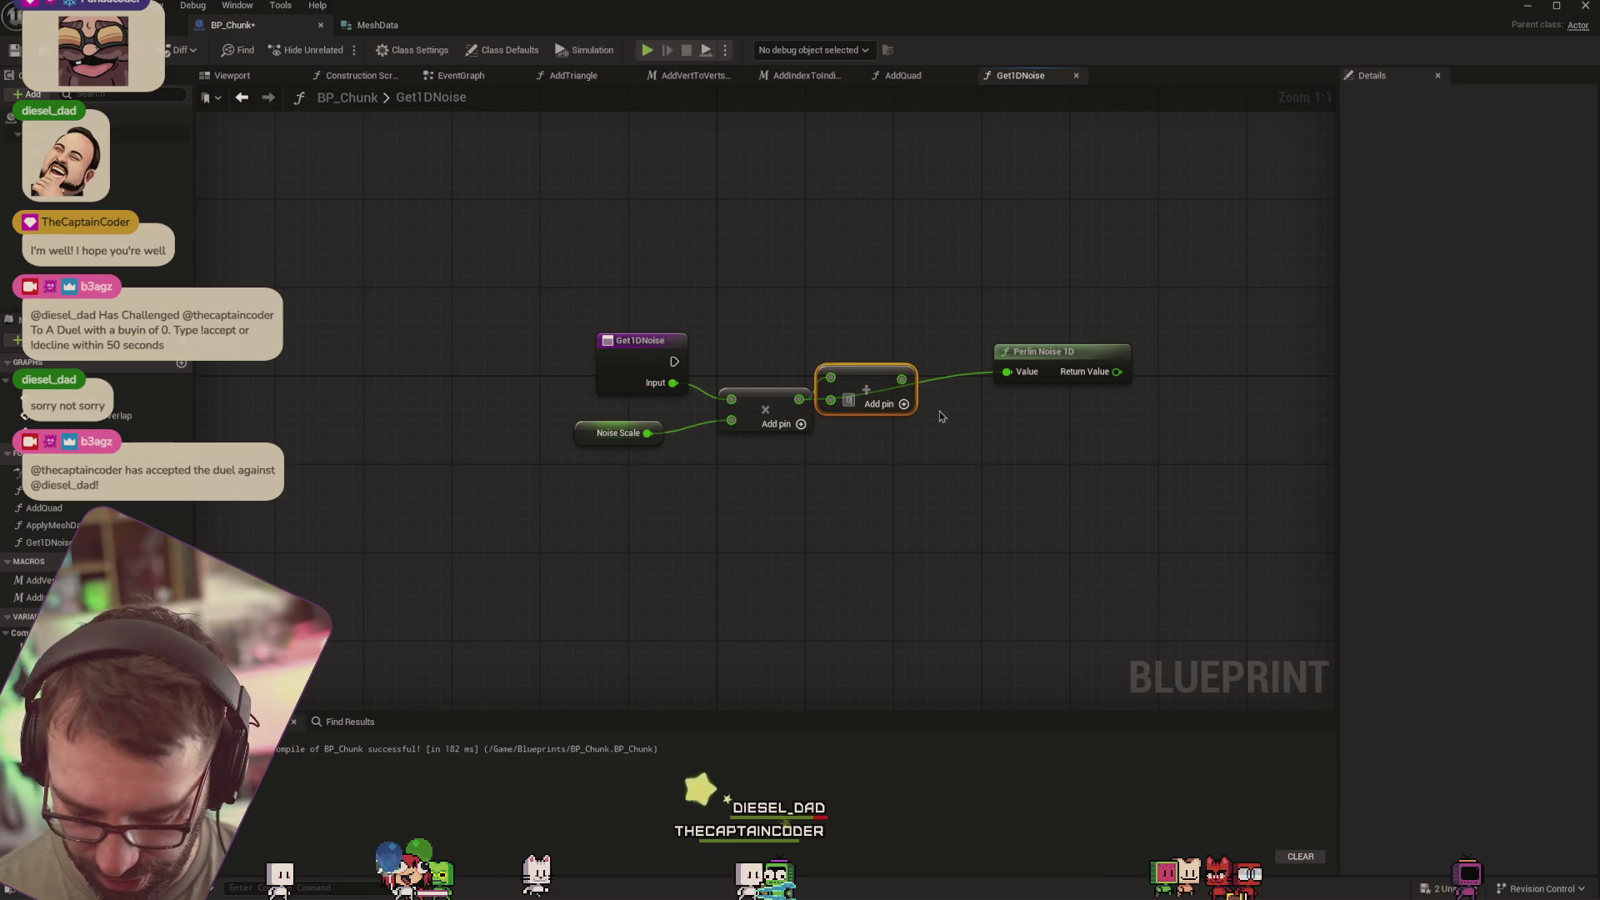
pyautogui.press('Return')
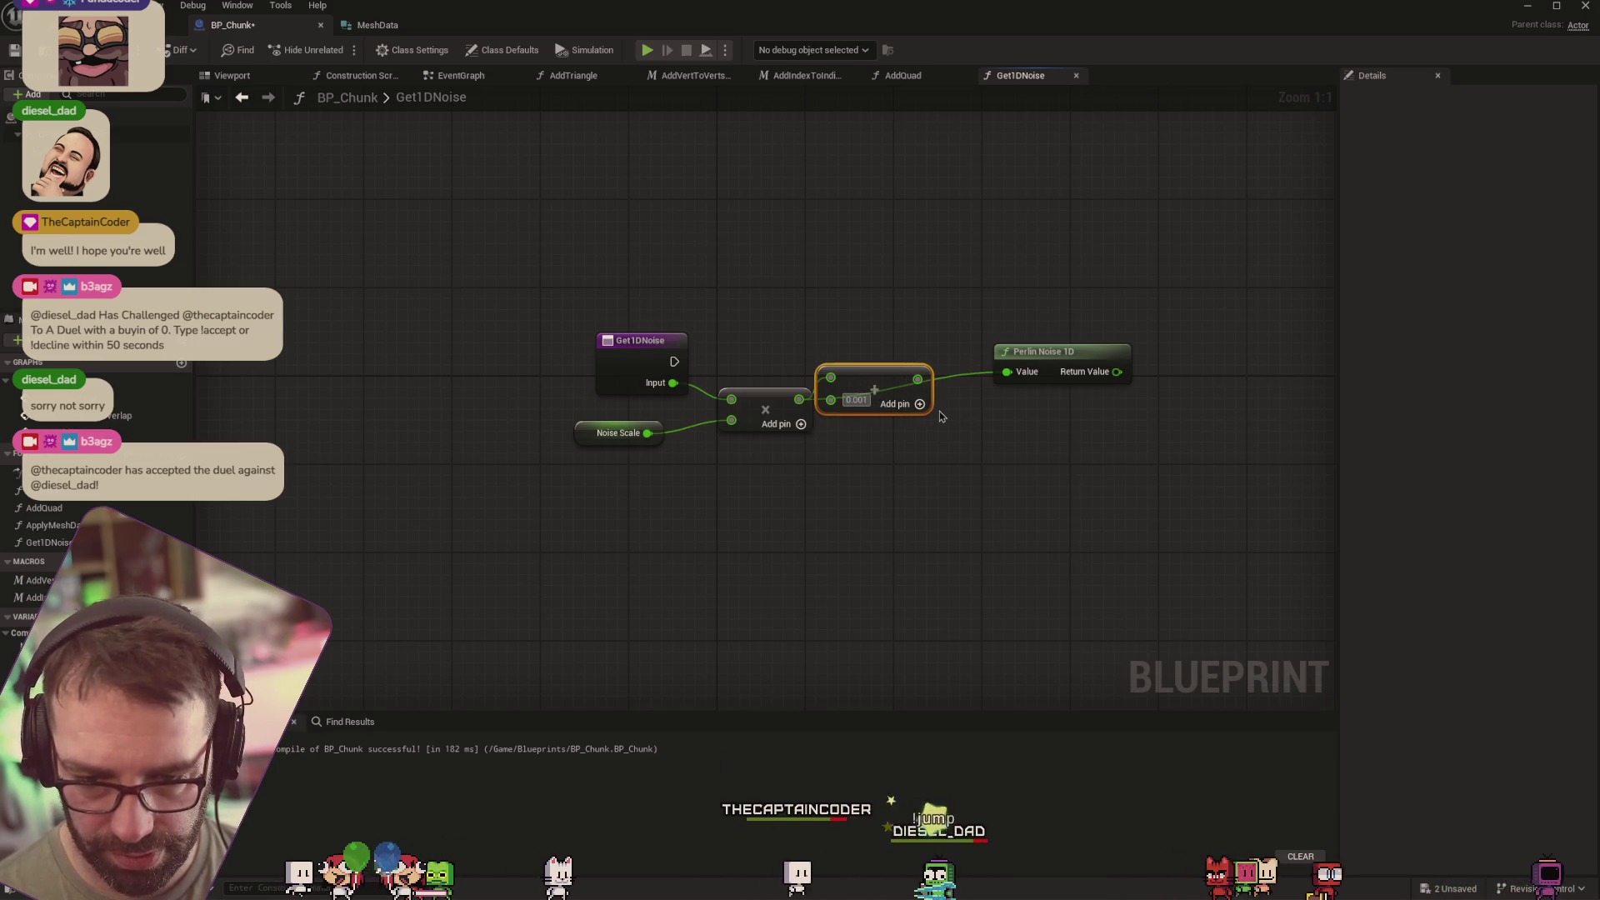
pyautogui.click(940, 417)
pyautogui.moveTo(917, 378); pyautogui.dragTo(987, 376)
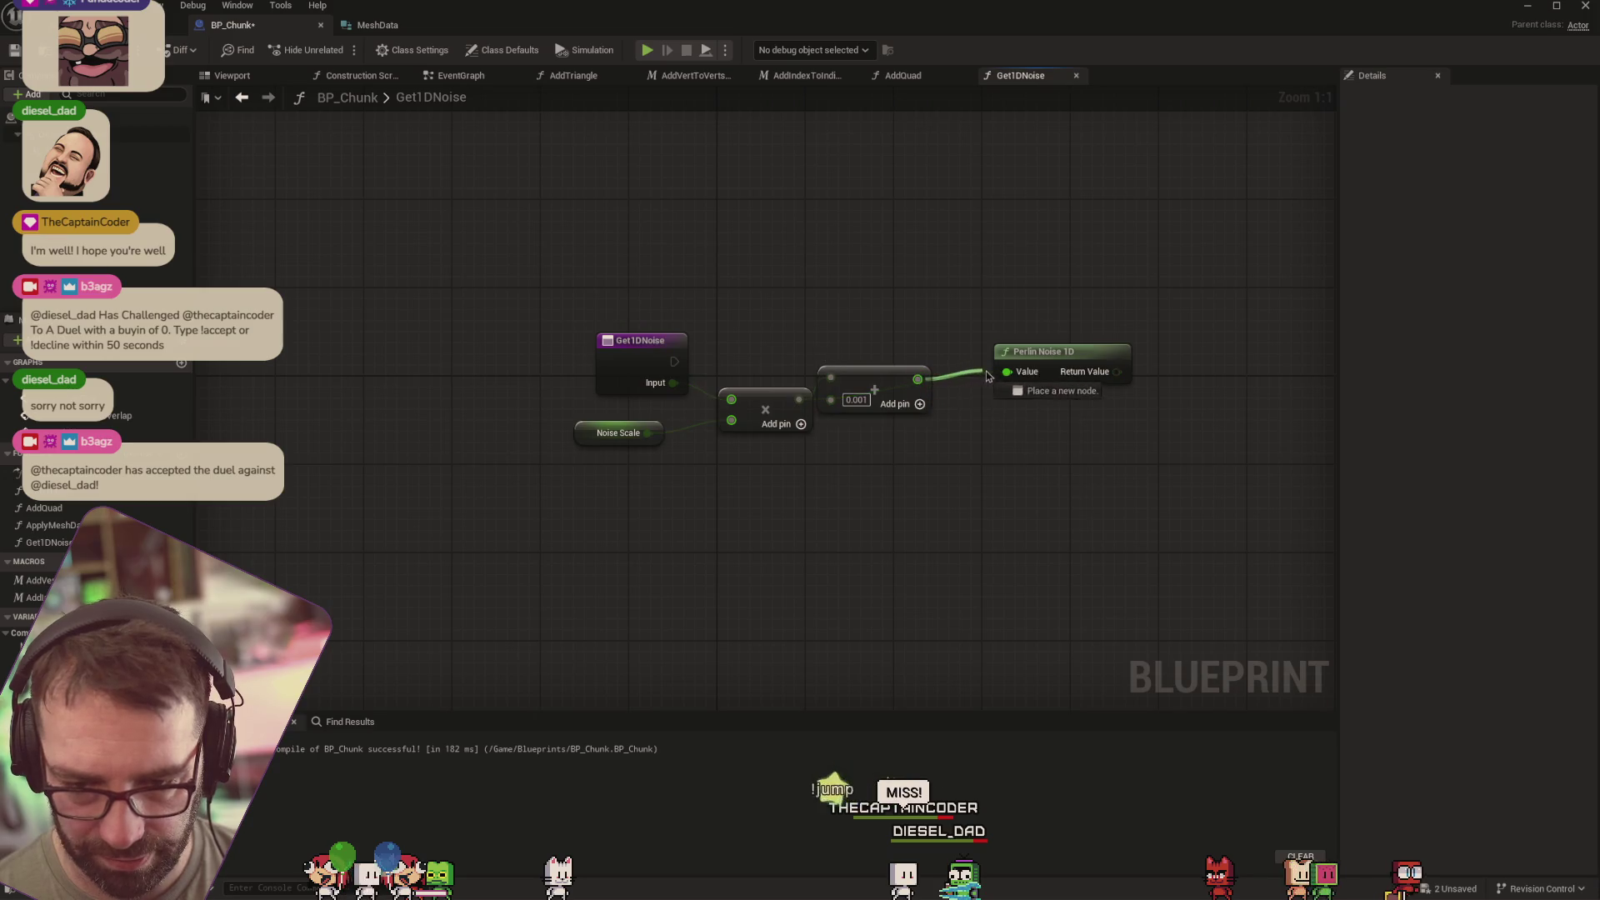
pyautogui.moveTo(870, 376); pyautogui.dragTo(880, 397)
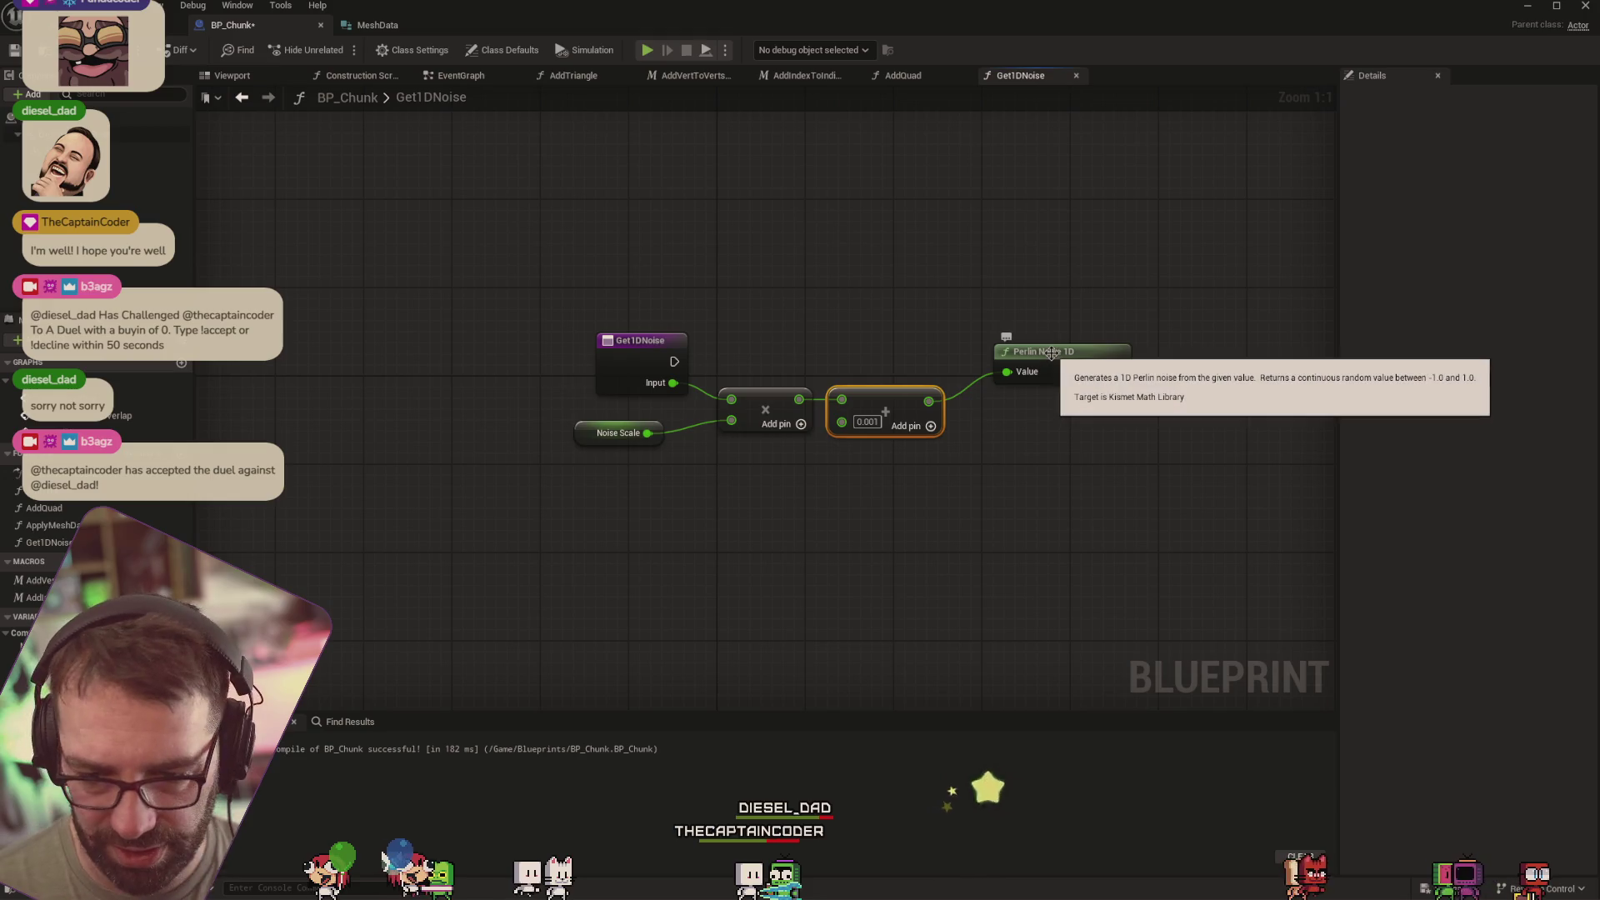
pyautogui.moveTo(1052, 353); pyautogui.dragTo(1026, 386)
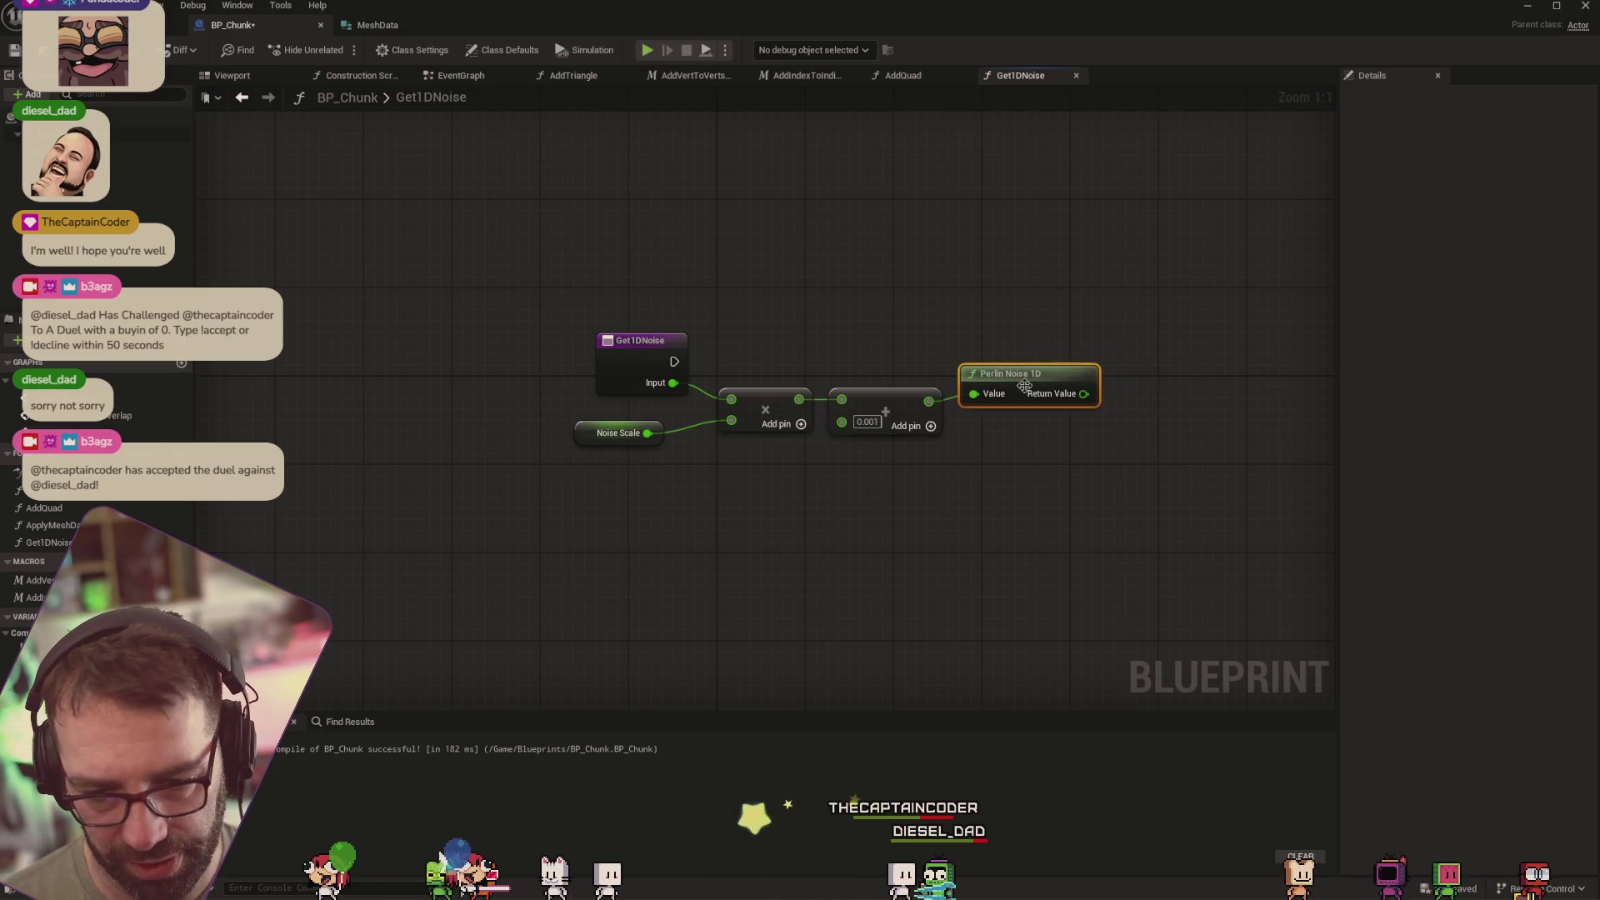
pyautogui.scroll(-5, 1213, 417)
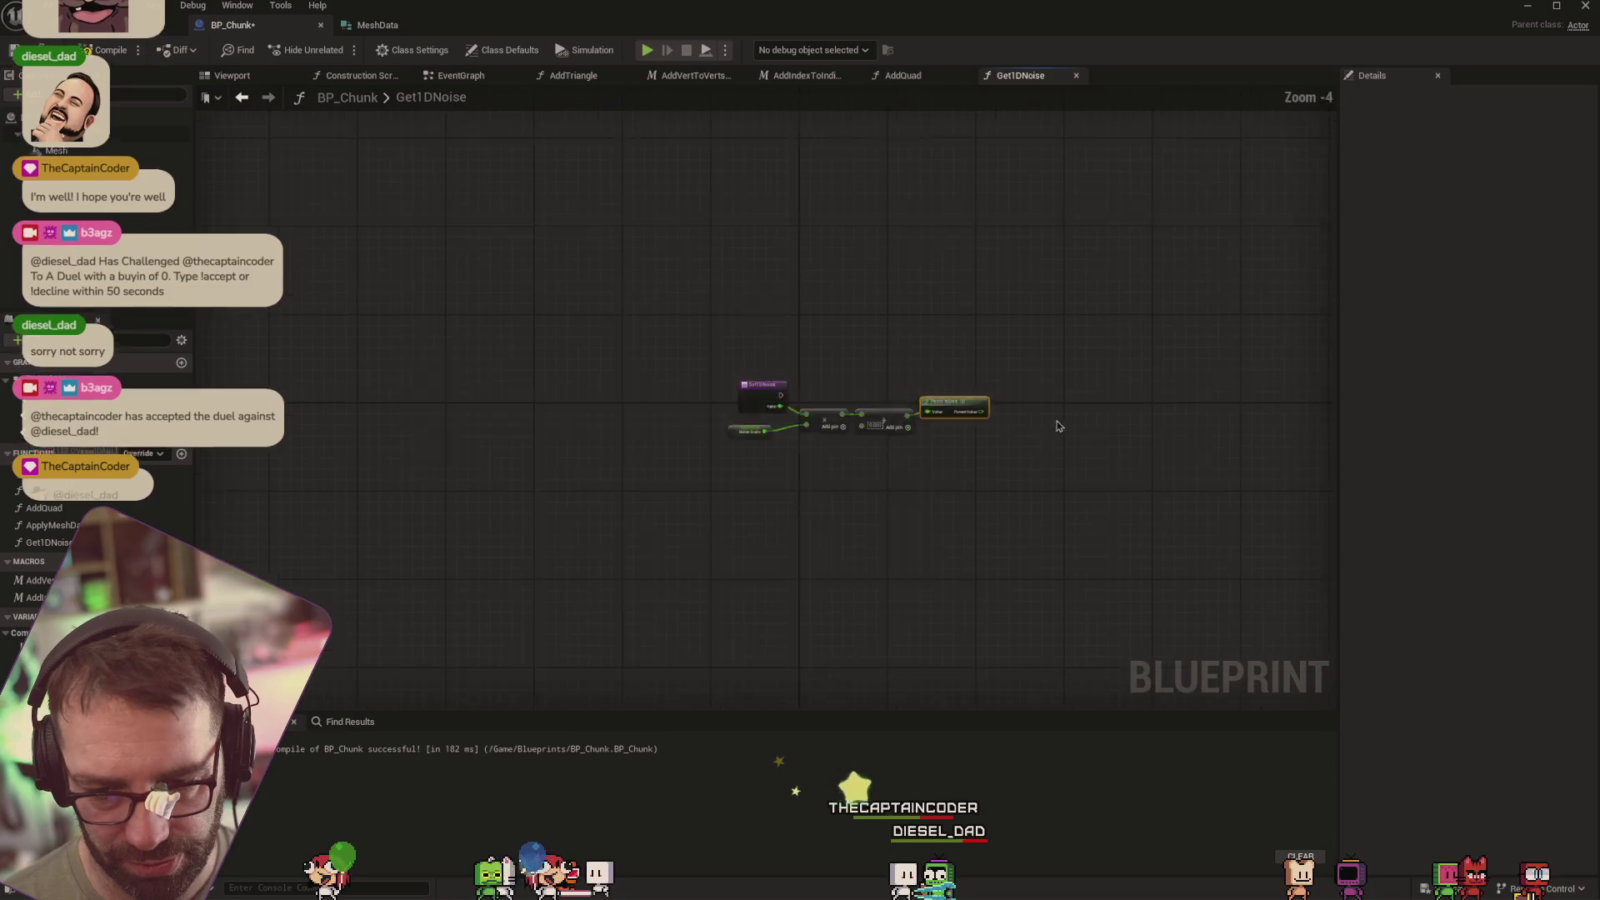
pyautogui.moveTo(1001, 402); pyautogui.dragTo(1062, 386)
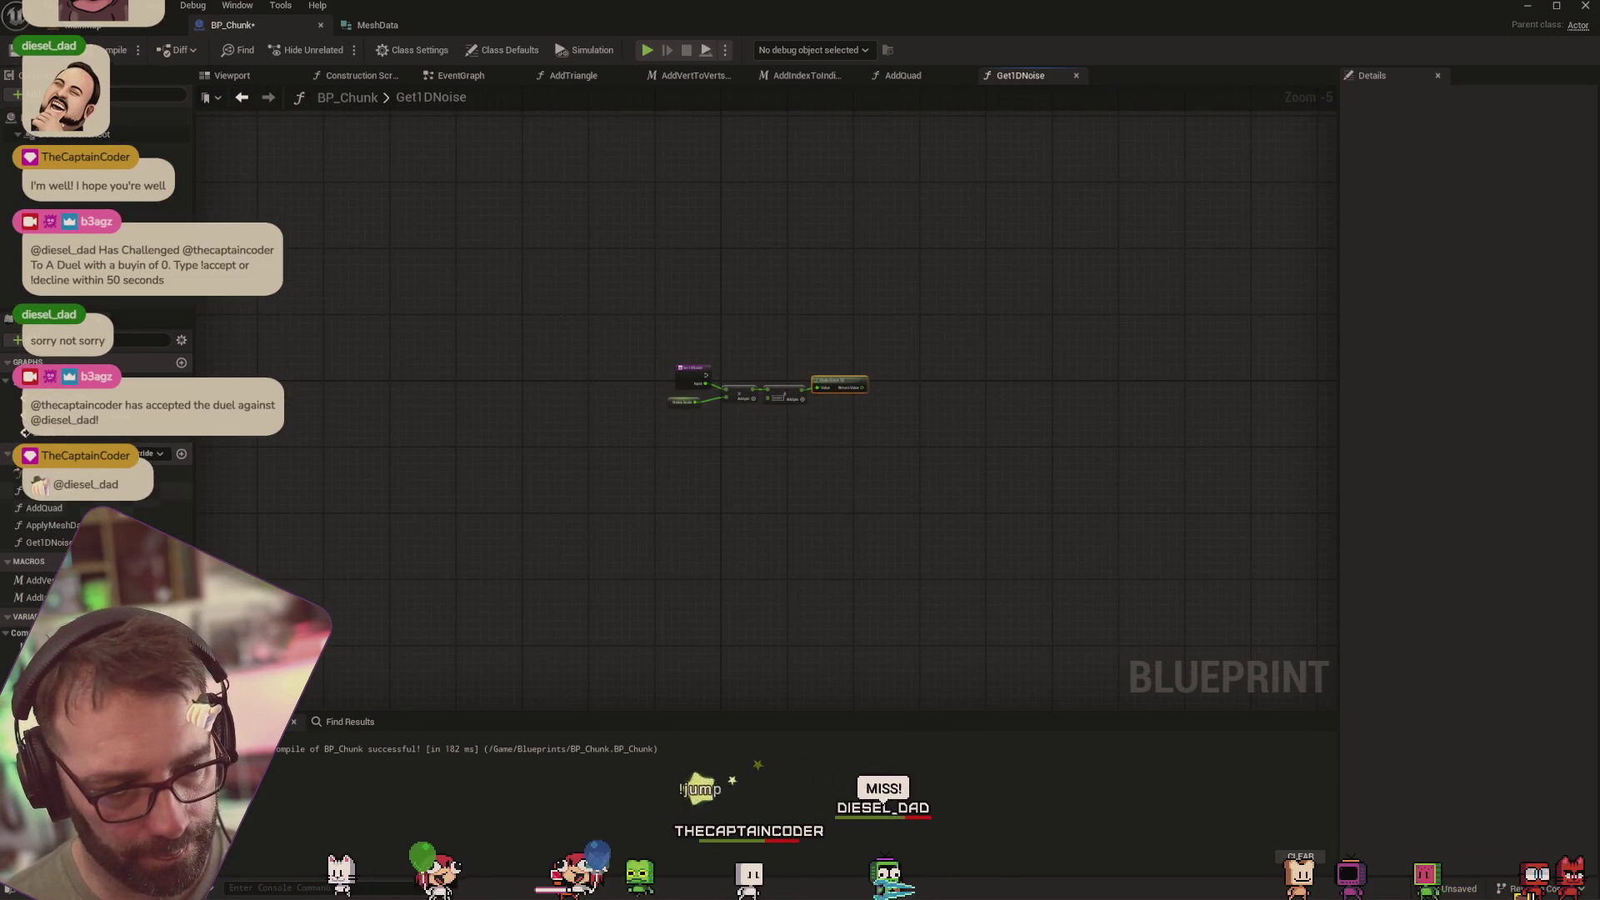
# Give the Get1DNoise function a float Output parameter
pyautogui.click(1273, 424)
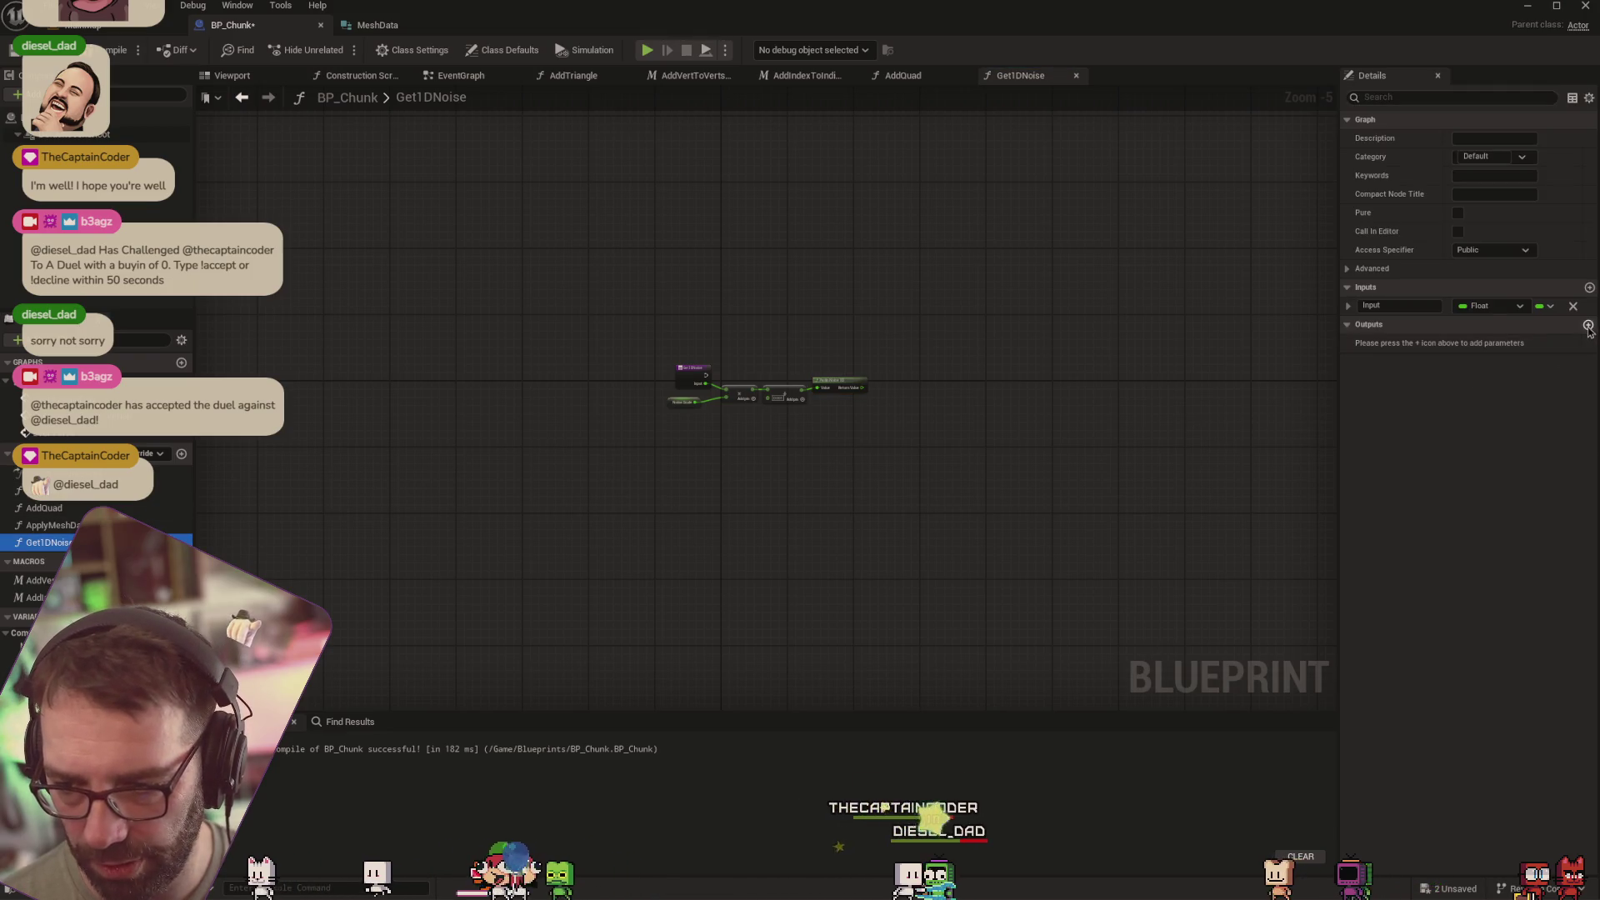
pyautogui.click(1392, 342)
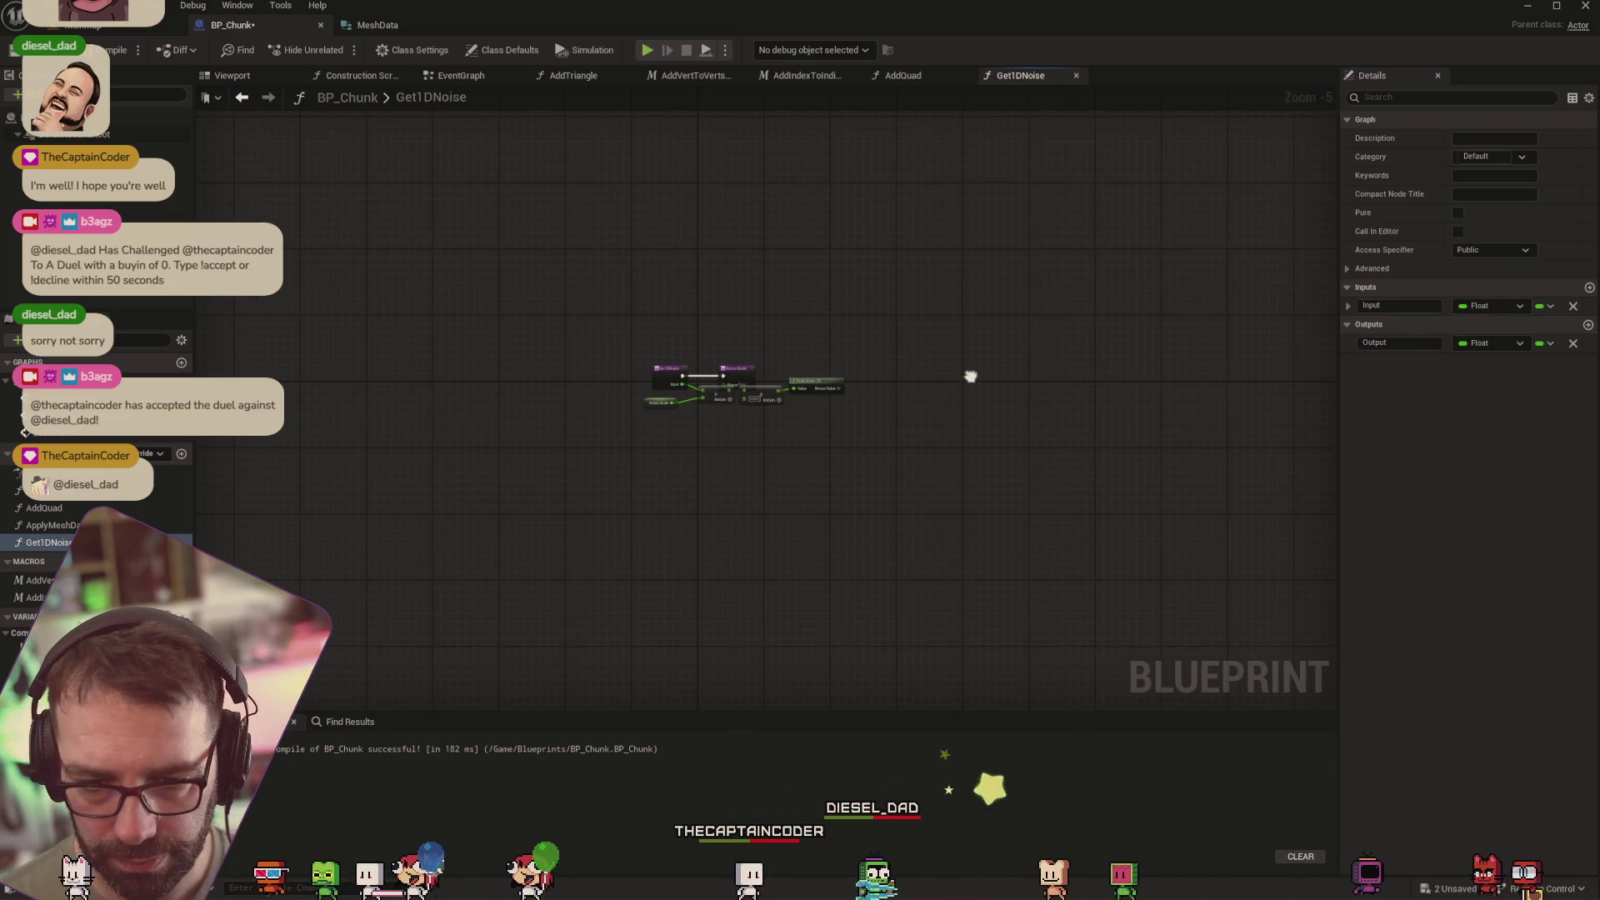
pyautogui.scroll(5, 798, 432)
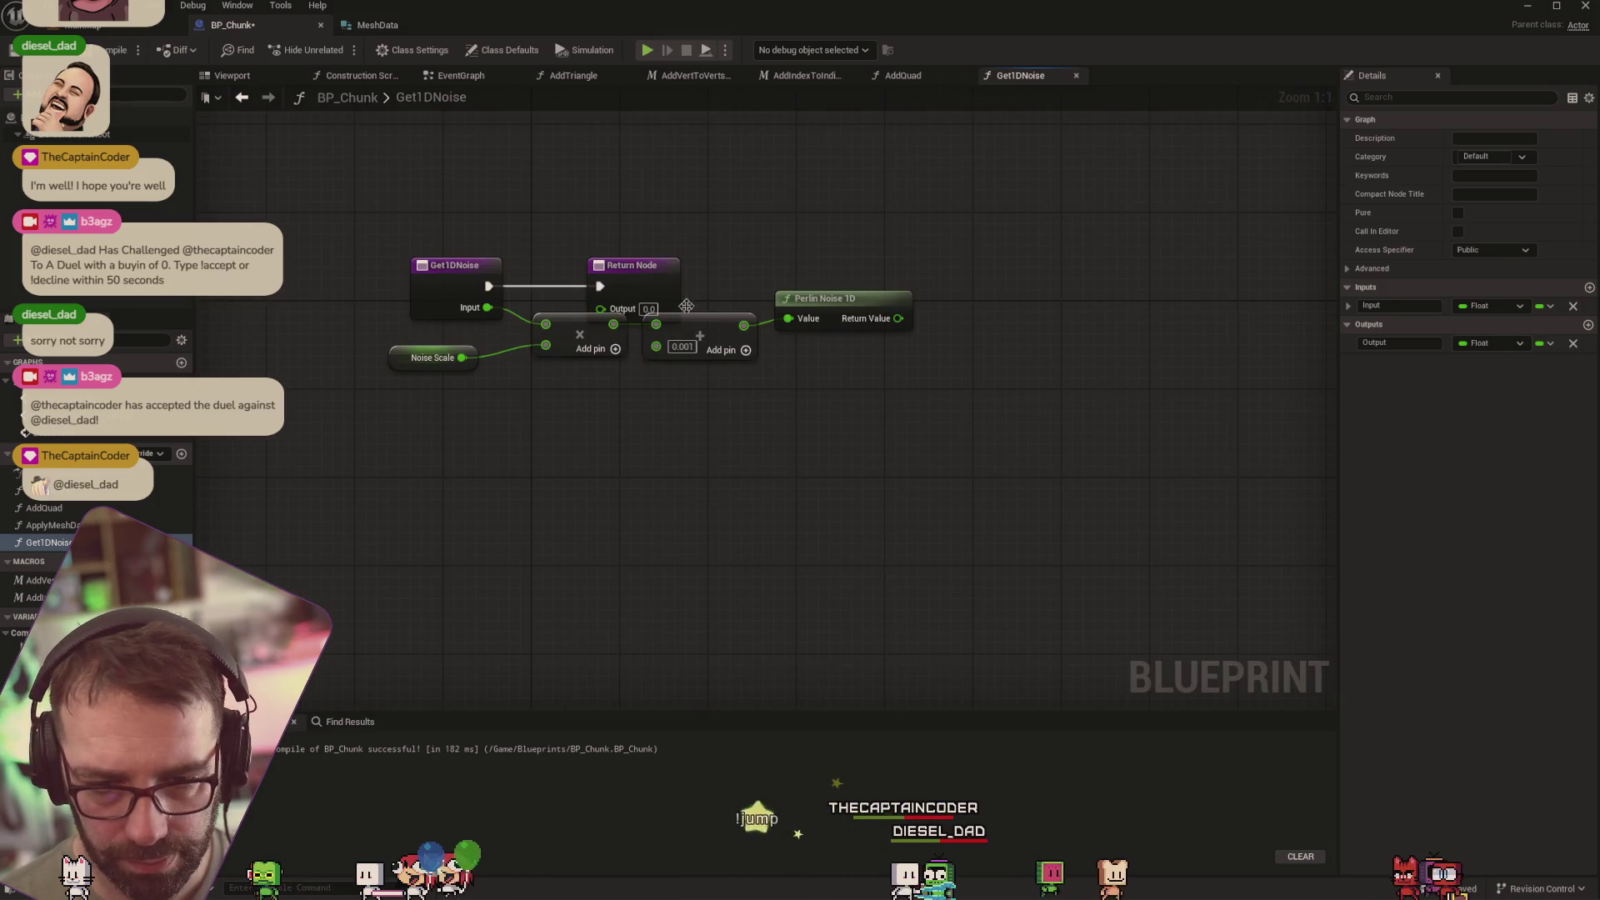
# Wire the Perlin Noise 1D result into the Return Node's Output
pyautogui.moveTo(686, 306); pyautogui.dragTo(1081, 307)
pyautogui.moveTo(898, 318); pyautogui.dragTo(997, 309)
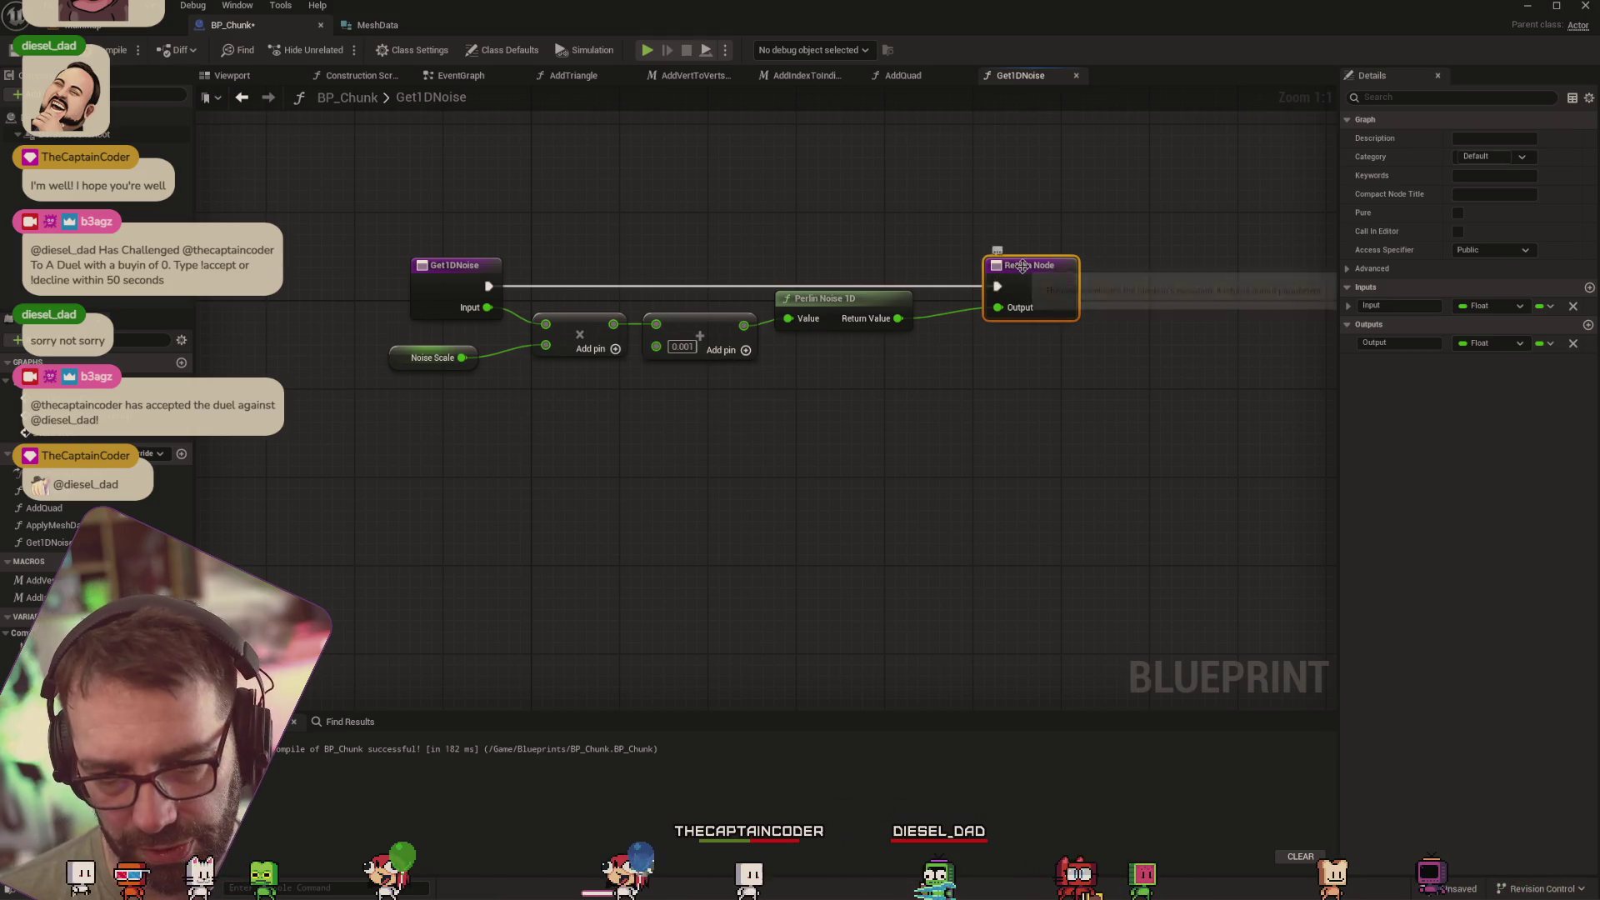
pyautogui.moveTo(1025, 275); pyautogui.dragTo(1092, 275)
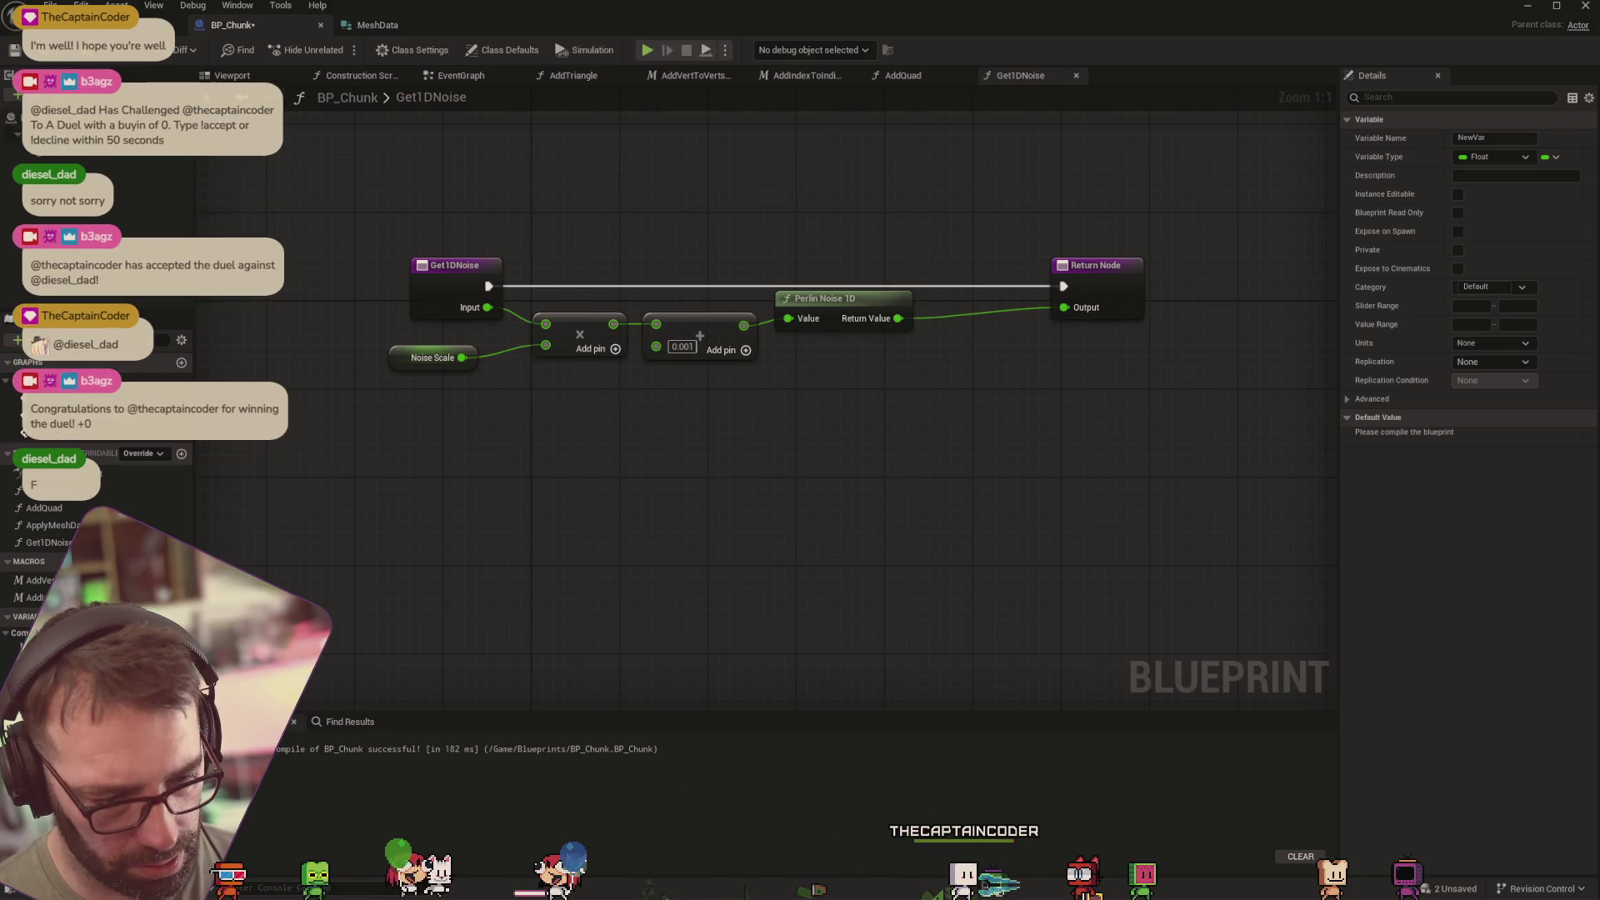
# Create a float HeightScale variable and multiply the Perlin result by it before the Output
pyautogui.write('HeightScale')
pyautogui.press('Return')
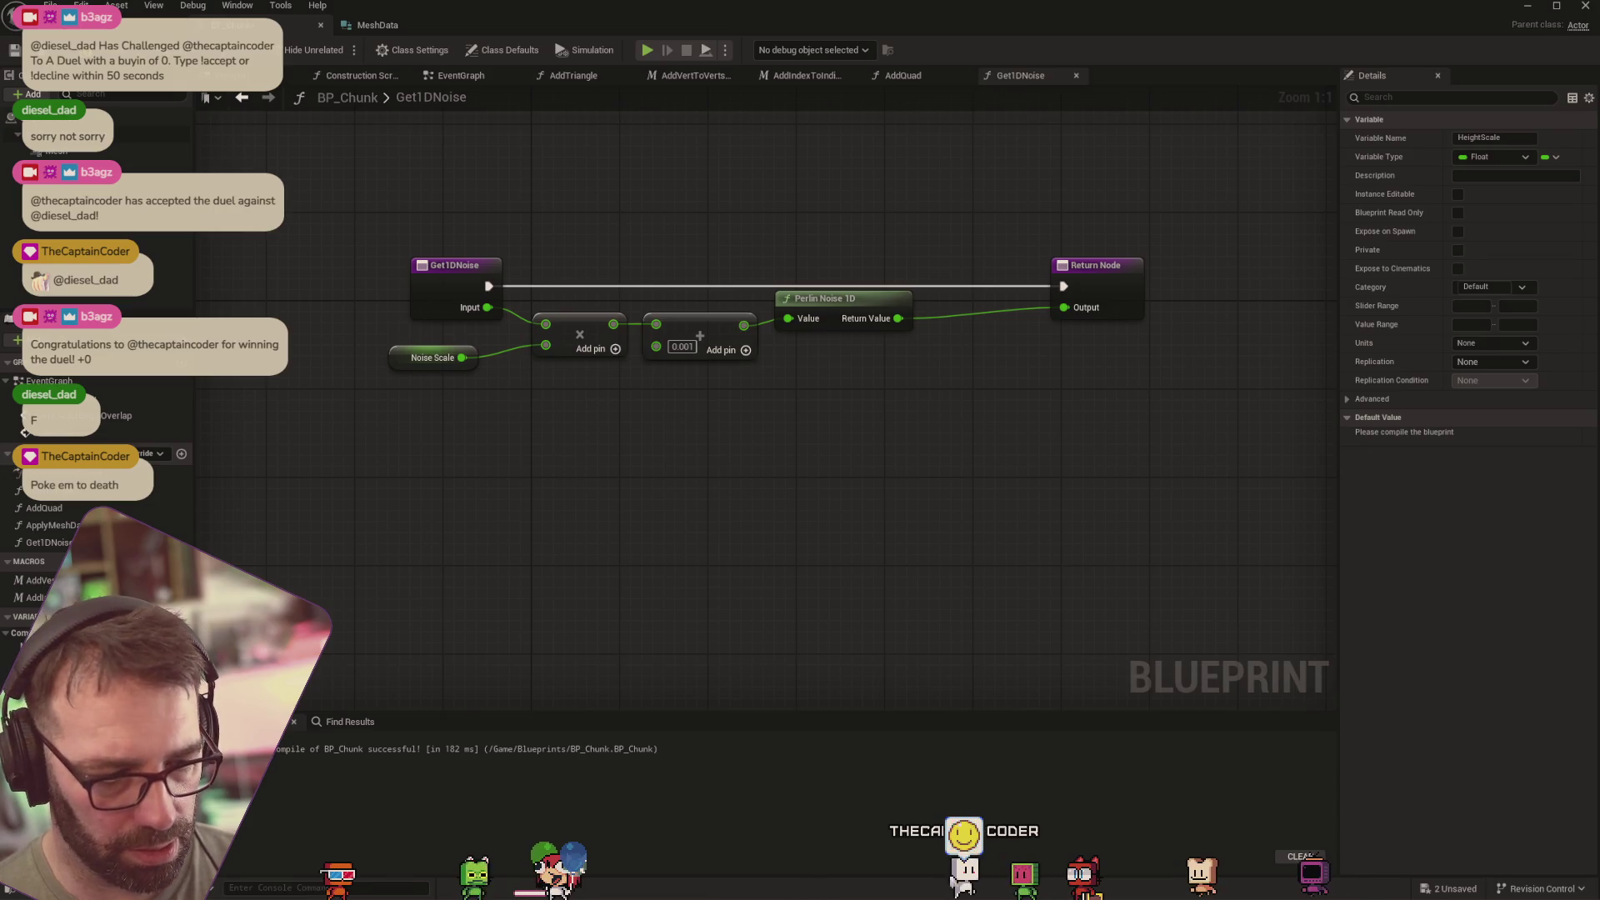
pyautogui.moveTo(748, 305)
pyautogui.mouseDown()
pyautogui.moveTo(815, 242)
pyautogui.moveTo(934, 259)
pyautogui.mouseUp()
pyautogui.click(884, 253)
pyautogui.write('*')
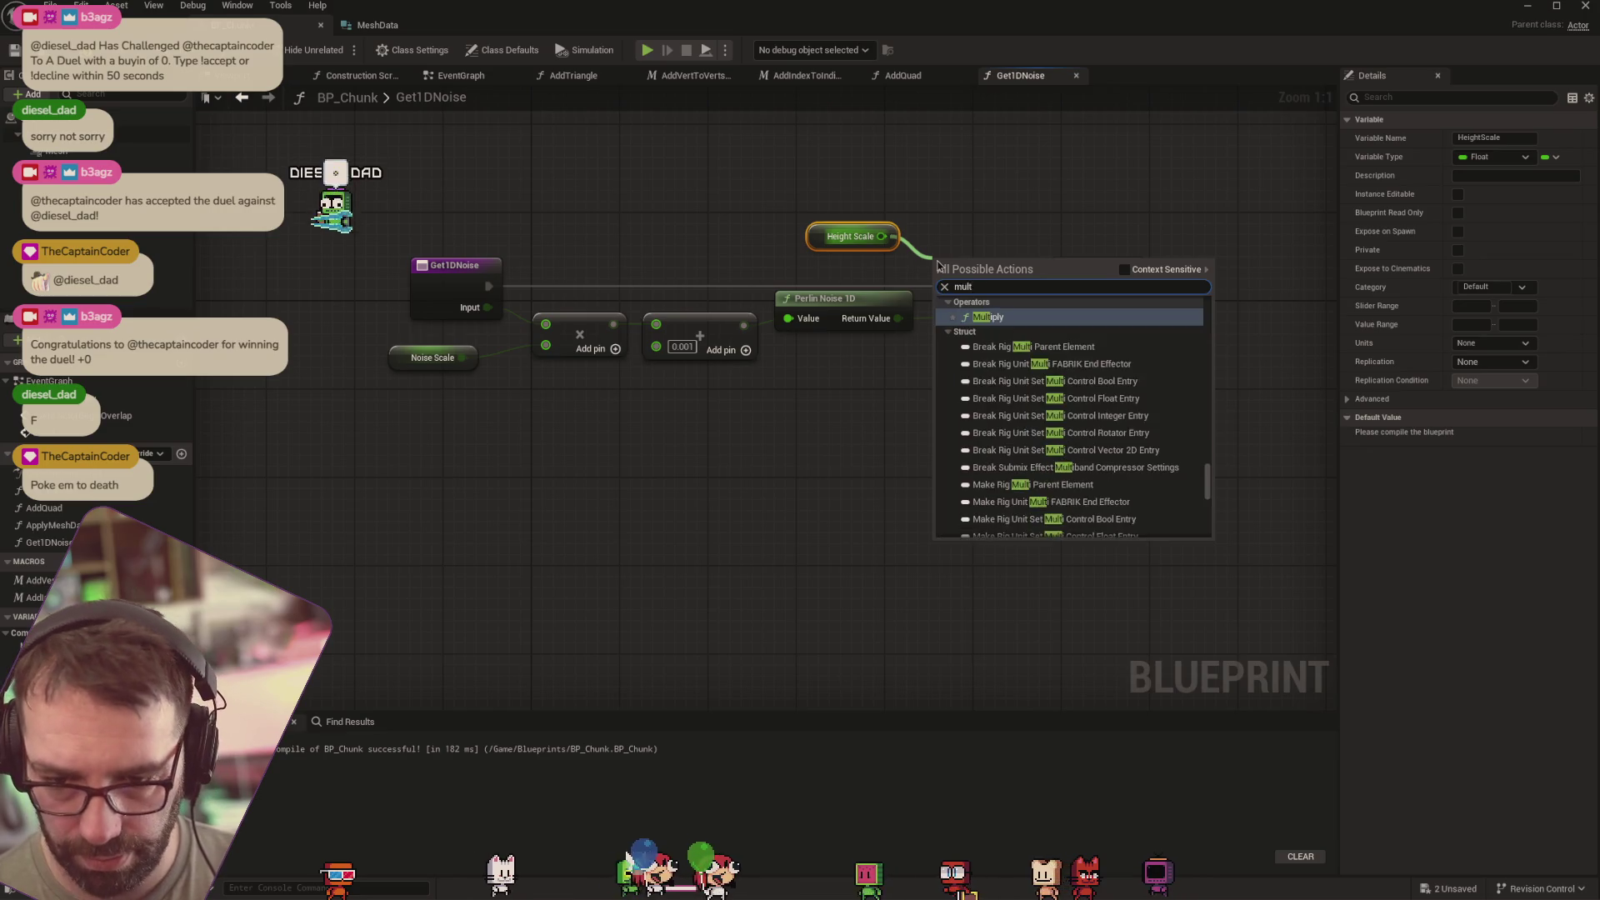
pyautogui.press('Return')
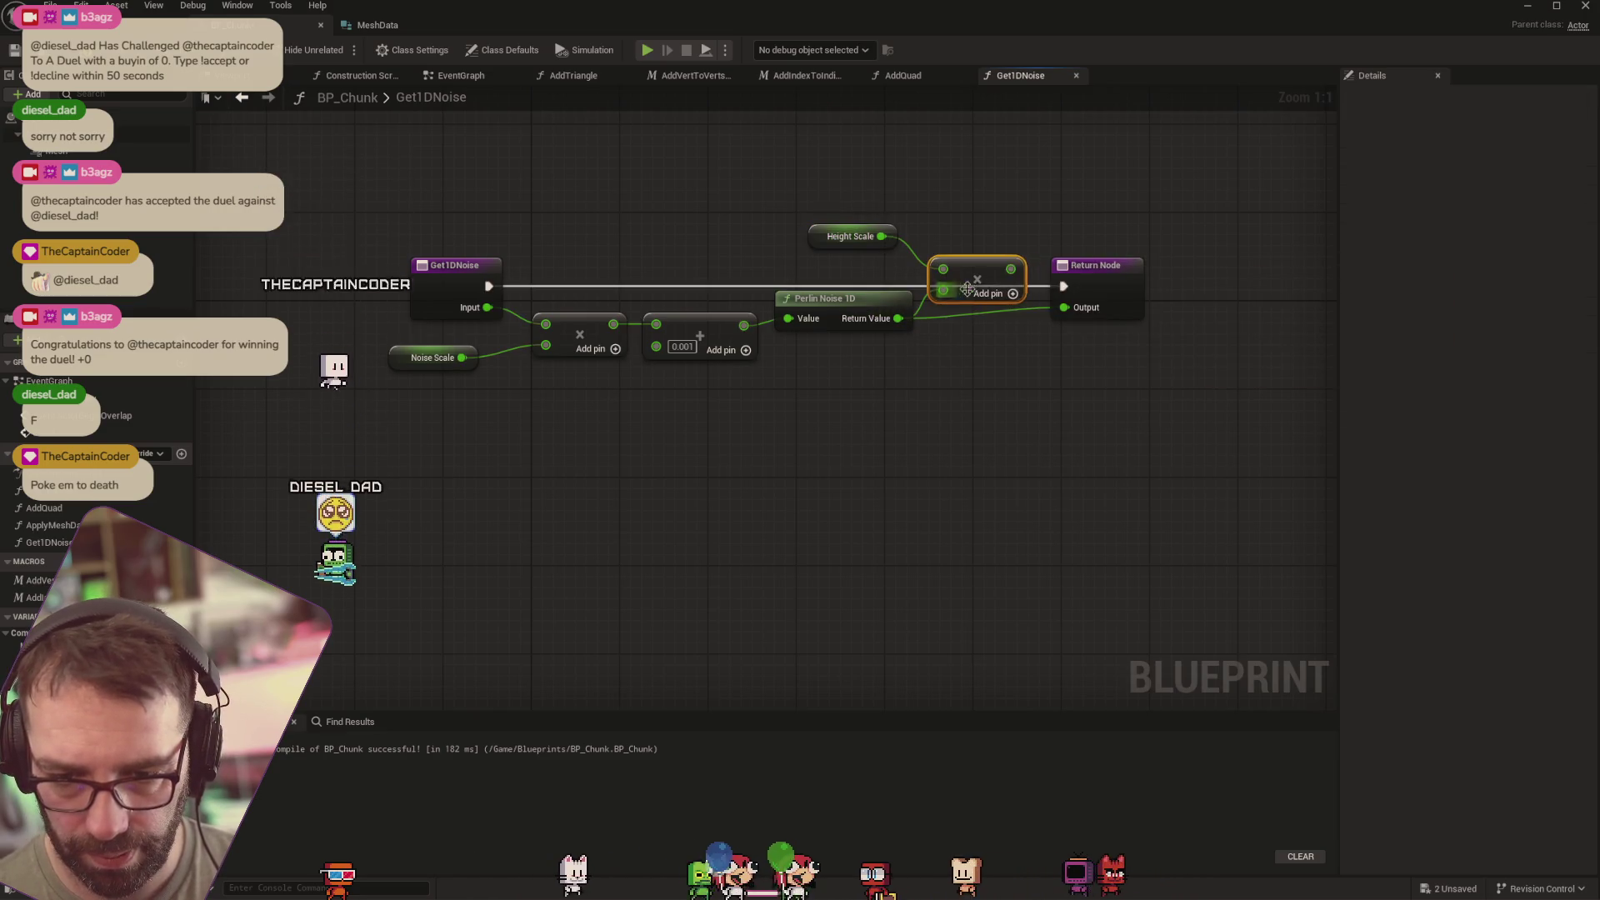
pyautogui.moveTo(1011, 269)
pyautogui.mouseDown()
pyautogui.moveTo(1064, 308)
pyautogui.moveTo(1063, 268)
pyautogui.moveTo(1161, 272)
pyautogui.mouseUp()
pyautogui.moveTo(972, 268); pyautogui.dragTo(971, 302)
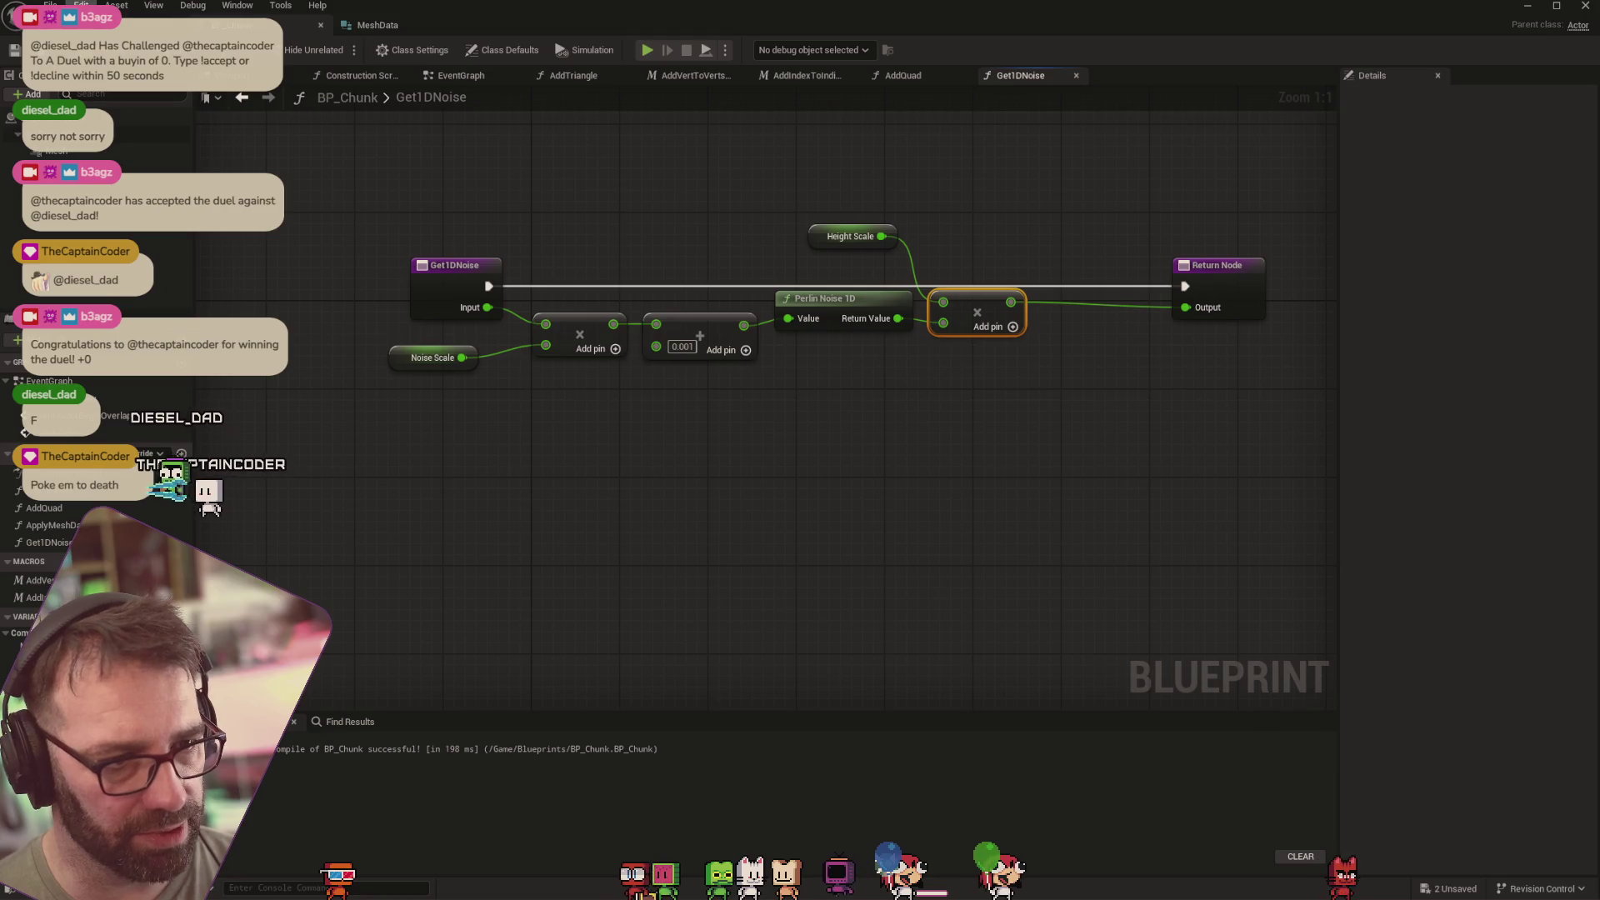
pyautogui.click(125, 25)
pyautogui.click(250, 25)
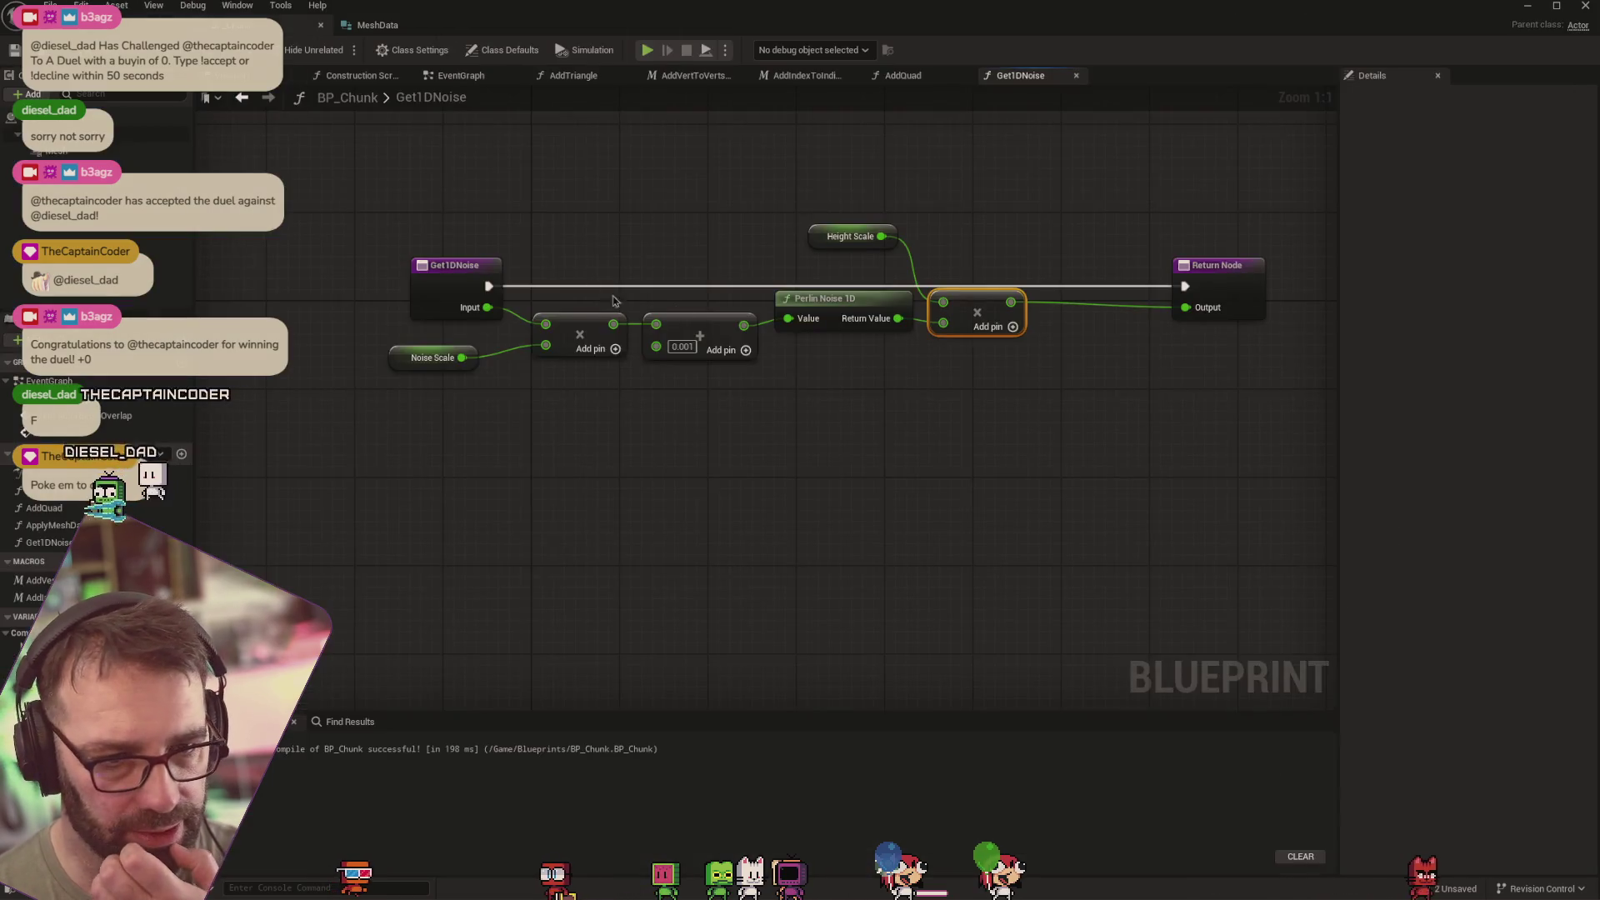
# Swap the Construction Script's inline Perlin and multiply nodes for a Get1DNoise call between the loop and Add Quad
pyautogui.click(903, 75)
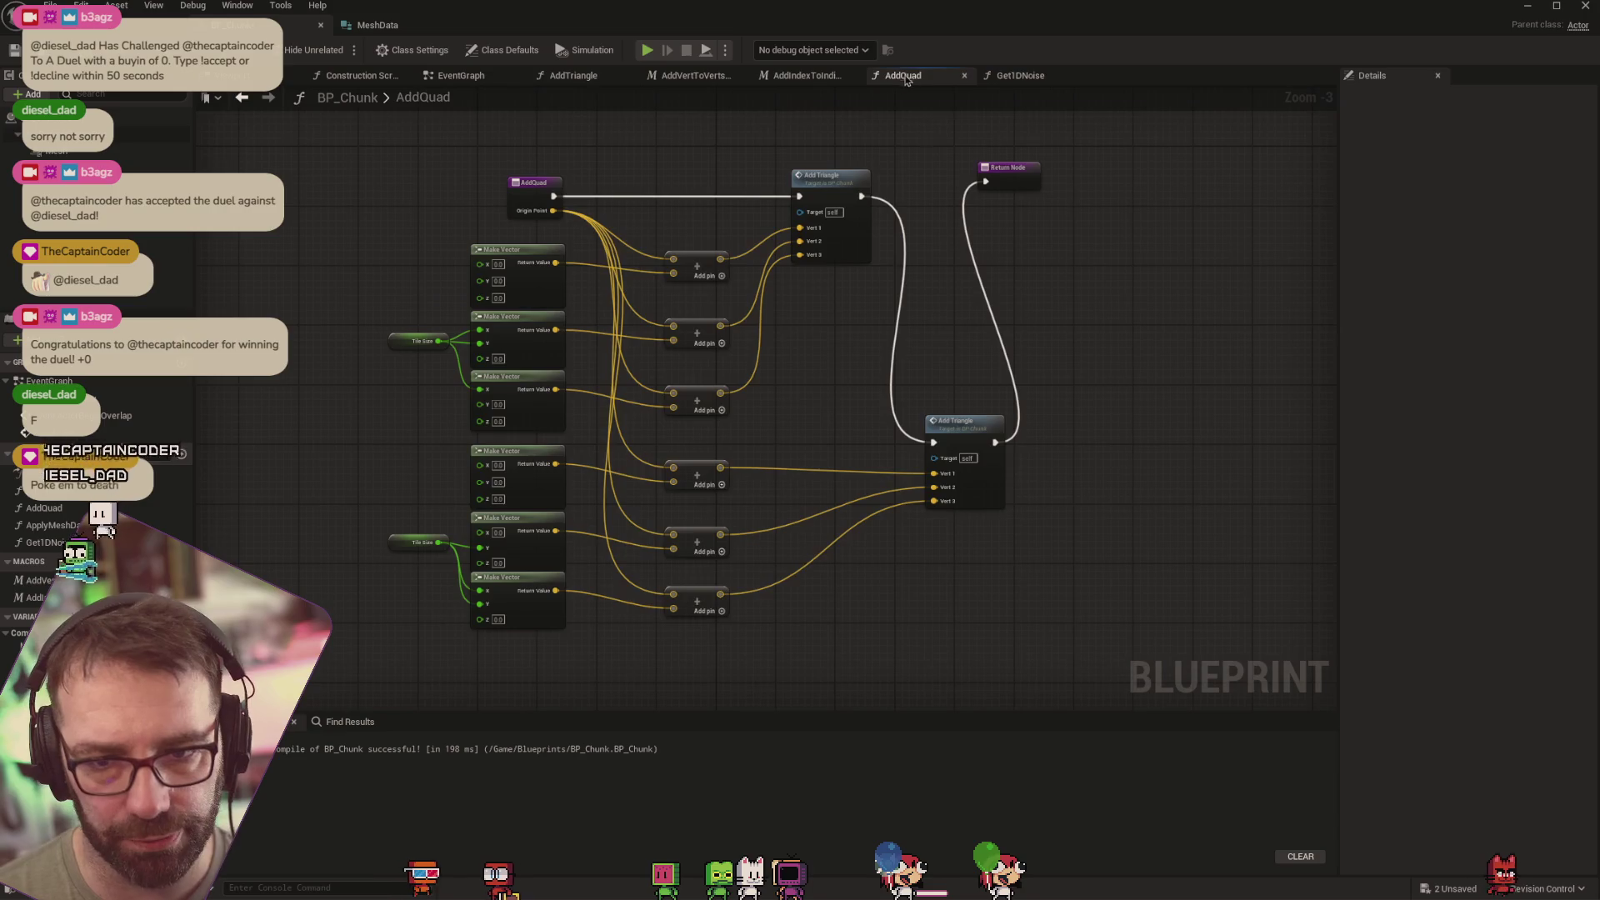
pyautogui.click(360, 75)
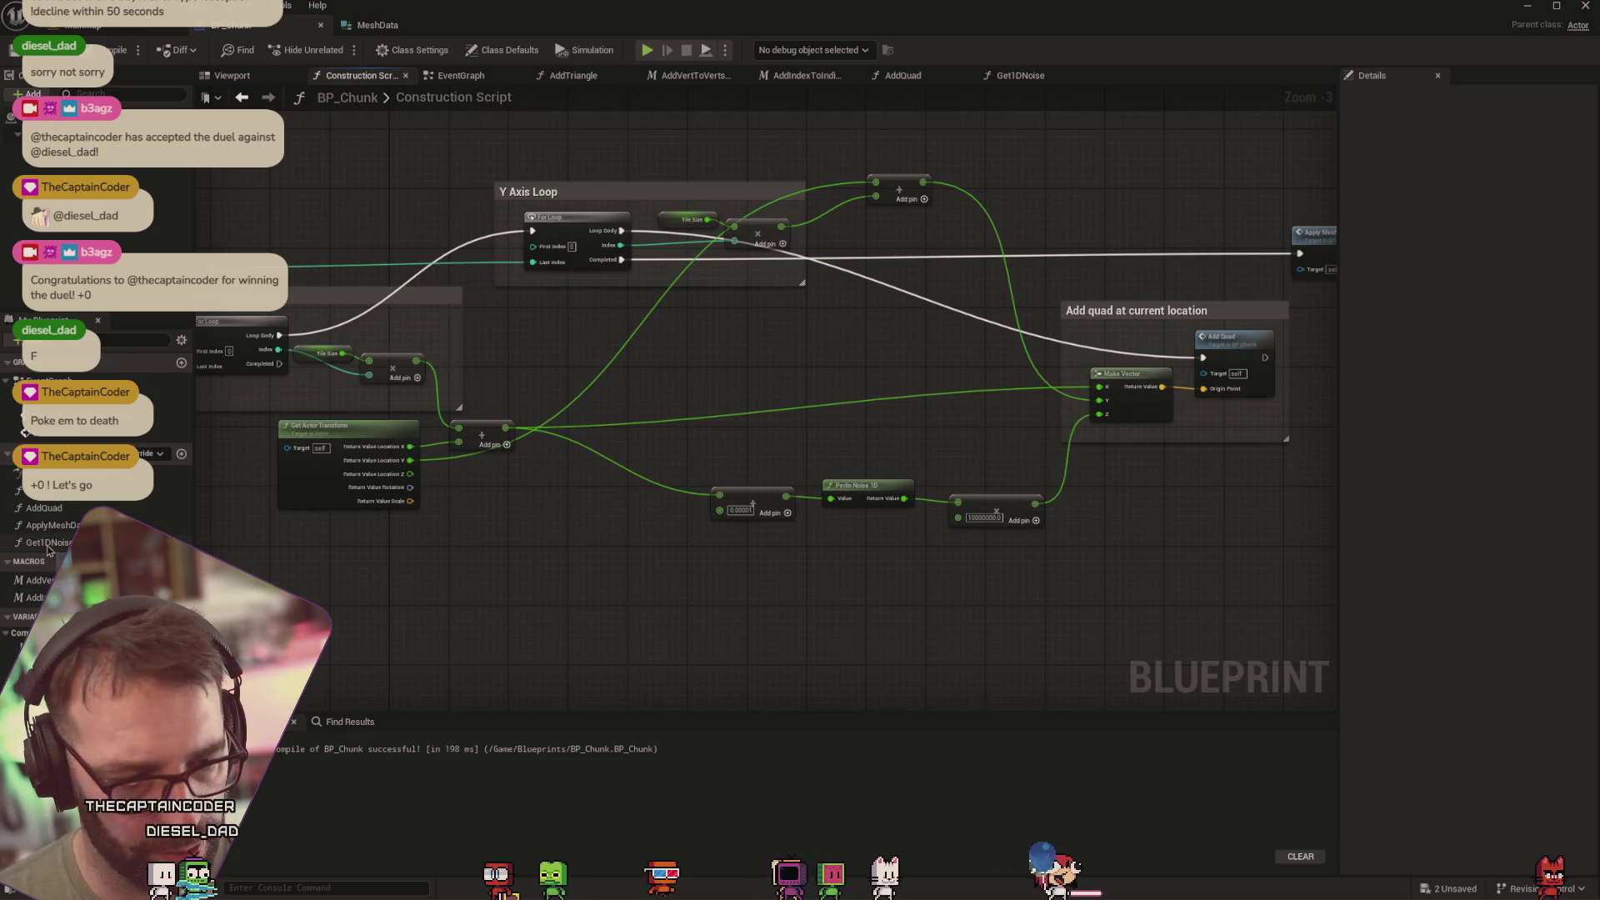
pyautogui.moveTo(48, 546); pyautogui.dragTo(877, 421)
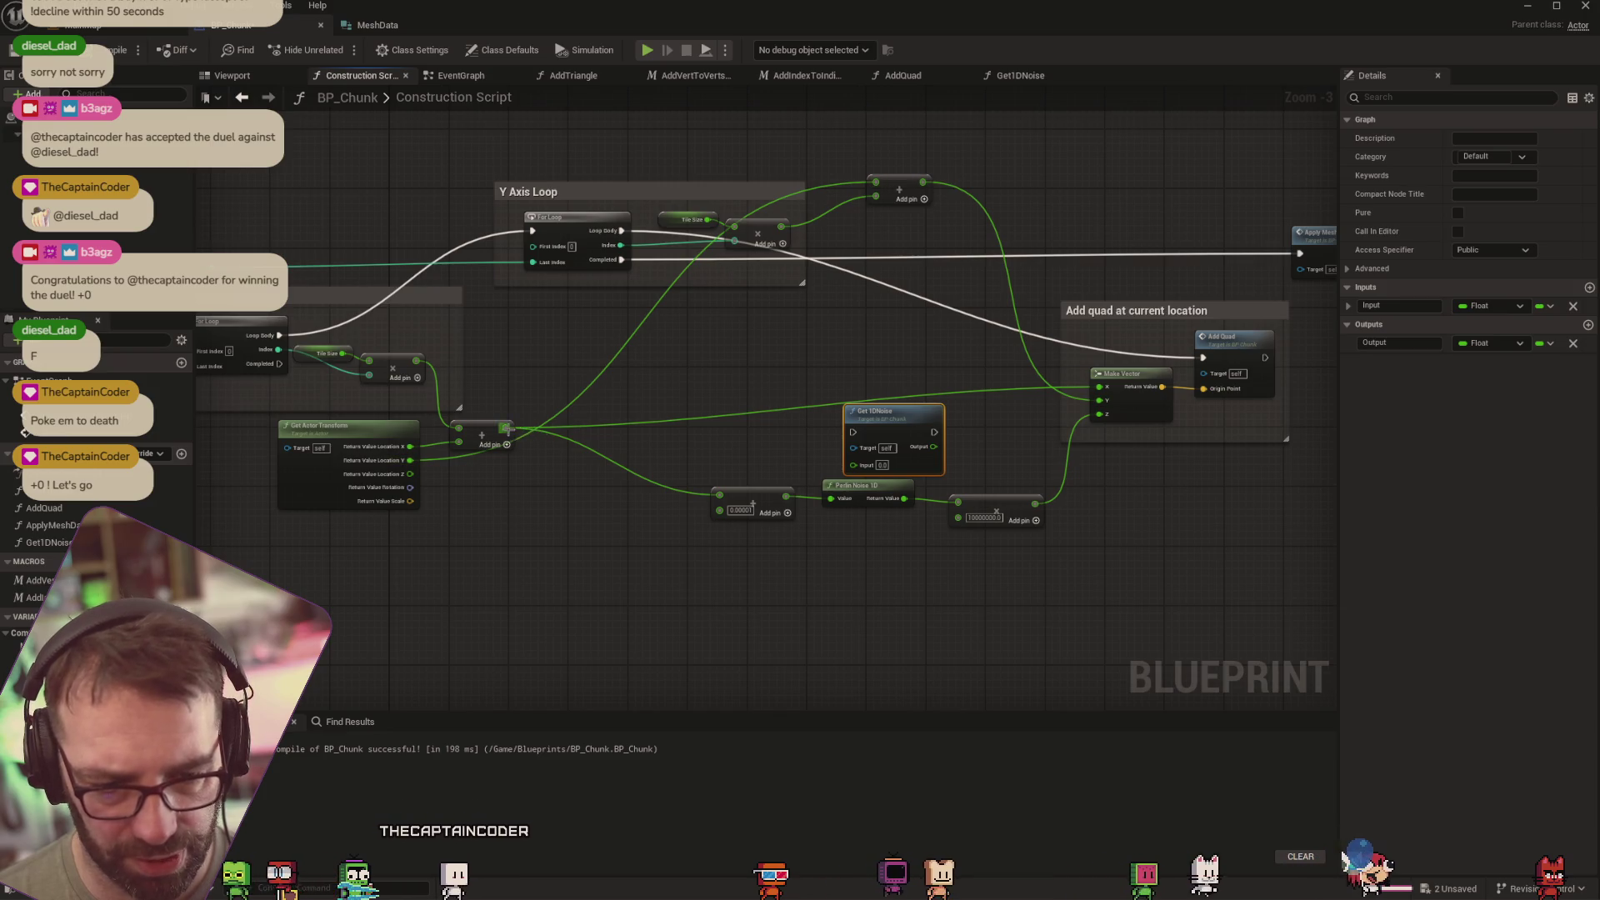
pyautogui.moveTo(506, 428)
pyautogui.mouseDown()
pyautogui.moveTo(838, 421)
pyautogui.moveTo(857, 475)
pyautogui.moveTo(1105, 423)
pyautogui.mouseUp()
pyautogui.moveTo(760, 528); pyautogui.dragTo(761, 497)
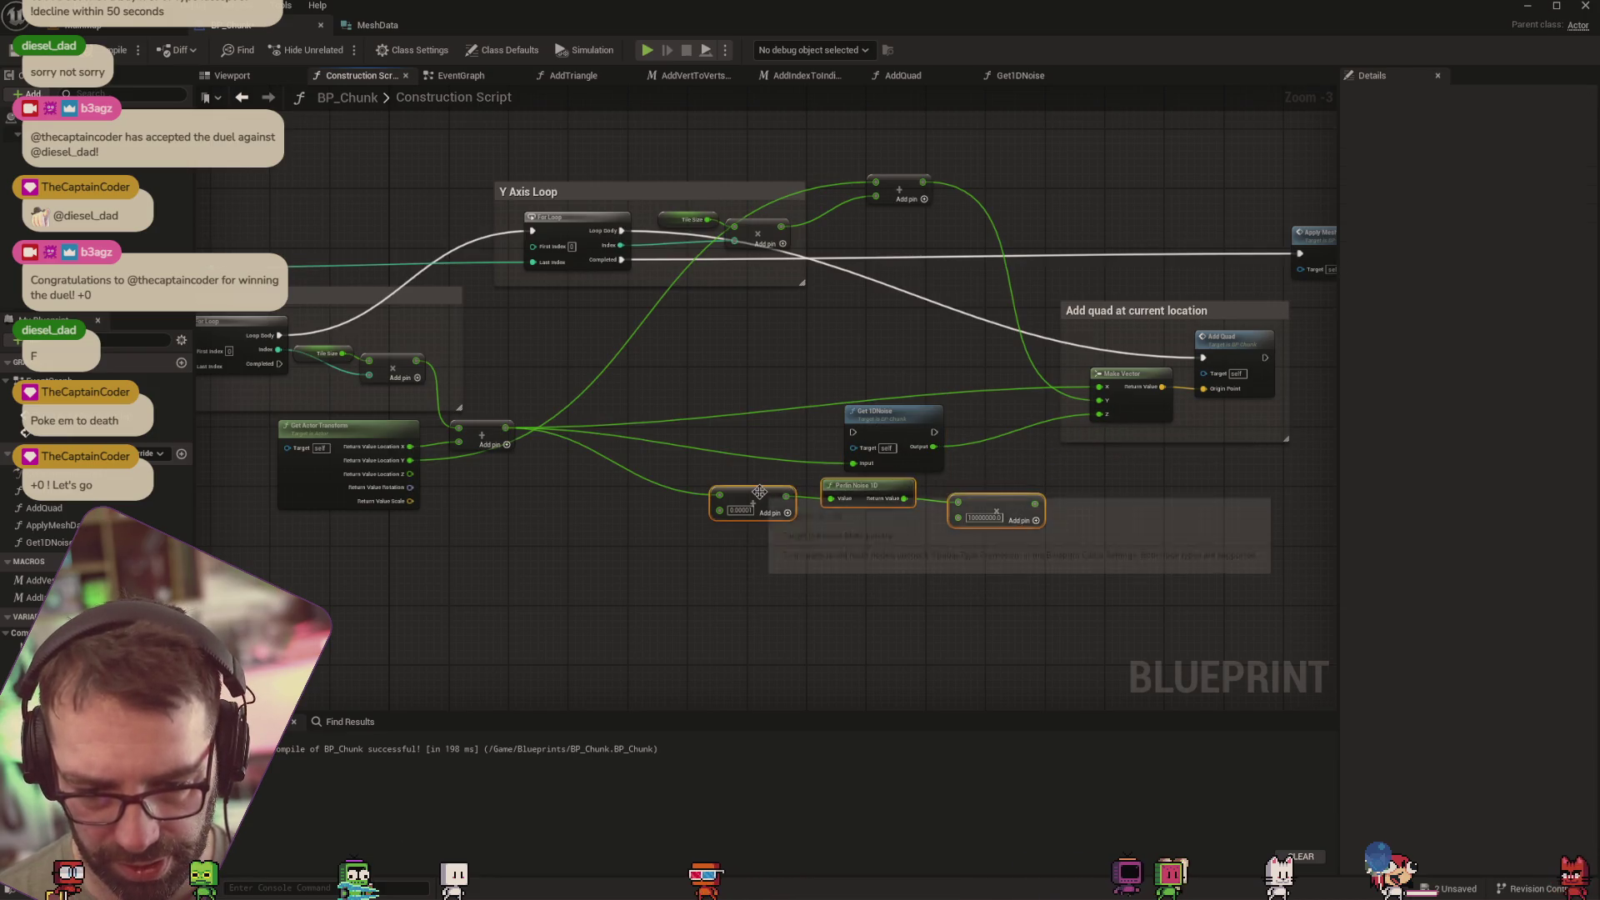
pyautogui.press('Delete')
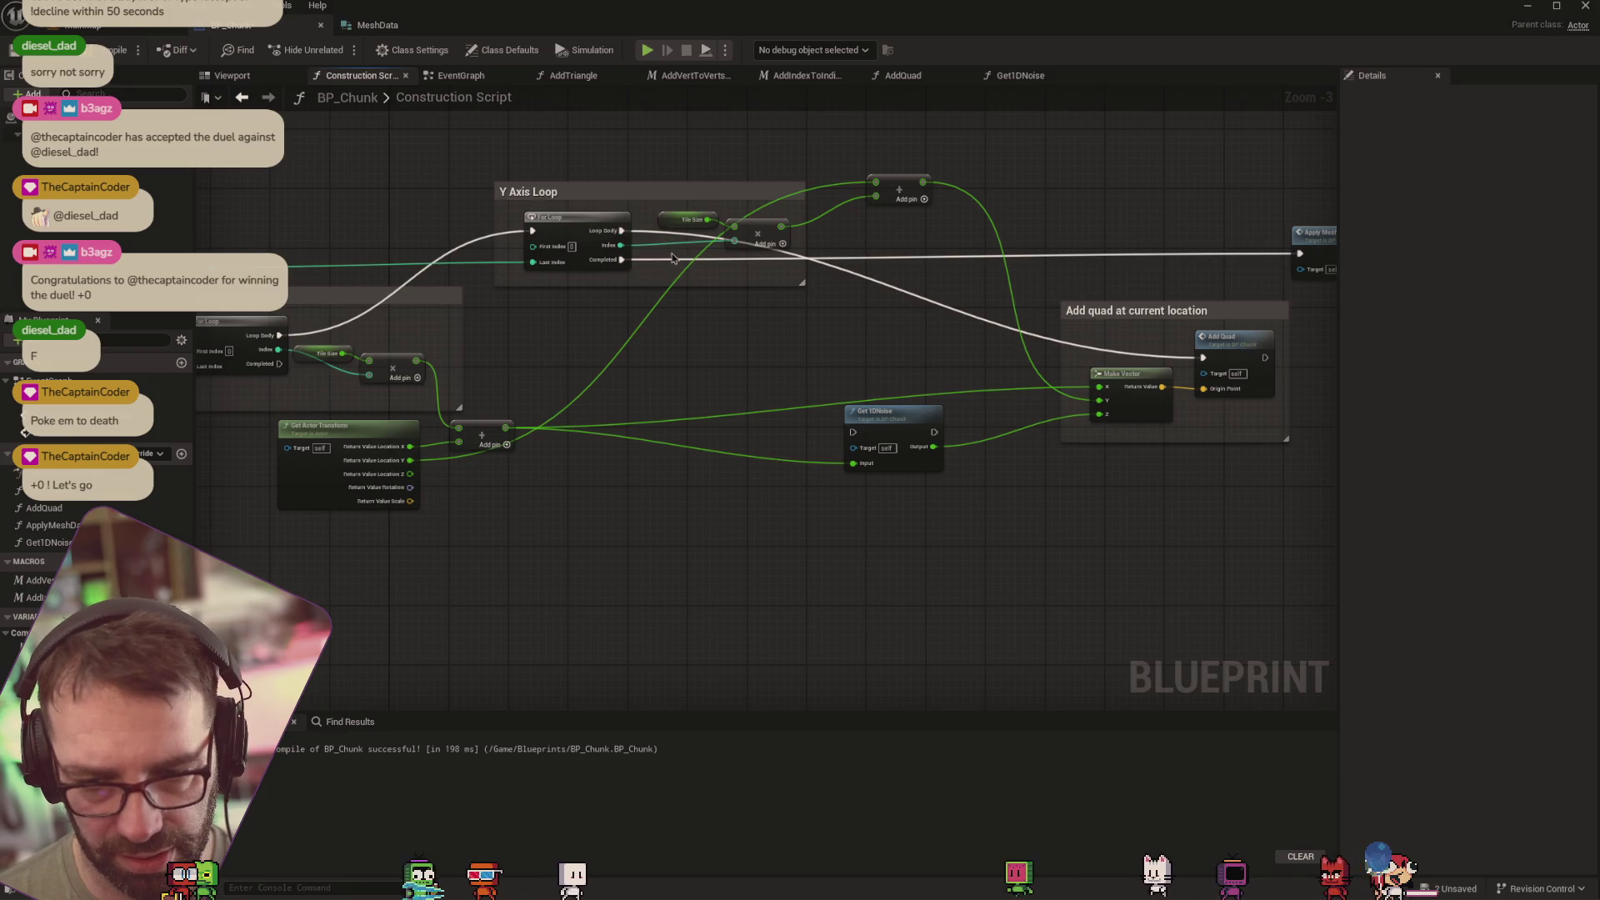
pyautogui.moveTo(623, 232)
pyautogui.mouseDown()
pyautogui.moveTo(854, 432)
pyautogui.moveTo(938, 446)
pyautogui.moveTo(1222, 366)
pyautogui.mouseUp()
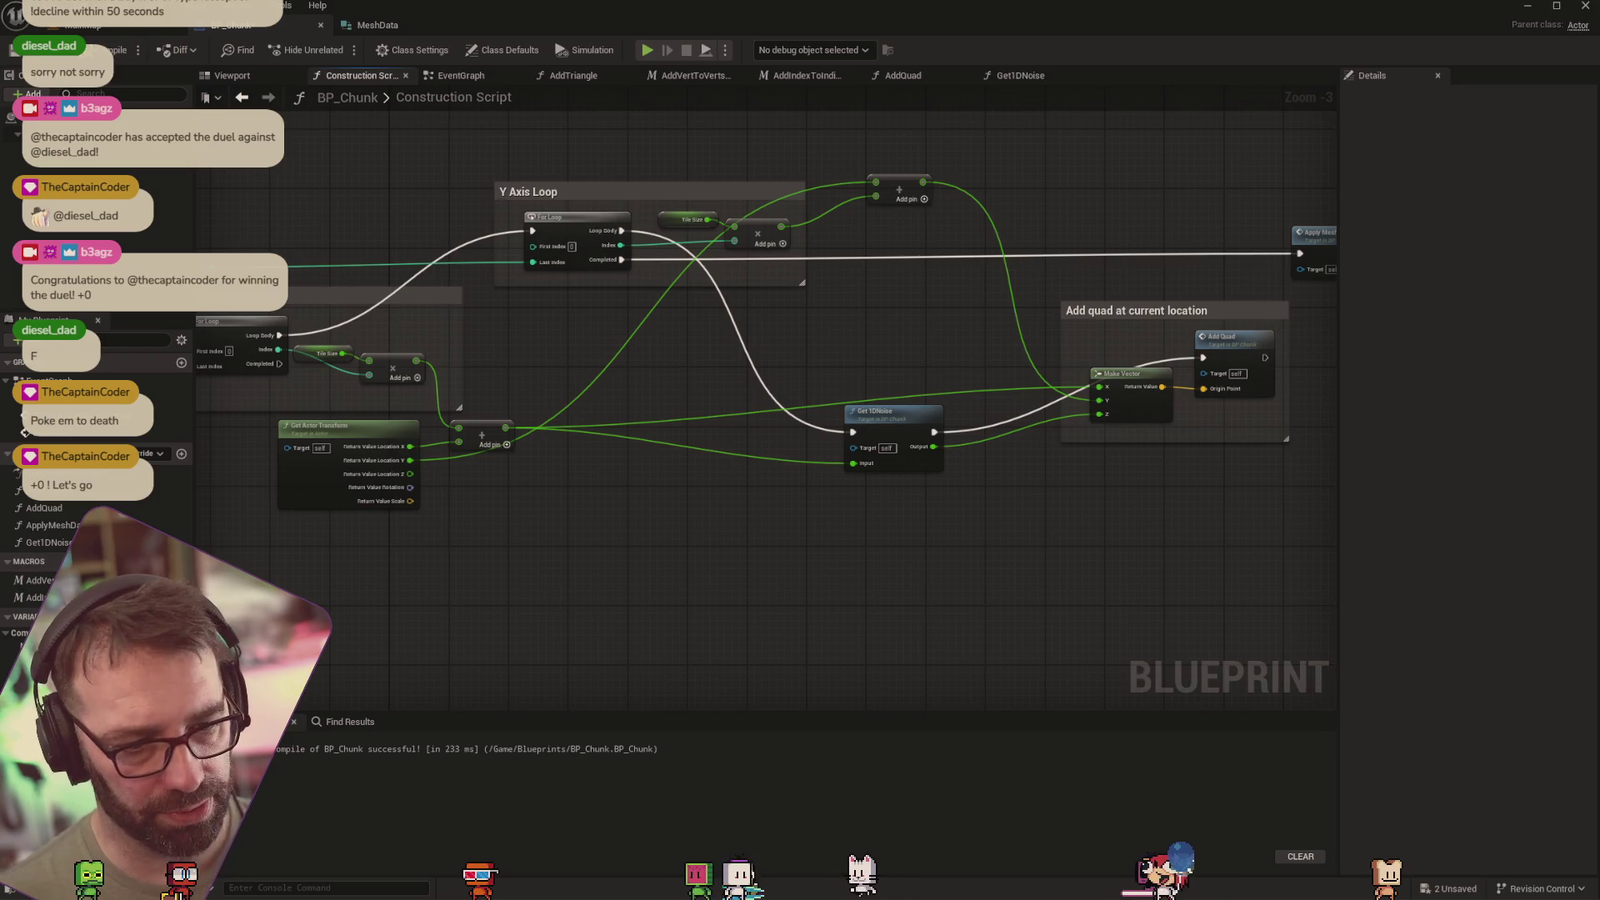
pyautogui.click(42, 650)
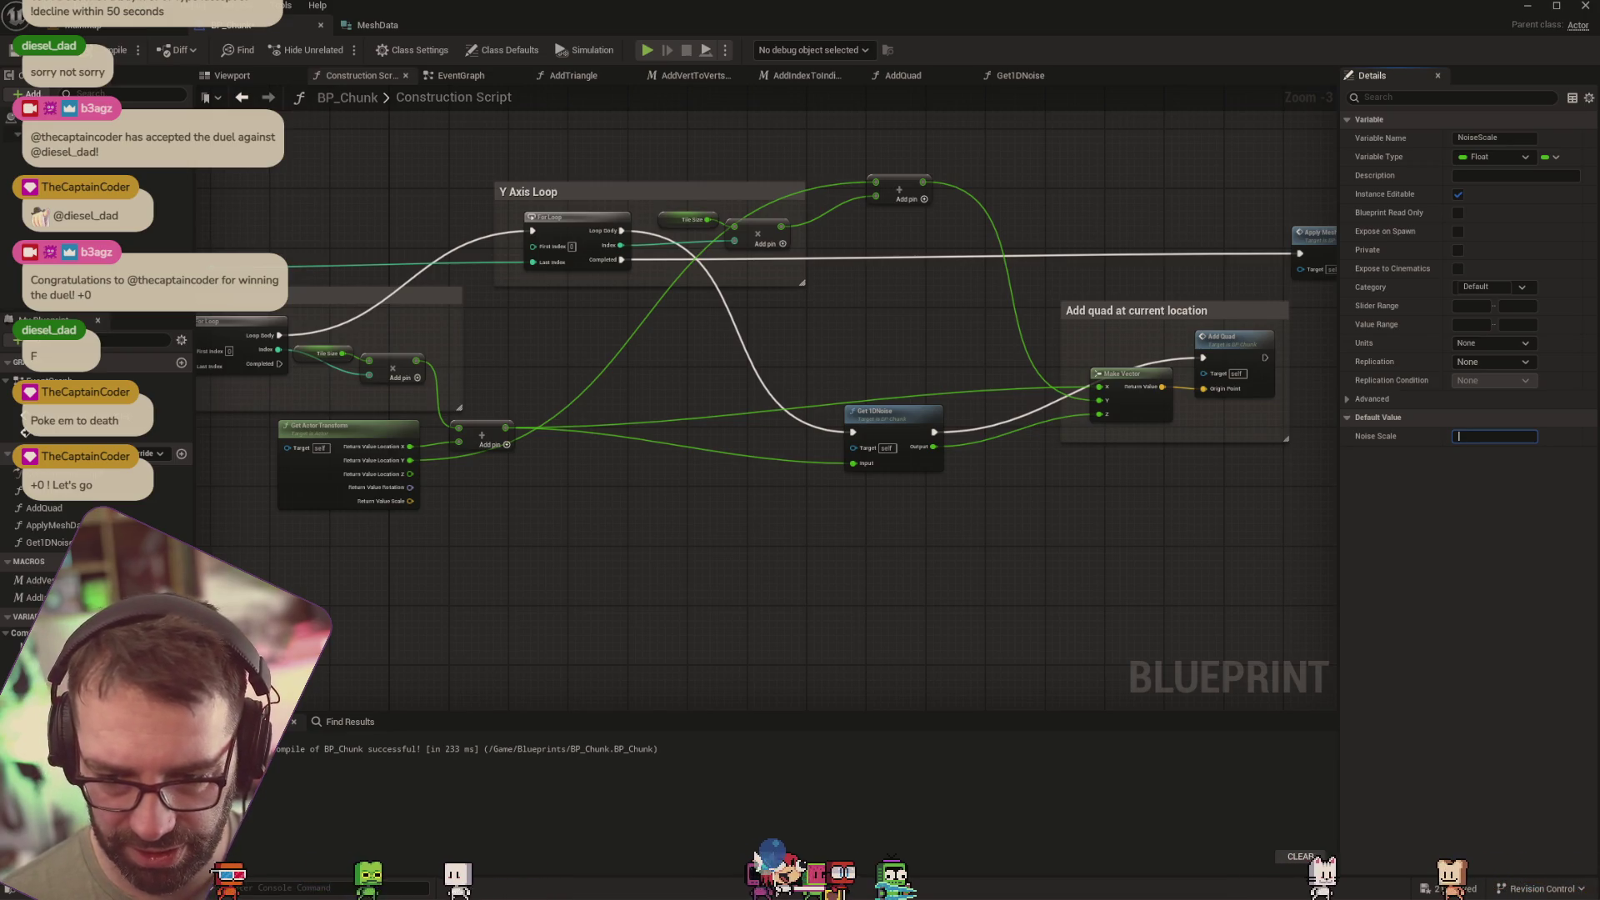
# Set Noise Scale's default to 50.0 and Height Scale's to 10000, then view the chunk in the level
pyautogui.write('50')
pyautogui.press('Return')
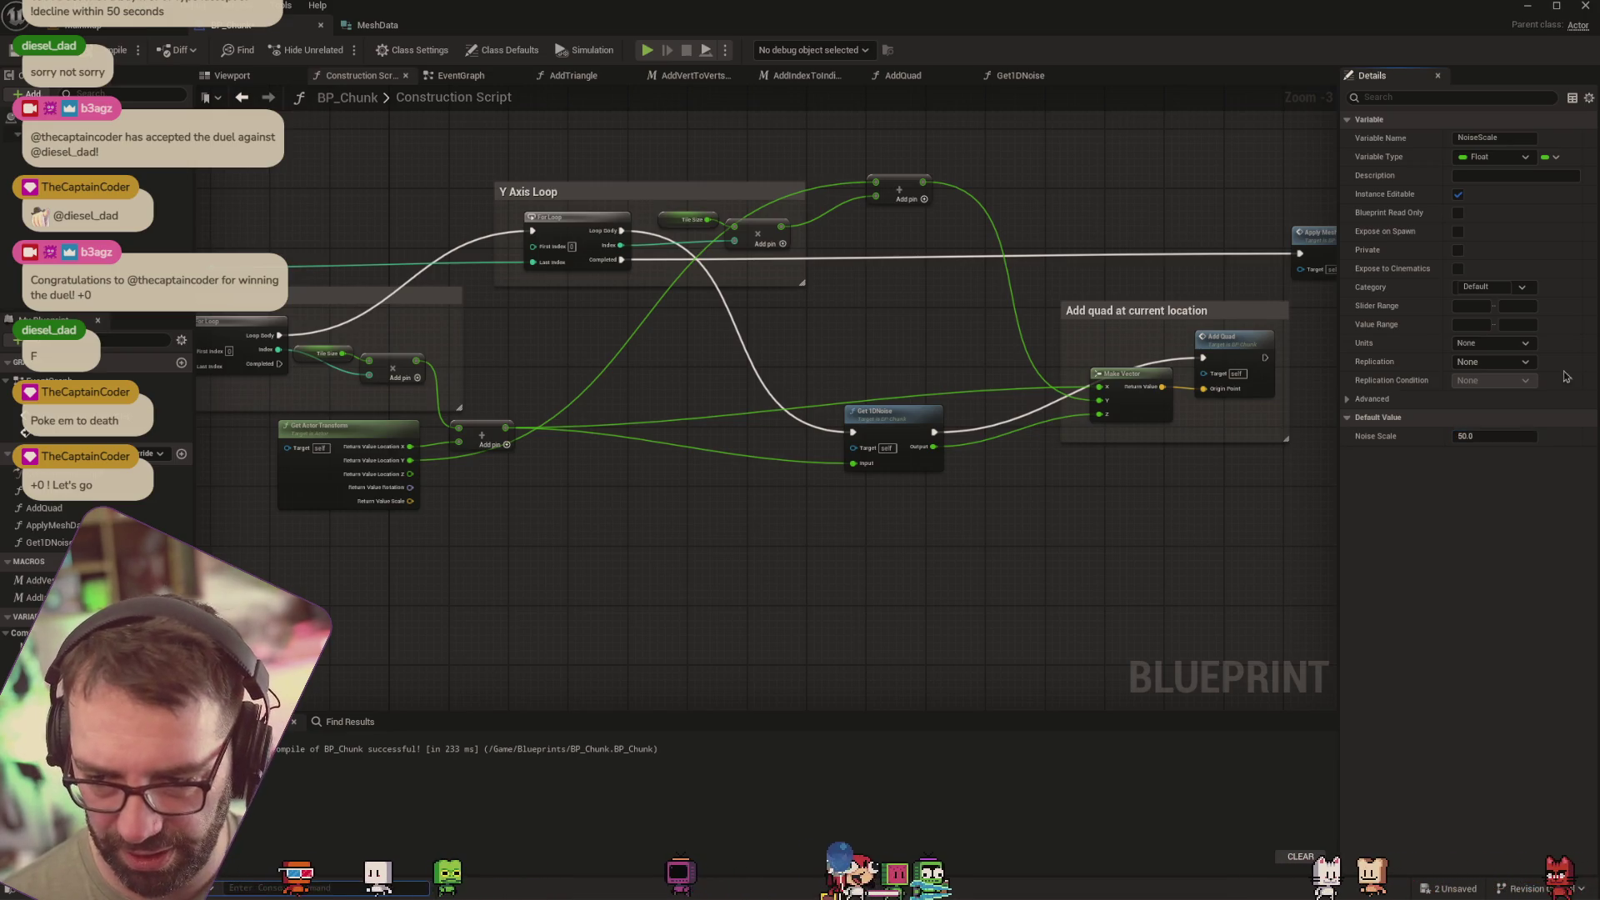
pyautogui.click(50, 666)
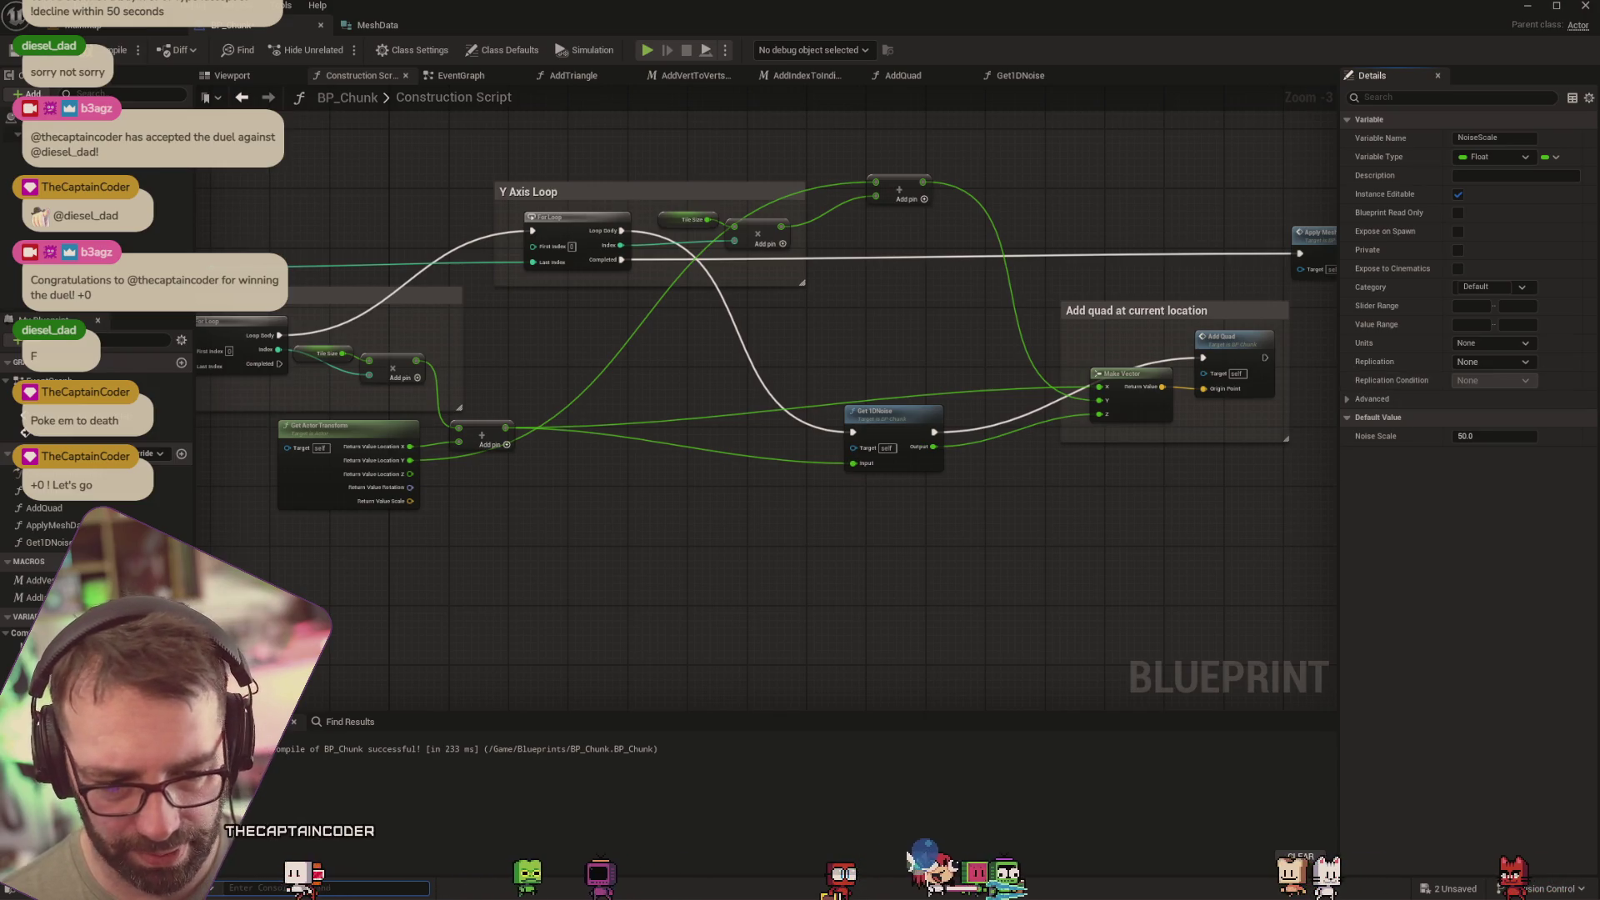
pyautogui.click(1536, 435)
pyautogui.write('1000000')
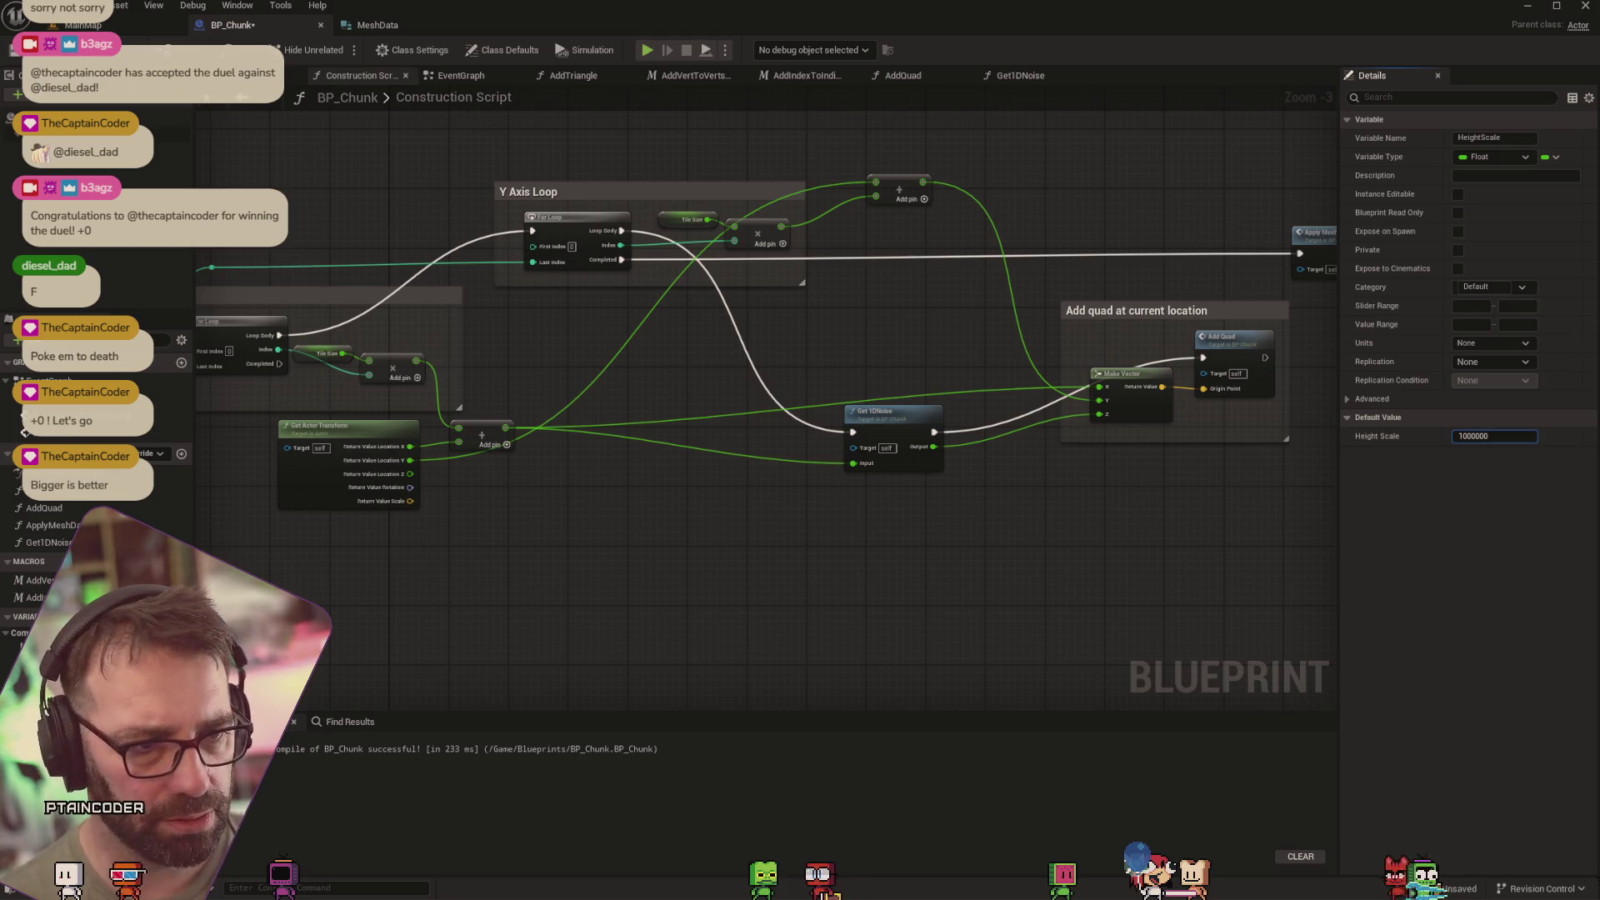
pyautogui.click(83, 25)
pyautogui.moveTo(750, 417); pyautogui.dragTo(868, 416)
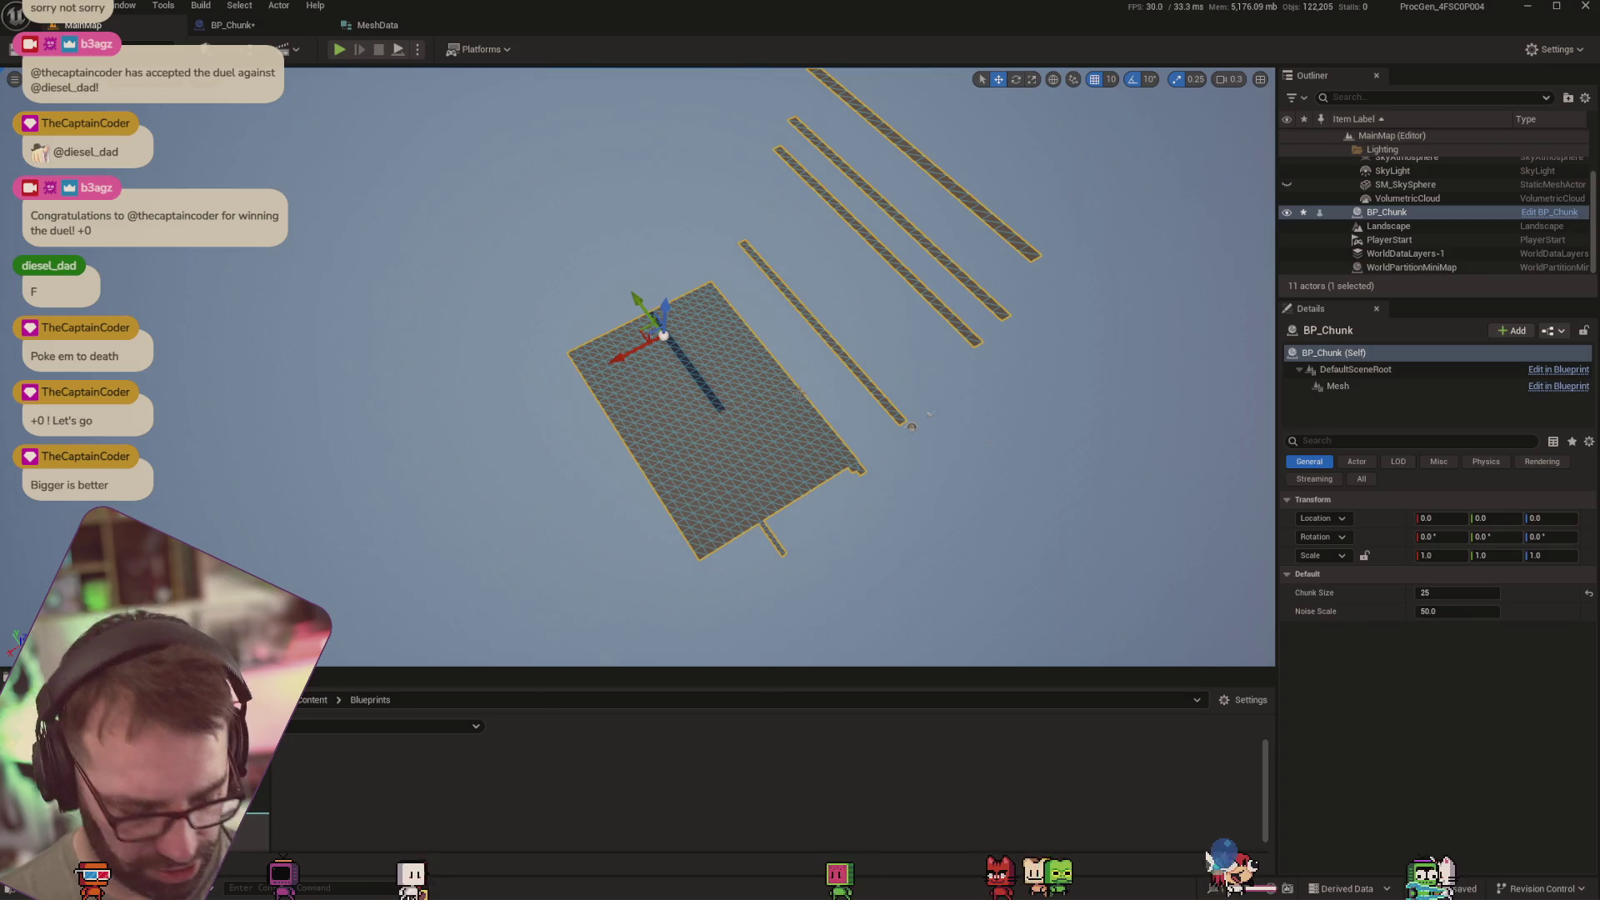
# Test-move the chunk and undo it, then set its Noise Scale to 0.1 to form tall strips
pyautogui.moveTo(904, 437)
pyautogui.mouseDown()
pyautogui.moveTo(1026, 401)
pyautogui.moveTo(950, 417)
pyautogui.mouseUp()
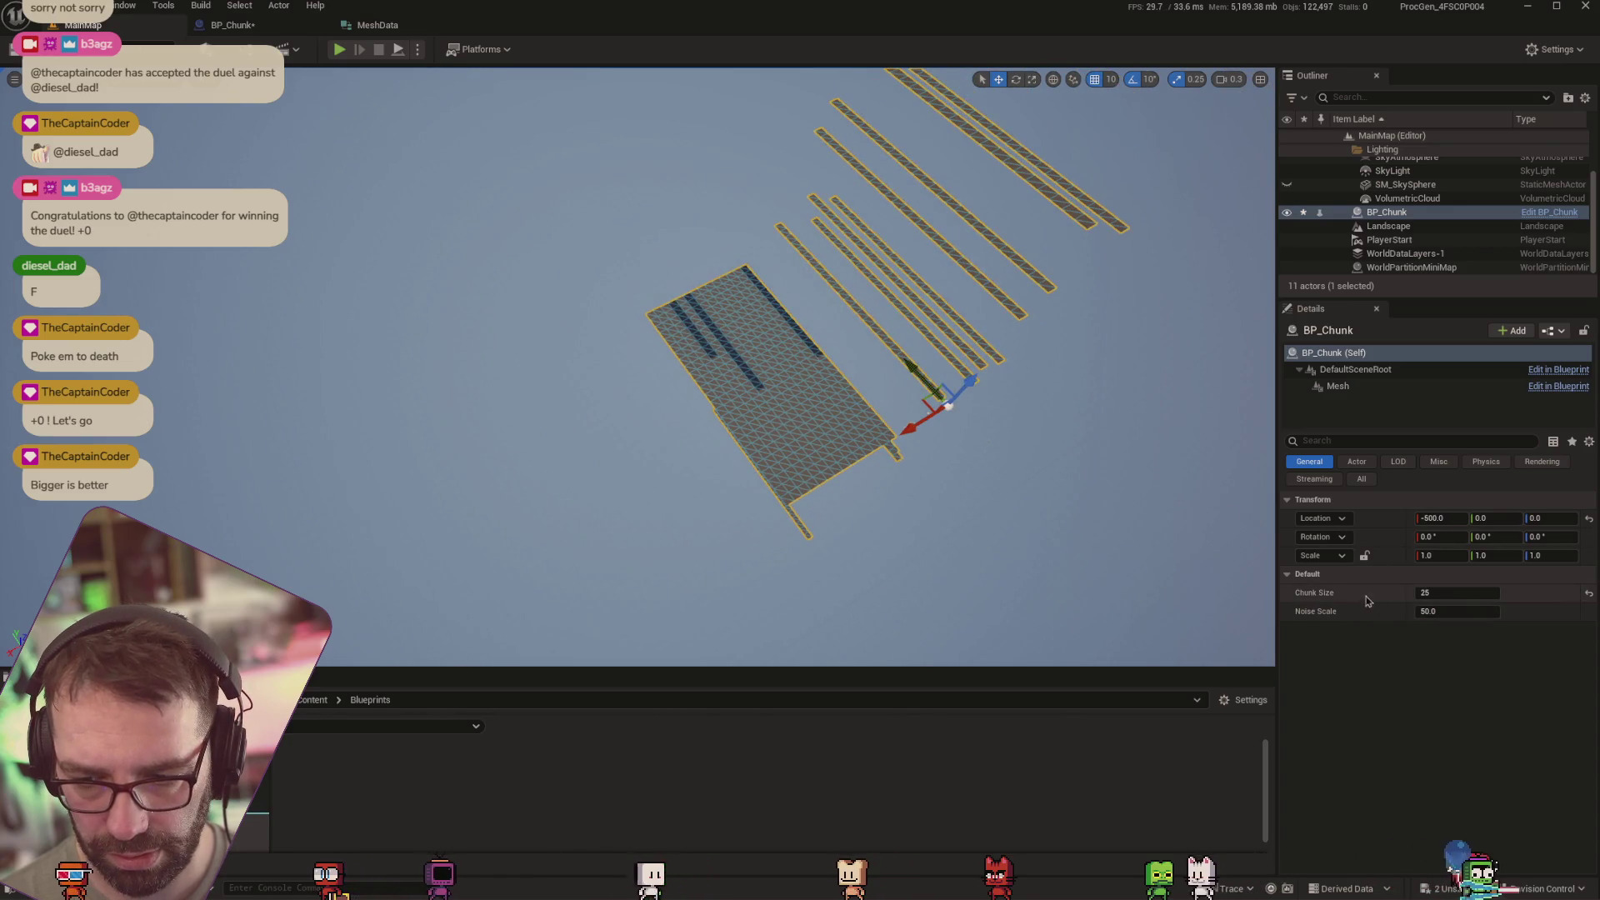
pyautogui.hotkey('ctrl', 'z')
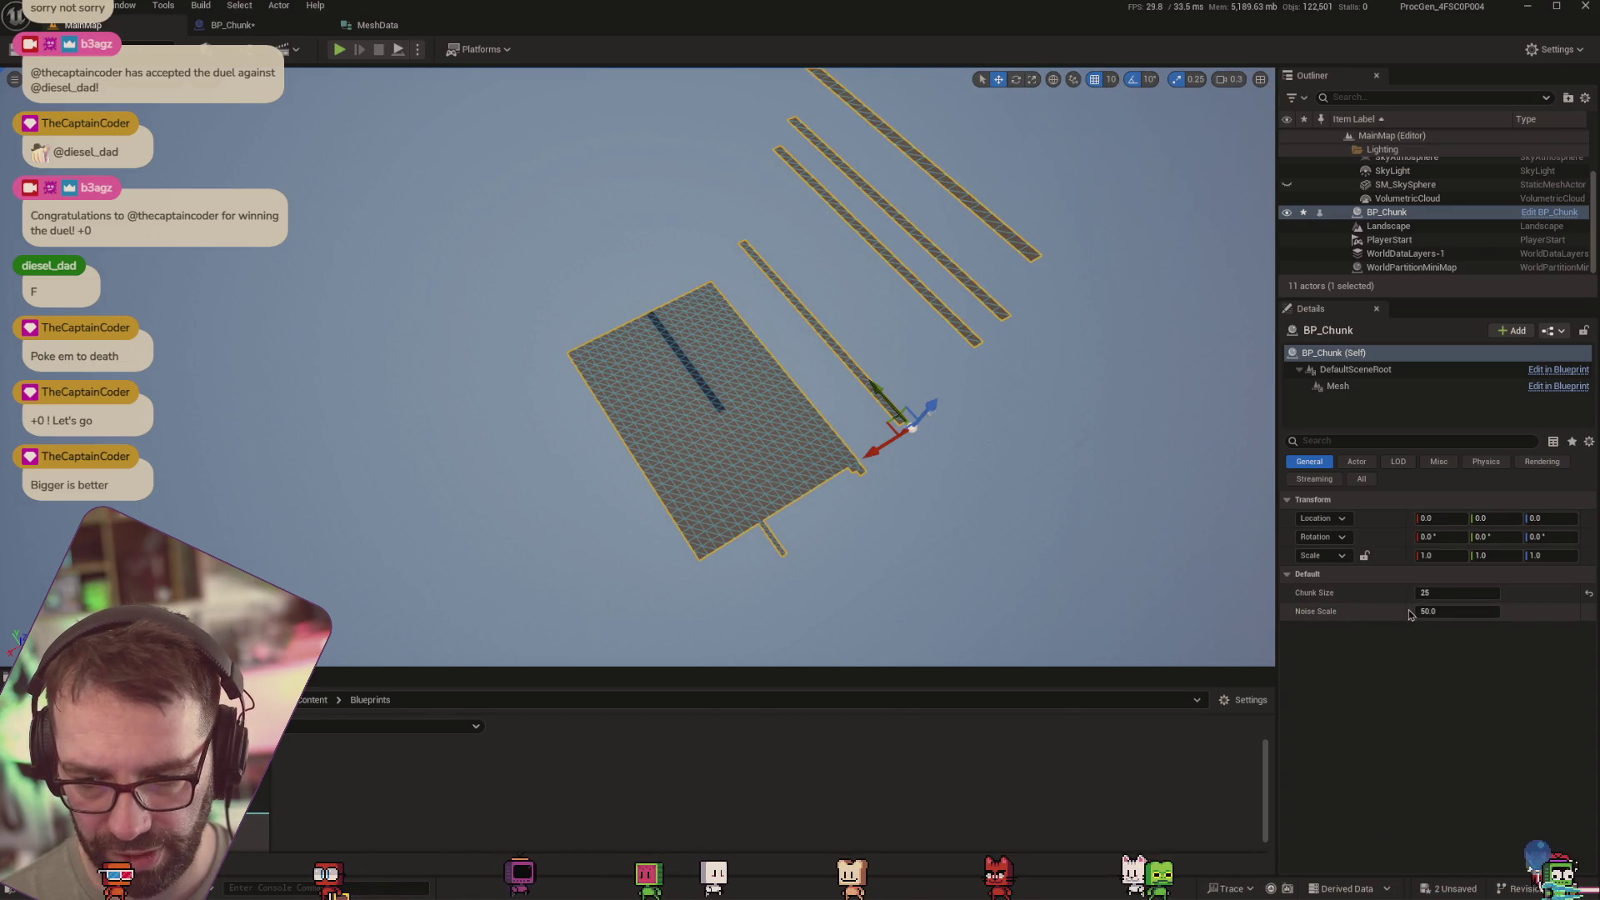
pyautogui.moveTo(1420, 611); pyautogui.dragTo(1408, 611)
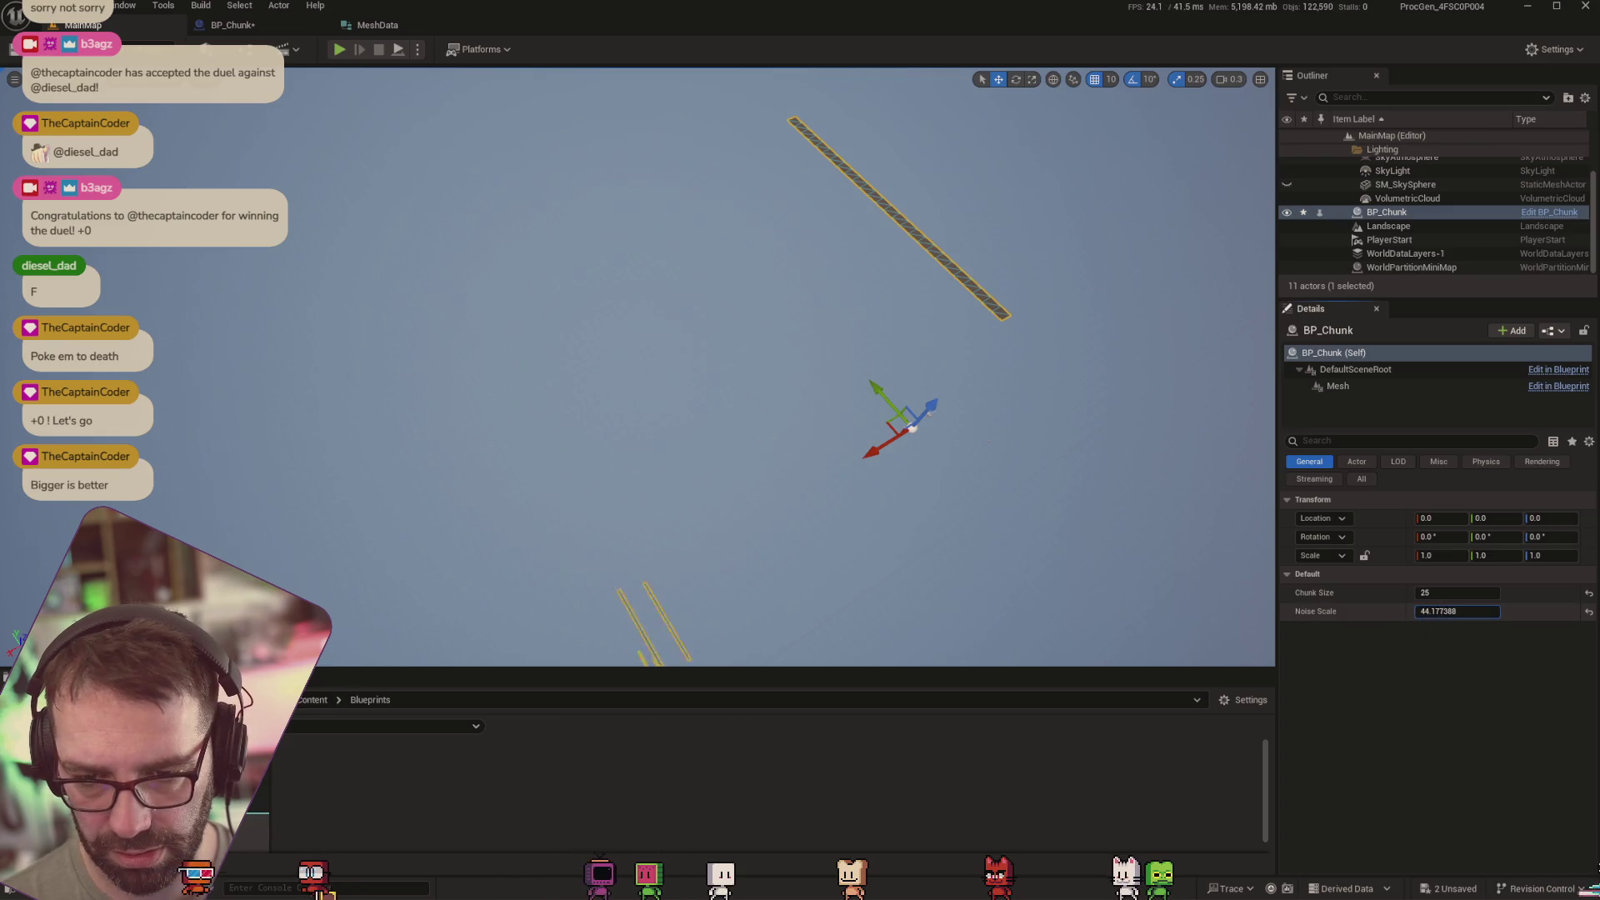
pyautogui.moveTo(1420, 611); pyautogui.dragTo(1567, 611)
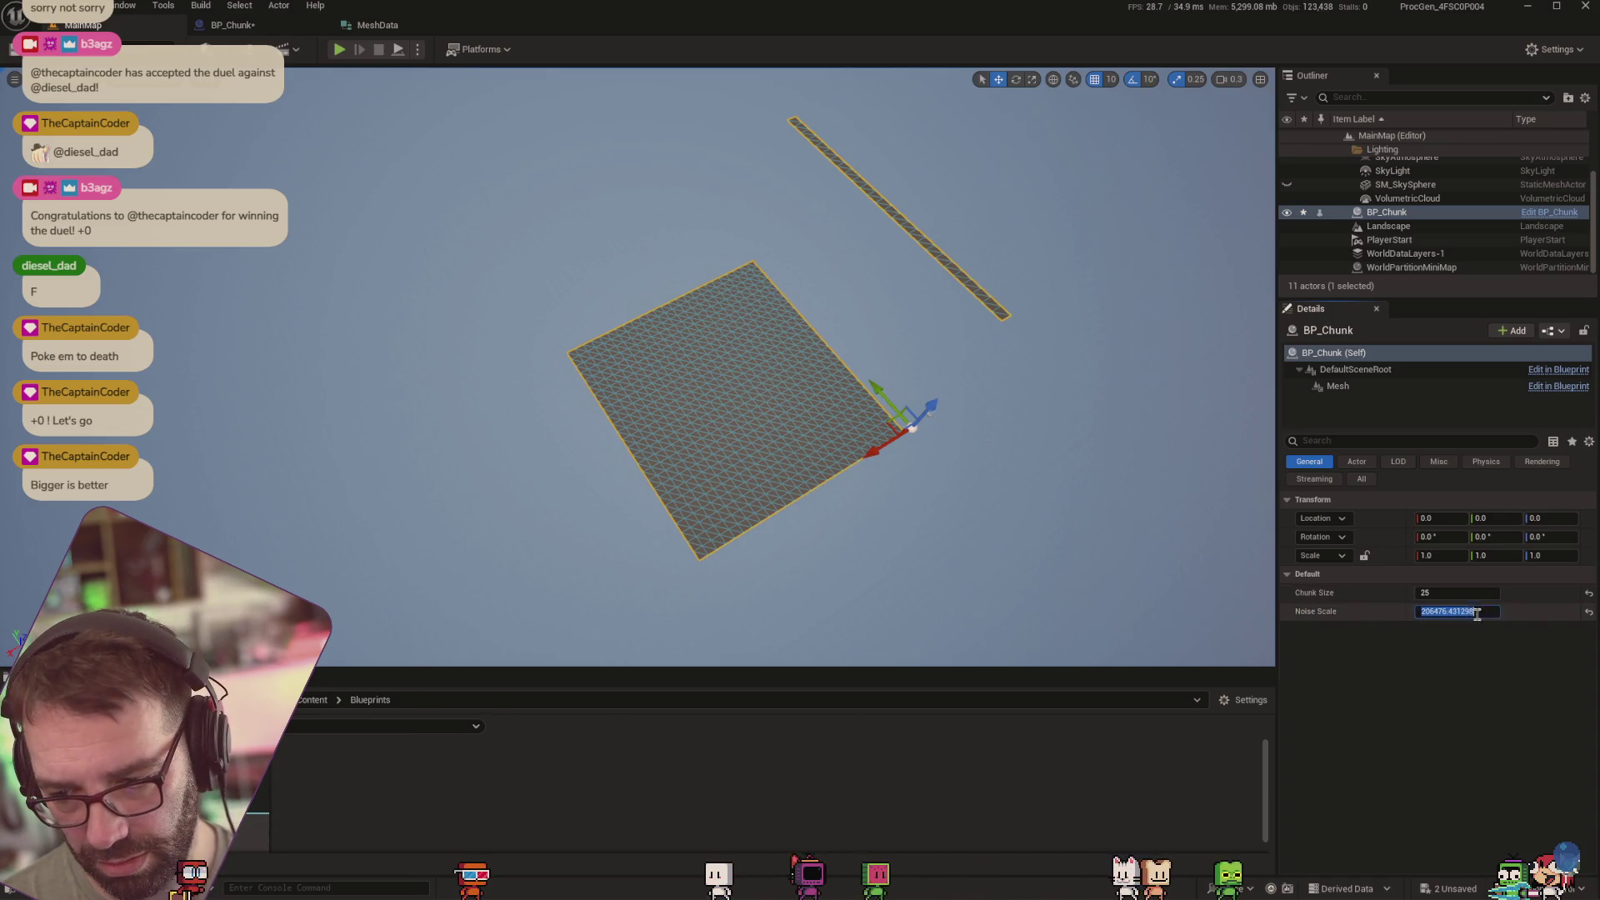
pyautogui.write('0.1')
pyautogui.press('Return')
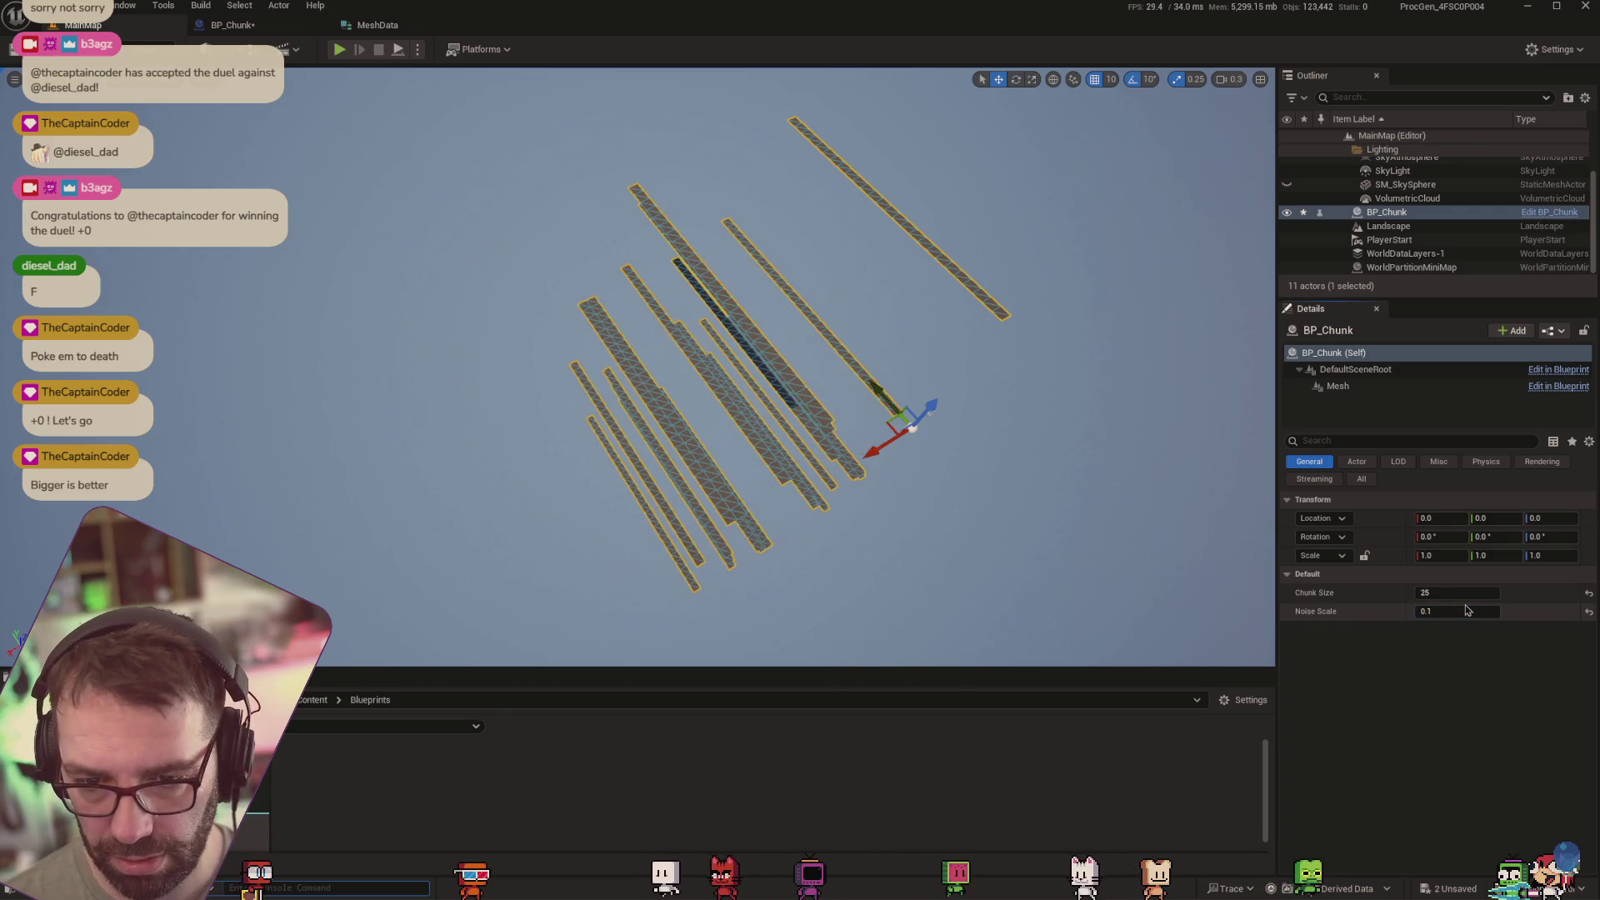
pyautogui.moveTo(1072, 458)
pyautogui.mouseDown()
pyautogui.moveTo(1034, 500)
pyautogui.moveTo(1011, 600)
pyautogui.moveTo(1101, 609)
pyautogui.moveTo(1092, 521)
pyautogui.mouseUp()
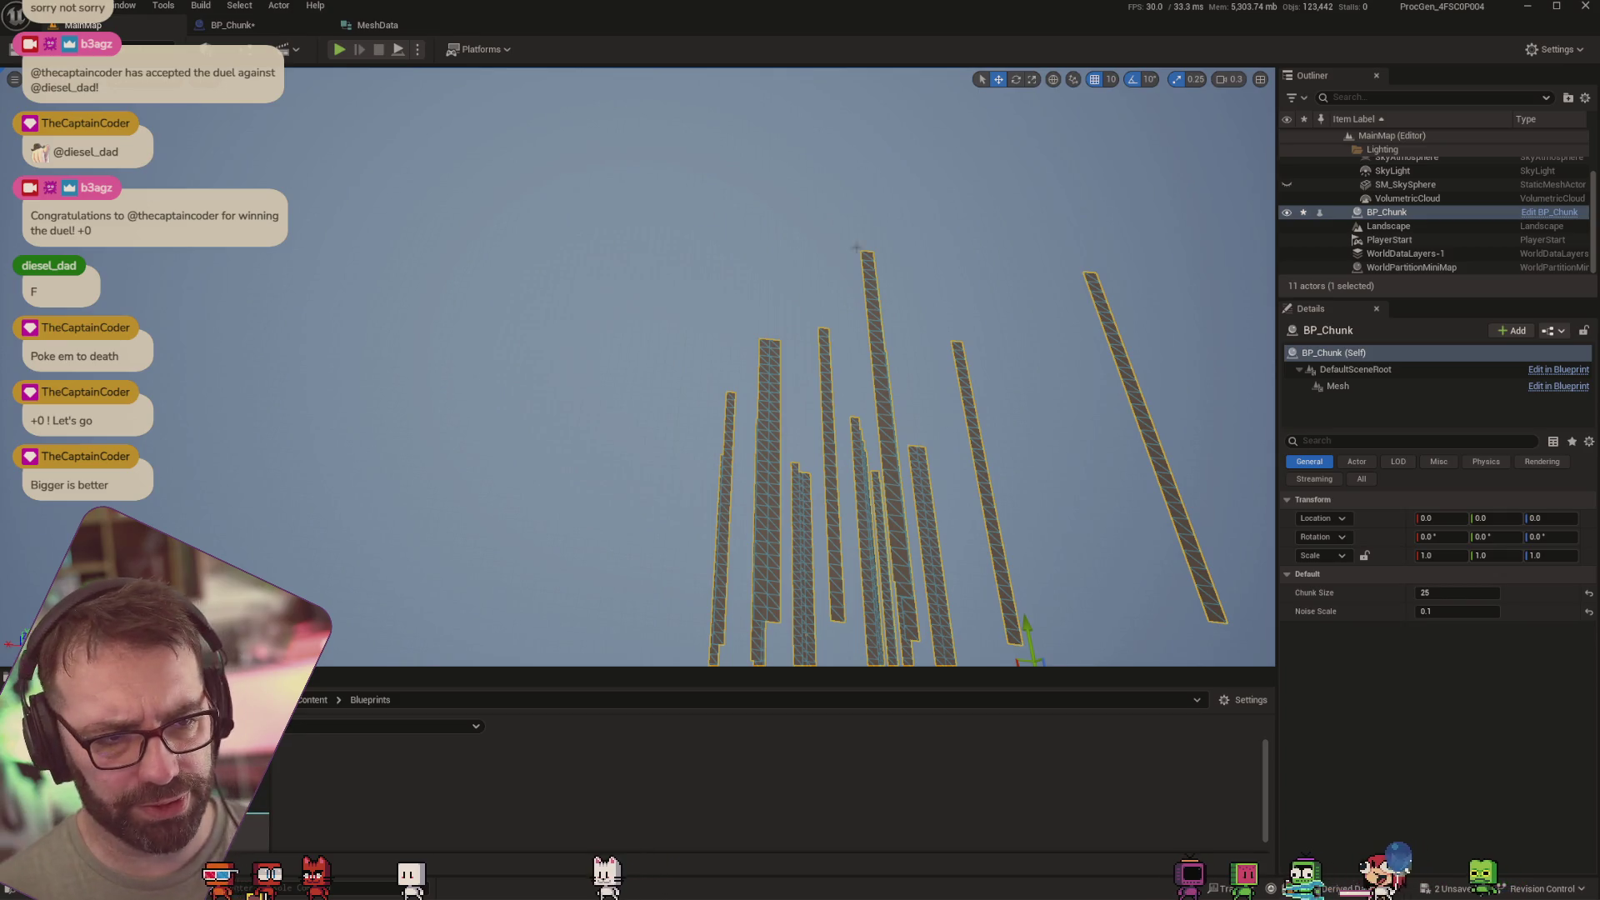
pyautogui.click(234, 27)
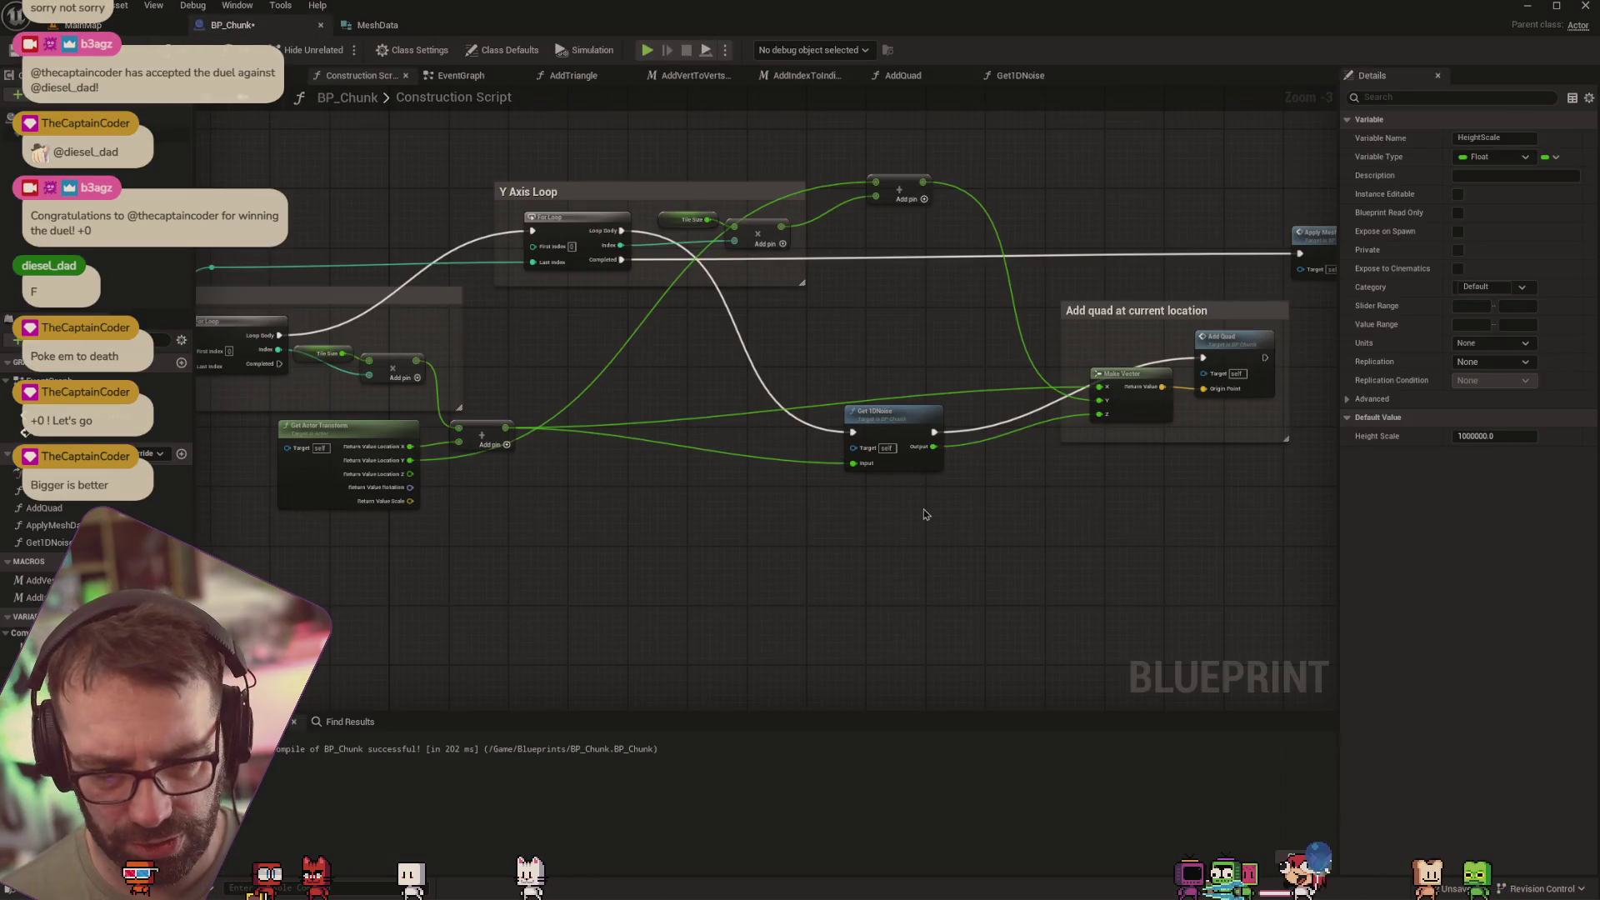
# Duplicate the Get 1DNoise node, feeding it the Add result and chaining it after the first
pyautogui.click(909, 448)
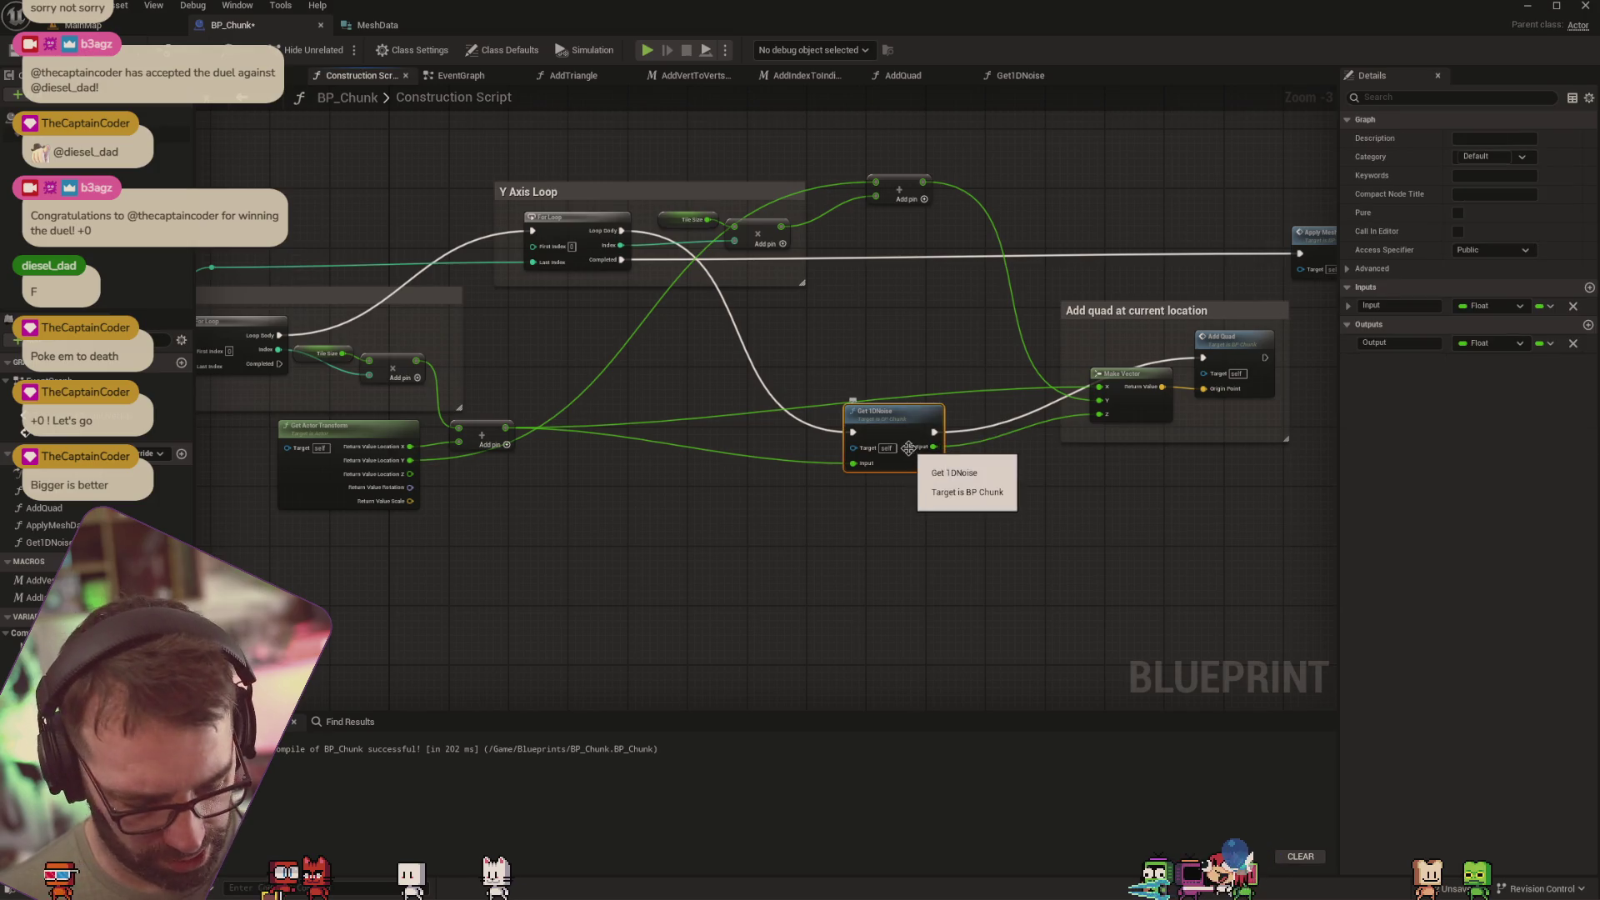
pyautogui.hotkey('ctrl', 'c')
pyautogui.hotkey('ctrl', 'v')
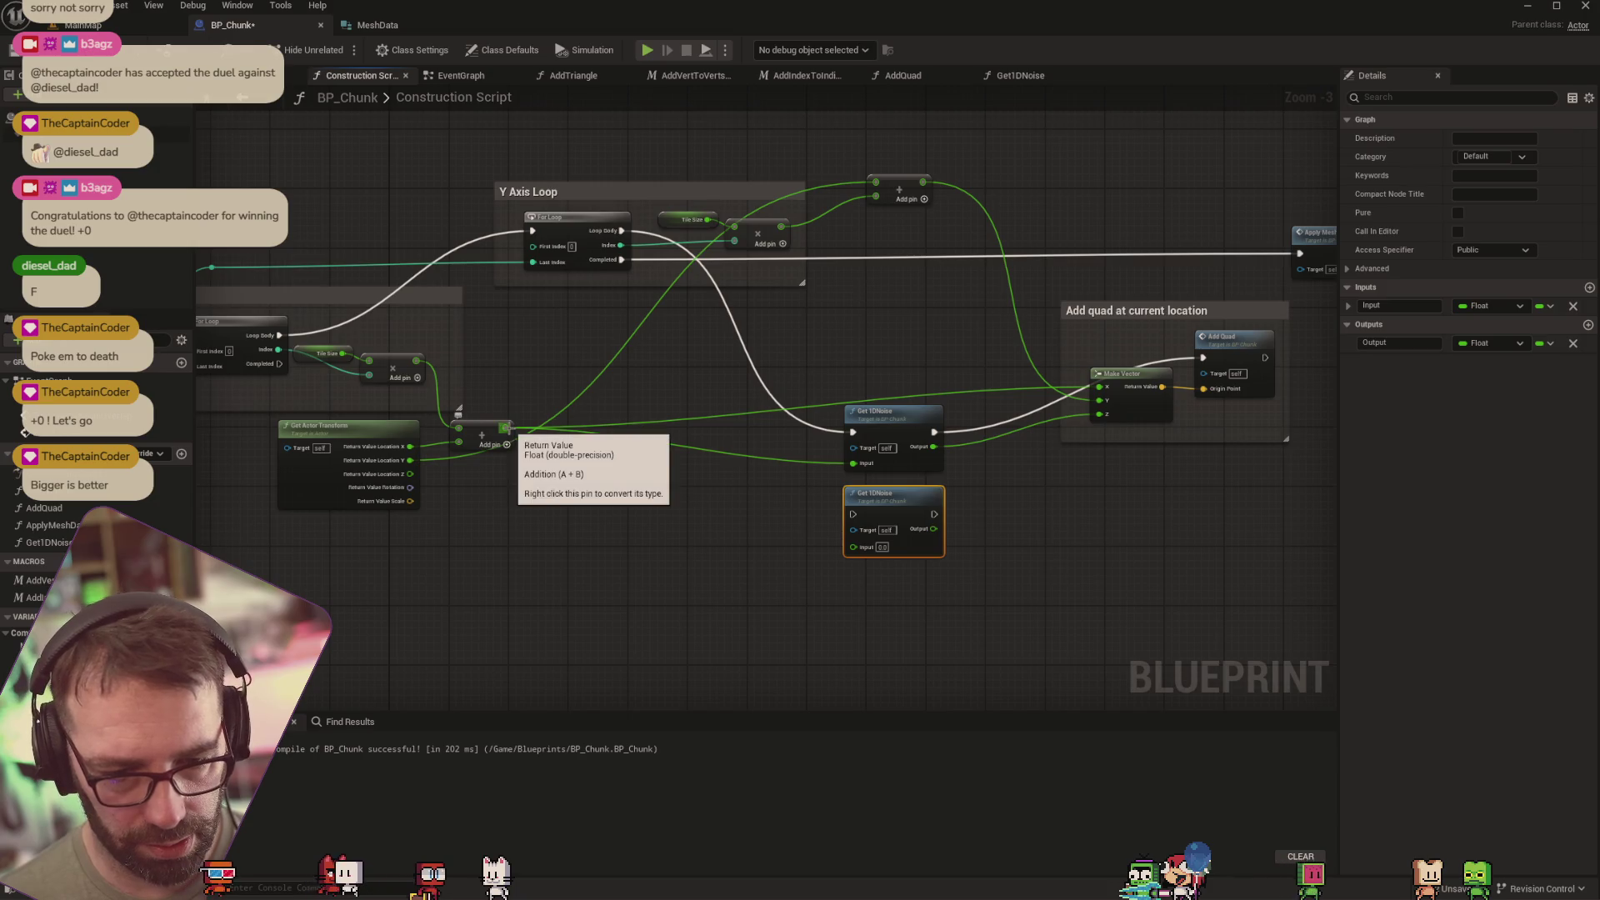
pyautogui.moveTo(927, 188)
pyautogui.mouseDown()
pyautogui.moveTo(778, 500)
pyautogui.moveTo(853, 546)
pyautogui.mouseUp()
pyautogui.moveTo(935, 432)
pyautogui.mouseDown()
pyautogui.moveTo(837, 508)
pyautogui.moveTo(852, 514)
pyautogui.moveTo(1075, 358)
pyautogui.moveTo(1133, 379)
pyautogui.moveTo(1203, 358)
pyautogui.mouseUp()
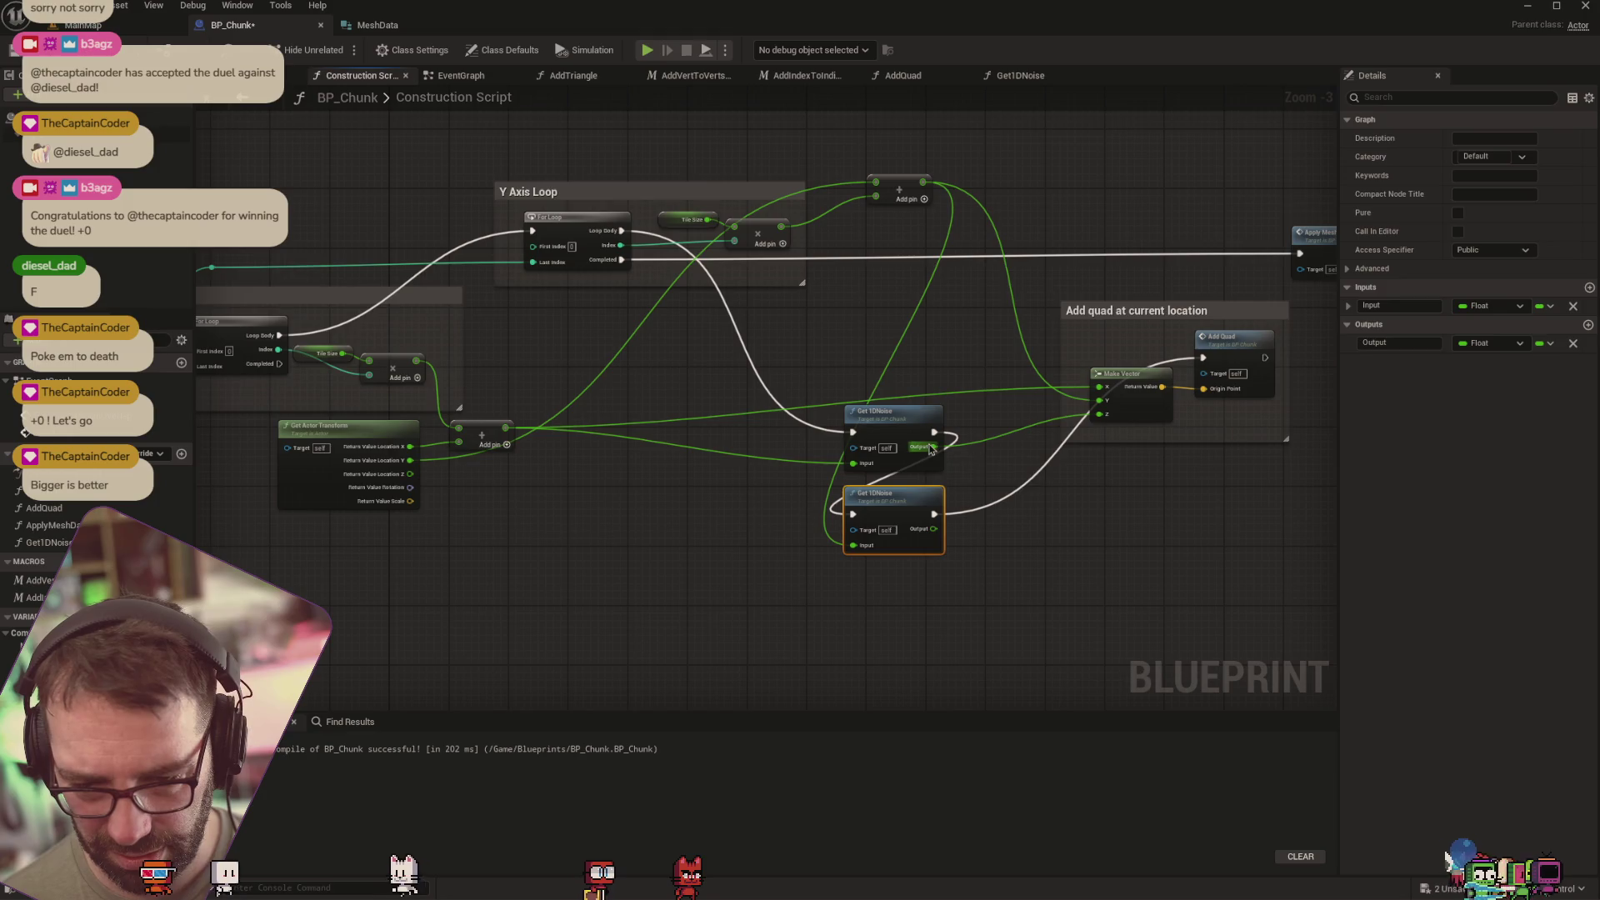
# Sum both Get 1DNoise outputs with an Add node for the quad height
pyautogui.moveTo(933, 528)
pyautogui.mouseDown()
pyautogui.moveTo(1013, 497)
pyautogui.moveTo(999, 510)
pyautogui.mouseUp()
pyautogui.write('+')
pyautogui.press('Return')
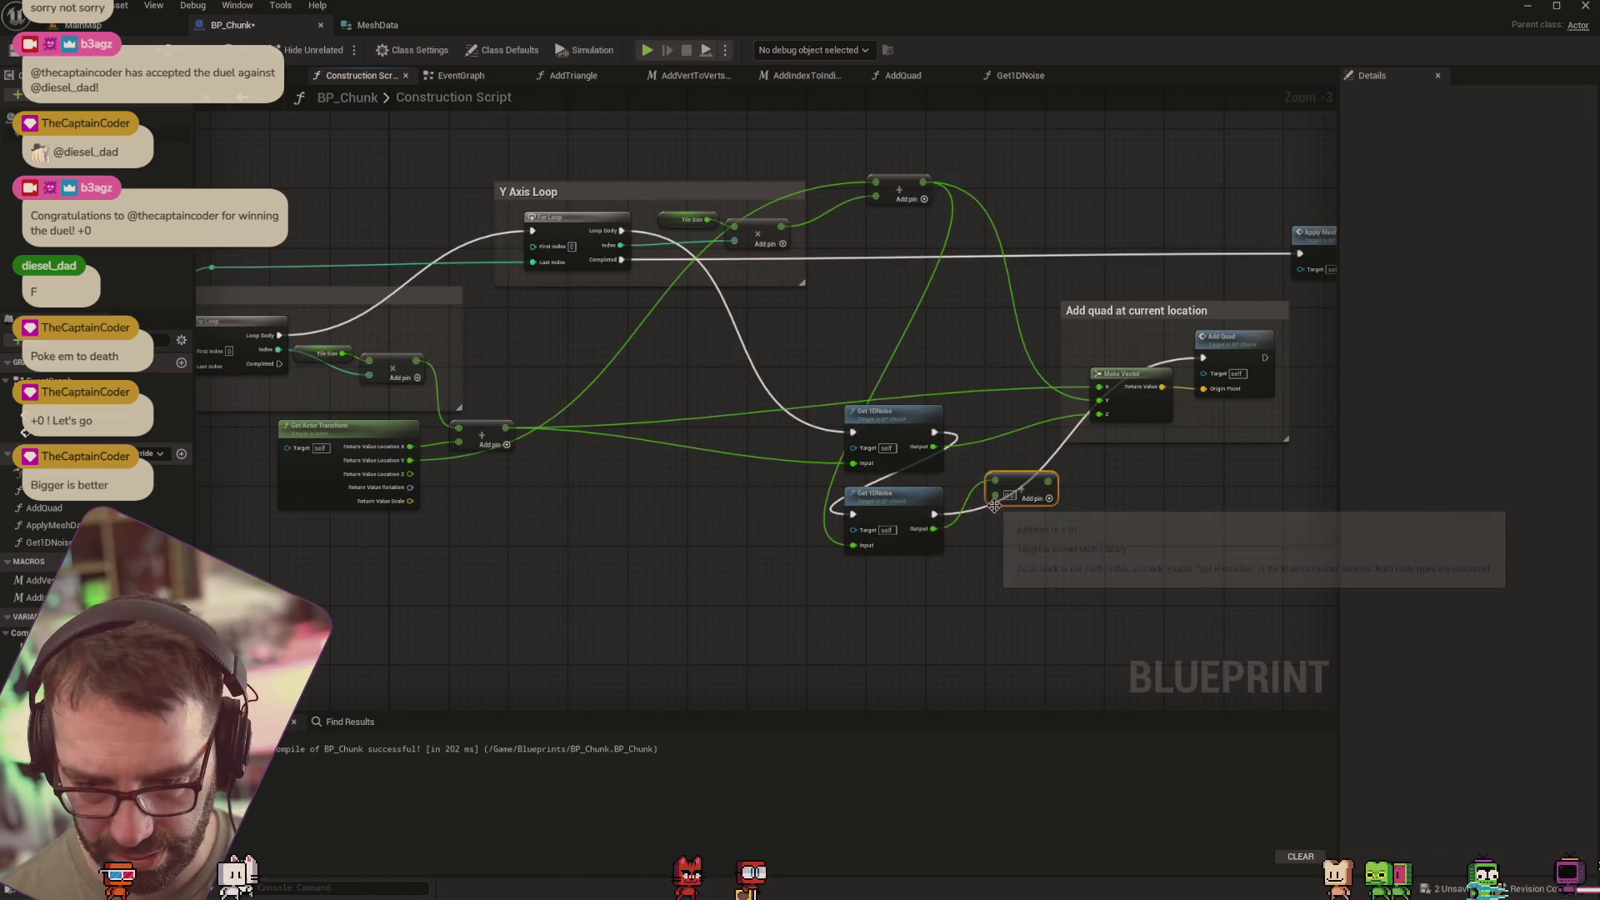
pyautogui.moveTo(937, 451)
pyautogui.mouseDown()
pyautogui.moveTo(984, 500)
pyautogui.moveTo(1086, 445)
pyautogui.moveTo(1101, 414)
pyautogui.mouseUp()
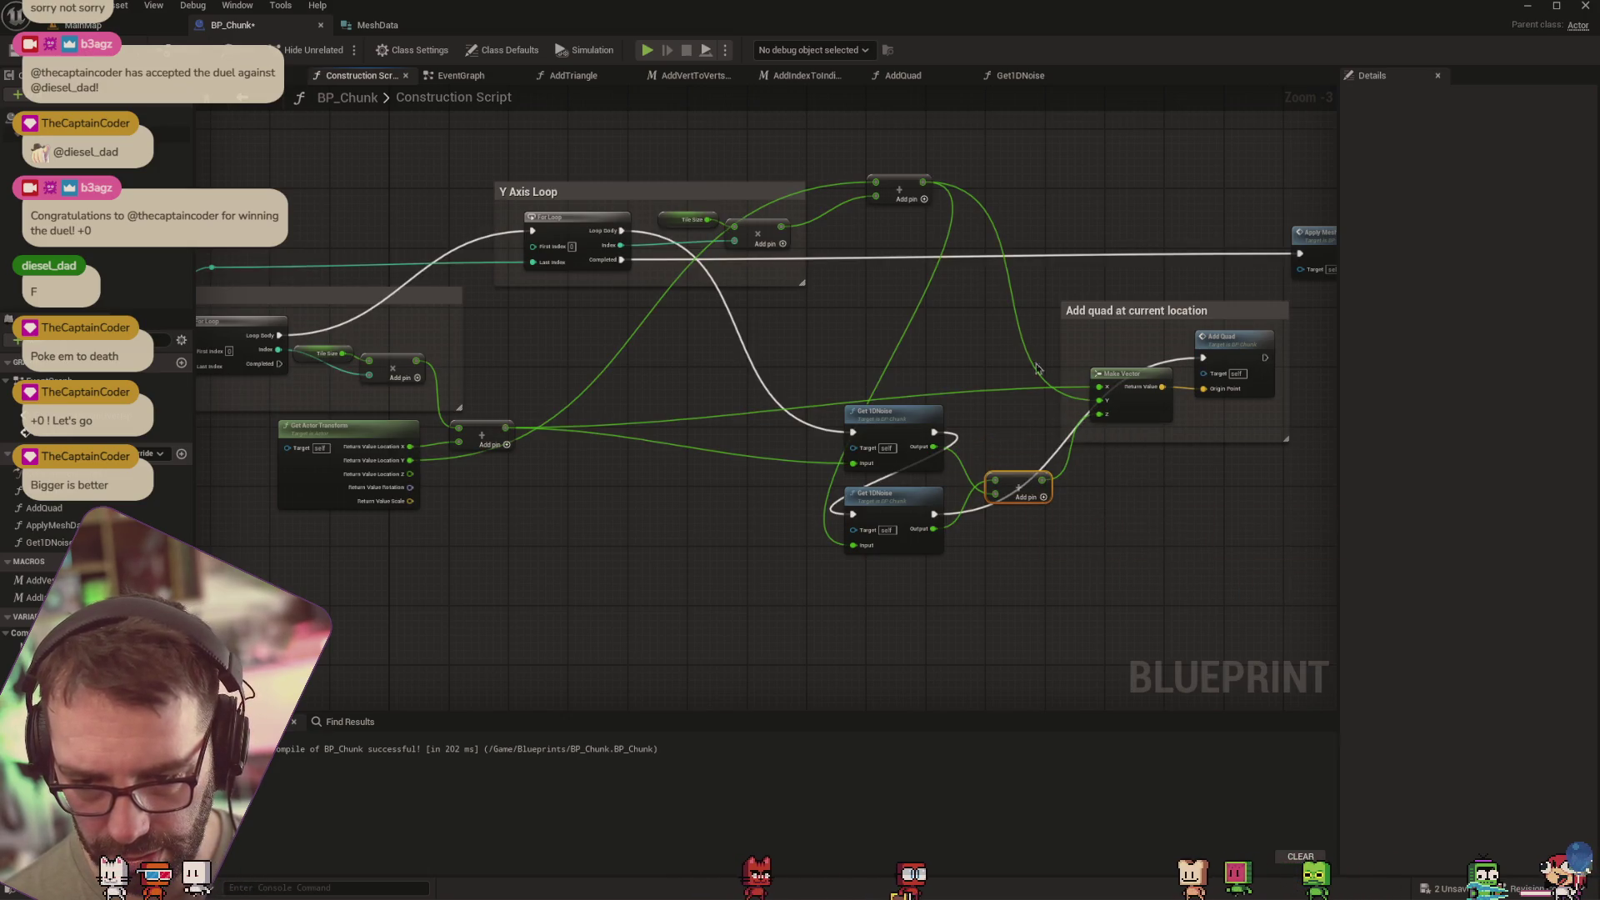
pyautogui.click(83, 25)
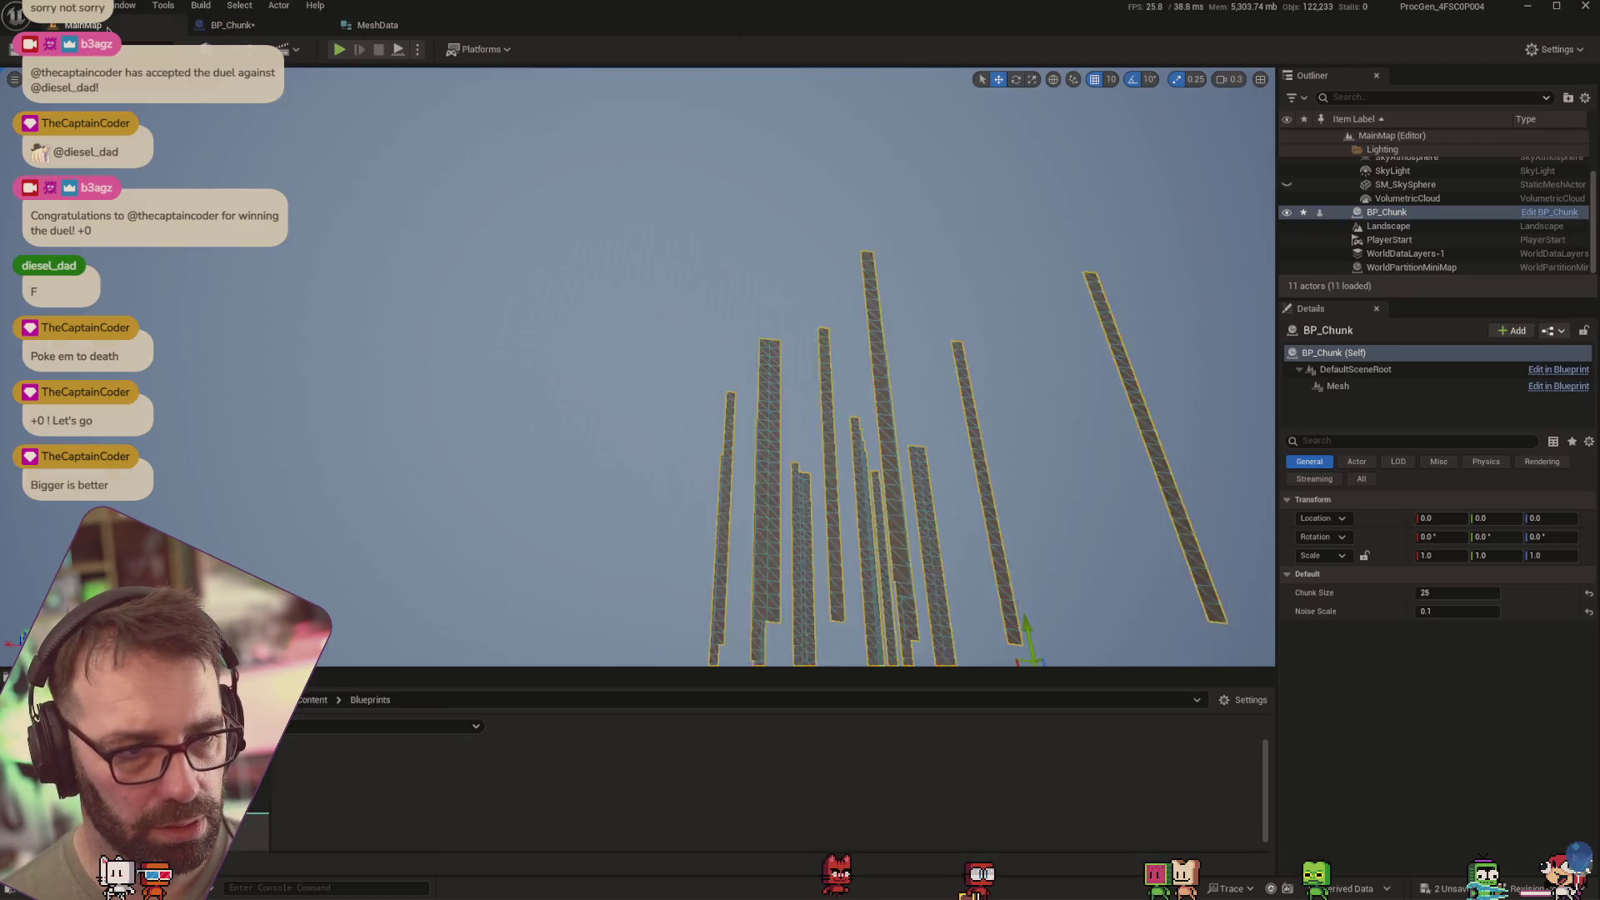
# Try Noise Scale values 0.18, 0.5, 1.0, 10.0, 33.8 and 50.0 on the placed chunk
pyautogui.moveTo(392, 312)
pyautogui.mouseDown()
pyautogui.moveTo(408, 275)
pyautogui.moveTo(392, 313)
pyautogui.mouseUp()
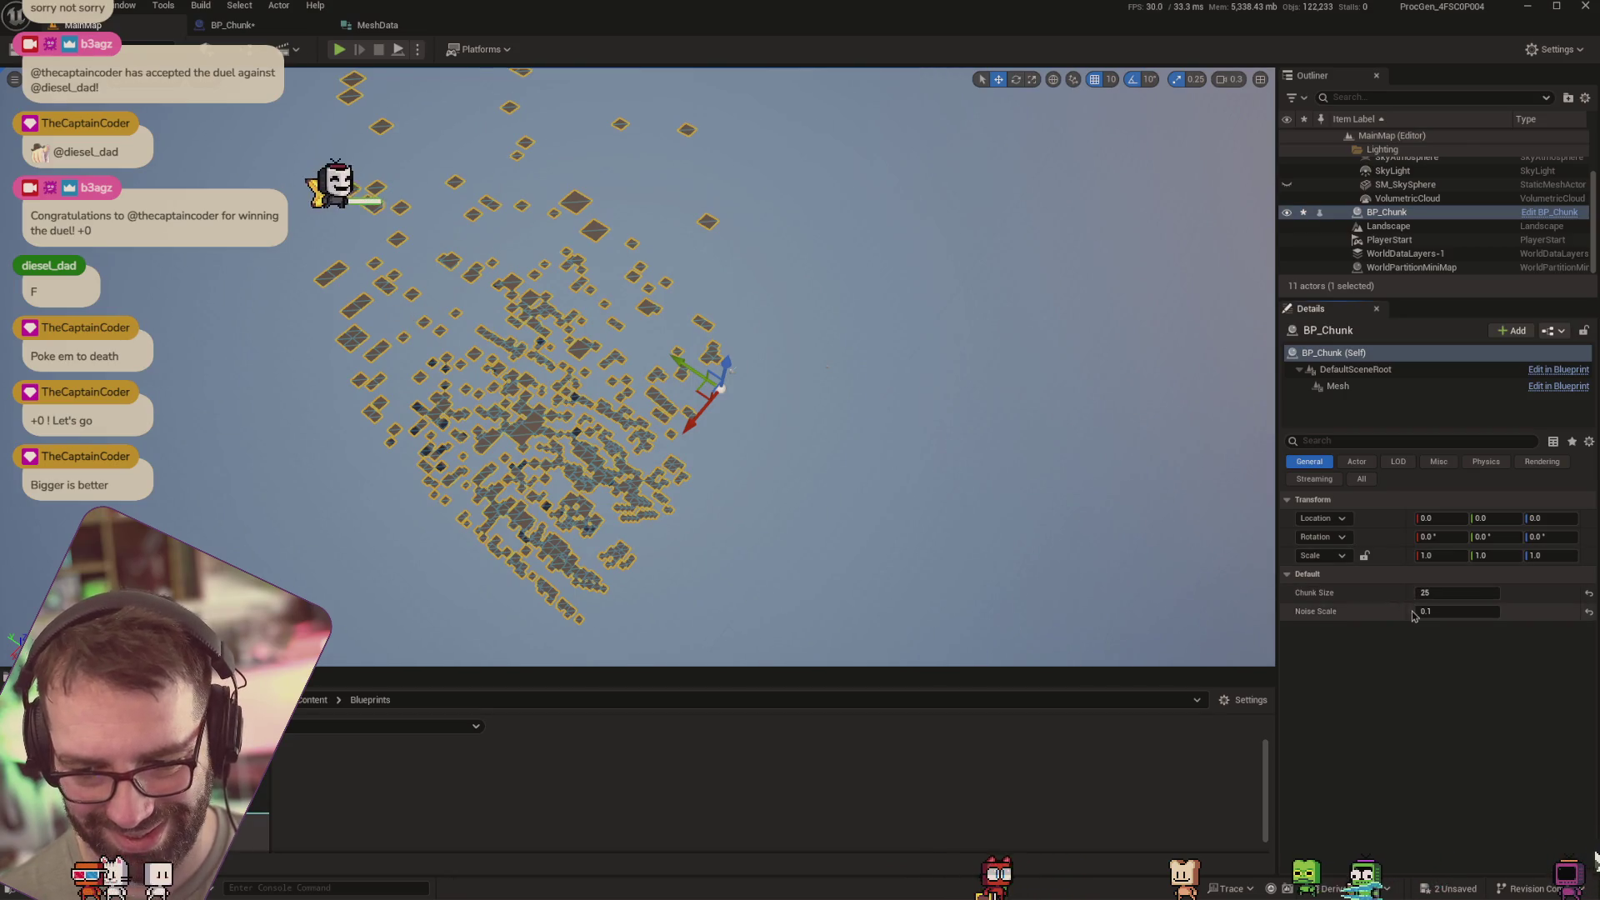
pyautogui.moveTo(1428, 611); pyautogui.dragTo(1491, 610)
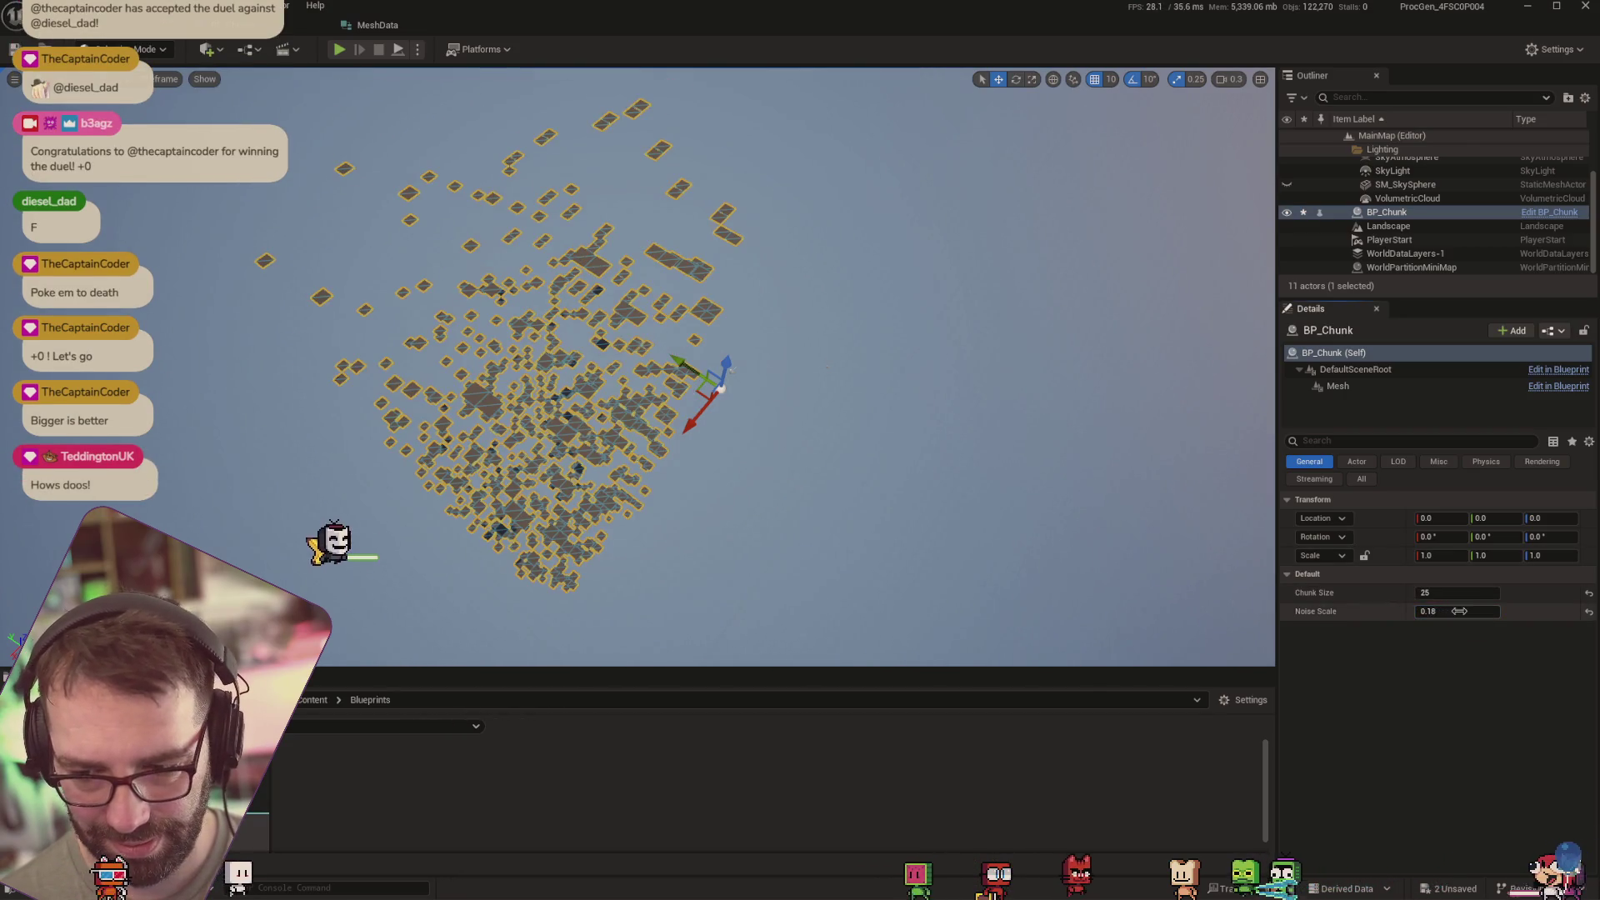
pyautogui.click(1491, 610)
pyautogui.write('0.5')
pyautogui.press('Return')
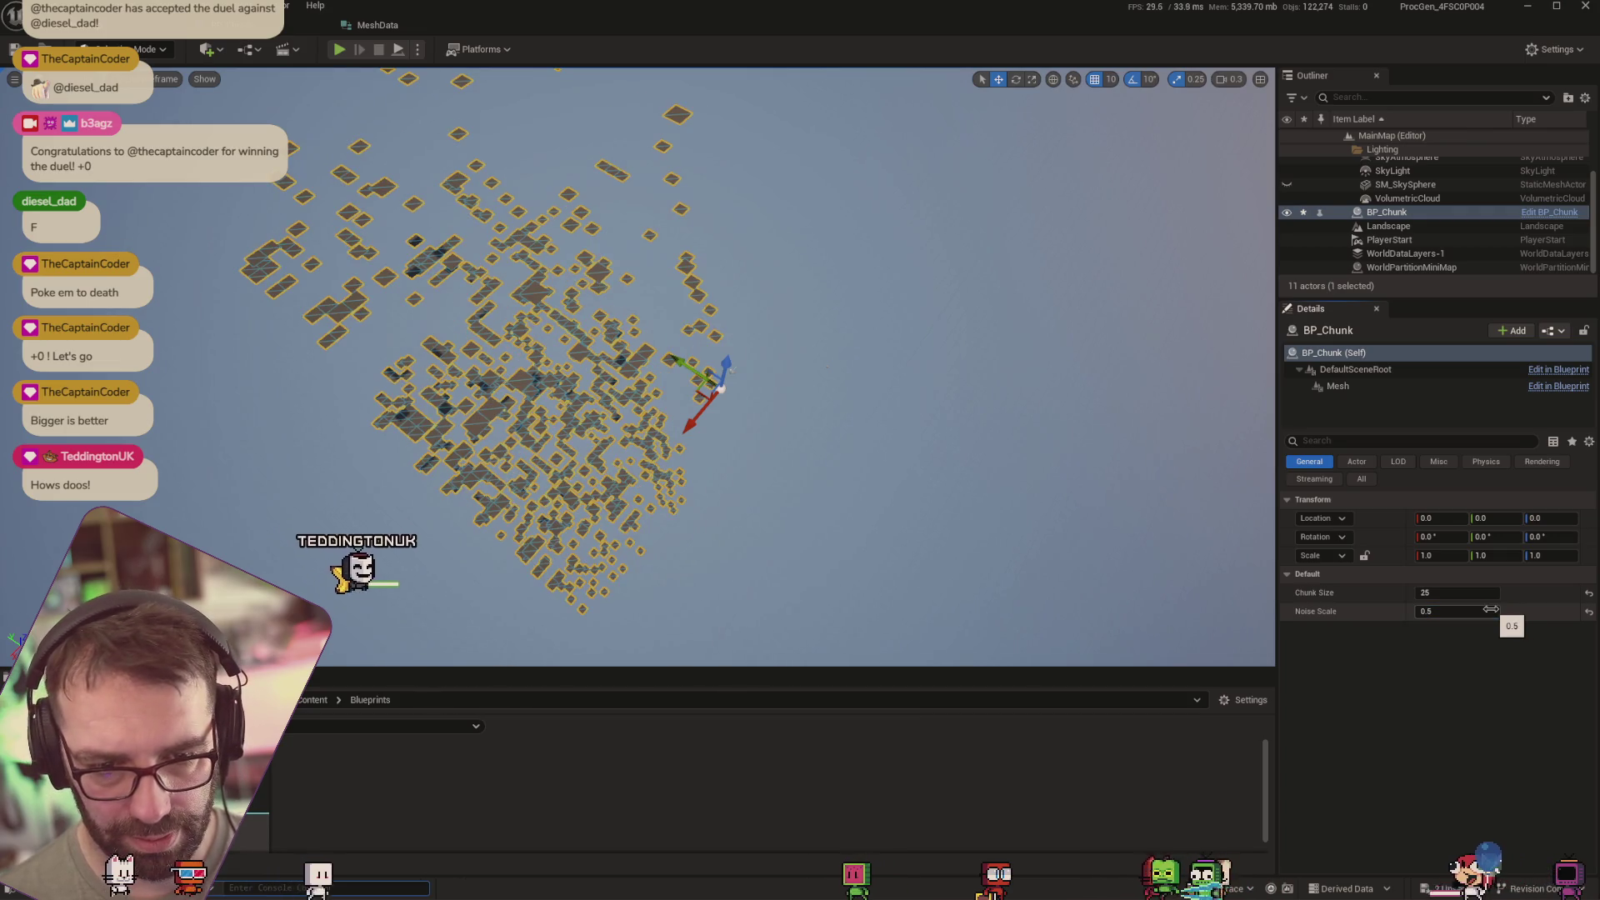
pyautogui.click(1491, 610)
pyautogui.write('1')
pyautogui.press('Return')
pyautogui.click(1458, 611)
pyautogui.write('10')
pyautogui.press('Return')
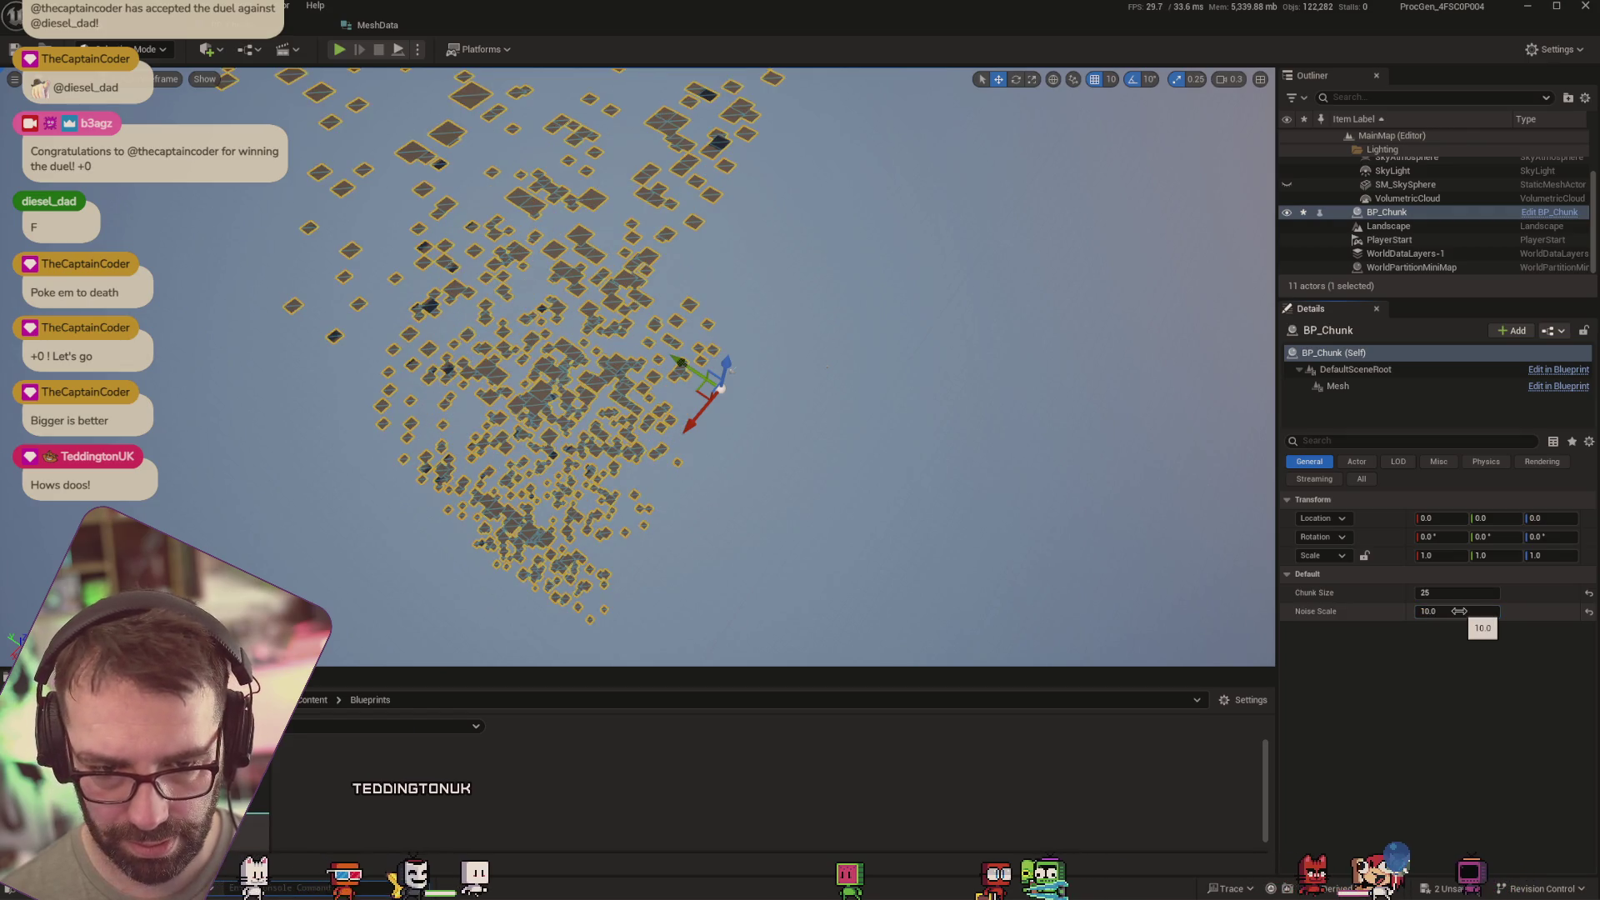
pyautogui.moveTo(1459, 611); pyautogui.dragTo(1559, 611)
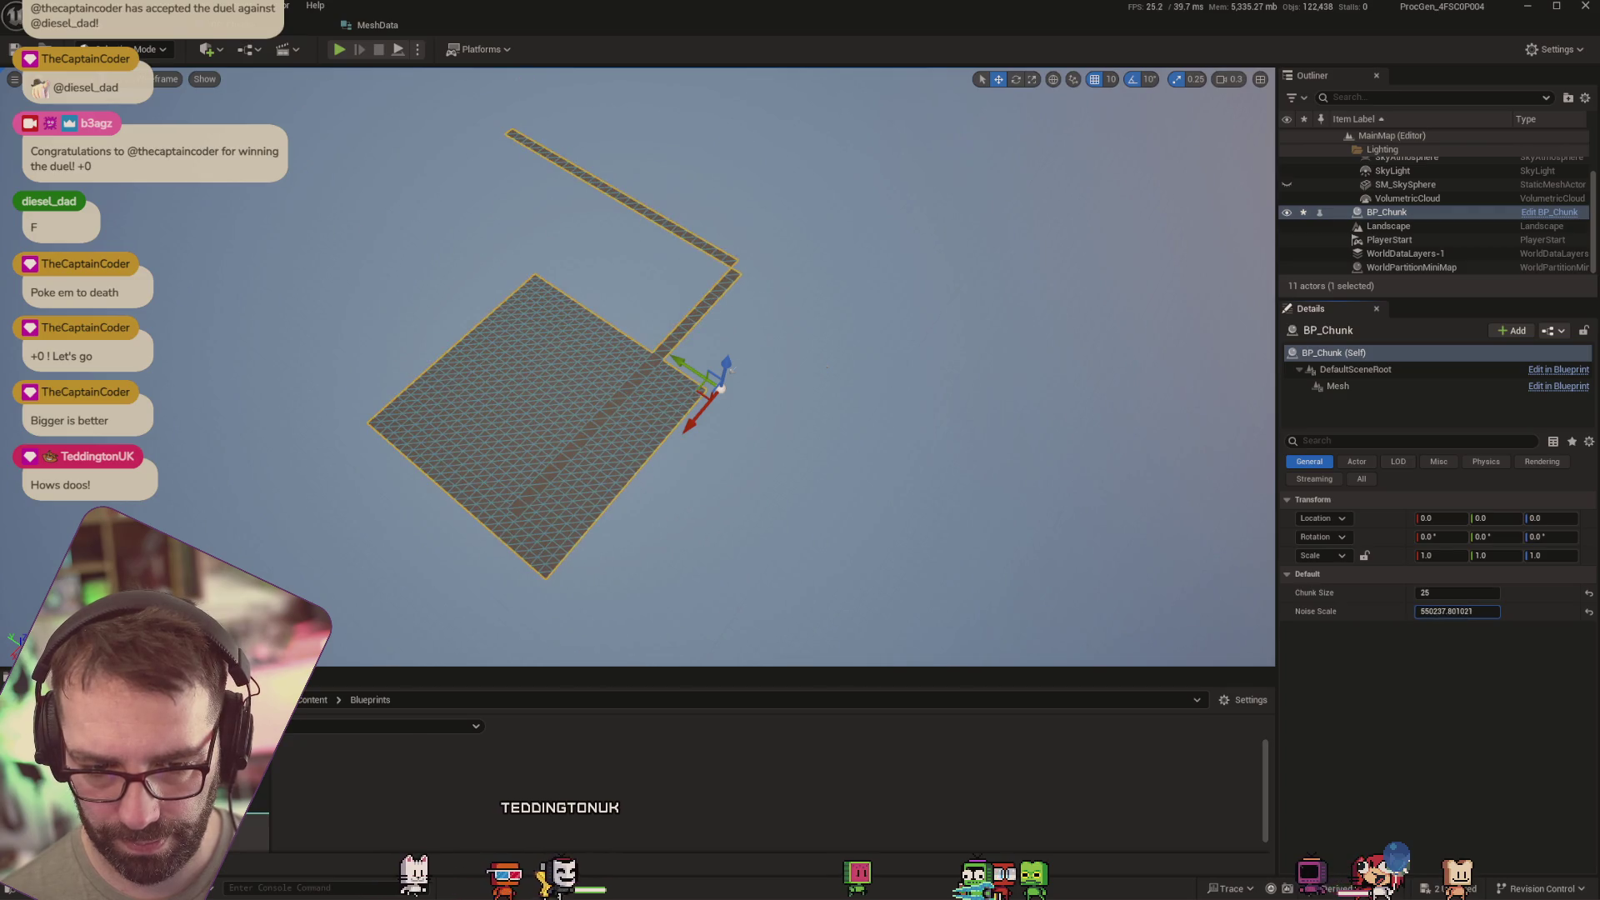
pyautogui.write('100')
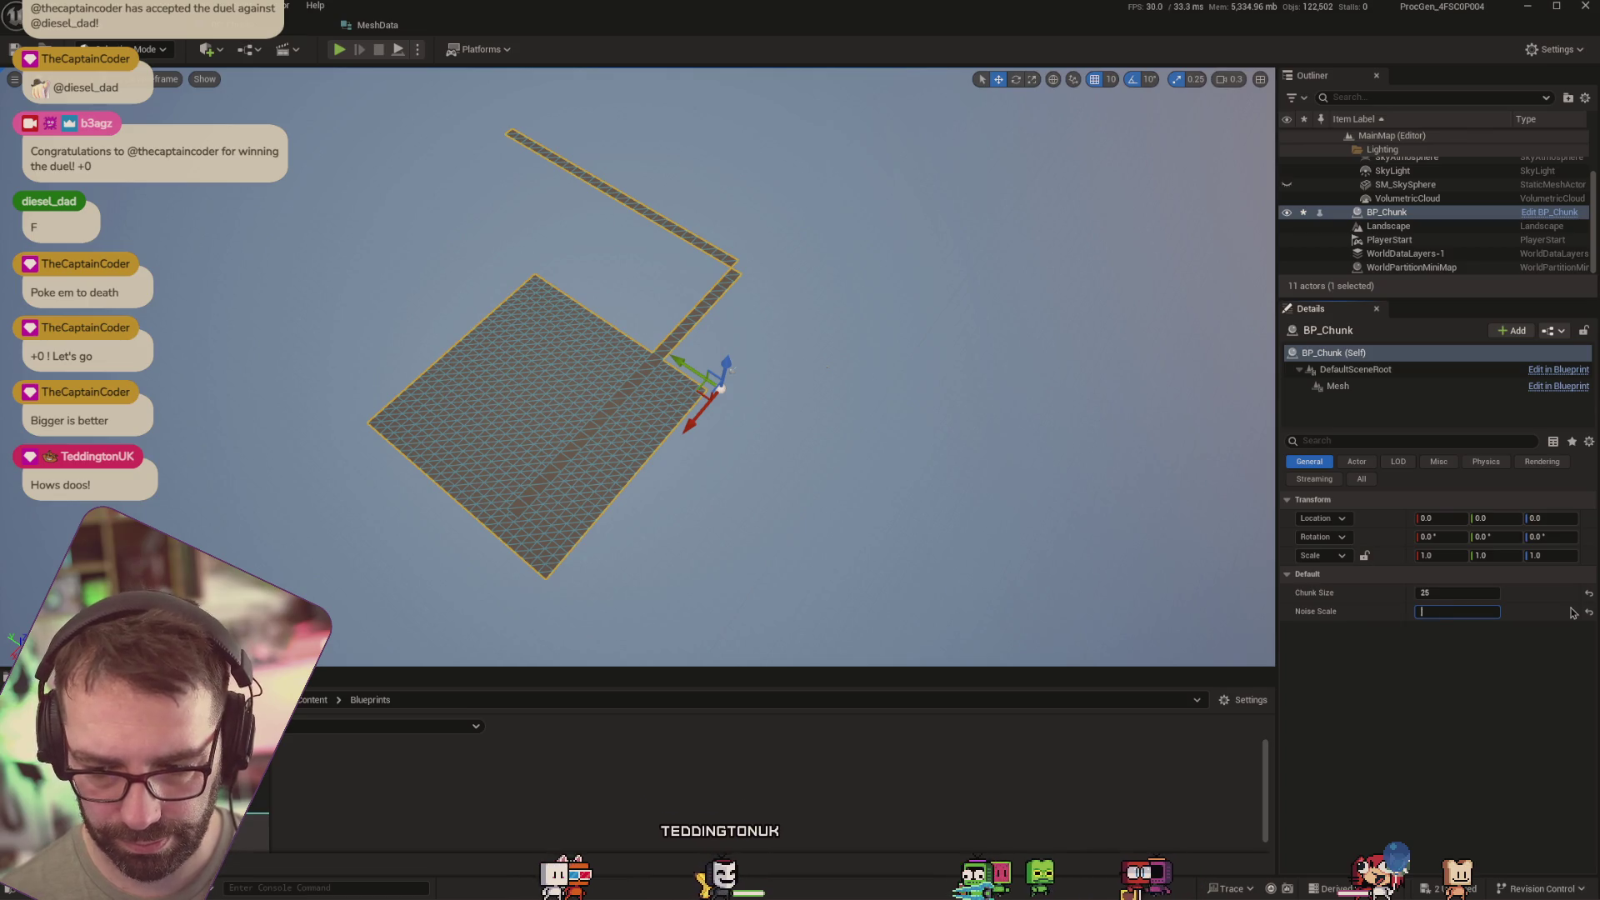
pyautogui.write('50')
pyautogui.press('Return')
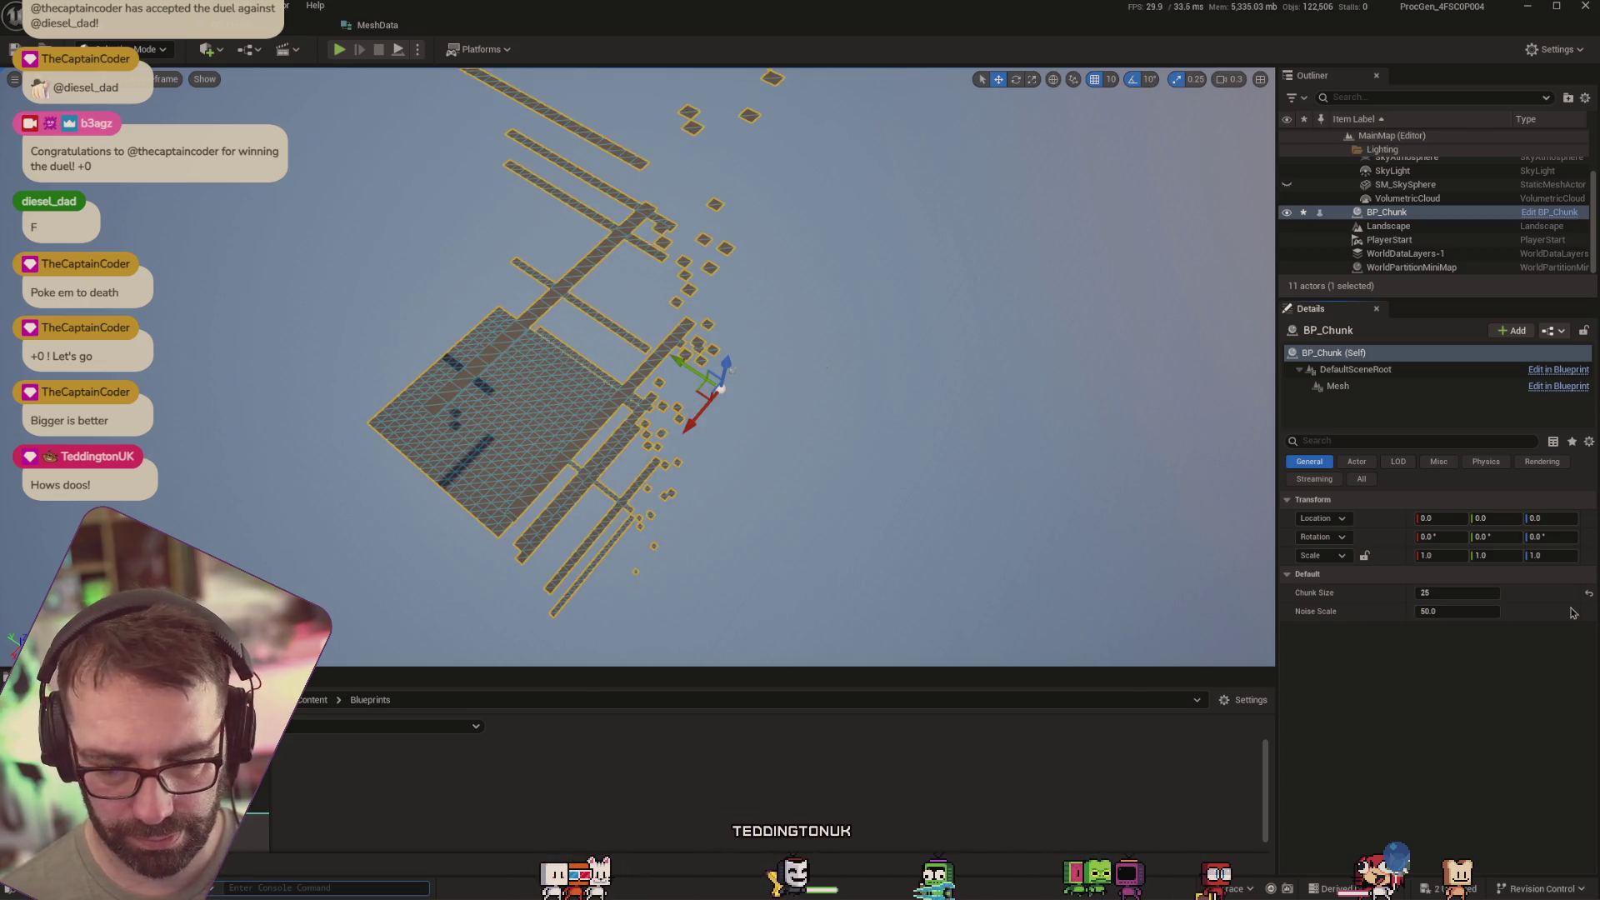
# Restore the accidentally deleted chunk with undo and set its Noise Scale to 12.0
pyautogui.press('Delete')
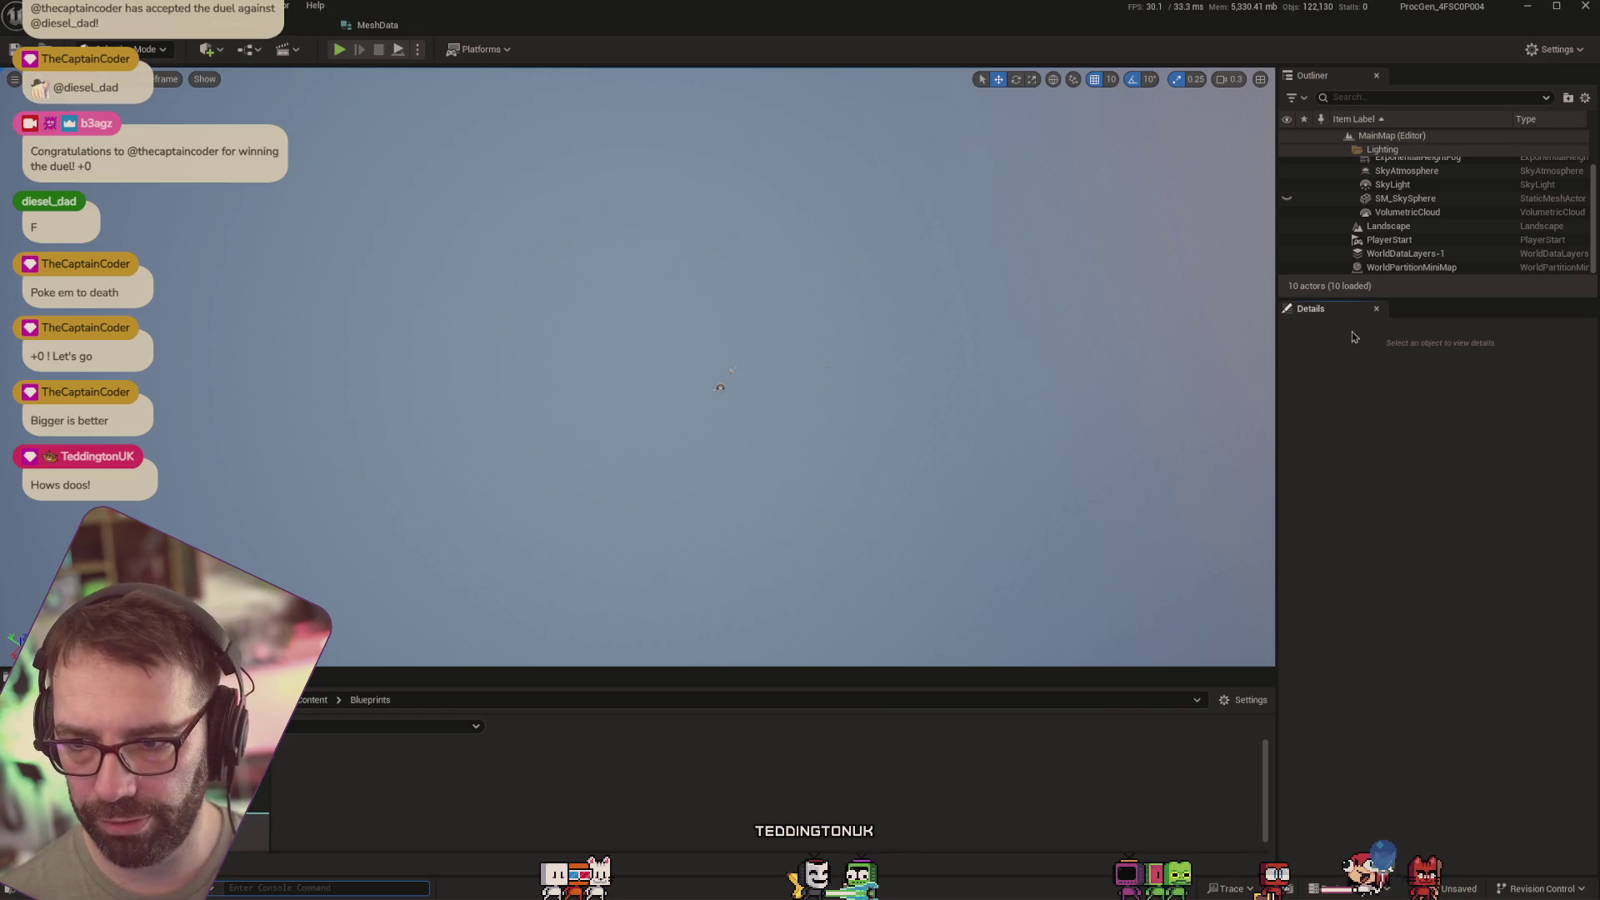
pyautogui.scroll(1, 1417, 259)
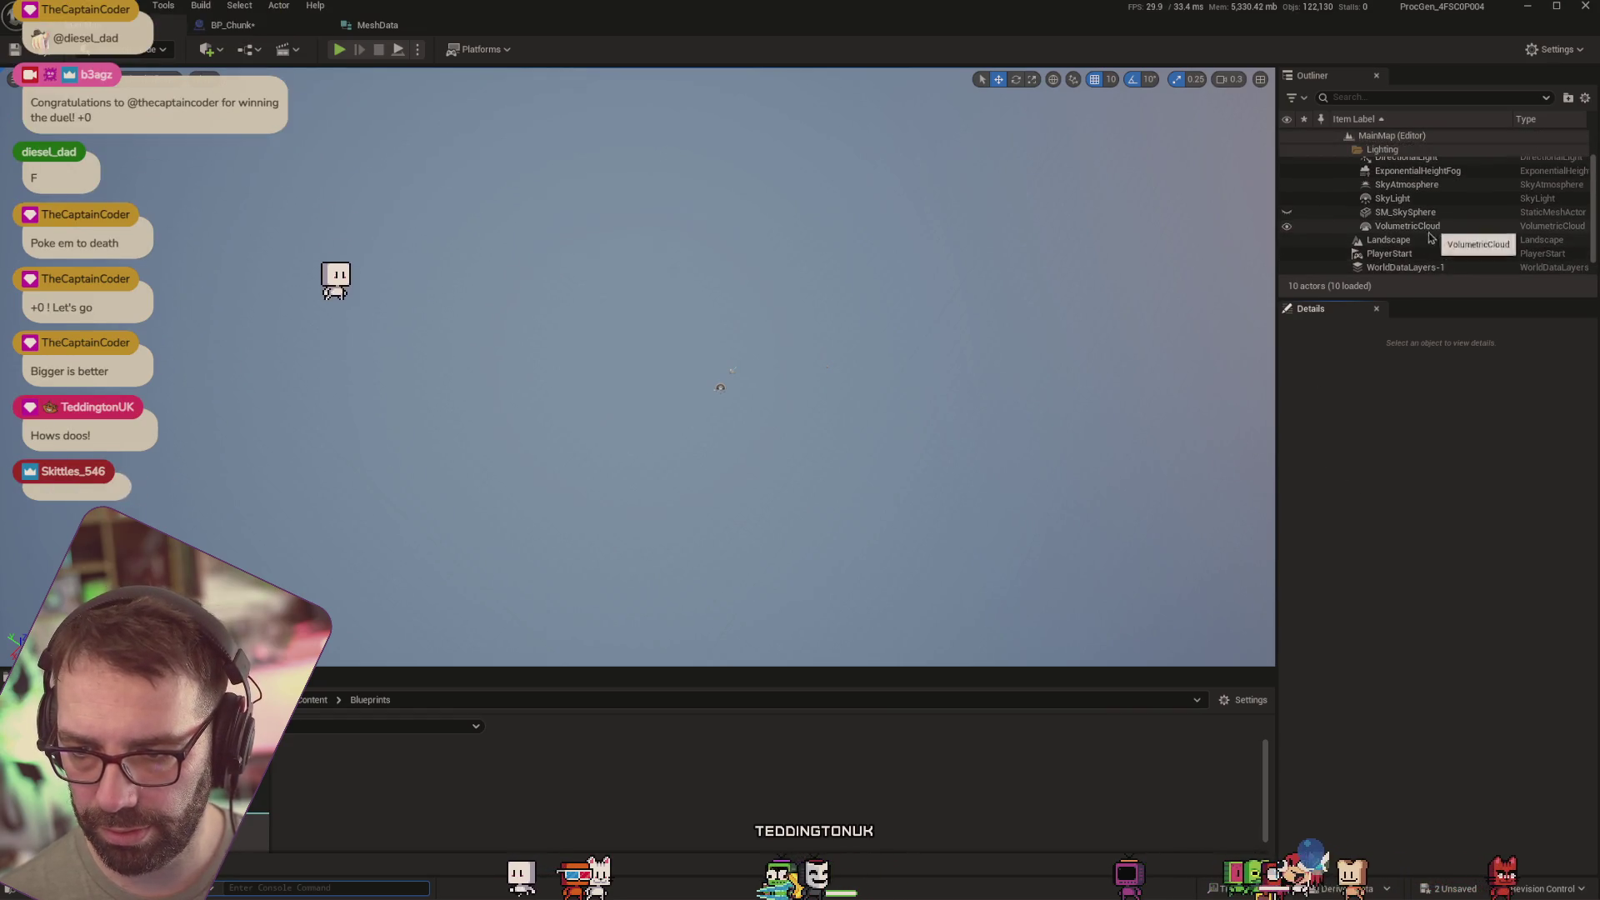
pyautogui.scroll(-1, 1433, 250)
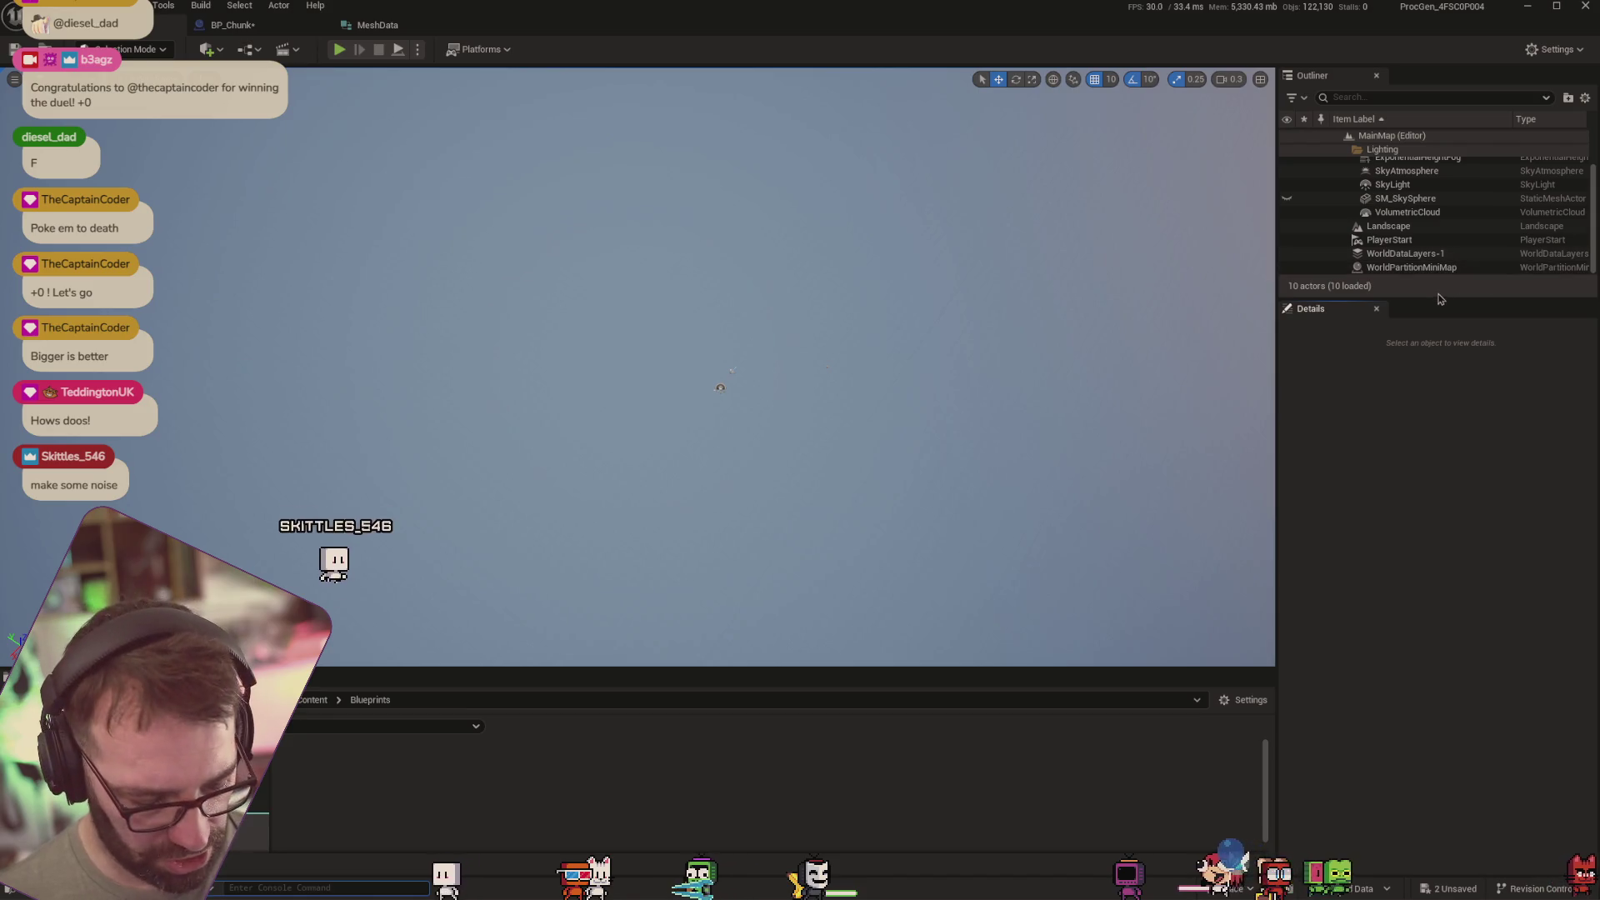
pyautogui.hotkey('ctrl', 'z')
pyautogui.click(1483, 610)
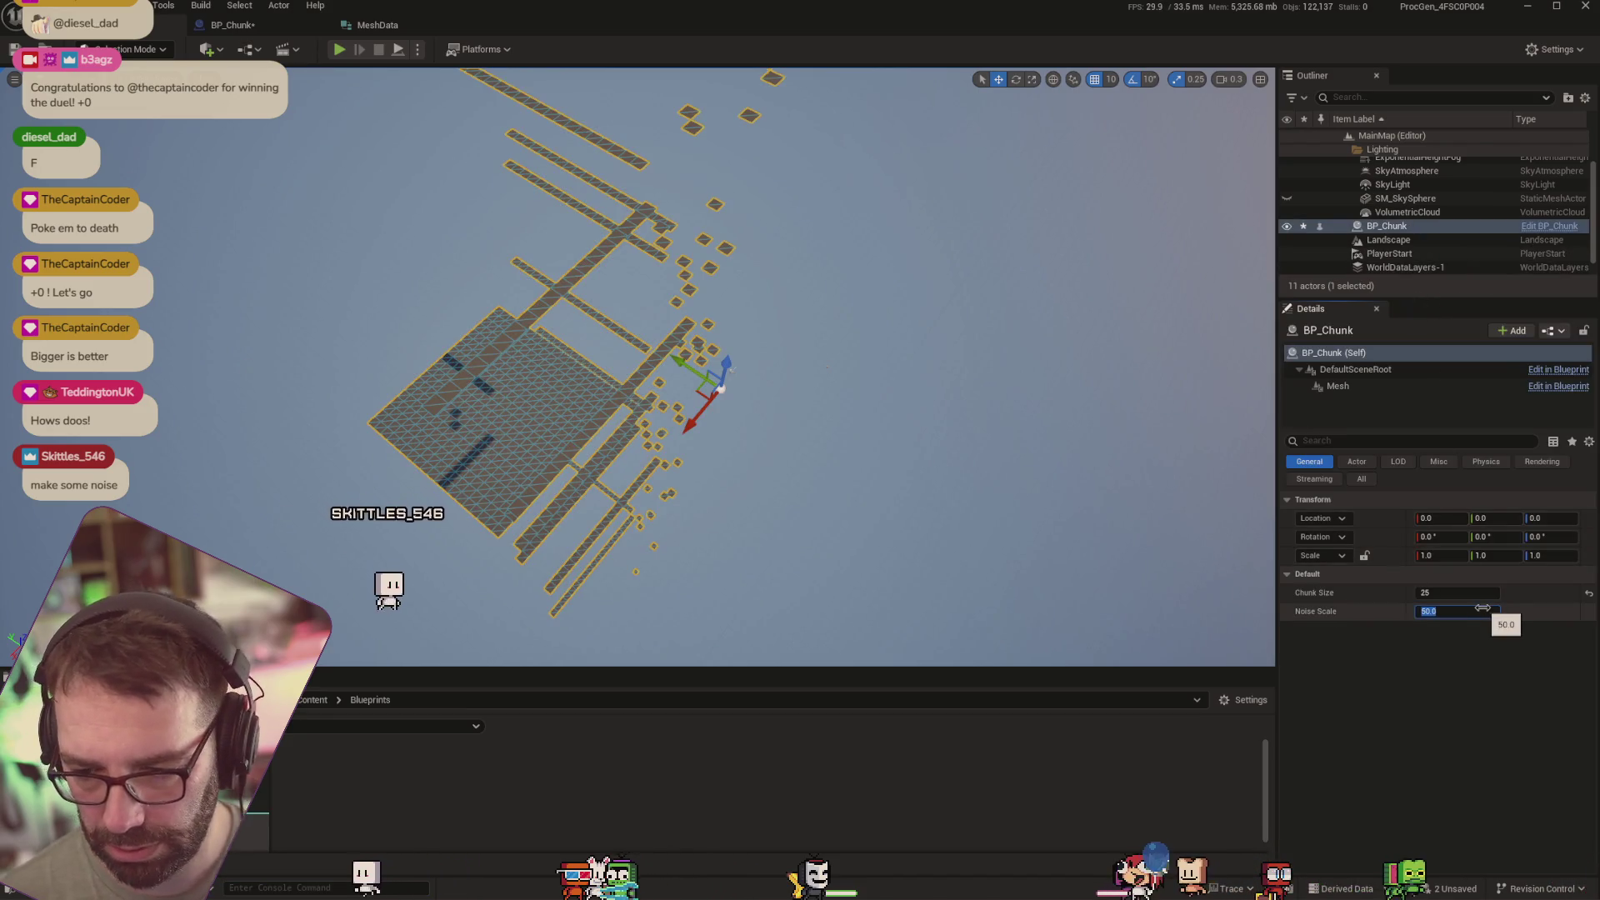
pyautogui.write('12')
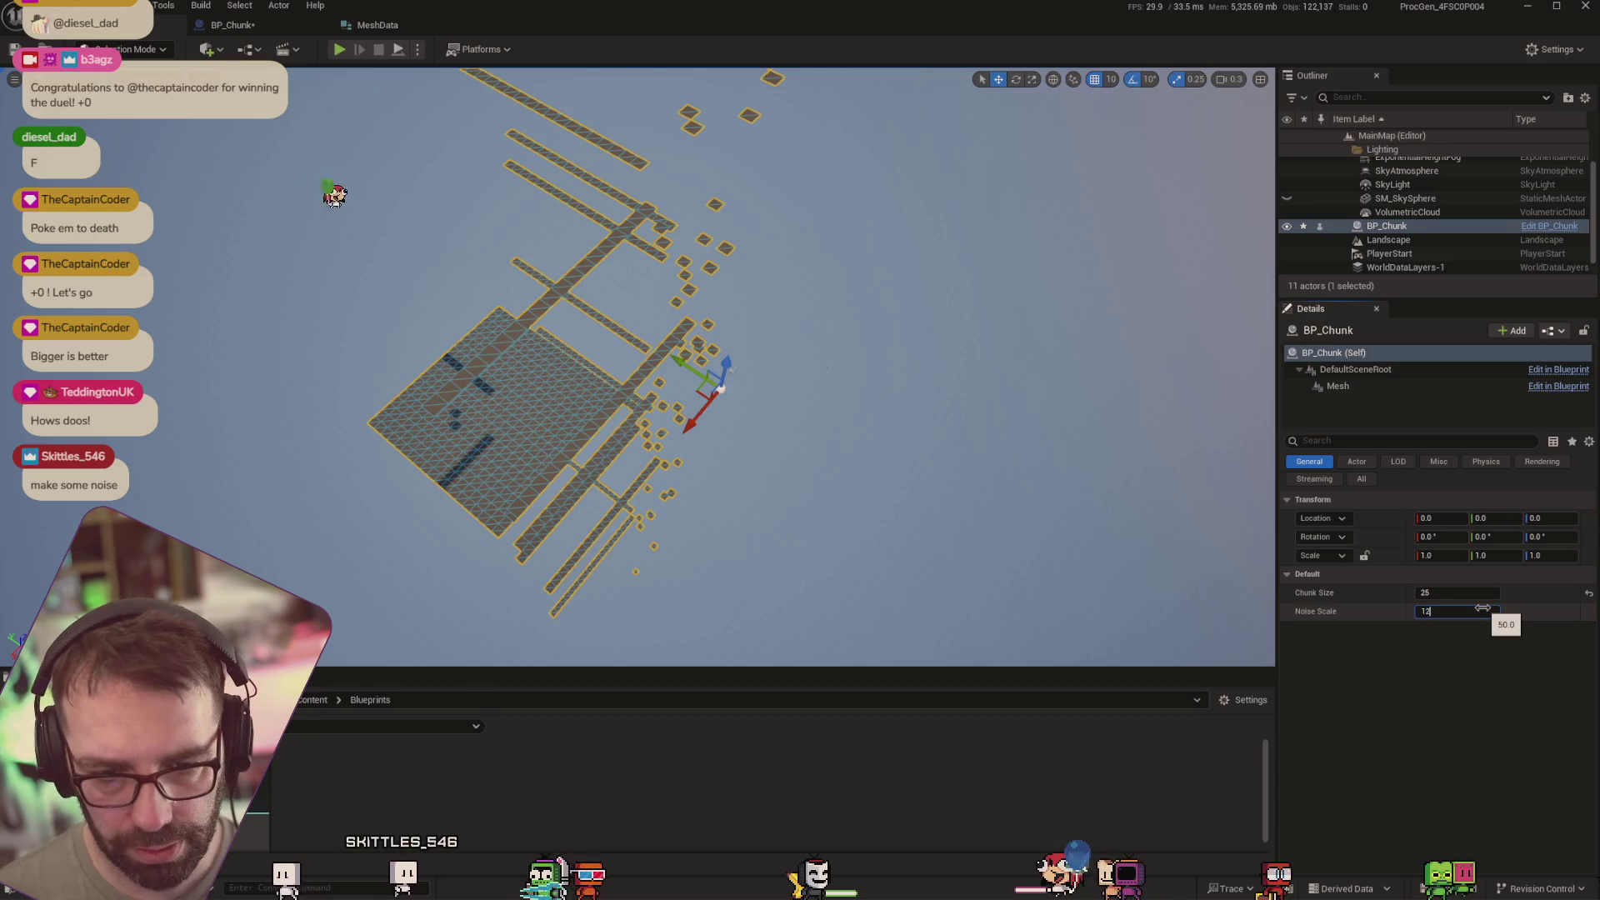
pyautogui.press('Return')
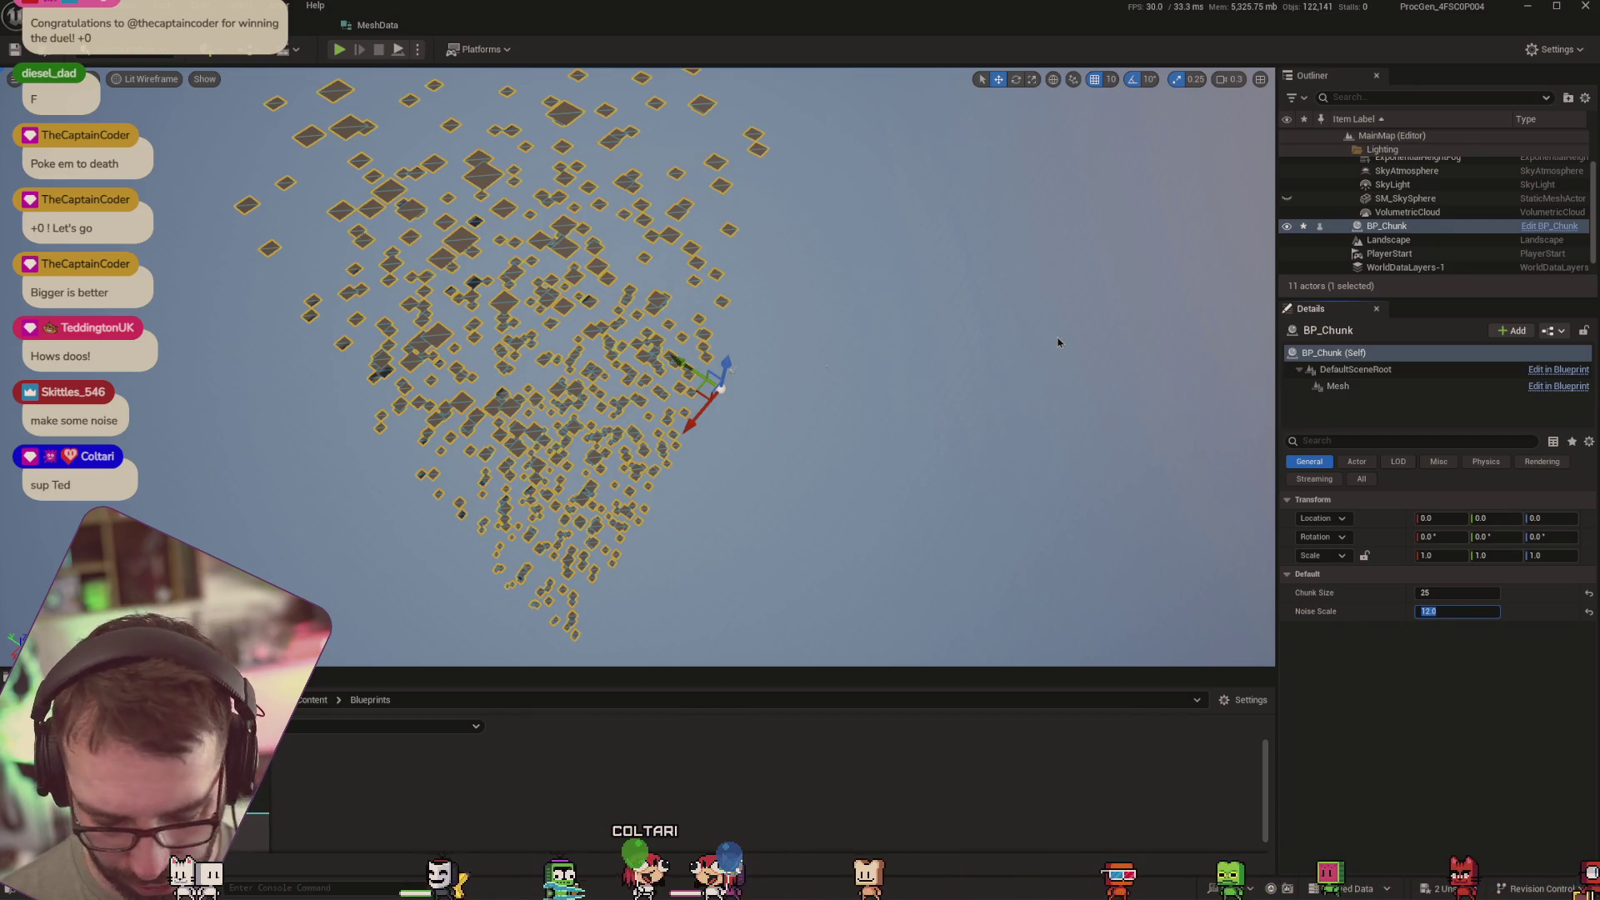
# Settle the chunk's Noise Scale at 25.0 after trying 15.0, then open BP_Chunk's Construction Script
pyautogui.write('15')
pyautogui.press('Return')
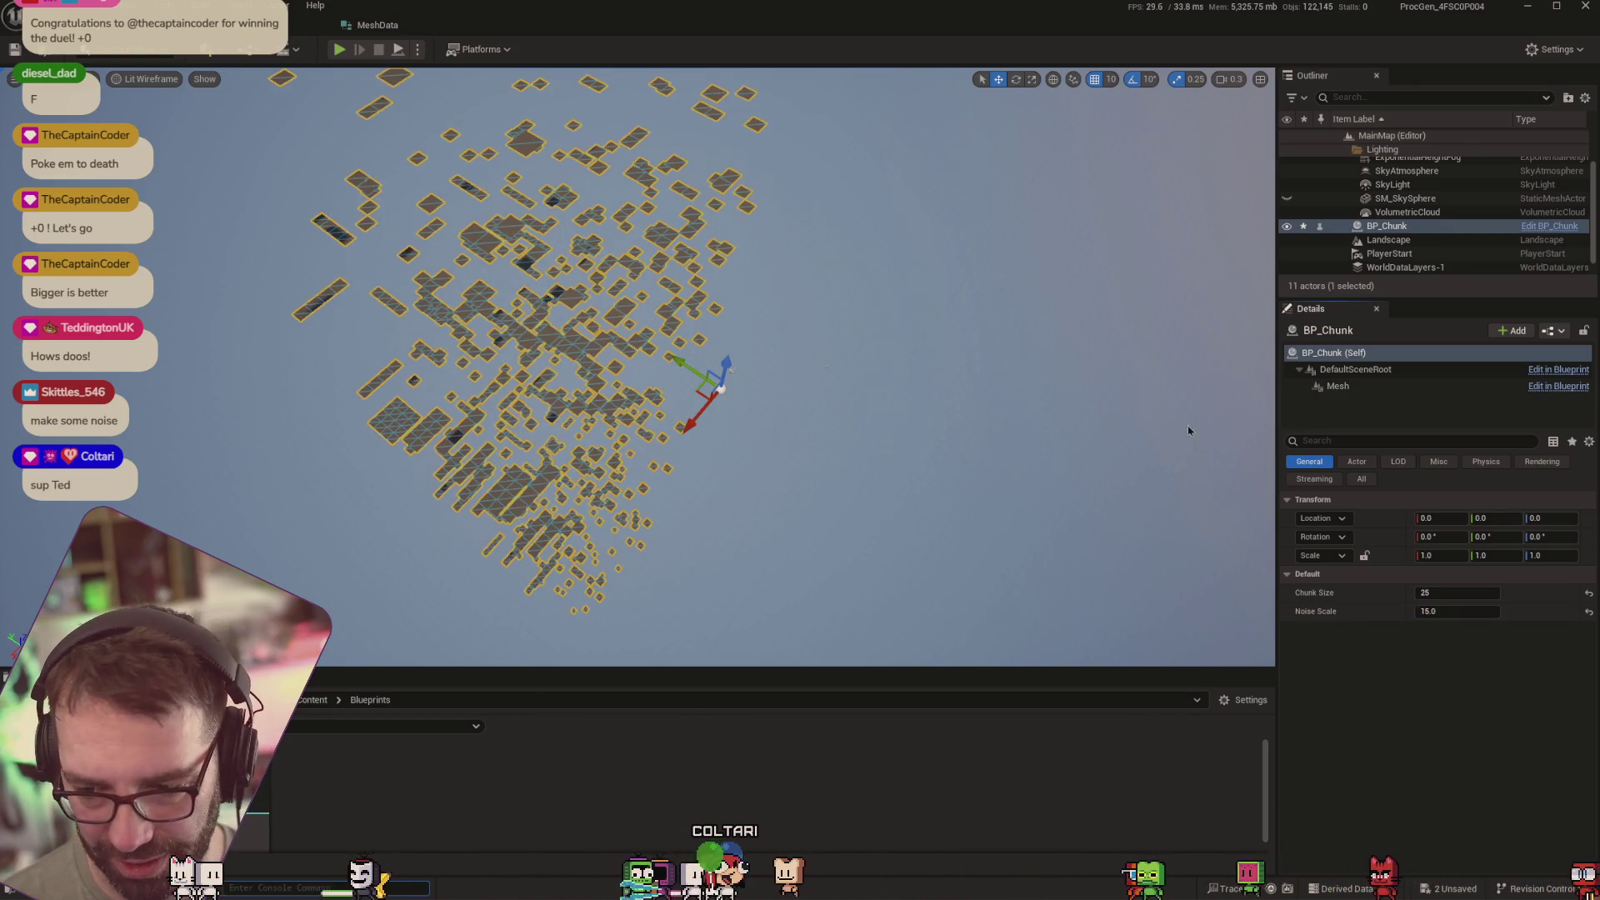
pyautogui.click(1450, 612)
pyautogui.write('25')
pyautogui.press('Return')
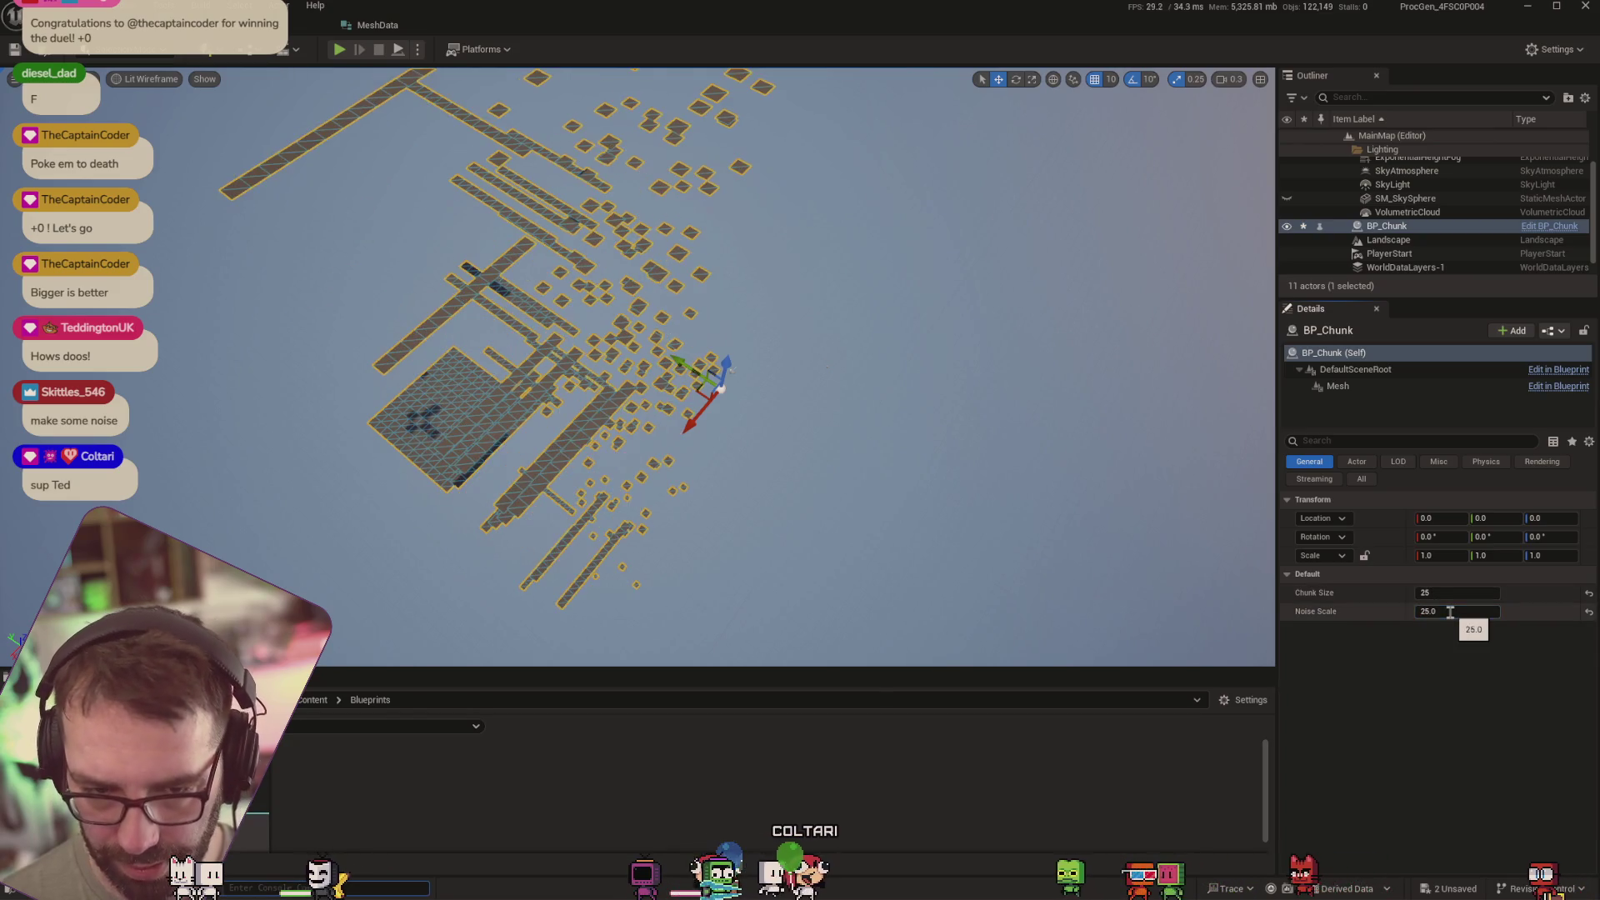
pyautogui.moveTo(929, 371); pyautogui.dragTo(963, 413)
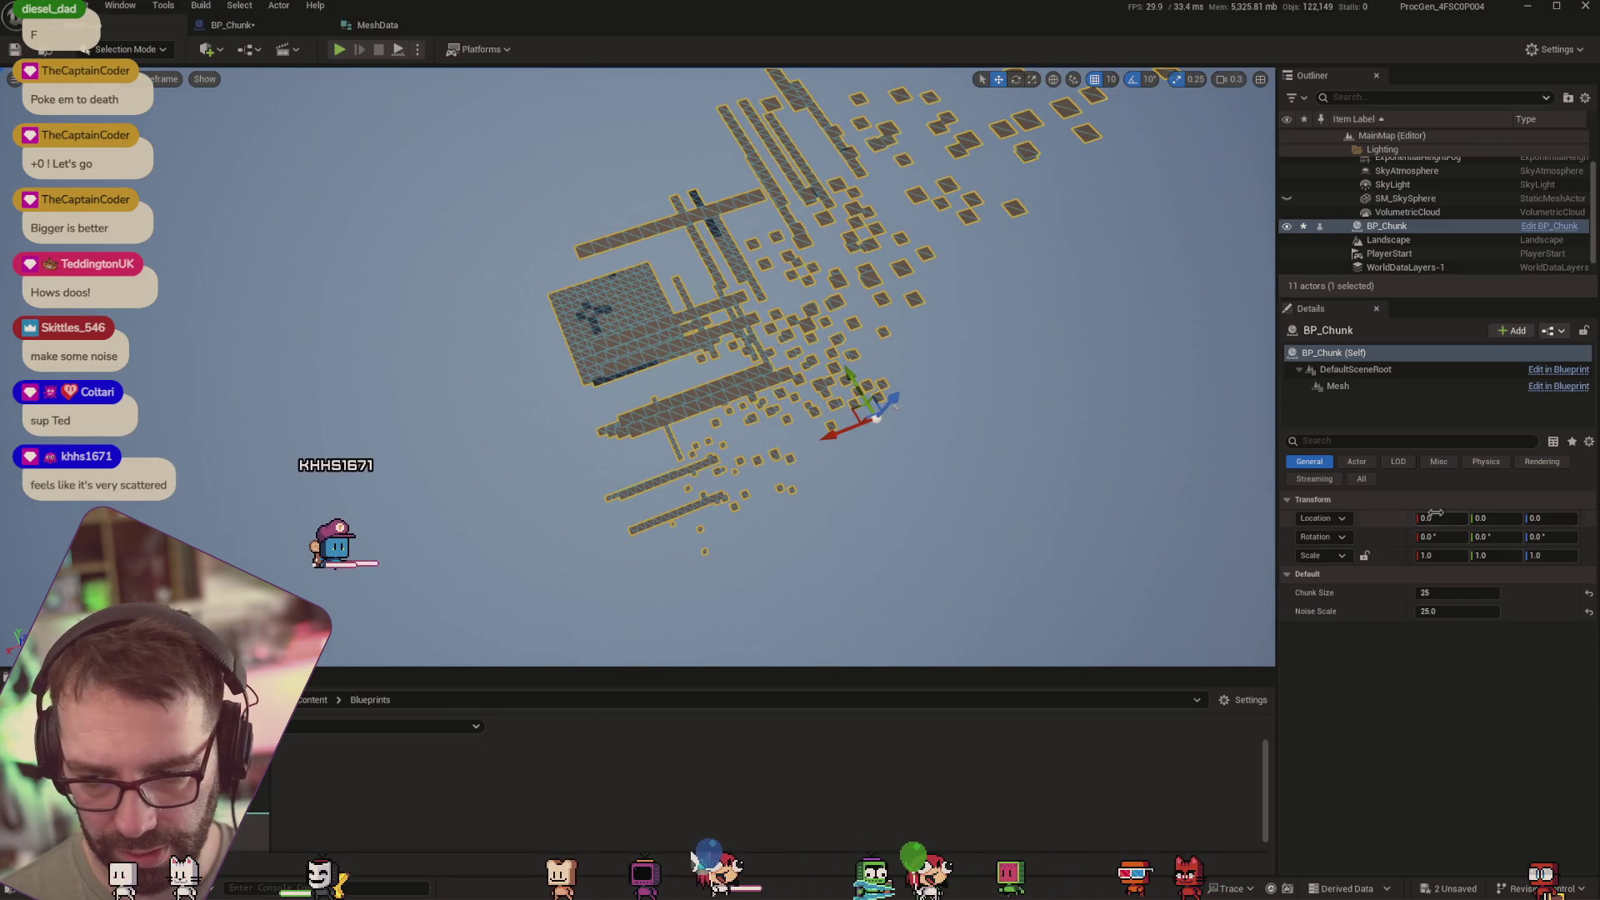
pyautogui.click(233, 25)
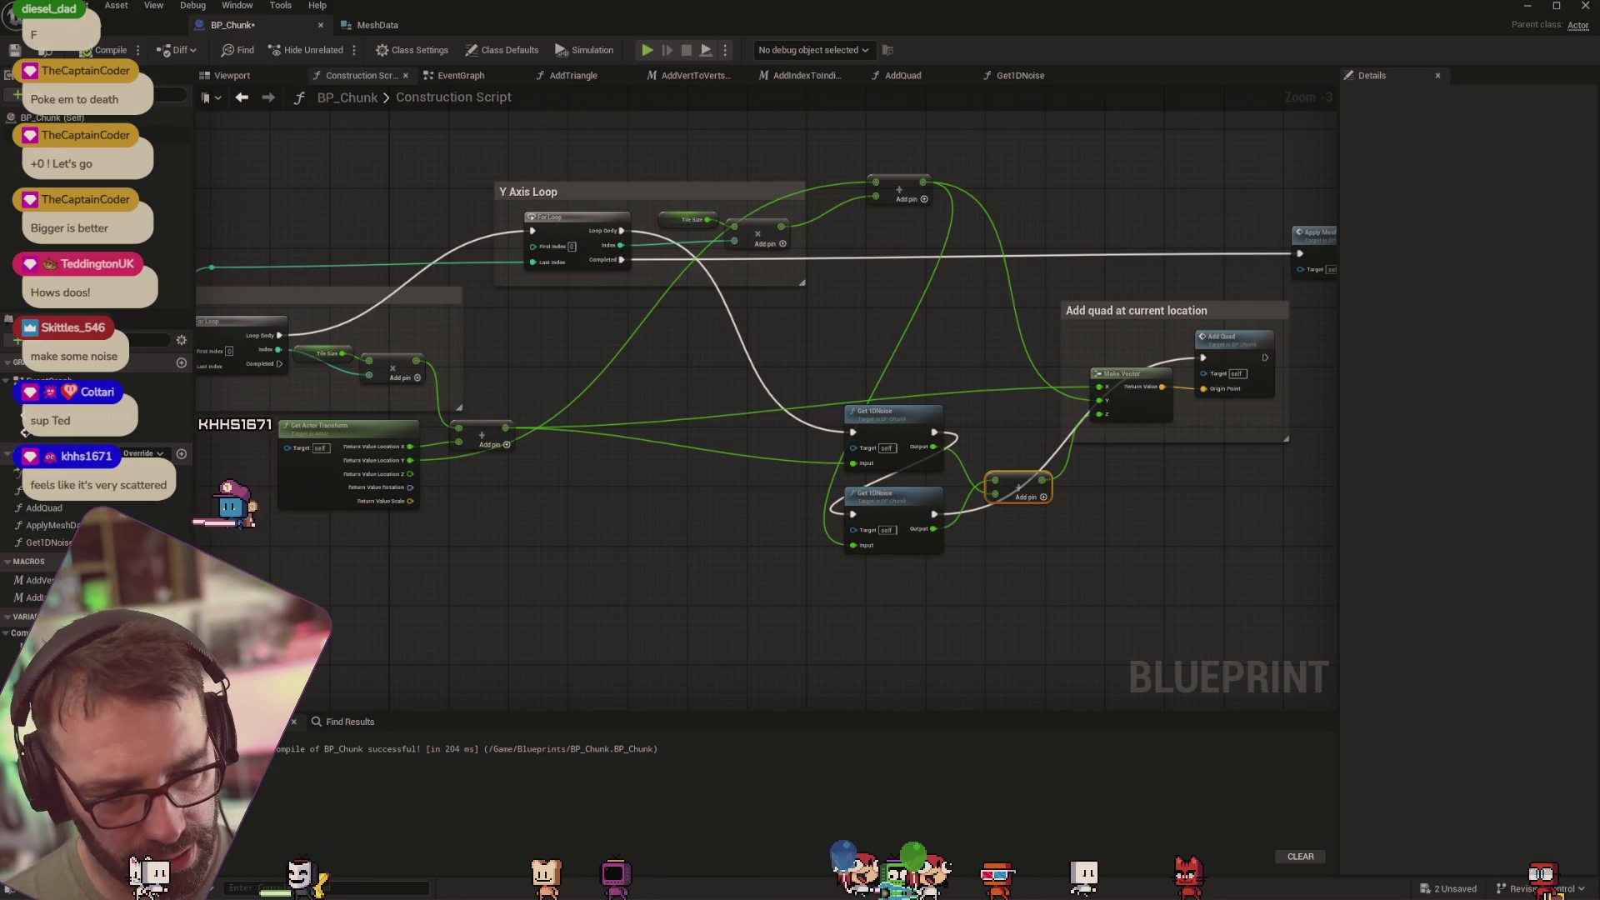
pyautogui.click(900, 148)
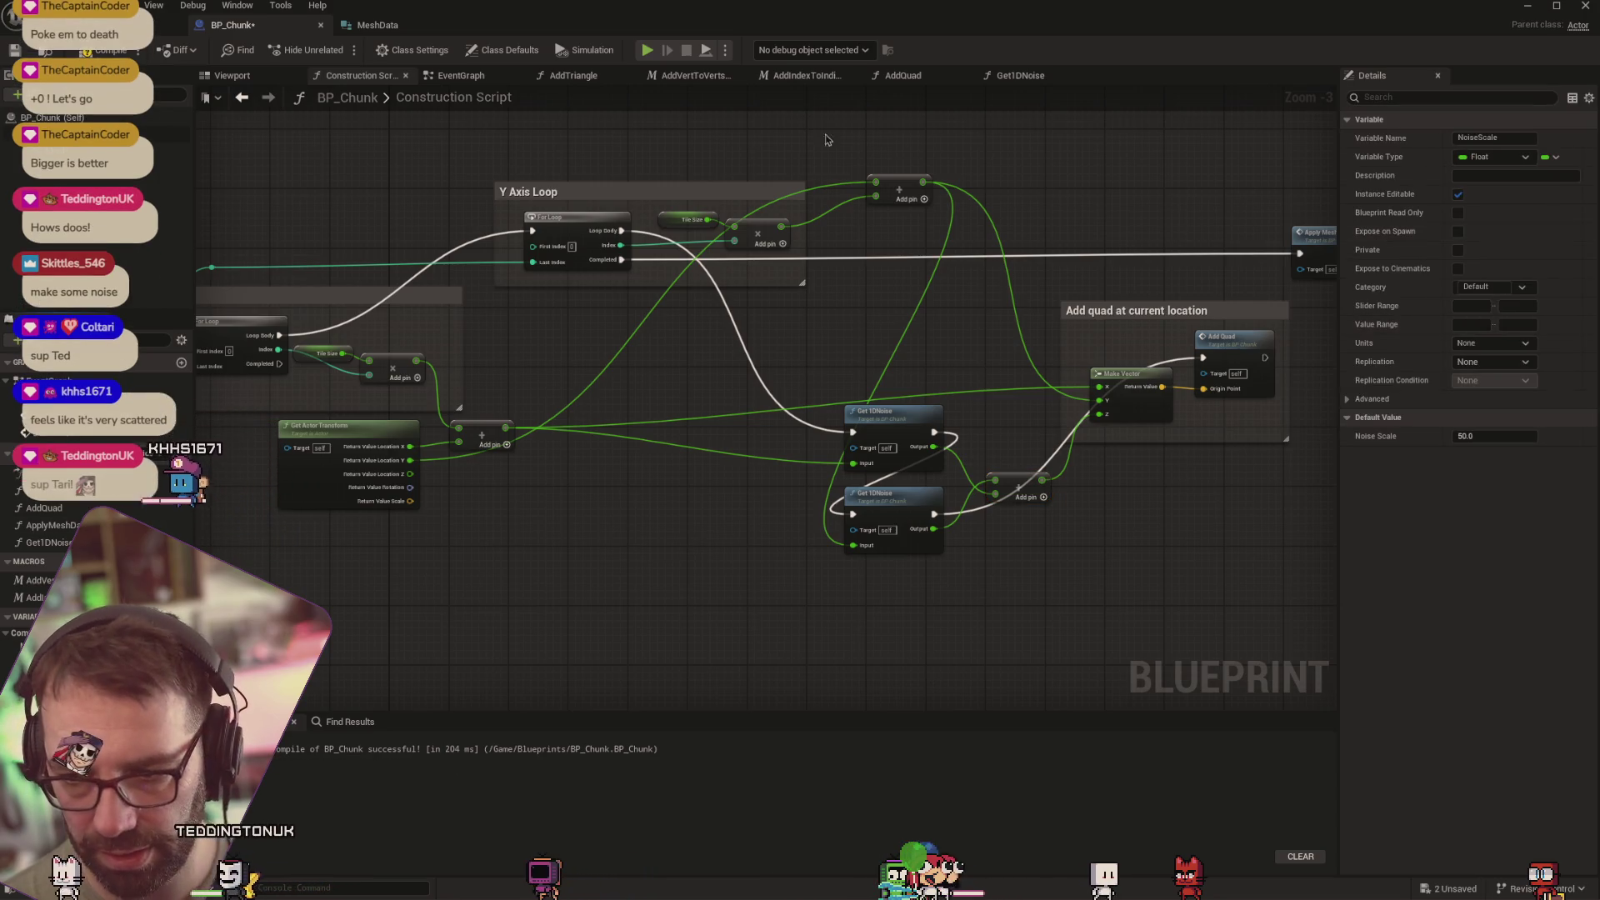
# Set the chunk's Height Scale to 50, raise it to about 54228, and orbit to inspect
pyautogui.click(125, 25)
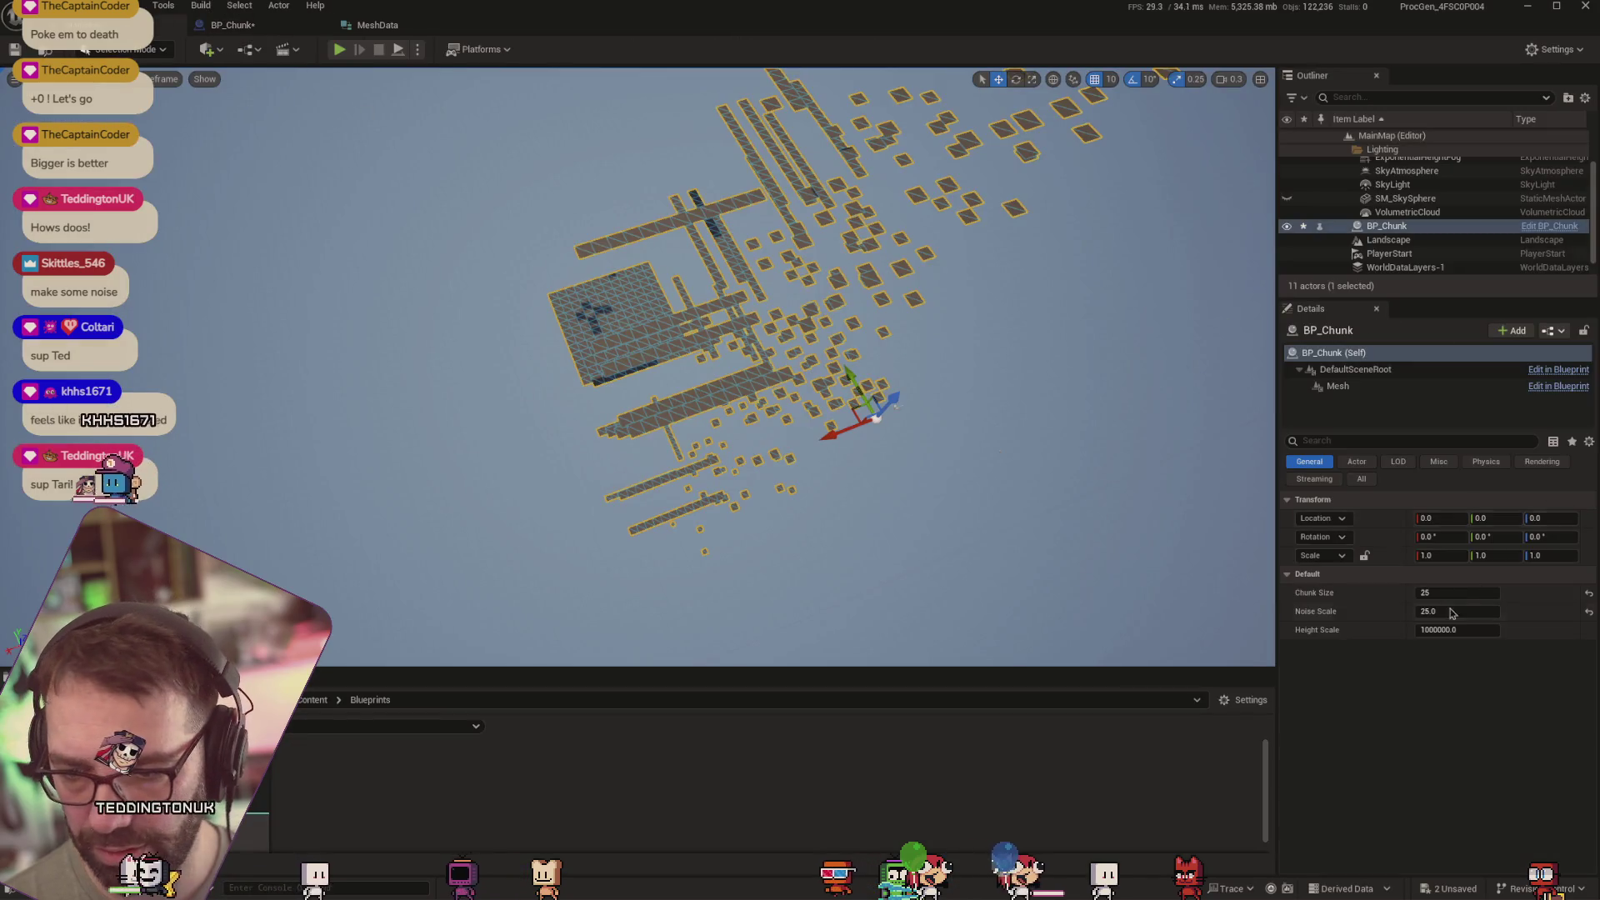
pyautogui.click(1467, 630)
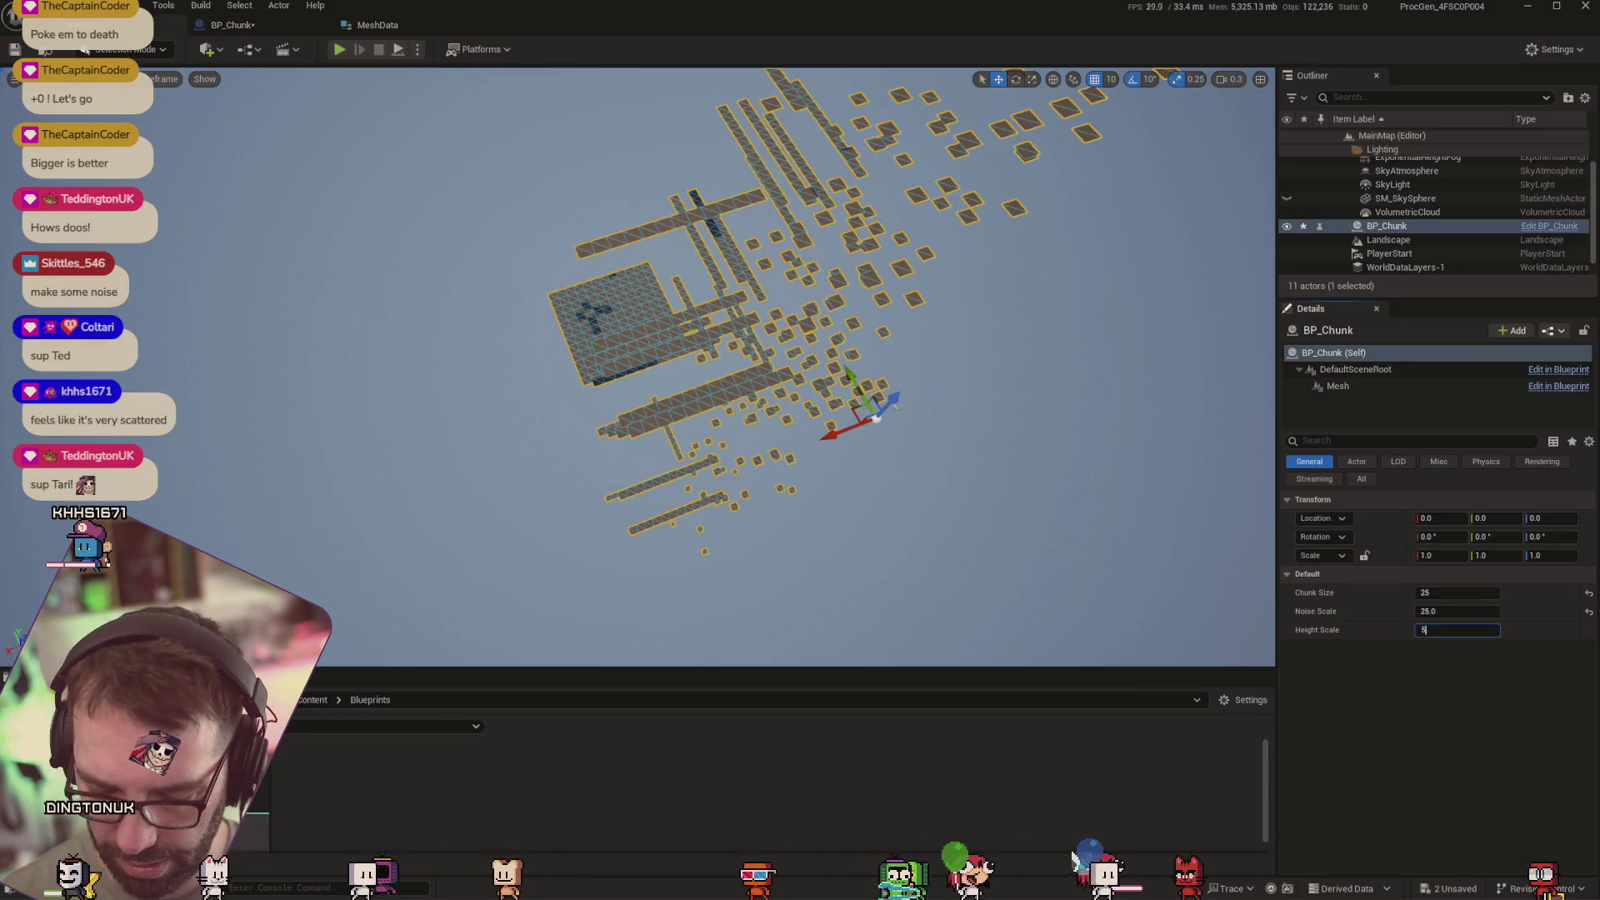
pyautogui.write('50')
pyautogui.press('Return')
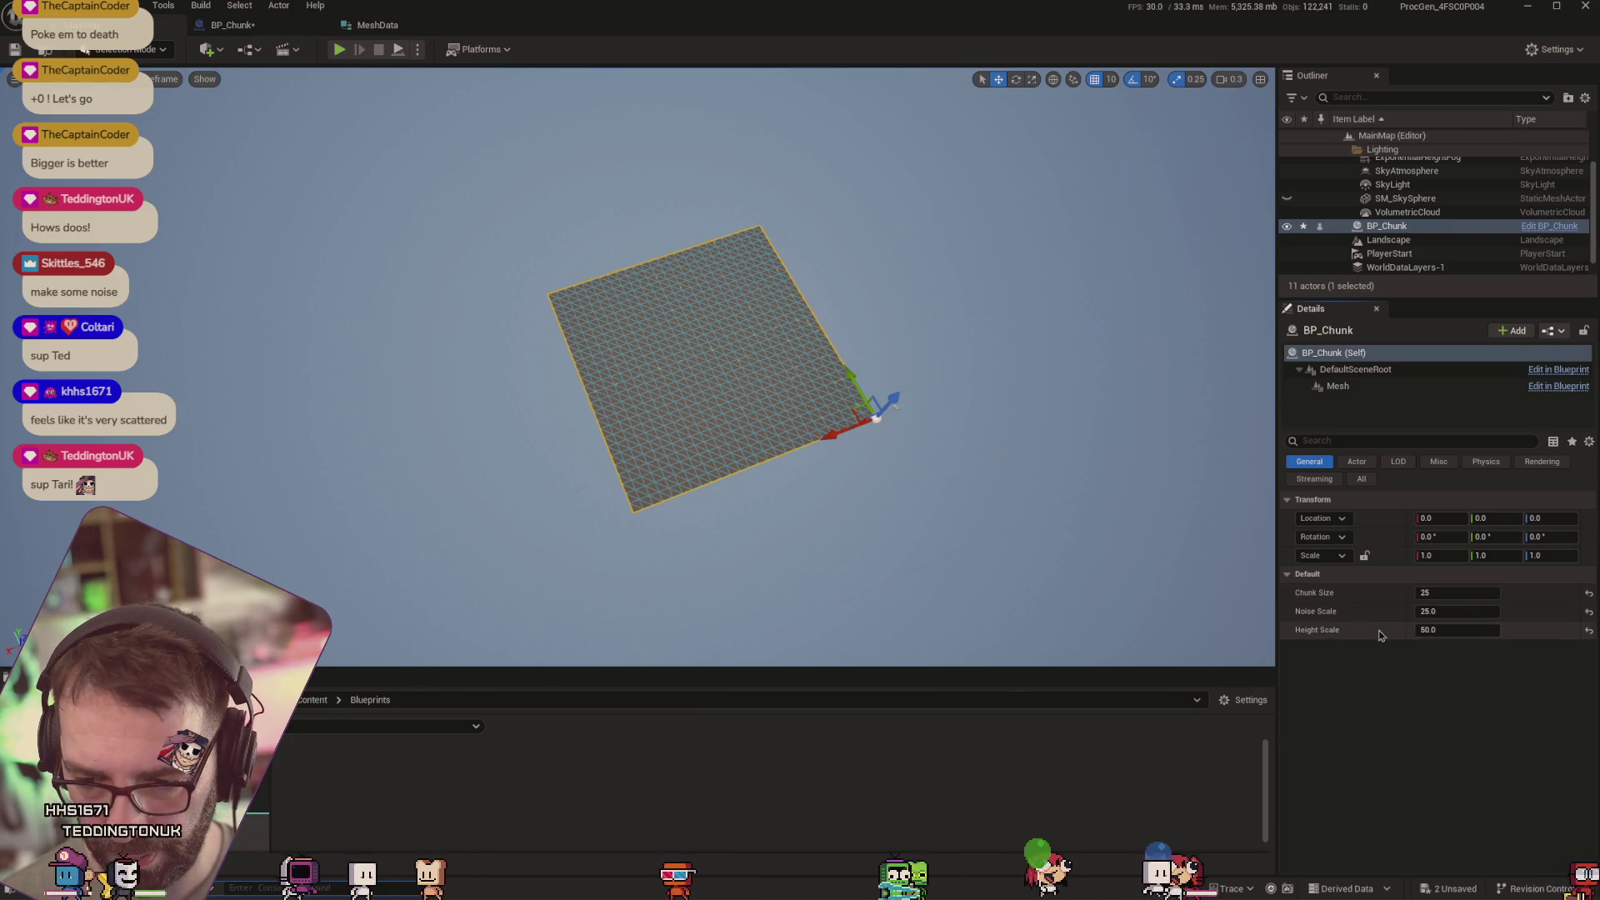
pyautogui.moveTo(1457, 631); pyautogui.dragTo(1478, 630)
pyautogui.moveTo(750, 376); pyautogui.dragTo(584, 375)
pyautogui.moveTo(646, 461); pyautogui.dragTo(651, 454)
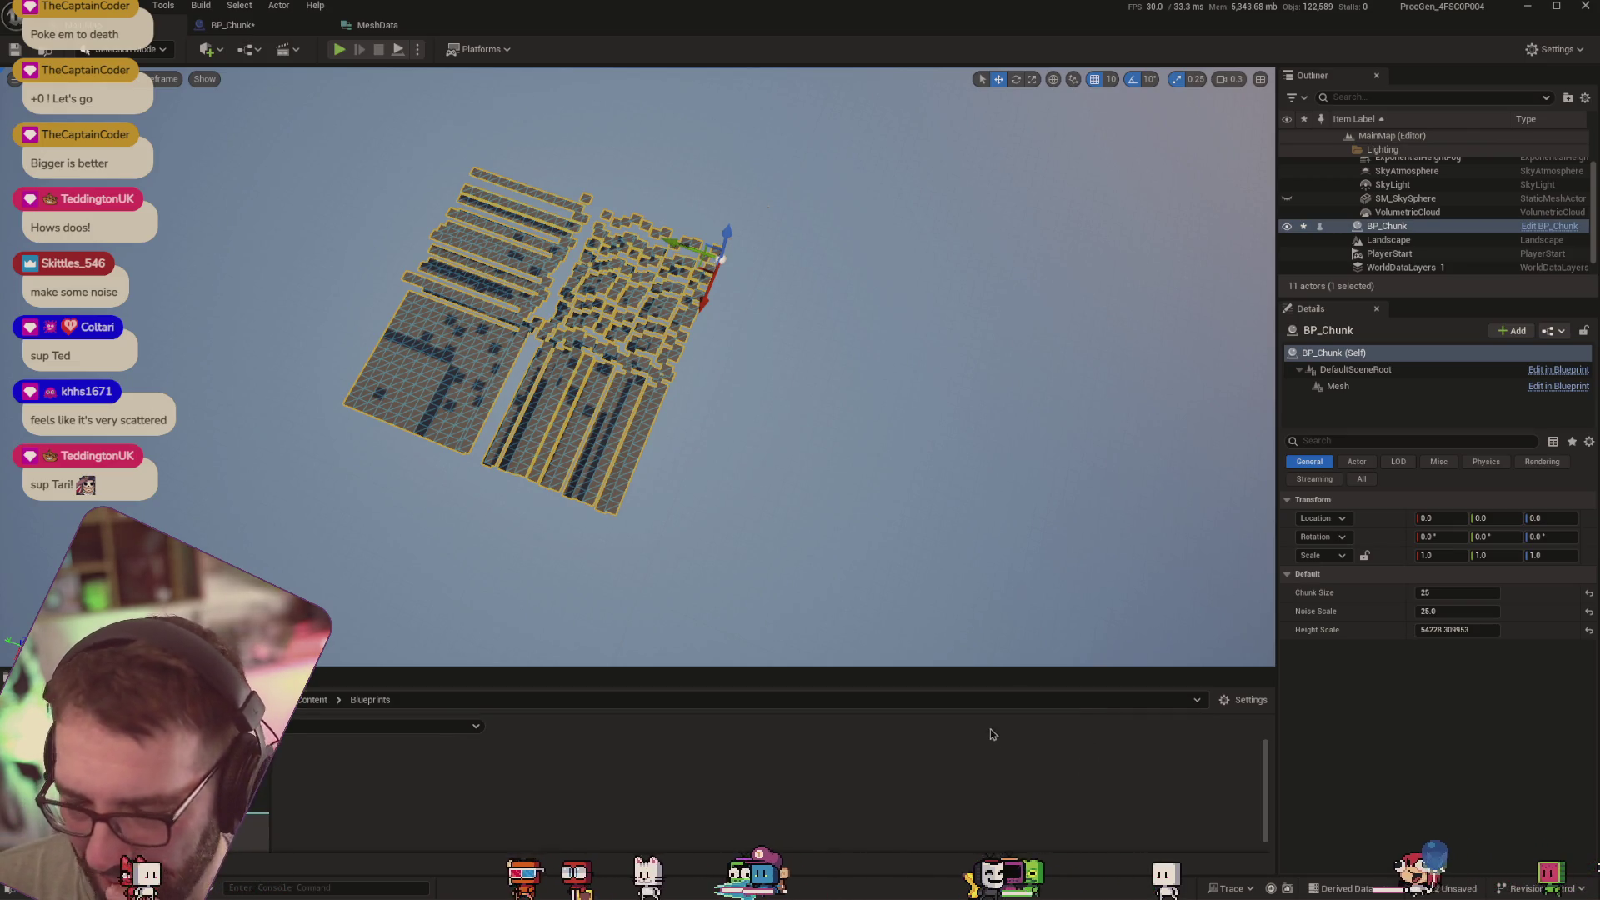
# Lower the chunk's Height Scale to about 9116, inspect the mesh, and recompile BP_Chunk with F7
pyautogui.scroll(5, 718, 357)
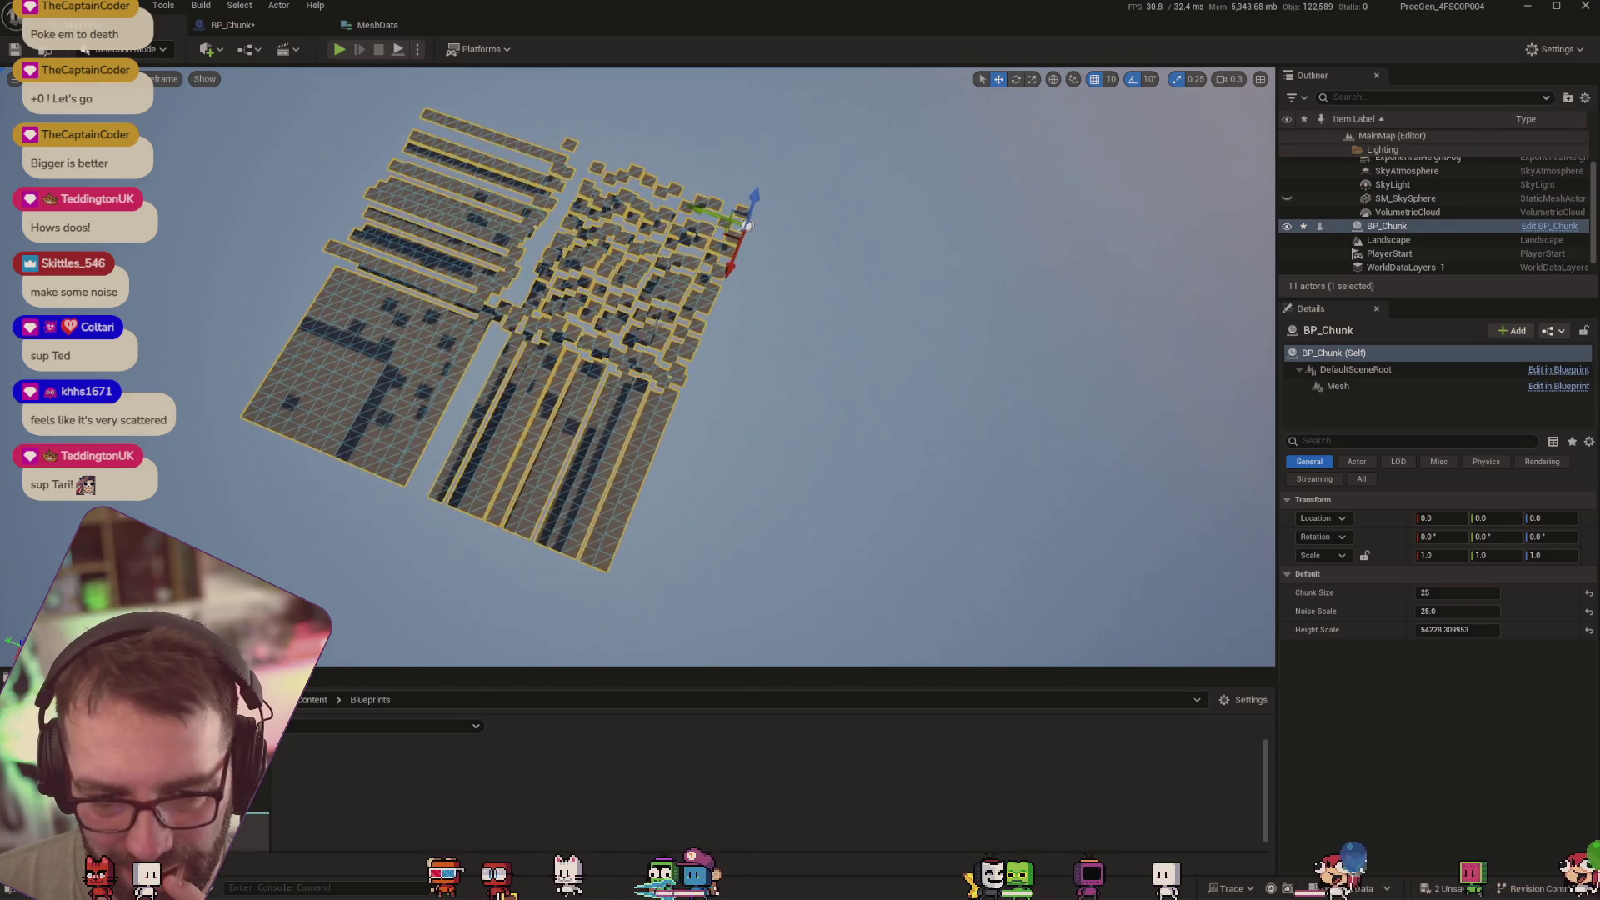
pyautogui.moveTo(637, 367); pyautogui.dragTo(746, 375)
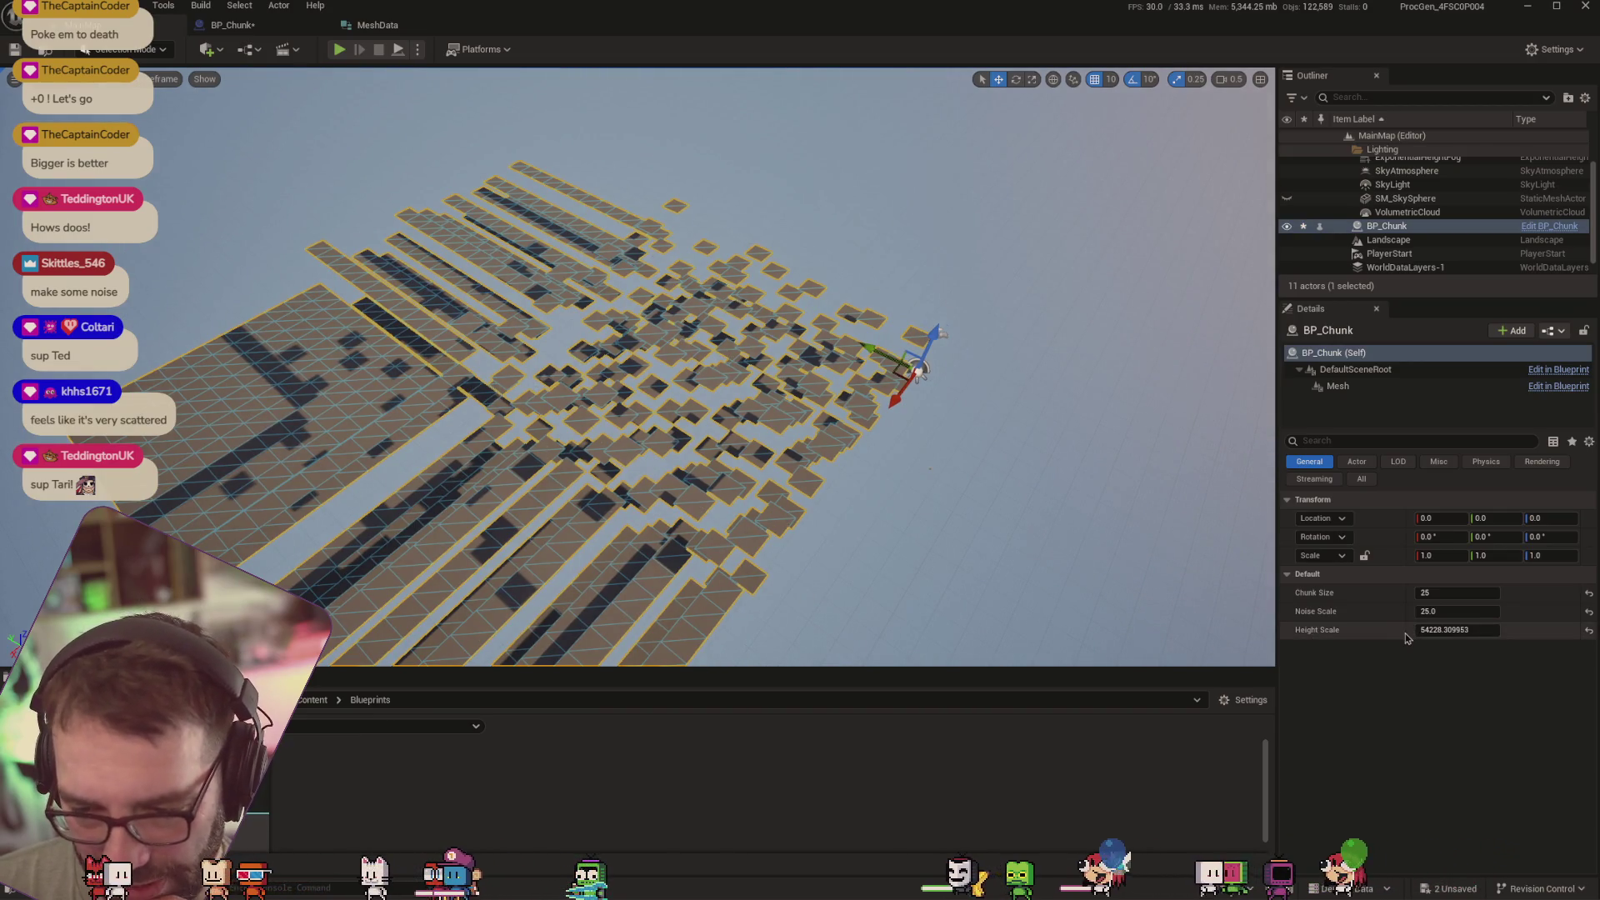
pyautogui.moveTo(1414, 630); pyautogui.dragTo(1331, 631)
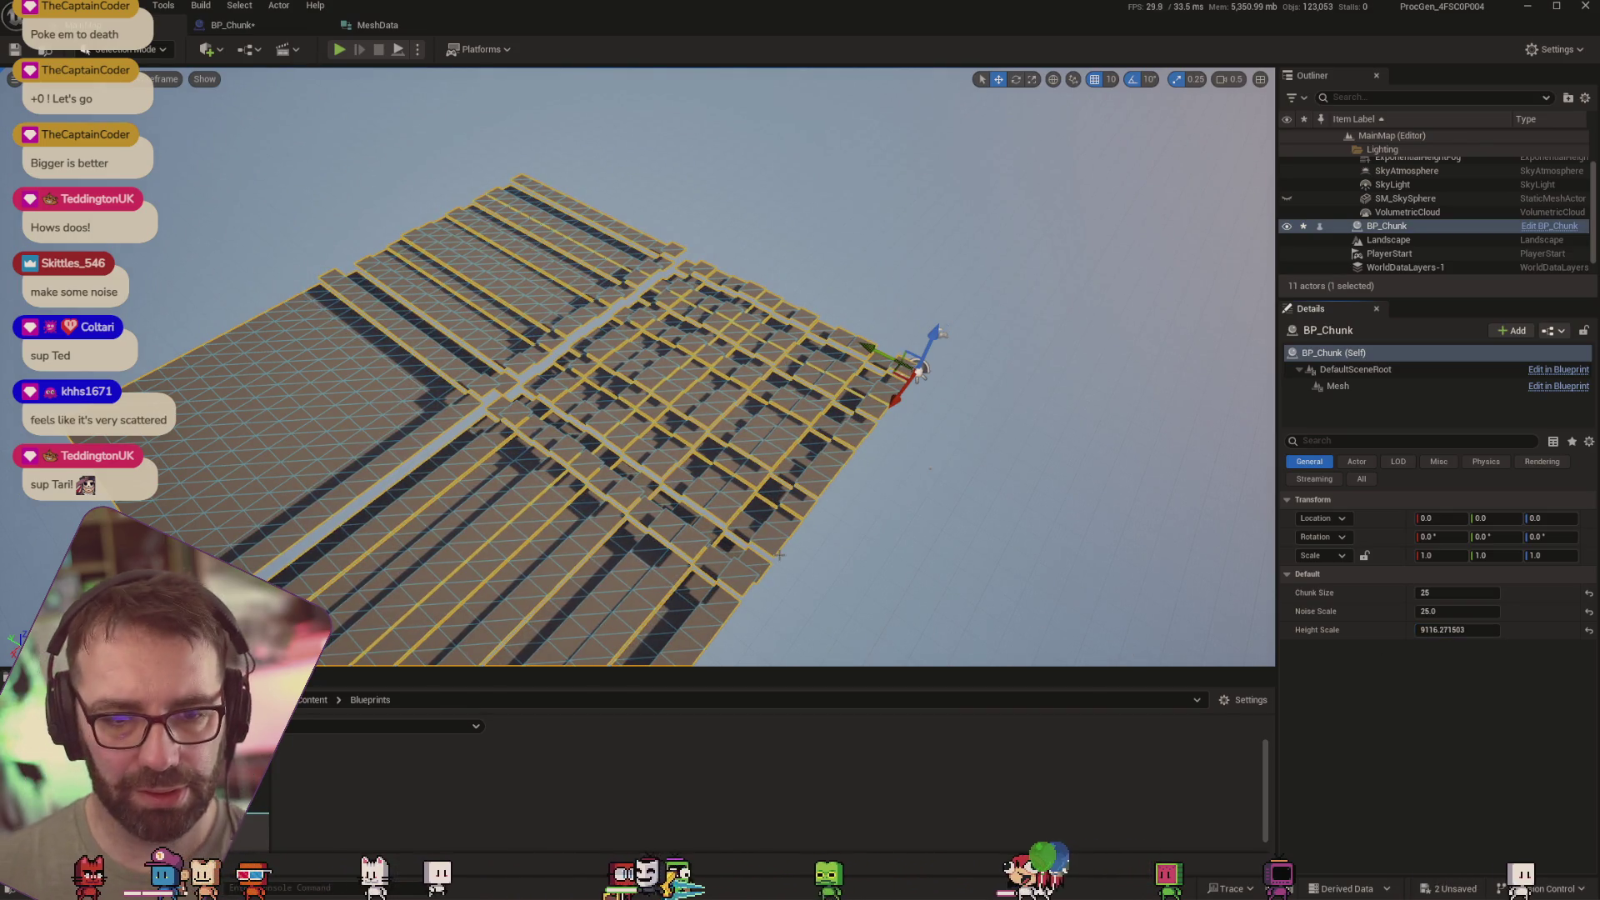
pyautogui.moveTo(953, 384); pyautogui.dragTo(952, 480)
pyautogui.moveTo(1138, 441); pyautogui.dragTo(1136, 611)
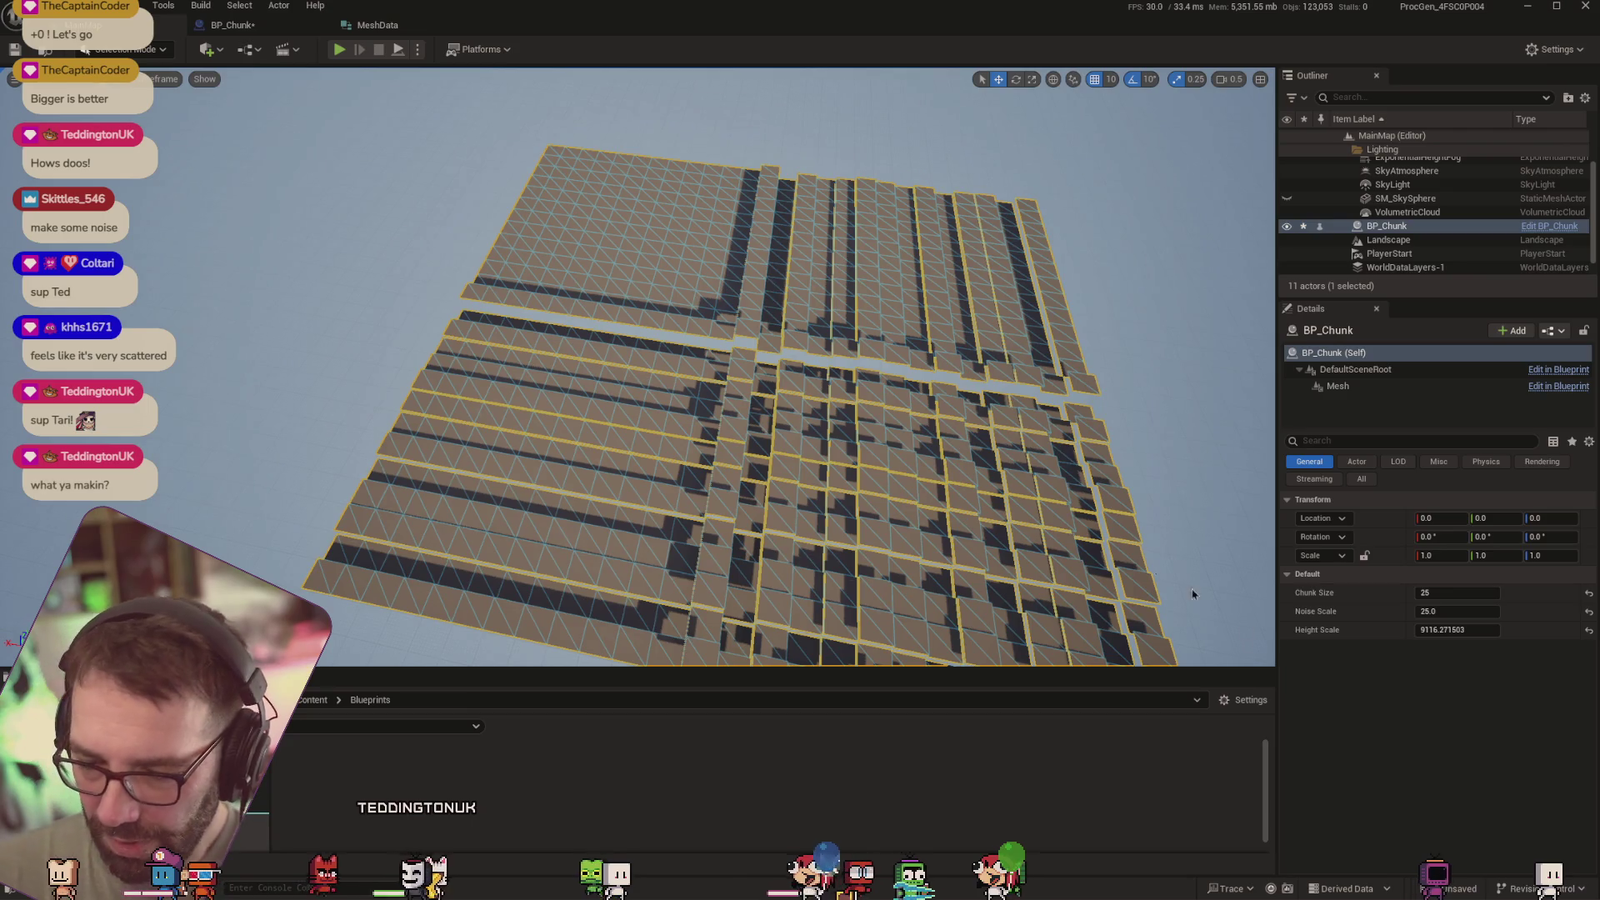
pyautogui.moveTo(1047, 500); pyautogui.dragTo(1047, 575)
pyautogui.moveTo(1137, 498)
pyautogui.mouseDown()
pyautogui.moveTo(1138, 516)
pyautogui.moveTo(1138, 498)
pyautogui.mouseUp()
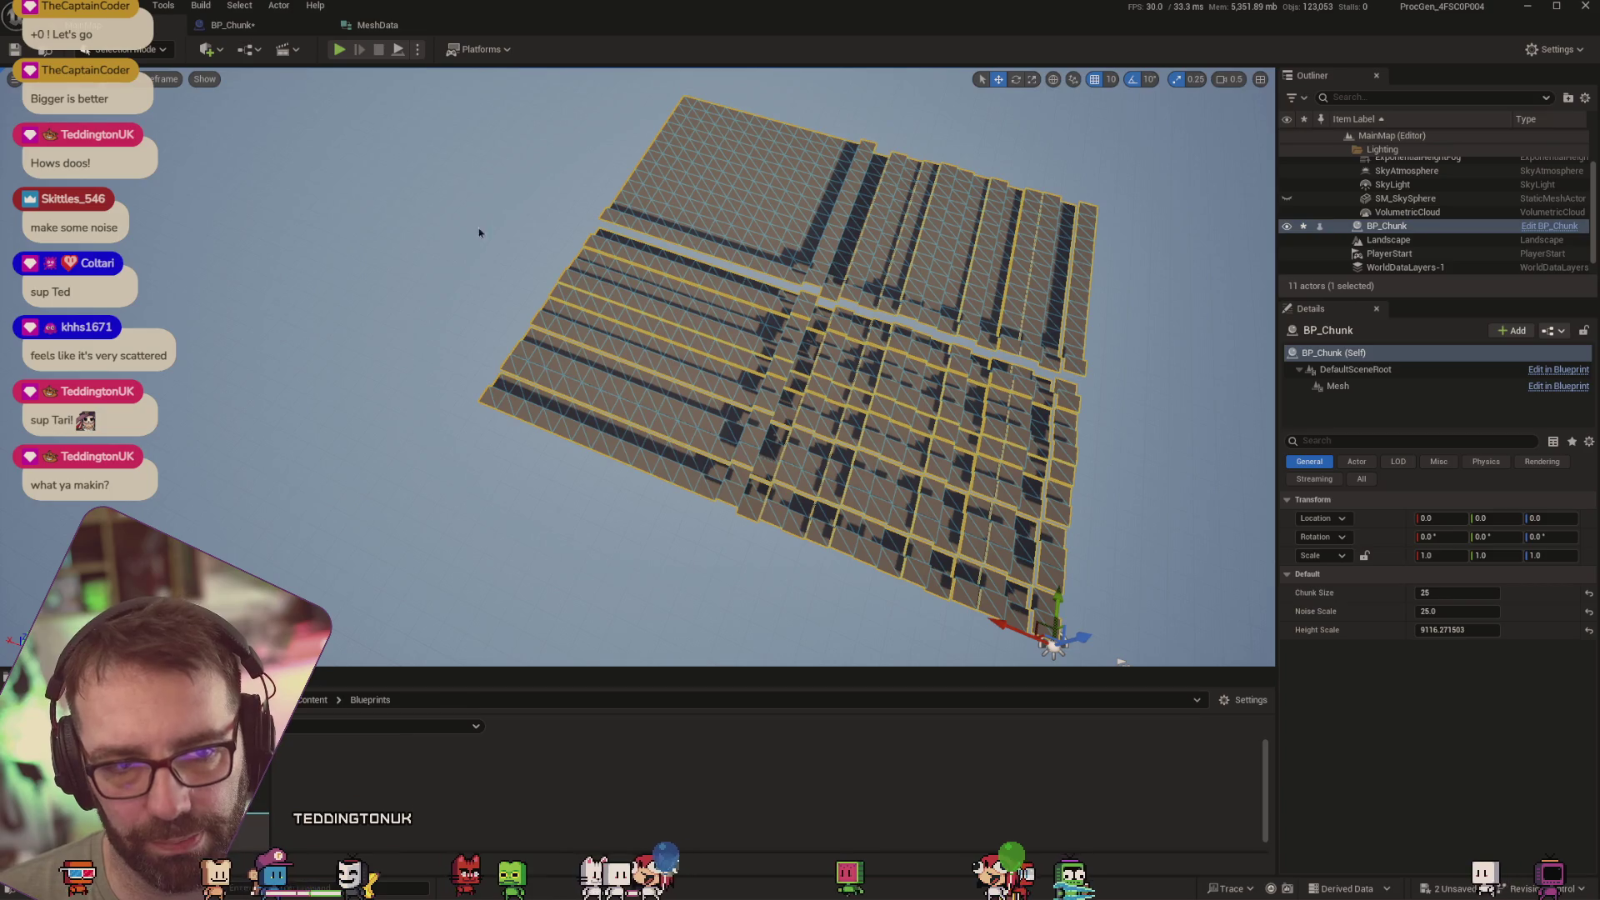
pyautogui.click(233, 25)
pyautogui.press('F7')
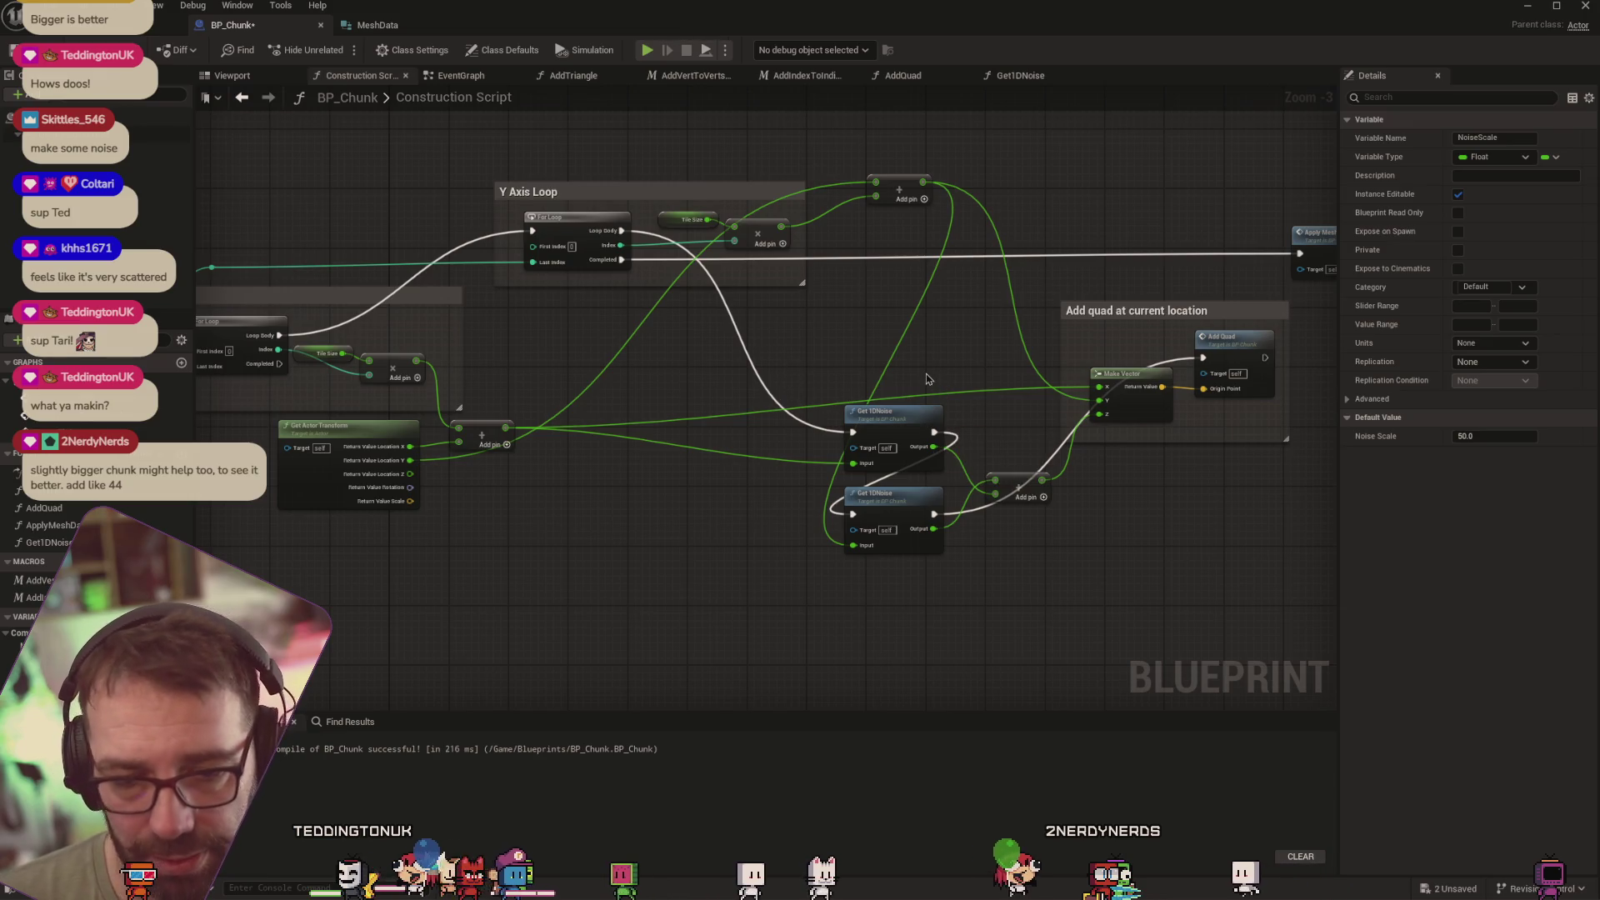
pyautogui.scroll(-2, 787, 387)
pyautogui.scroll(1, 784, 392)
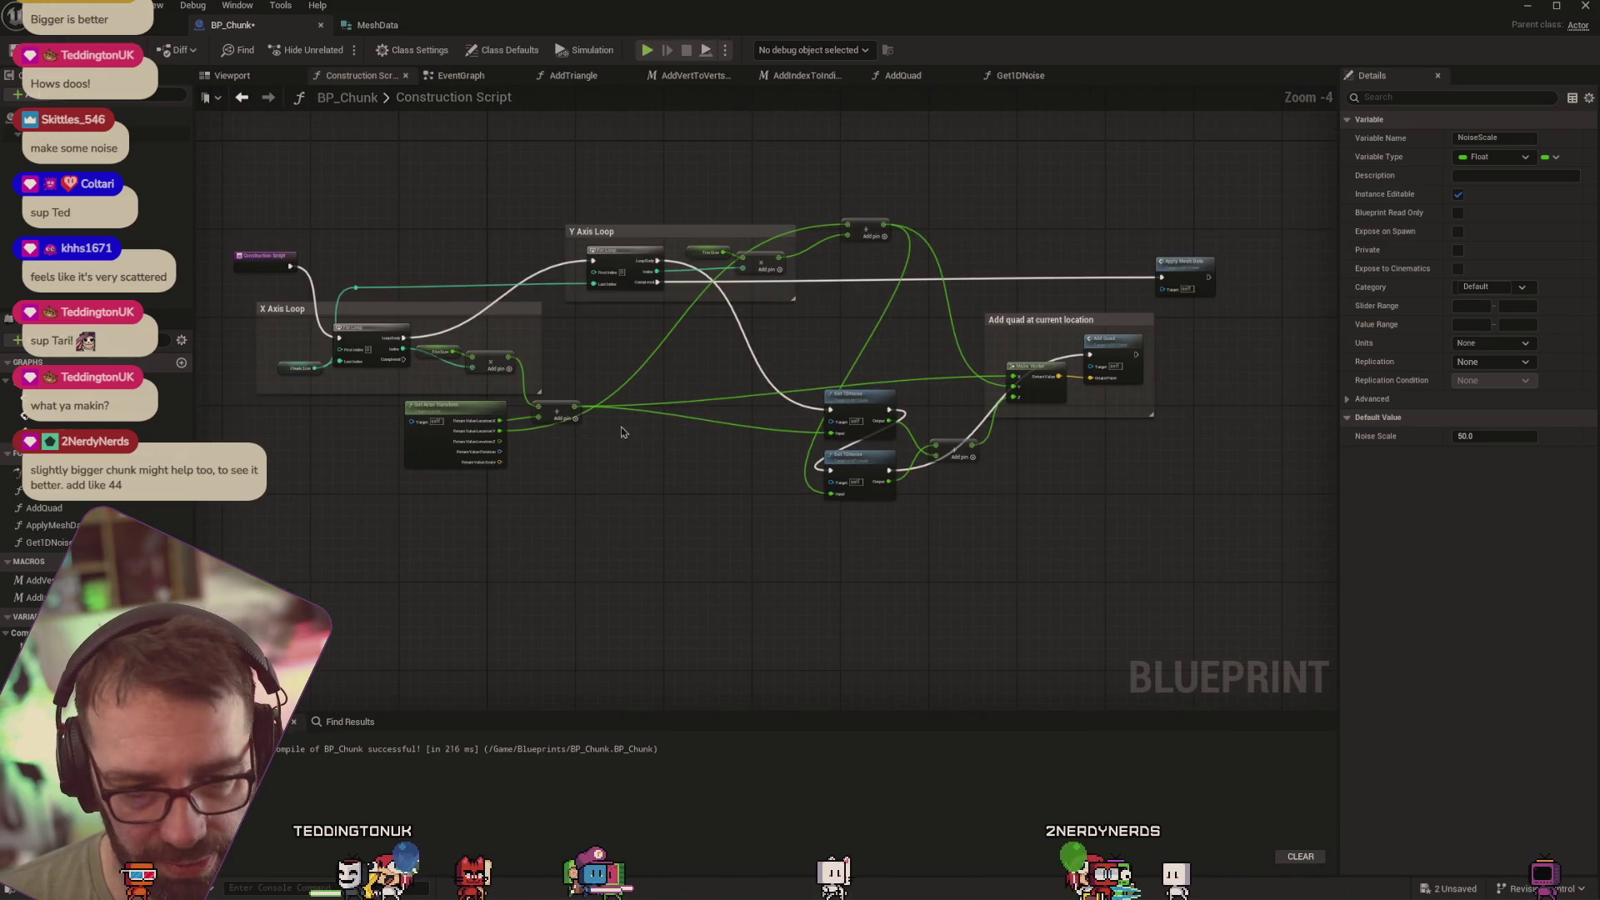
pyautogui.moveTo(725, 490); pyautogui.dragTo(764, 480)
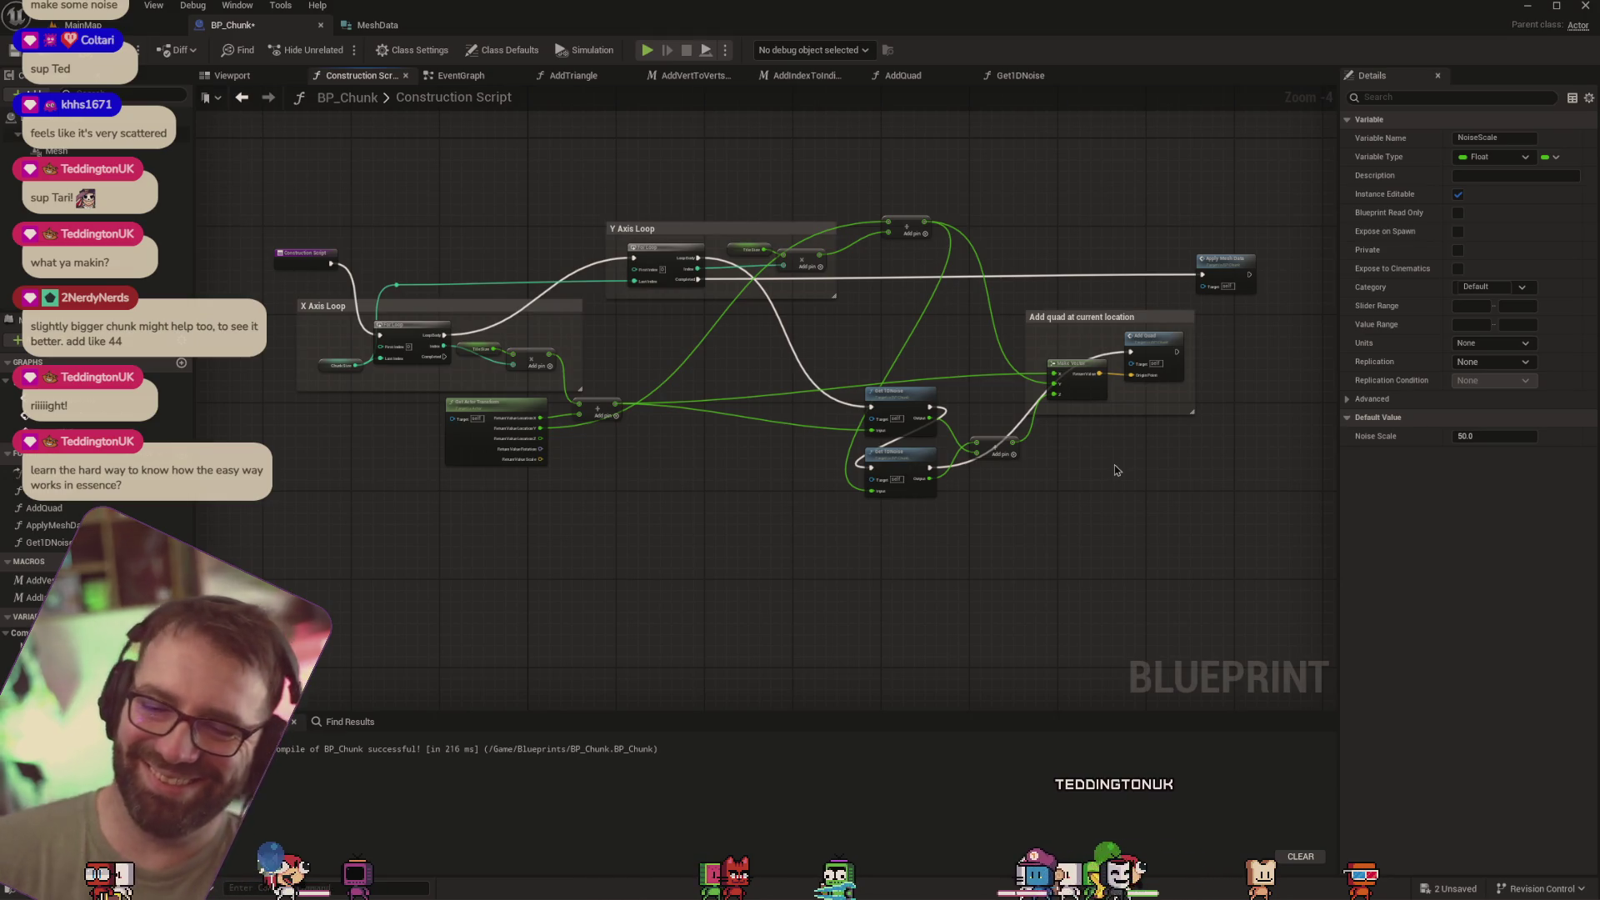
pyautogui.click(125, 22)
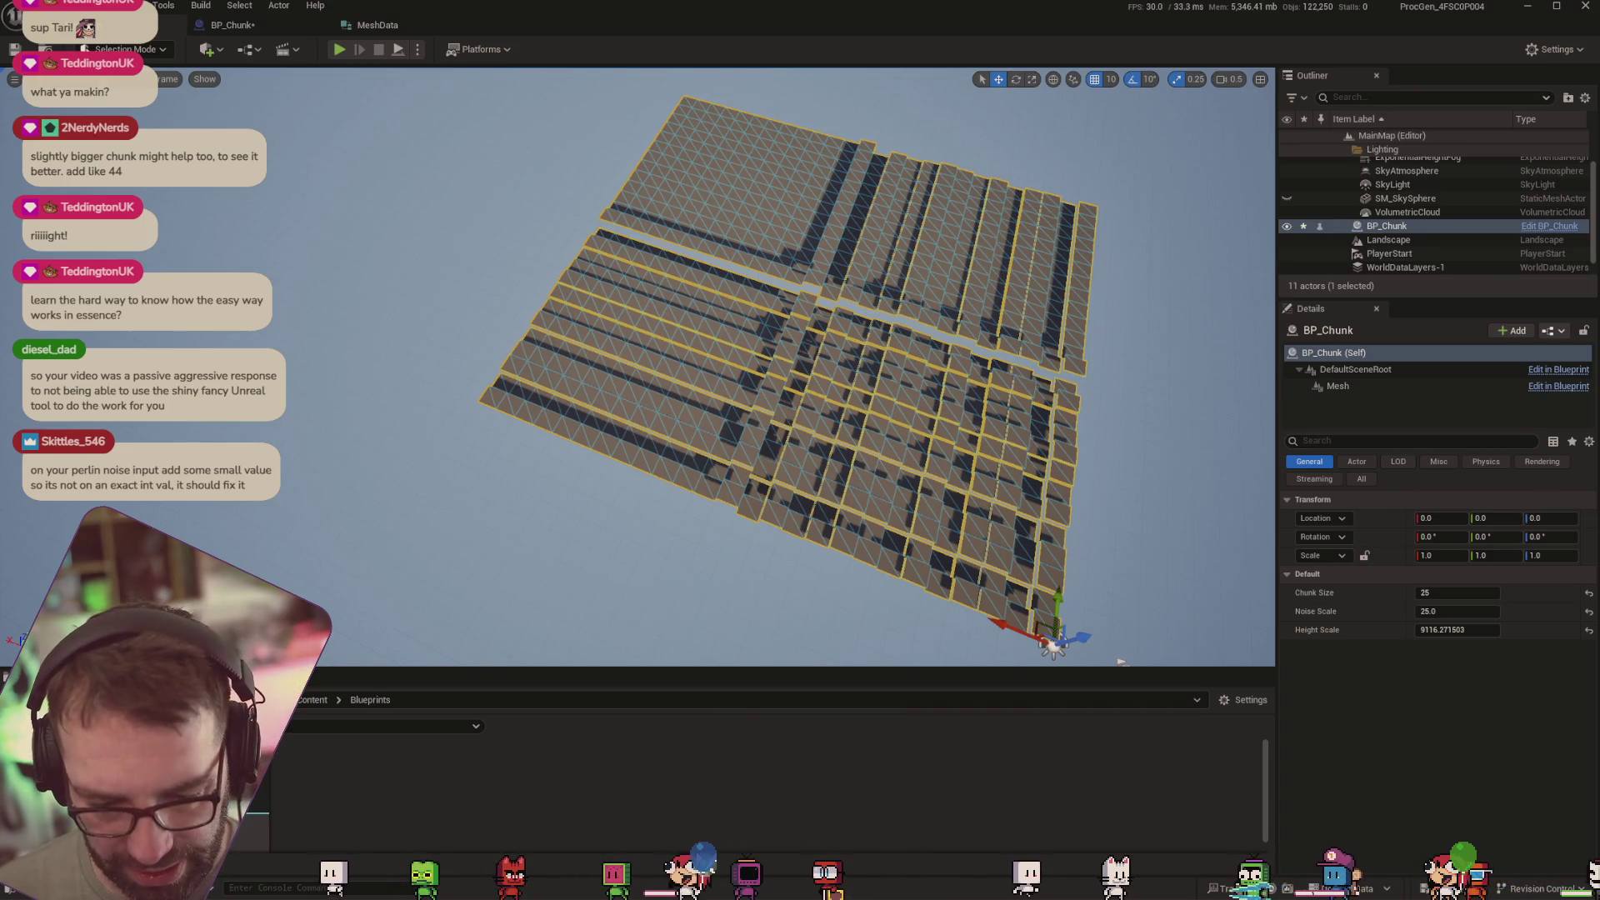
pyautogui.click(232, 25)
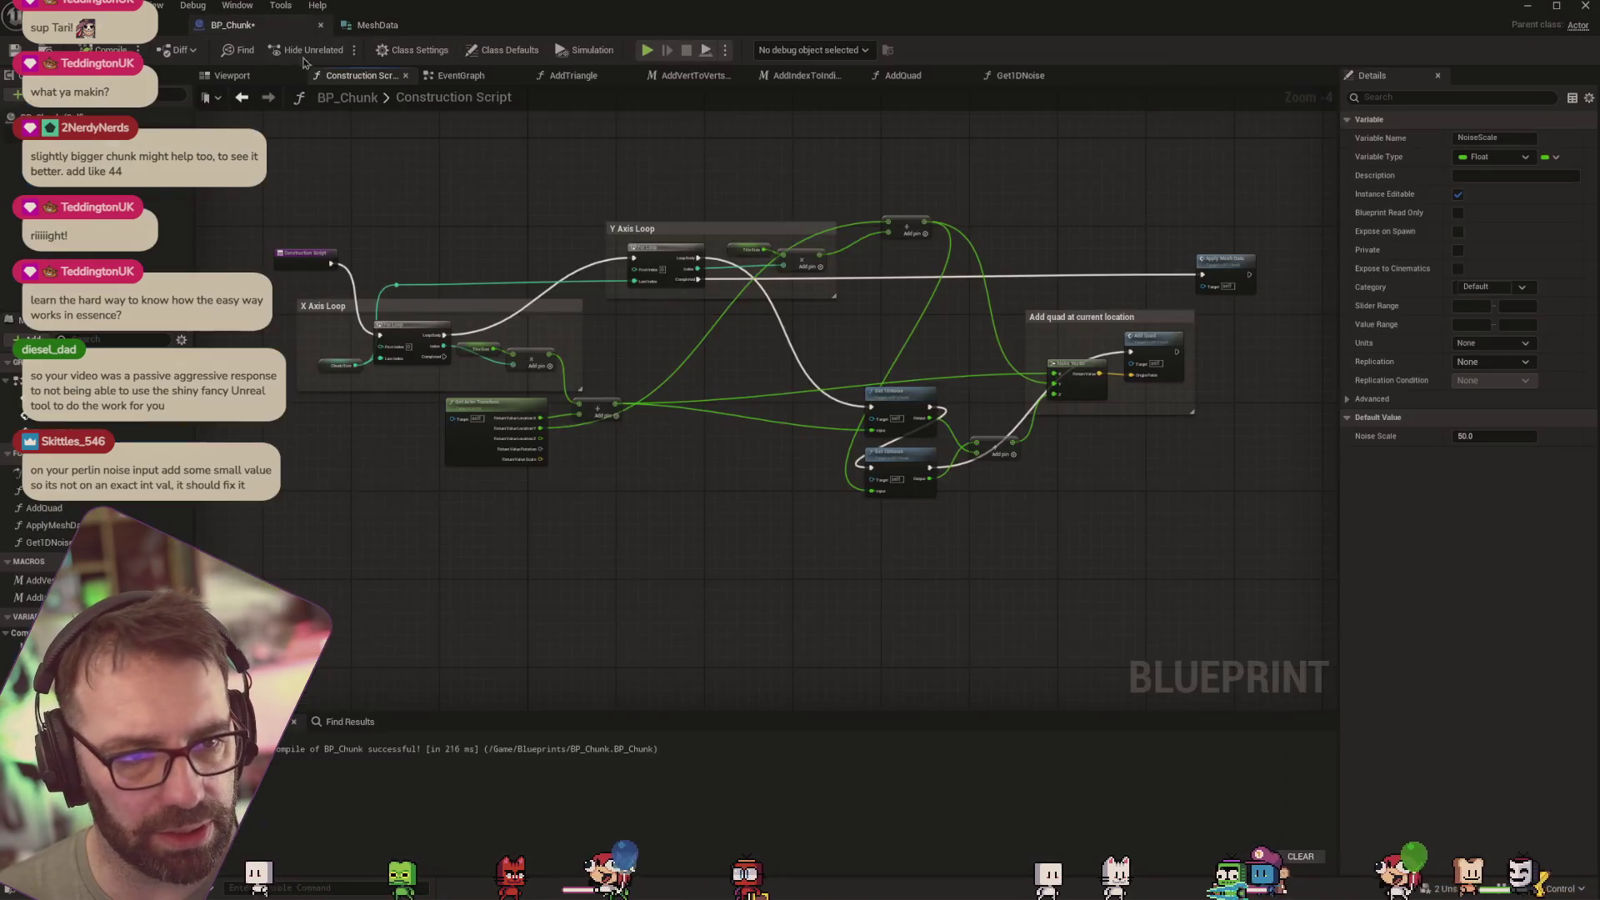
# Set the Get1DNoise Add node's second input to 0.001, then go back to the Construction Script
pyautogui.click(1020, 75)
pyautogui.click(682, 346)
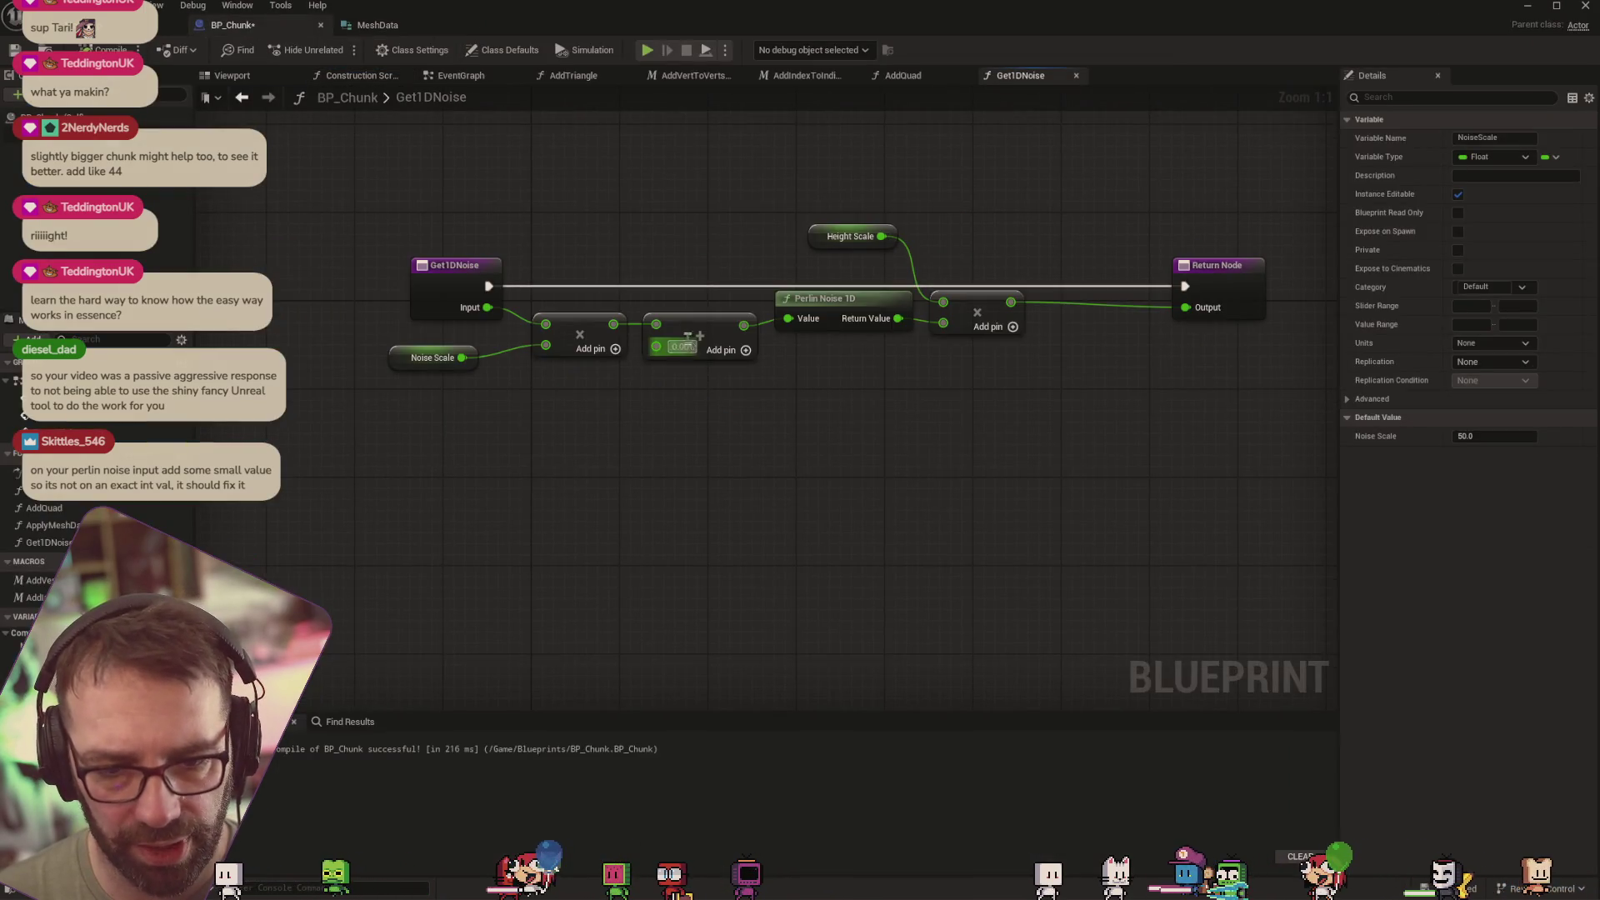
pyautogui.write('0.001')
pyautogui.press('Return')
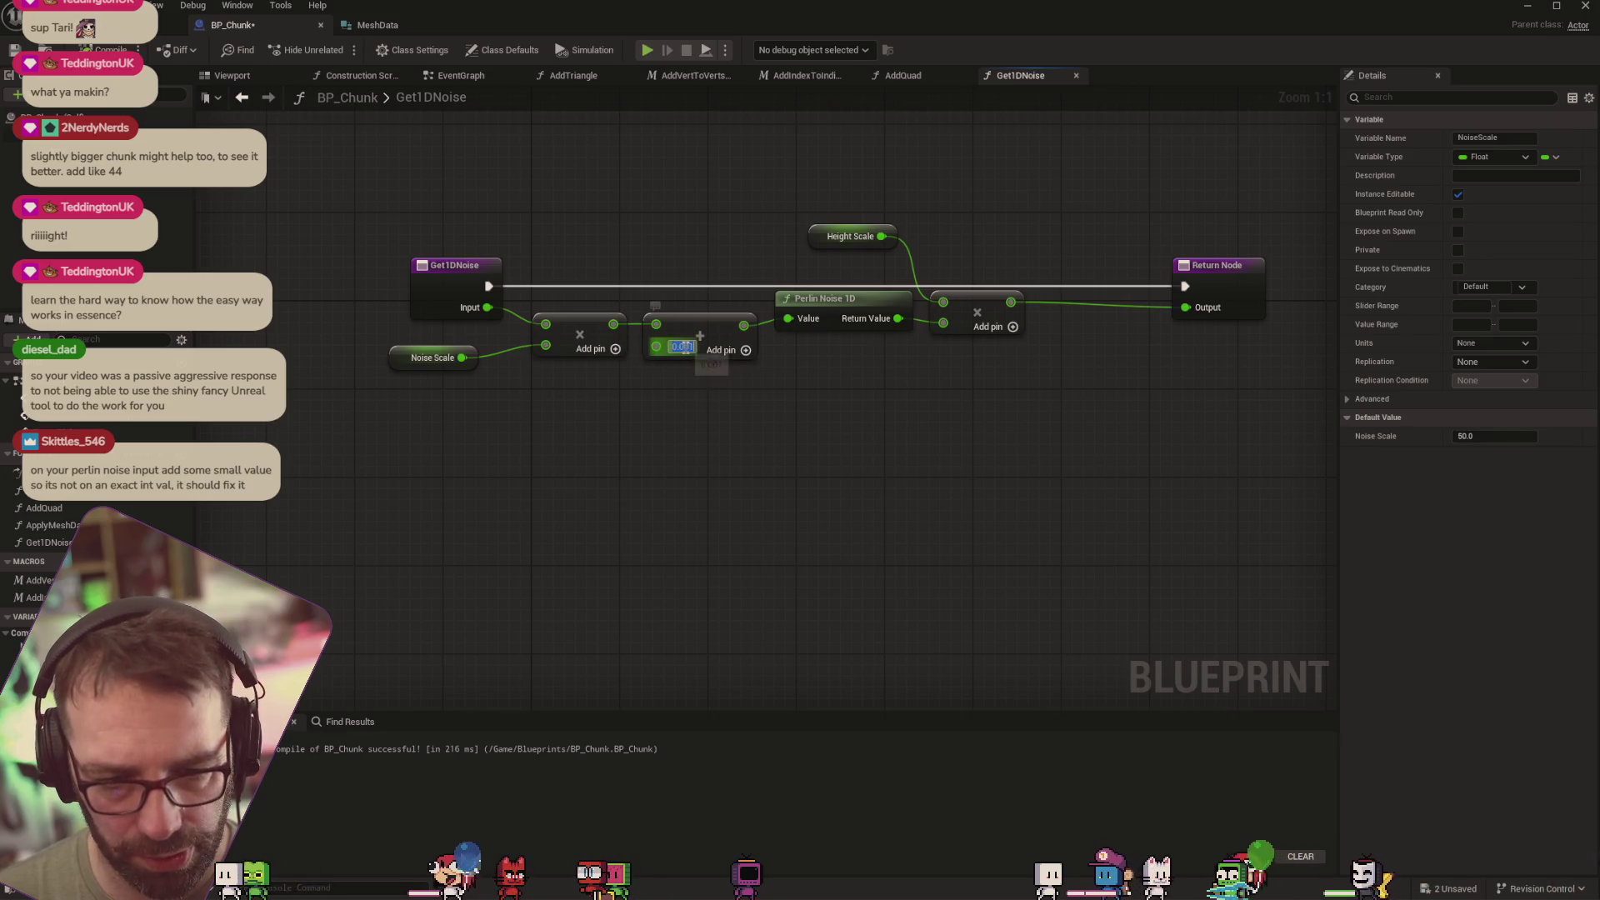
pyautogui.click(736, 431)
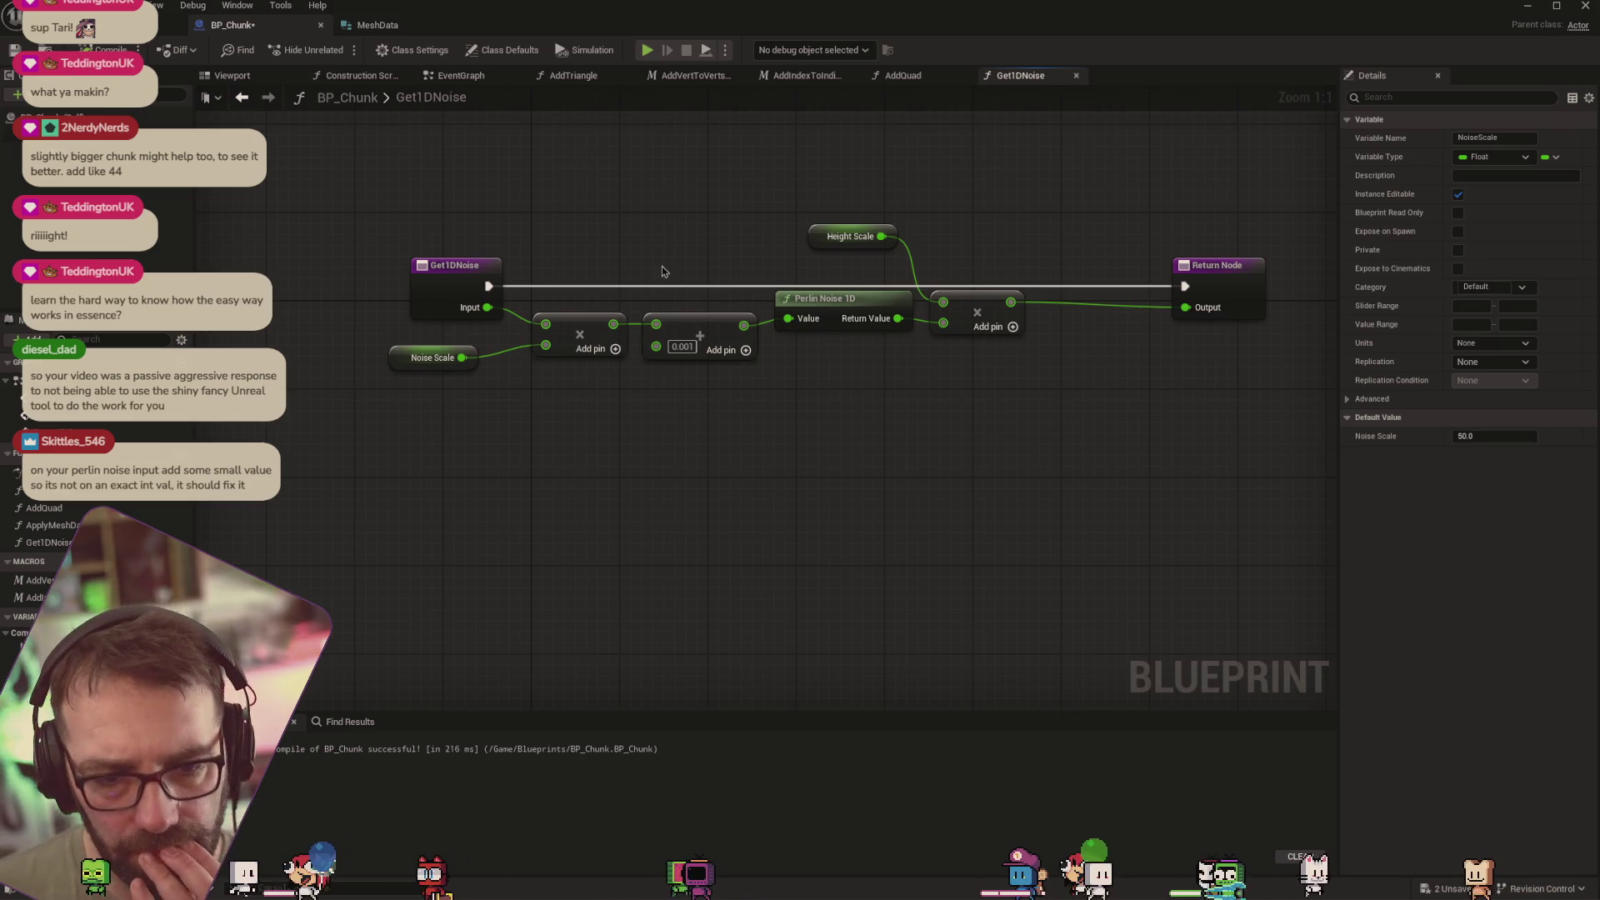
pyautogui.click(461, 76)
pyautogui.click(363, 77)
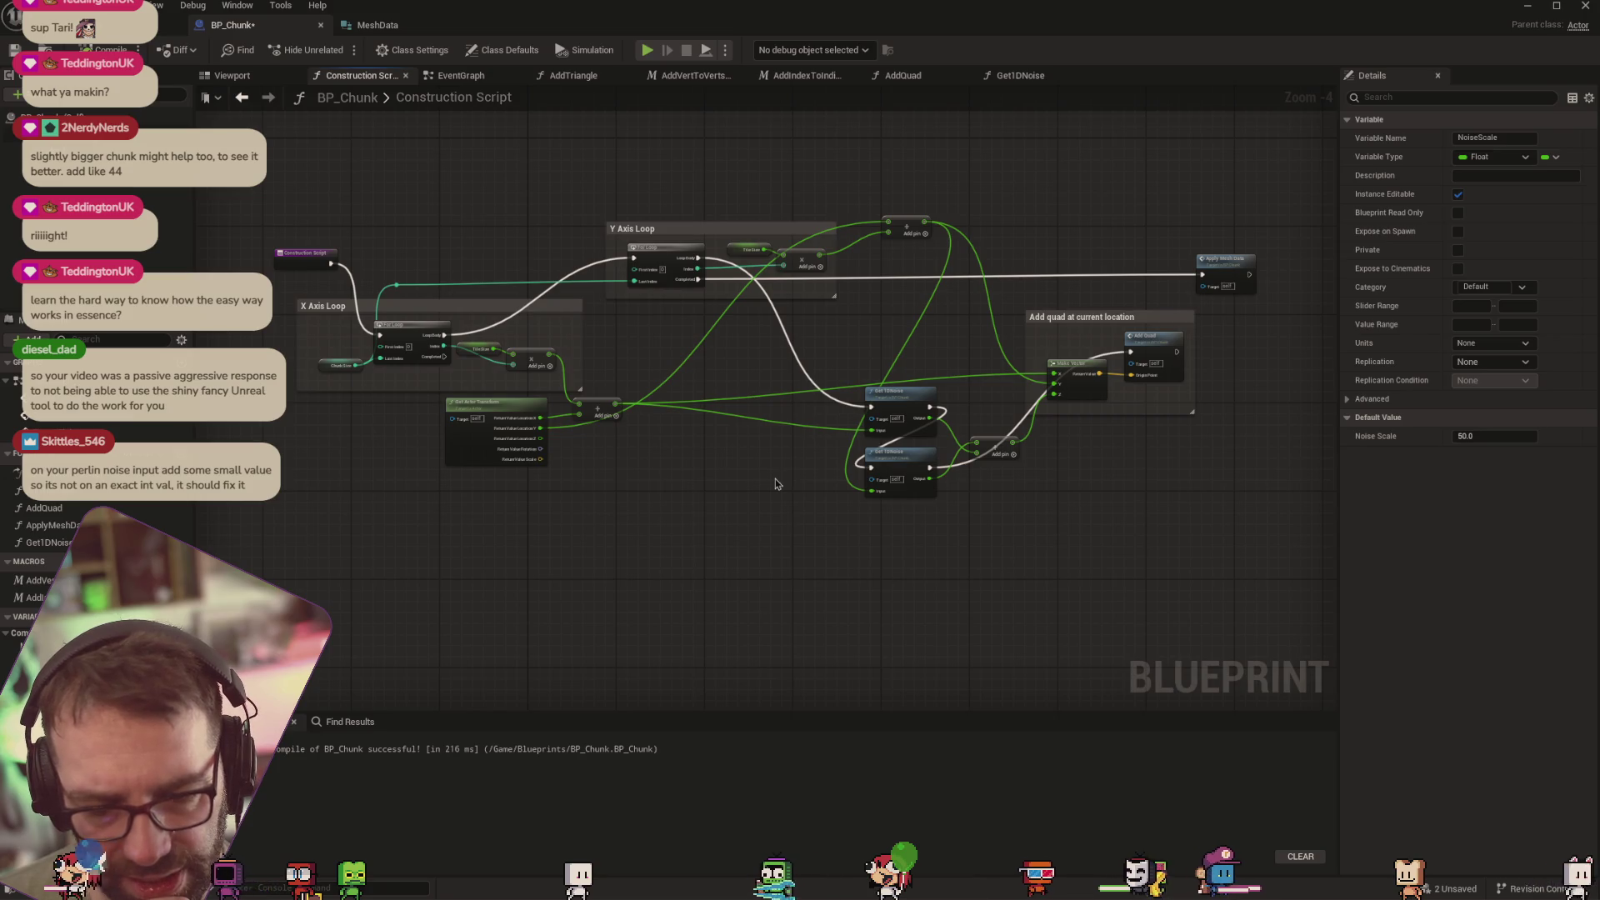
# Select the placed BP_Chunk and try Chunk Size 50, then 10, framing the mesh
pyautogui.hotkey('ctrl', 'Tab')
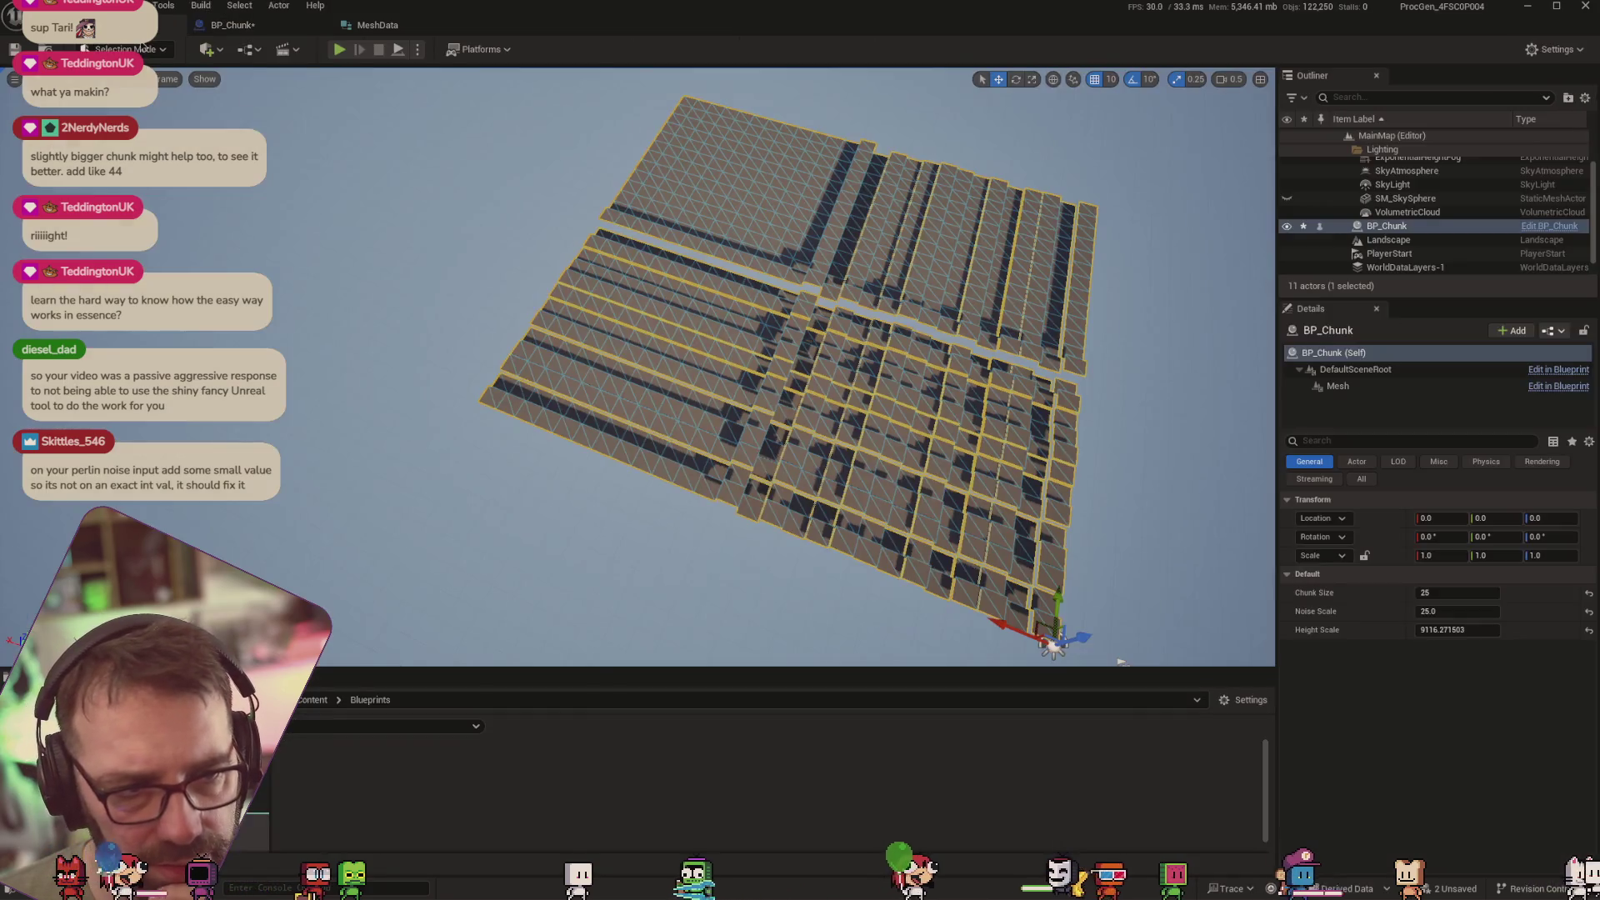
pyautogui.scroll(-3, 789, 381)
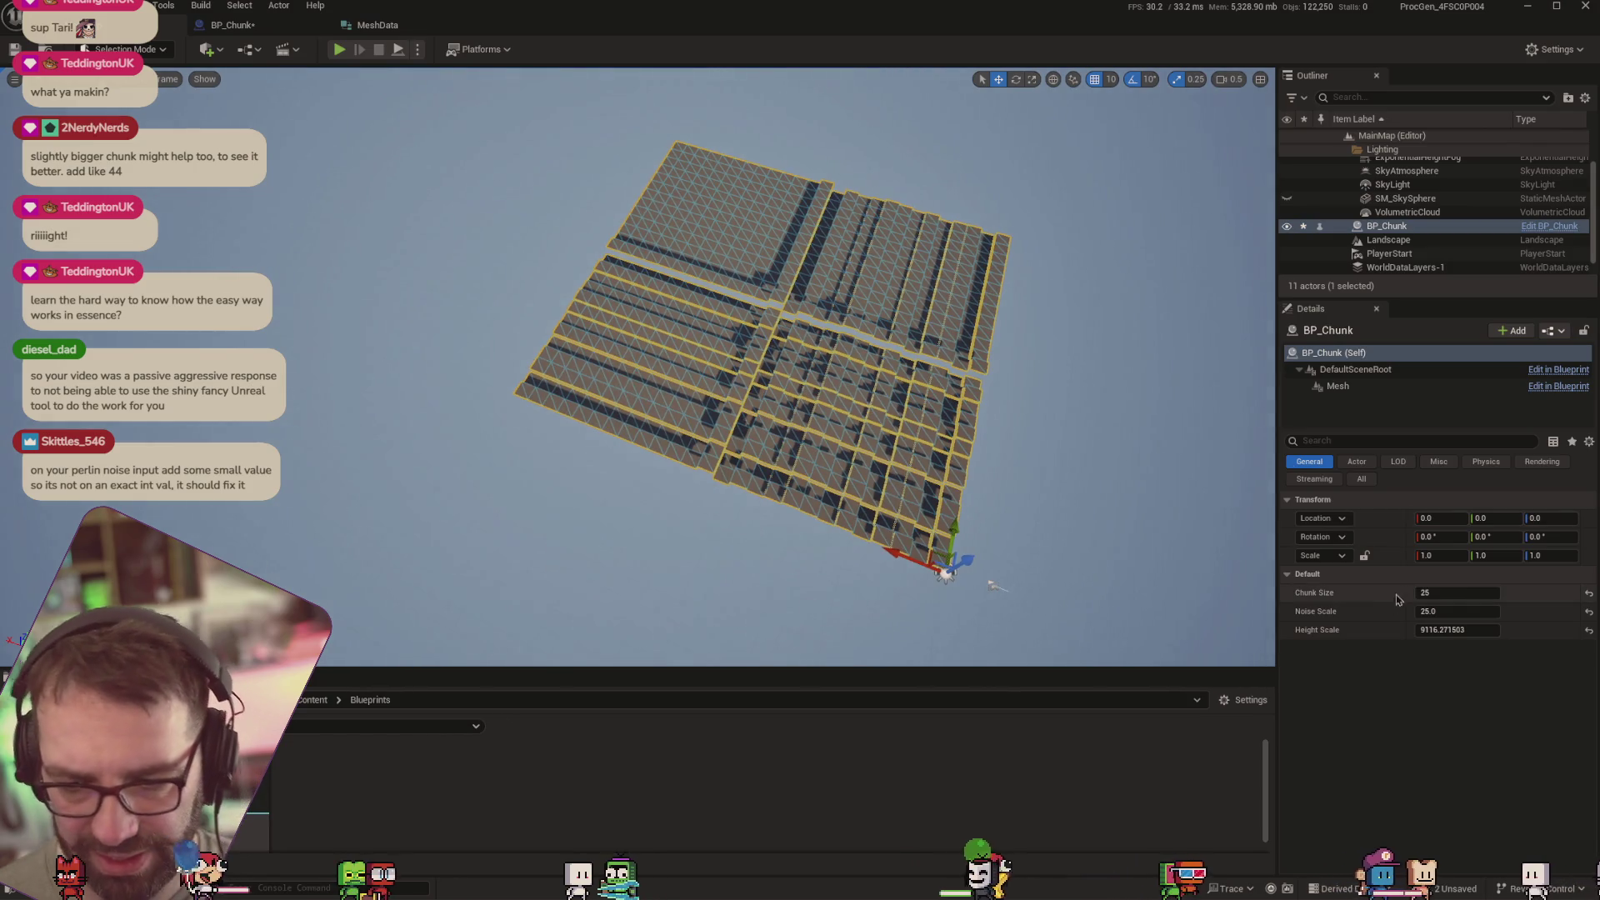
pyautogui.click(1442, 575)
pyautogui.click(1445, 574)
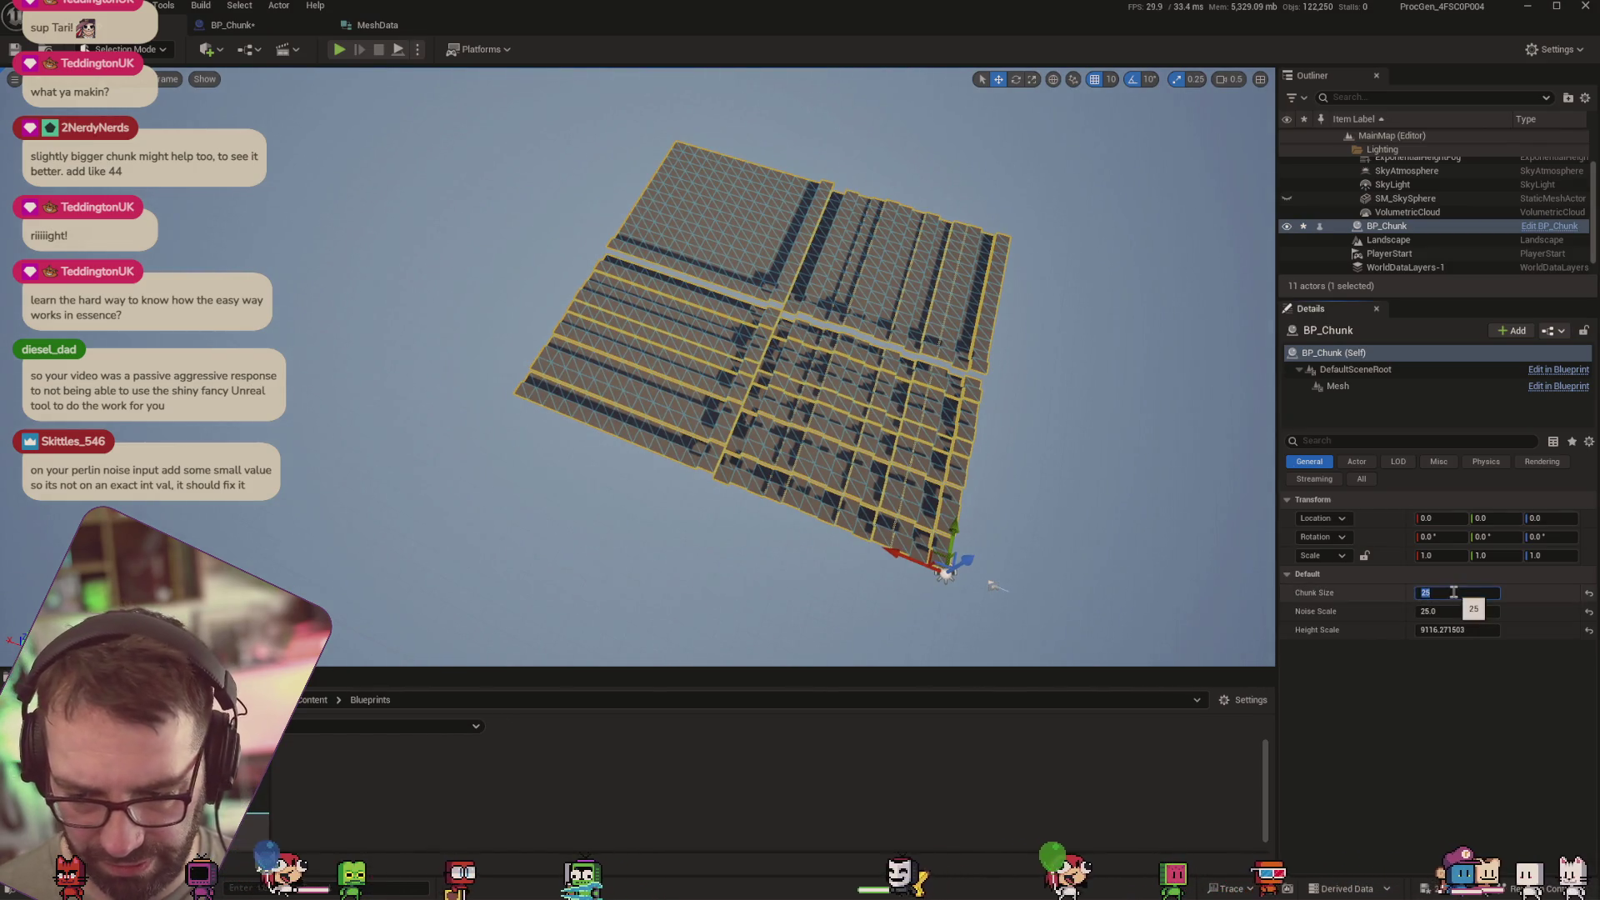
pyautogui.click(1454, 592)
pyautogui.press('Tab')
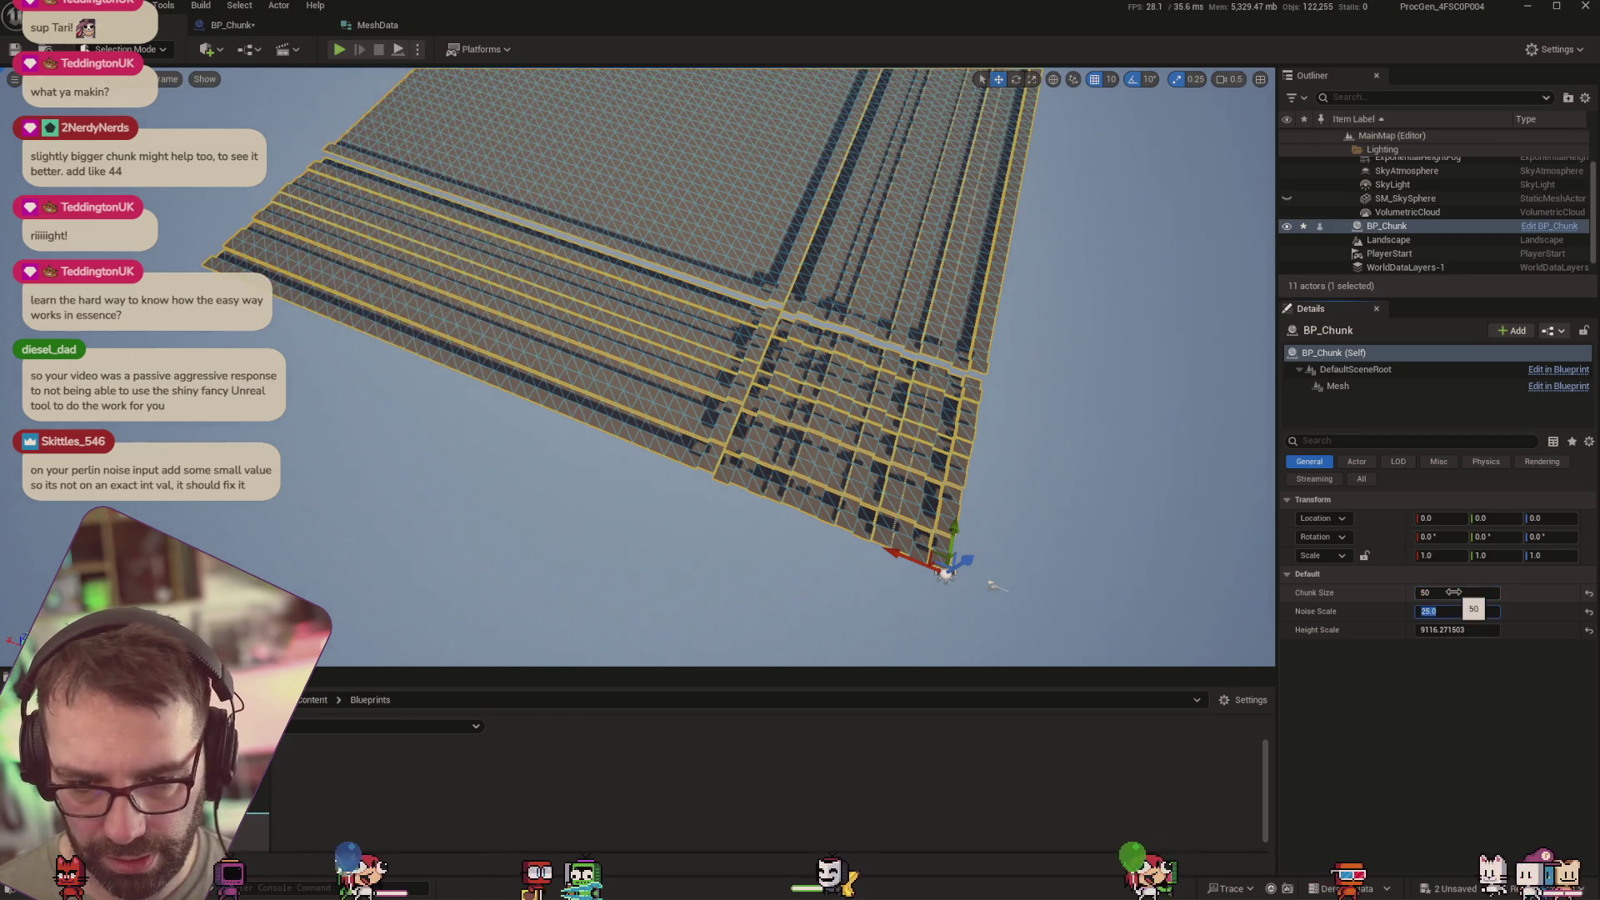
pyautogui.press('f')
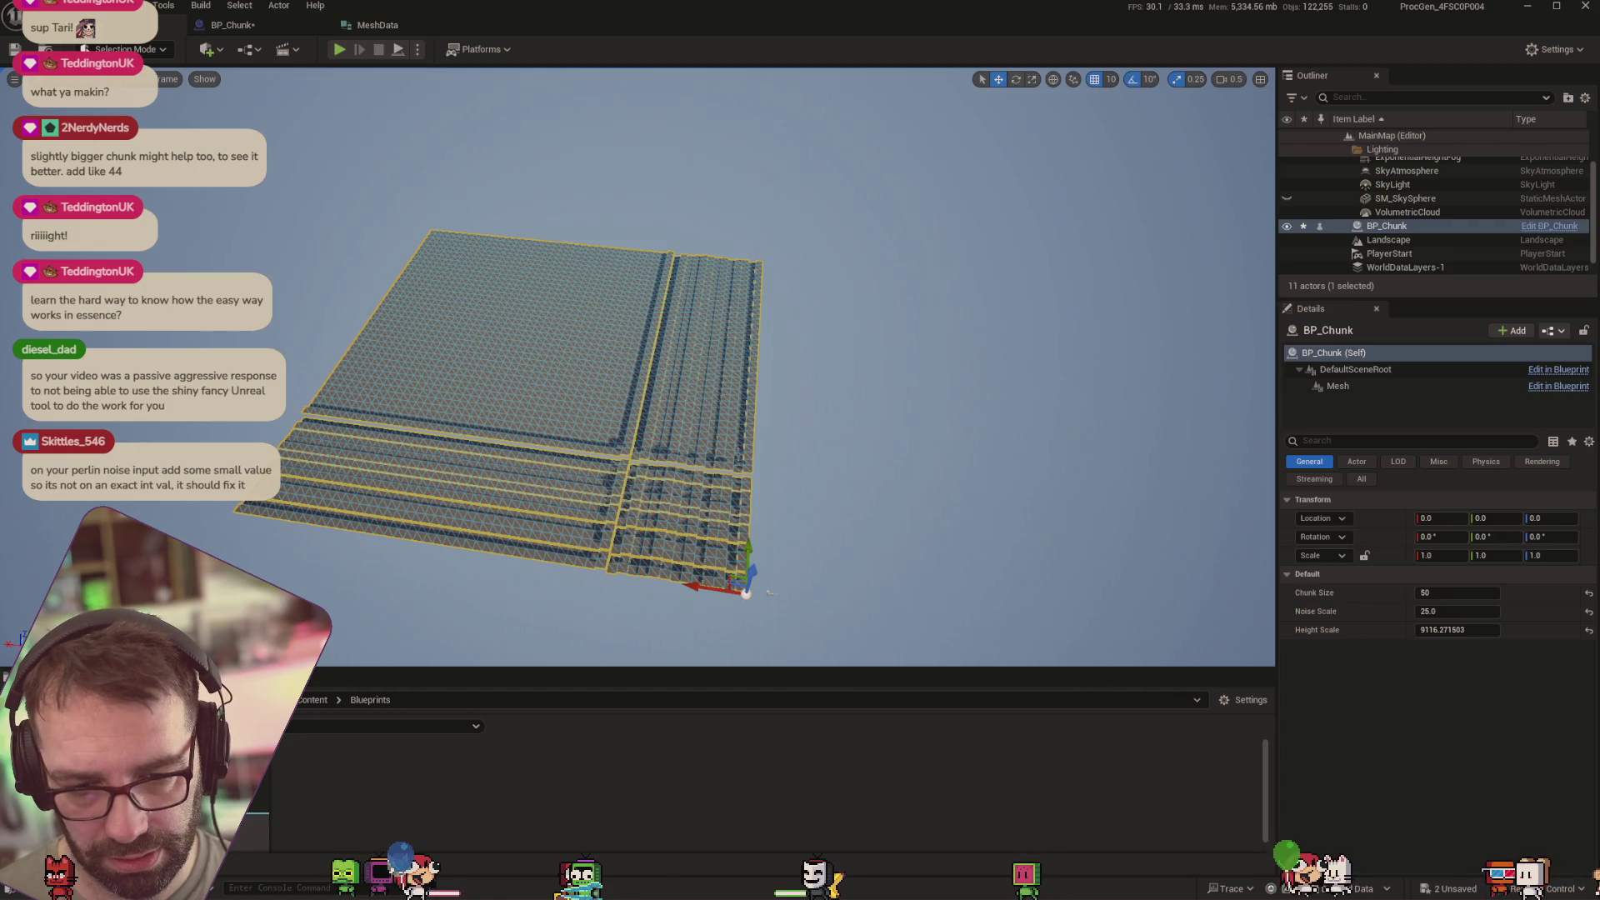
pyautogui.click(1457, 593)
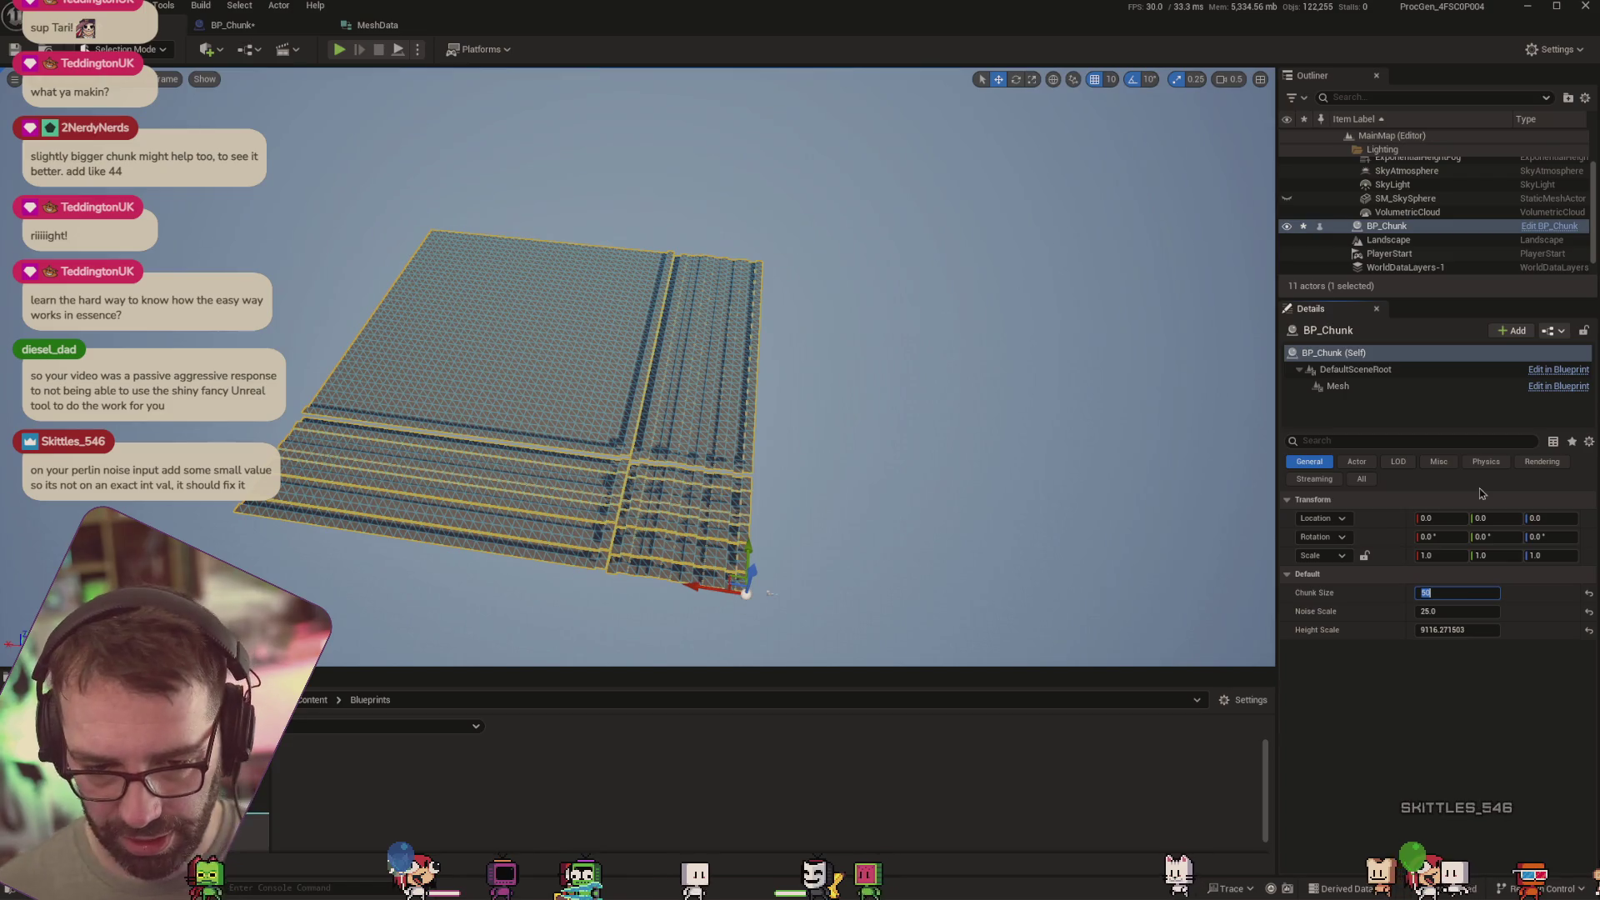
pyautogui.write('10')
pyautogui.press('Tab')
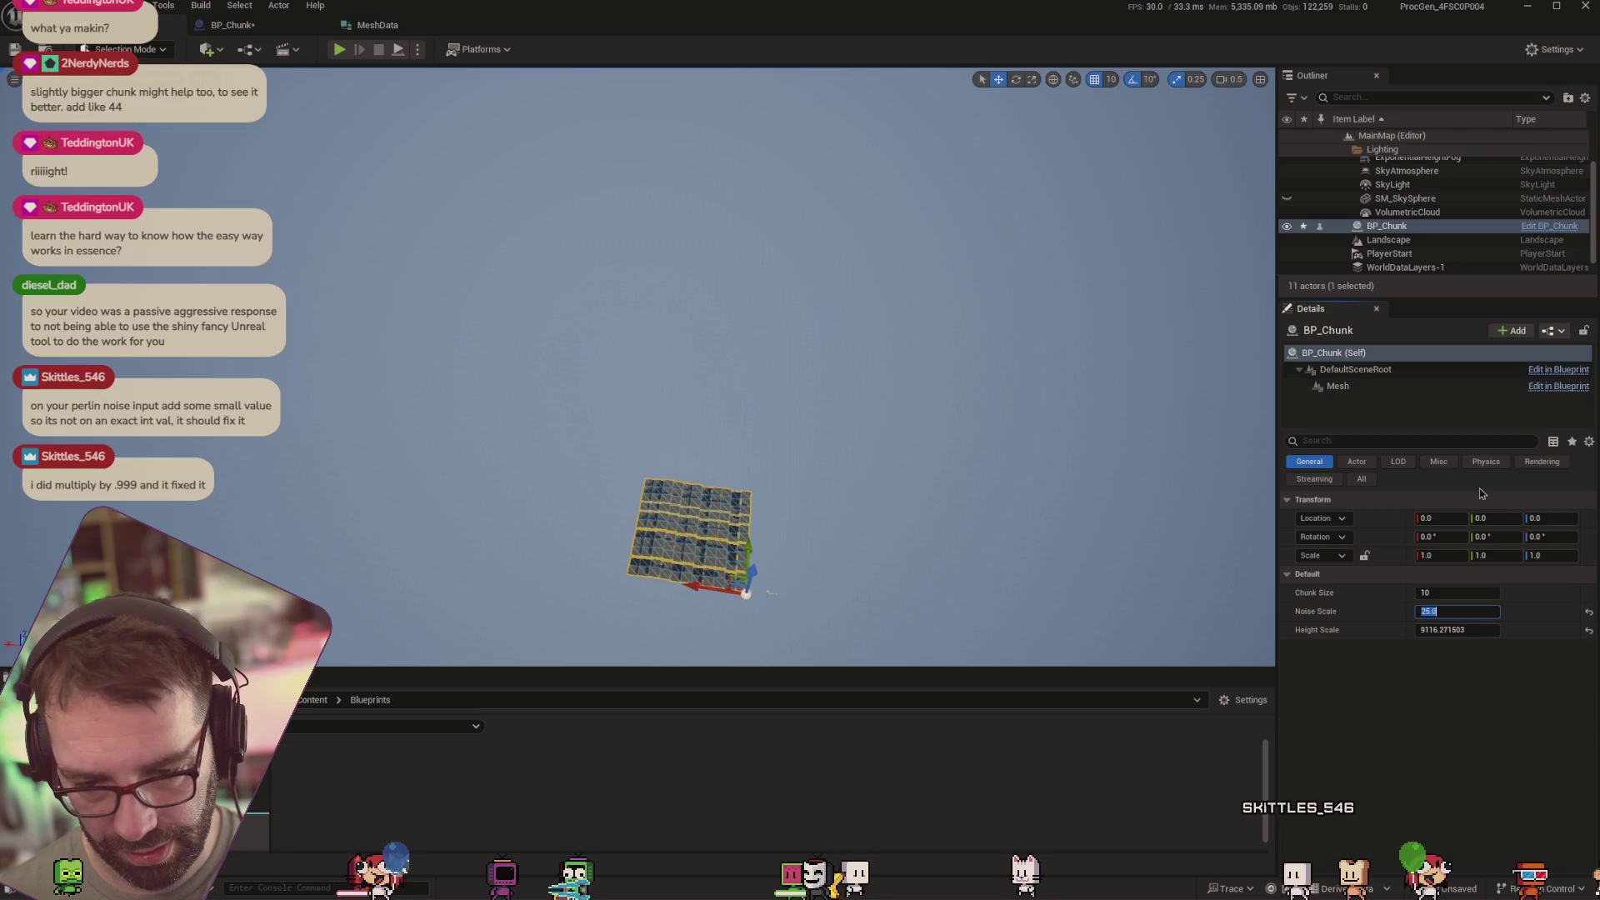
pyautogui.press('Return')
pyautogui.moveTo(519, 565); pyautogui.dragTo(519, 565)
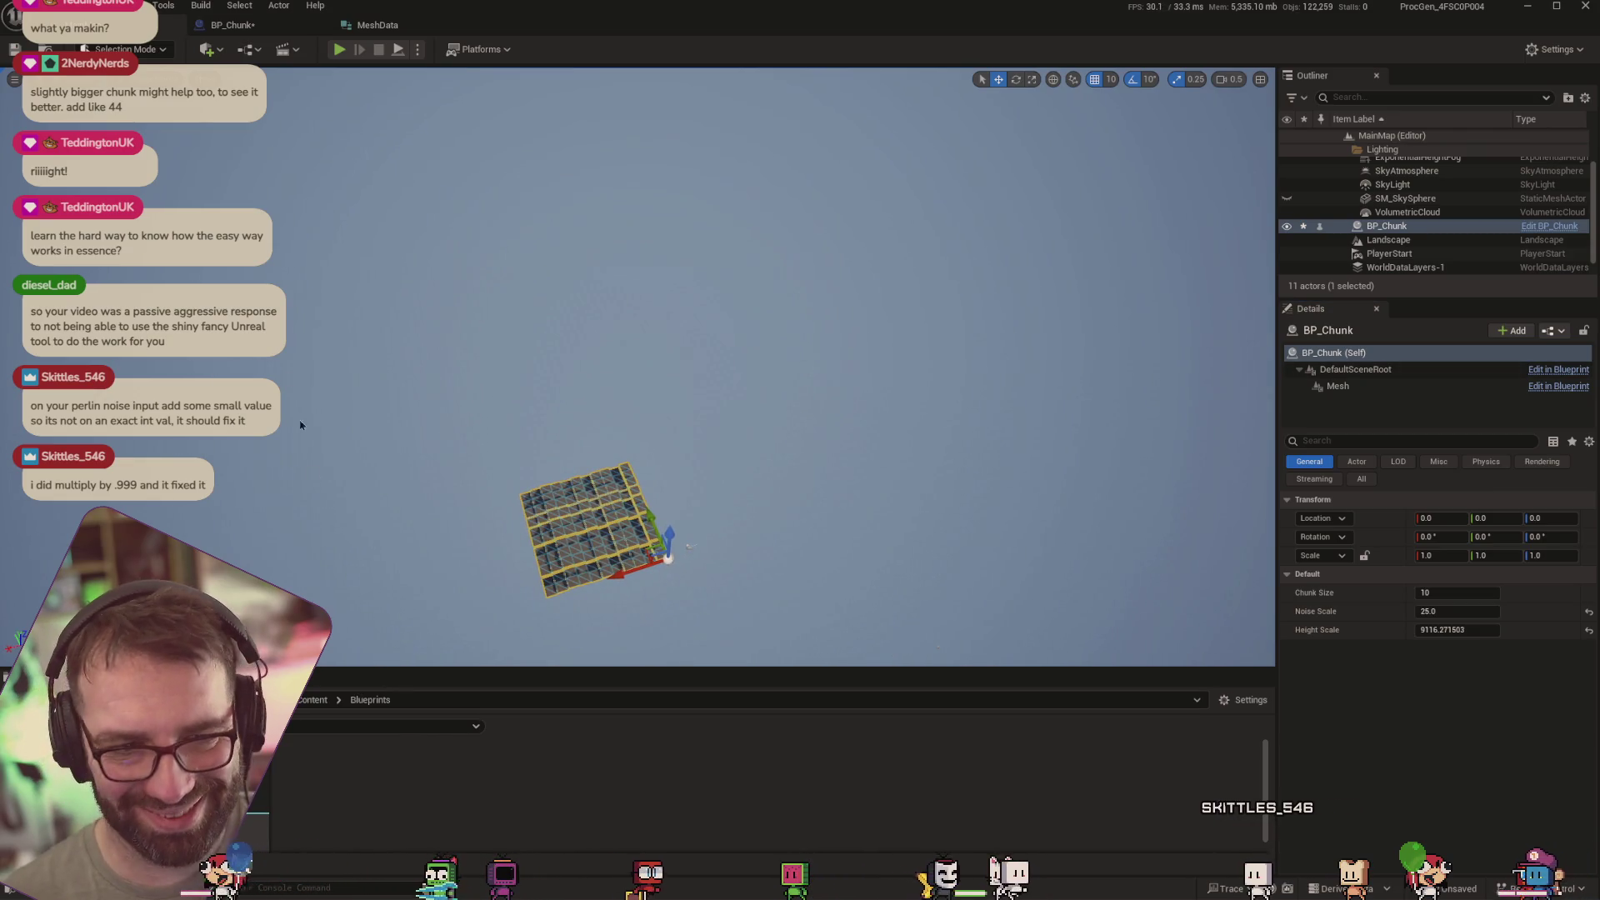
# Try Chunk Sizes 8, 11, 12, 15 and 20 on the placed chunk
pyautogui.click(233, 25)
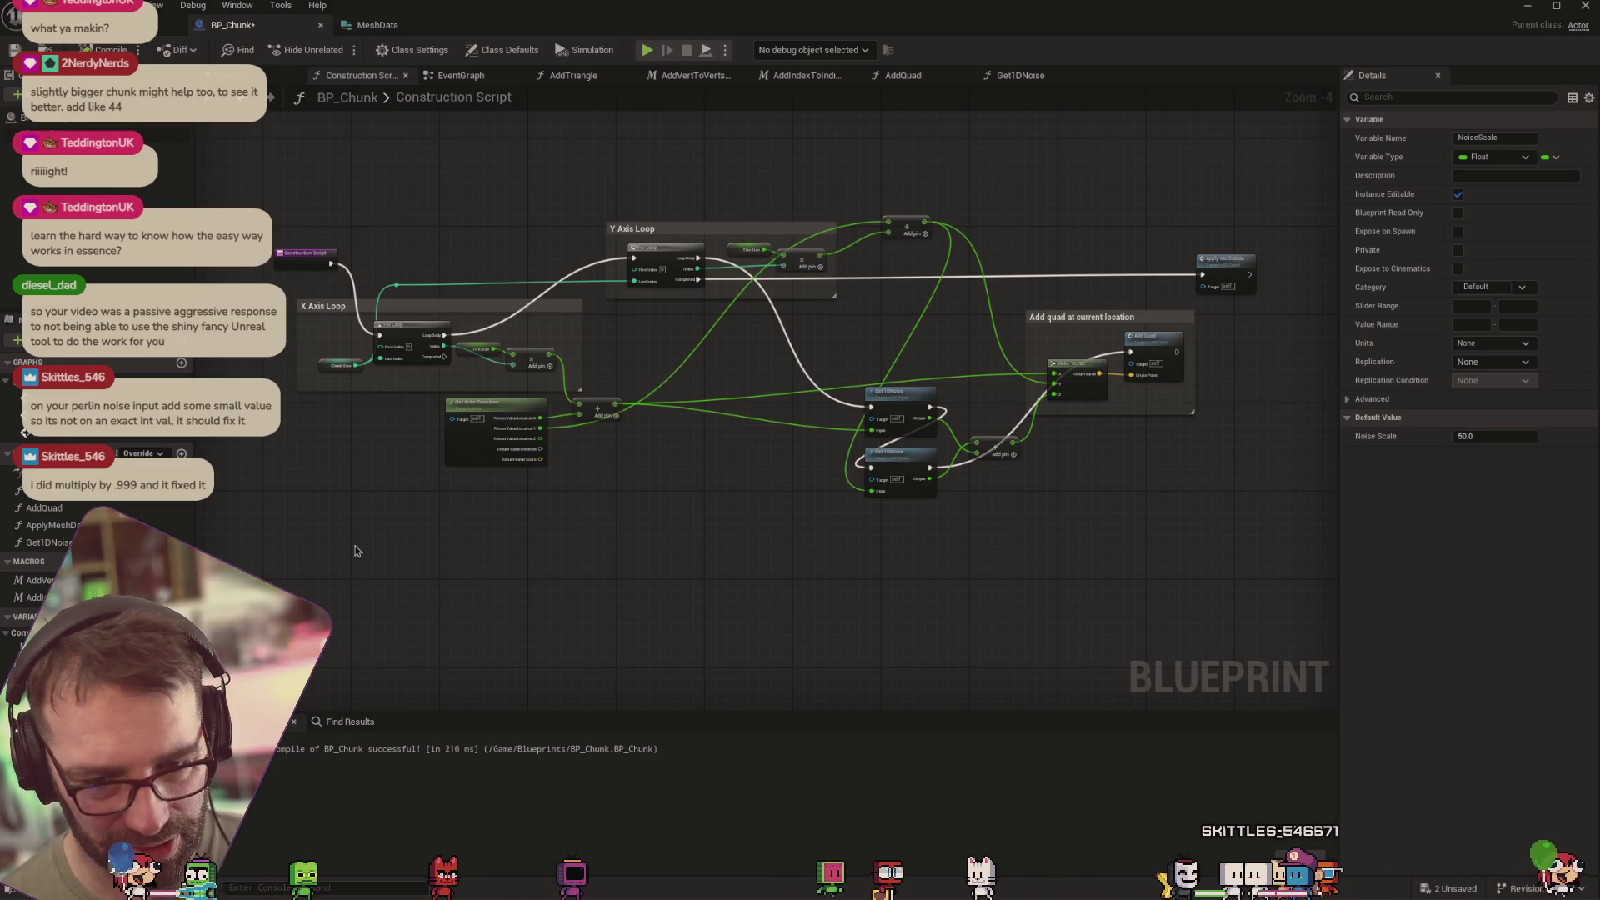
pyautogui.hotkey('alt', 'Tab')
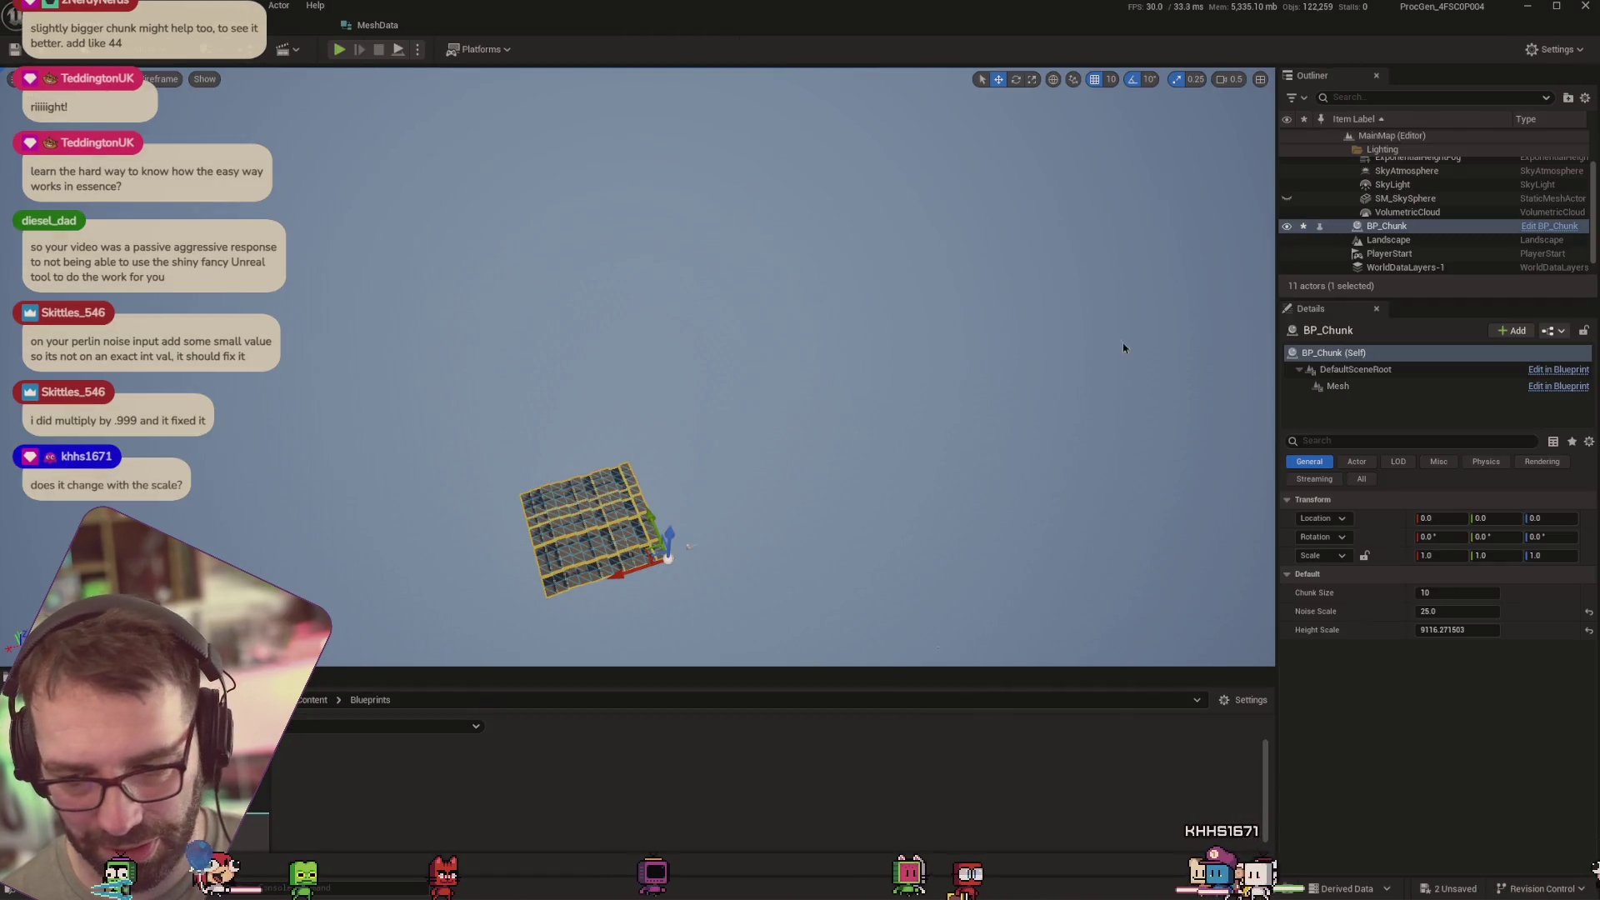
pyautogui.click(1467, 593)
pyautogui.write('8')
pyautogui.press('Tab')
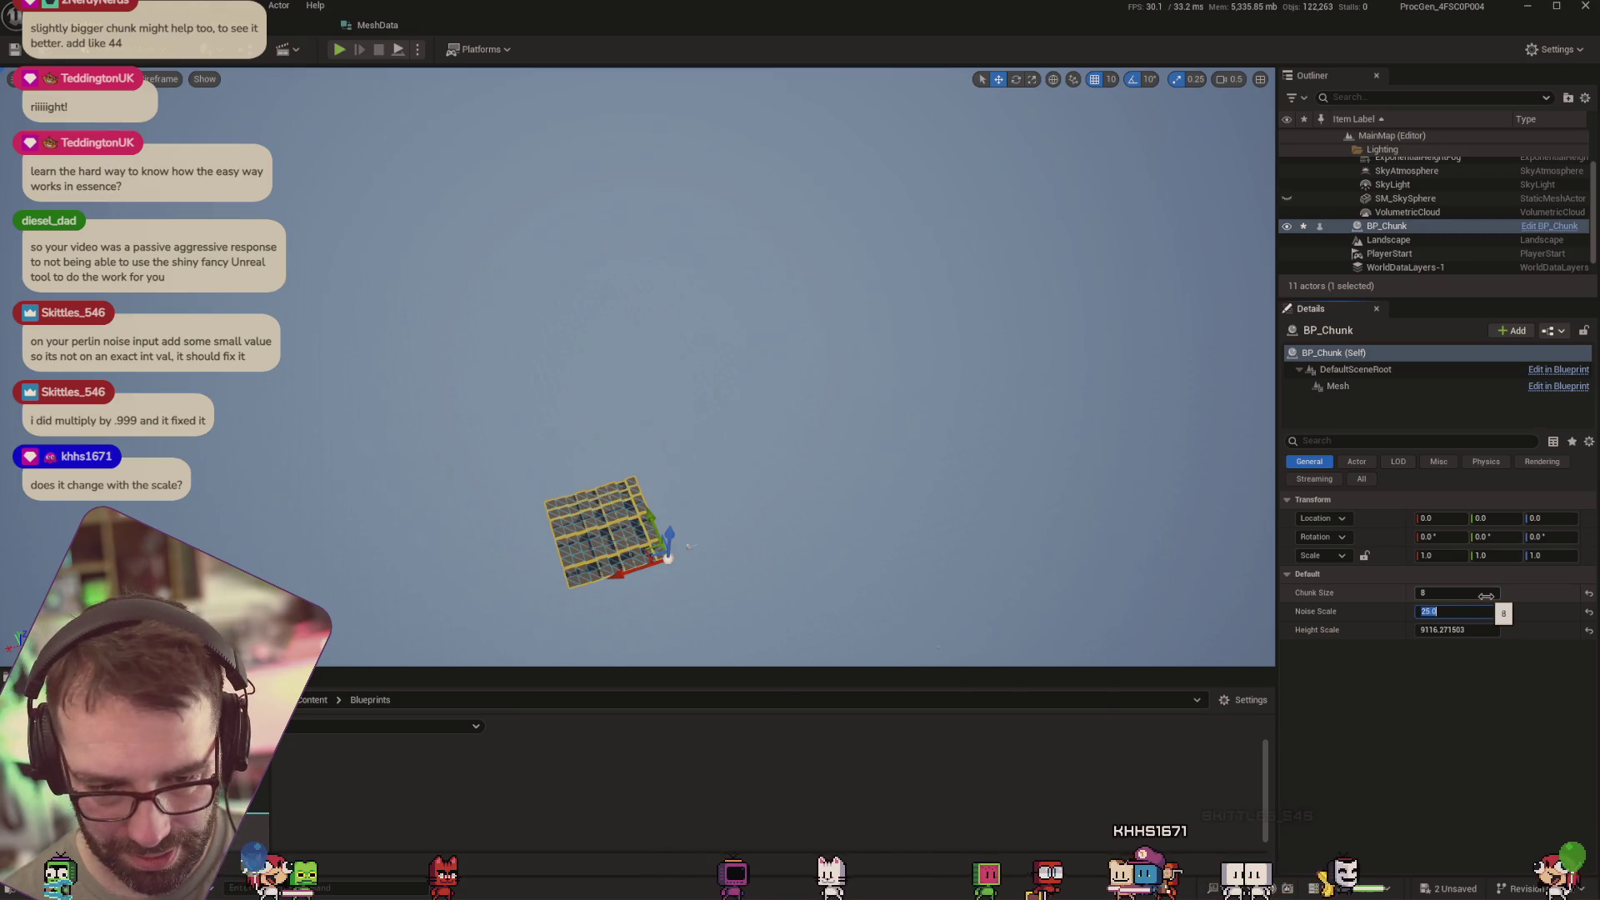
pyautogui.click(1486, 593)
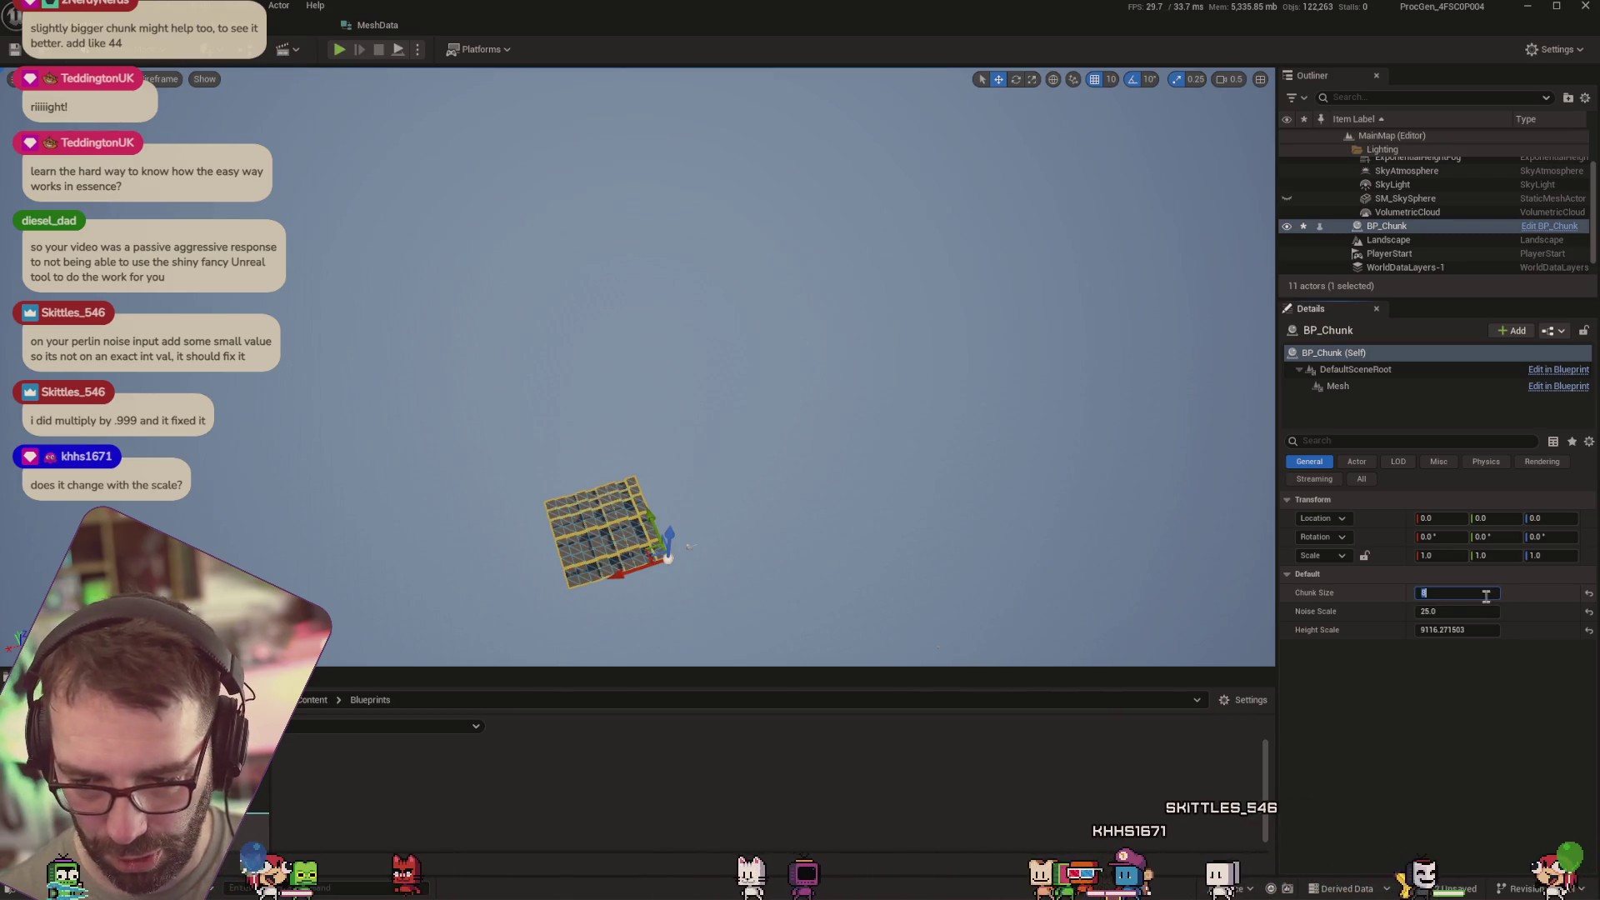
pyautogui.write('11')
pyautogui.press('Tab')
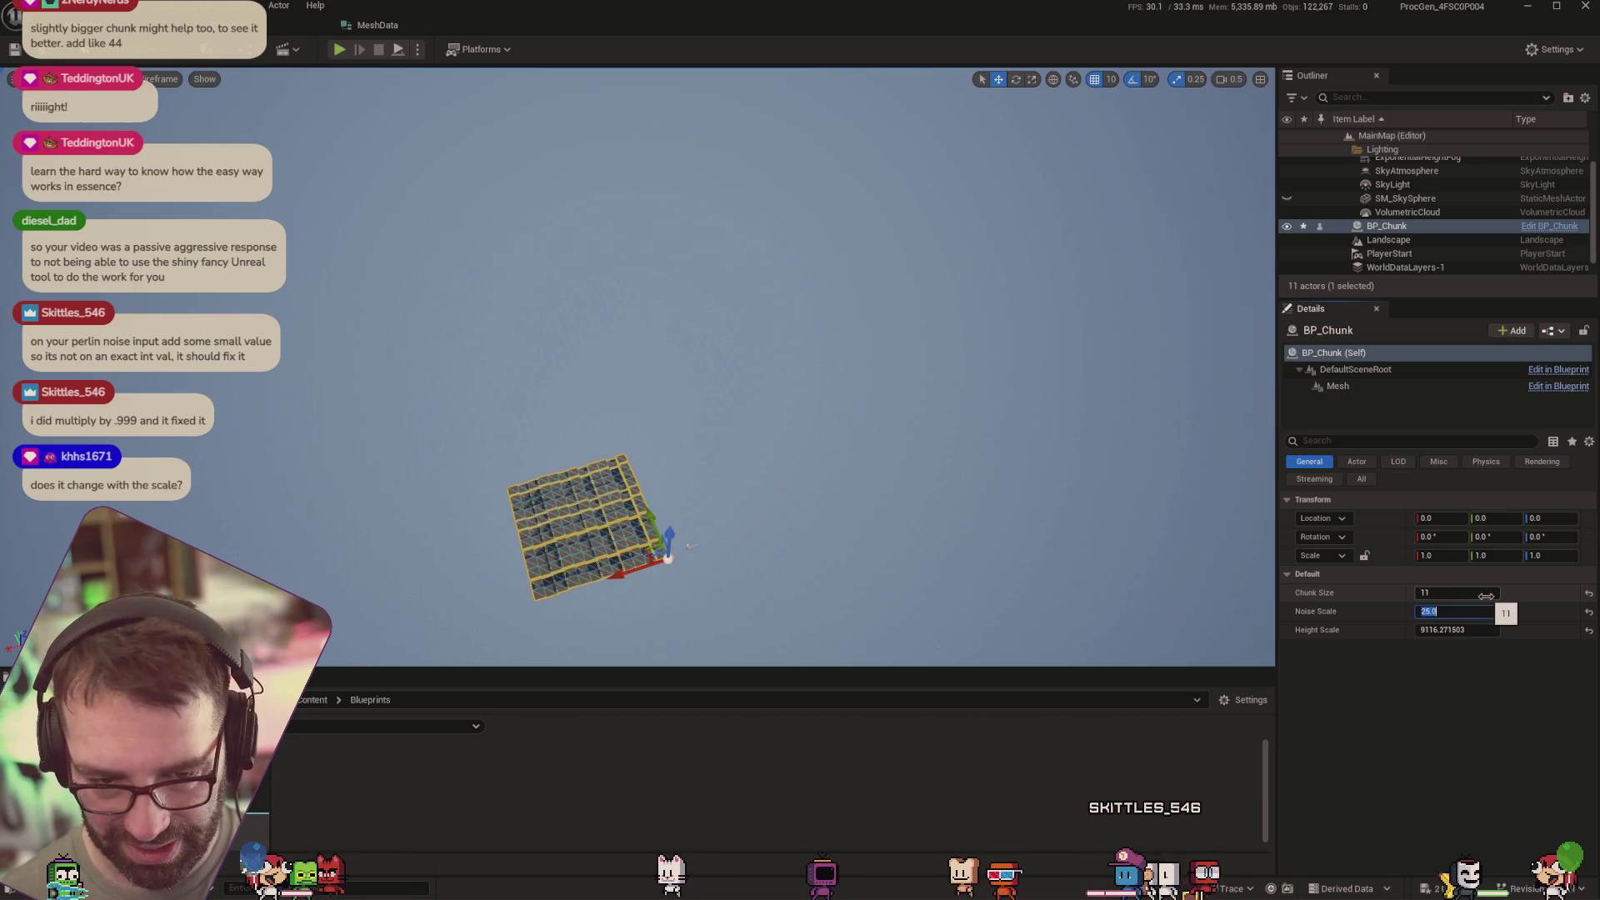
pyautogui.press('Tab')
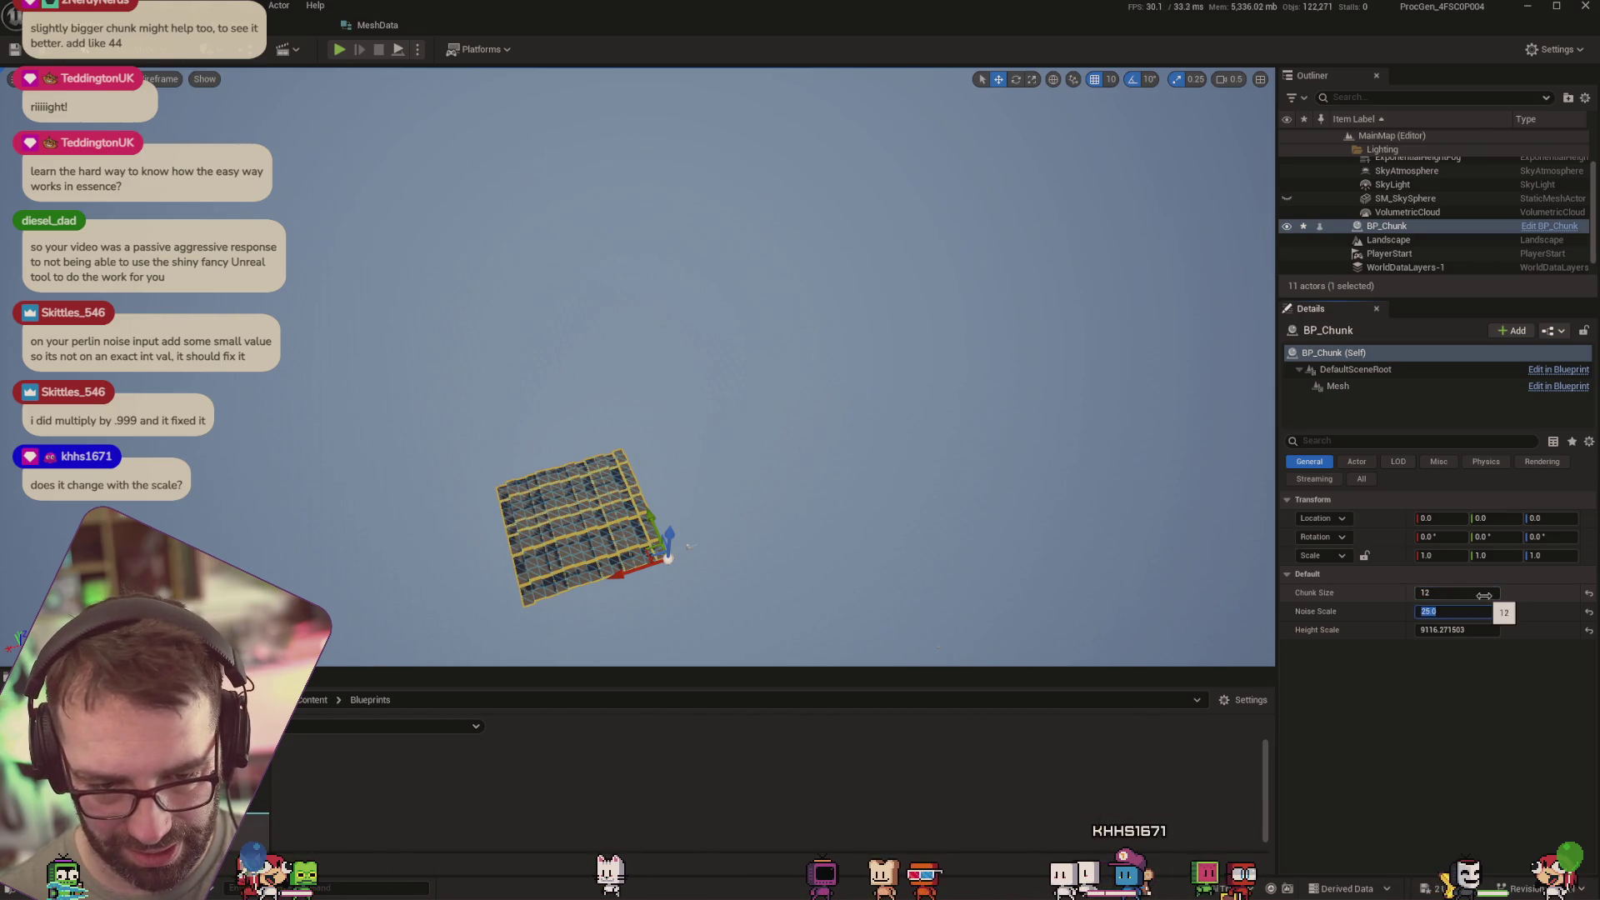
pyautogui.click(1484, 594)
pyautogui.write('5')
pyautogui.press('Tab')
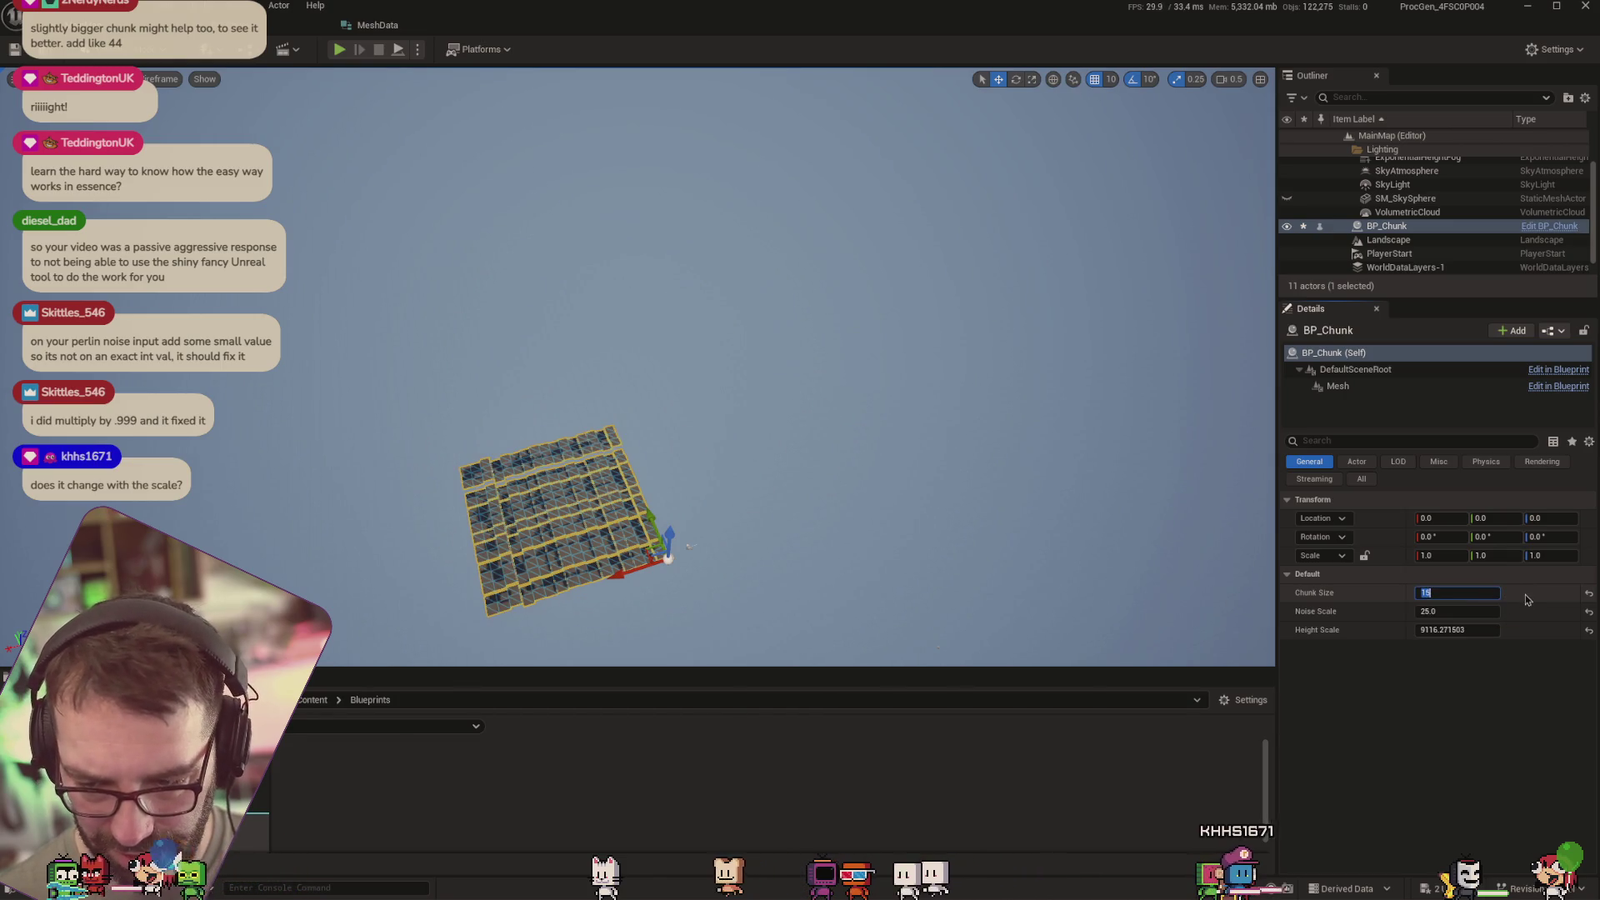
pyautogui.write('20')
pyautogui.press('Tab')
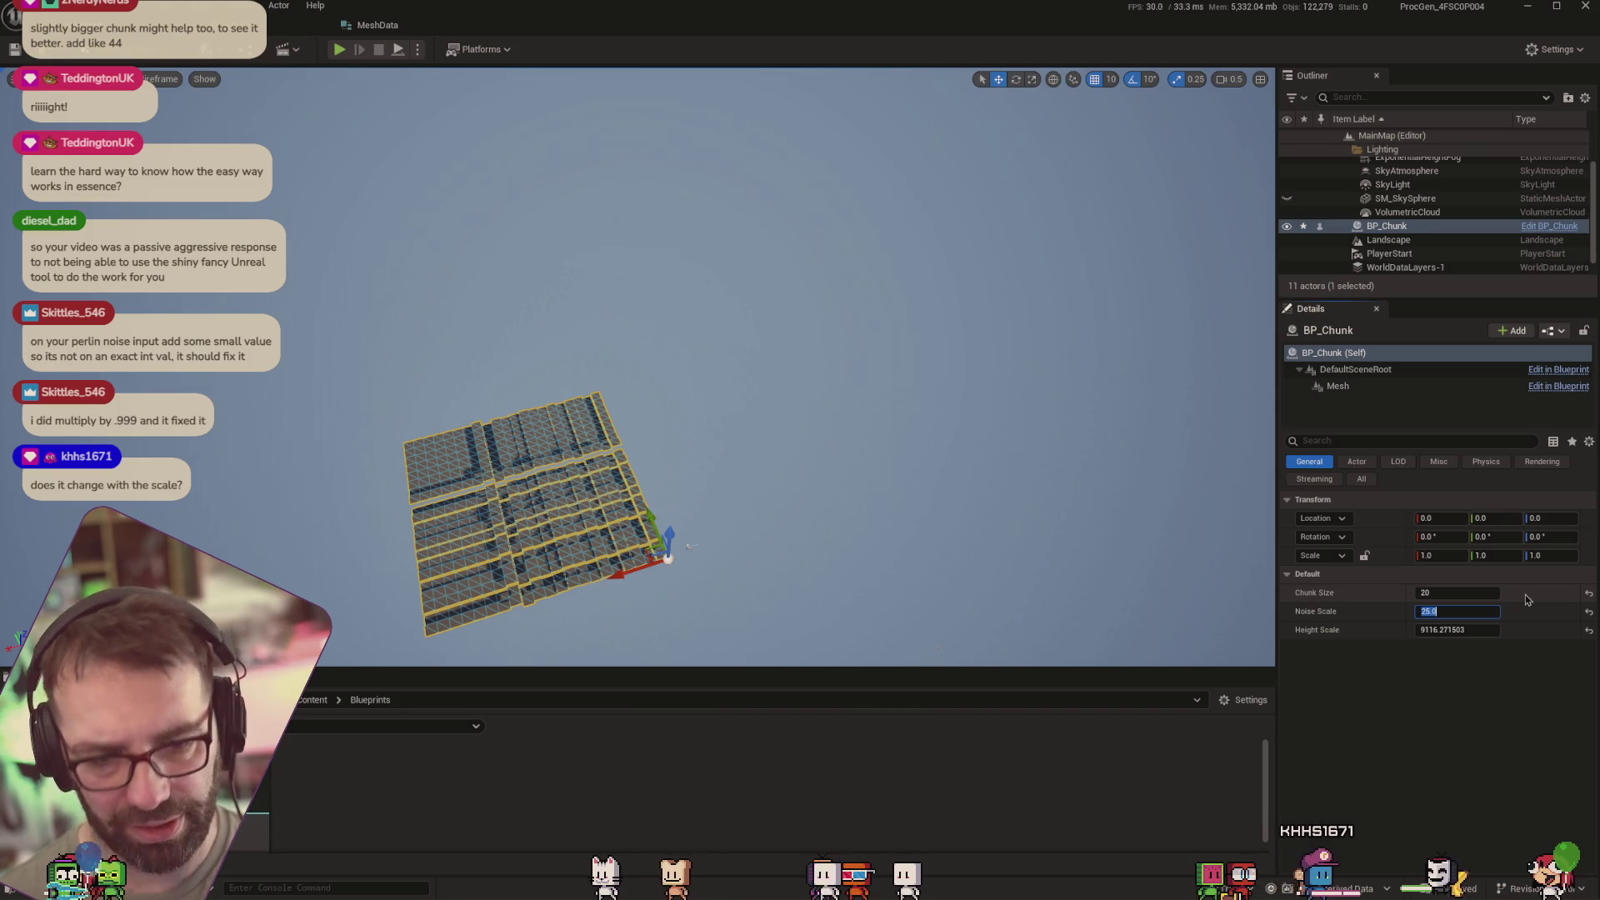
# Revert to 15, test 16 and 17, then settle on a Chunk Size of 50
pyautogui.click(1461, 594)
pyautogui.press('Tab')
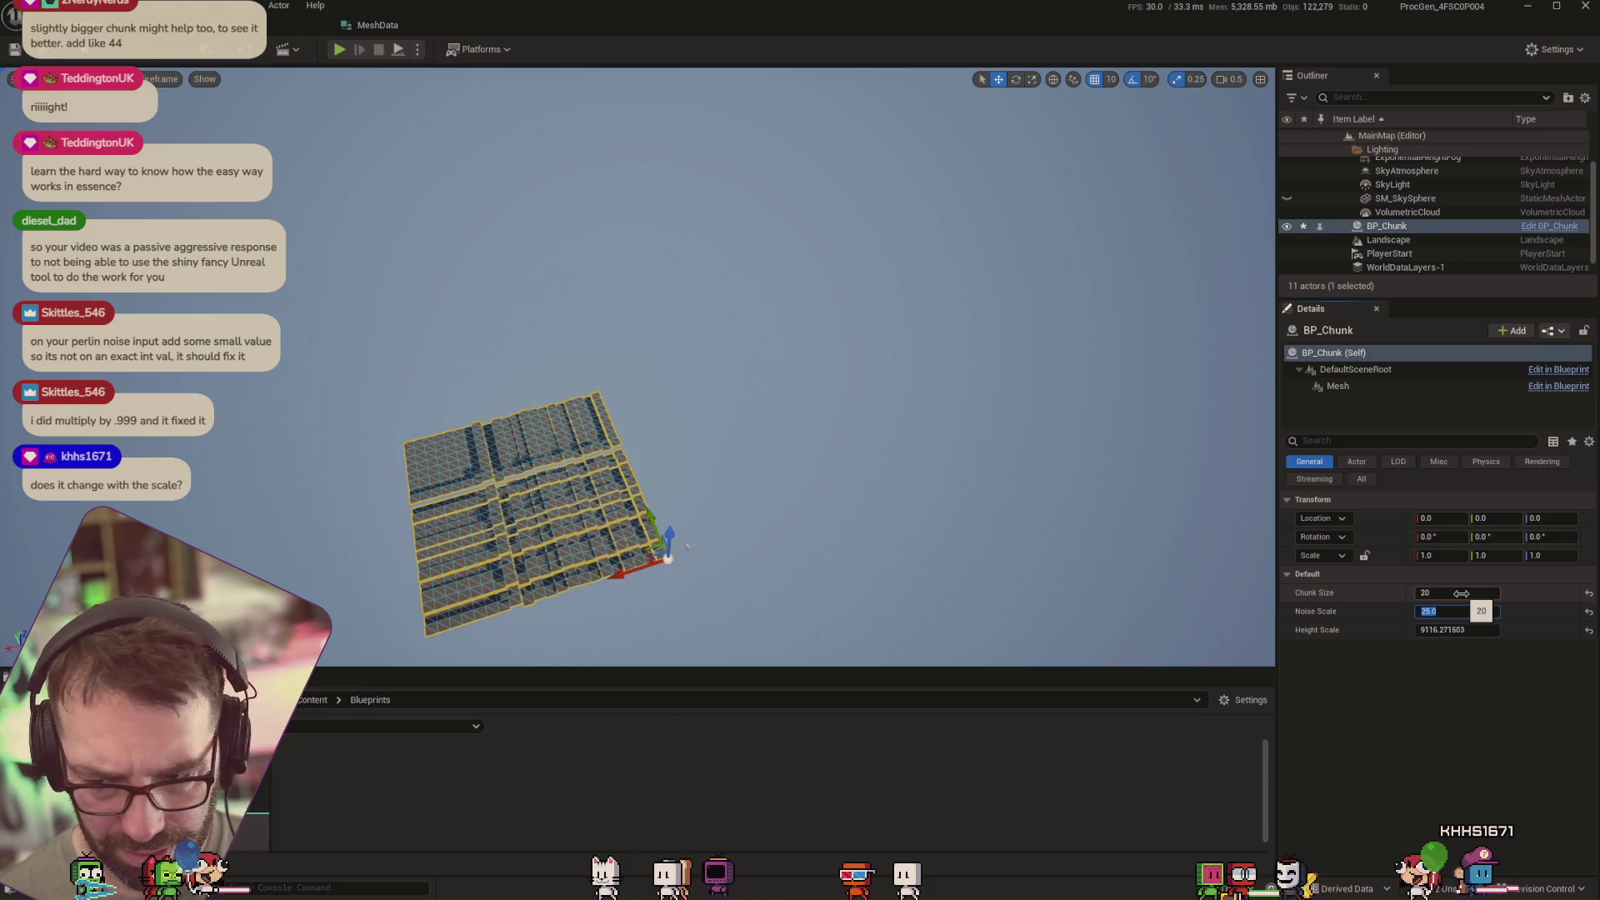
pyautogui.hotkey('ctrl', 'z')
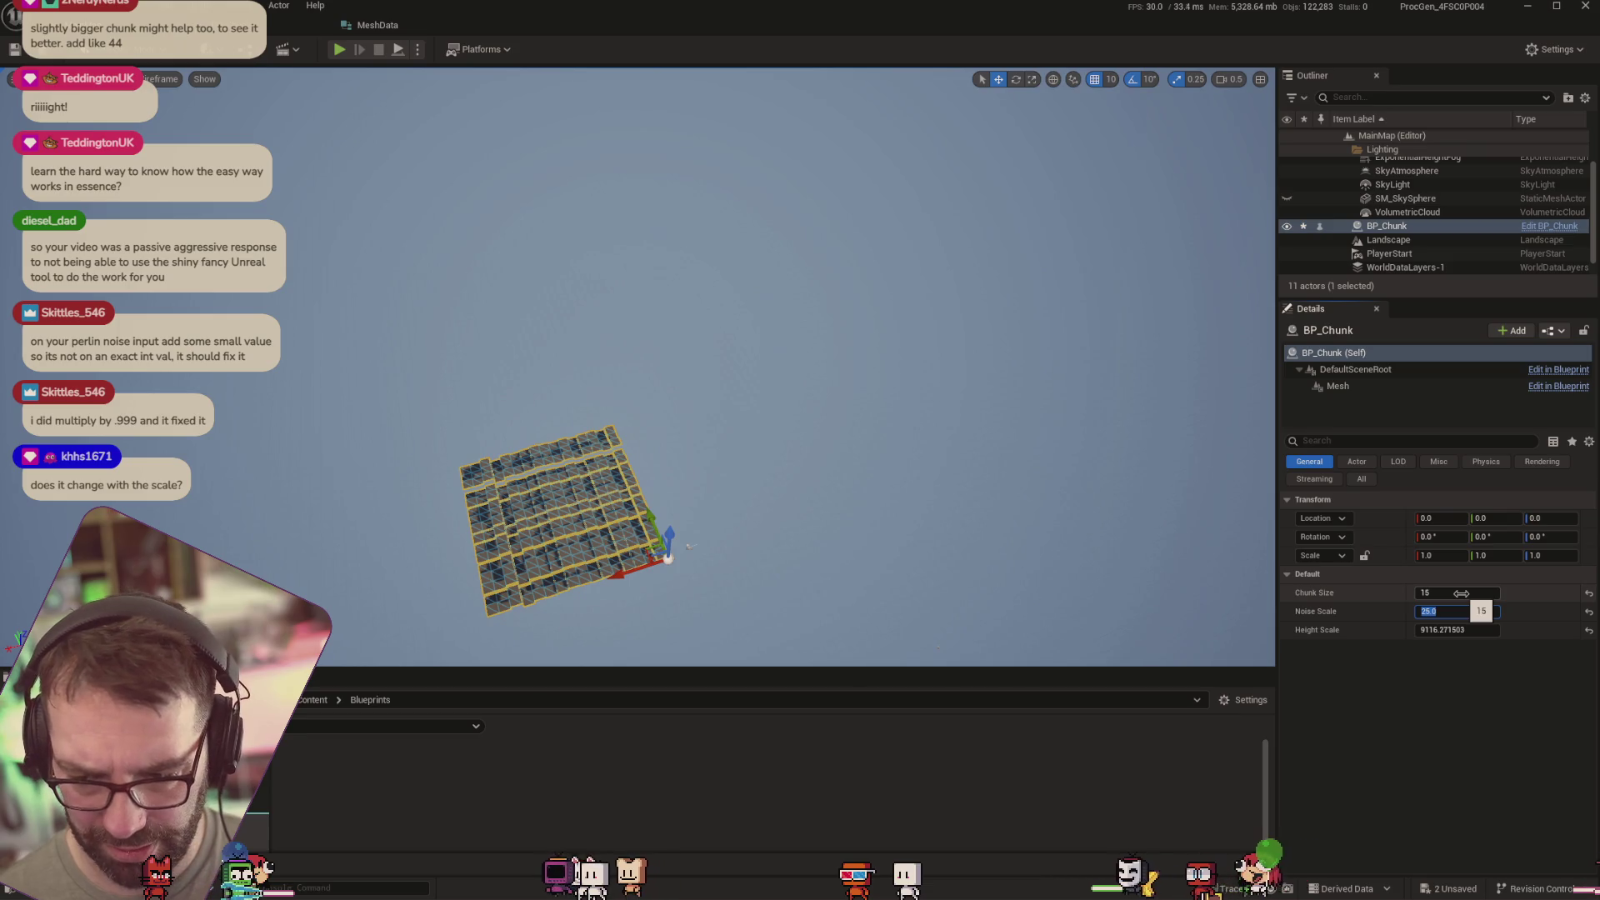
pyautogui.click(1461, 593)
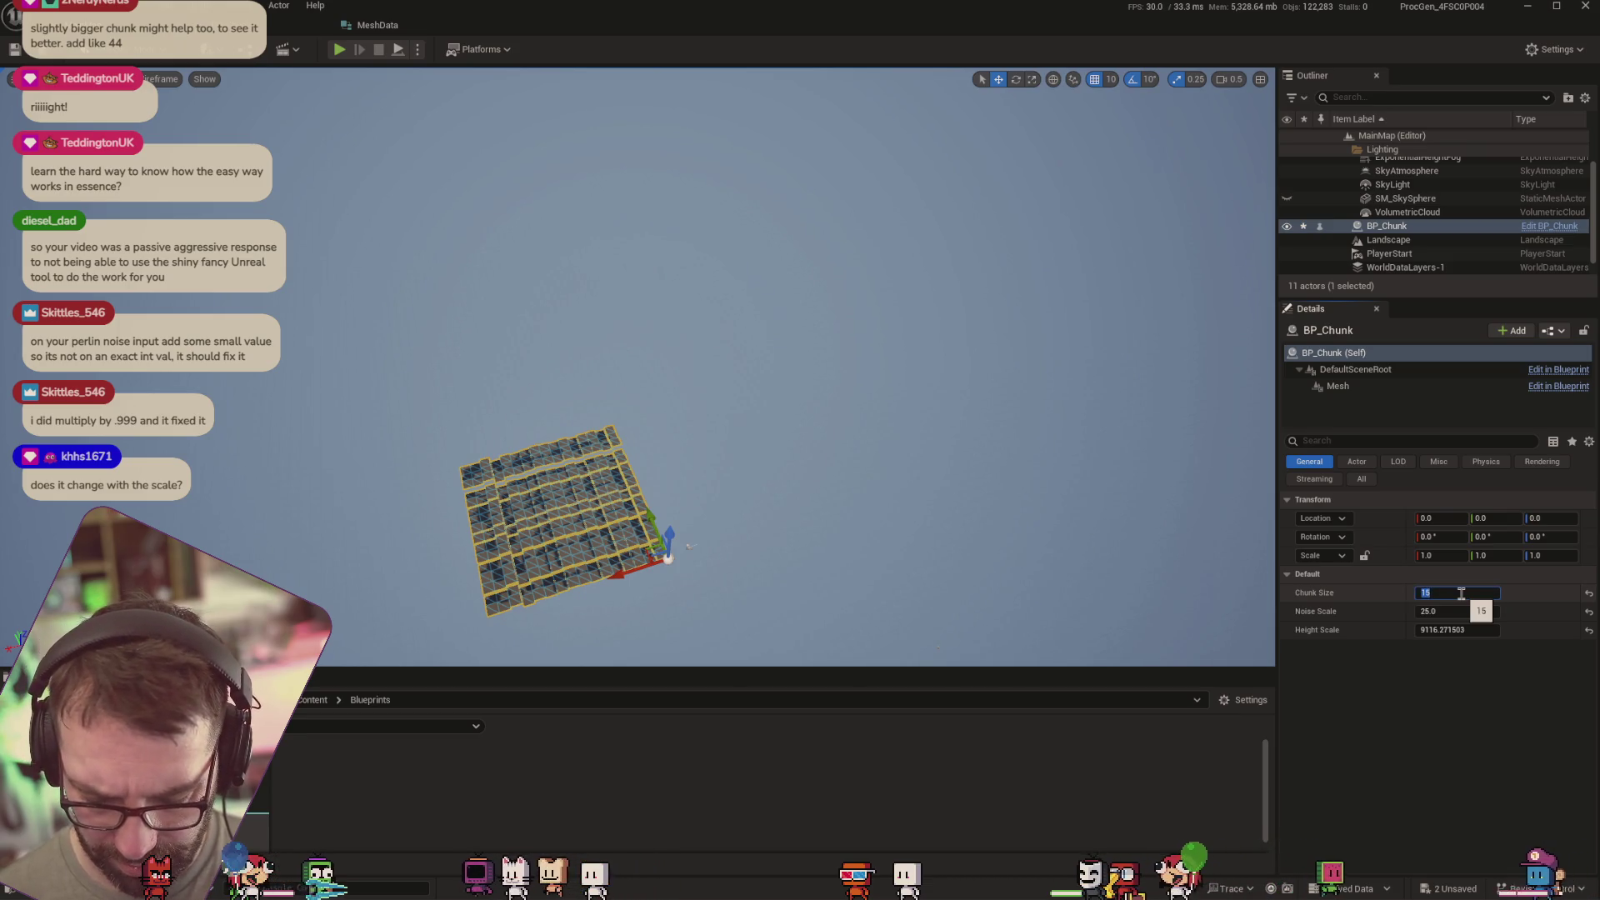
pyautogui.write('16')
pyautogui.press('Tab')
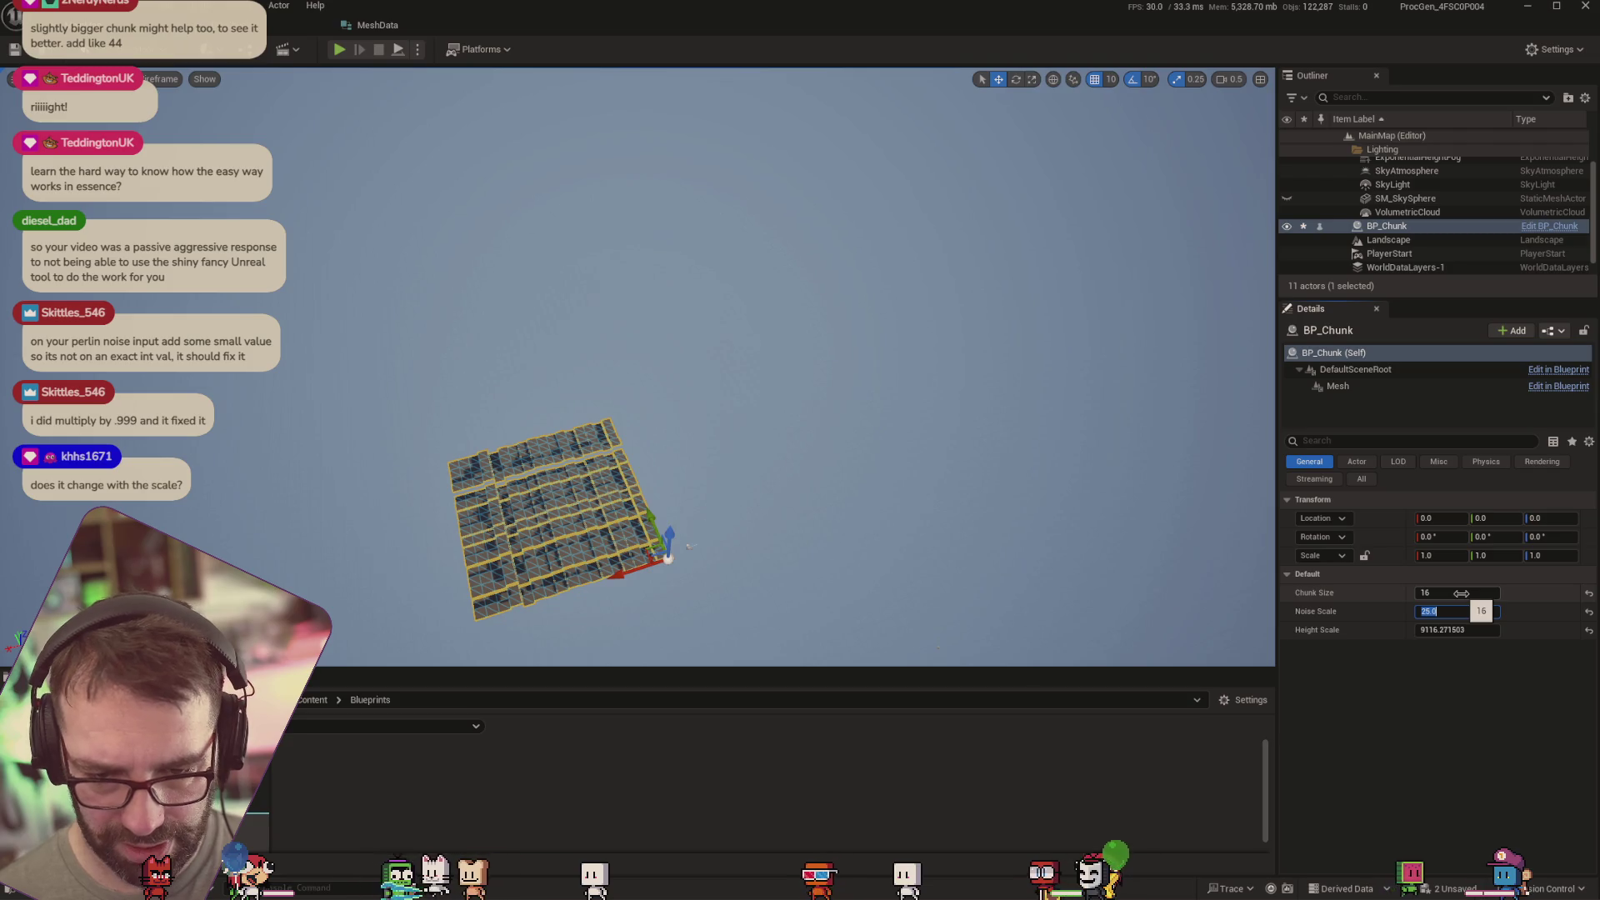
pyautogui.moveTo(1461, 594); pyautogui.dragTo(1467, 594)
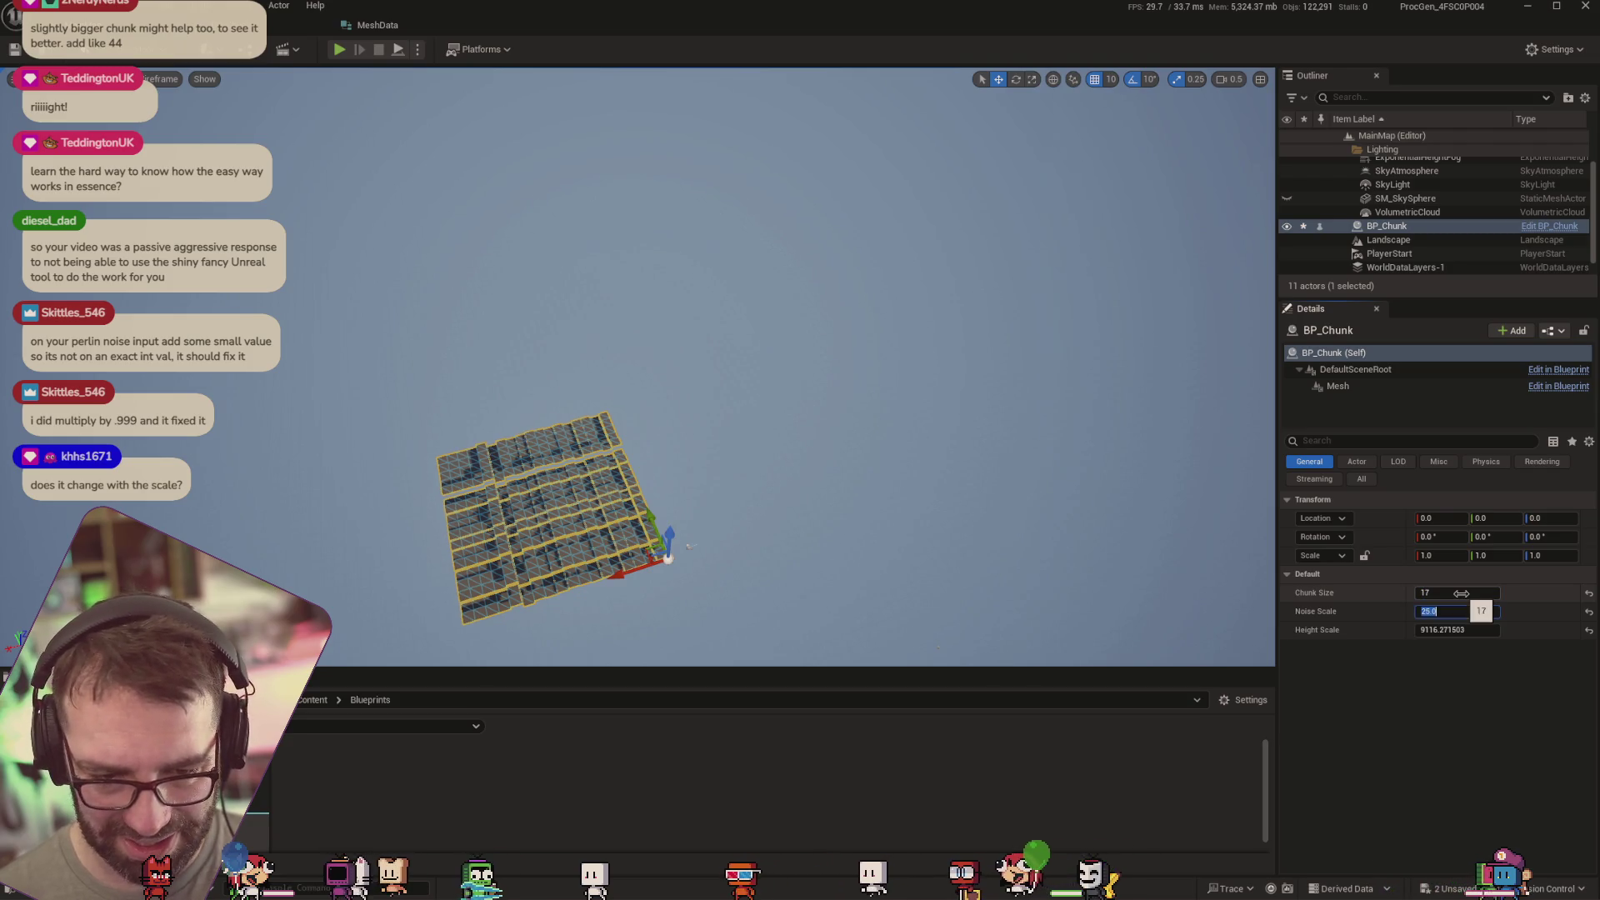
pyautogui.click(1463, 593)
pyautogui.write('15')
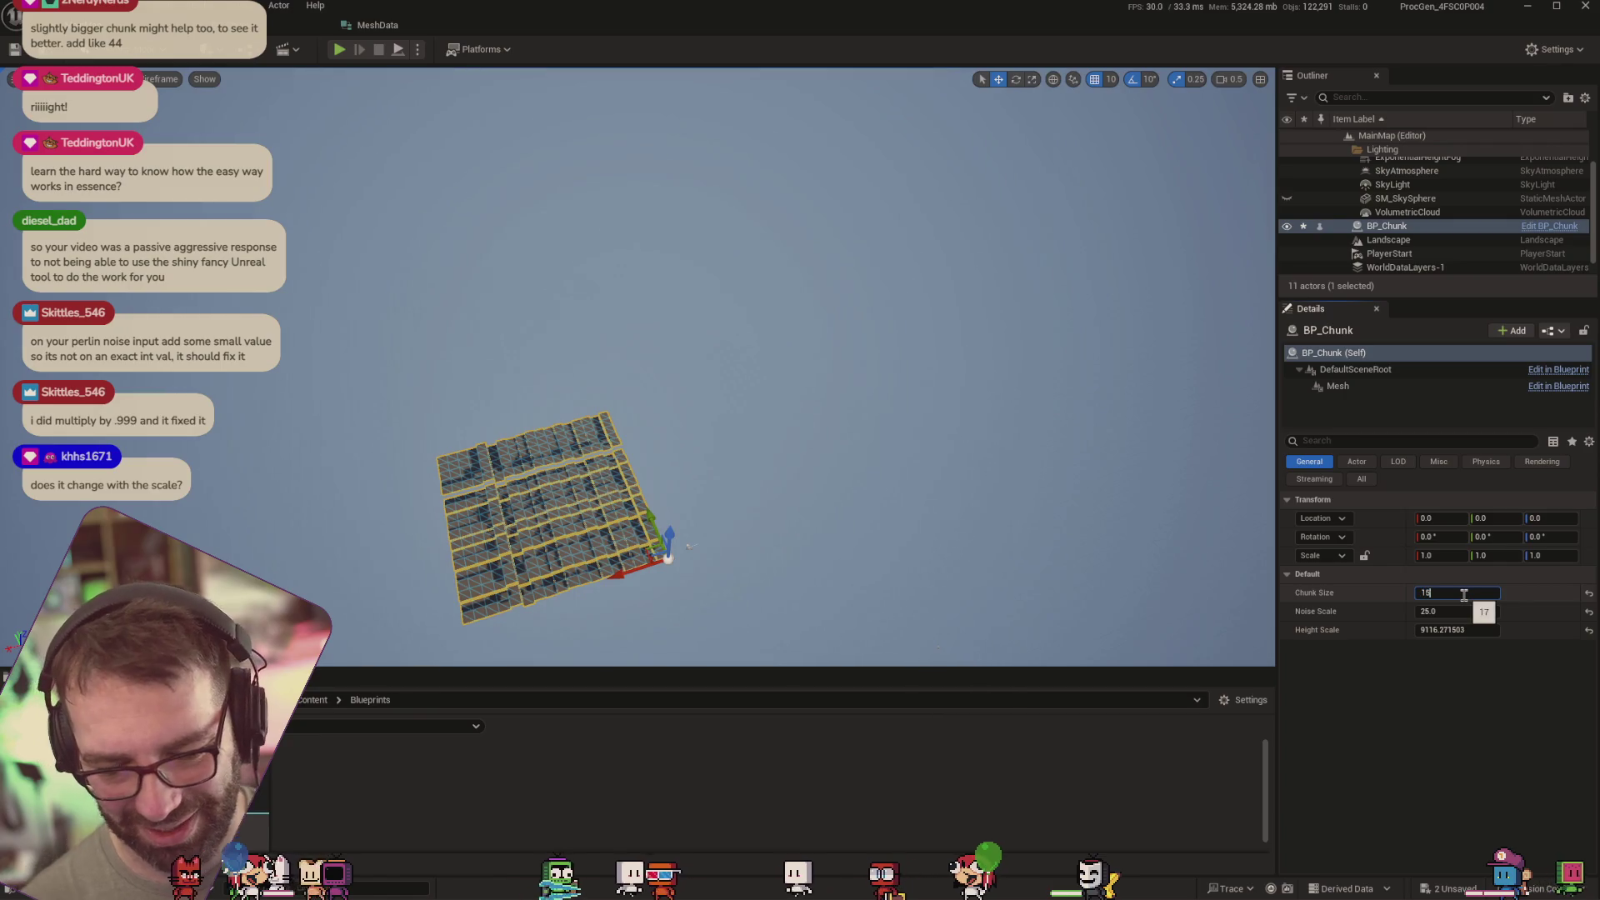
pyautogui.press('Tab')
pyautogui.moveTo(697, 578)
pyautogui.mouseDown()
pyautogui.moveTo(296, 527)
pyautogui.moveTo(346, 508)
pyautogui.mouseUp()
pyautogui.moveTo(450, 591)
pyautogui.mouseDown()
pyautogui.moveTo(517, 528)
pyautogui.moveTo(543, 547)
pyautogui.mouseUp()
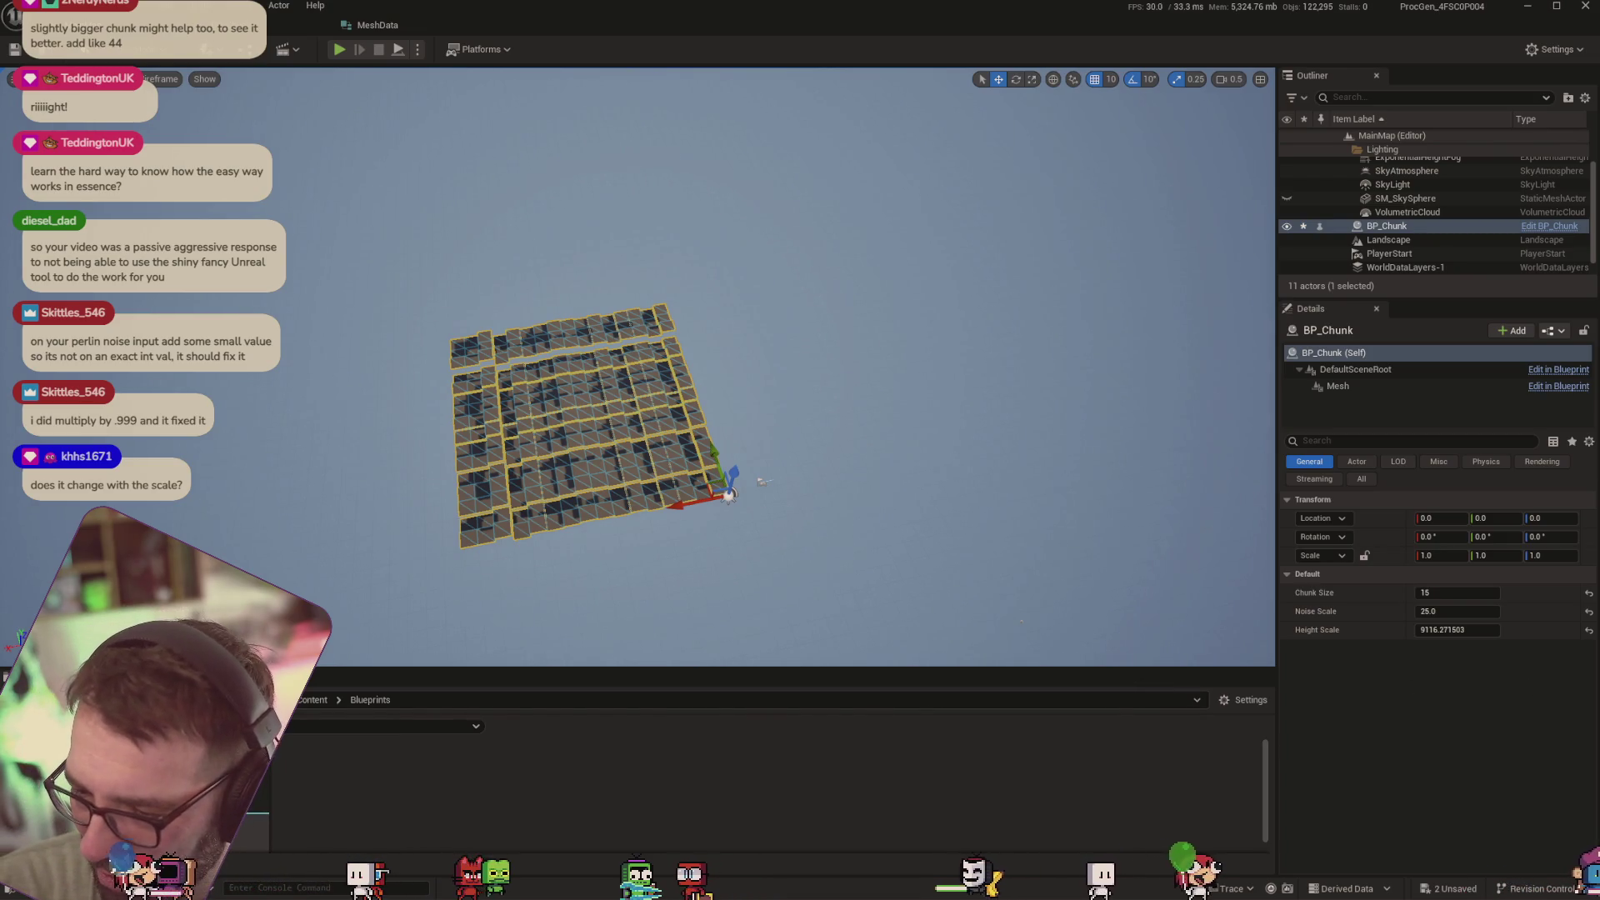
pyautogui.click(1465, 593)
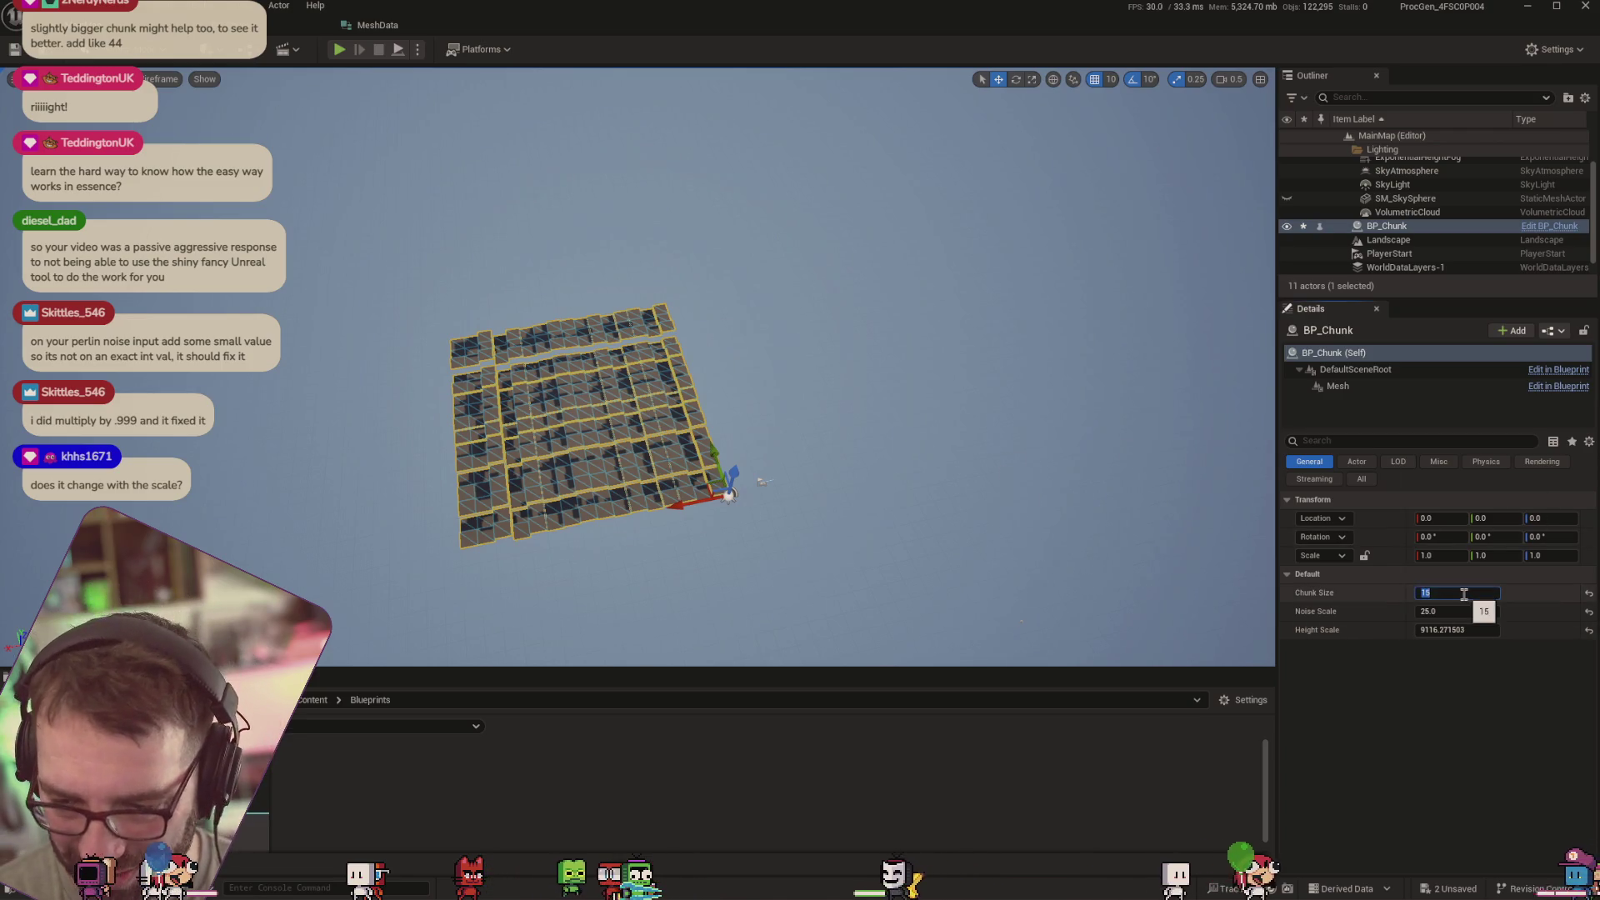
pyautogui.write('50')
pyautogui.press('Tab')
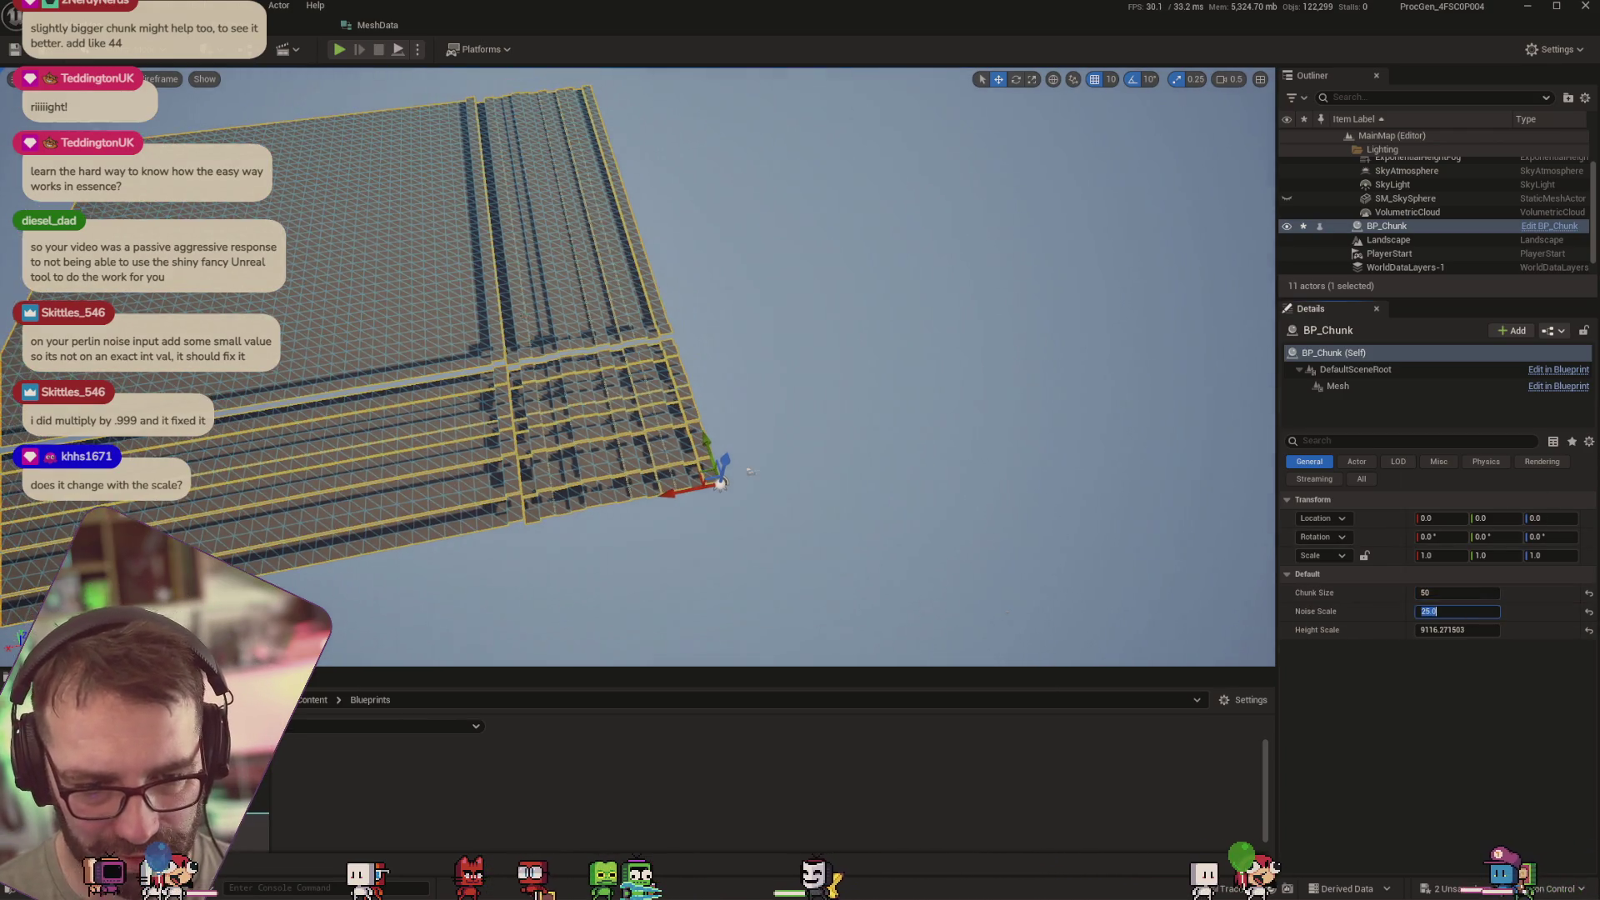
pyautogui.hotkey('alt', 'Tab')
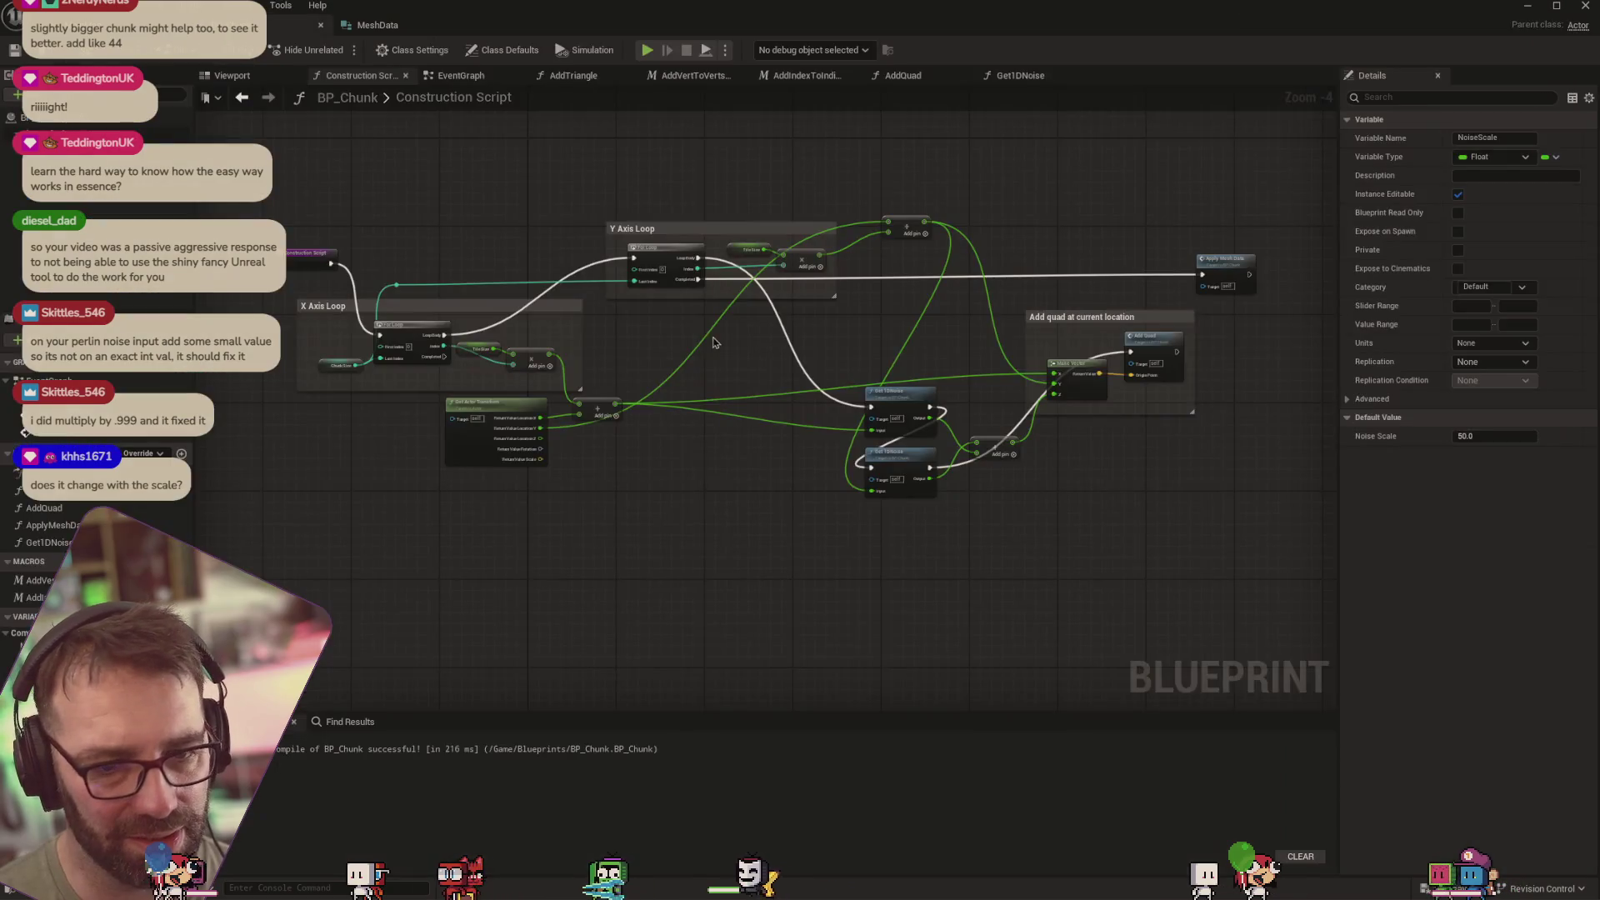
# In Get1DNoise, replace the 0.001 Add node with a third Multiply input of 0.999
pyautogui.click(1025, 75)
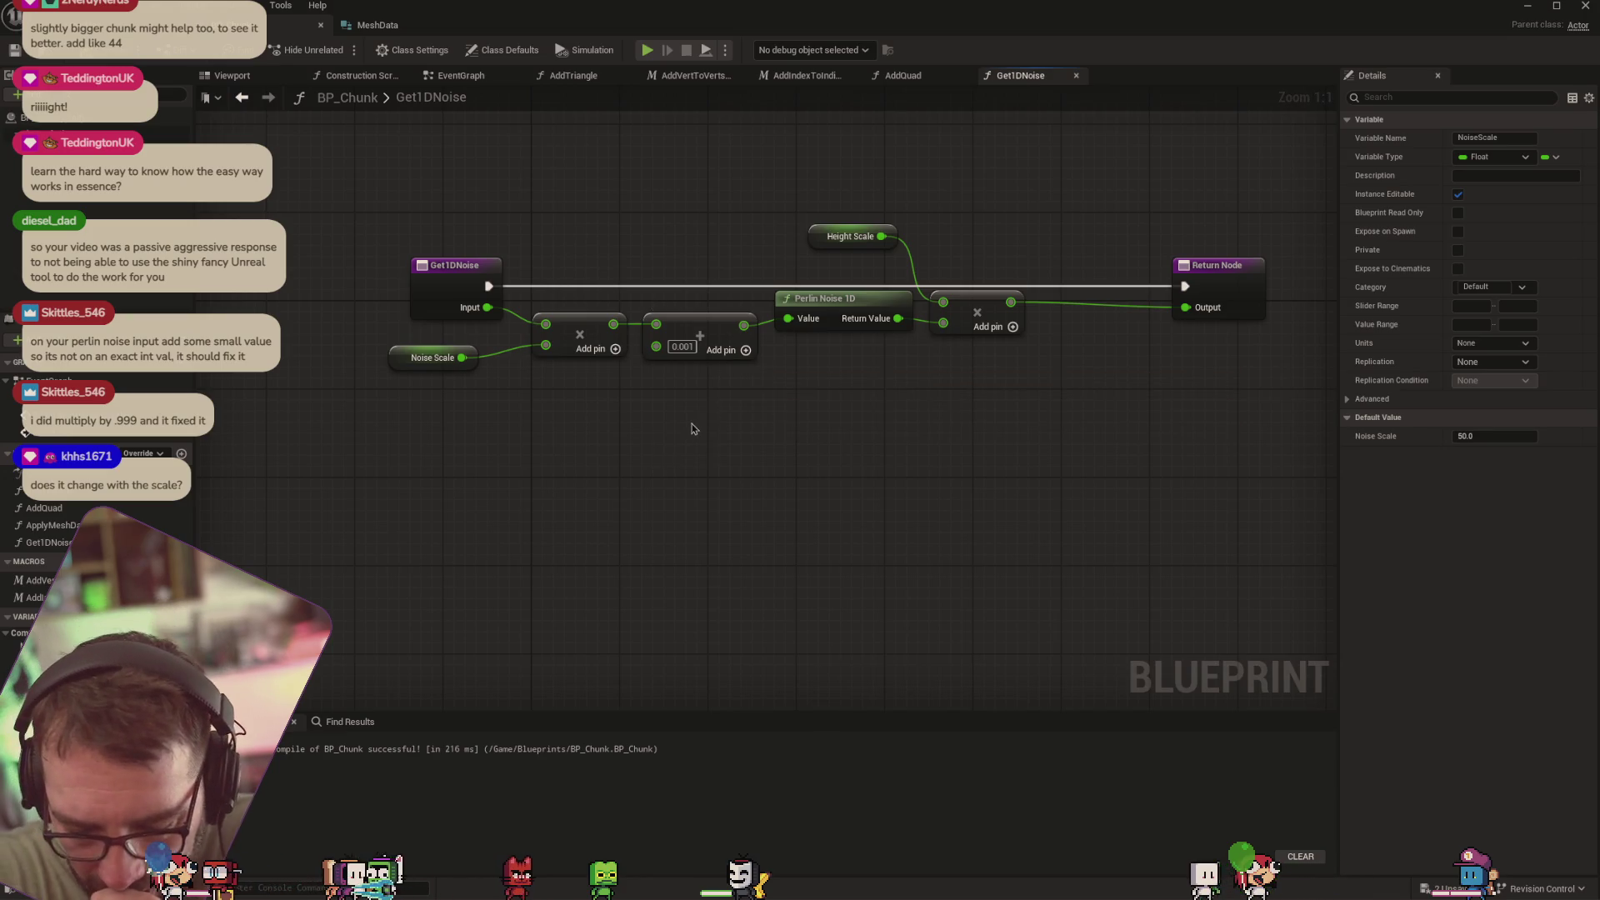
pyautogui.click(615, 350)
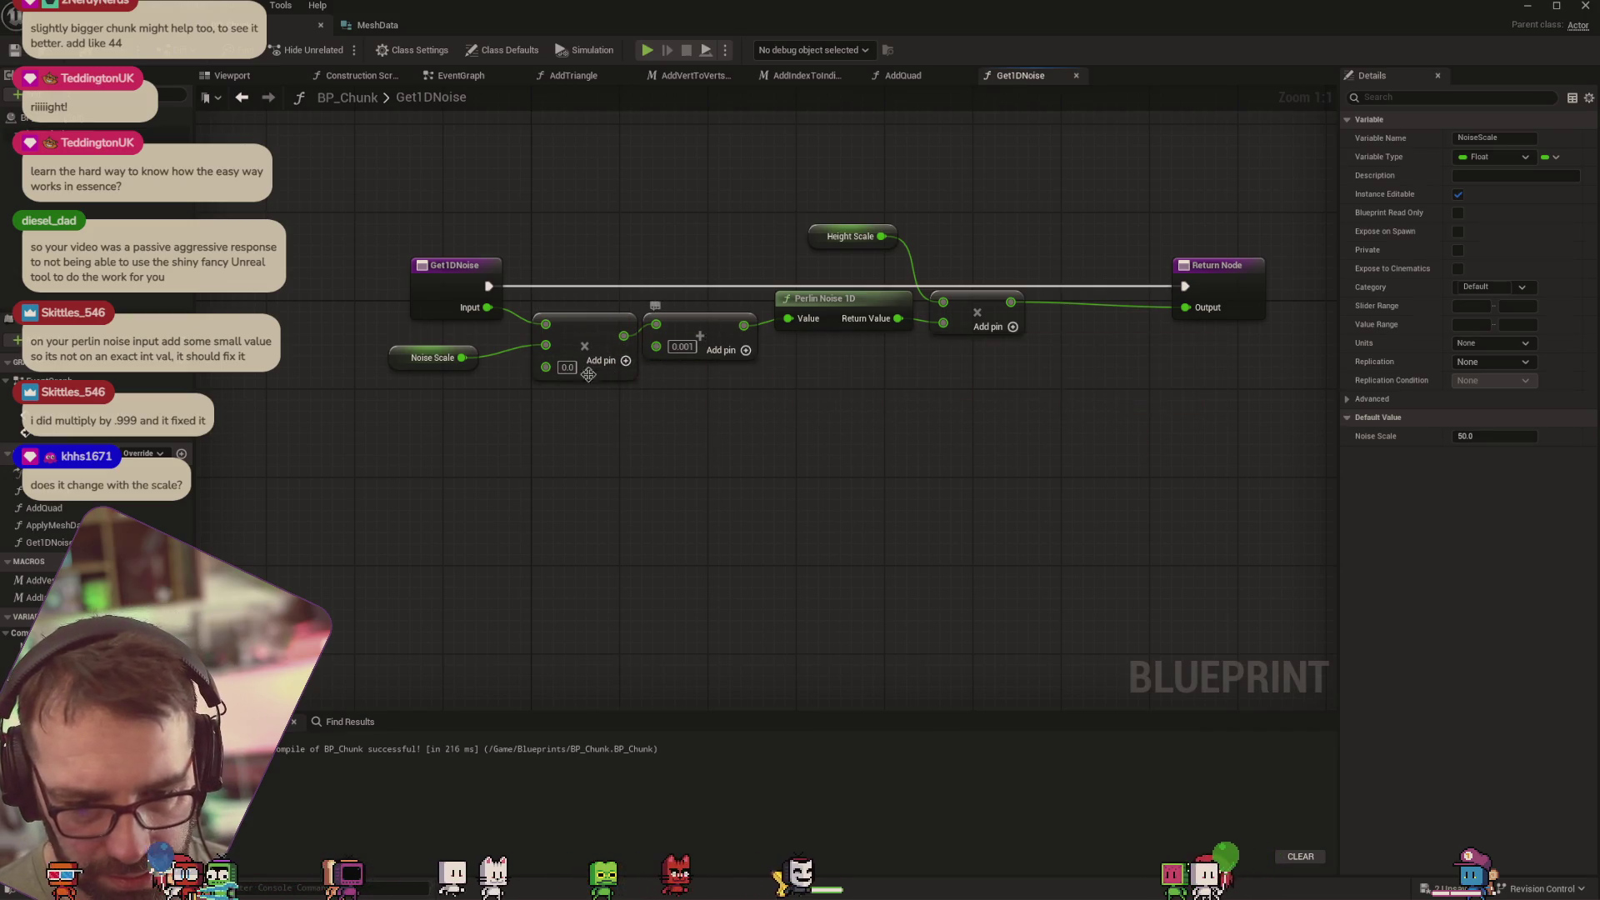
pyautogui.moveTo(1228, 410)
pyautogui.mouseDown()
pyautogui.moveTo(638, 317)
pyautogui.moveTo(643, 335)
pyautogui.moveTo(788, 319)
pyautogui.mouseUp()
pyautogui.press('Delete')
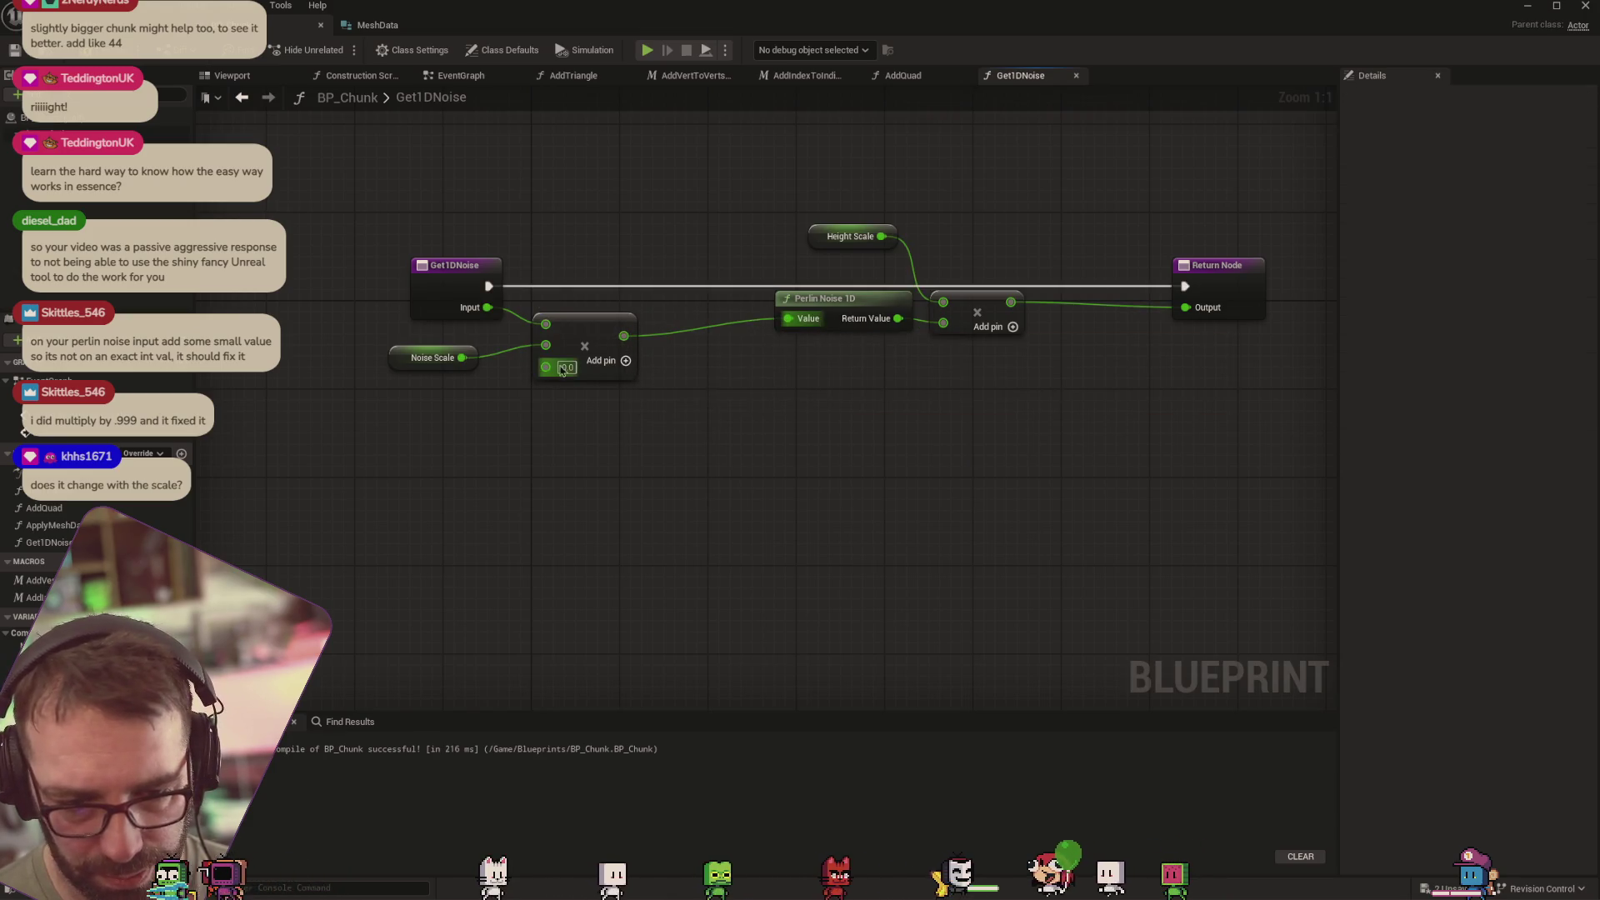
pyautogui.write('.999')
pyautogui.press('Return')
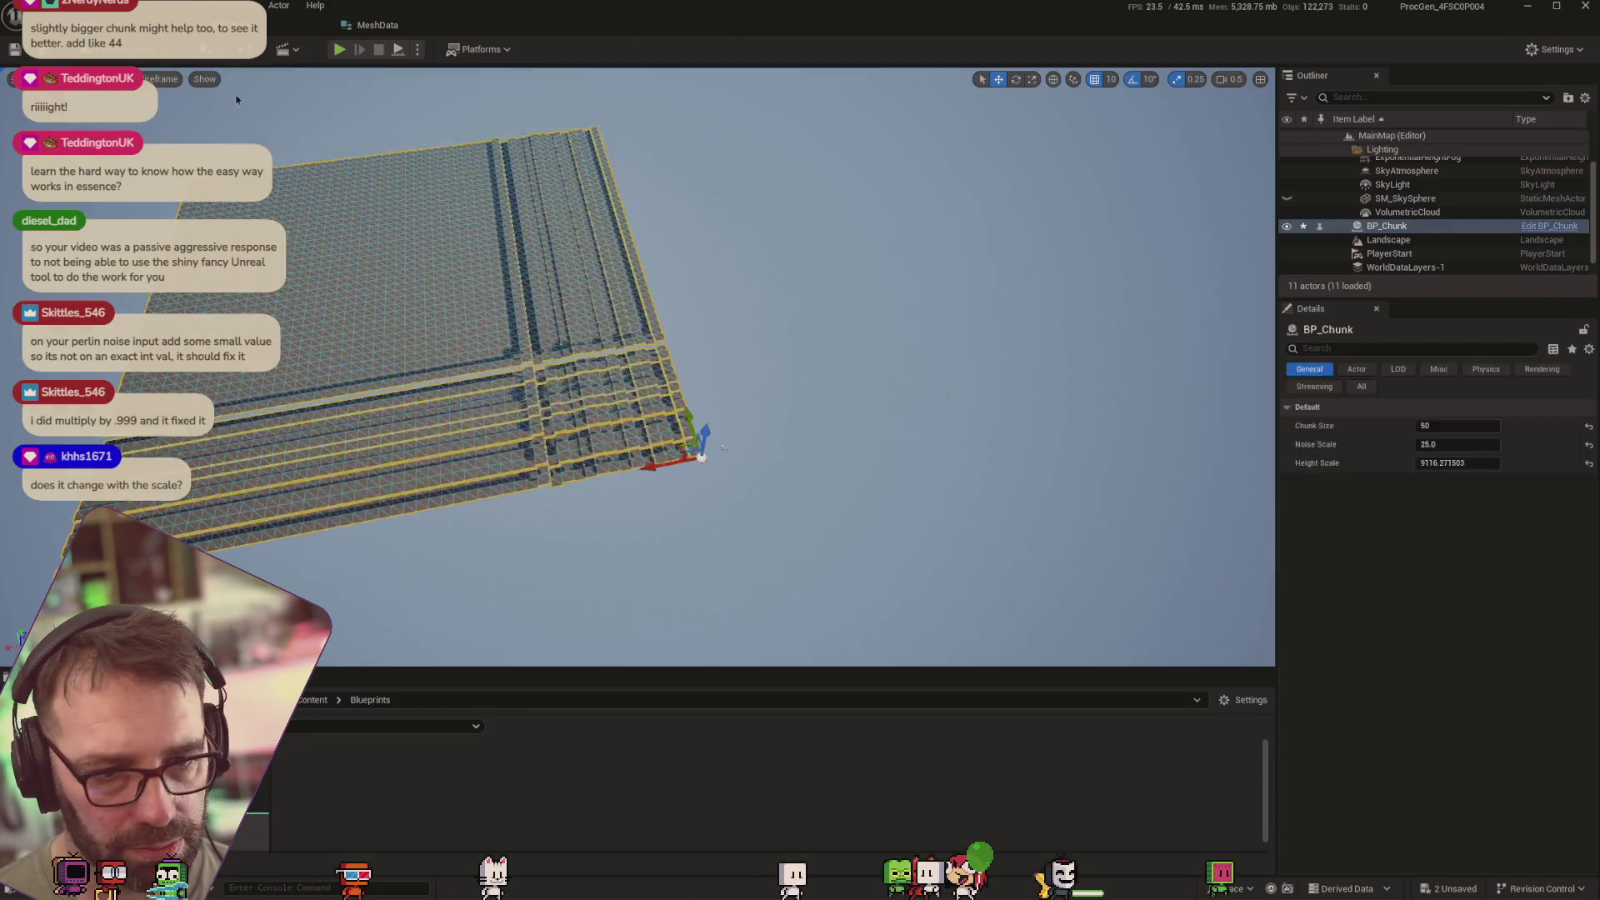
pyautogui.click(125, 25)
pyautogui.moveTo(723, 448)
pyautogui.mouseDown()
pyautogui.moveTo(484, 452)
pyautogui.moveTo(533, 433)
pyautogui.moveTo(730, 464)
pyautogui.mouseUp()
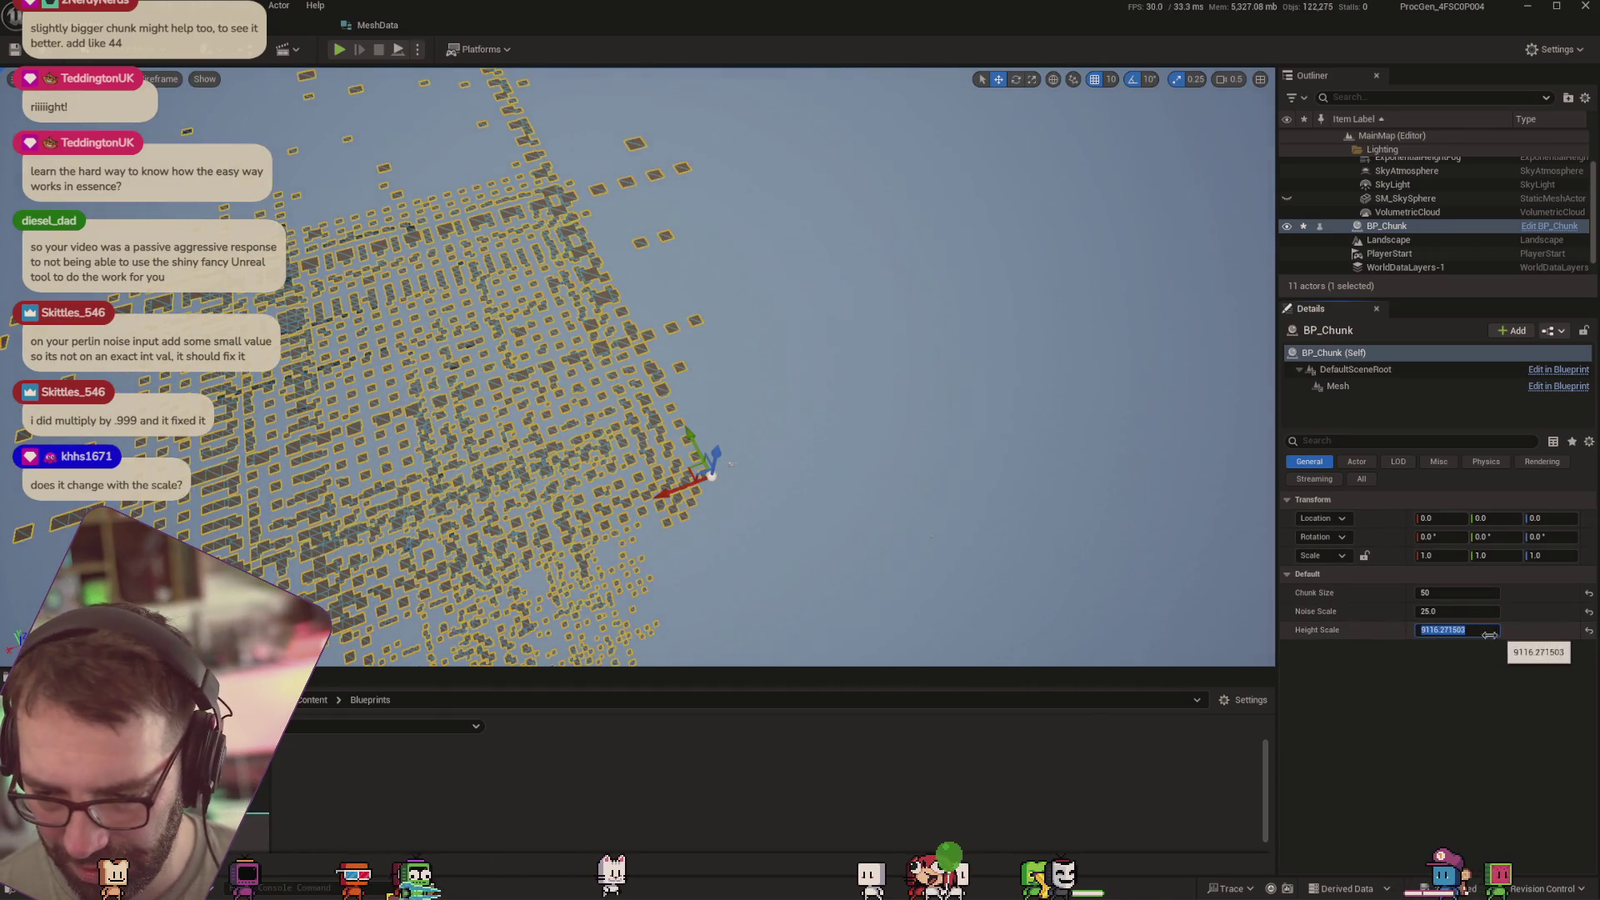
# Drag Height Scale down to about 16.67 and set Noise Scale to 0.1 after trying 100
pyautogui.moveTo(1458, 630); pyautogui.dragTo(1262, 630)
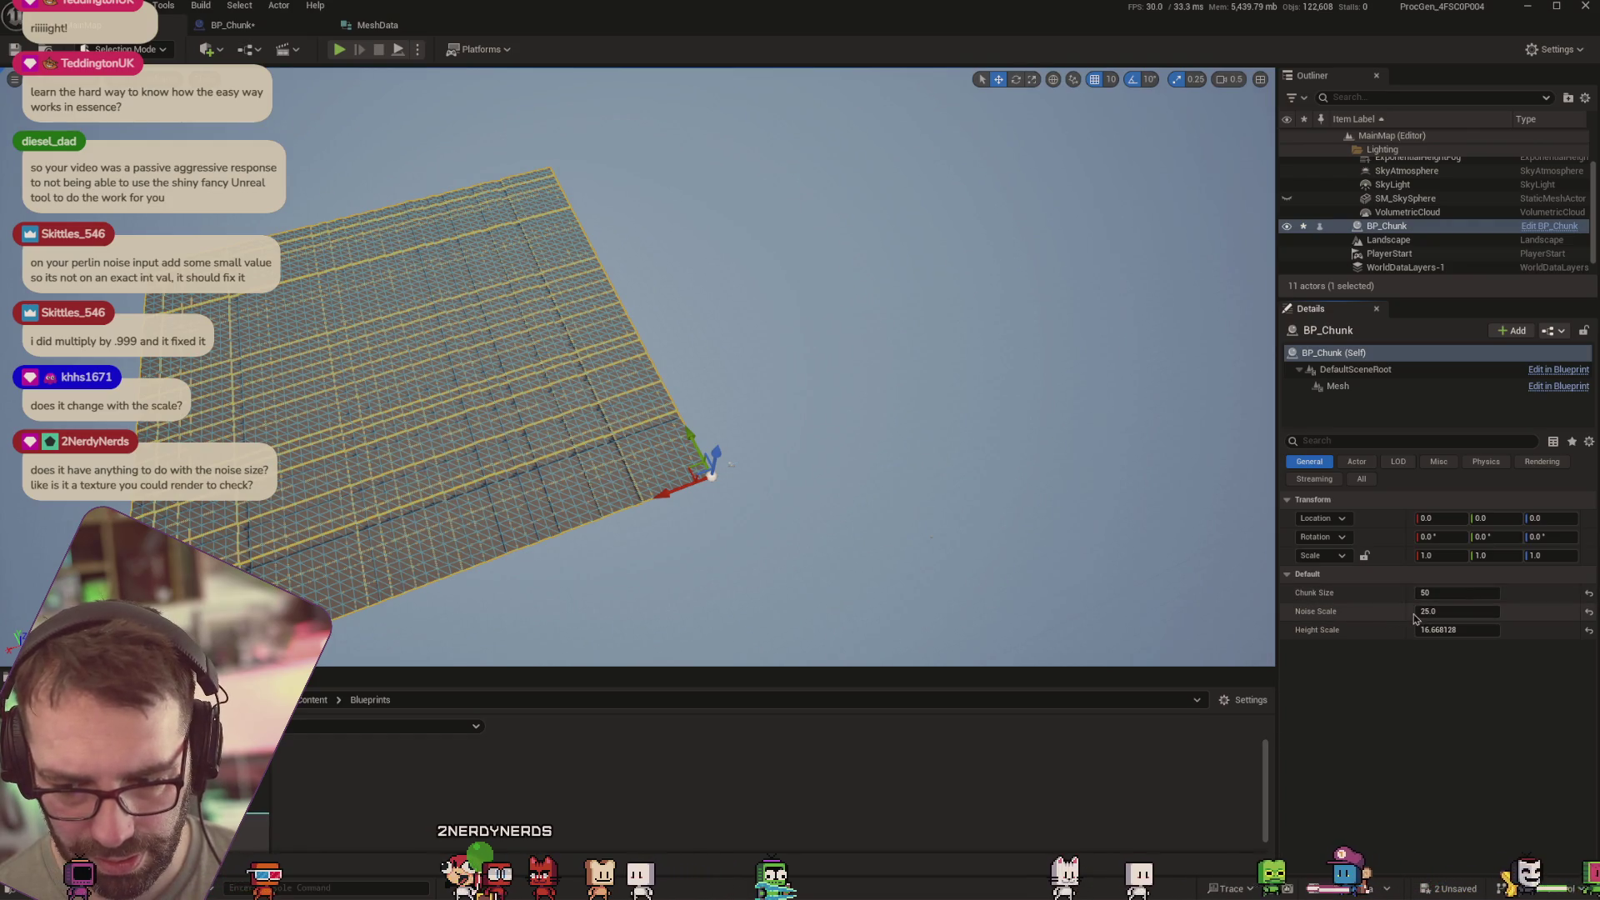
pyautogui.moveTo(1416, 611)
pyautogui.mouseDown()
pyautogui.moveTo(1387, 611)
pyautogui.moveTo(1483, 613)
pyautogui.mouseUp()
pyautogui.click(1483, 613)
pyautogui.write('100')
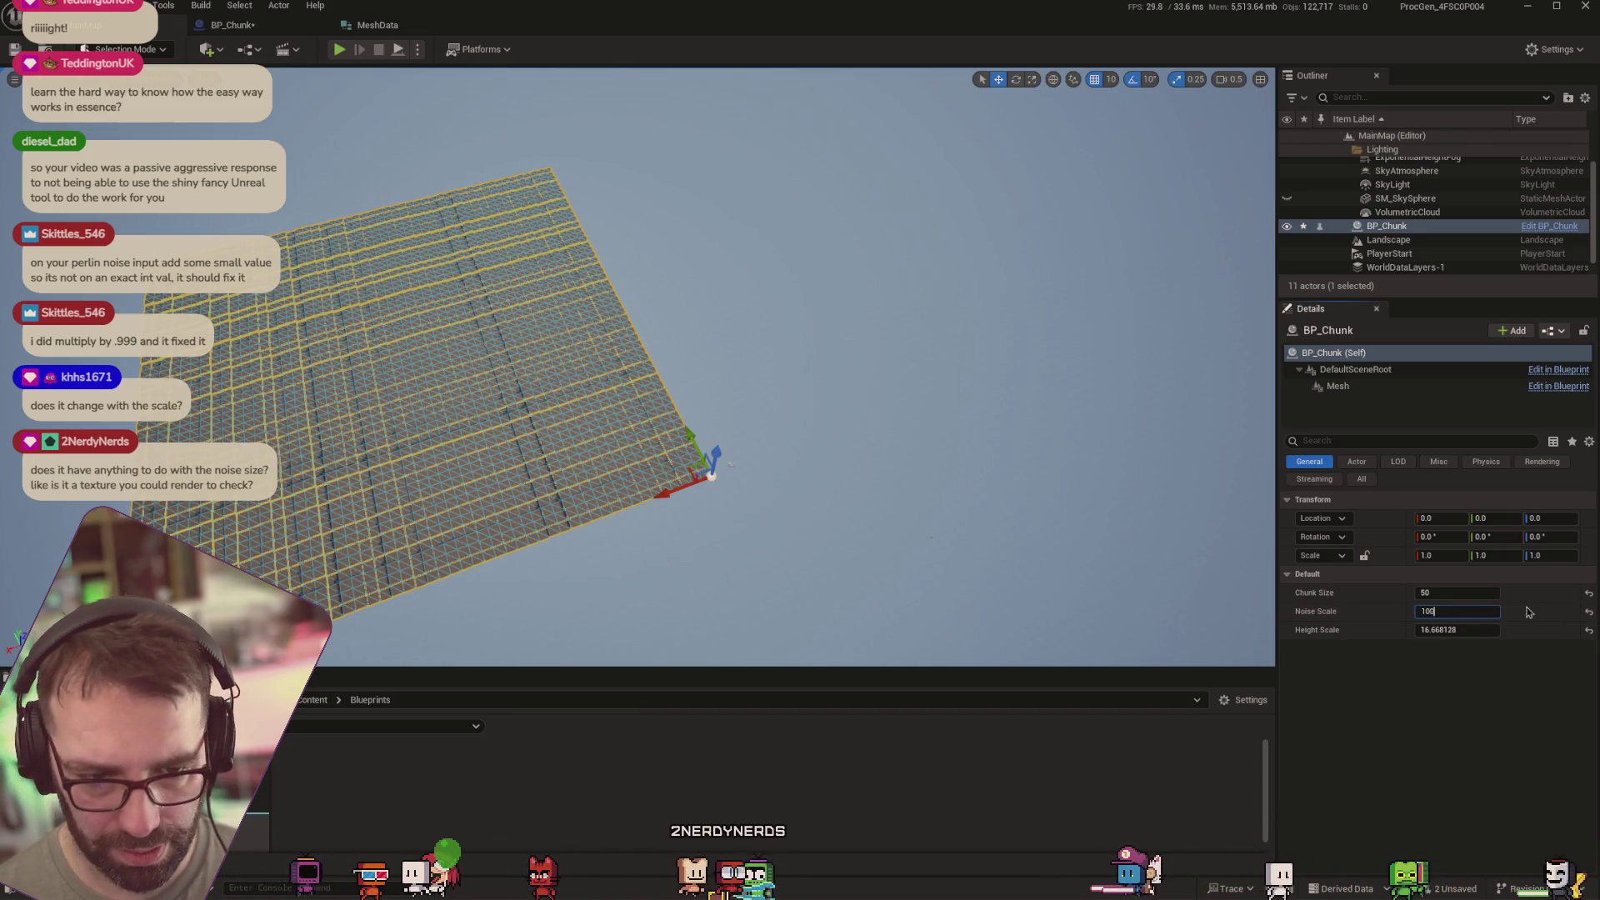
pyautogui.press('Tab')
pyautogui.click(1468, 611)
pyautogui.write('0.1')
pyautogui.press('Tab')
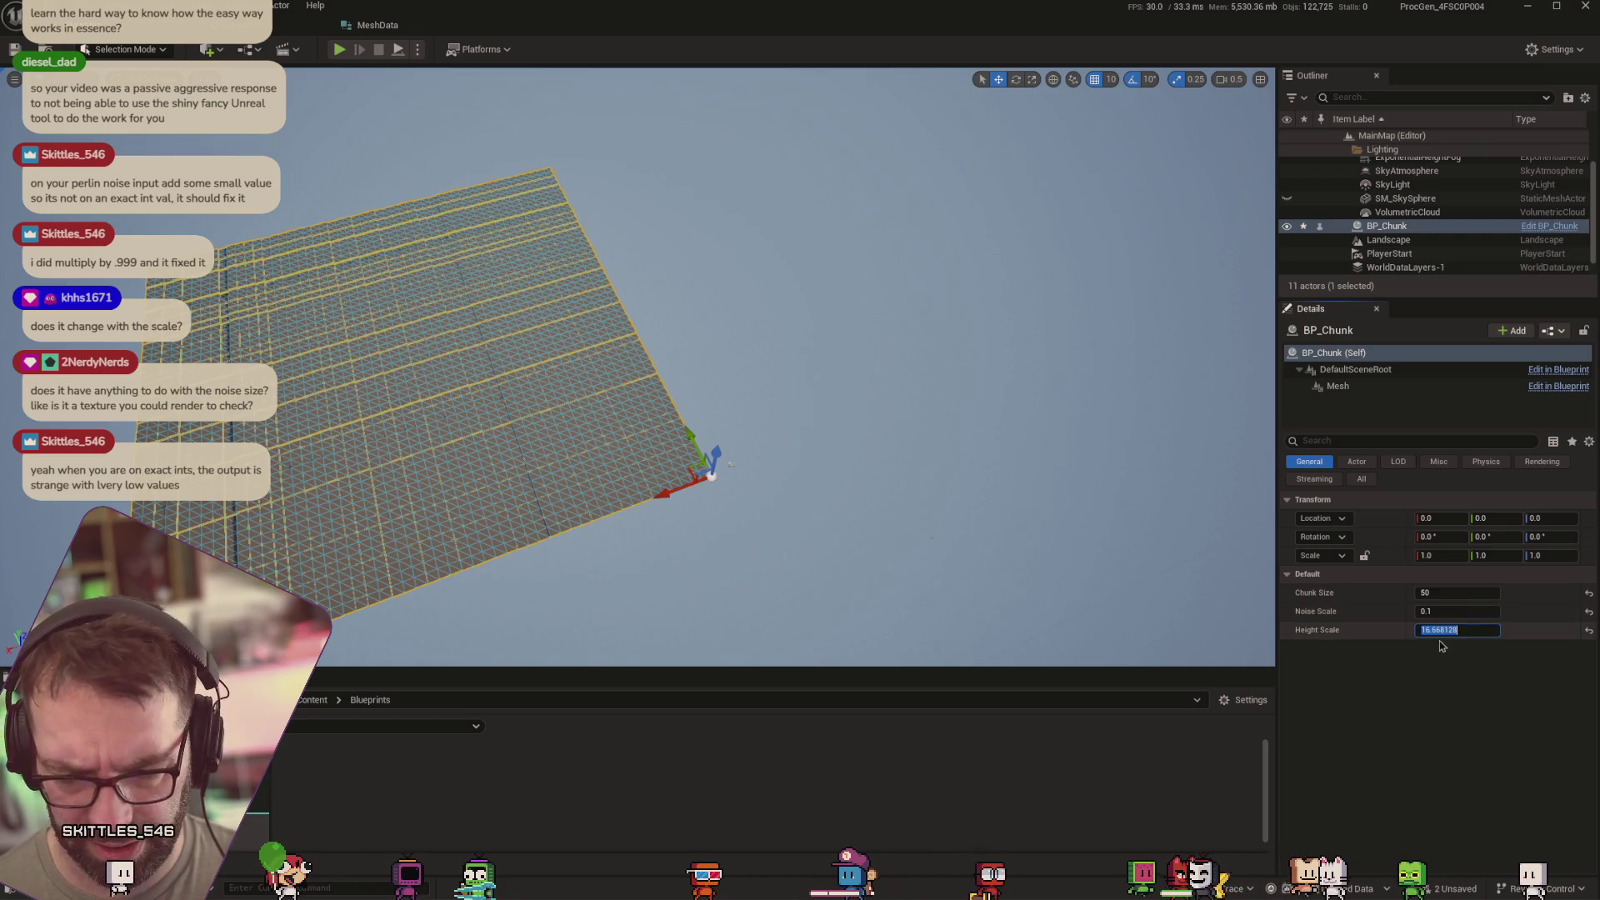
pyautogui.hotkey('alt', 'Tab')
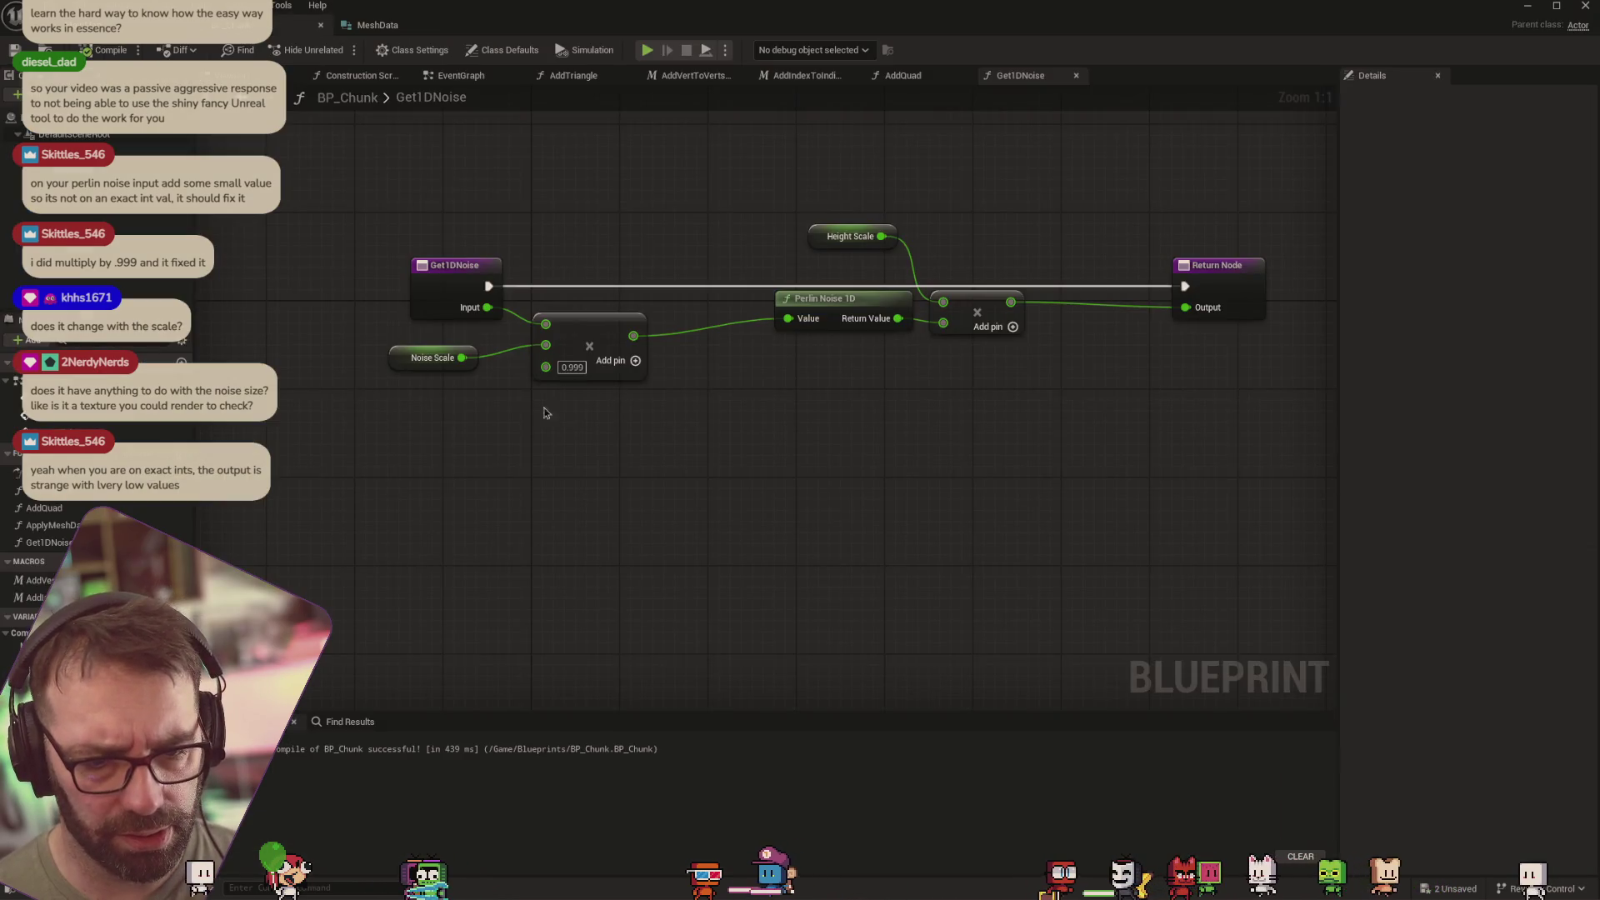
# Remove the 0.999 Multiply pin and route the product through a new Add node into Perlin Noise
pyautogui.rightClick(546, 367)
pyautogui.click(638, 536)
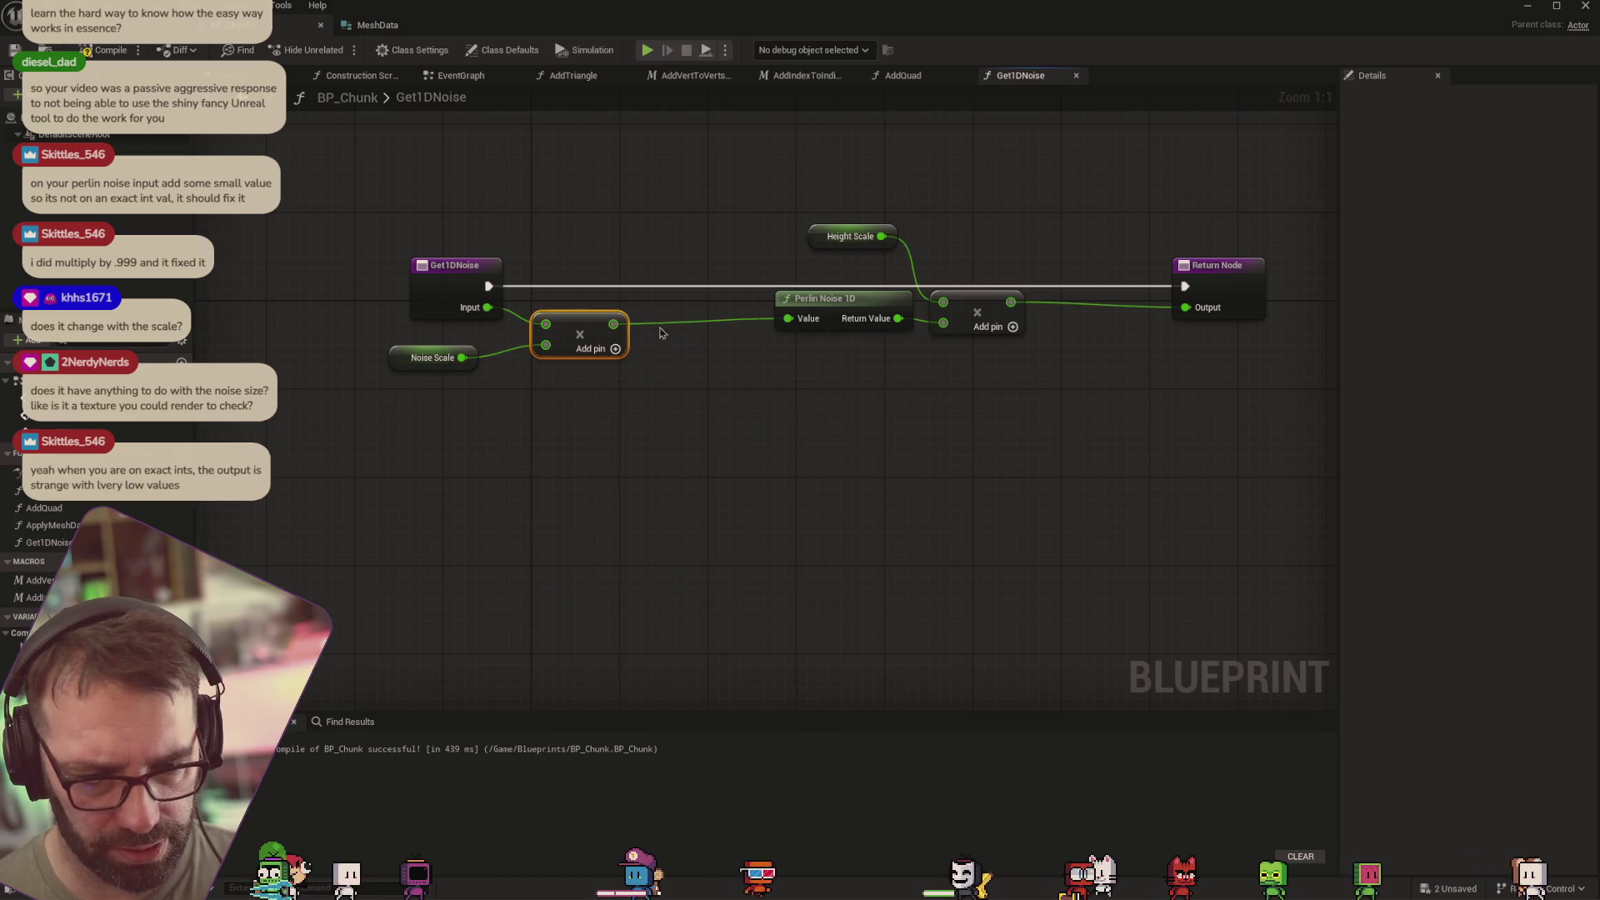
pyautogui.moveTo(612, 324); pyautogui.dragTo(644, 352)
pyautogui.write('add')
pyautogui.press('Return')
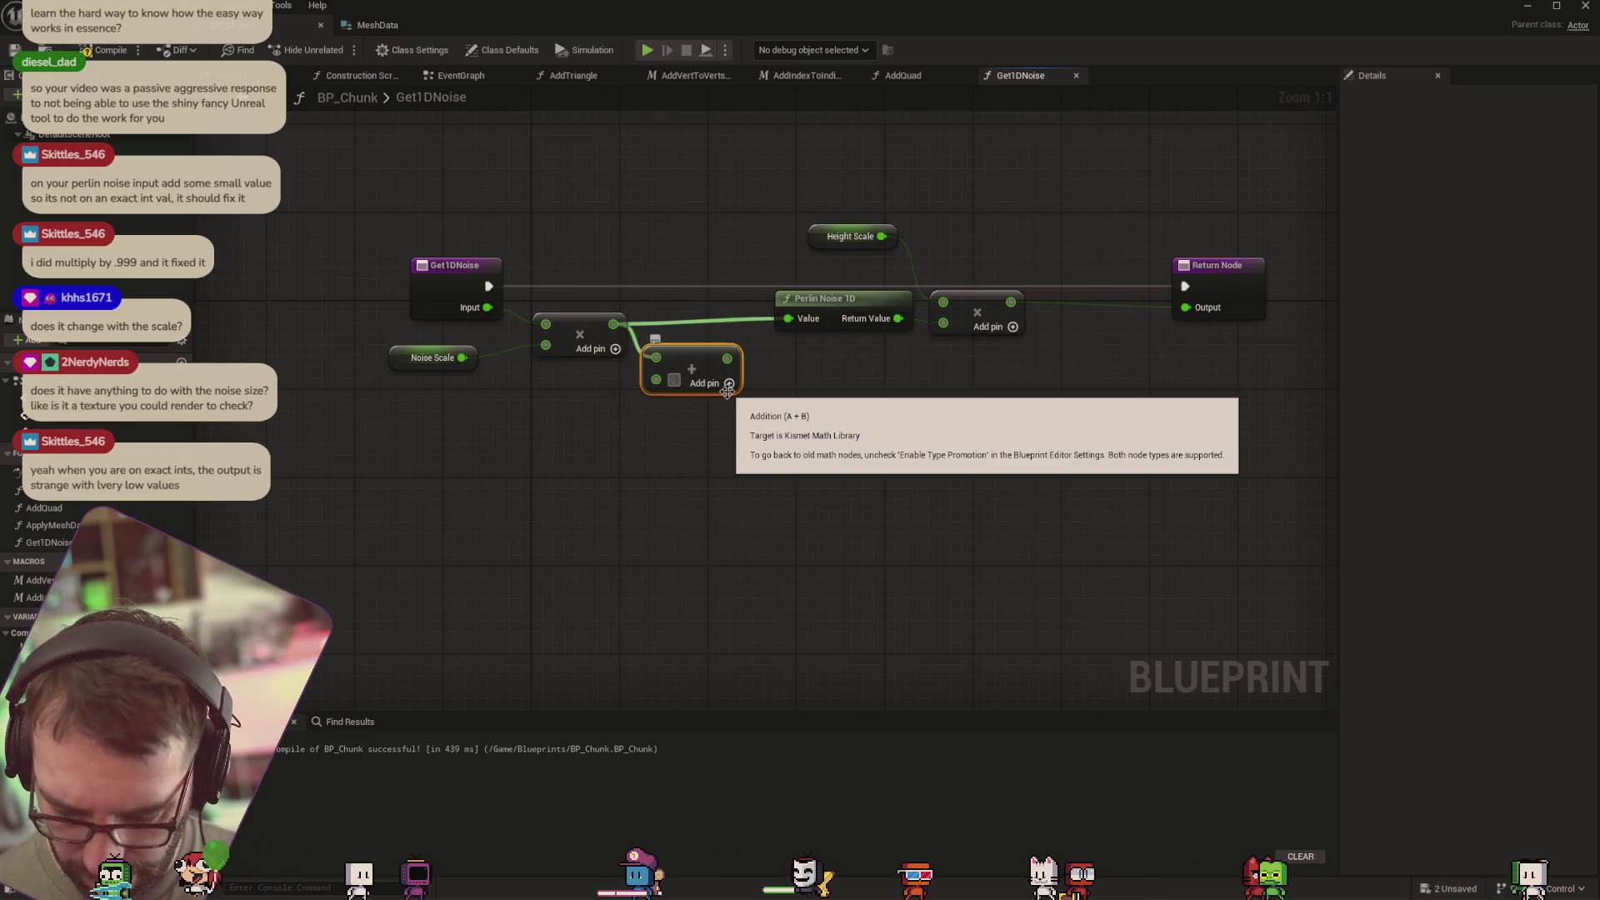
pyautogui.write('0.001')
pyautogui.moveTo(779, 329); pyautogui.dragTo(771, 327)
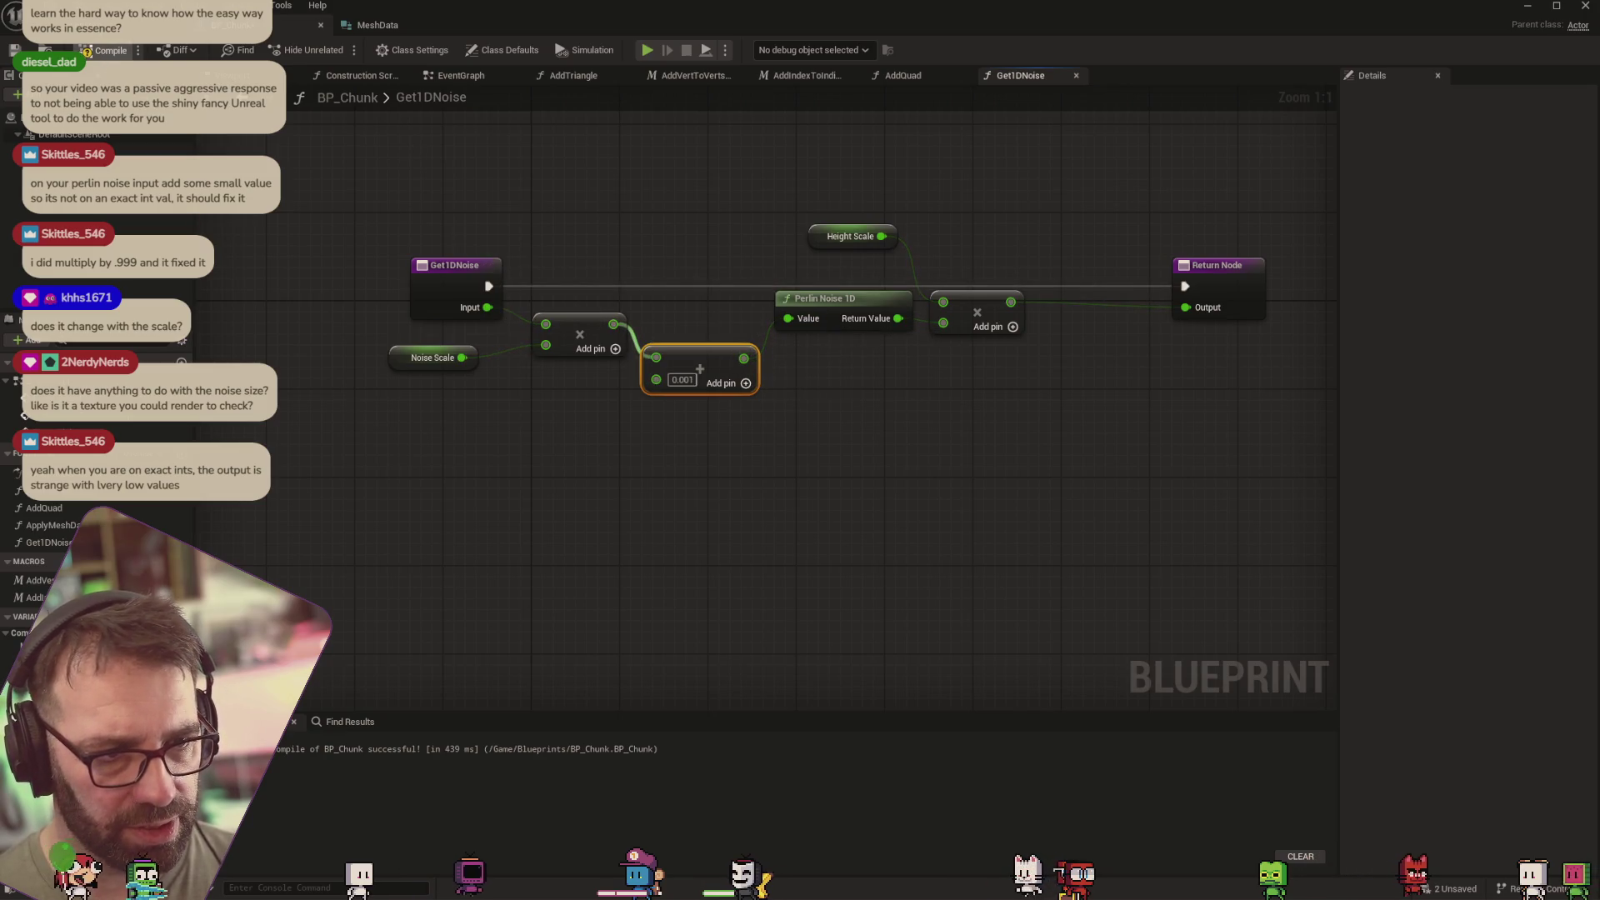
pyautogui.click(142, 25)
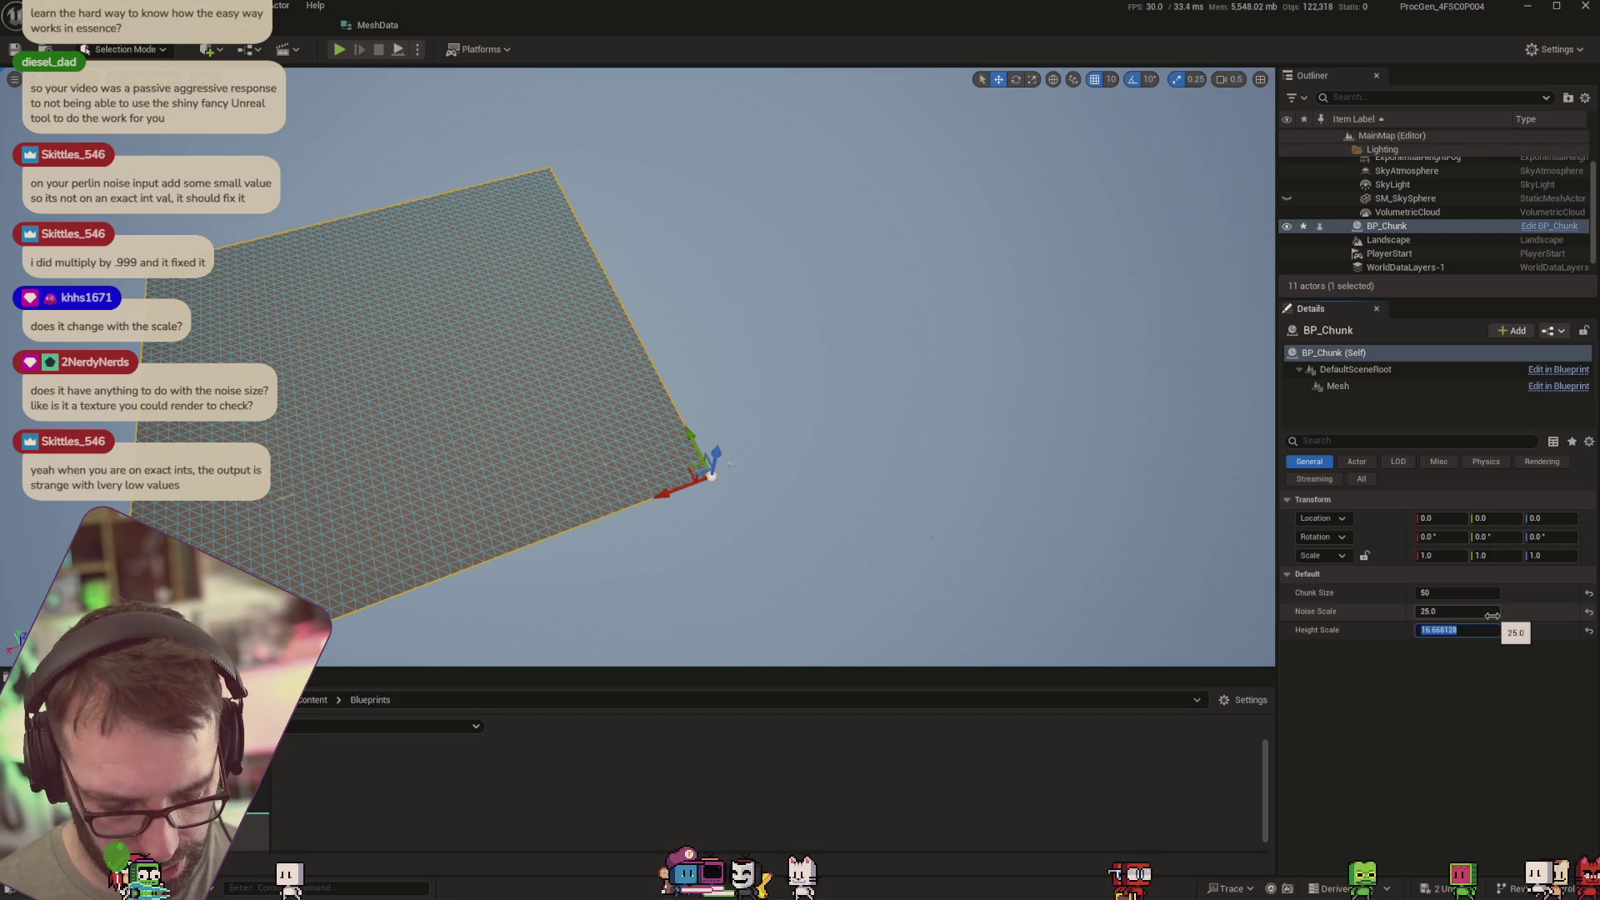
# Try Height Scales 2000, 50000 and 3500 and Noise Scales 25–26, settling Height Scale at 5000
pyautogui.write('00')
pyautogui.press('Return')
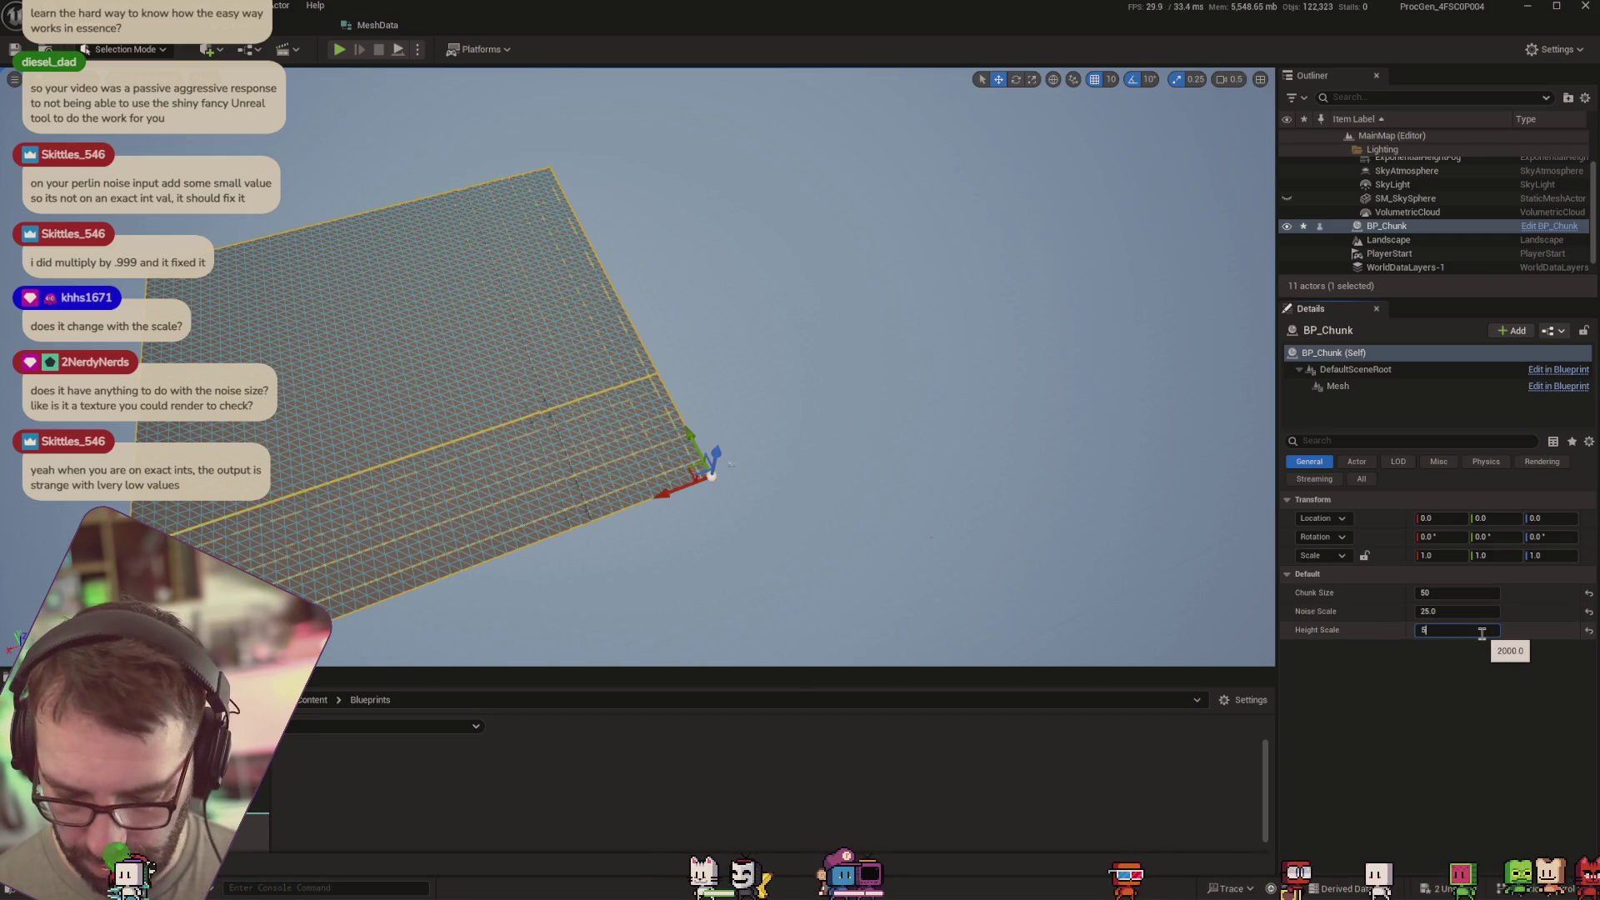
pyautogui.write('000')
pyautogui.press('Return')
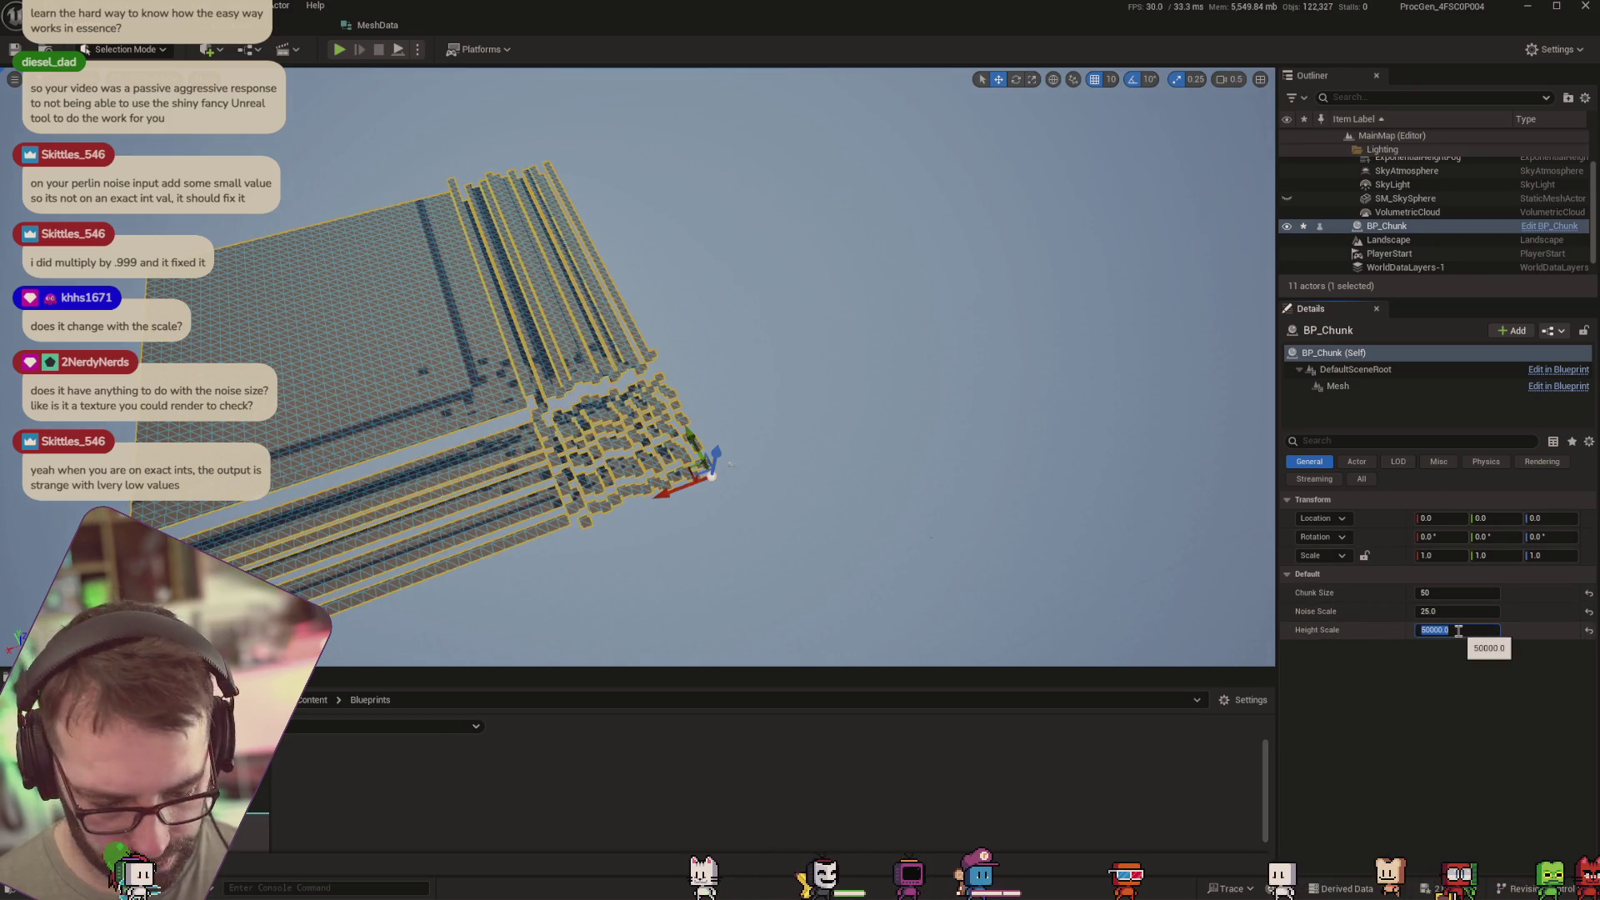
pyautogui.write('0')
pyautogui.press('Return')
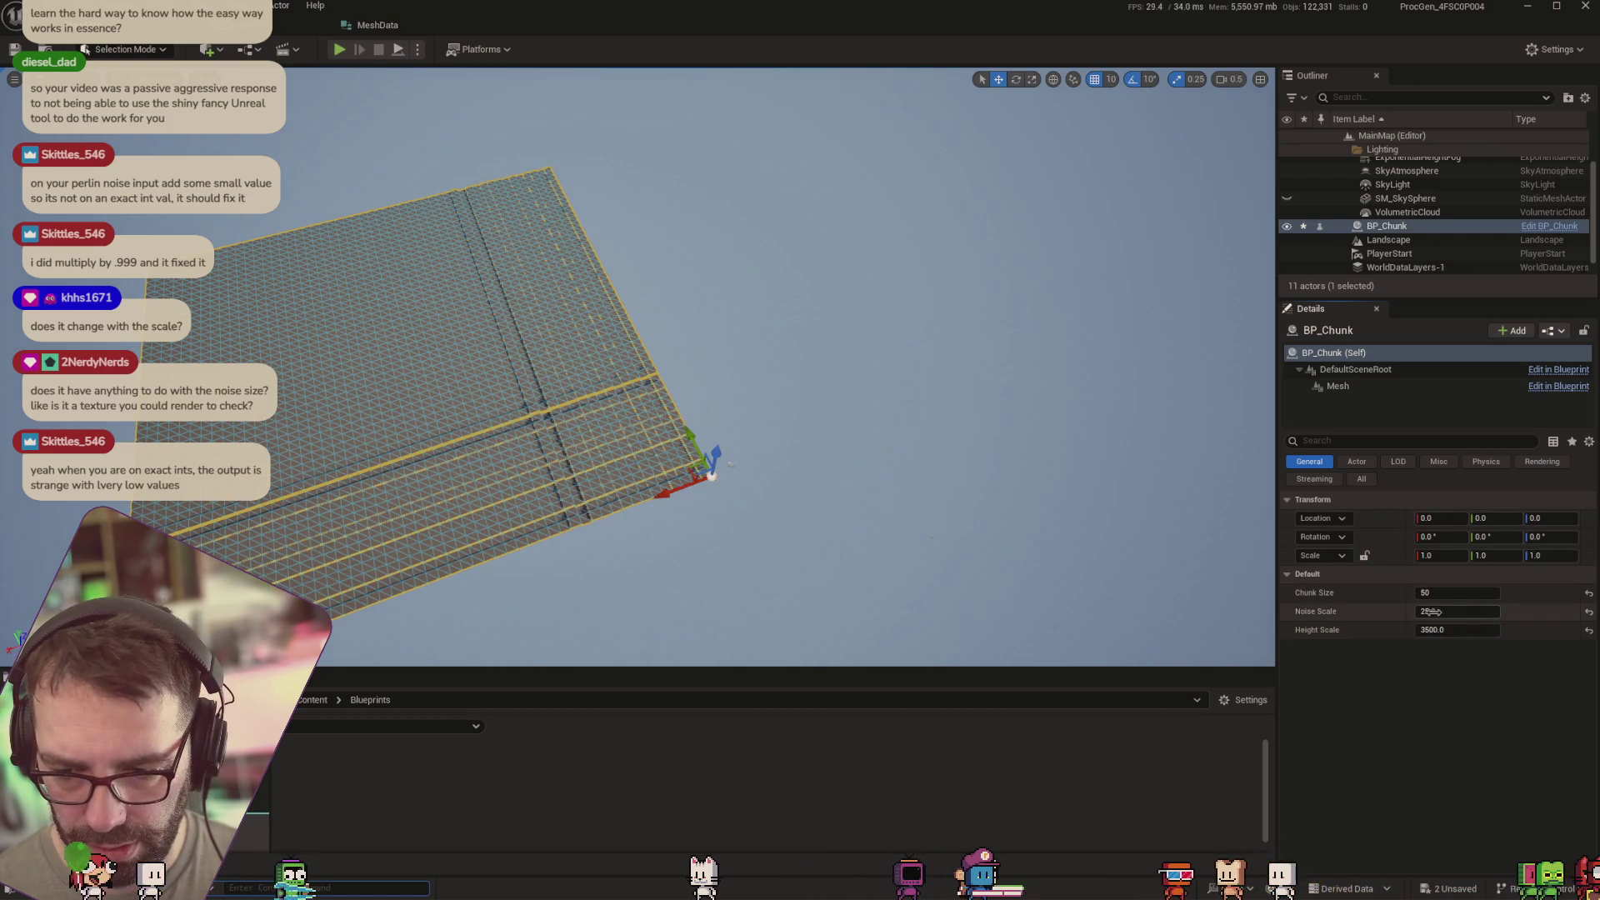
pyautogui.moveTo(1420, 611); pyautogui.dragTo(1425, 611)
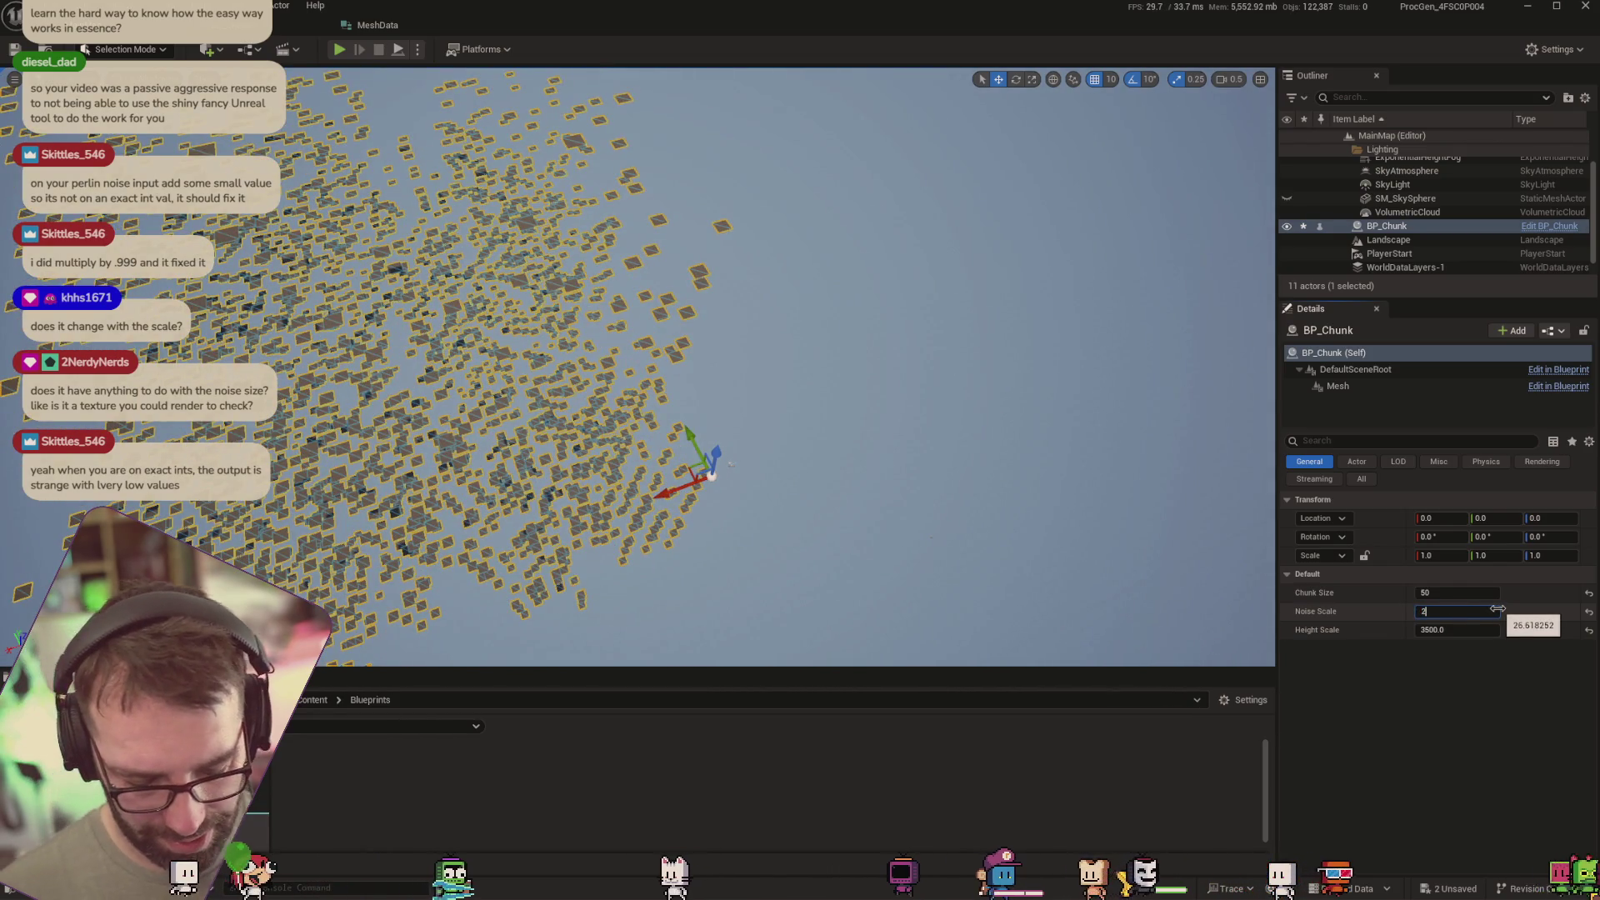
pyautogui.write('25')
pyautogui.press('Tab')
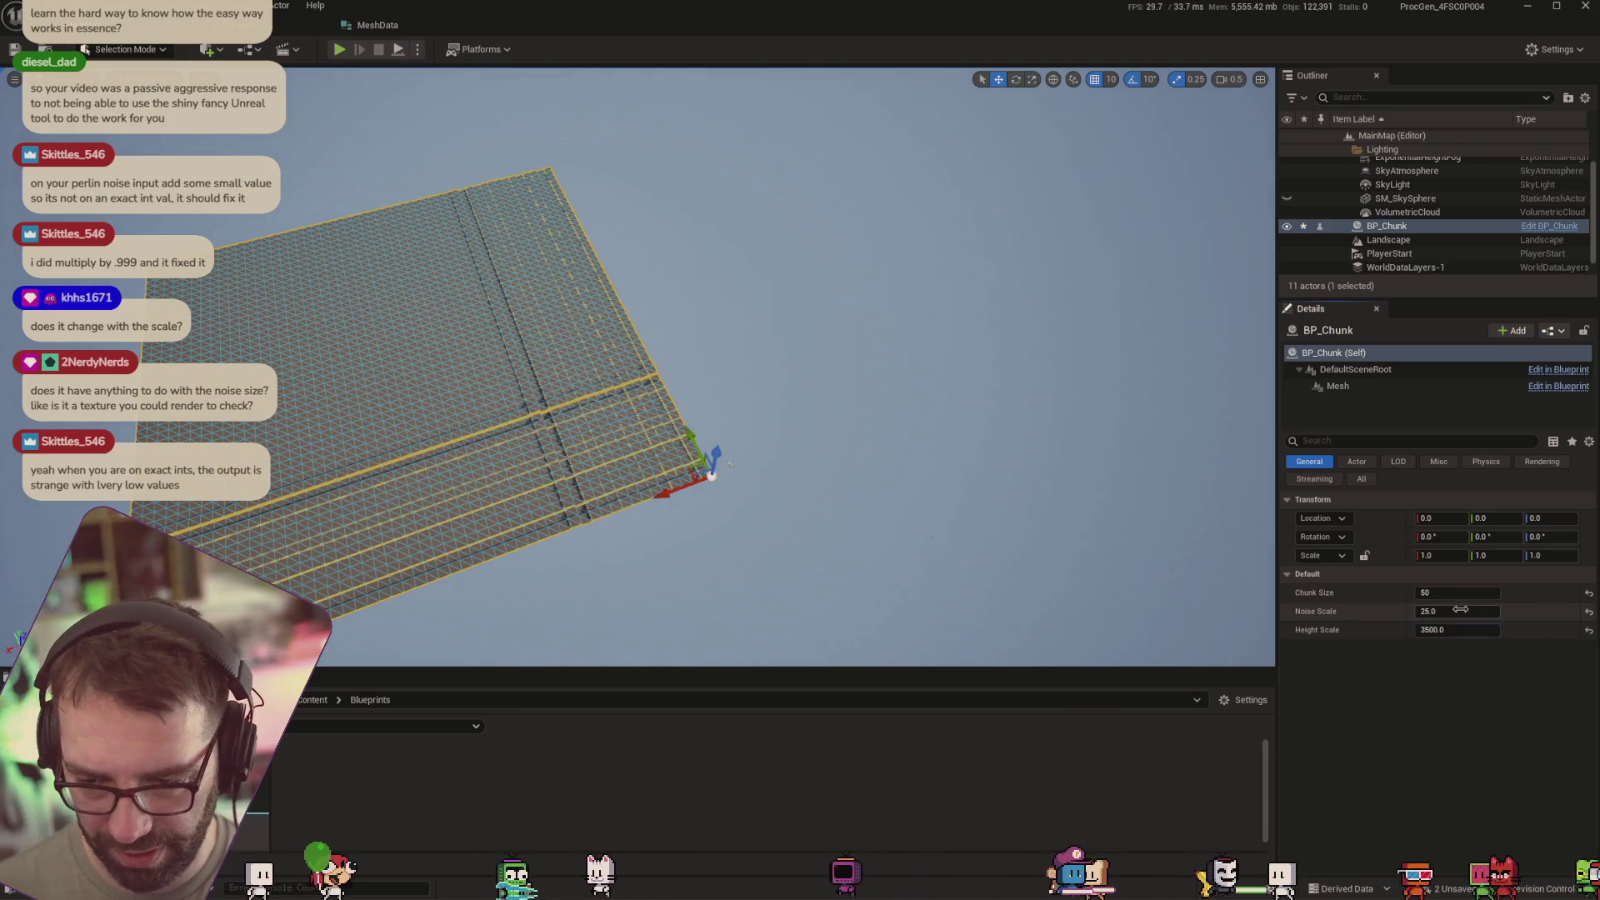
pyautogui.moveTo(1460, 611); pyautogui.dragTo(1464, 611)
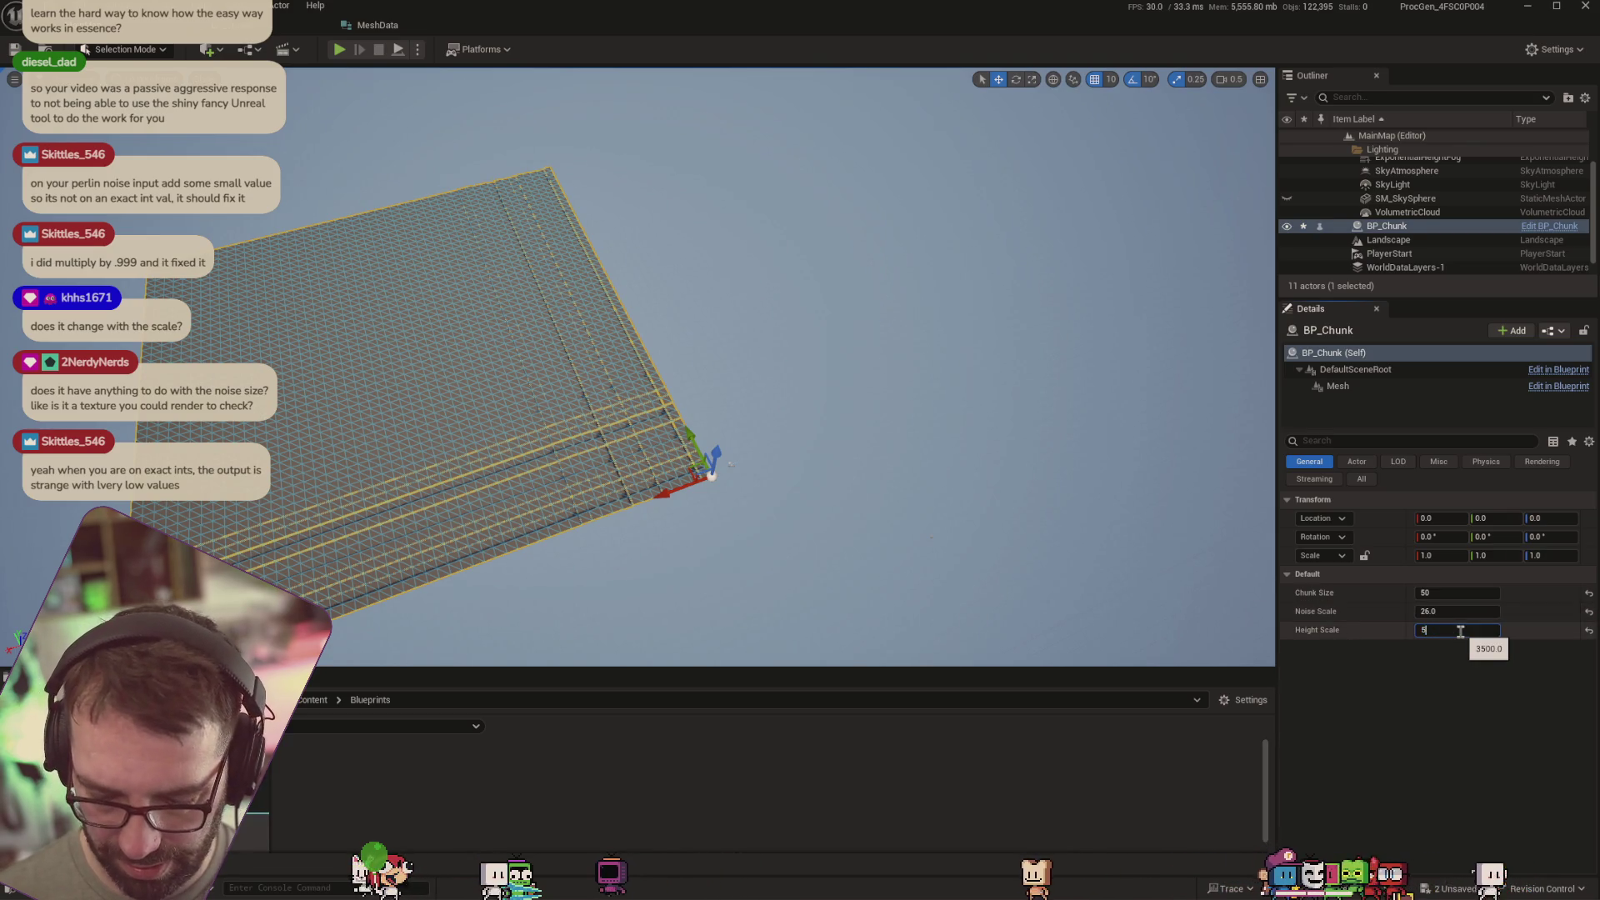
pyautogui.write('000')
pyautogui.press('Return')
# Fly the camera over the chunk mesh and reselect the BP_Chunk actor
pyautogui.scroll(5, 915, 596)
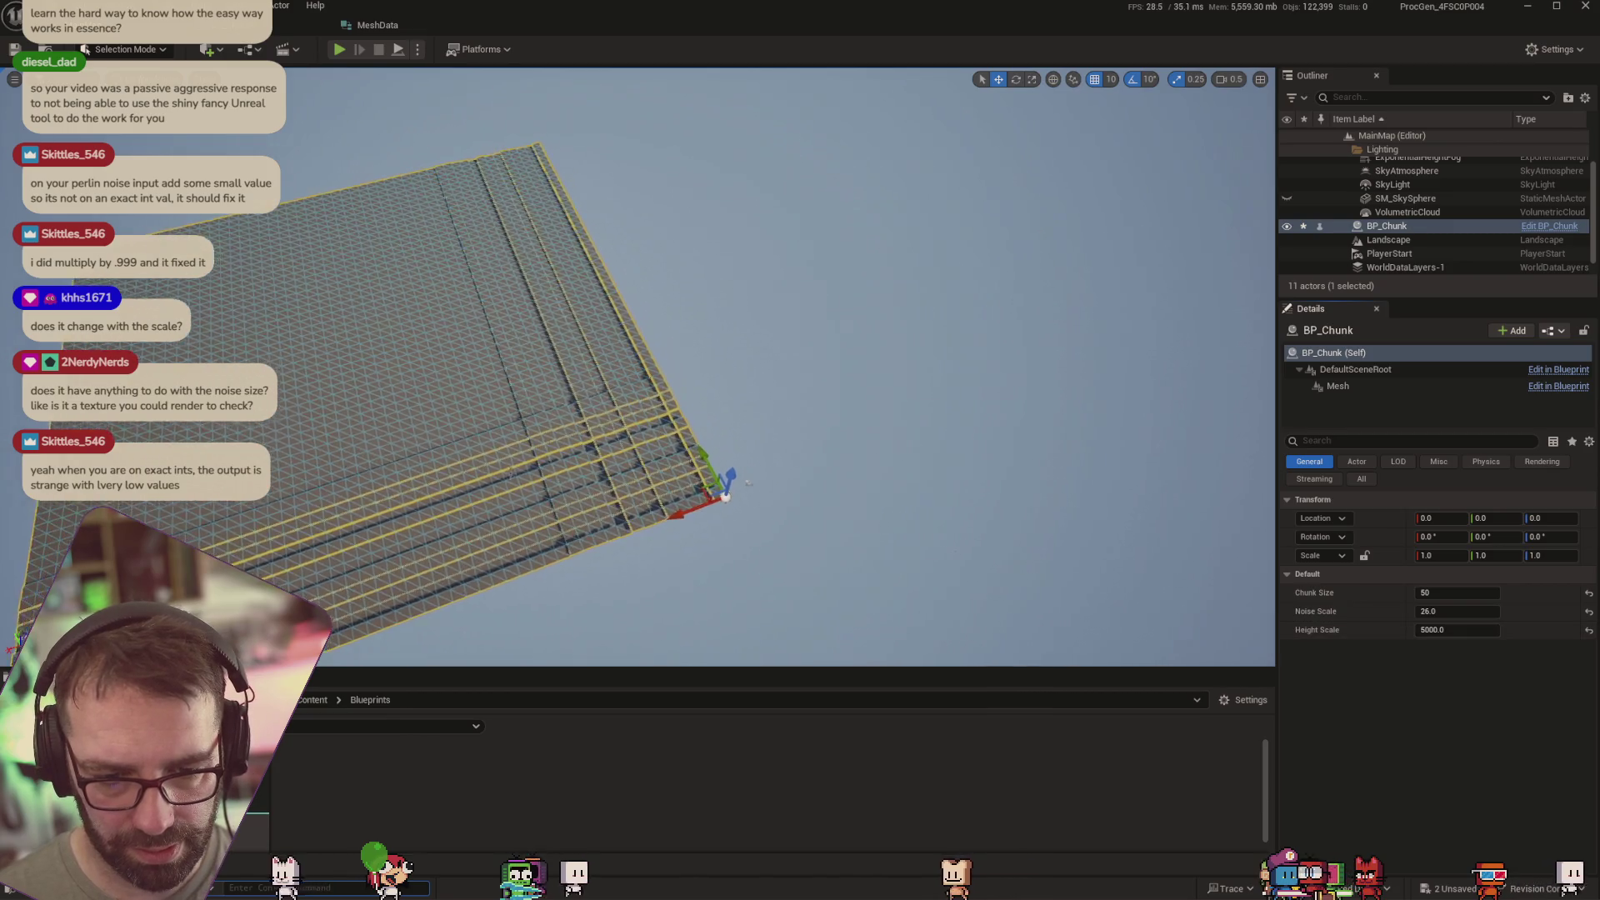
pyautogui.scroll(5, 792, 528)
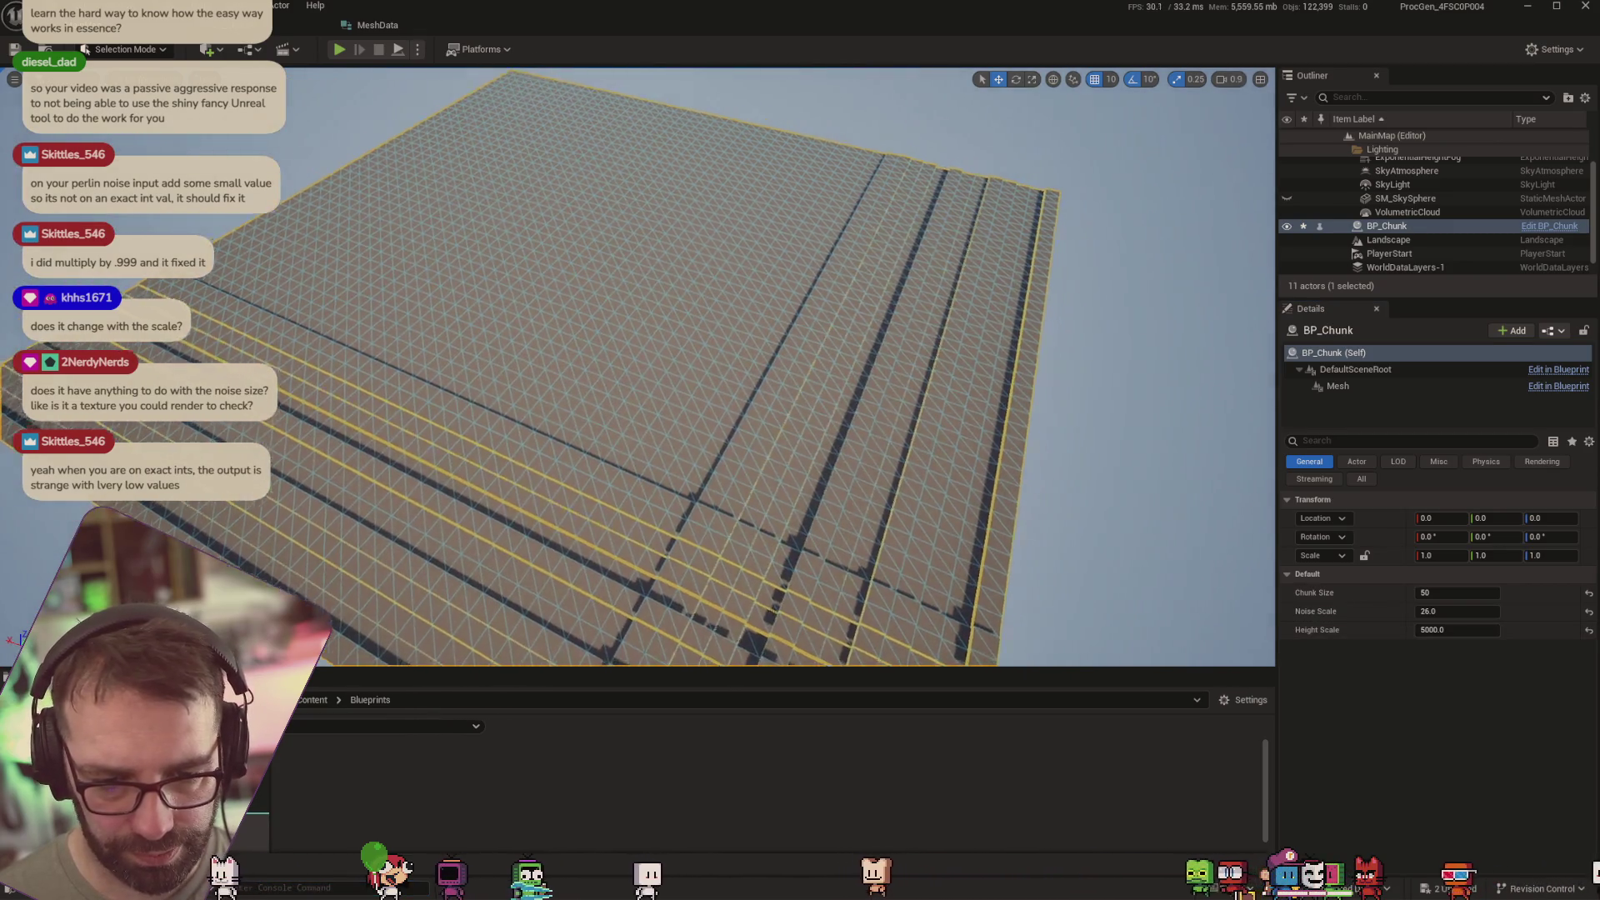
pyautogui.moveTo(996, 543); pyautogui.dragTo(667, 542)
pyautogui.click(571, 505)
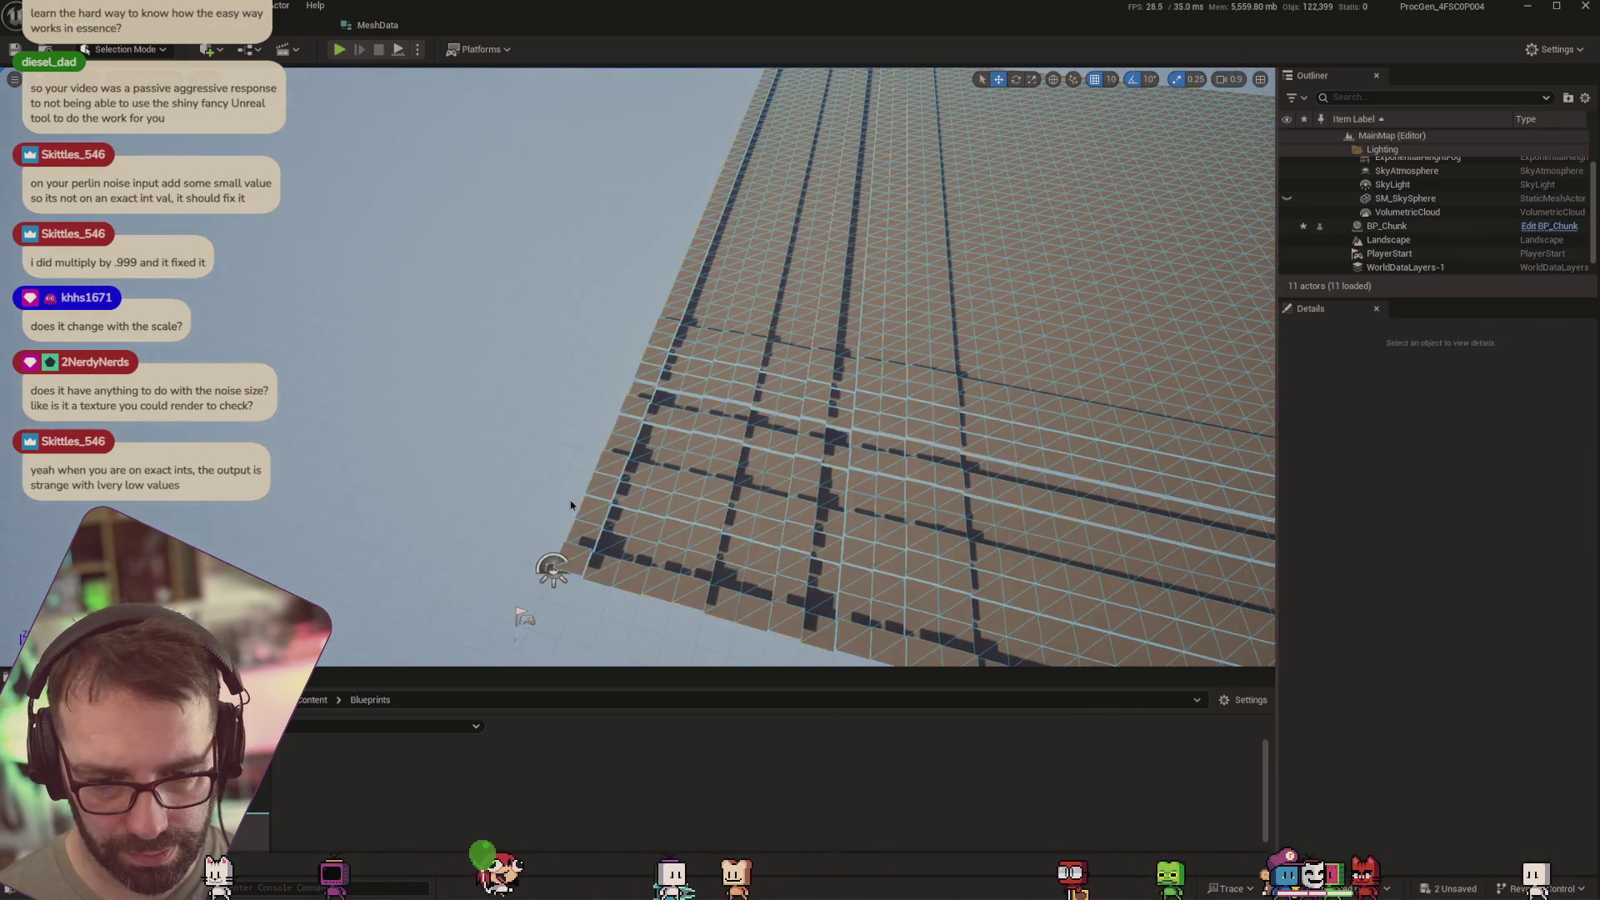
pyautogui.moveTo(571, 506); pyautogui.dragTo(700, 505)
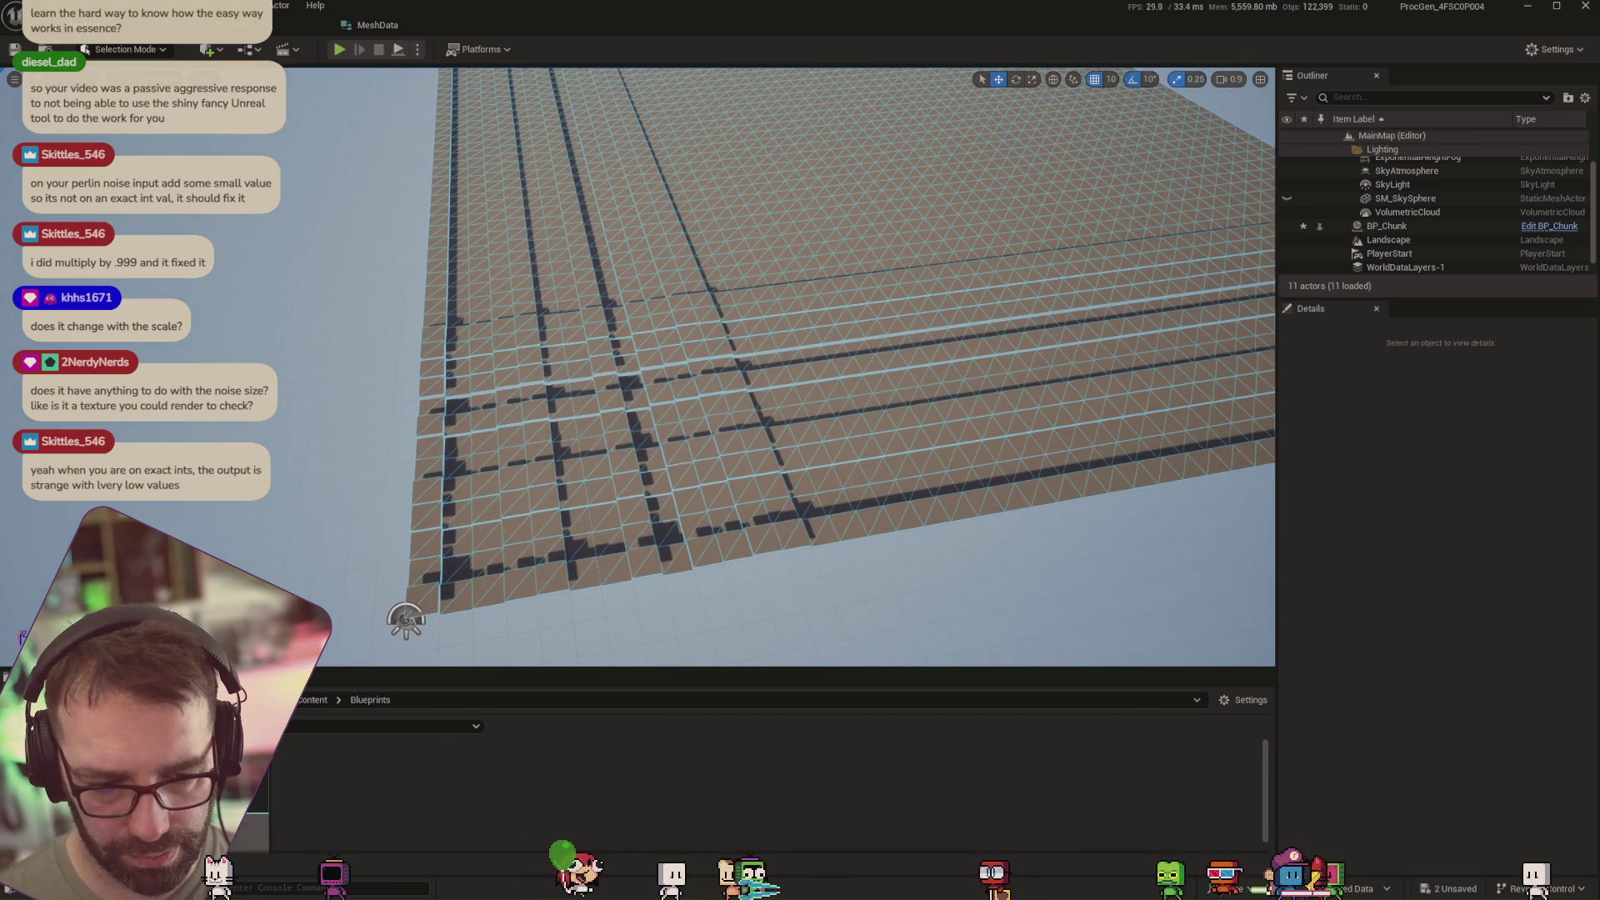
pyautogui.click(1387, 226)
# Set Noise Scale to 27, then 30, and finally 5, then frame the whole chunk
pyautogui.click(1452, 611)
pyautogui.write('27')
pyautogui.press('Tab')
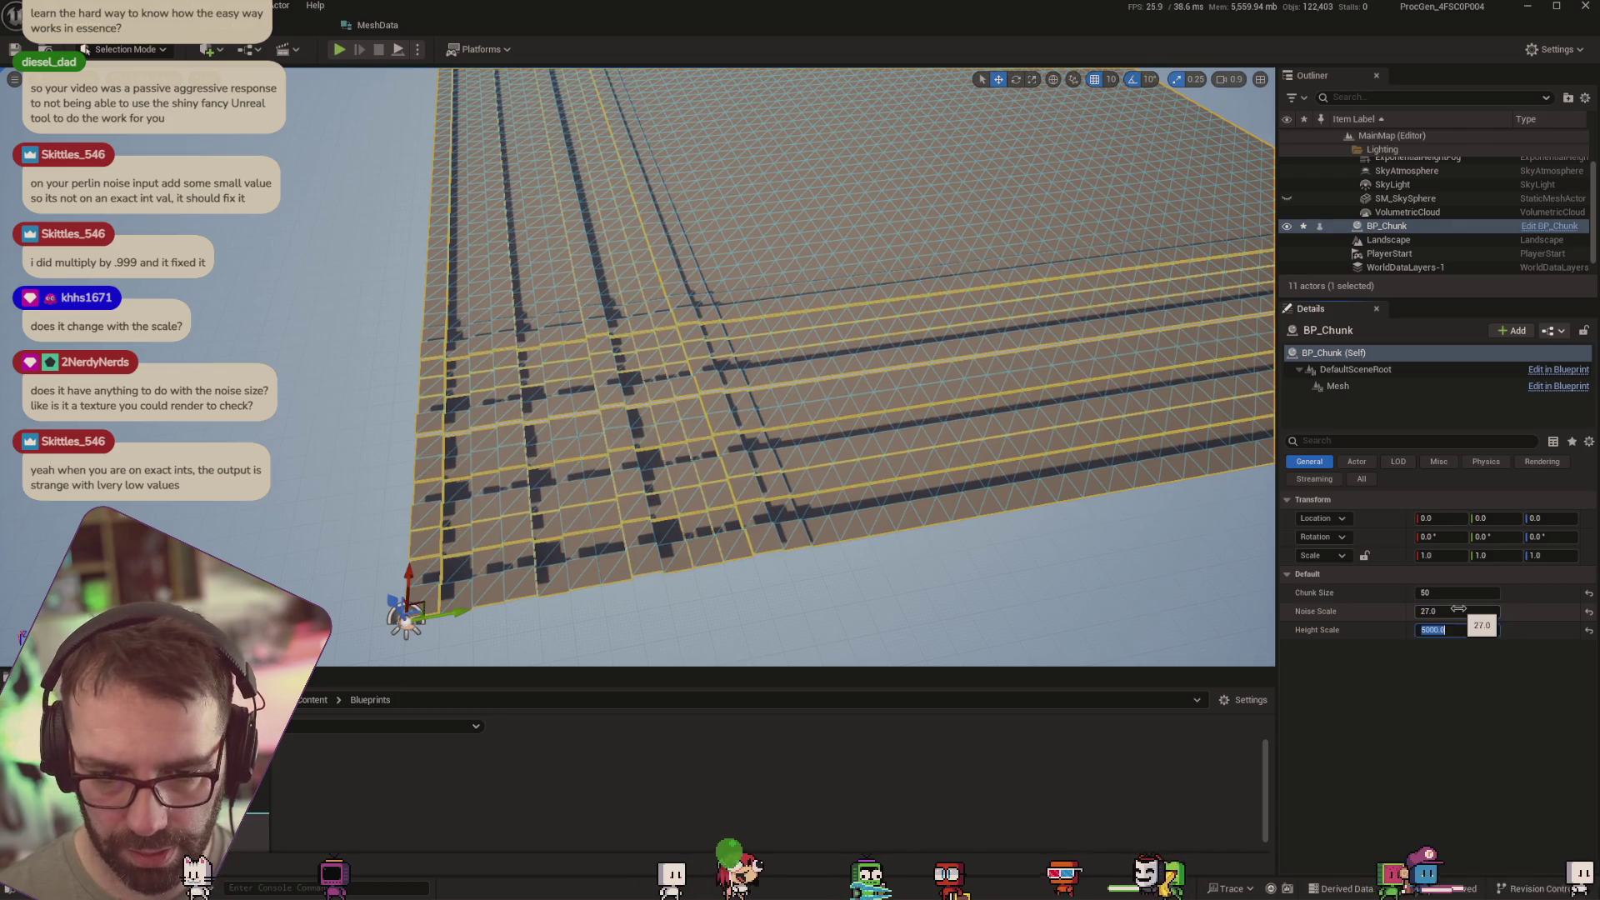
pyautogui.click(1458, 611)
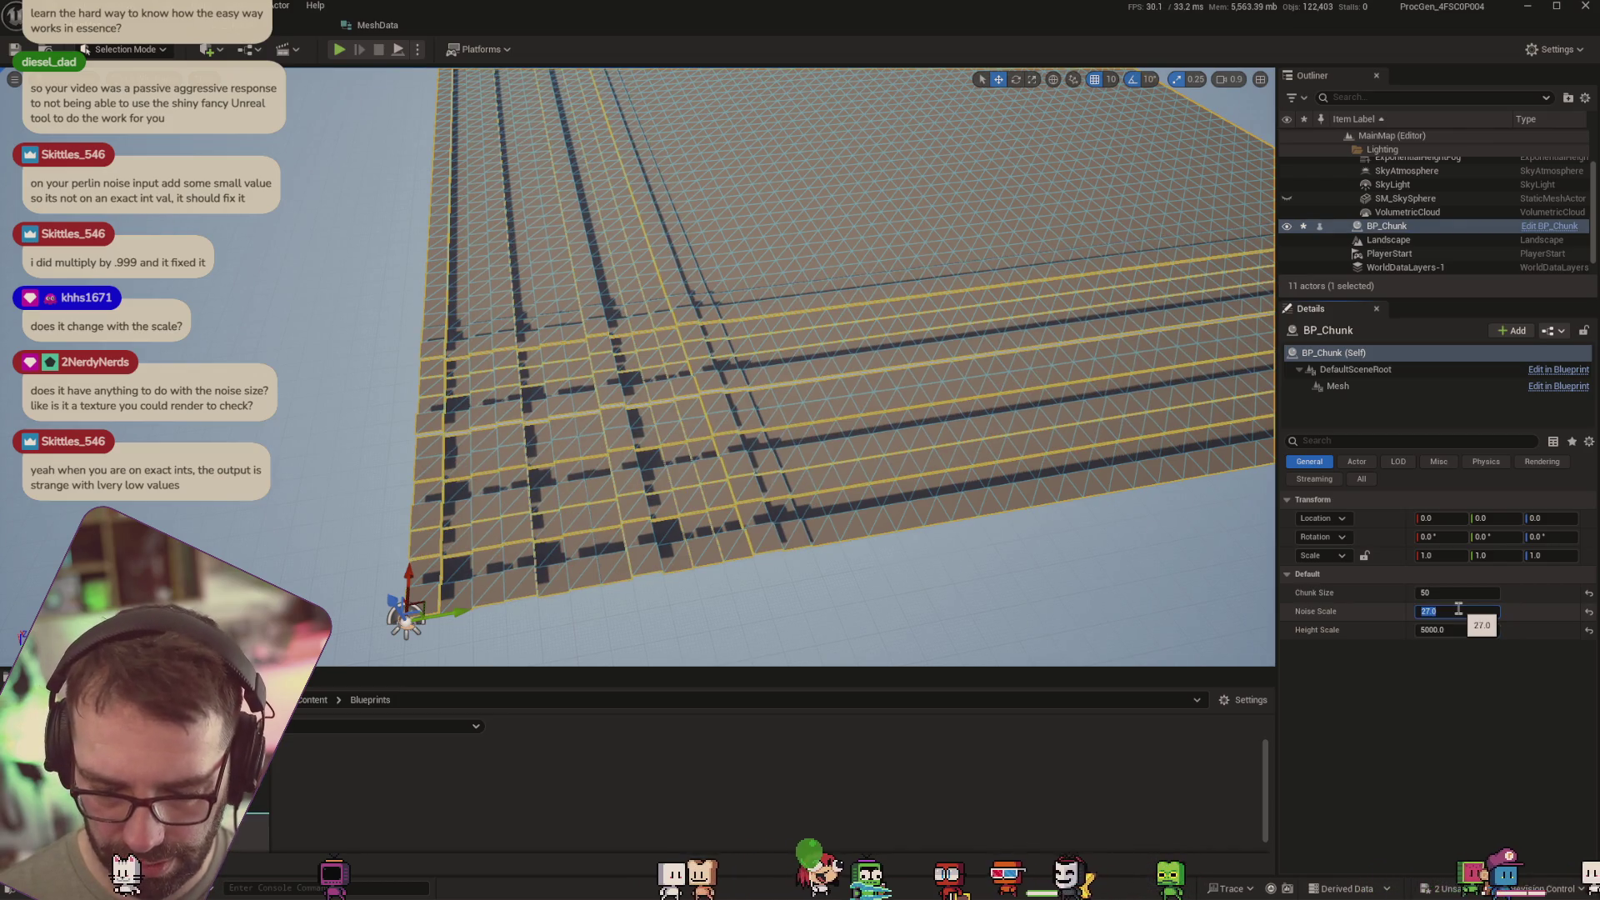
pyautogui.write('30')
pyautogui.press('Tab')
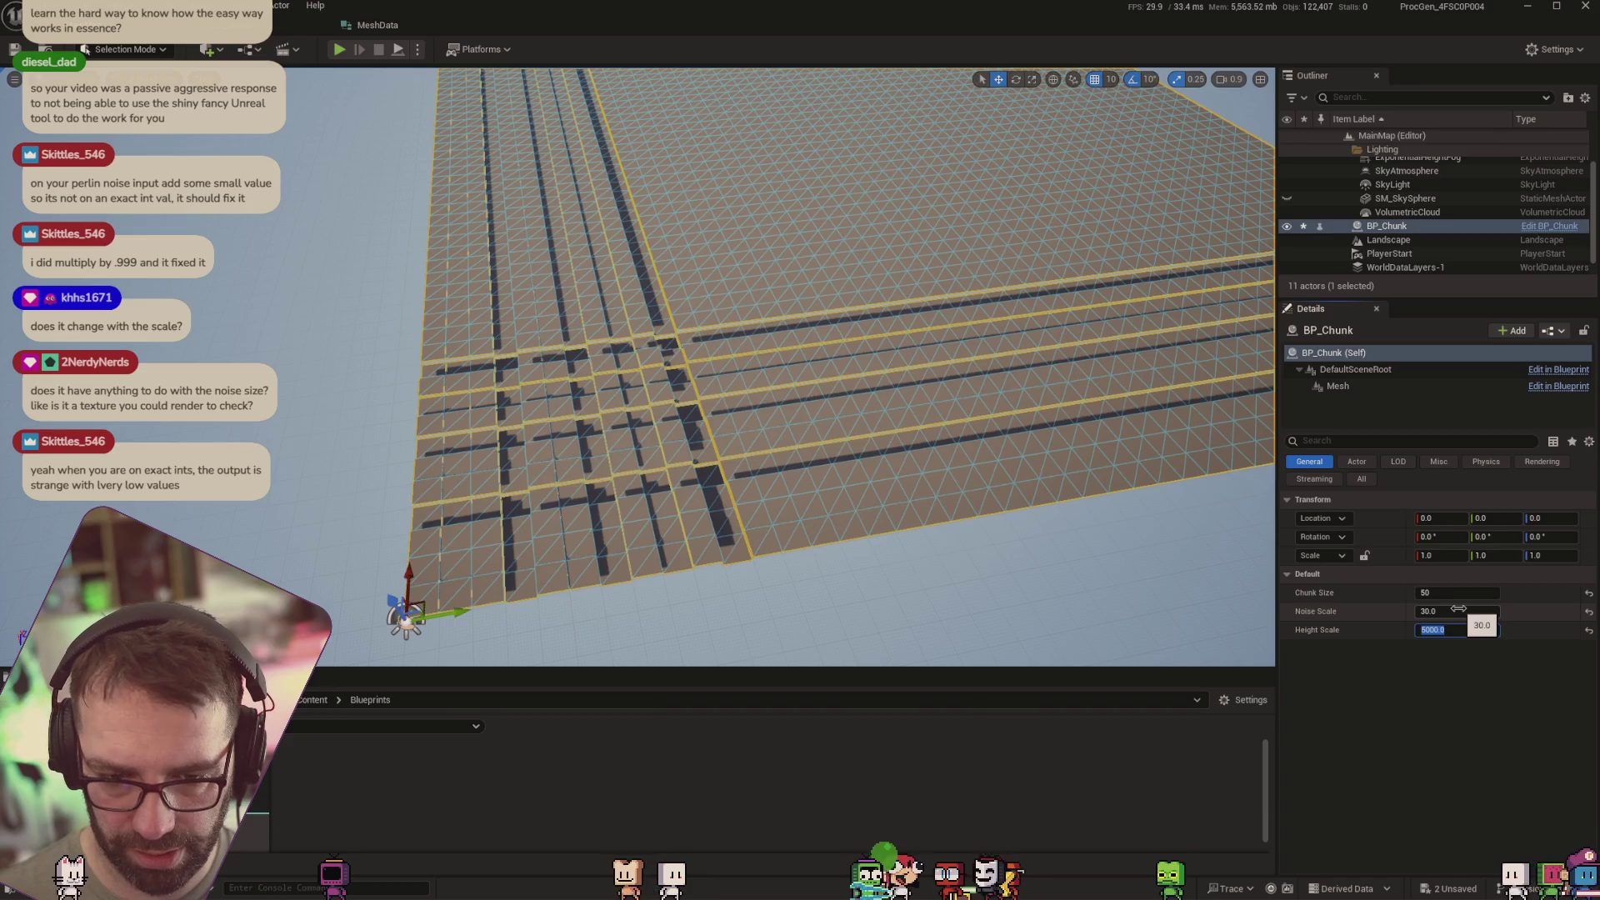
pyautogui.write('5')
pyautogui.press('Tab')
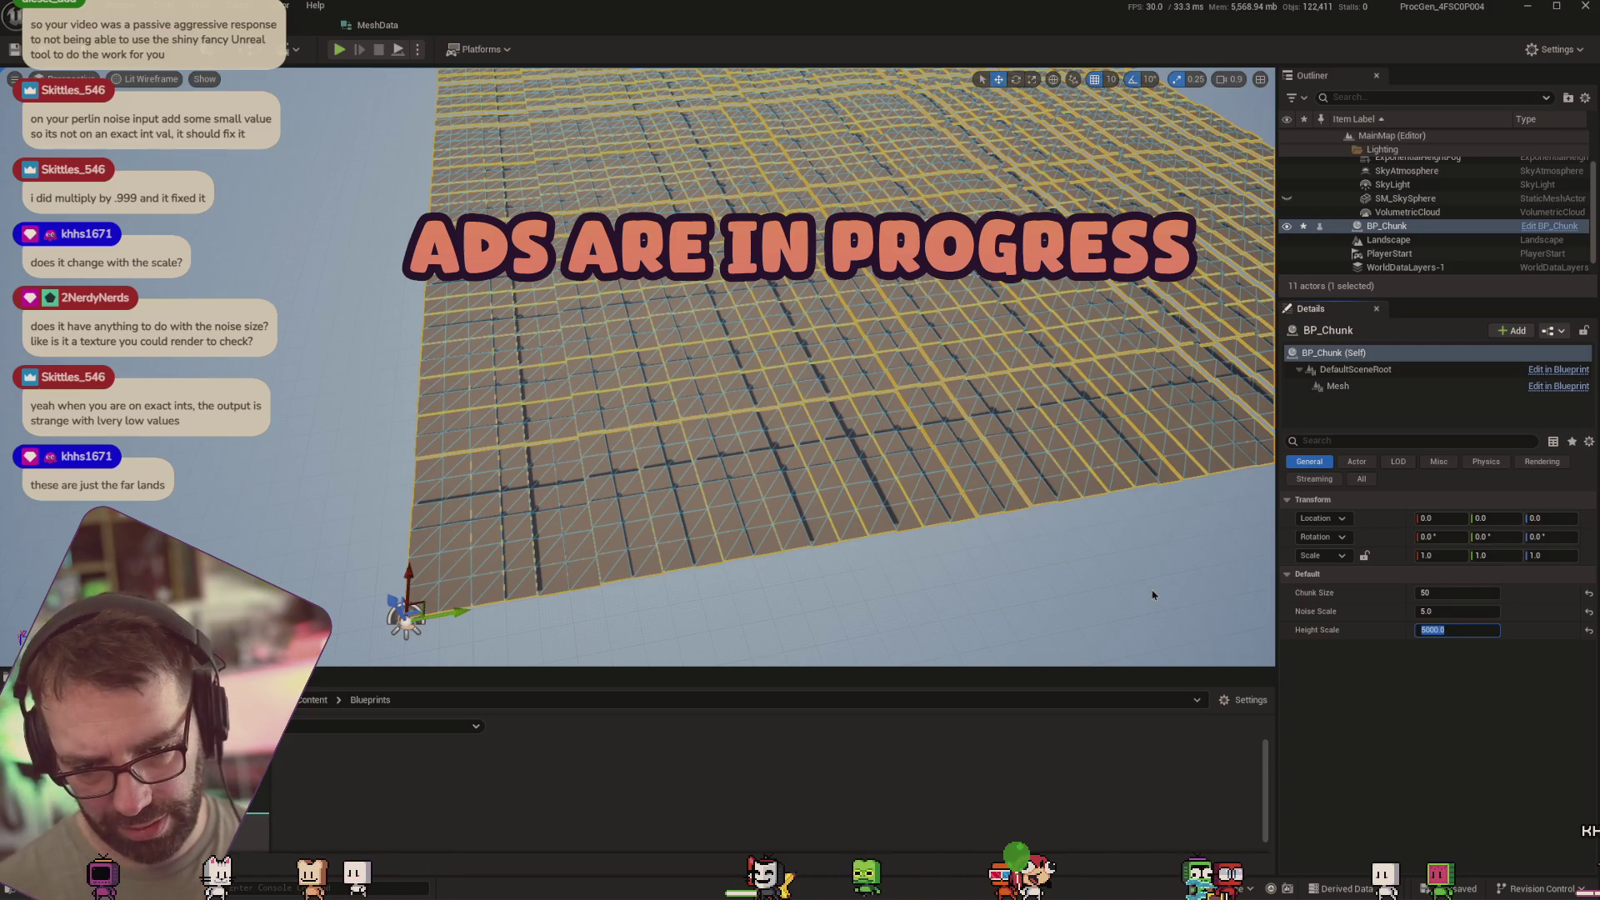
pyautogui.scroll(-3, 1153, 595)
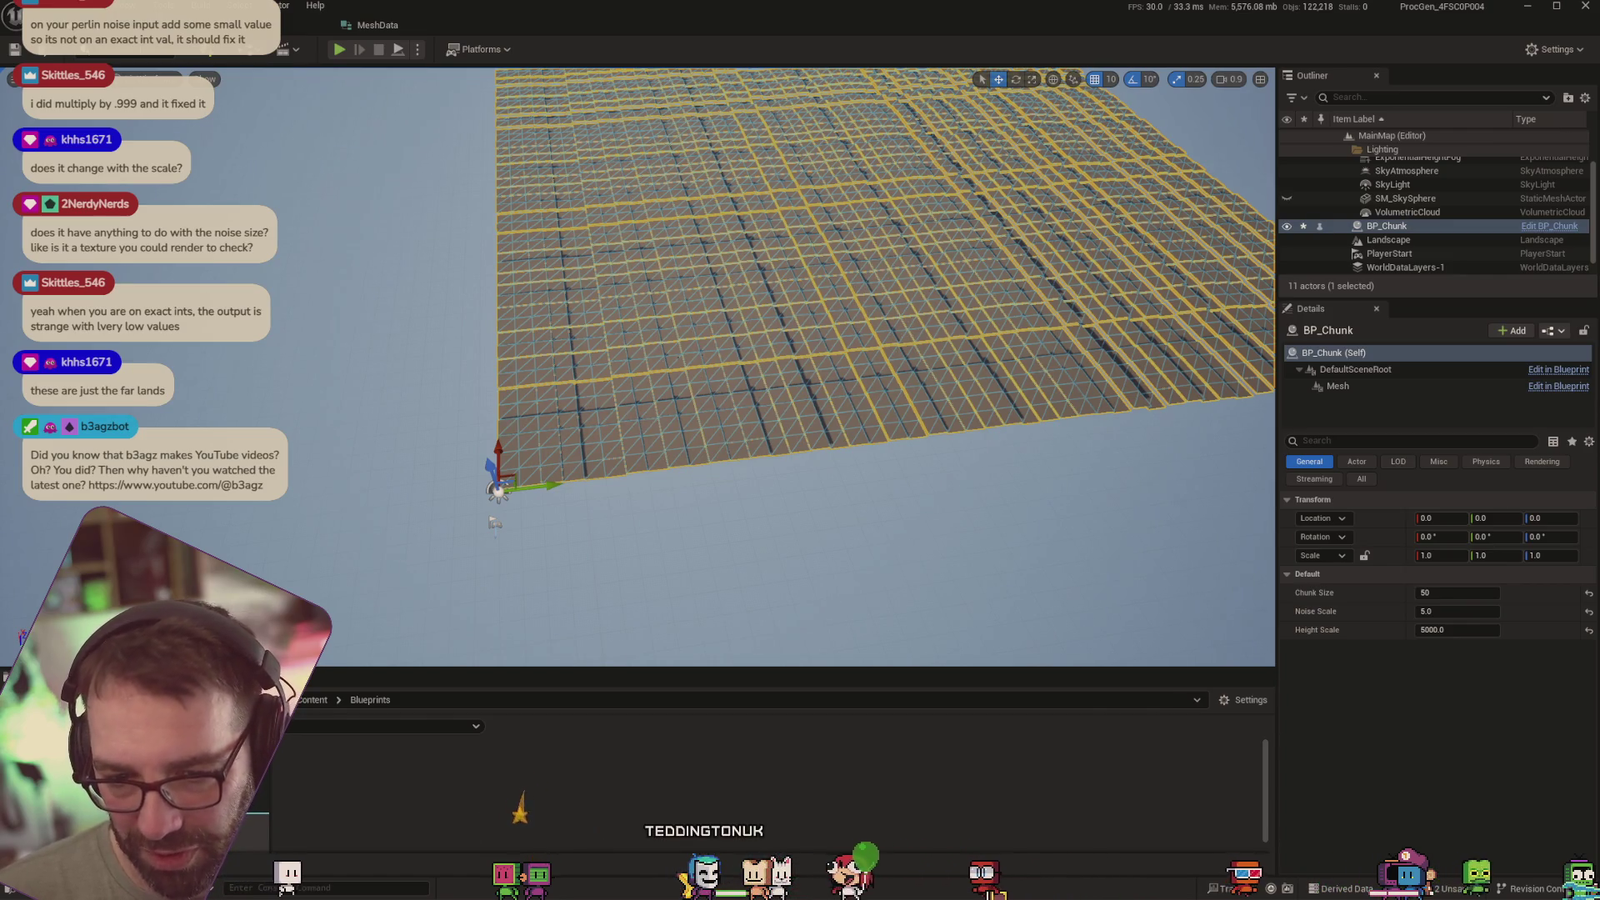
pyautogui.scroll(5, 762, 365)
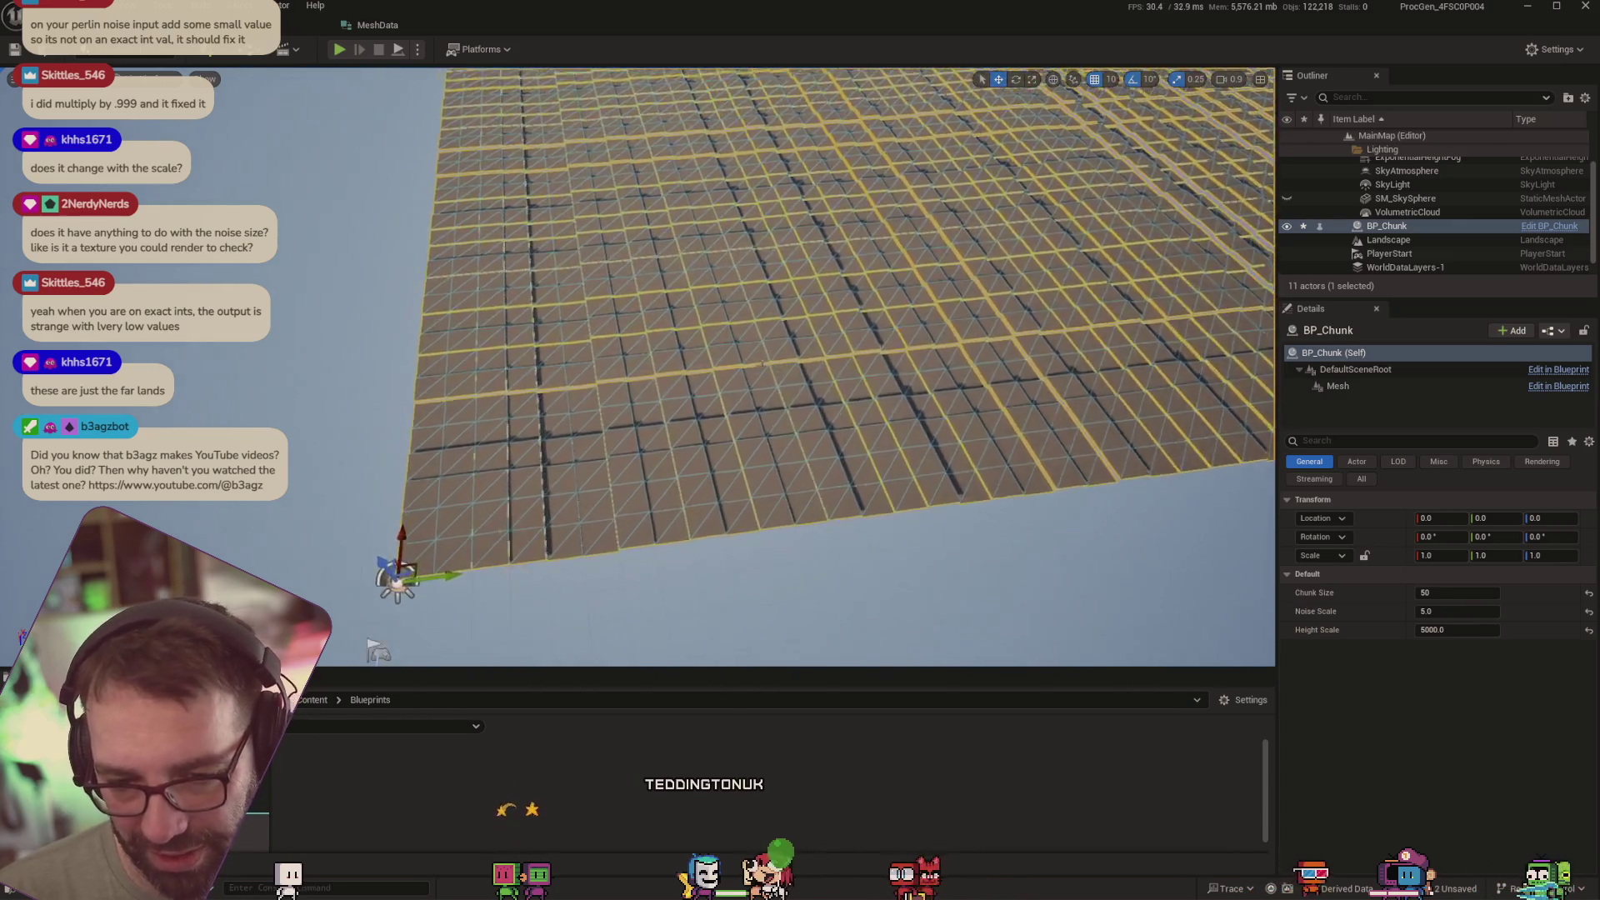
pyautogui.scroll(-3, 762, 367)
pyautogui.scroll(-4, 762, 366)
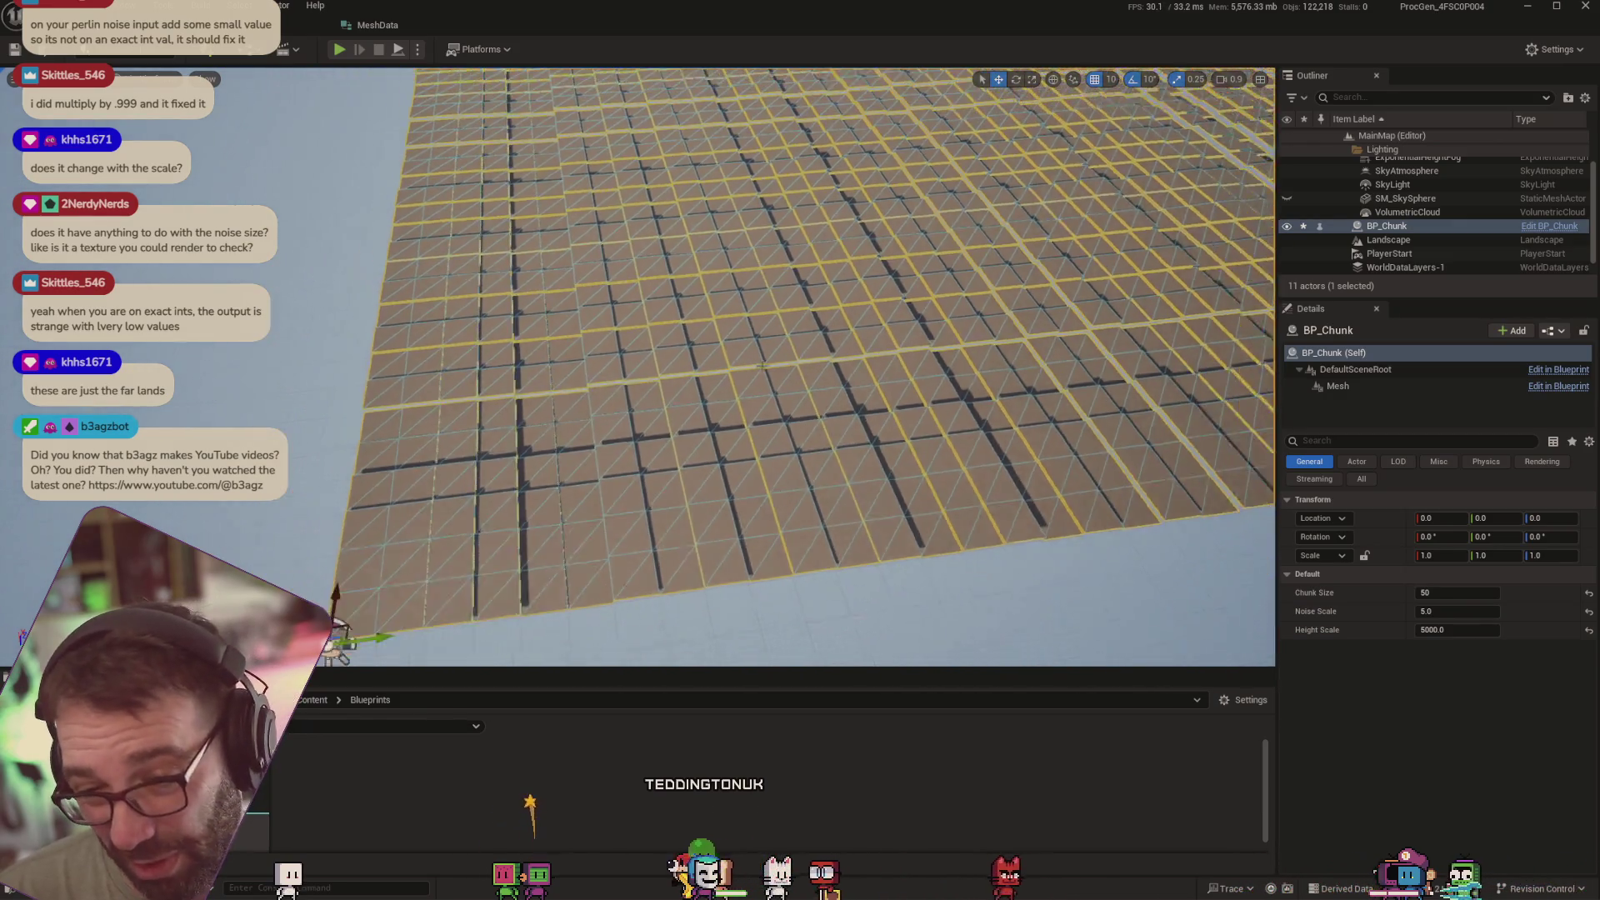
pyautogui.press('f')
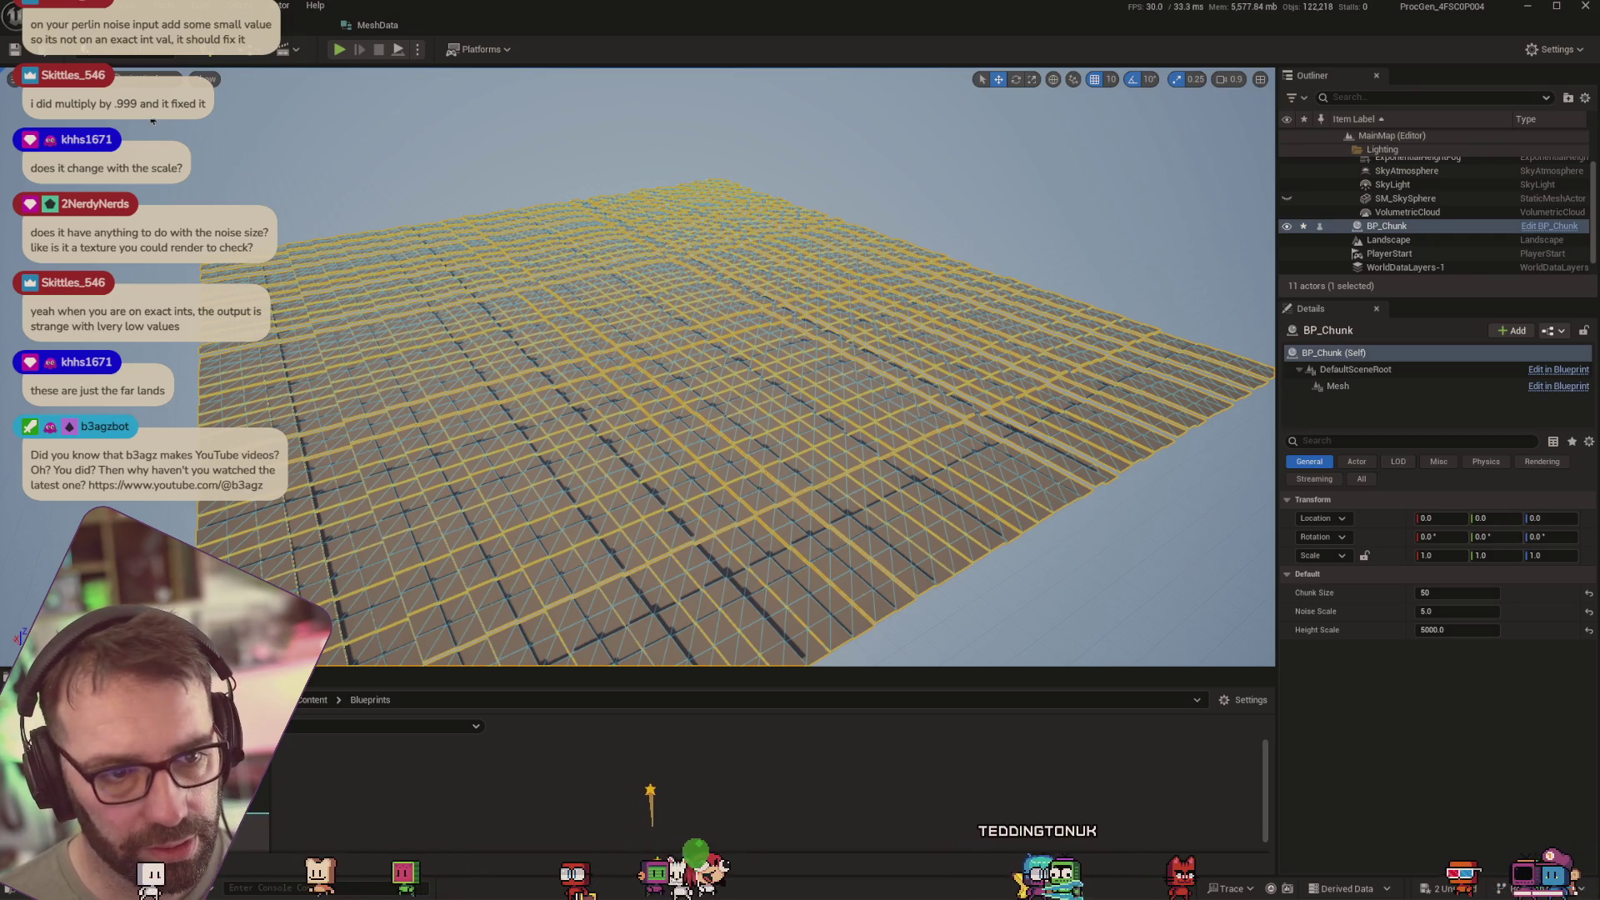
pyautogui.click(250, 24)
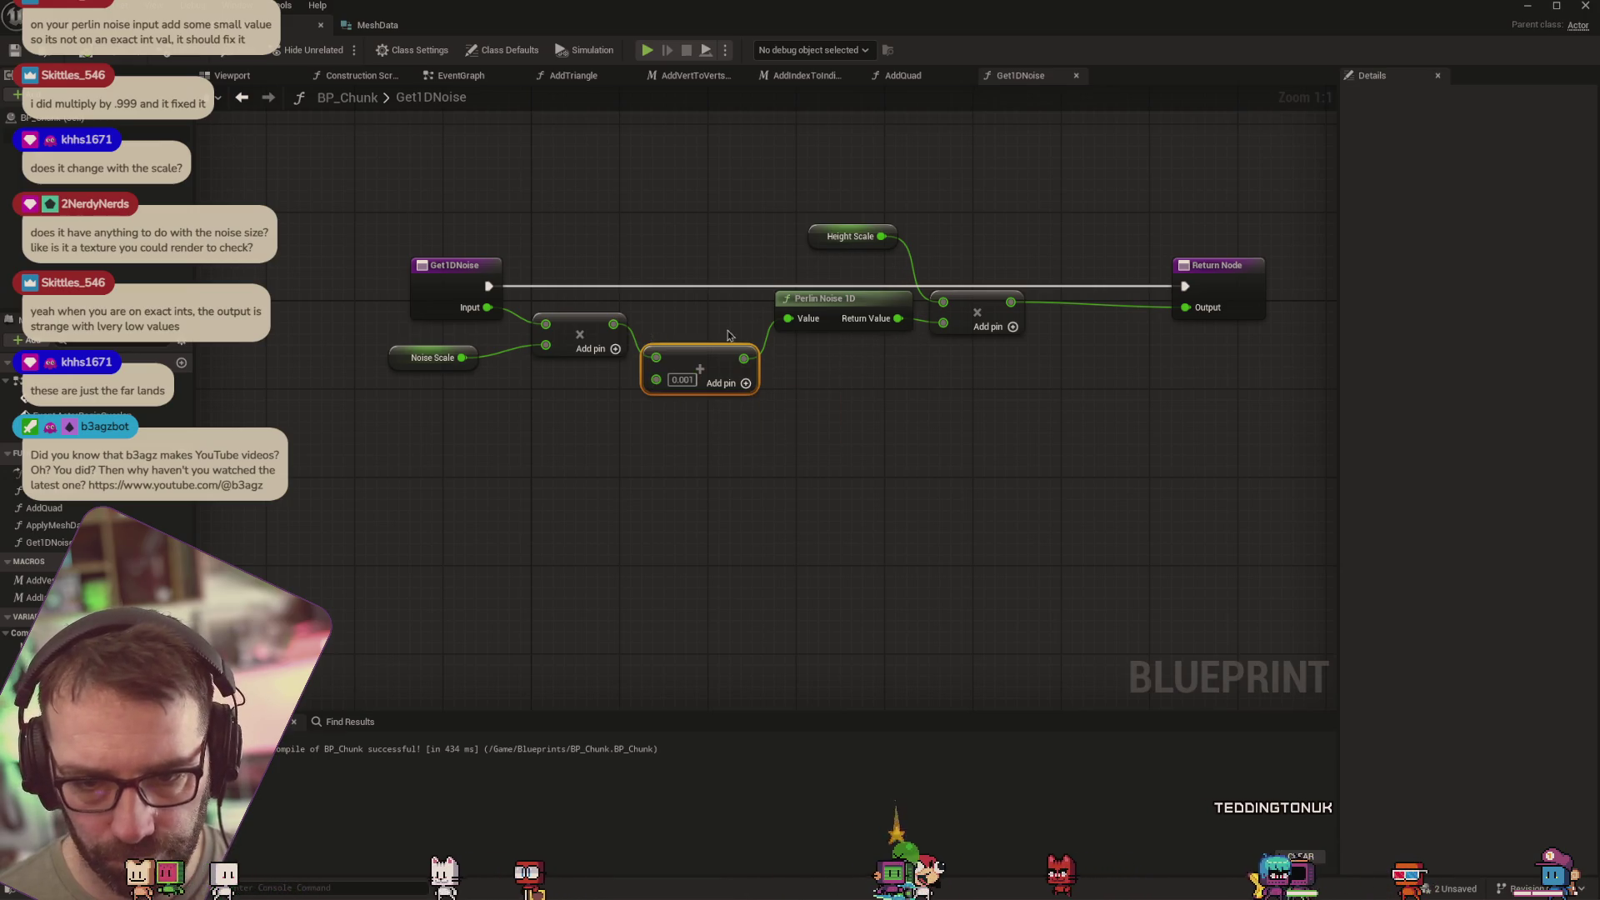
# Glance at the MeshData structure and BP_Chunk Blueprint, then return to the level
pyautogui.click(390, 28)
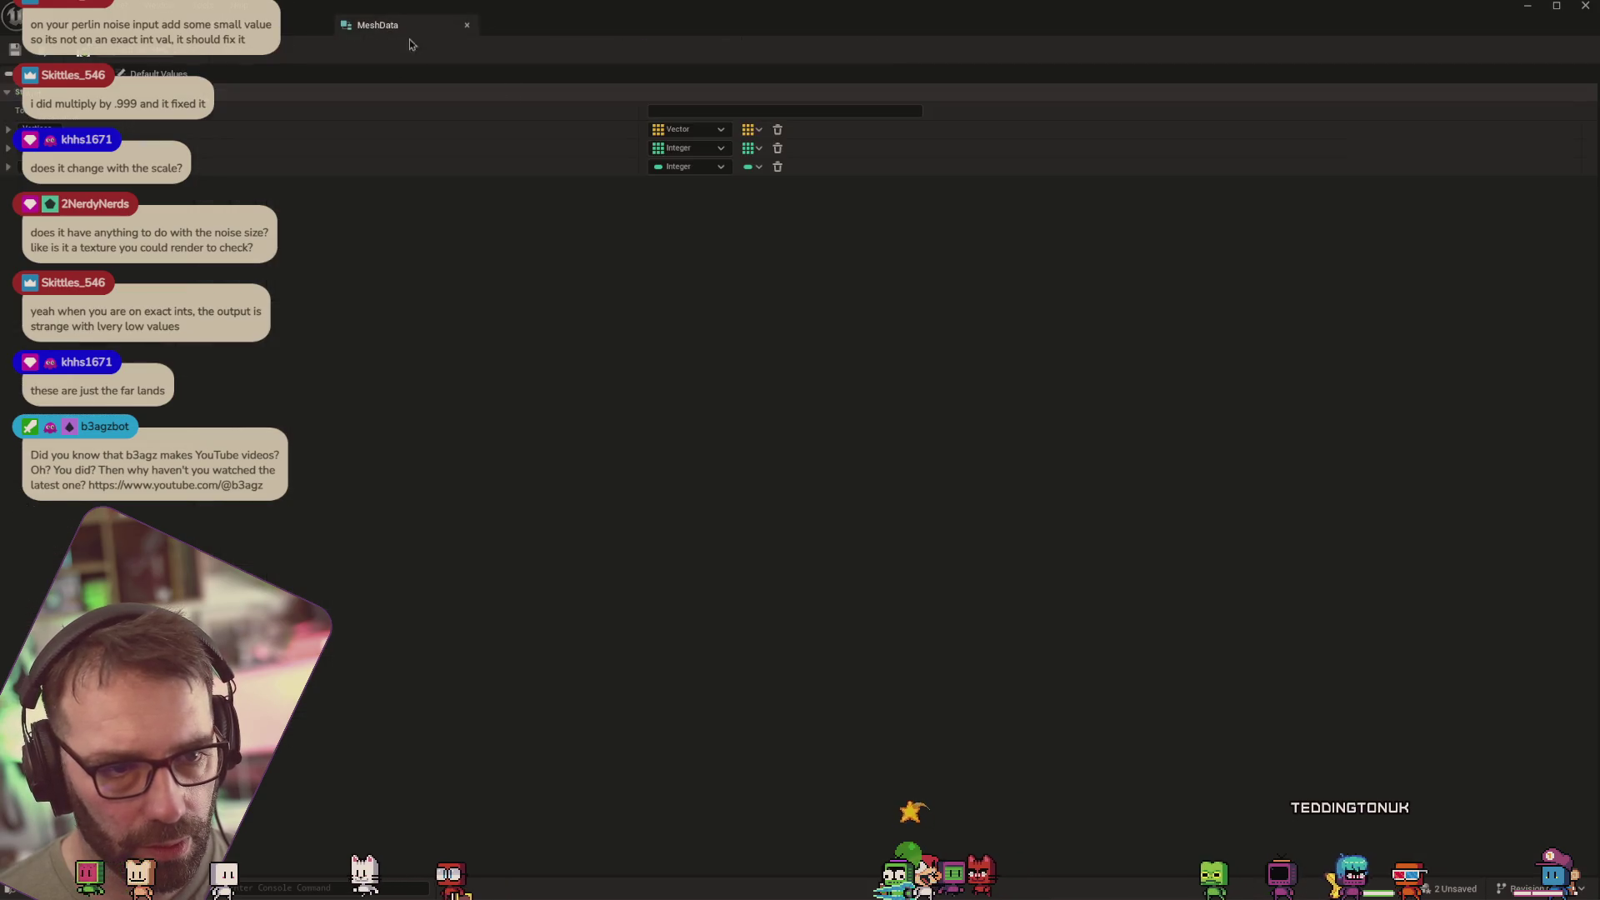
pyautogui.click(233, 25)
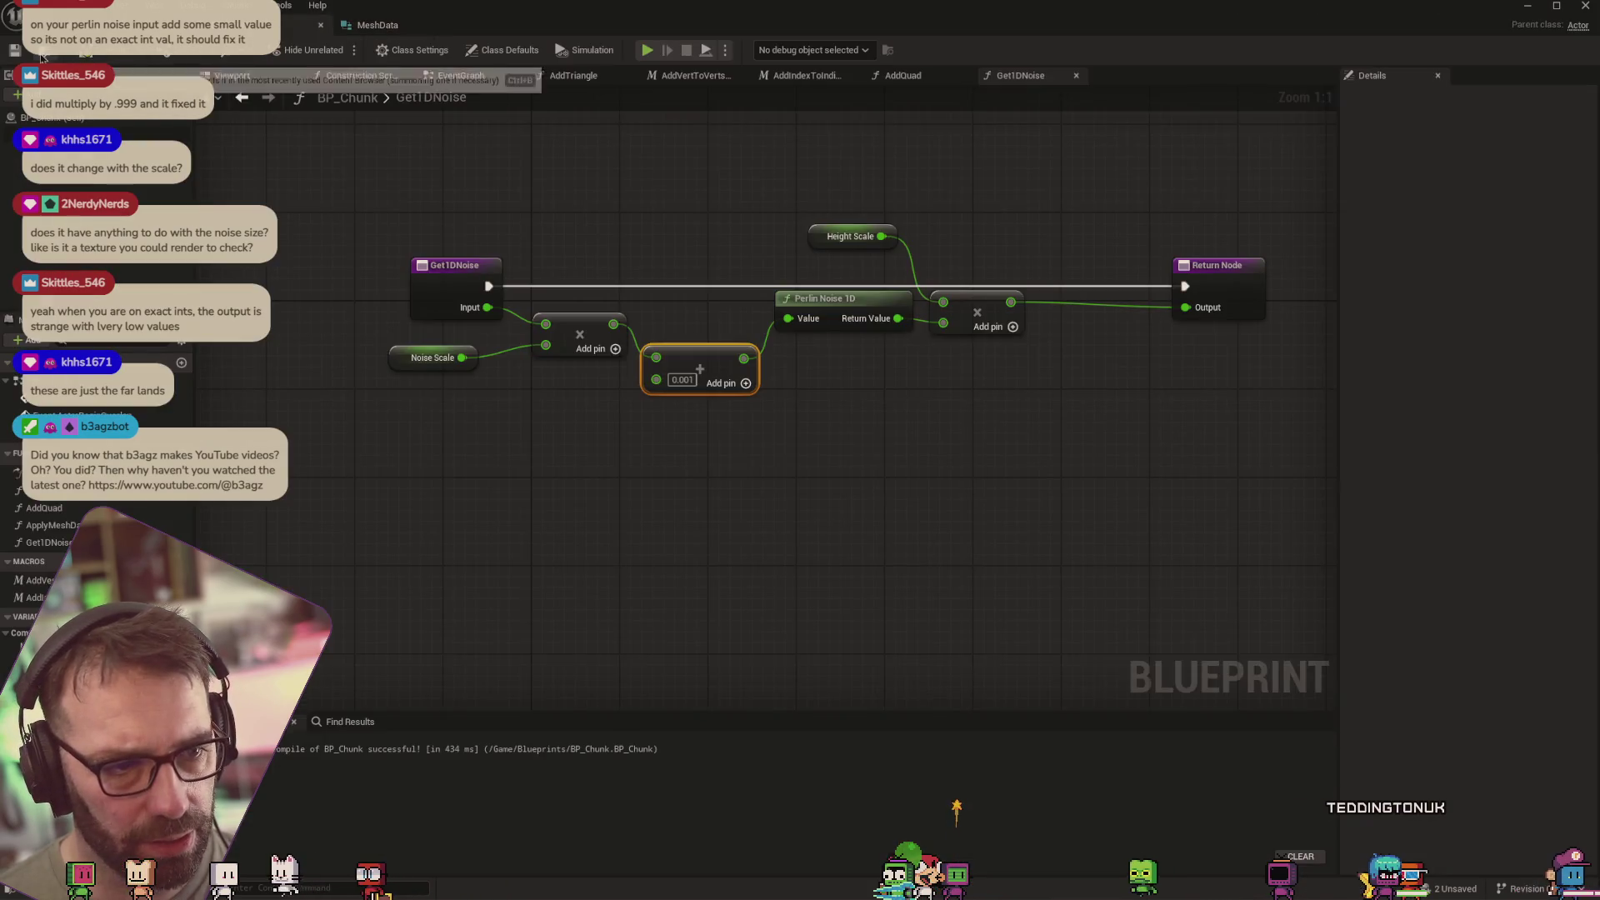
pyautogui.click(50, 25)
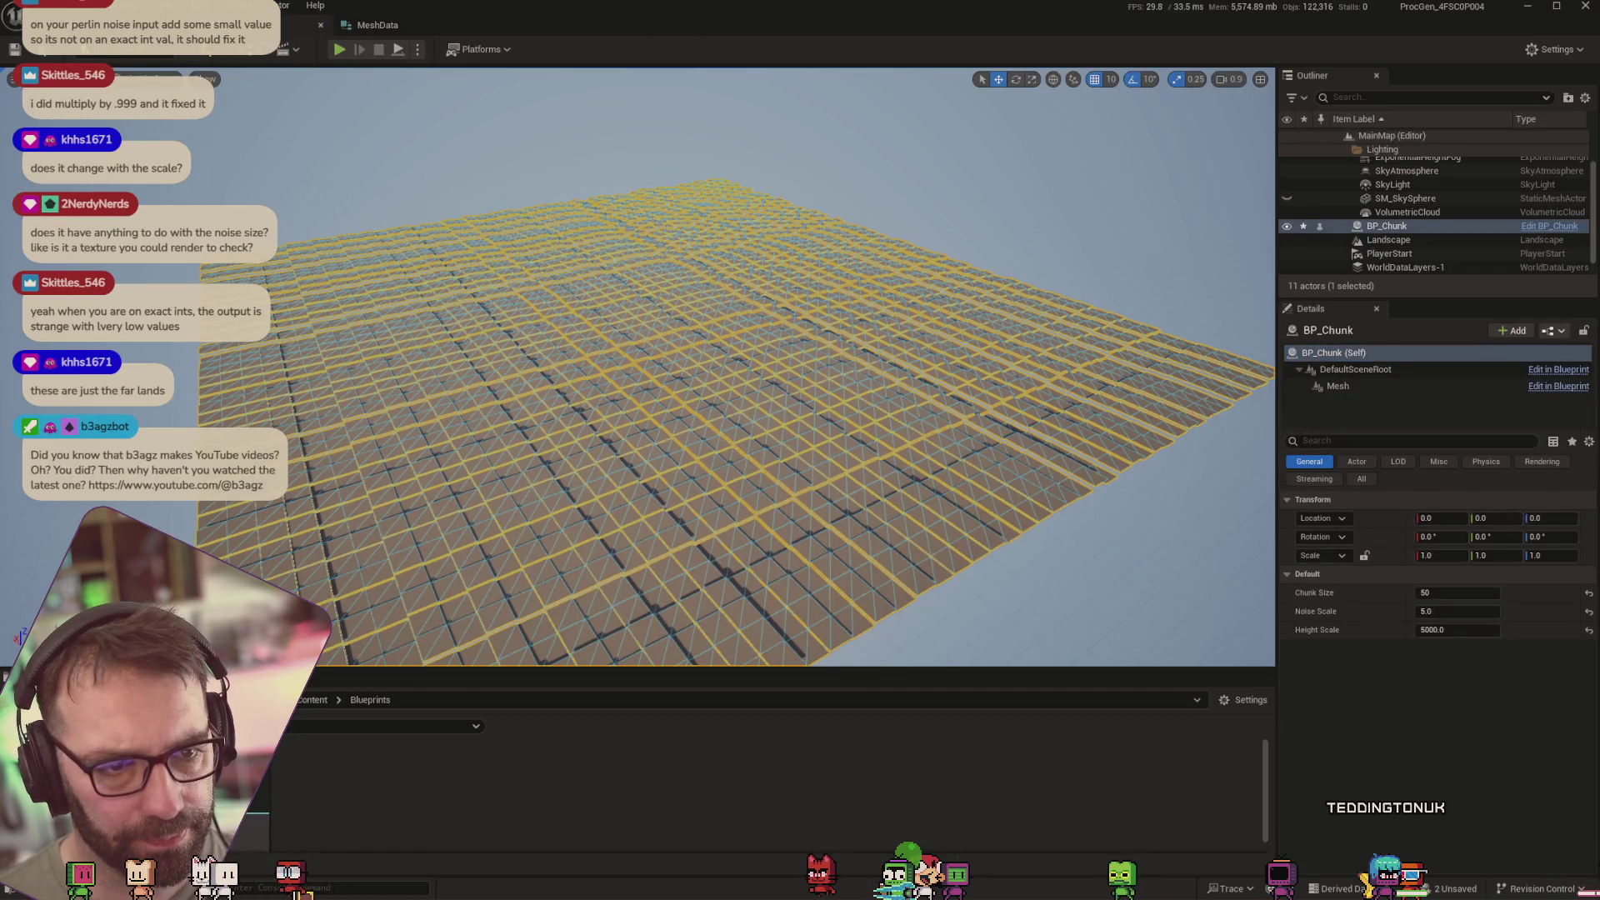
pyautogui.click(234, 25)
pyautogui.click(50, 25)
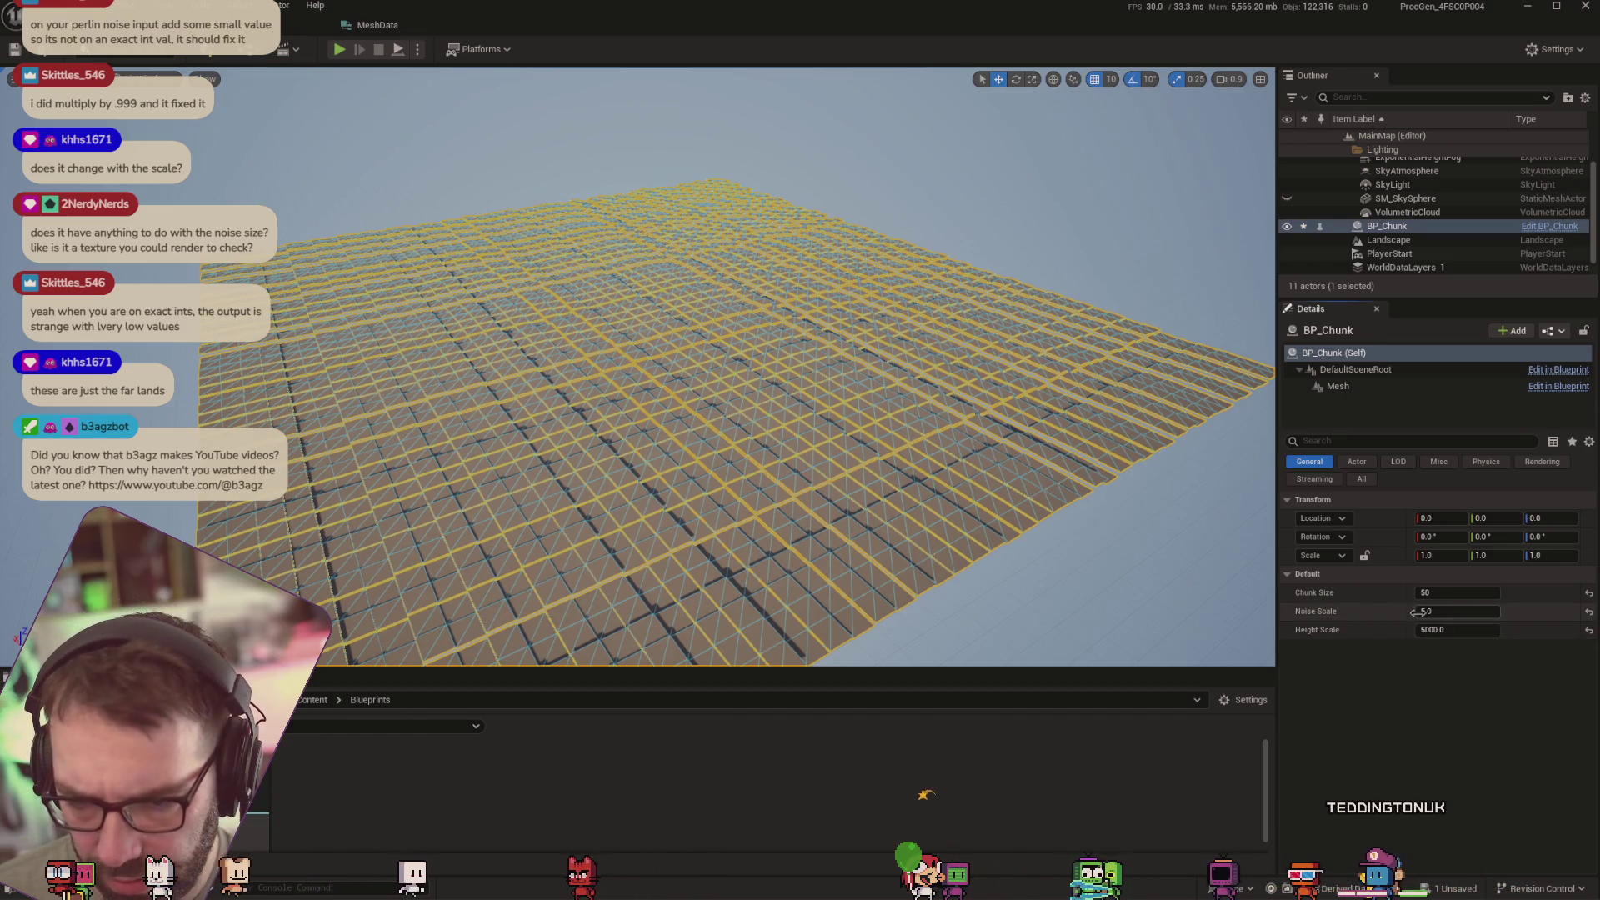
# Set Noise Scale to 5.5 and drag Chunk Size up past 50
pyautogui.moveTo(1457, 611); pyautogui.dragTo(1482, 617)
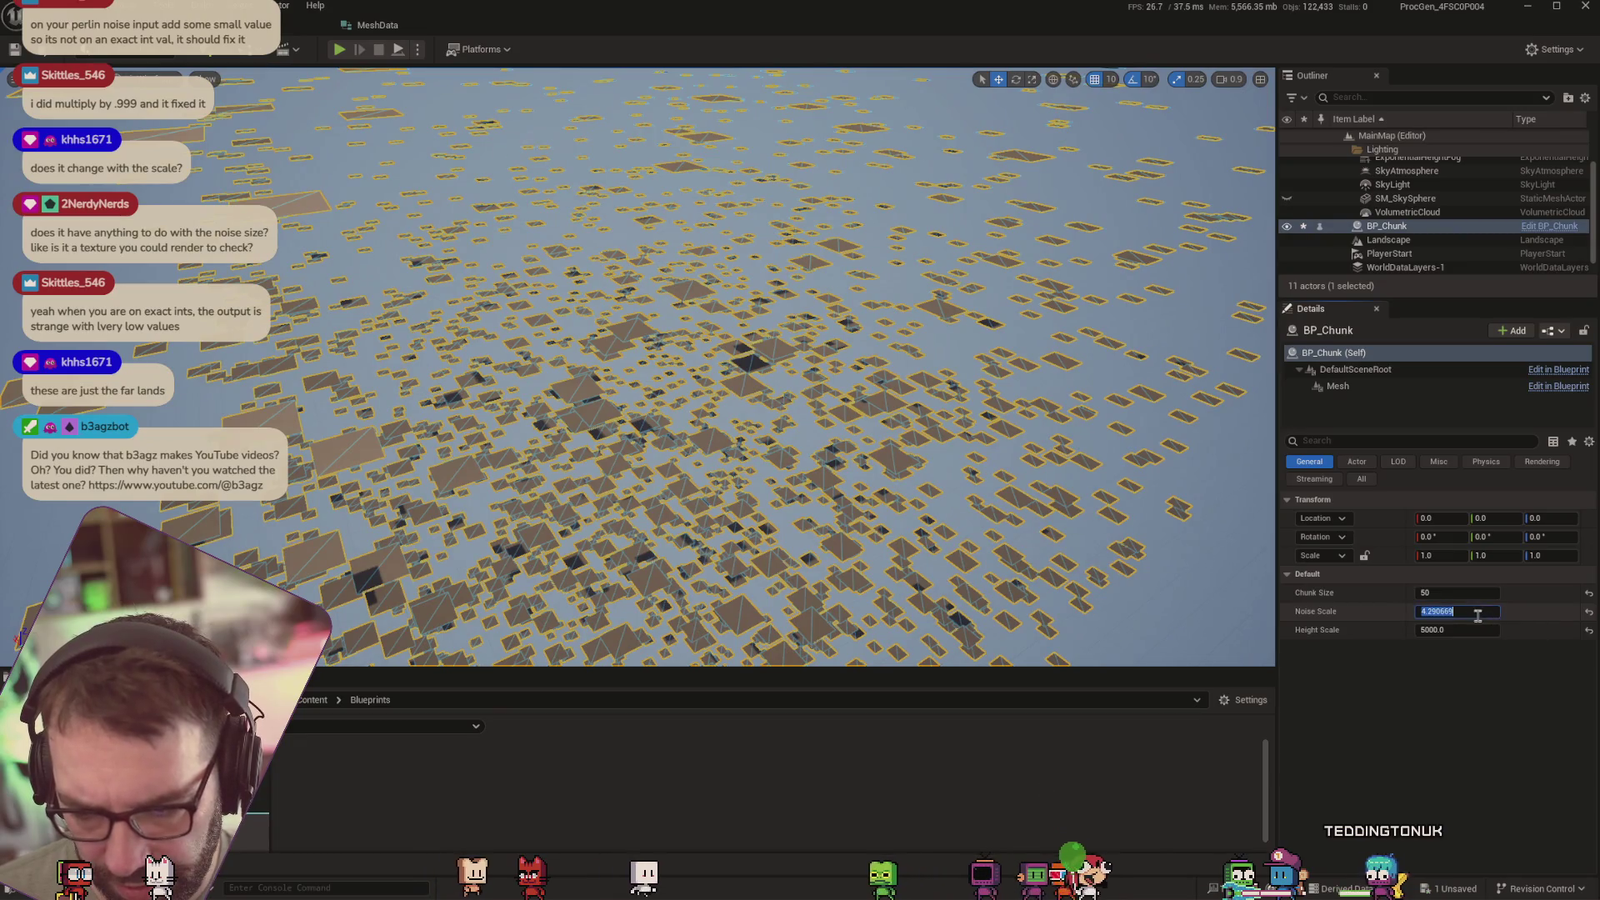
pyautogui.press('Tab')
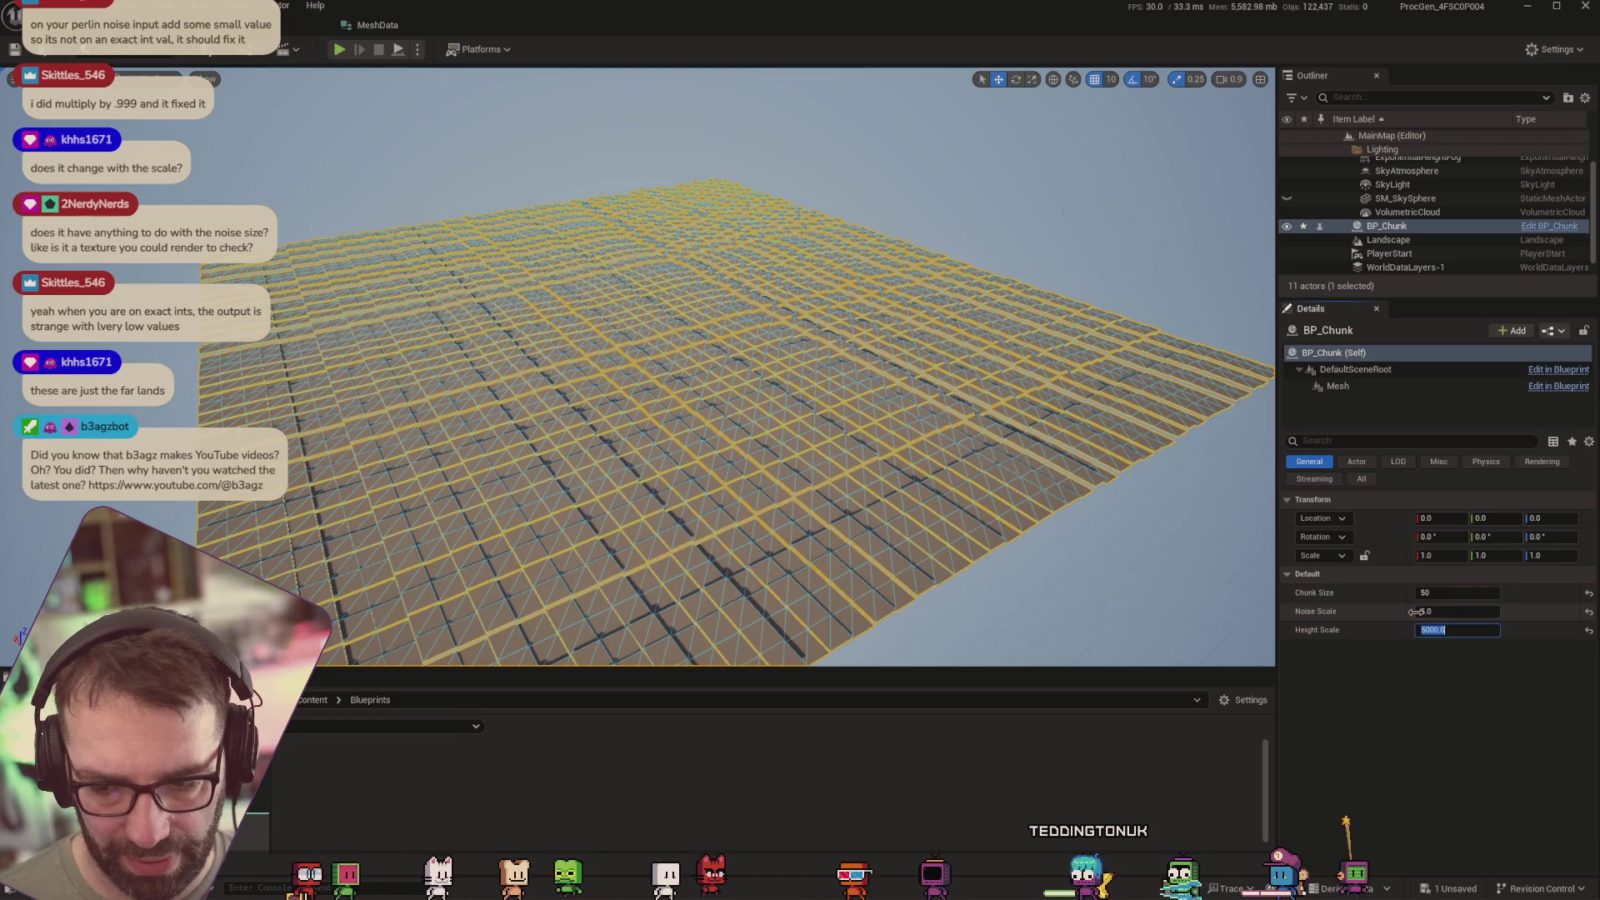
pyautogui.moveTo(1417, 611); pyautogui.dragTo(1447, 611)
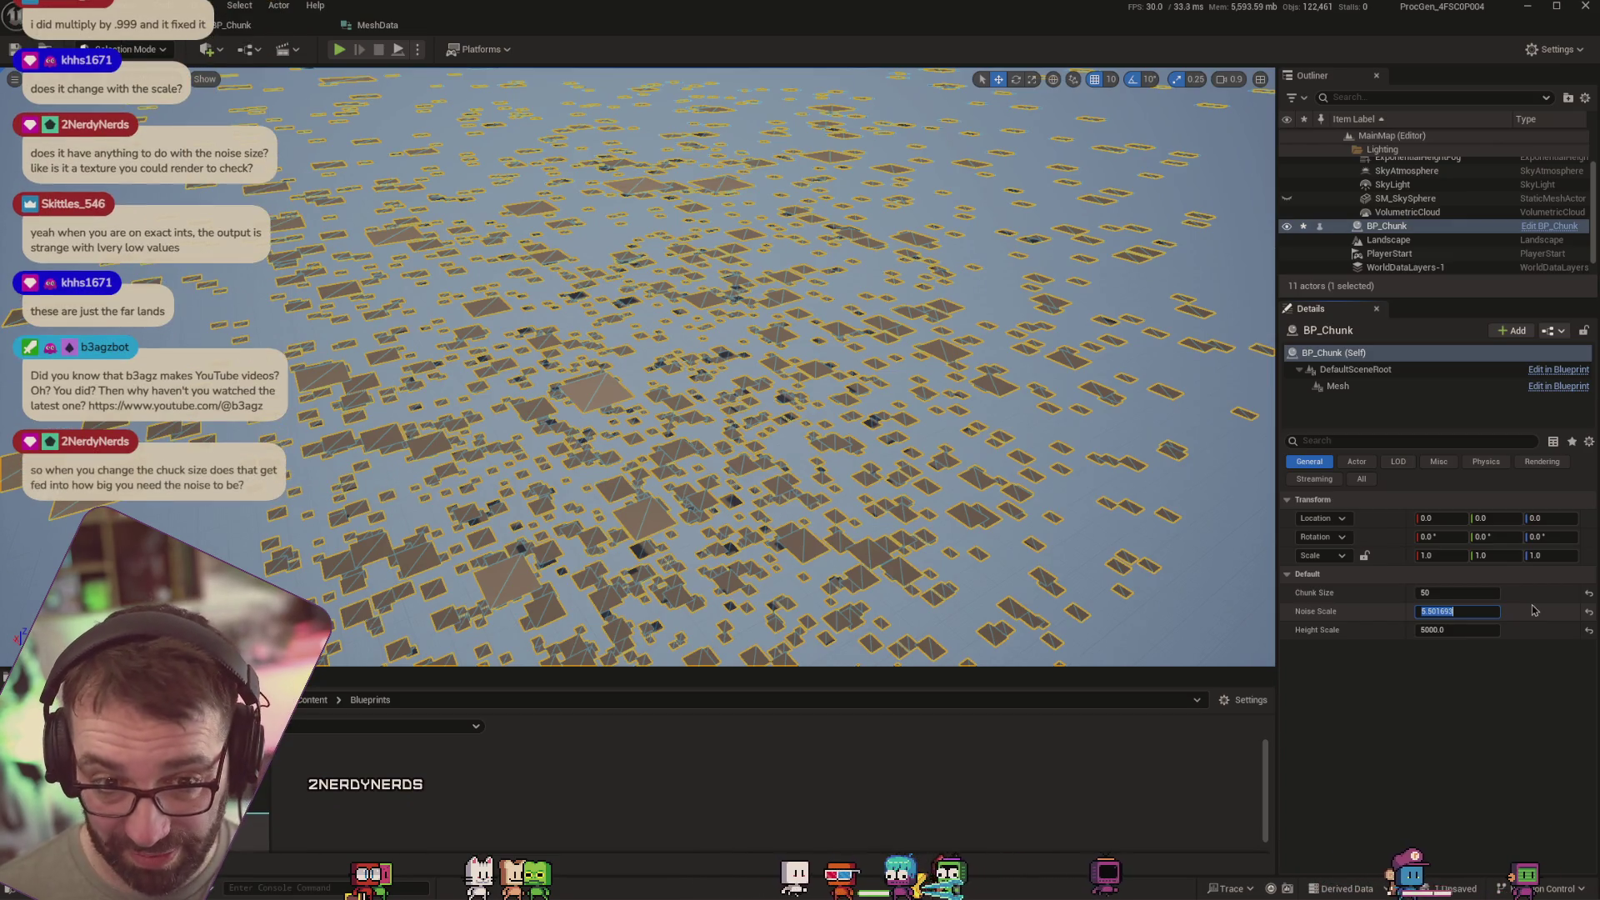
pyautogui.write('.5')
pyautogui.press('Tab')
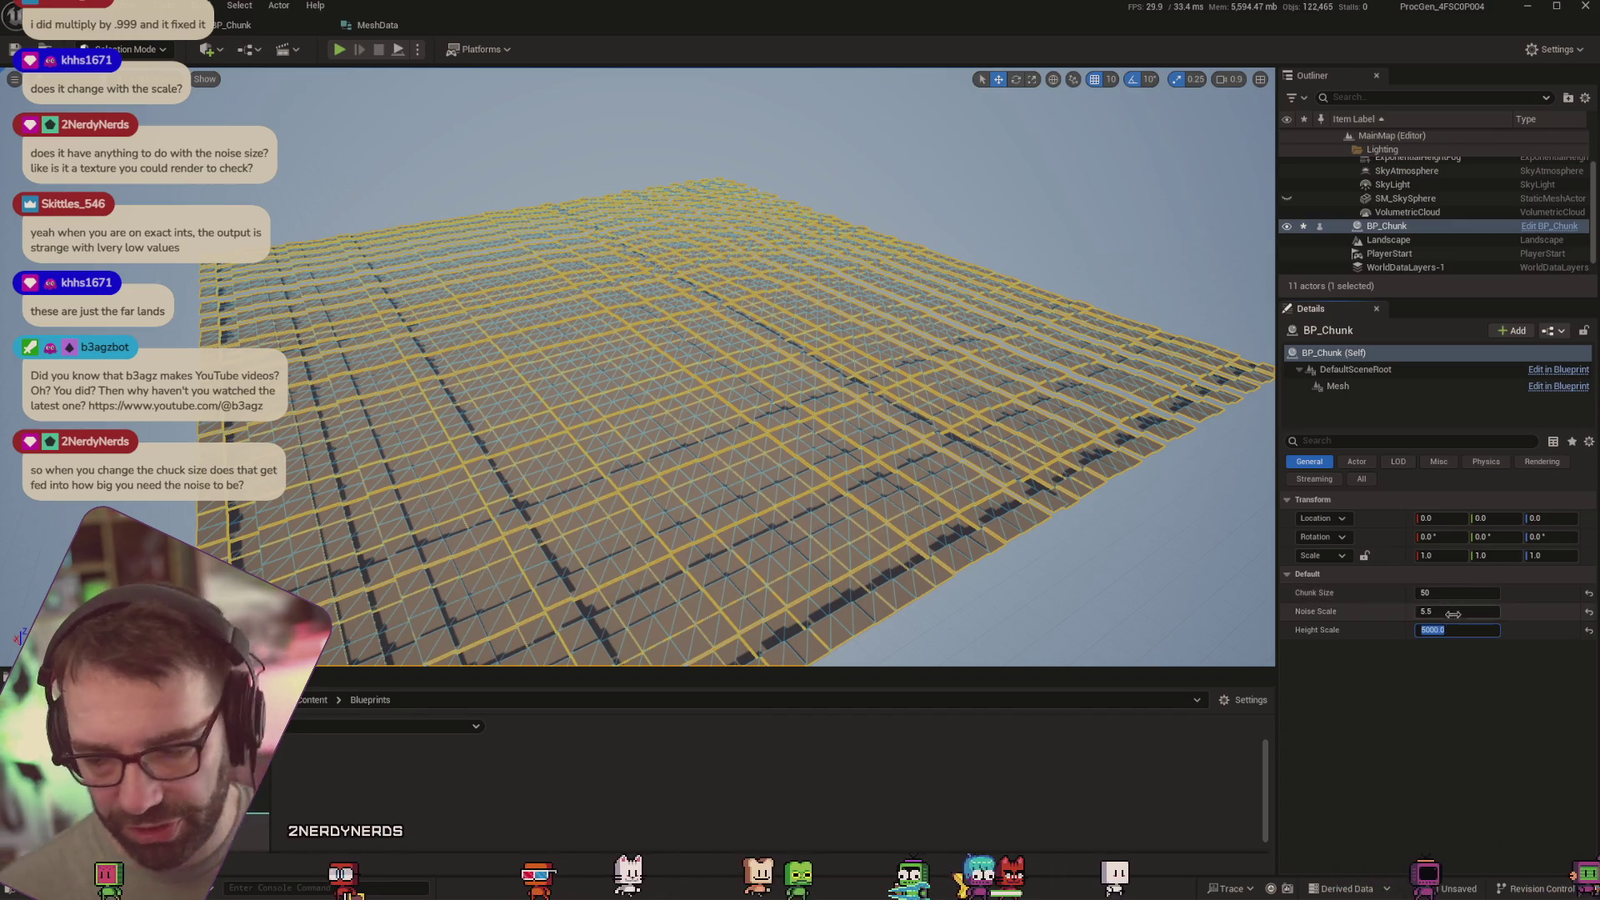
pyautogui.moveTo(1416, 591); pyautogui.dragTo(1464, 591)
# Set Chunk Size 75, Noise Scale 10 then 2.5, and finally Chunk Size 16
pyautogui.click(1489, 613)
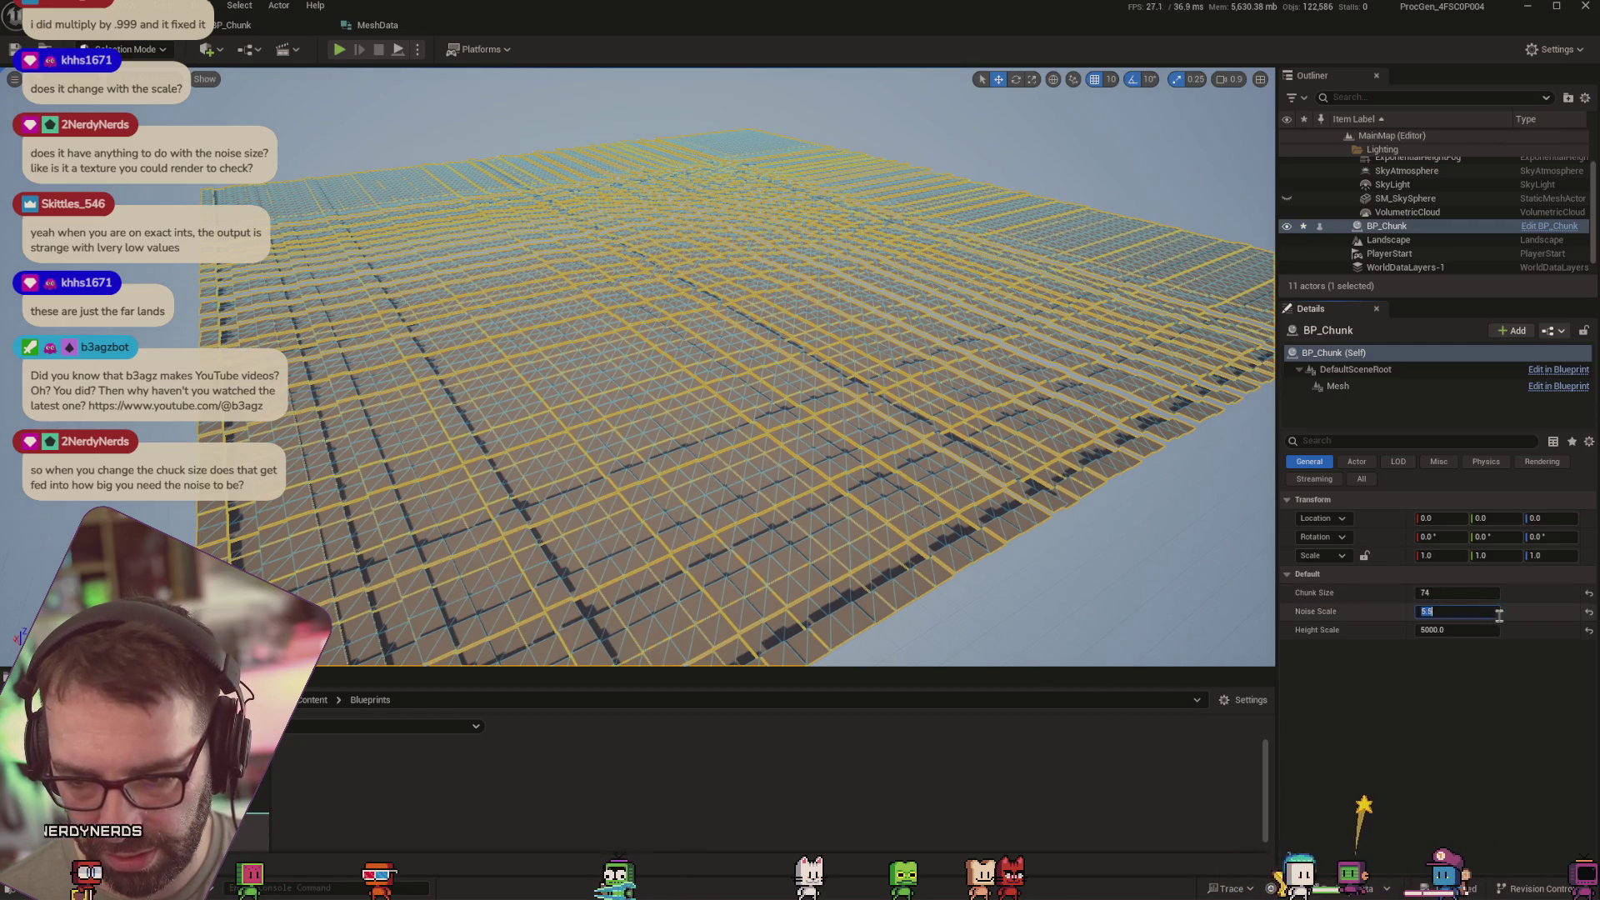
pyautogui.click(1547, 626)
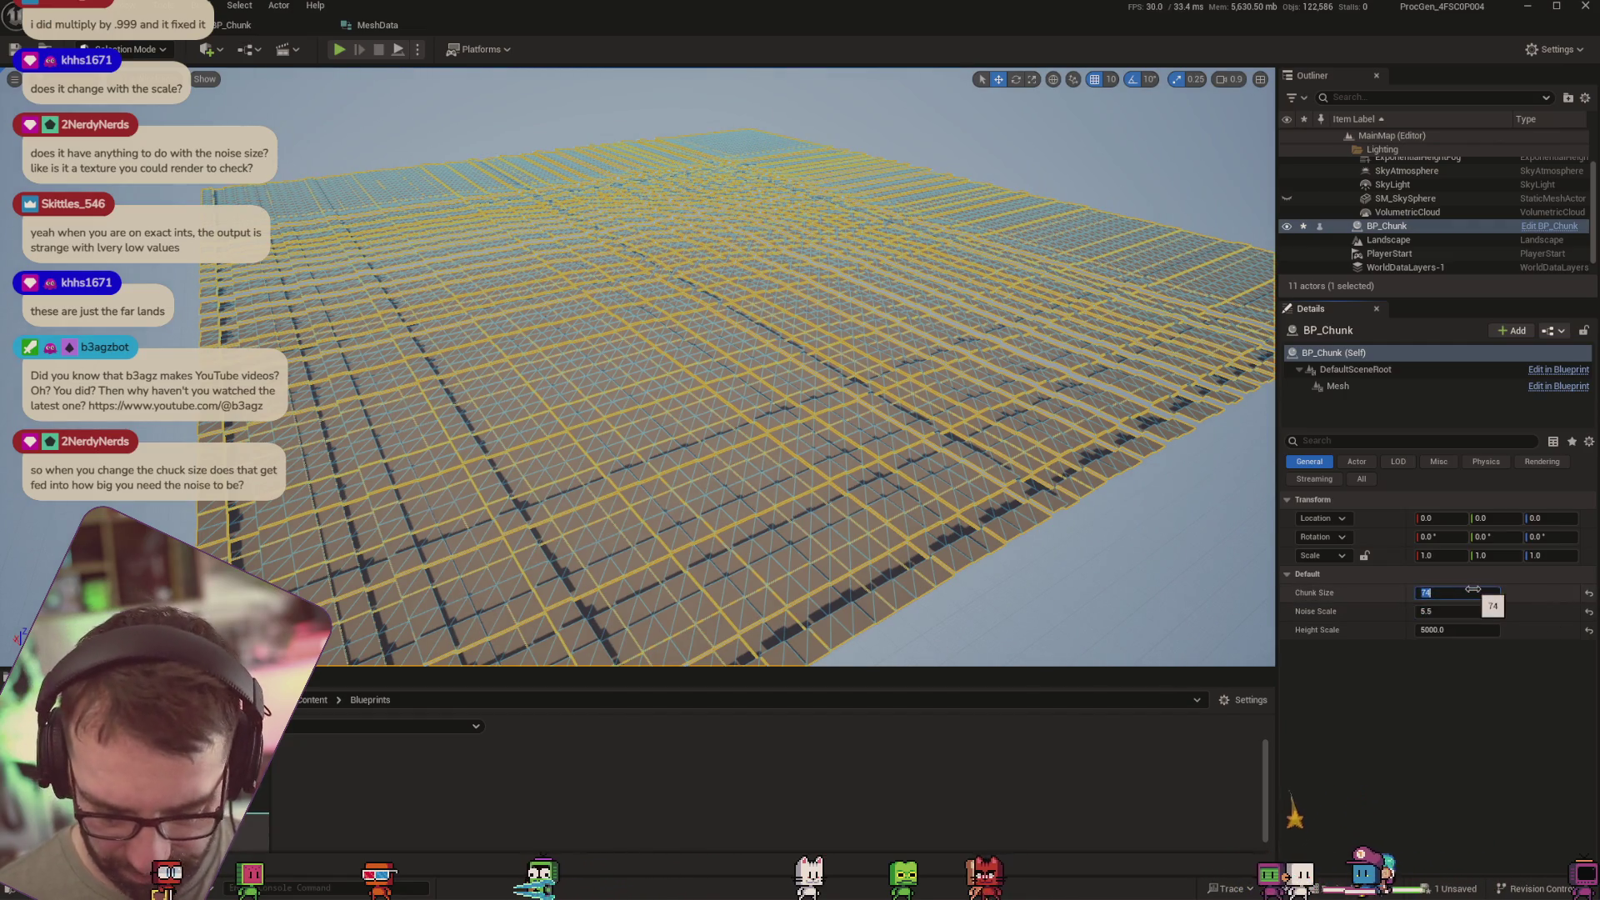
pyautogui.write('75')
pyautogui.click(1478, 611)
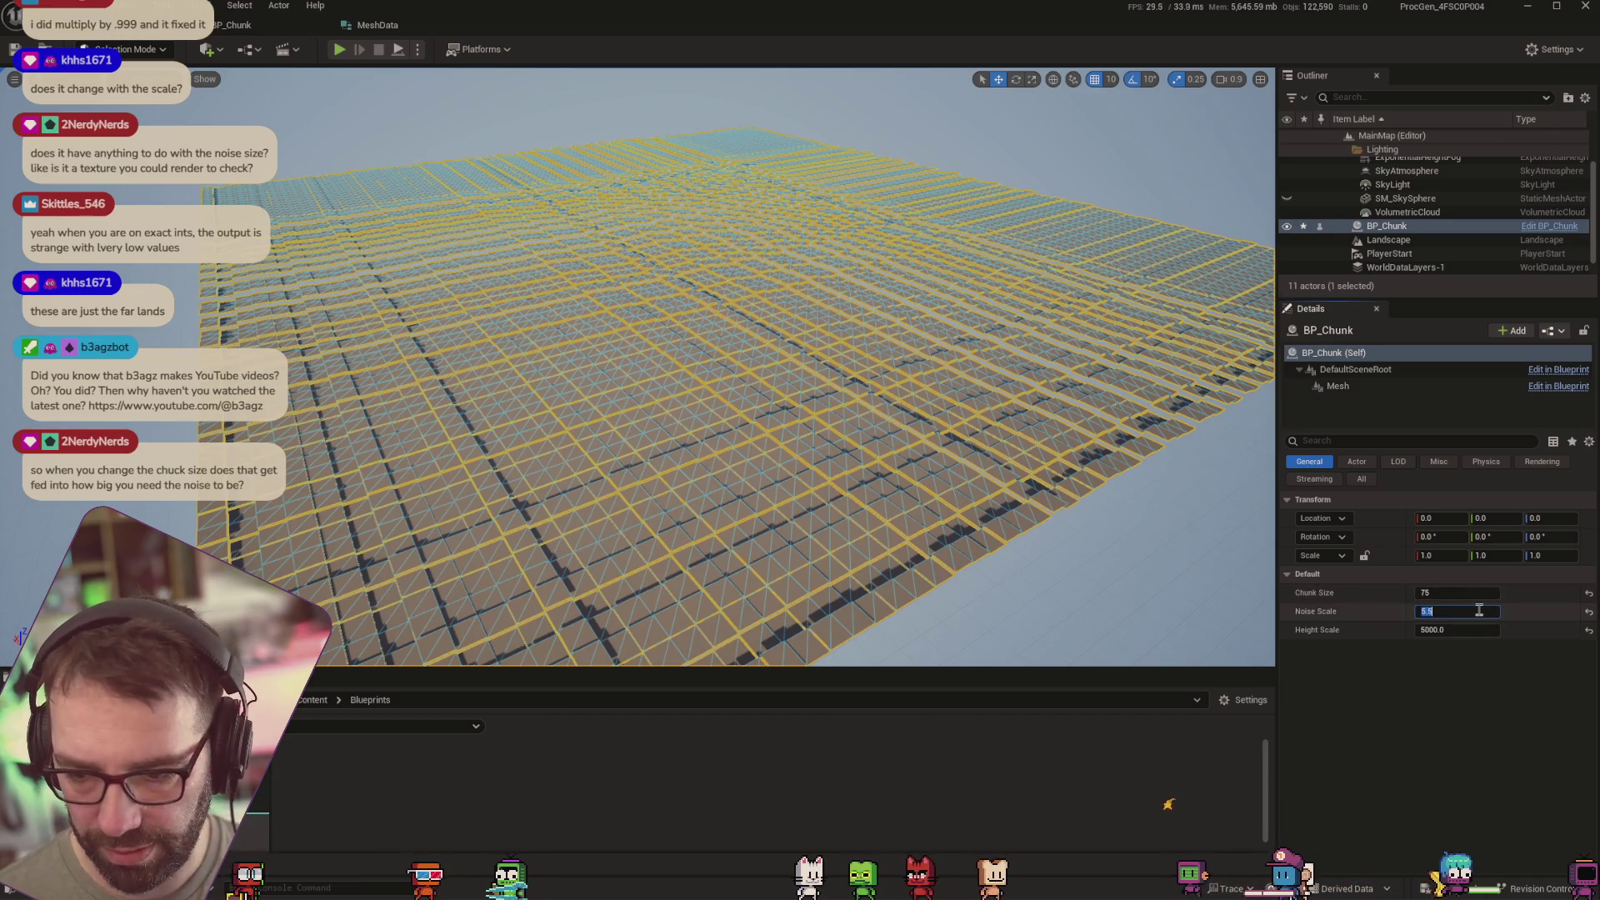
pyautogui.write('10')
pyautogui.press('Tab')
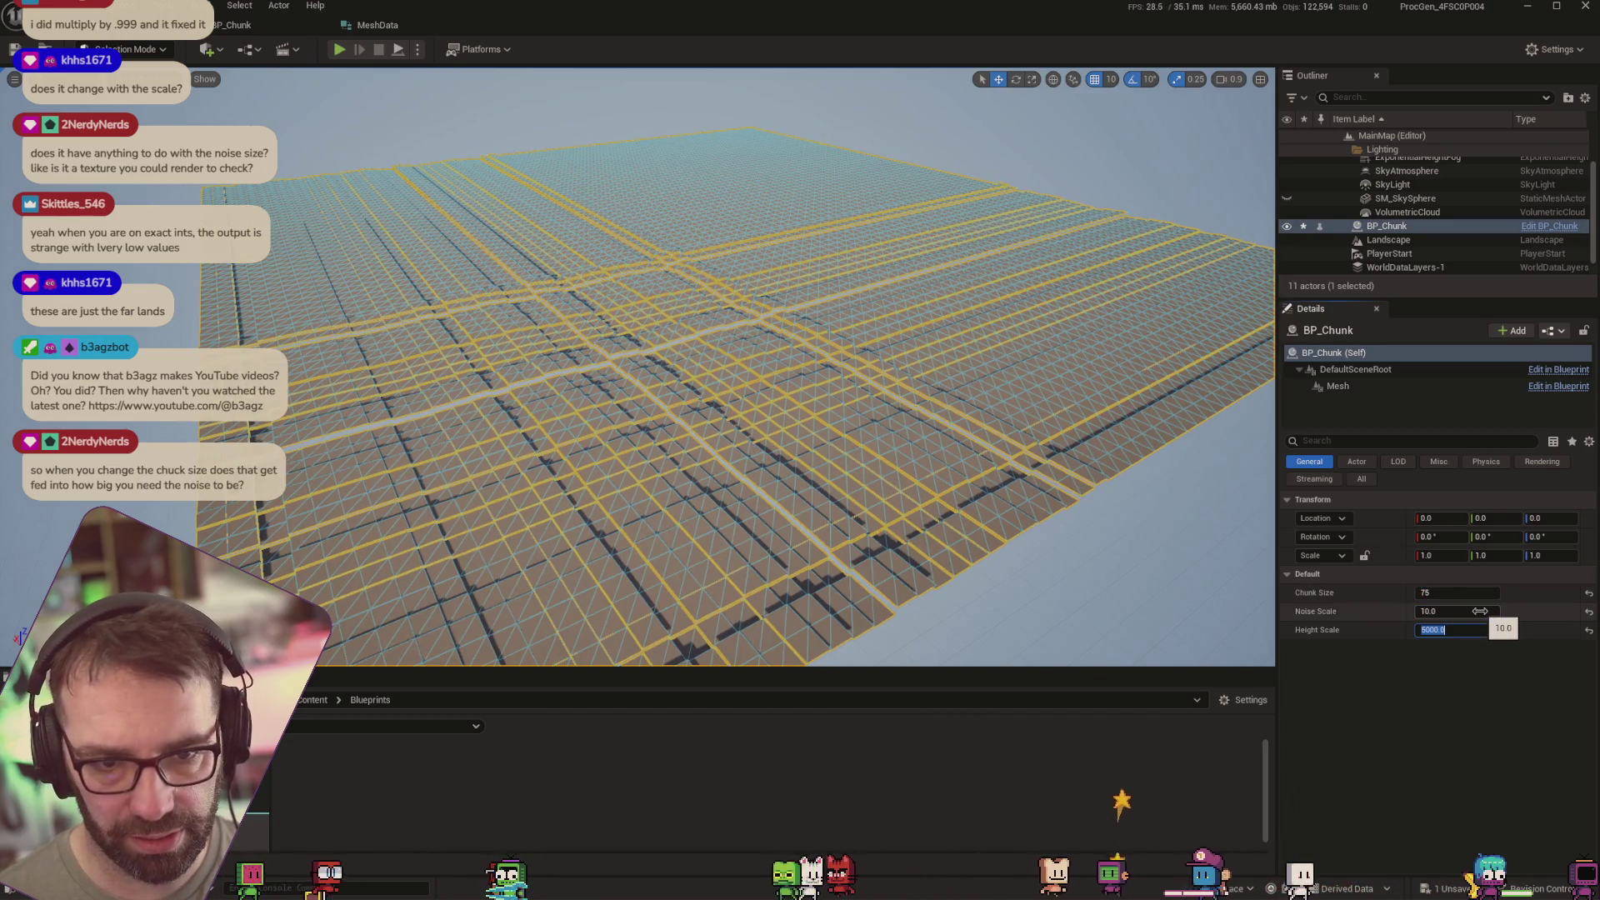
pyautogui.click(1480, 611)
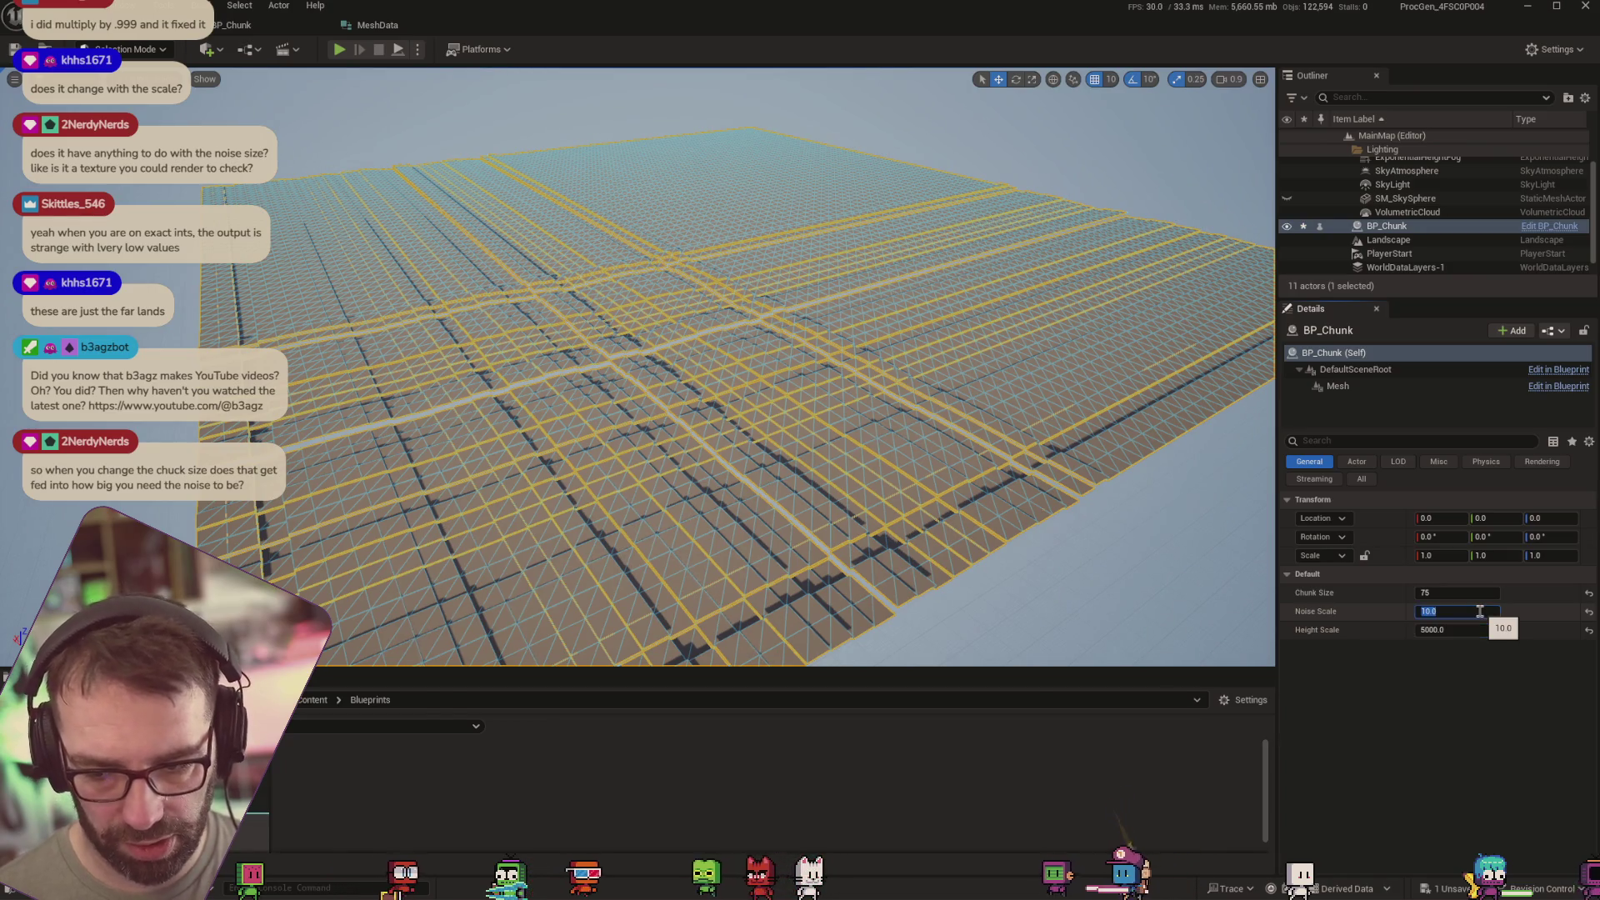
pyautogui.write('2.5')
pyautogui.press('Tab')
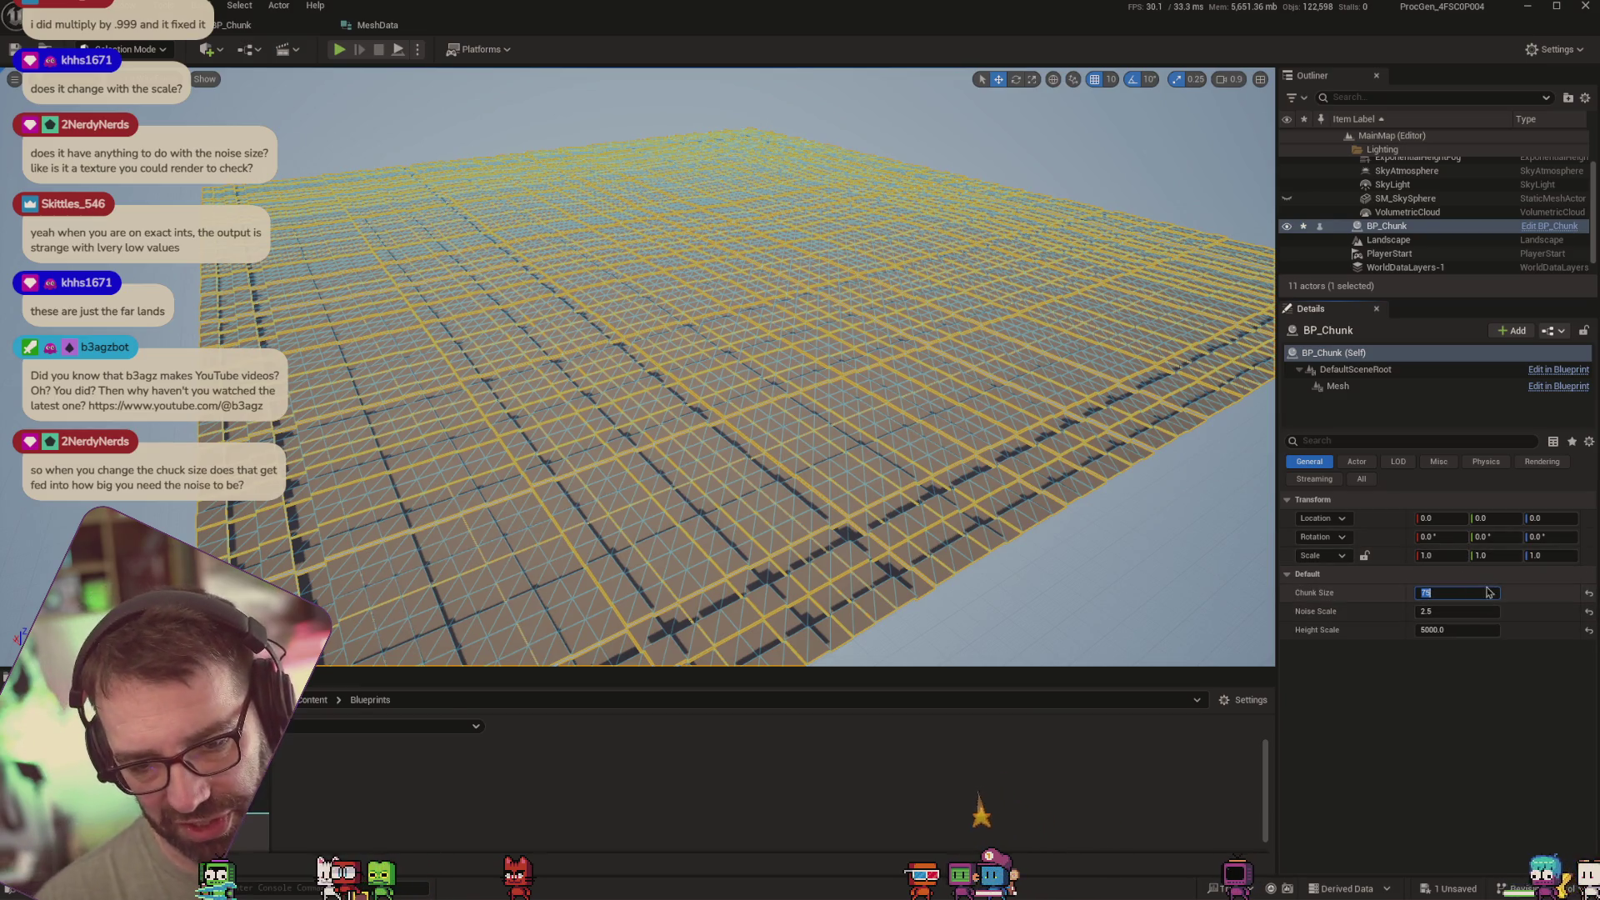
pyautogui.write('6')
pyautogui.press('Tab')
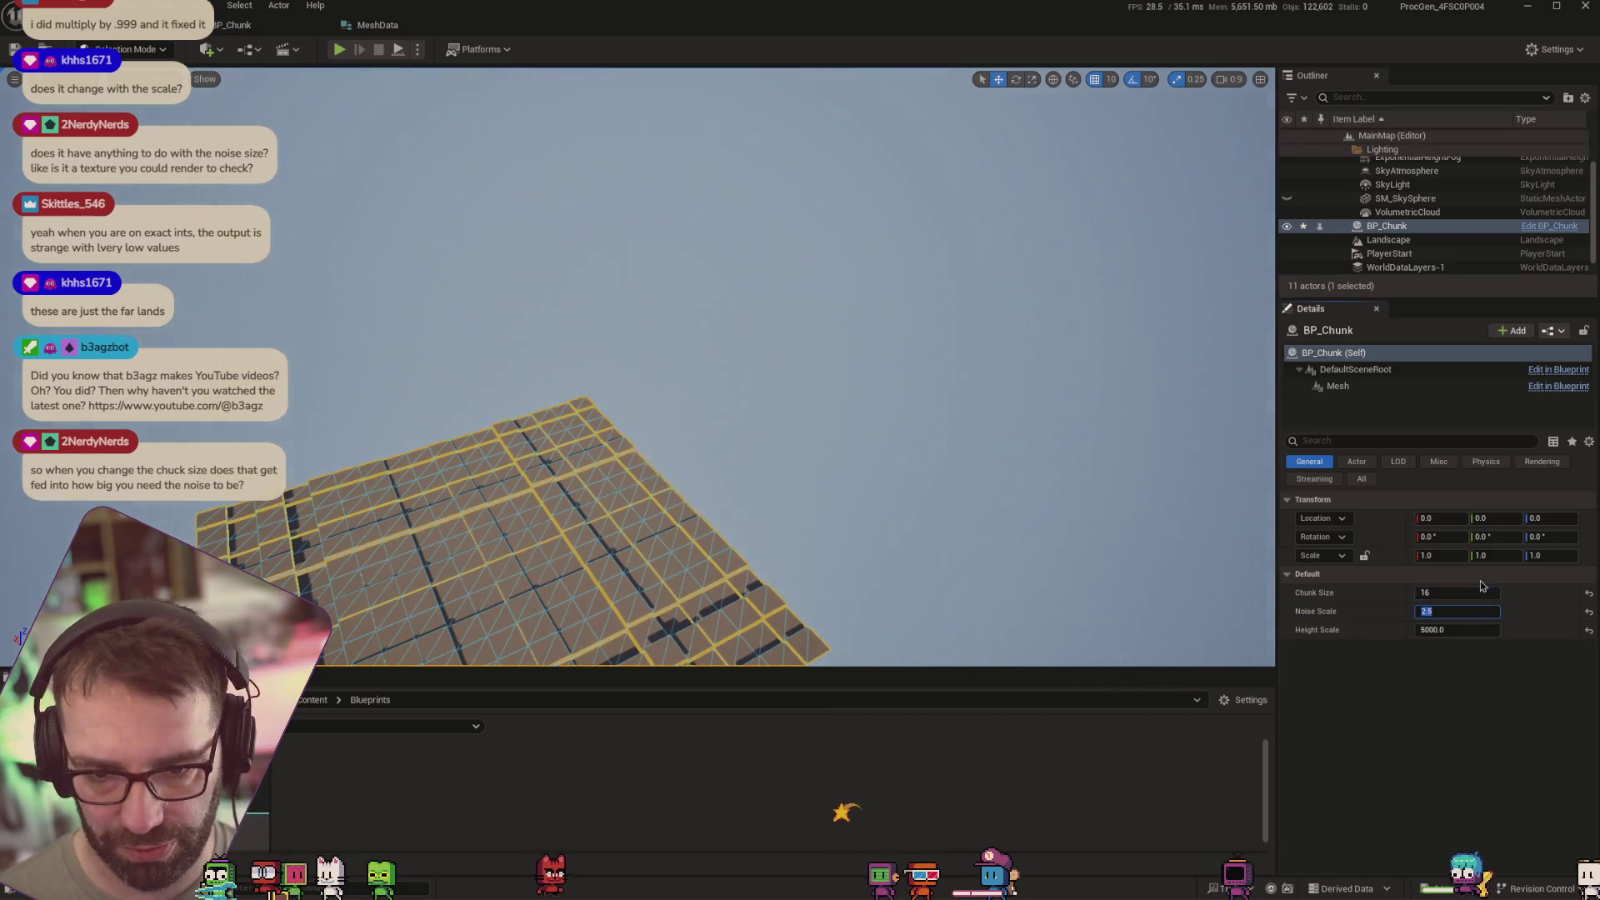
pyautogui.scroll(-10, 879, 440)
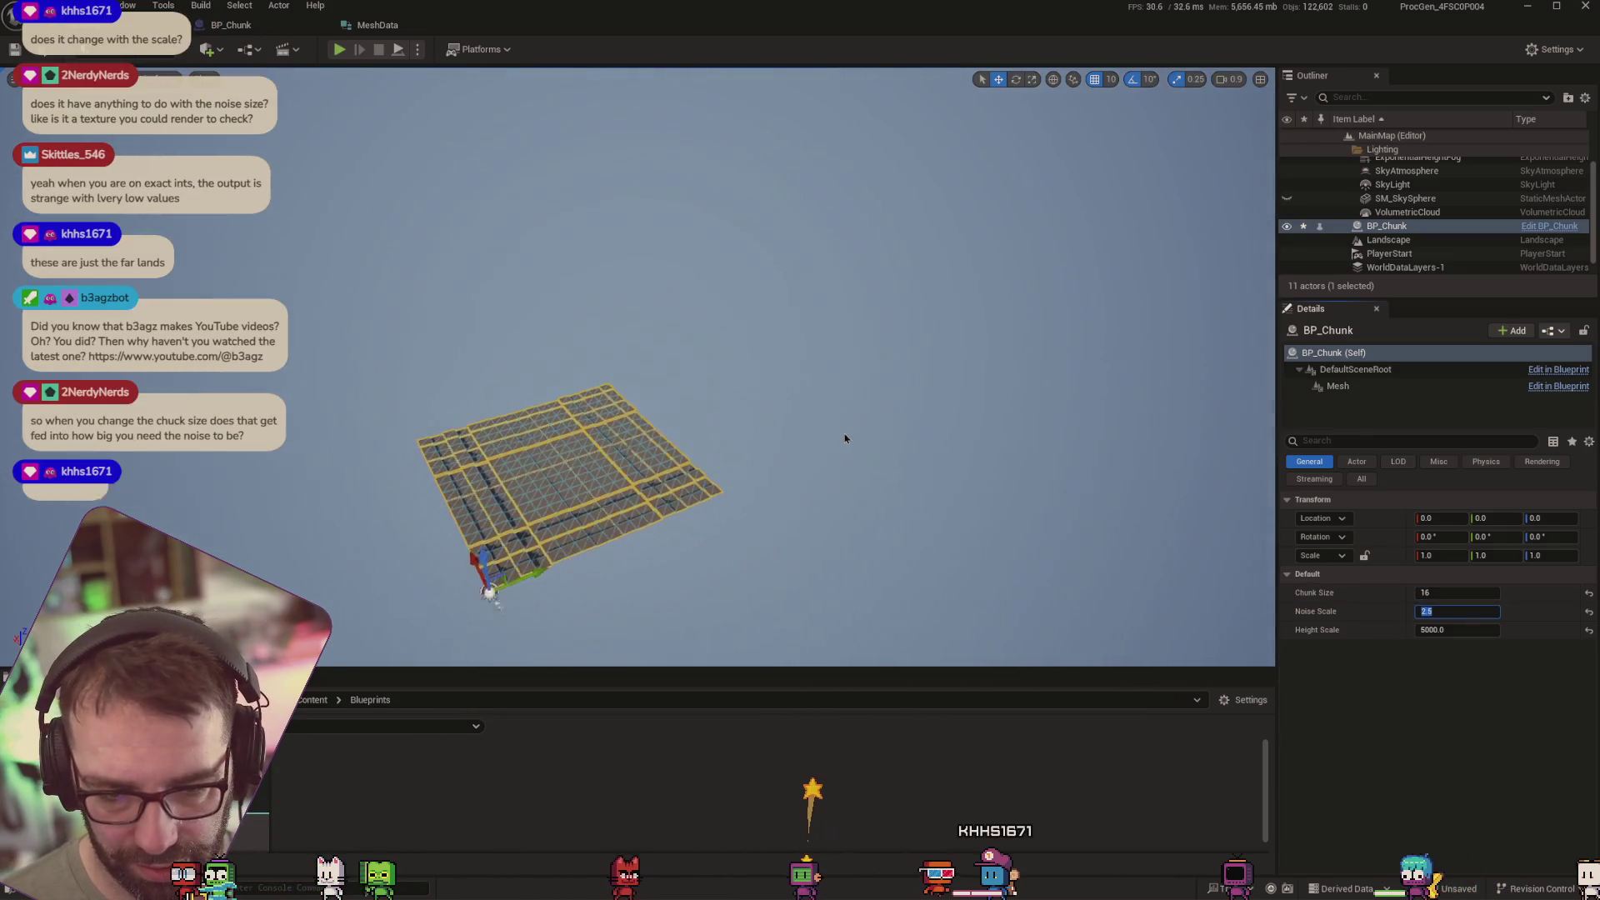
# Duplicate BP_Chunk and place the copy at Location X 1000, Y 0
pyautogui.click(1422, 233)
pyautogui.hotkey('ctrl', 'd')
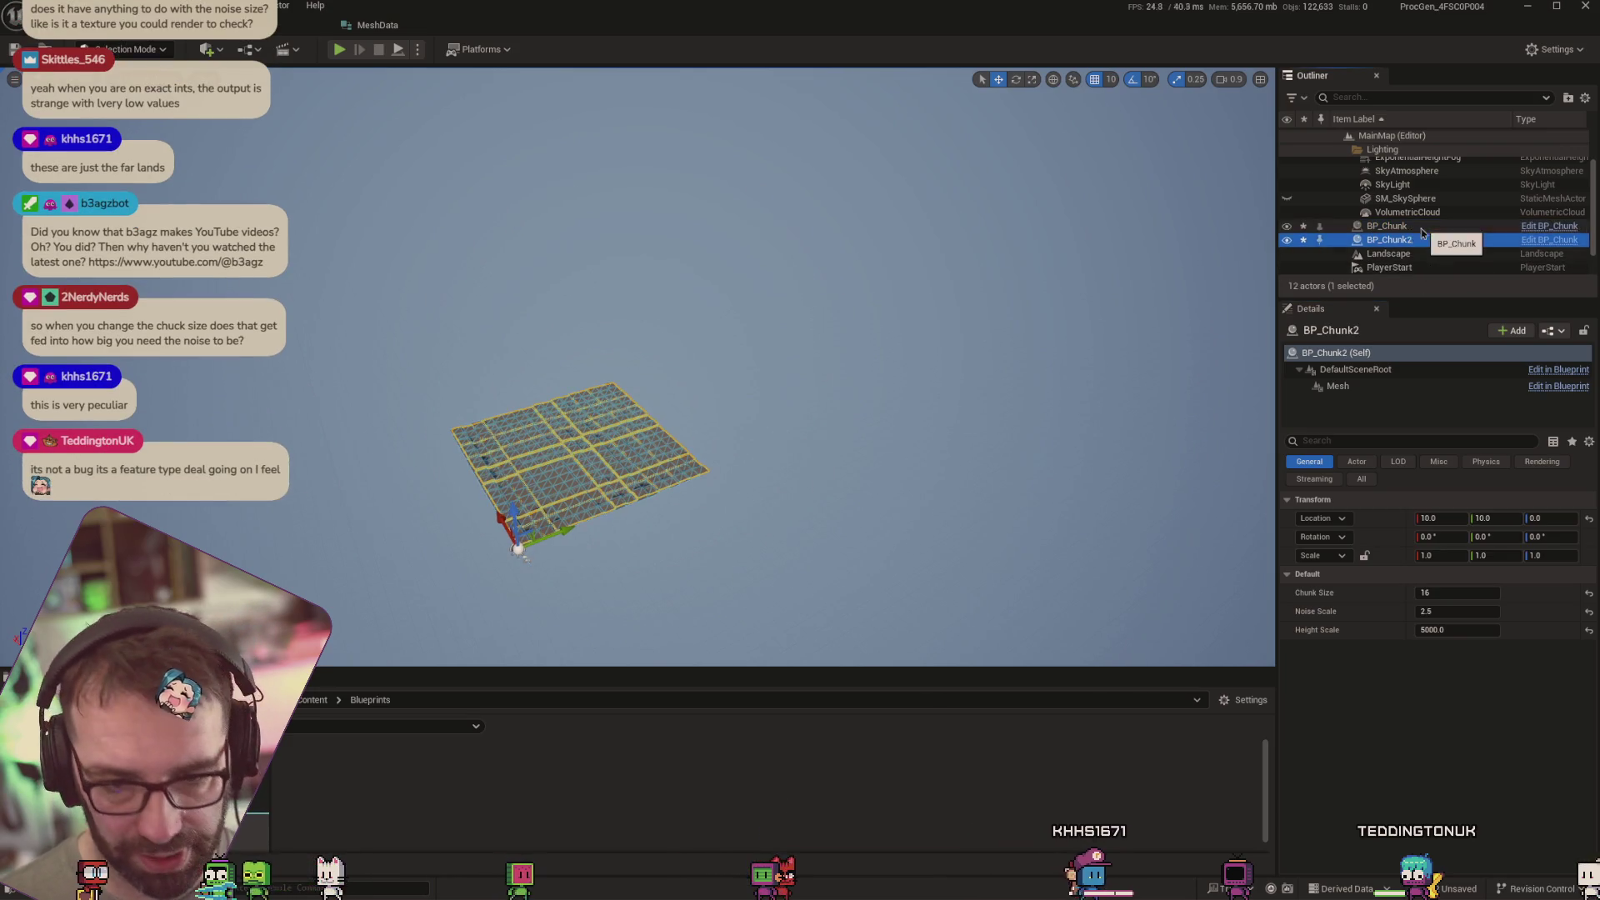
pyautogui.click(1446, 521)
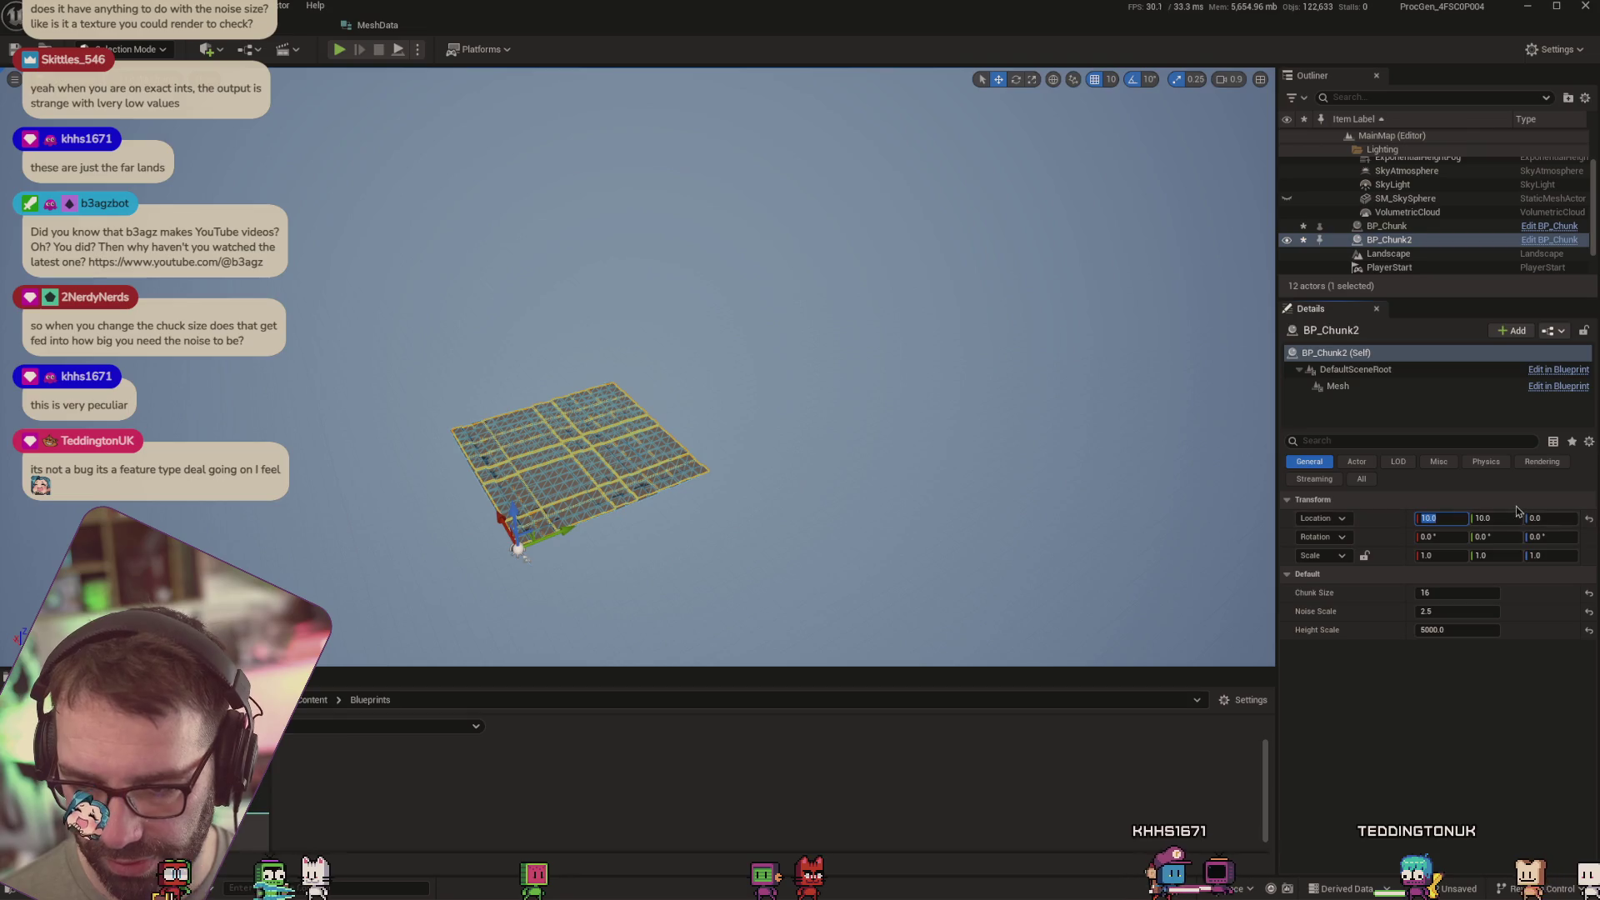
pyautogui.write('1000')
pyautogui.press('Tab')
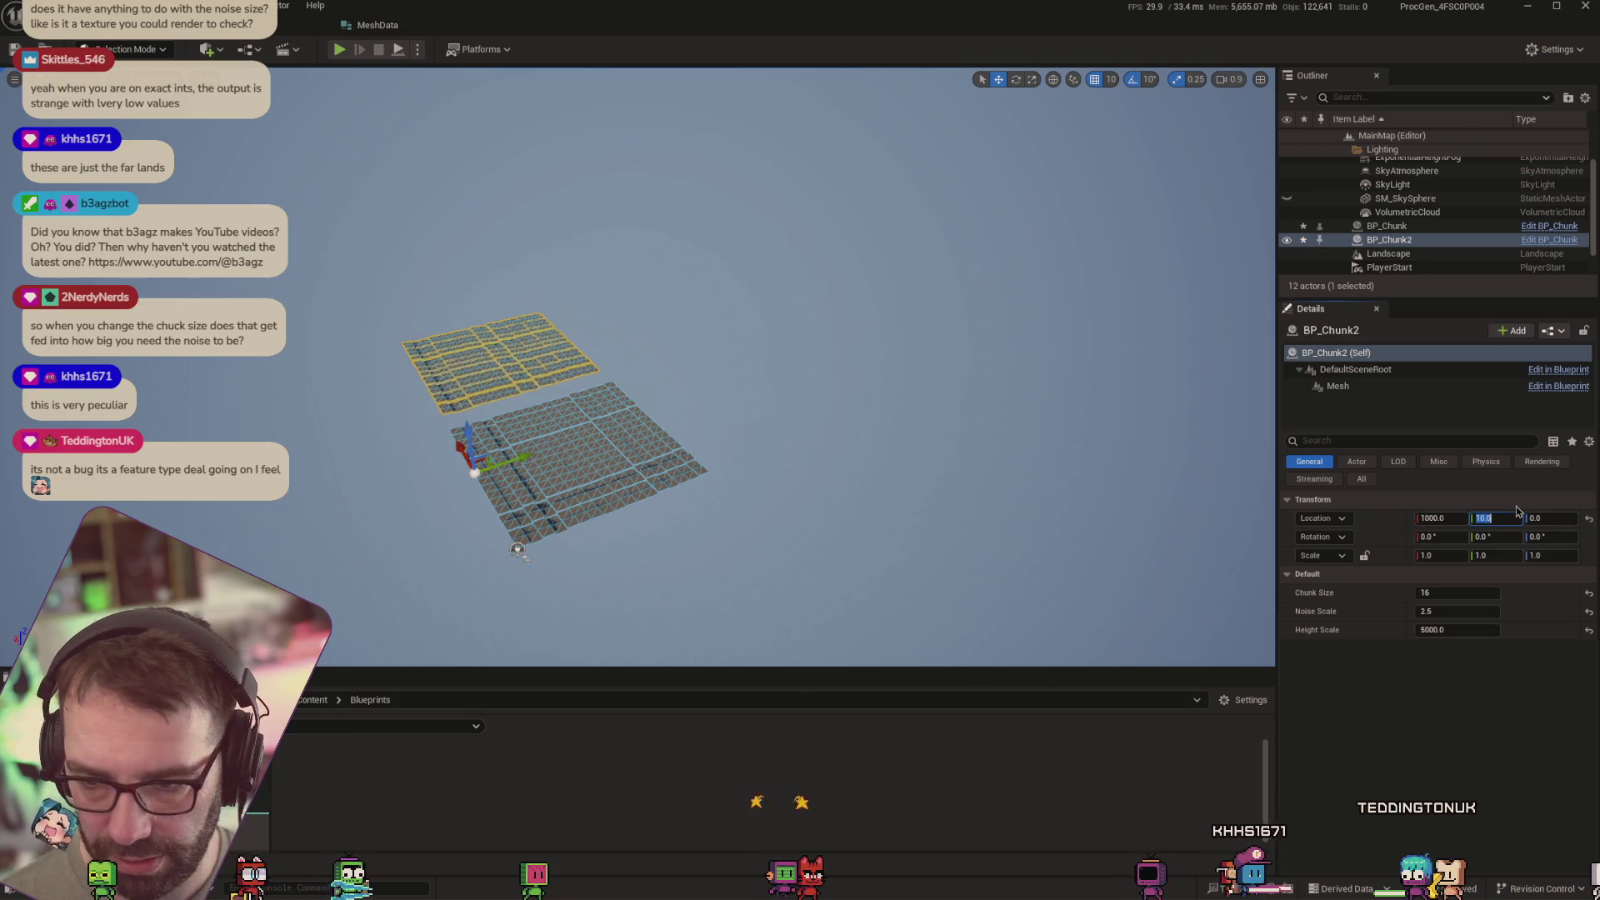
pyautogui.press('Tab')
pyautogui.write('0')
pyautogui.press('Tab')
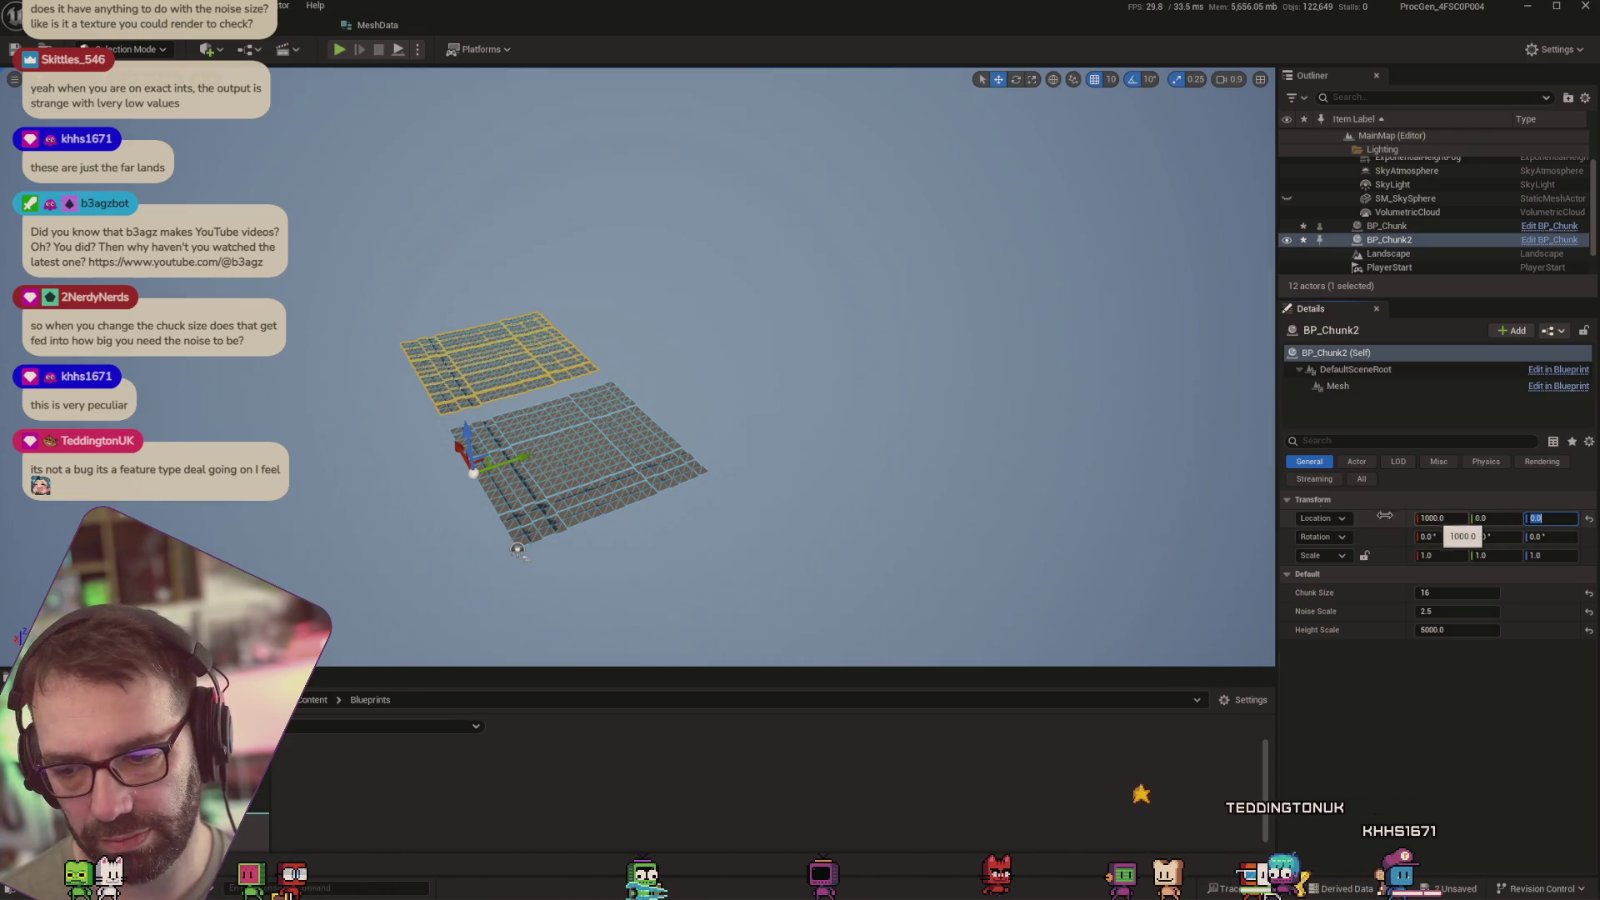
# Slide the duplicate along X to 850 and inspect where the two chunks meet
pyautogui.moveTo(453, 454); pyautogui.dragTo(465, 453)
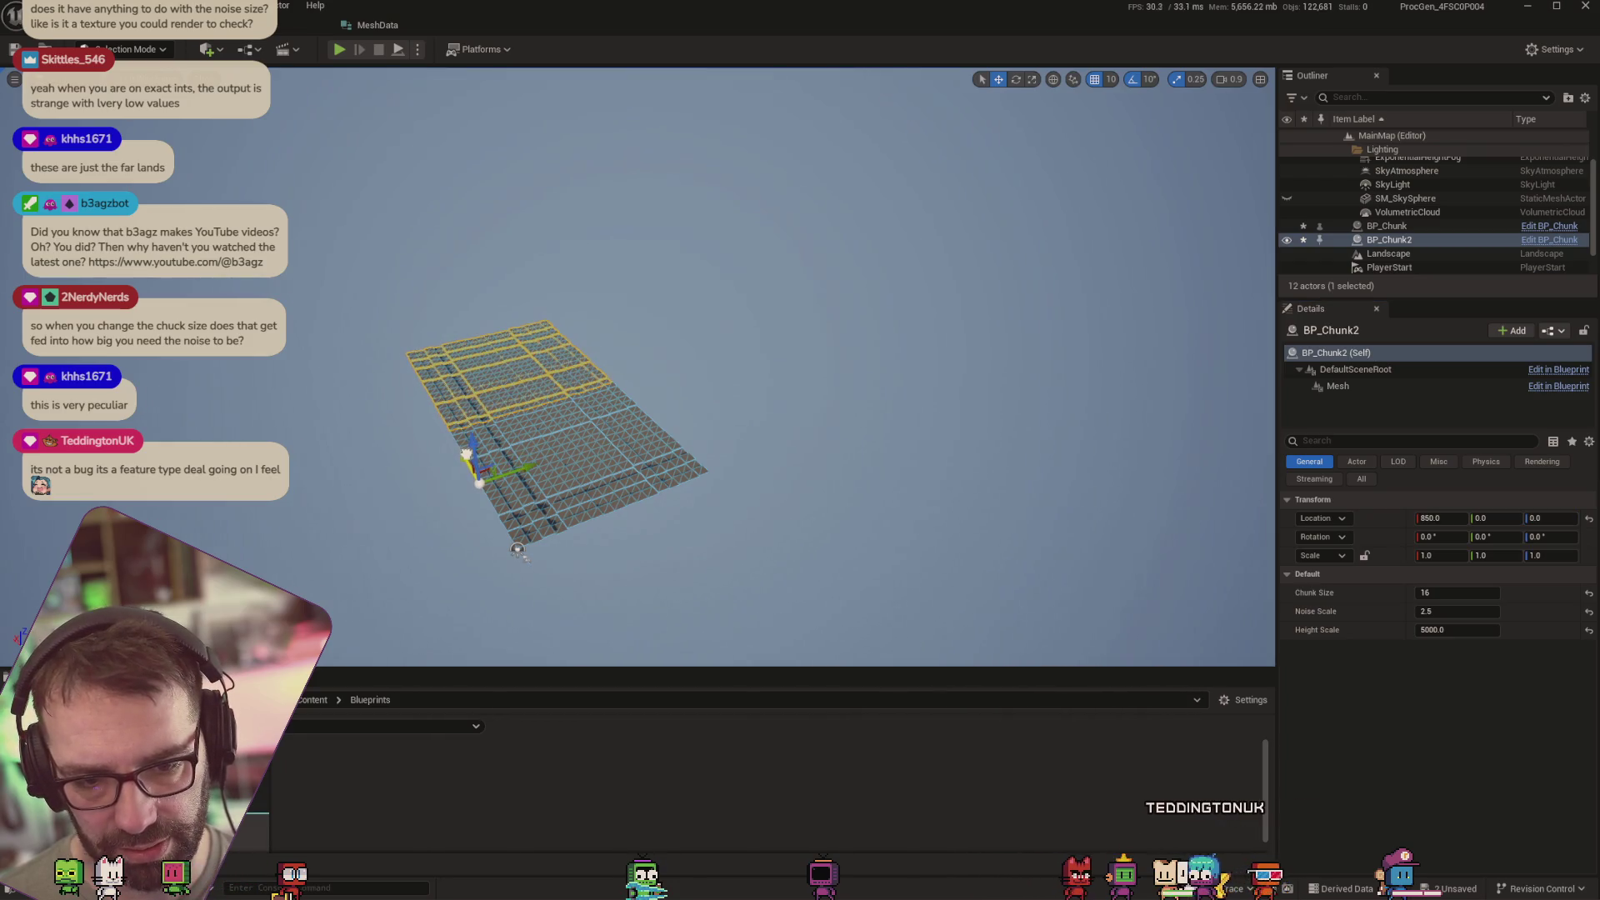
pyautogui.moveTo(517, 550); pyautogui.dragTo(620, 642)
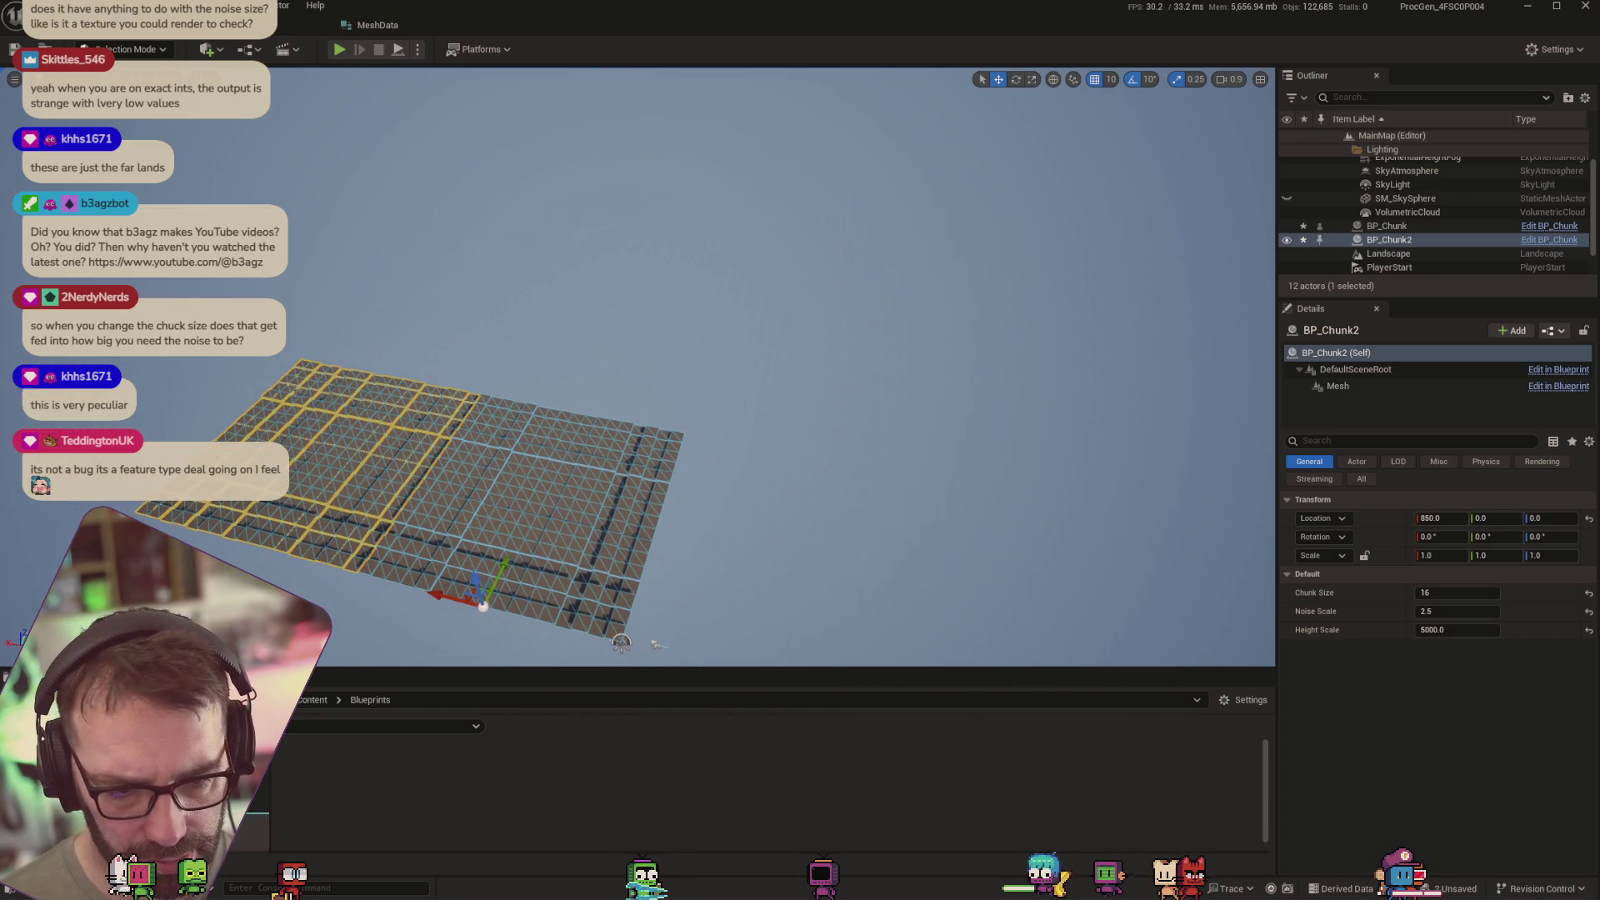
pyautogui.moveTo(435, 600); pyautogui.dragTo(436, 600)
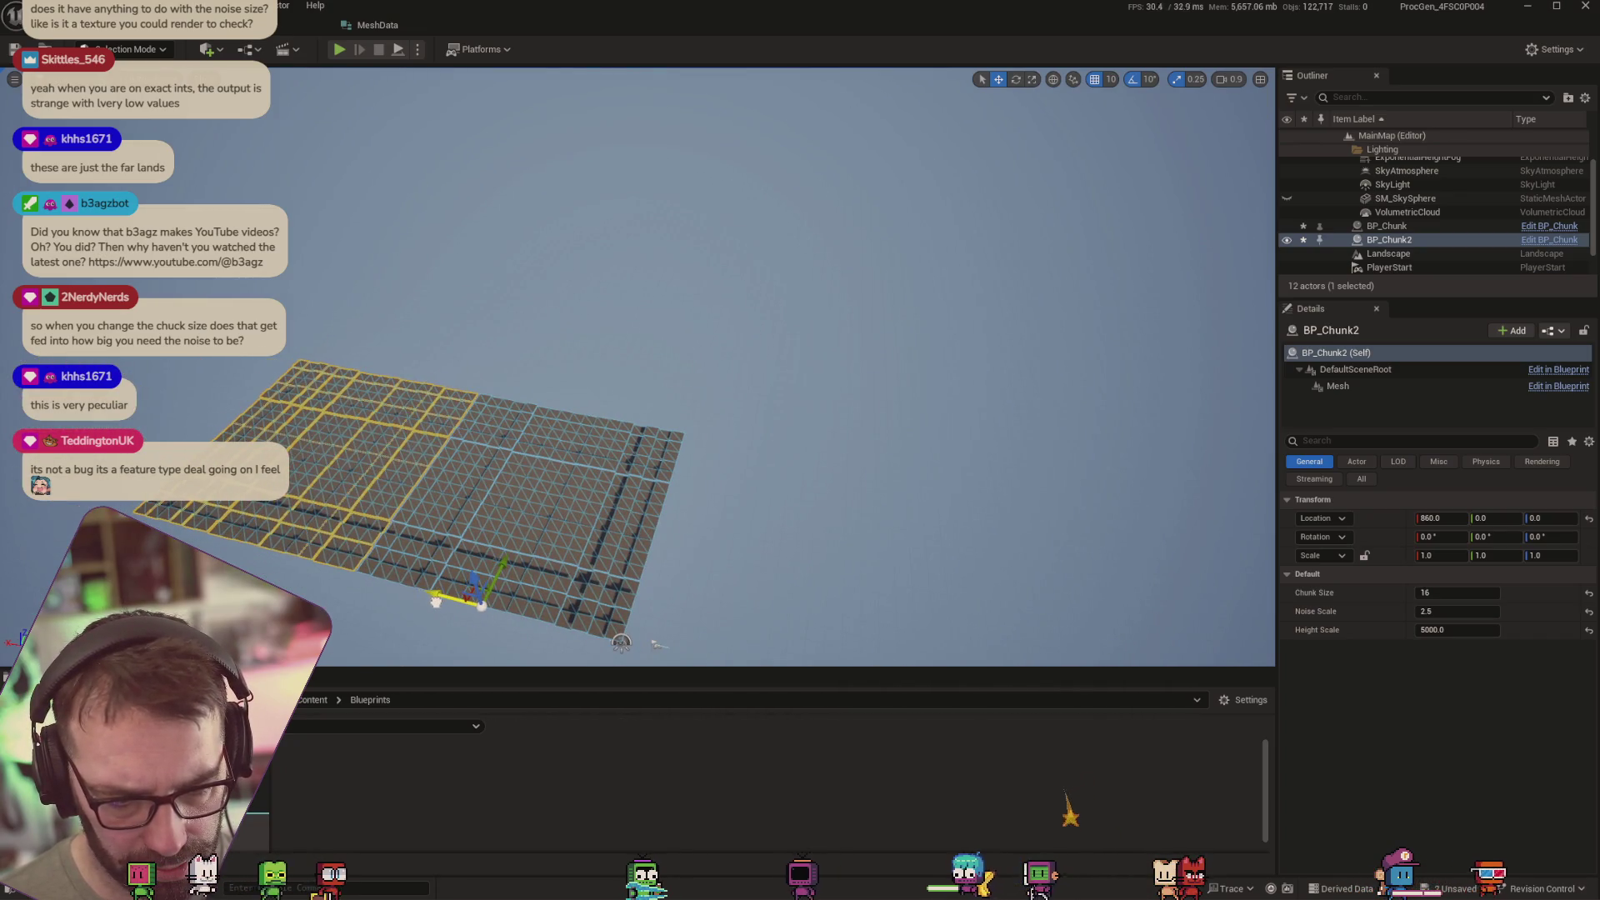
pyautogui.hotkey('ctrl', 'z')
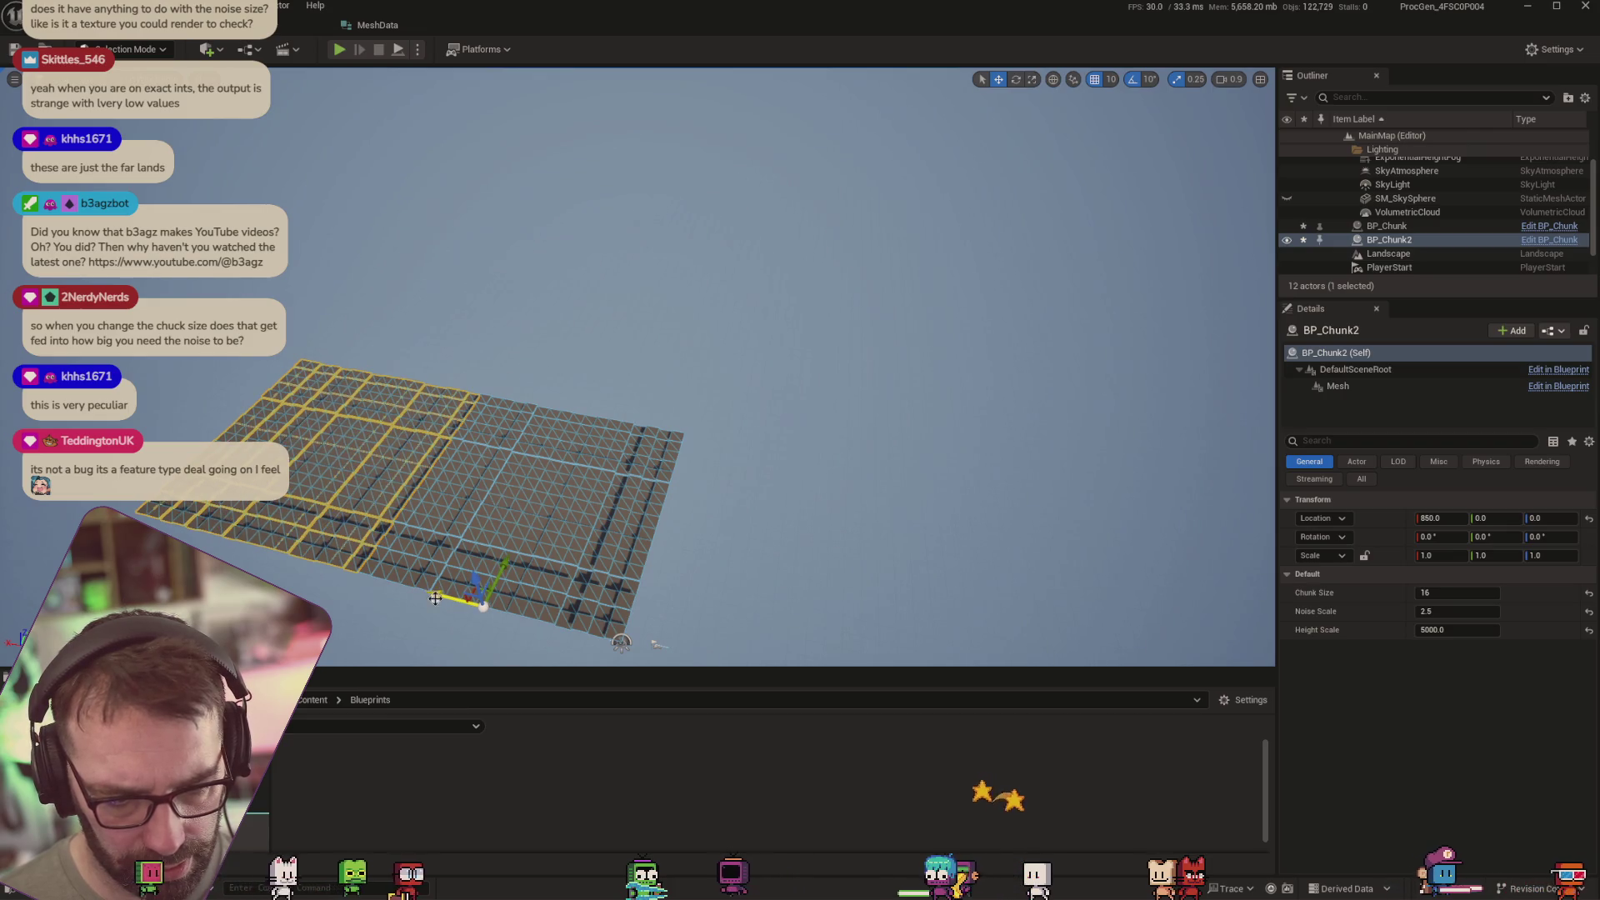
pyautogui.click(715, 582)
pyautogui.moveTo(715, 582)
pyautogui.mouseDown()
pyautogui.moveTo(715, 537)
pyautogui.moveTo(716, 642)
pyautogui.moveTo(715, 584)
pyautogui.mouseUp()
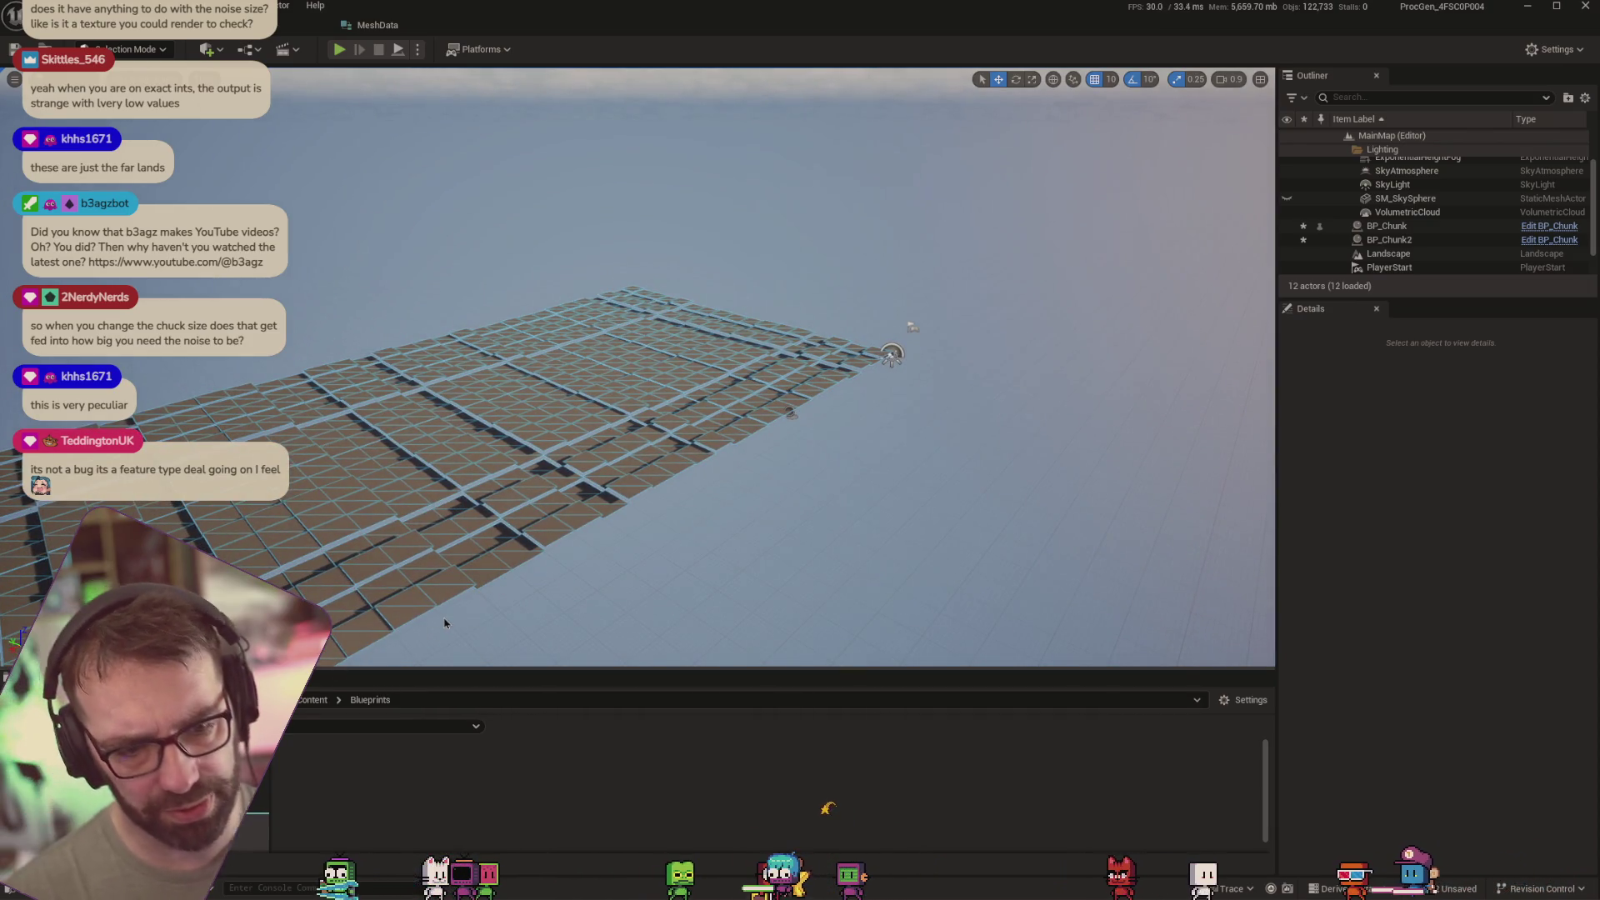
pyautogui.moveTo(715, 584); pyautogui.dragTo(684, 583)
pyautogui.scroll(-2, 498, 485)
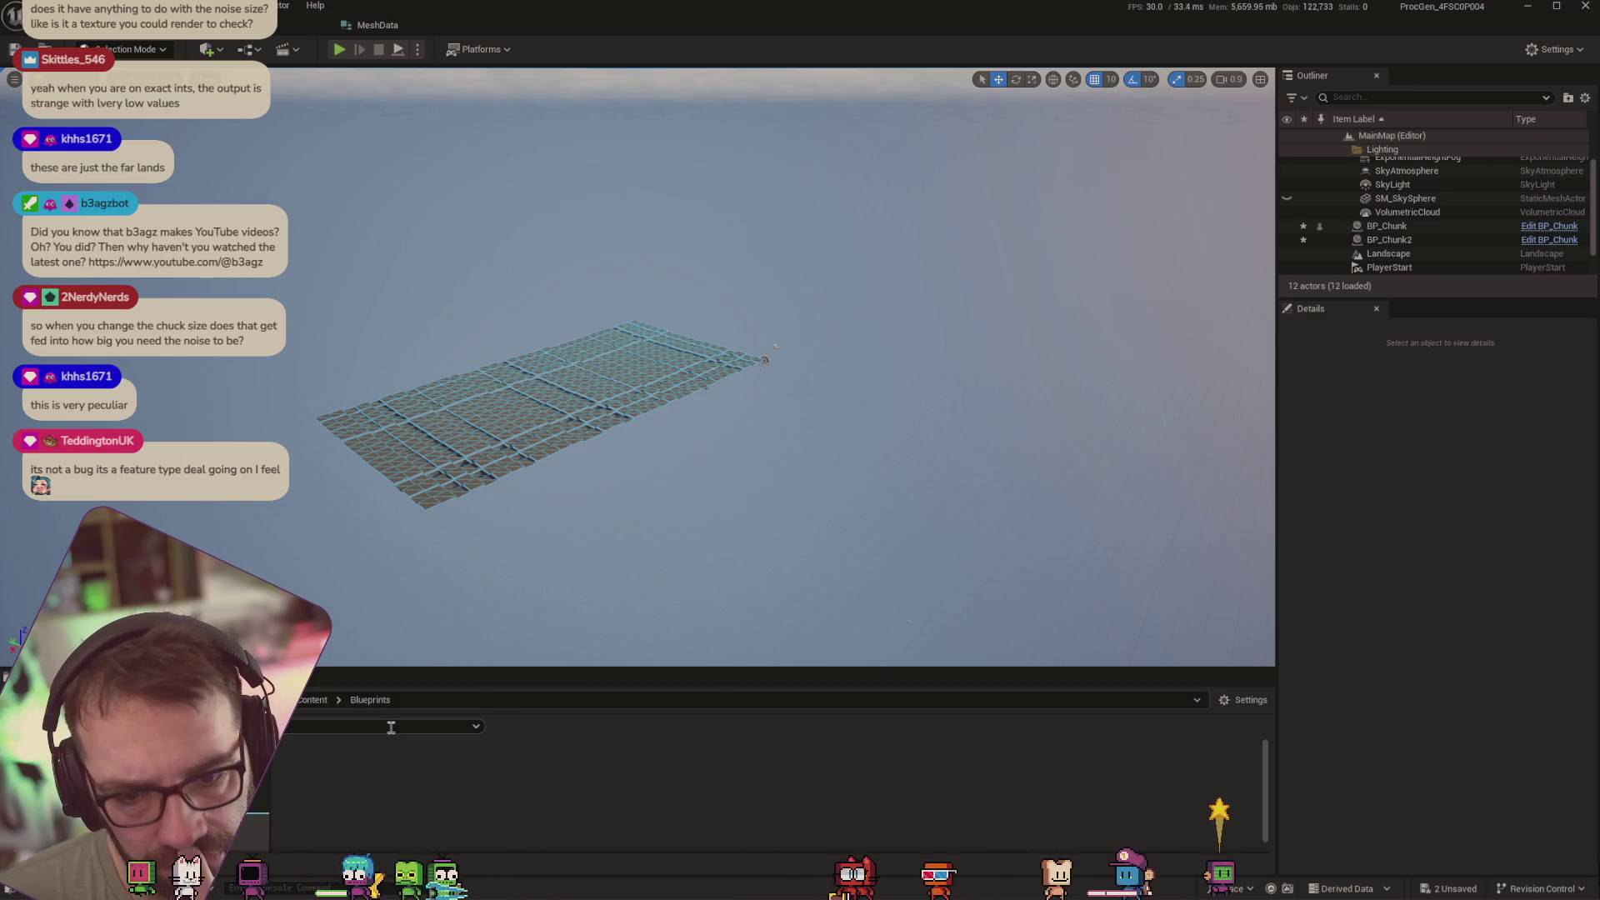
pyautogui.click(282, 33)
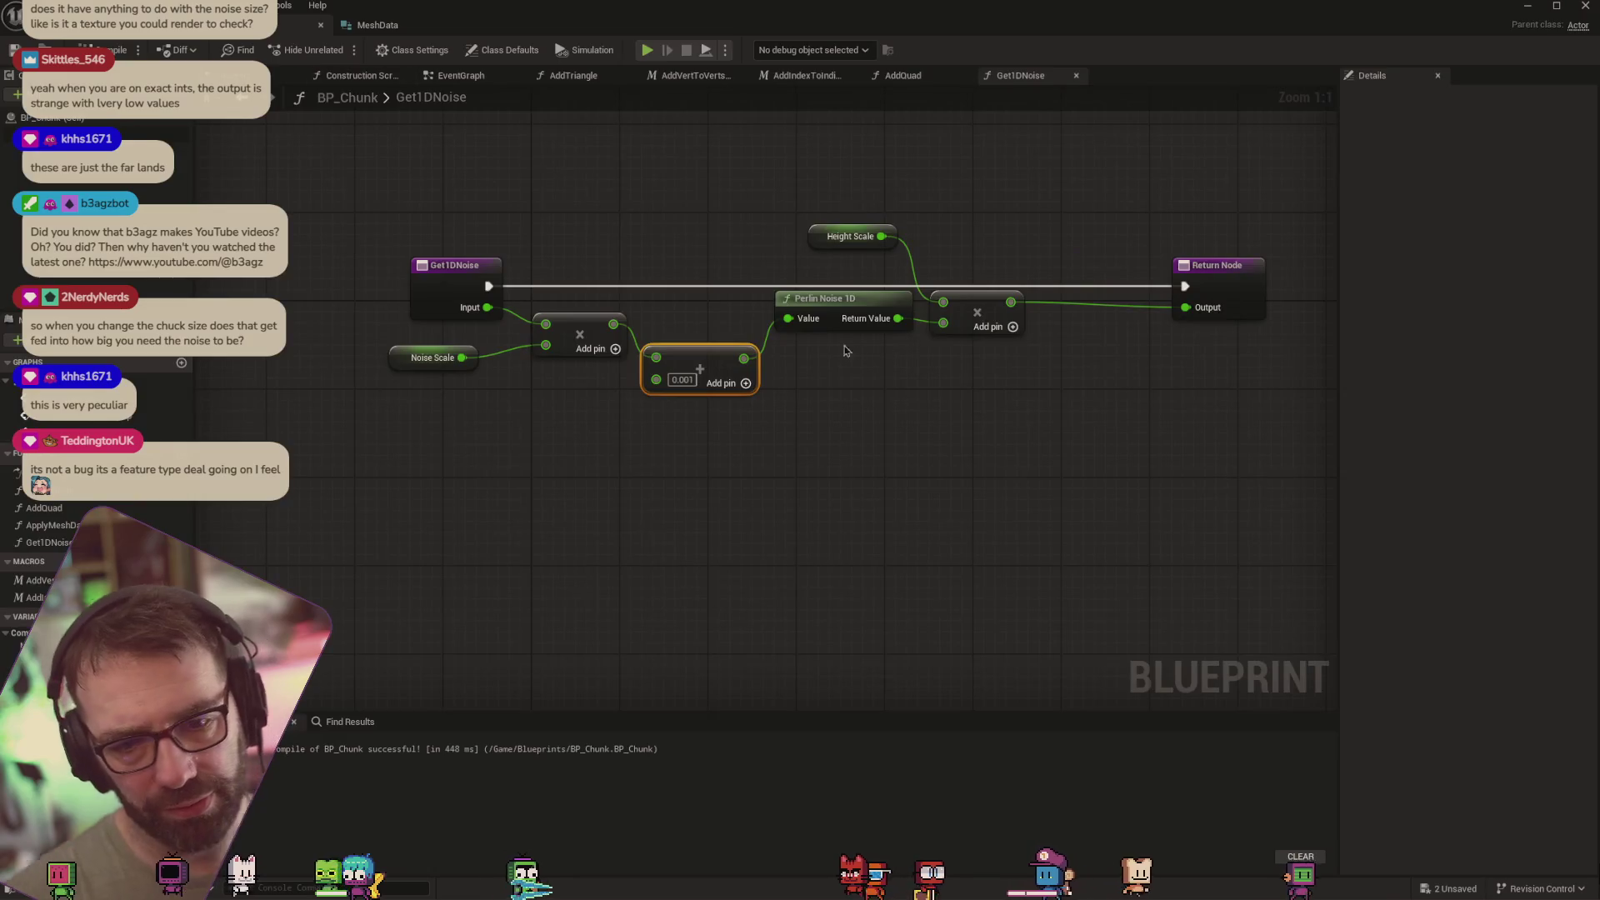
# Collapse all of the Construction Script's loop nodes into a new function
pyautogui.click(358, 78)
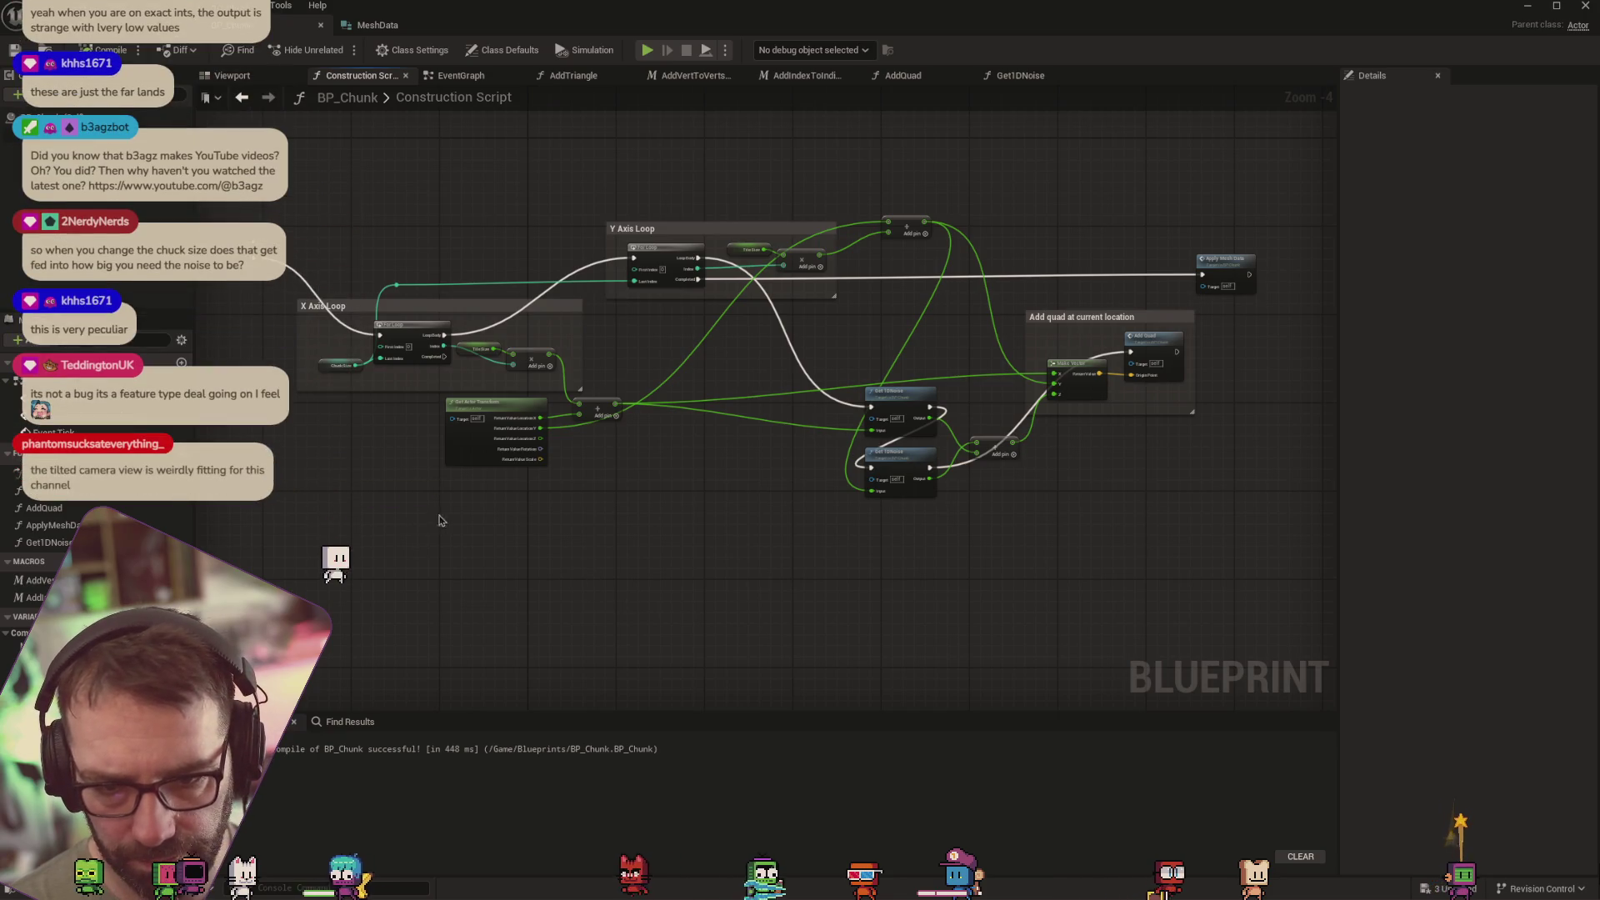
pyautogui.moveTo(456, 543); pyautogui.dragTo(1251, 208)
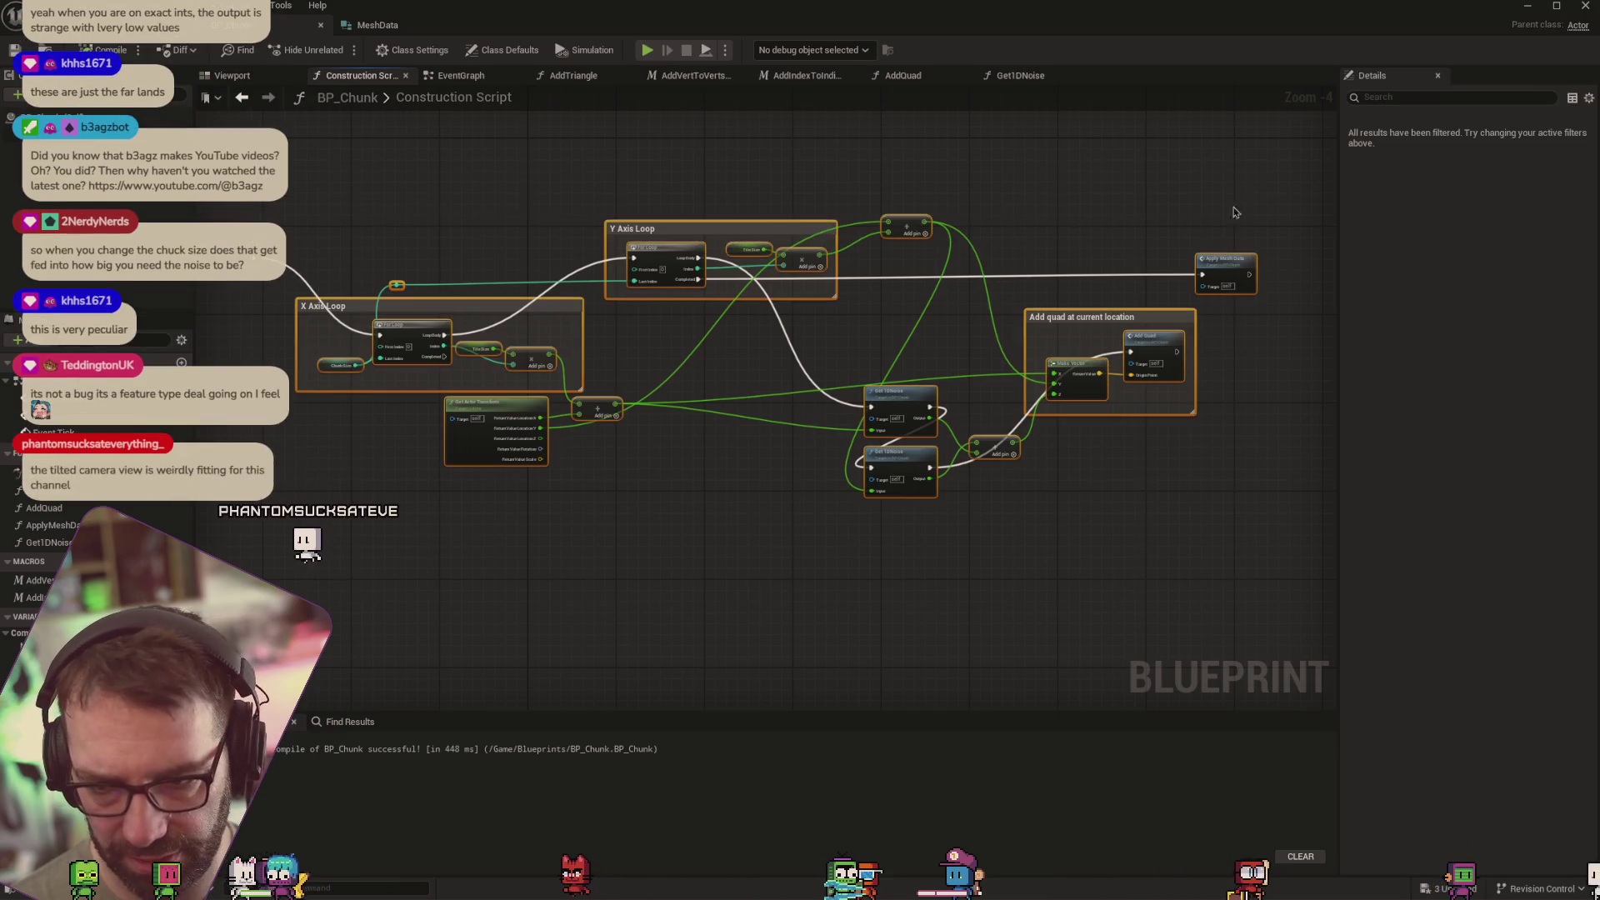
pyautogui.rightClick(1232, 268)
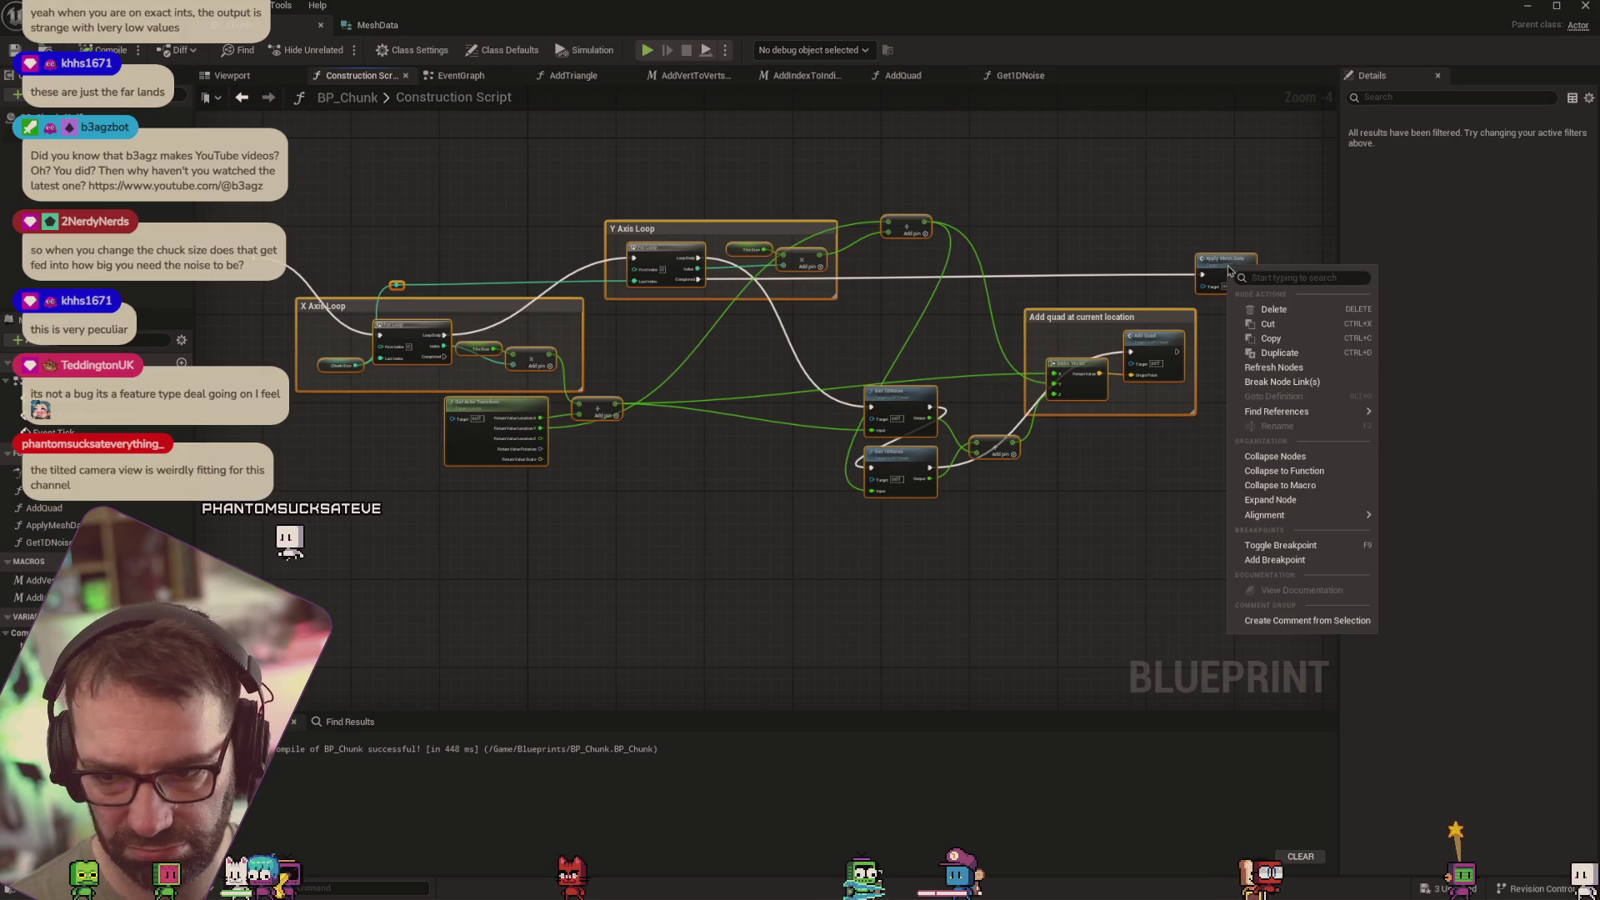
pyautogui.click(1300, 471)
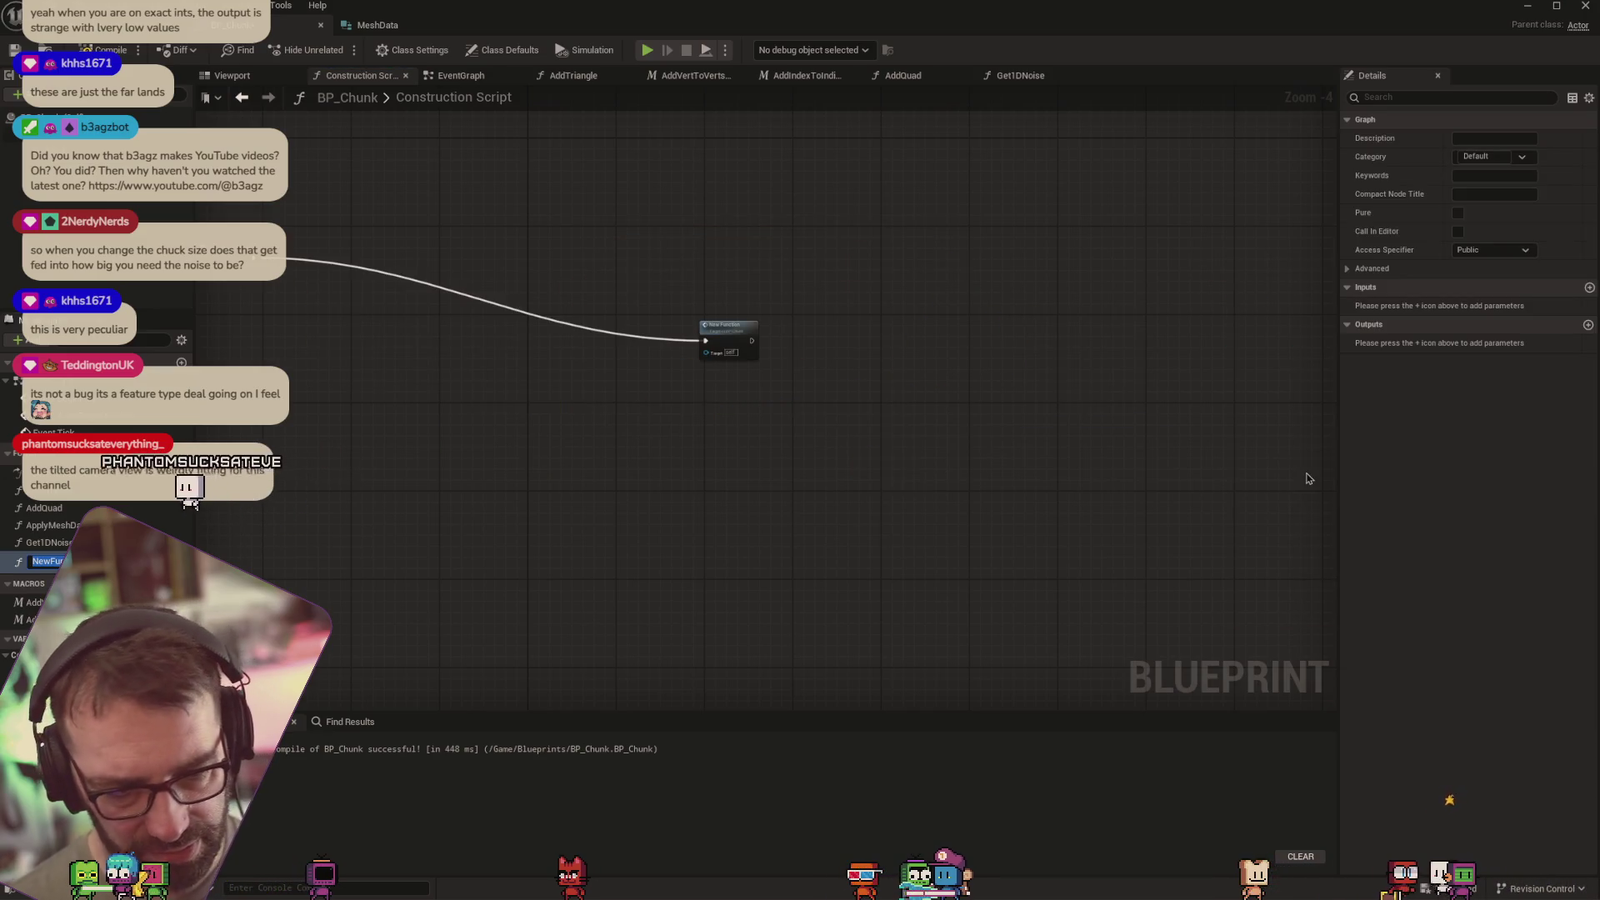
# Name the new function DrawChunk, place it beside the Construction Script node, and open its graph
pyautogui.write('Crea')
pyautogui.press('BackSpace')
pyautogui.press('BackSpace')
pyautogui.press('BackSpace')
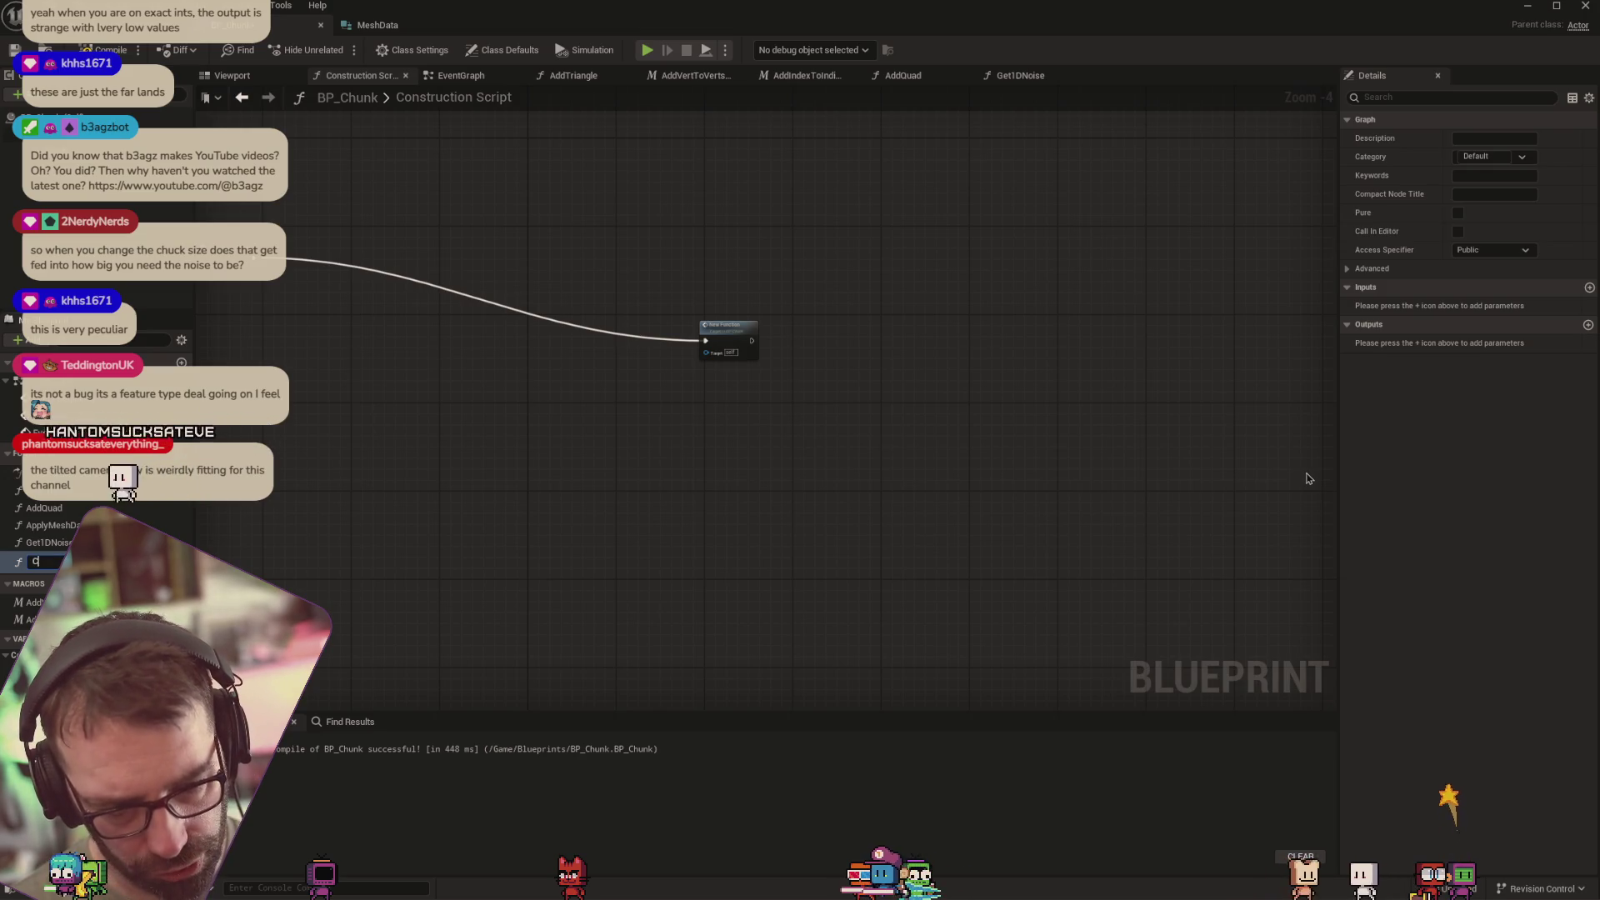
pyautogui.write('rawChunk')
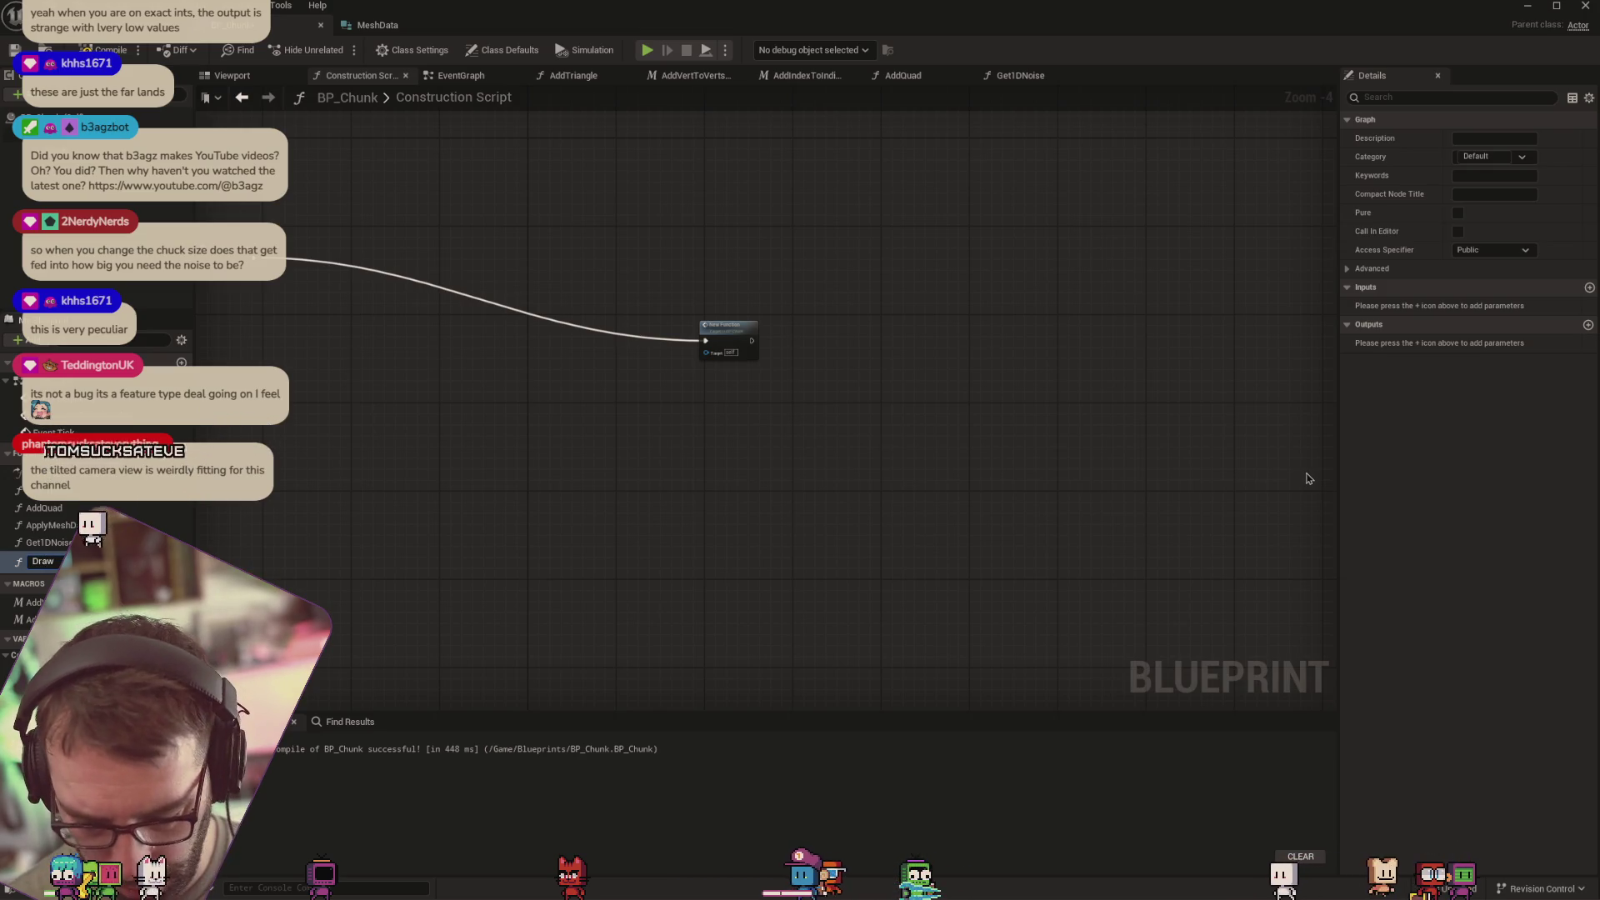
pyautogui.press('Return')
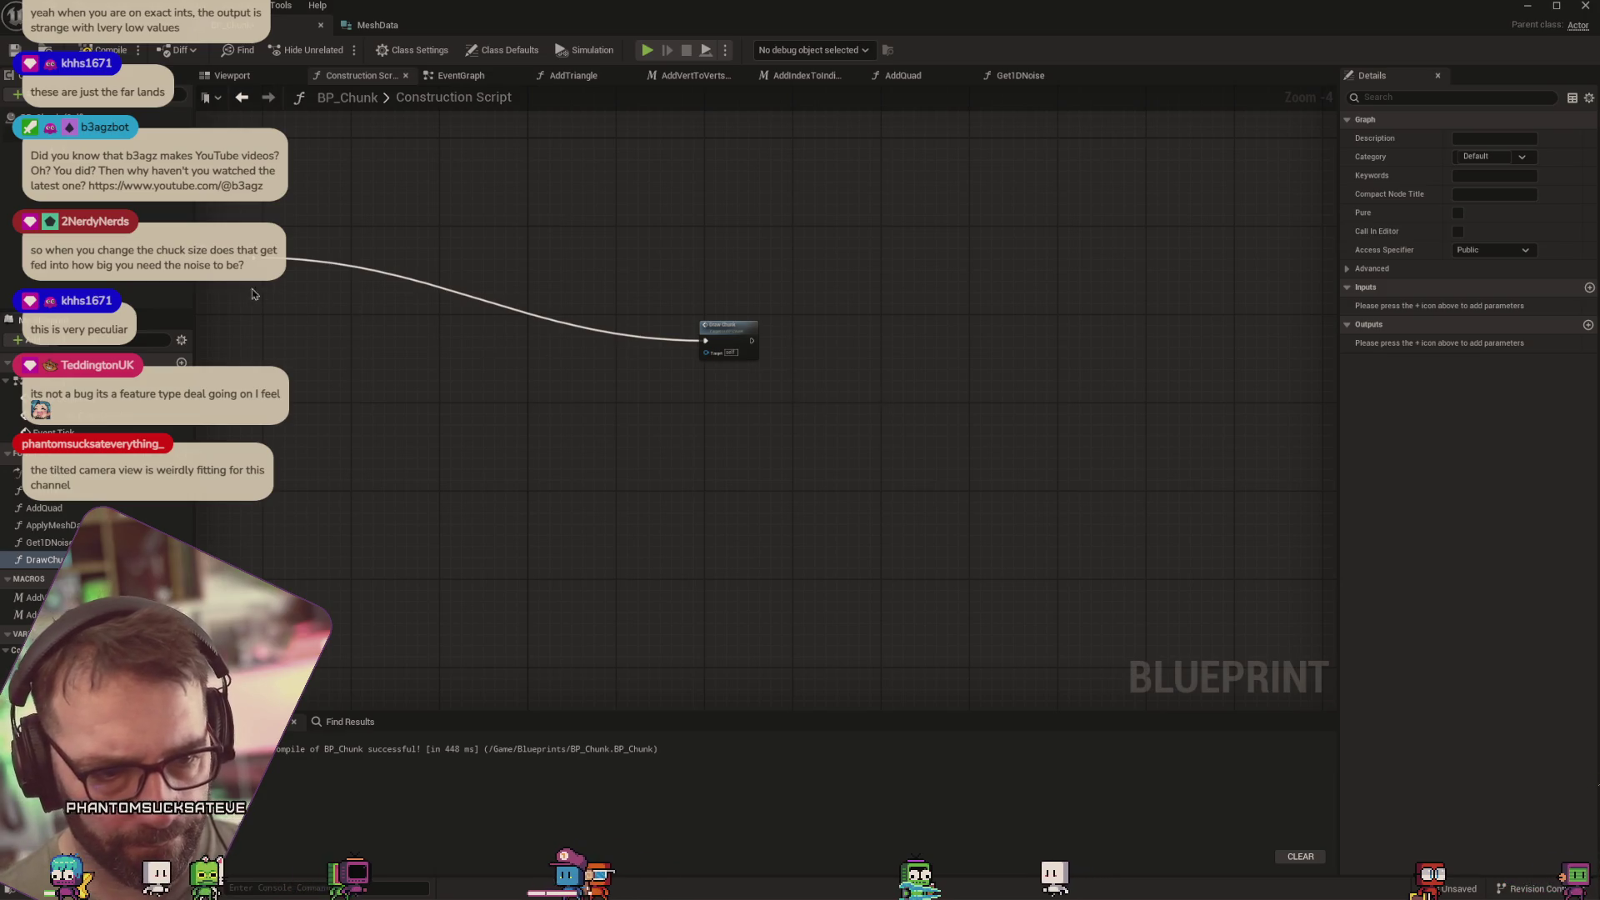
pyautogui.moveTo(223, 255); pyautogui.dragTo(588, 336)
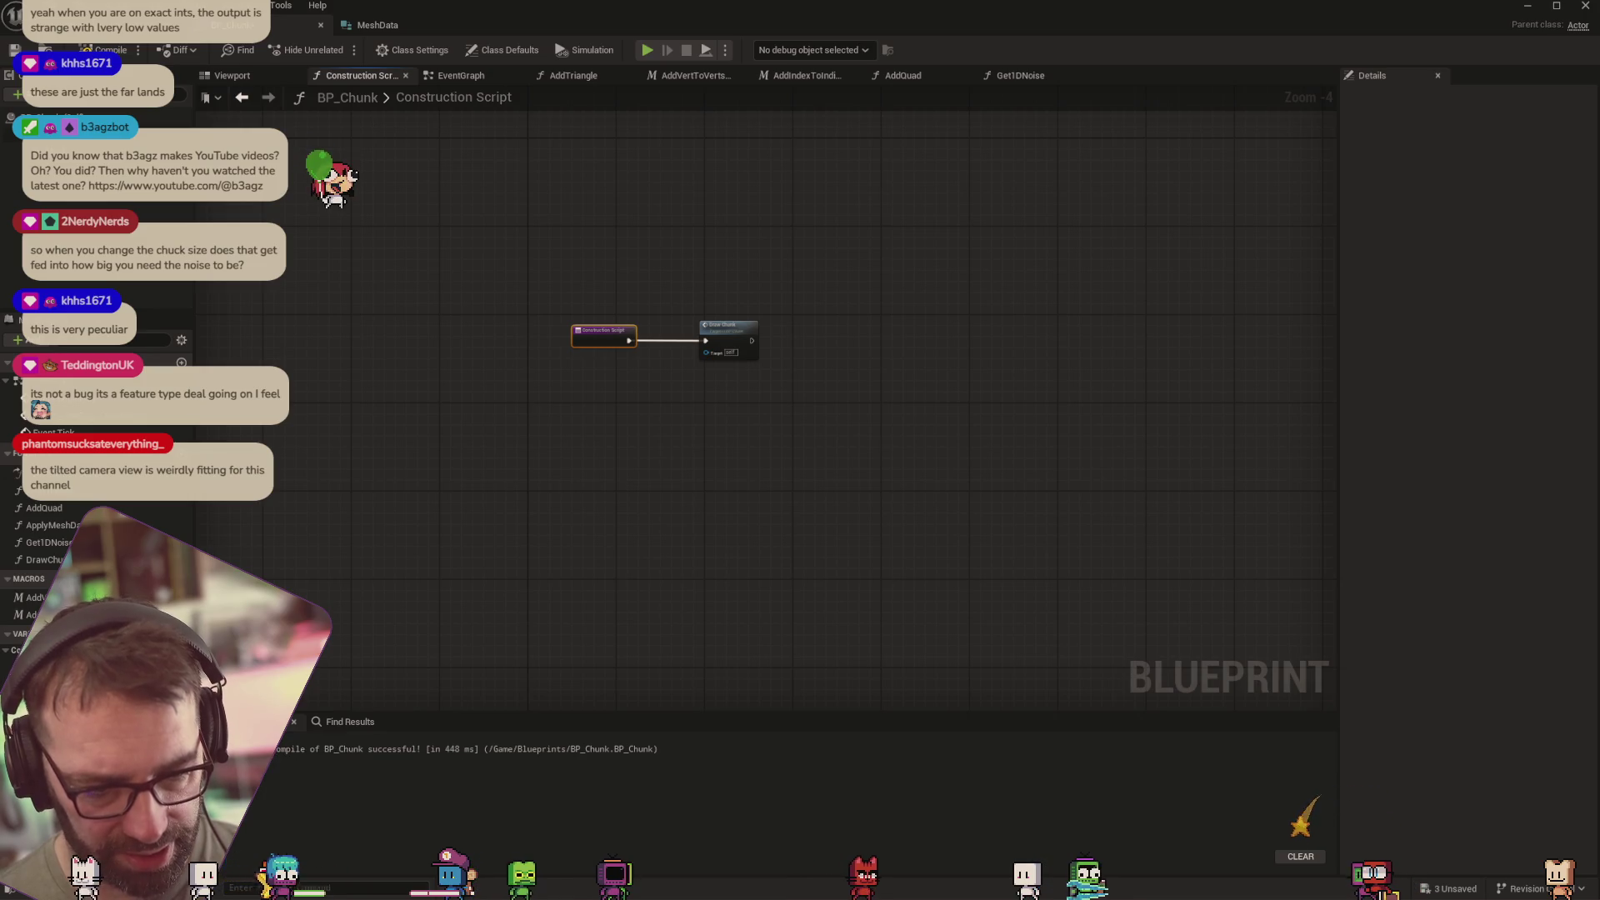
pyautogui.doubleClick(726, 329)
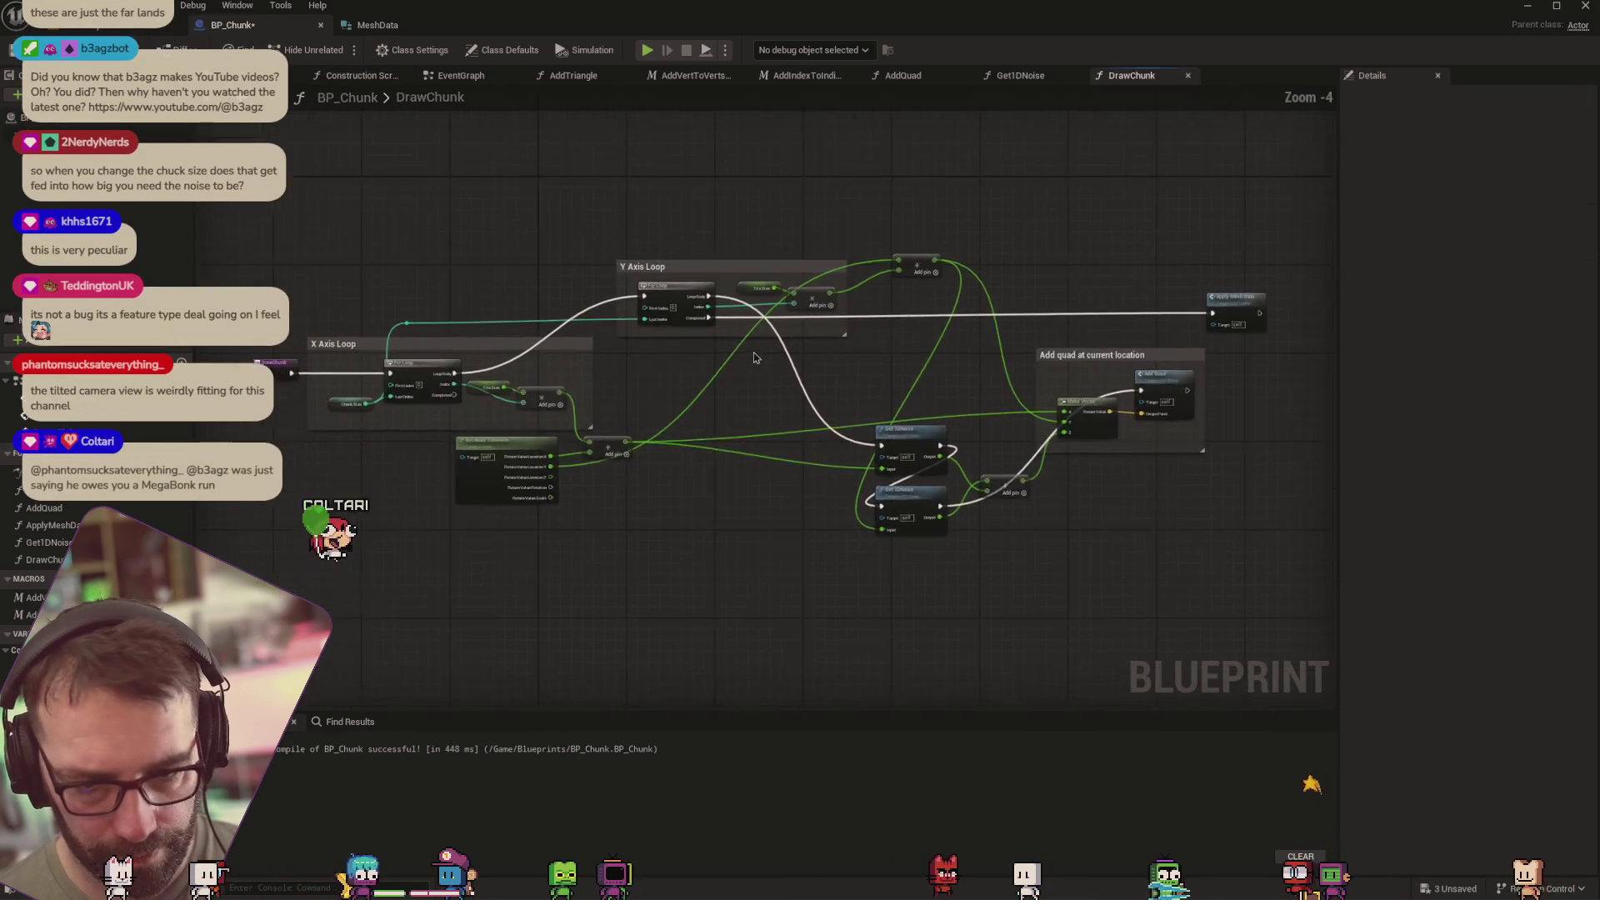